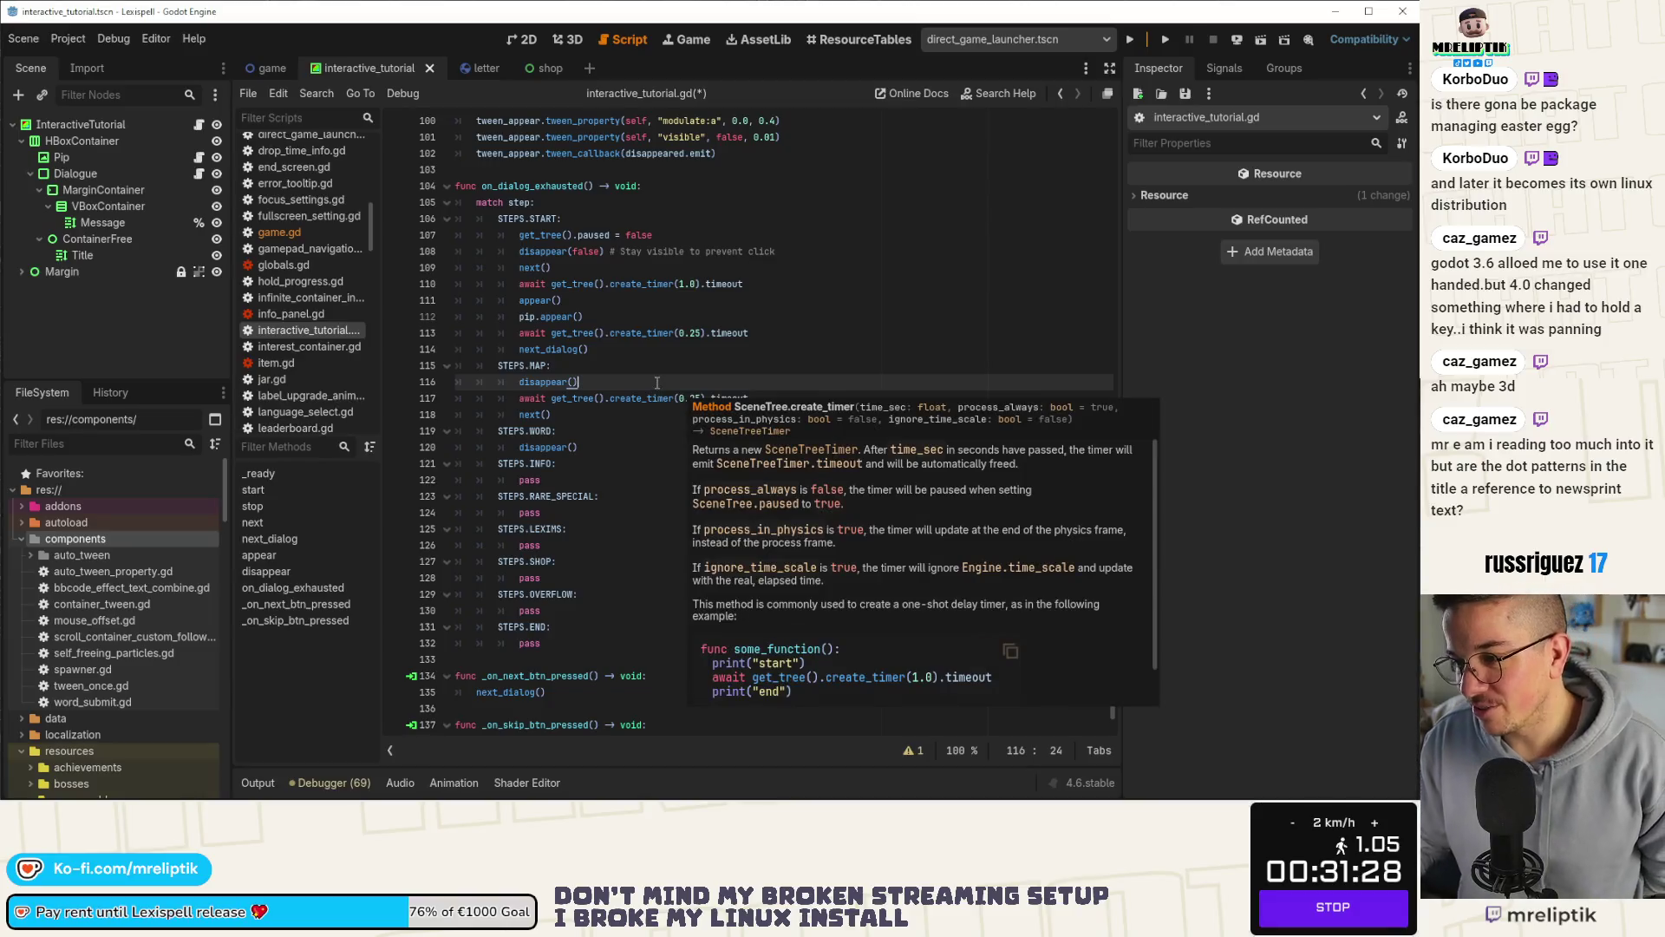
Change the map step's timer wait on line 117 from 0.25 to 0.3 seconds and save.
double_click(523, 414)
scroll(780, 382, up, 15)
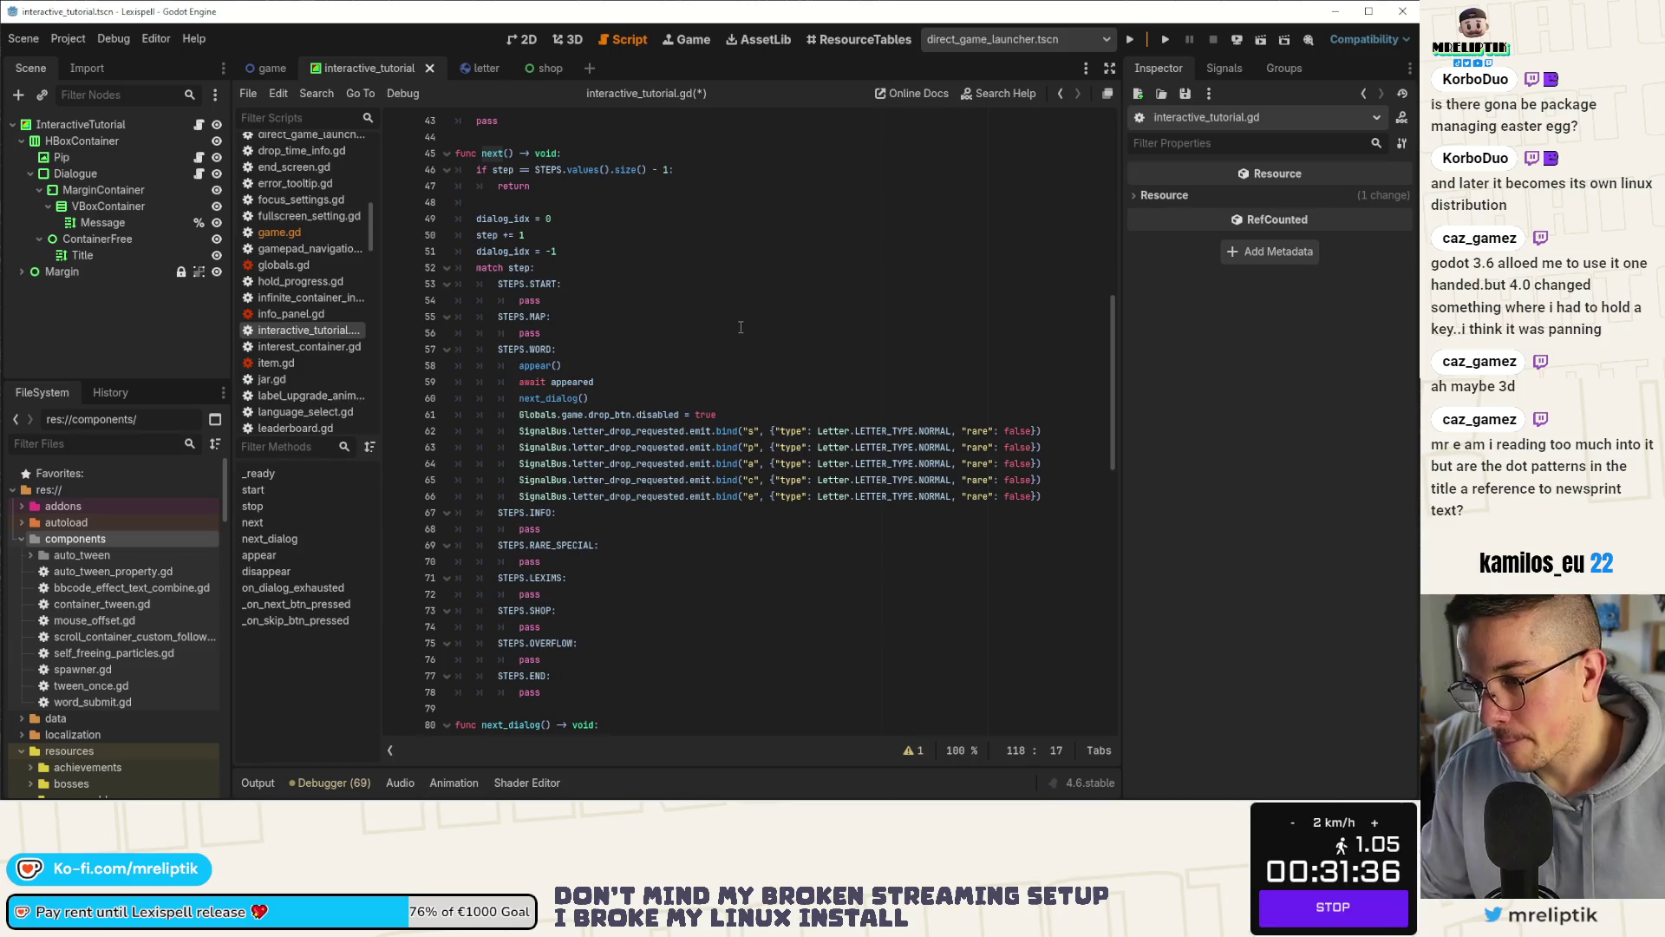
scroll(683, 371, down, 15)
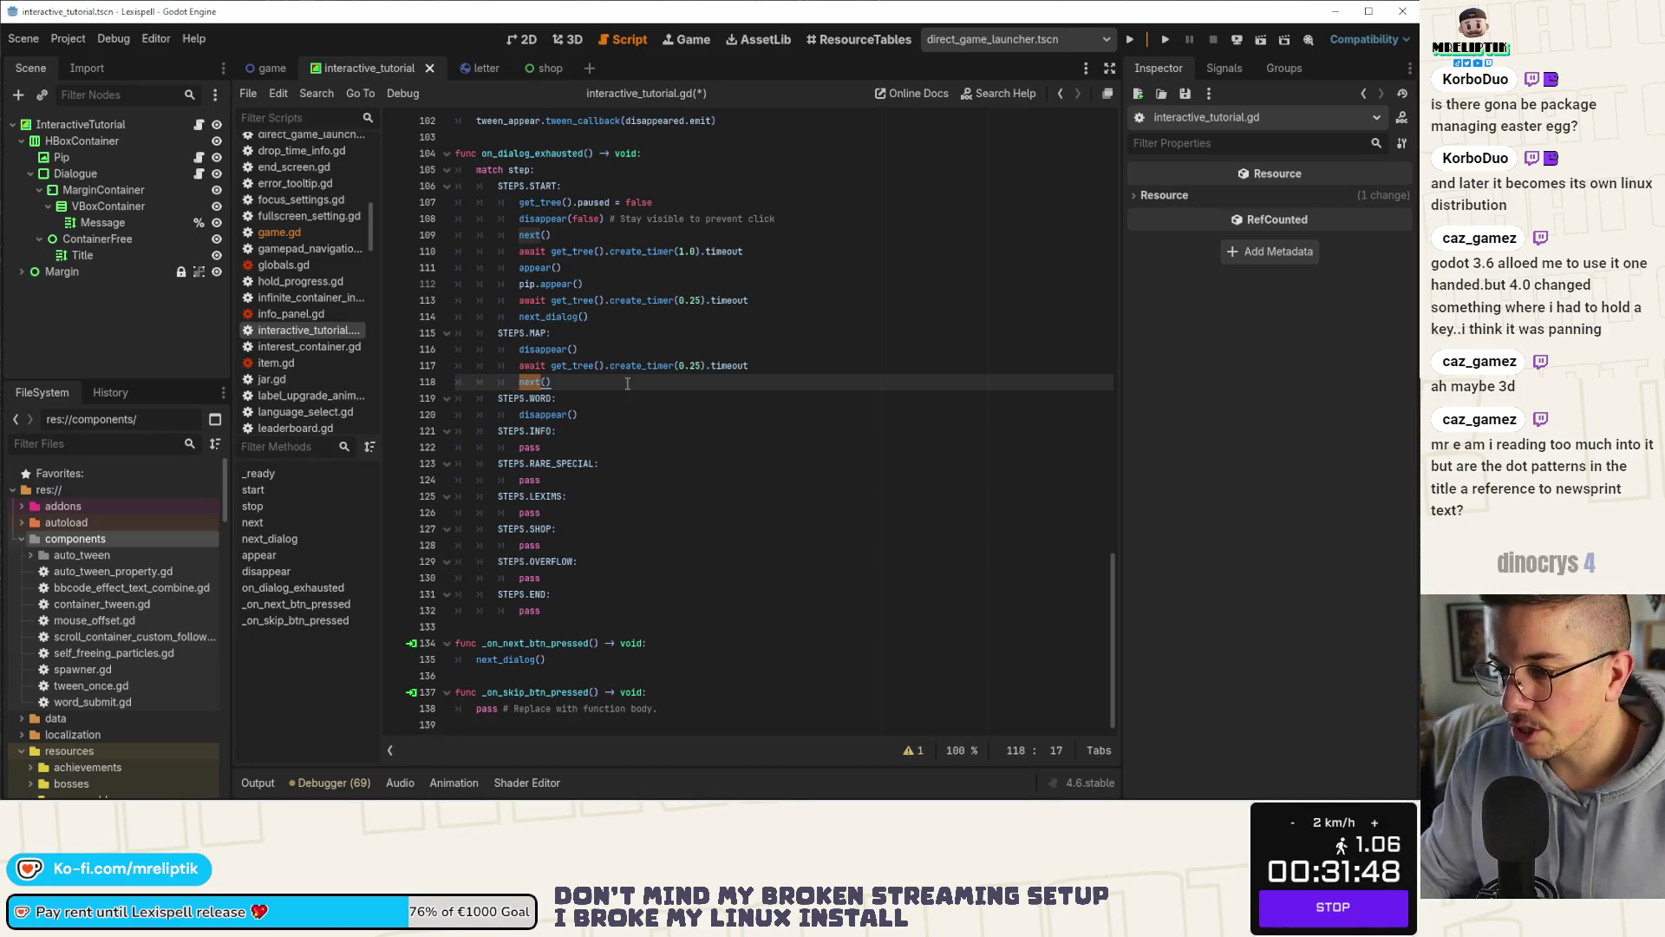
click(576, 382)
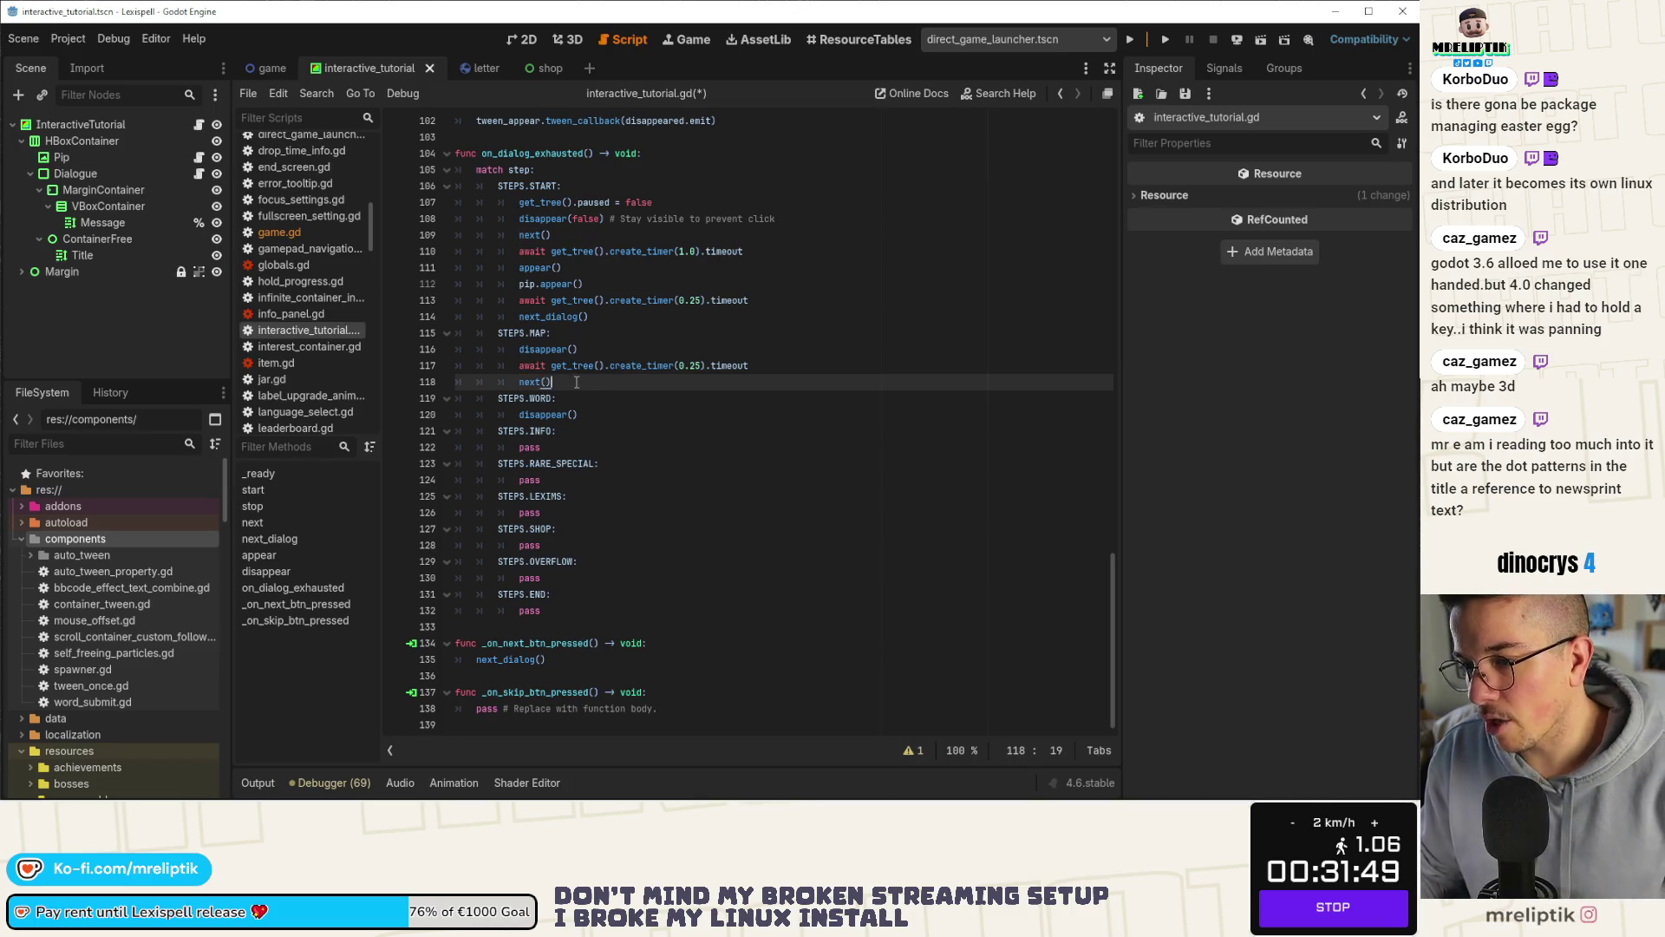
click(759, 363)
key(BackSpace)
key(BackSpace)
text(5)
key(ctrl+s)
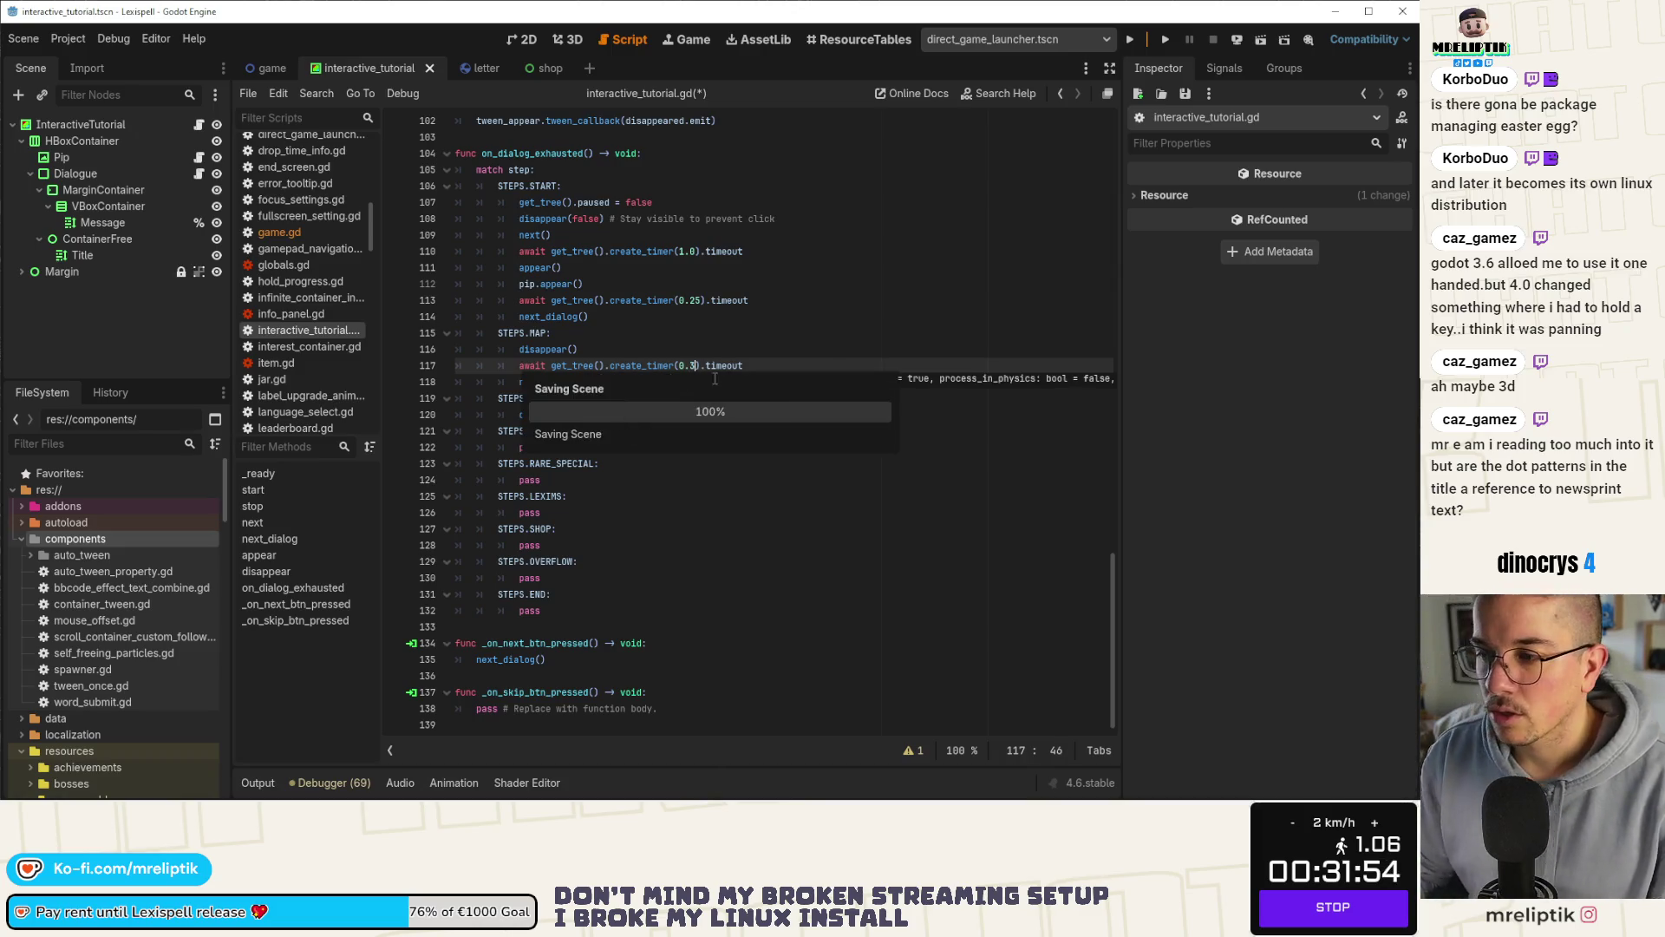
Review the on_dialog_exhausted handler around the edited timer line.
scroll(677, 364, up, 10)
scroll(666, 358, up, 6)
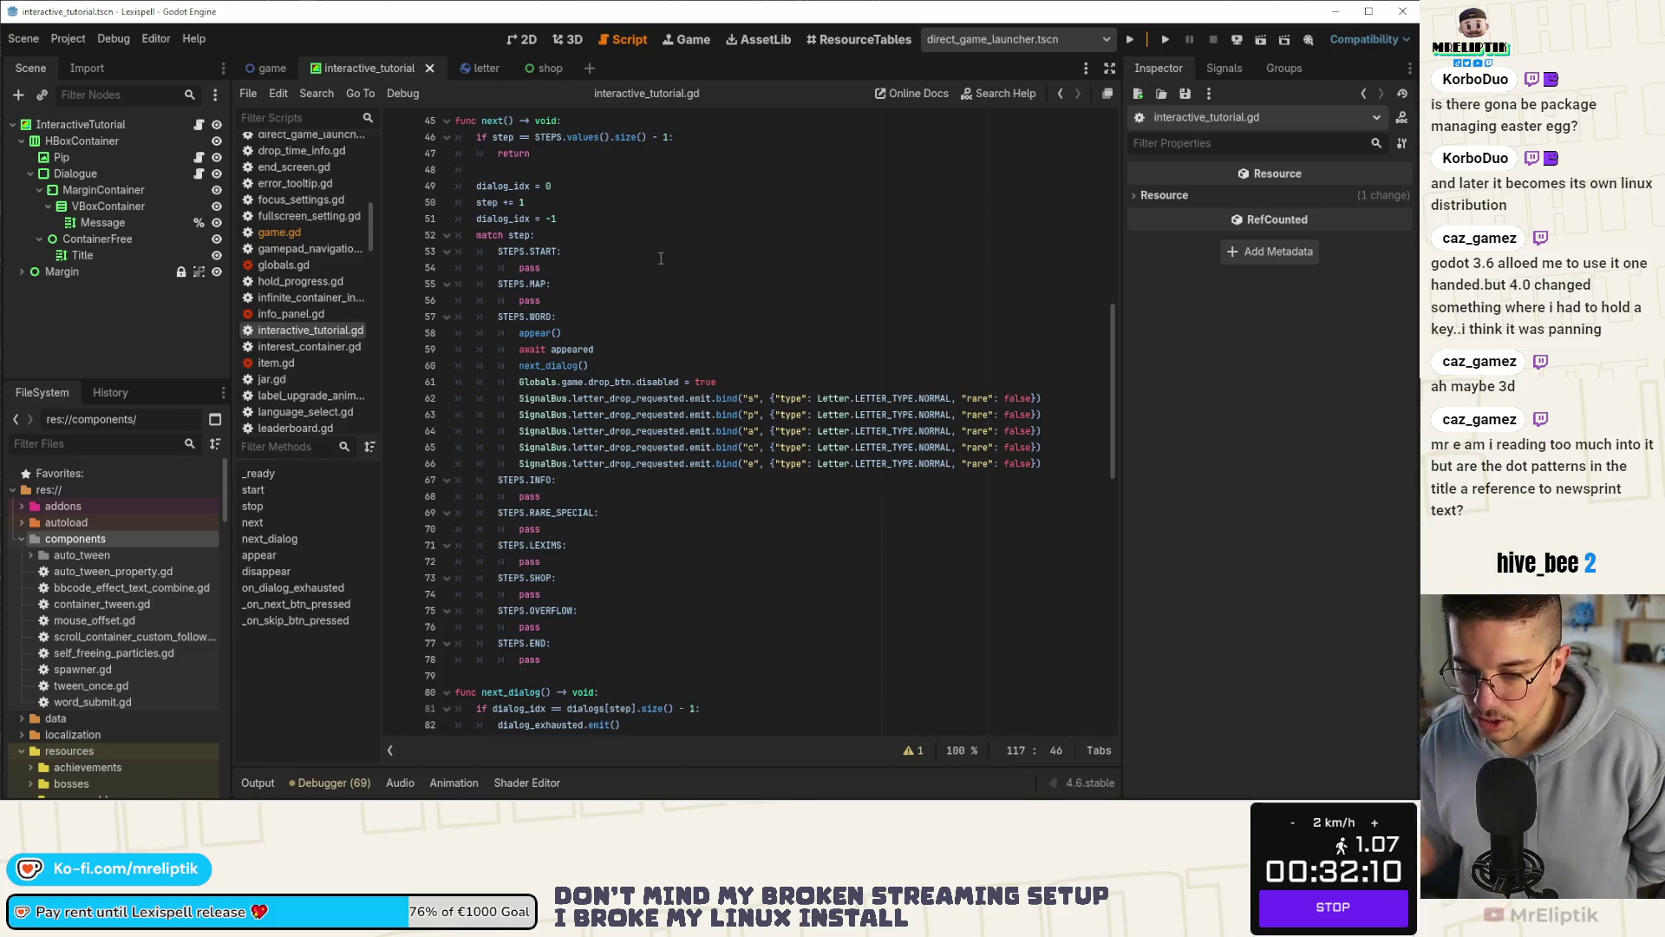
scroll(694, 390, down, 15)
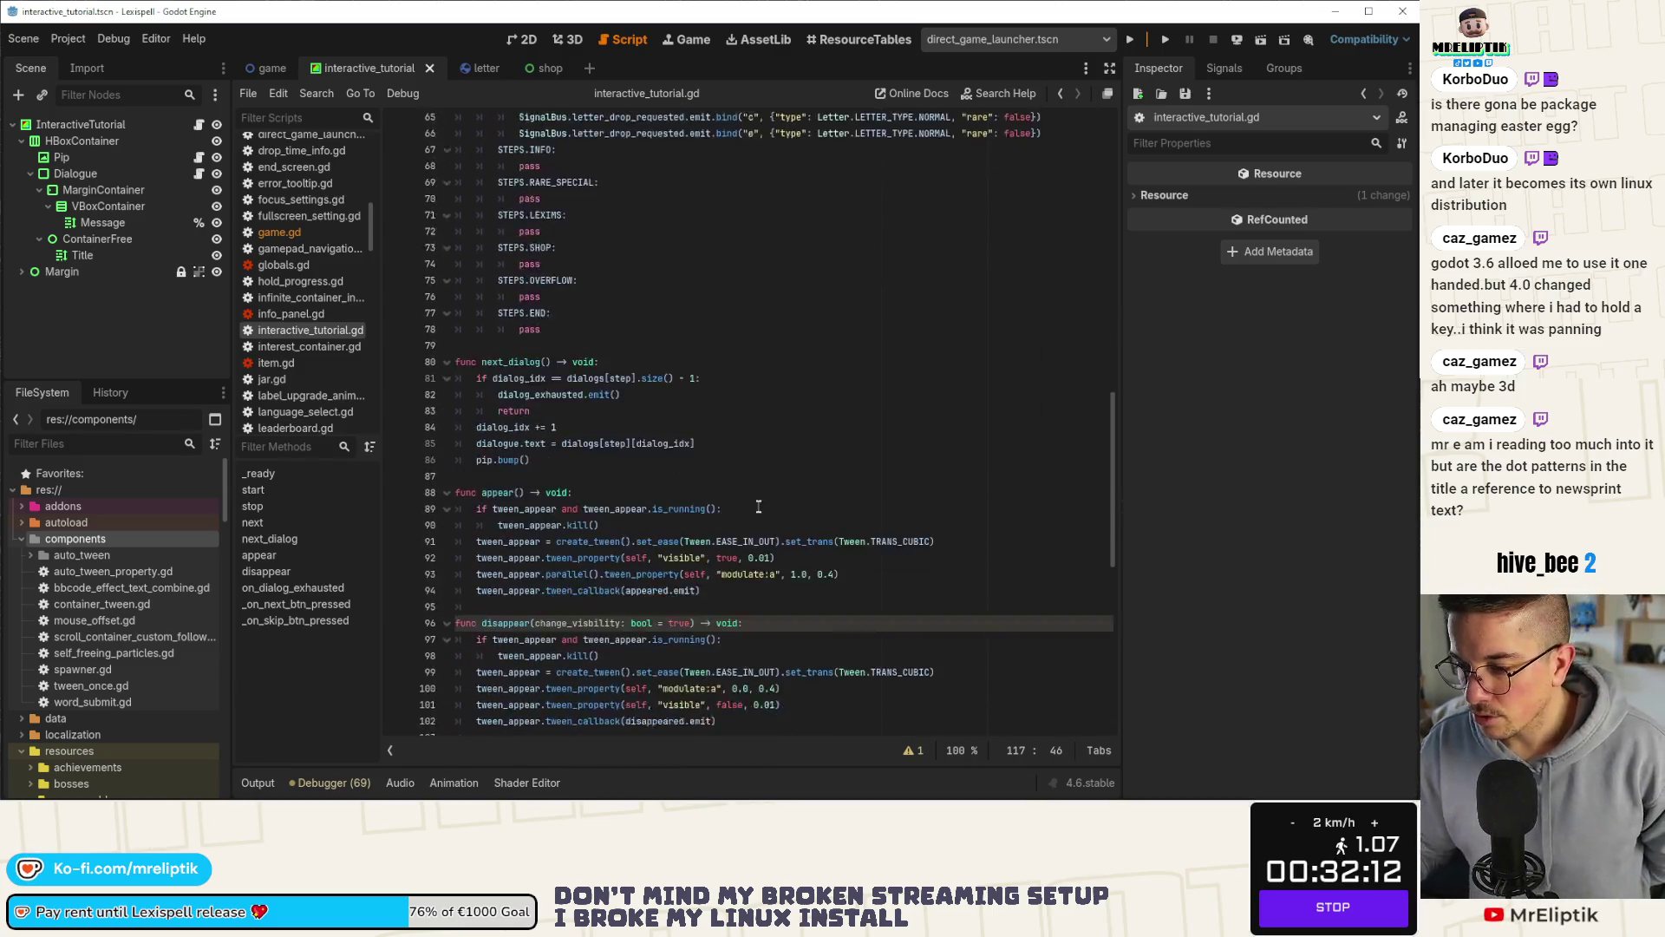
scroll(720, 483, down, 2)
key(Up)
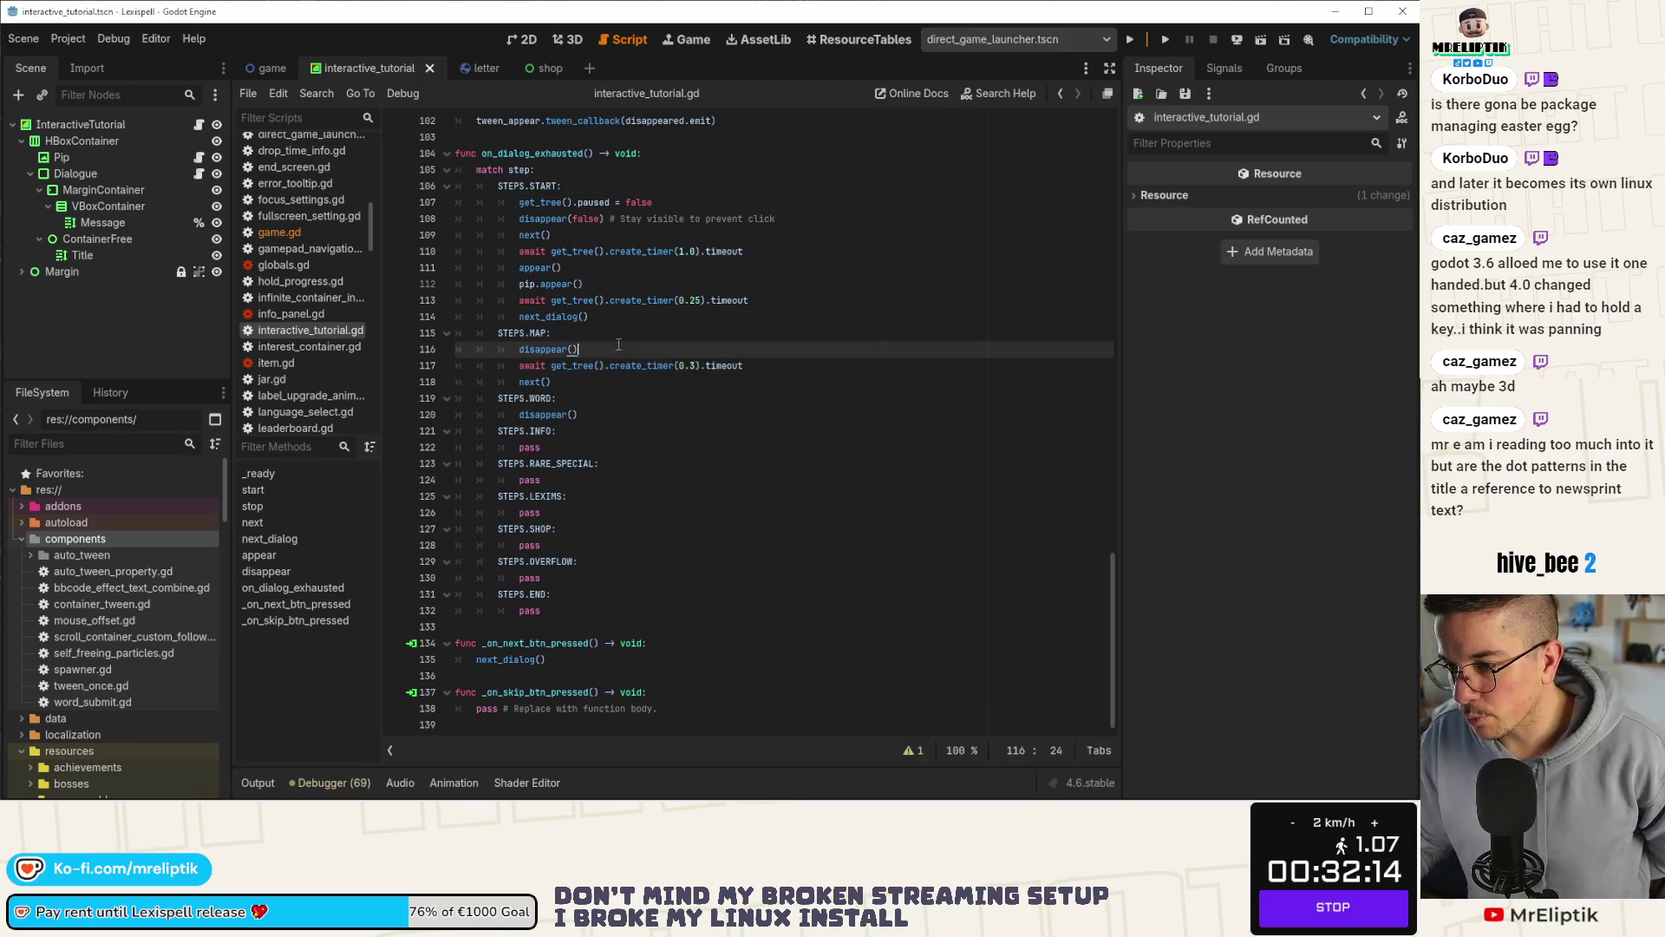
mouse_move(648, 371)
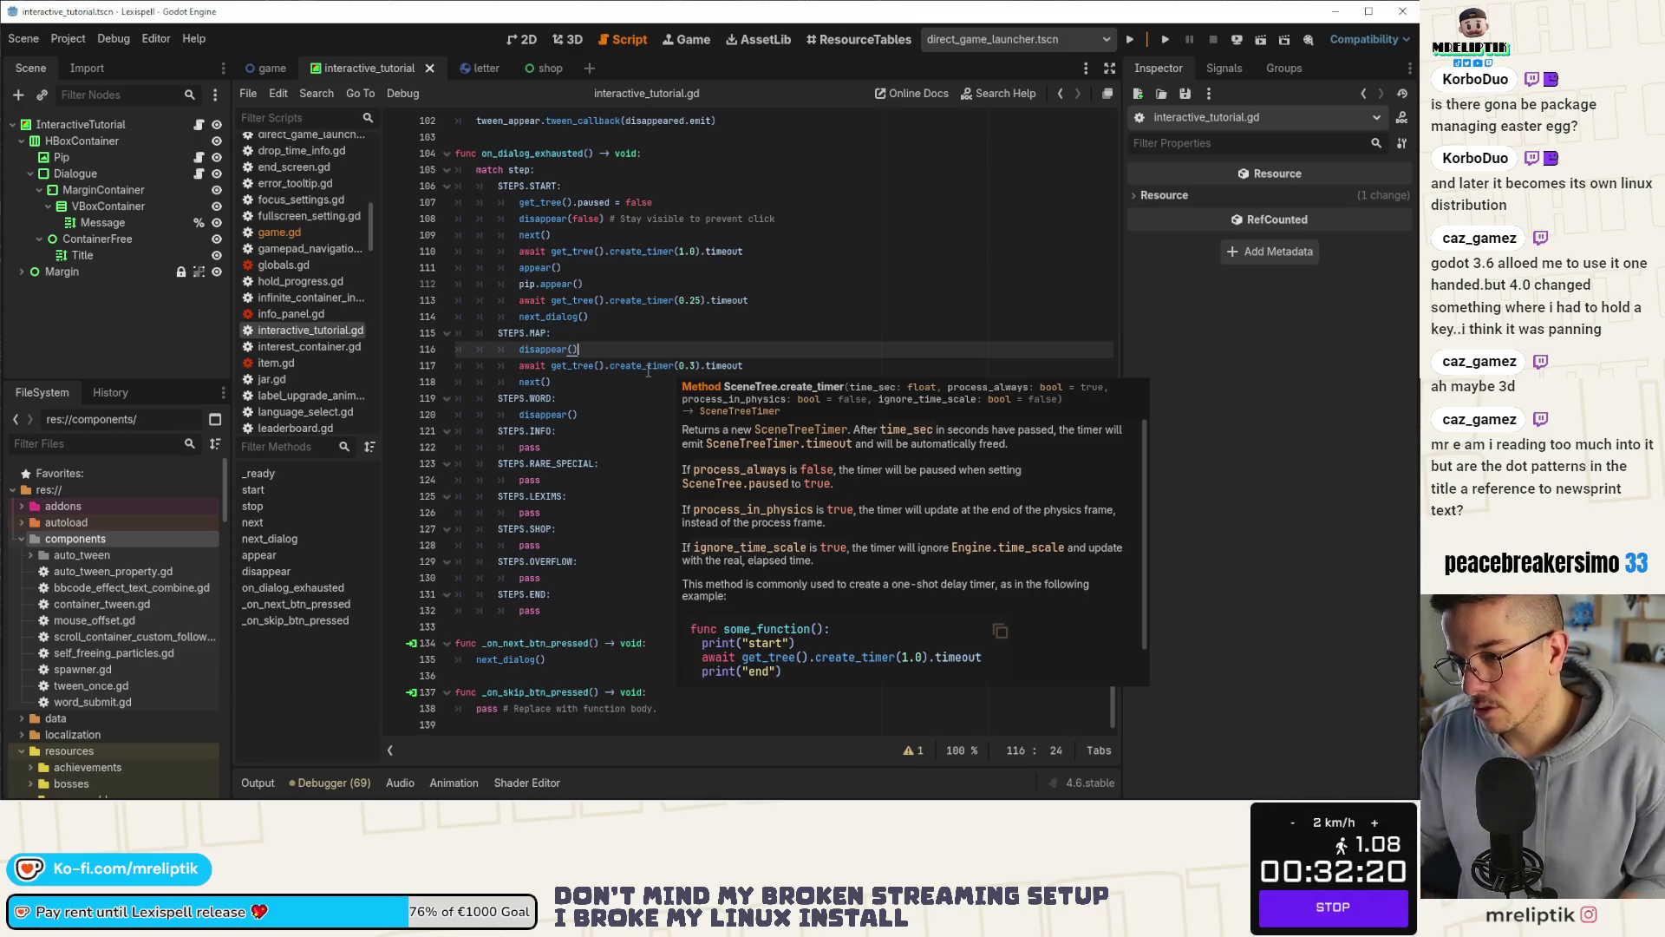
click(646, 375)
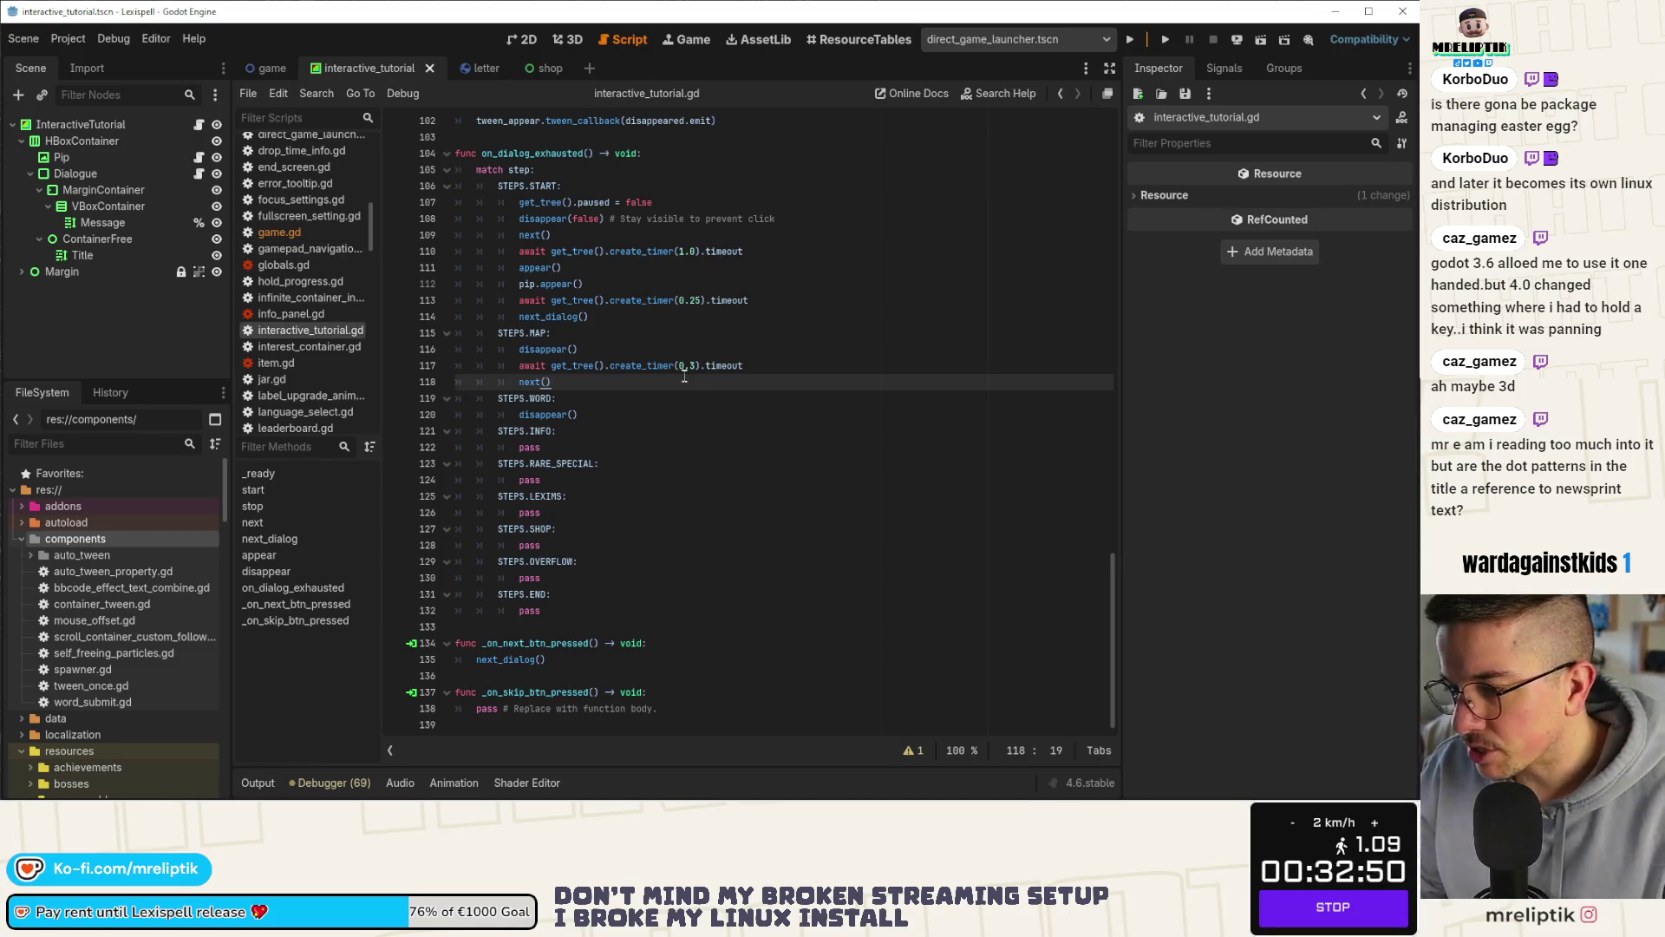
click(721, 366)
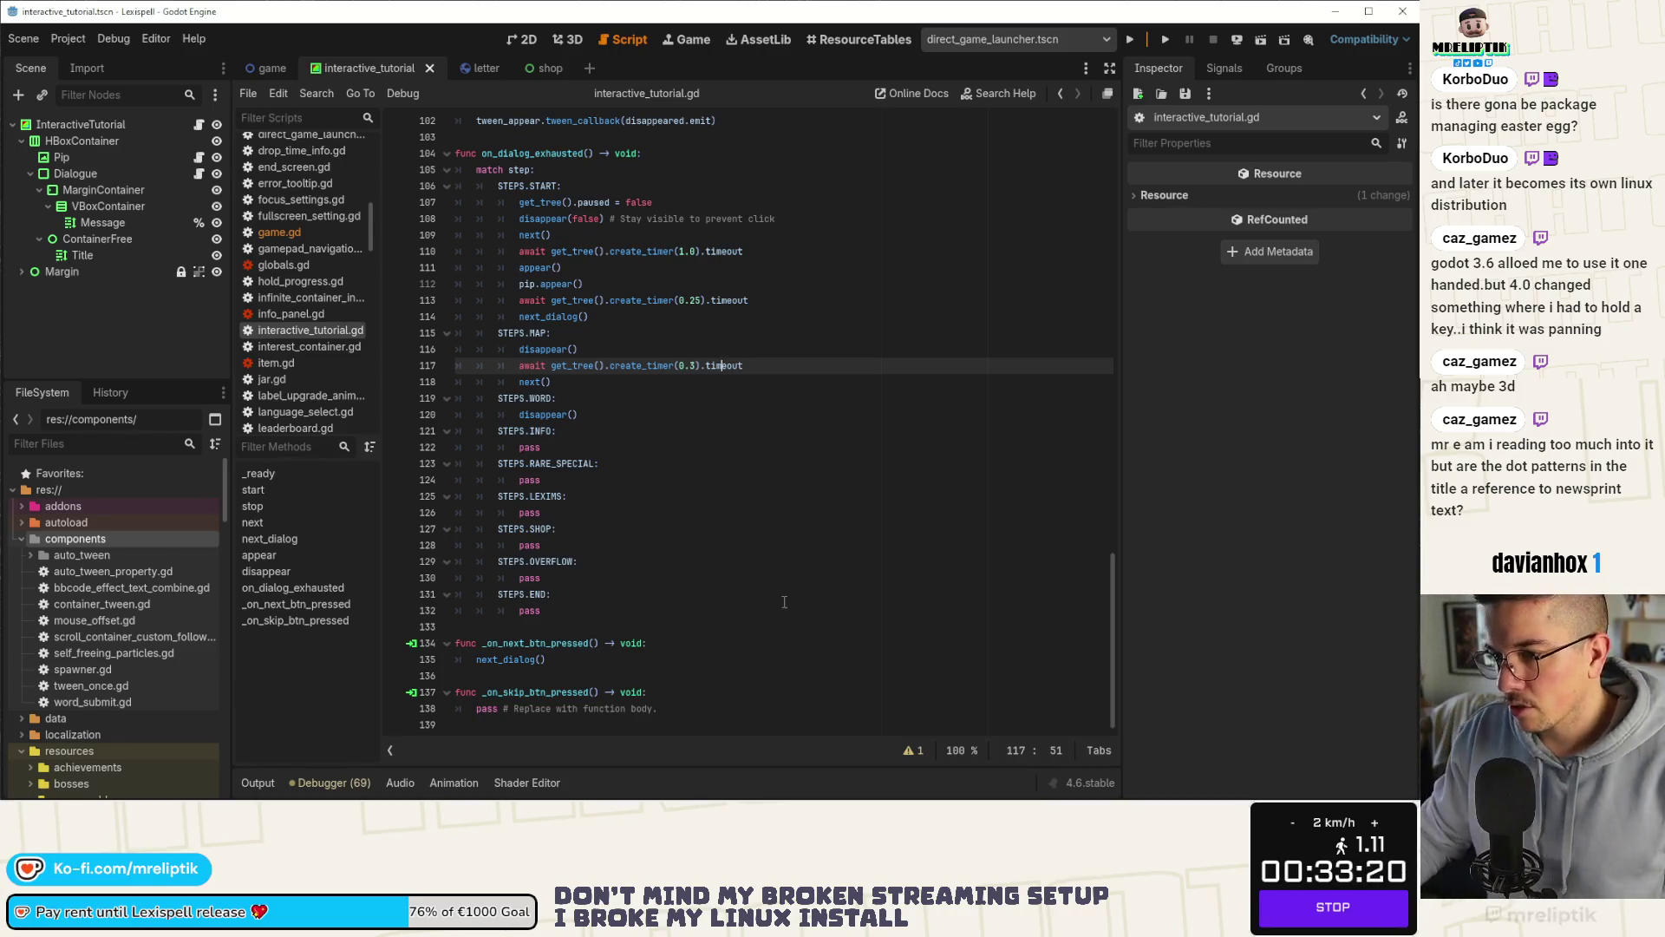
mouse_move(783, 795)
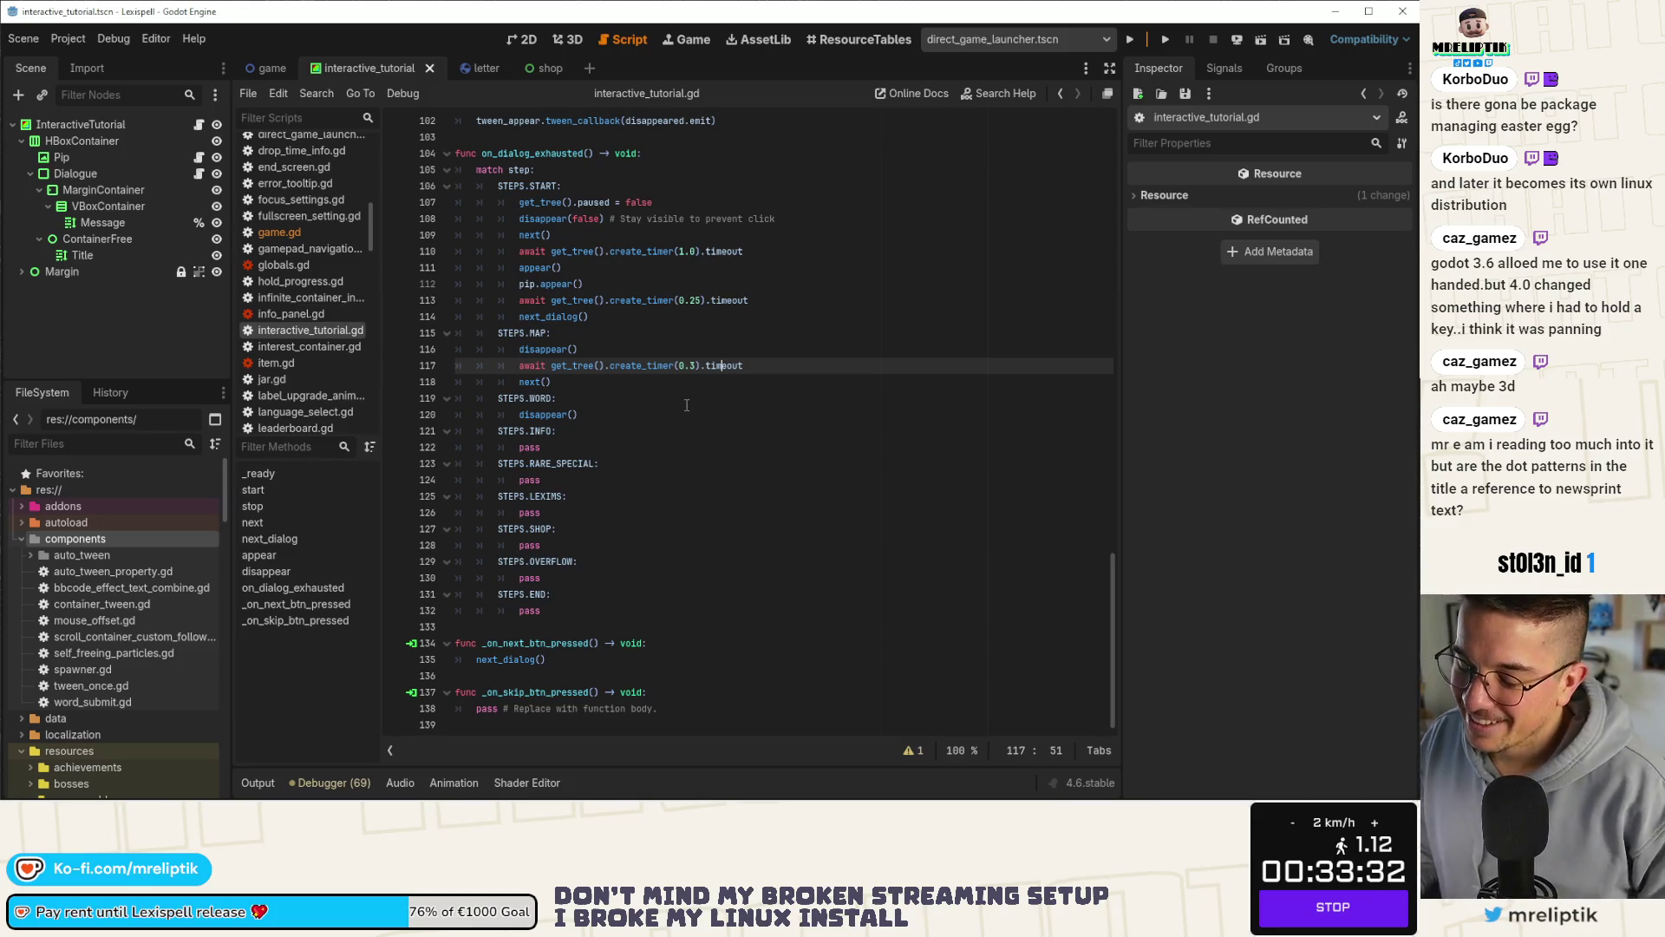
click(607, 351)
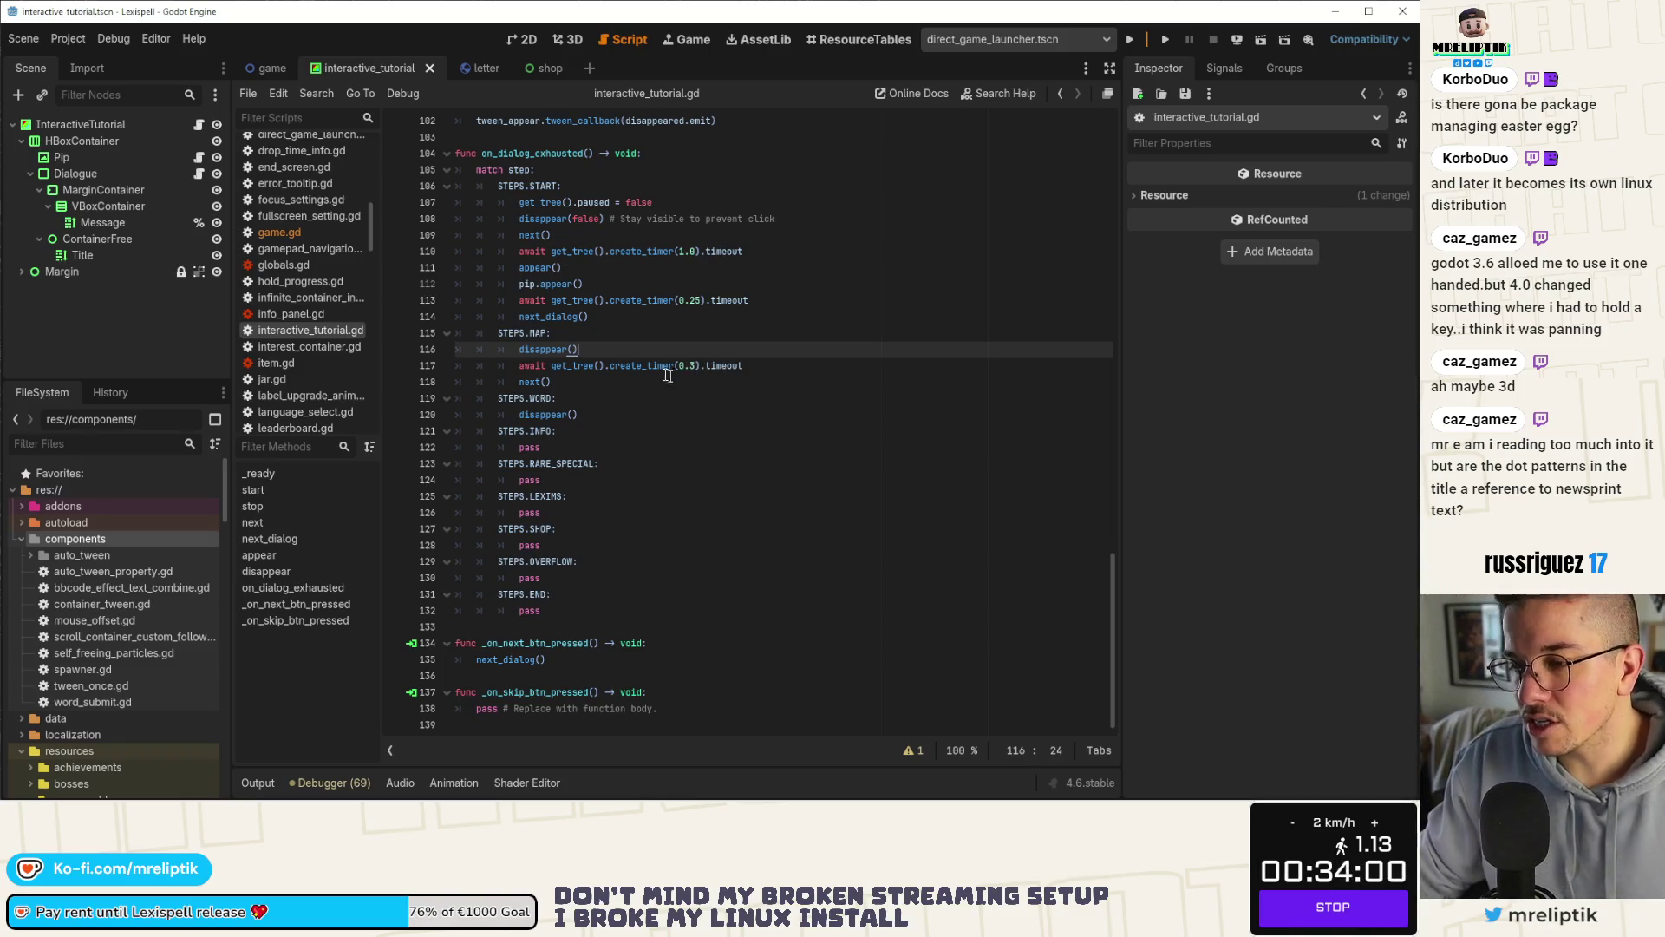
Delete the timer wait and next() lines from the map step with Ctrl+Shift+K.
click(612, 365)
key(ctrl+shift+k)
key(ctrl+shift+k)
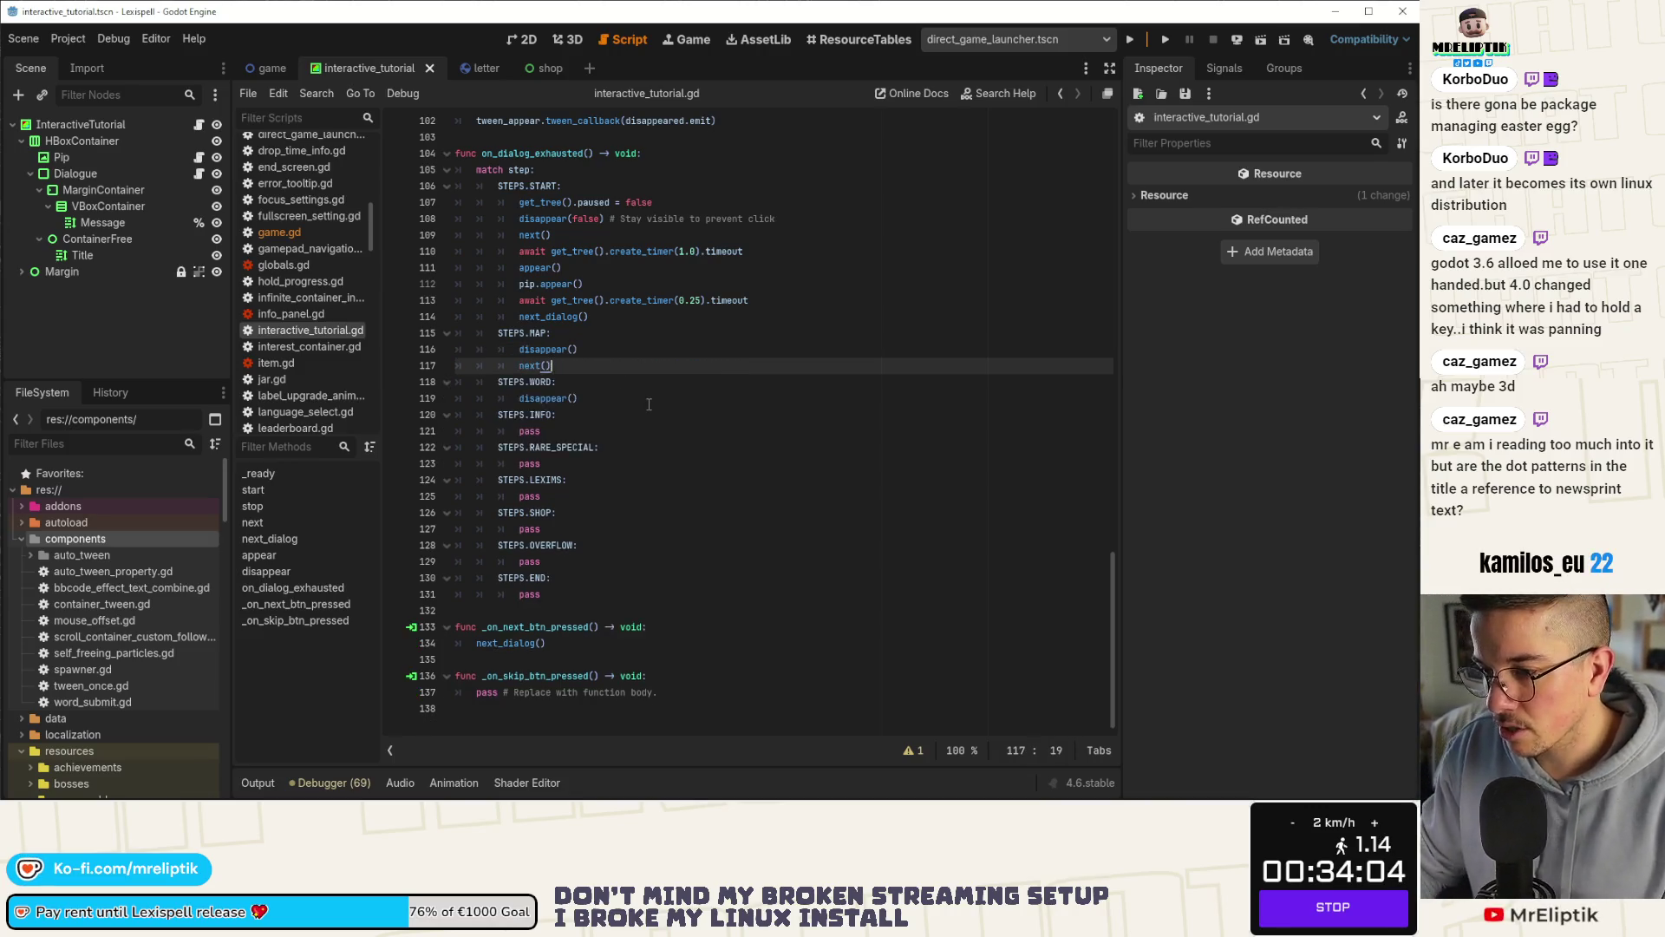
click(624, 355)
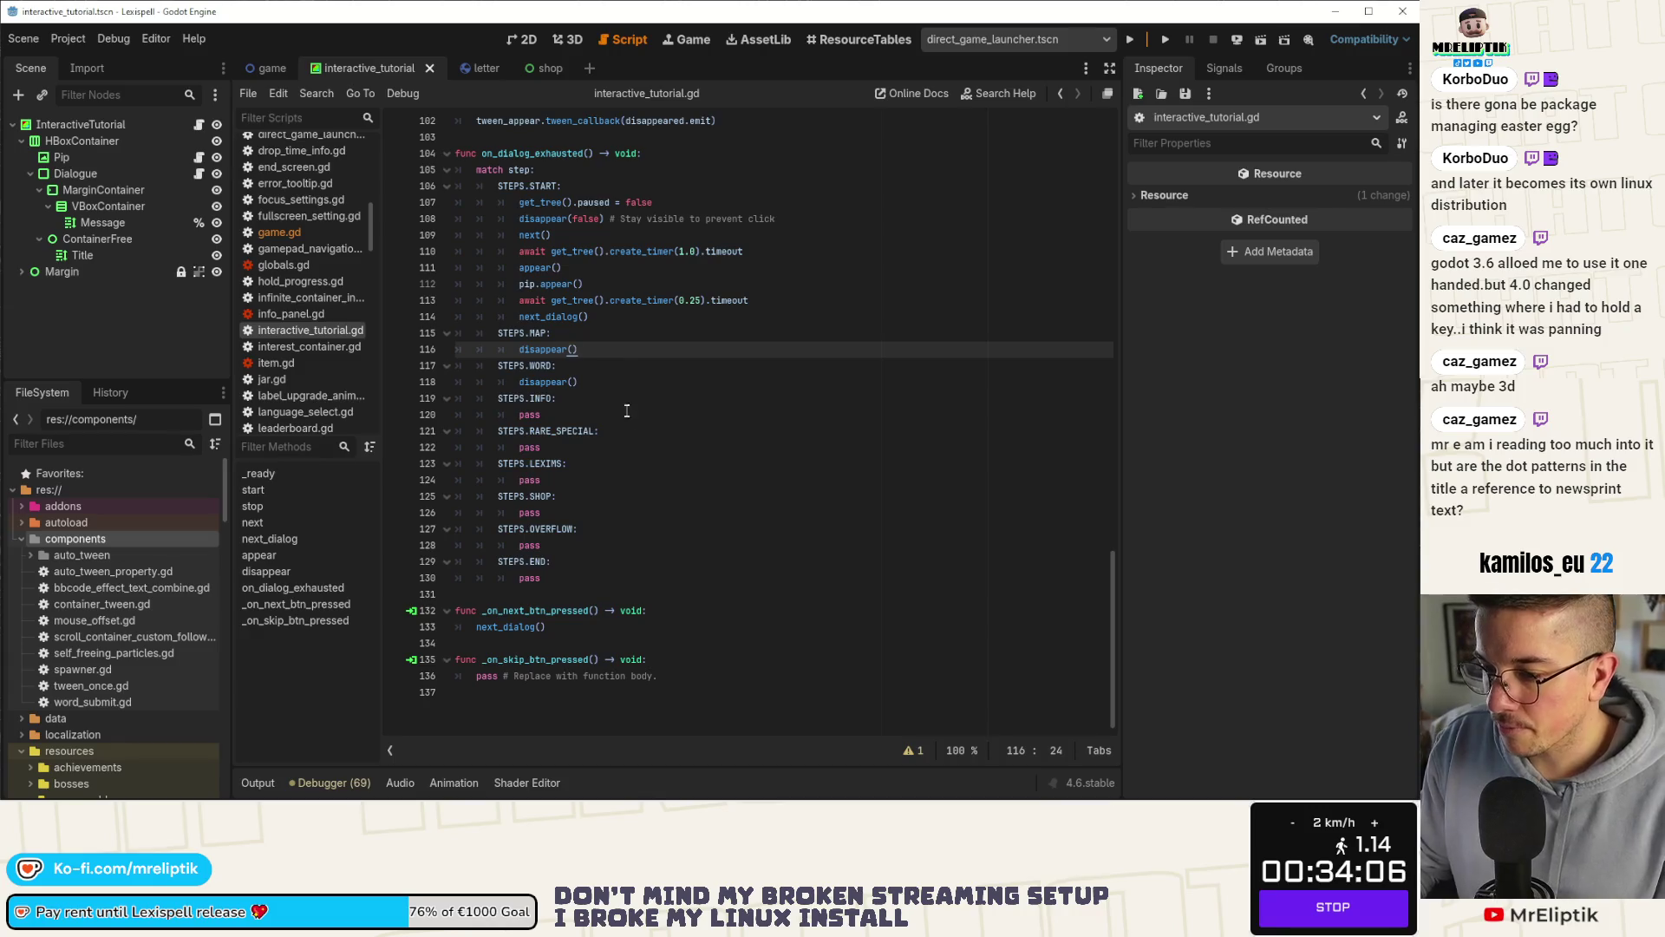
scroll(673, 544, up, 20)
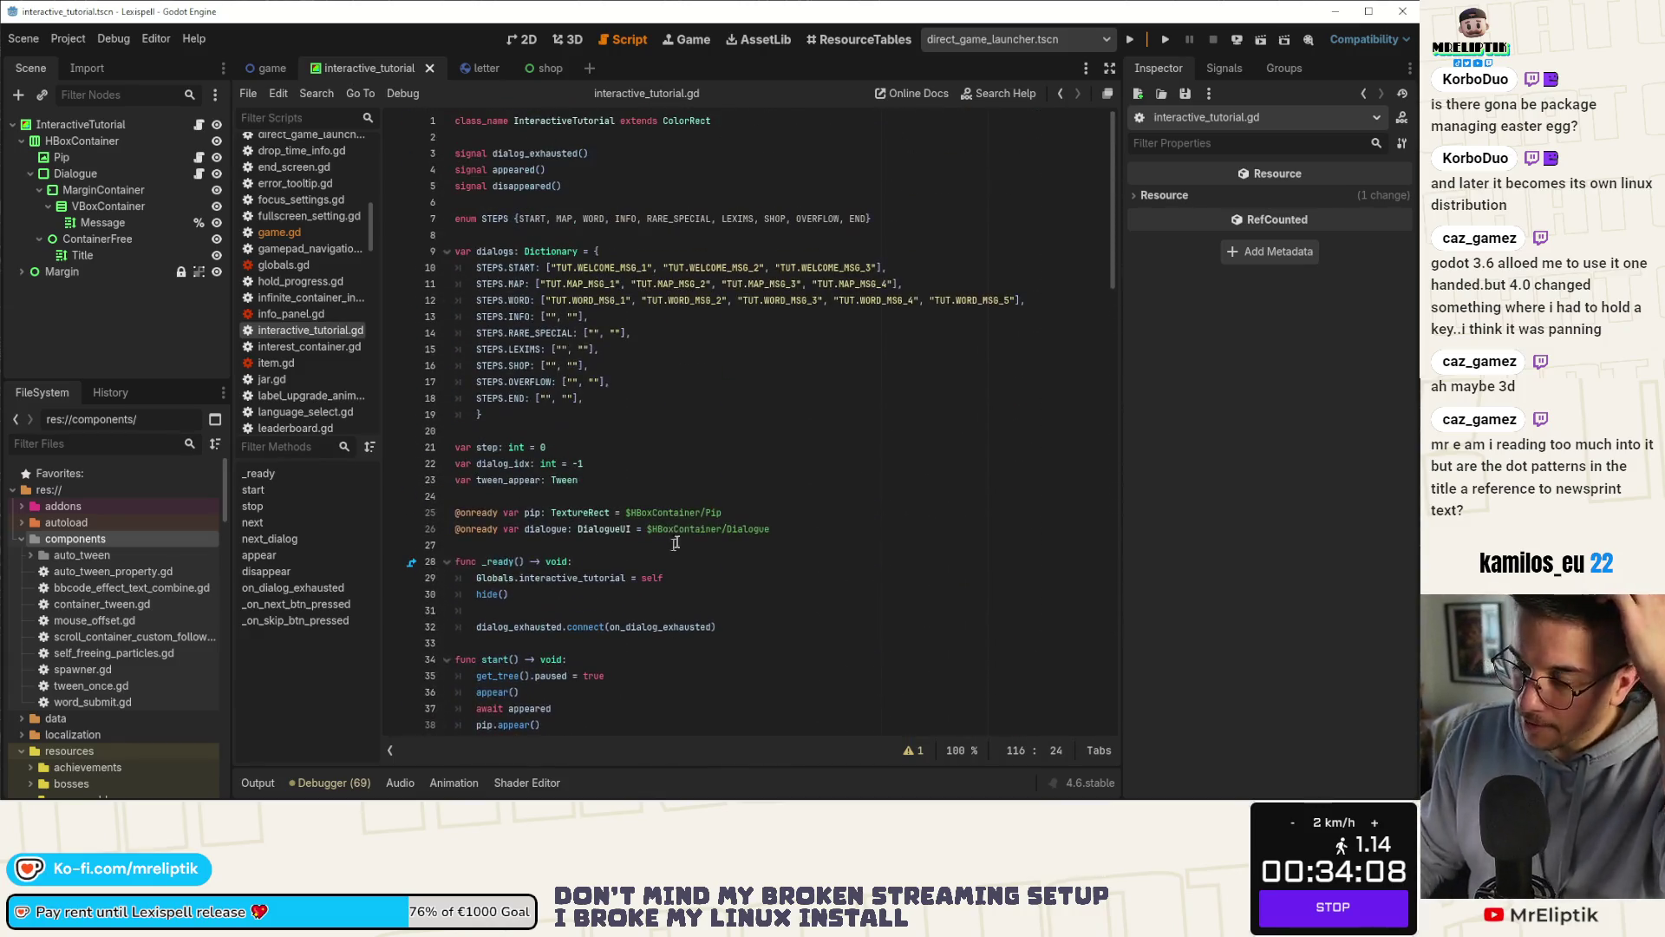
scroll(673, 520, down, 7)
Add blank lines after the Globals assignment in _ready, then switch to game.gd.
click(781, 235)
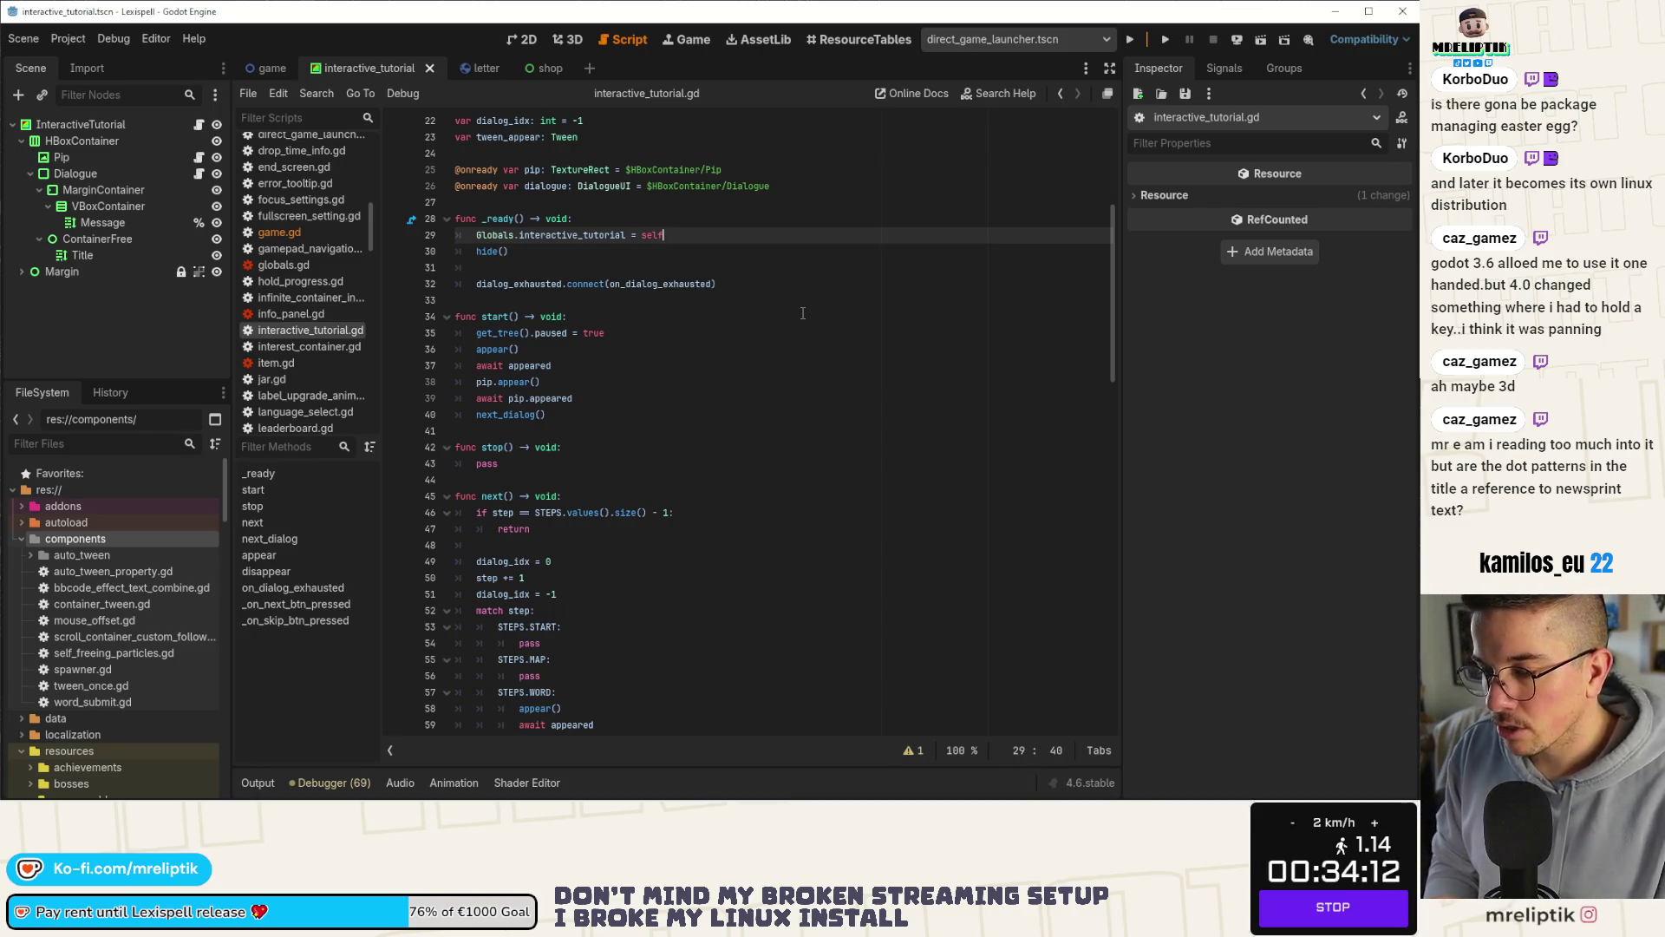
key(Return)
key(Return)
key(Return)
key(Up)
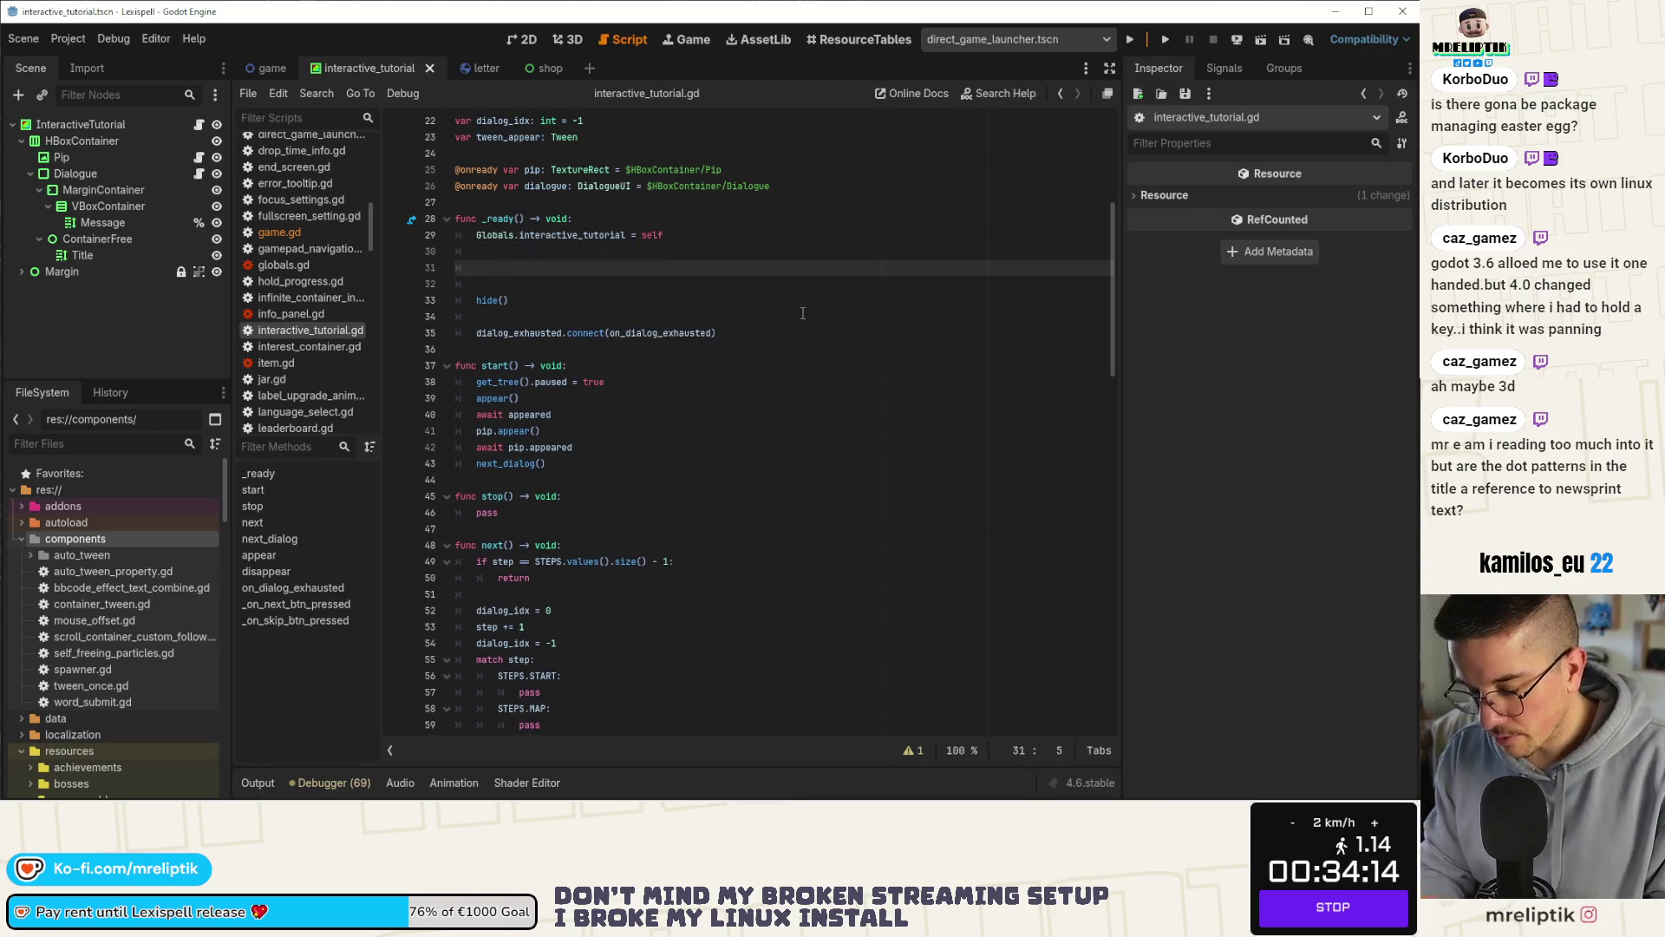
click(273, 69)
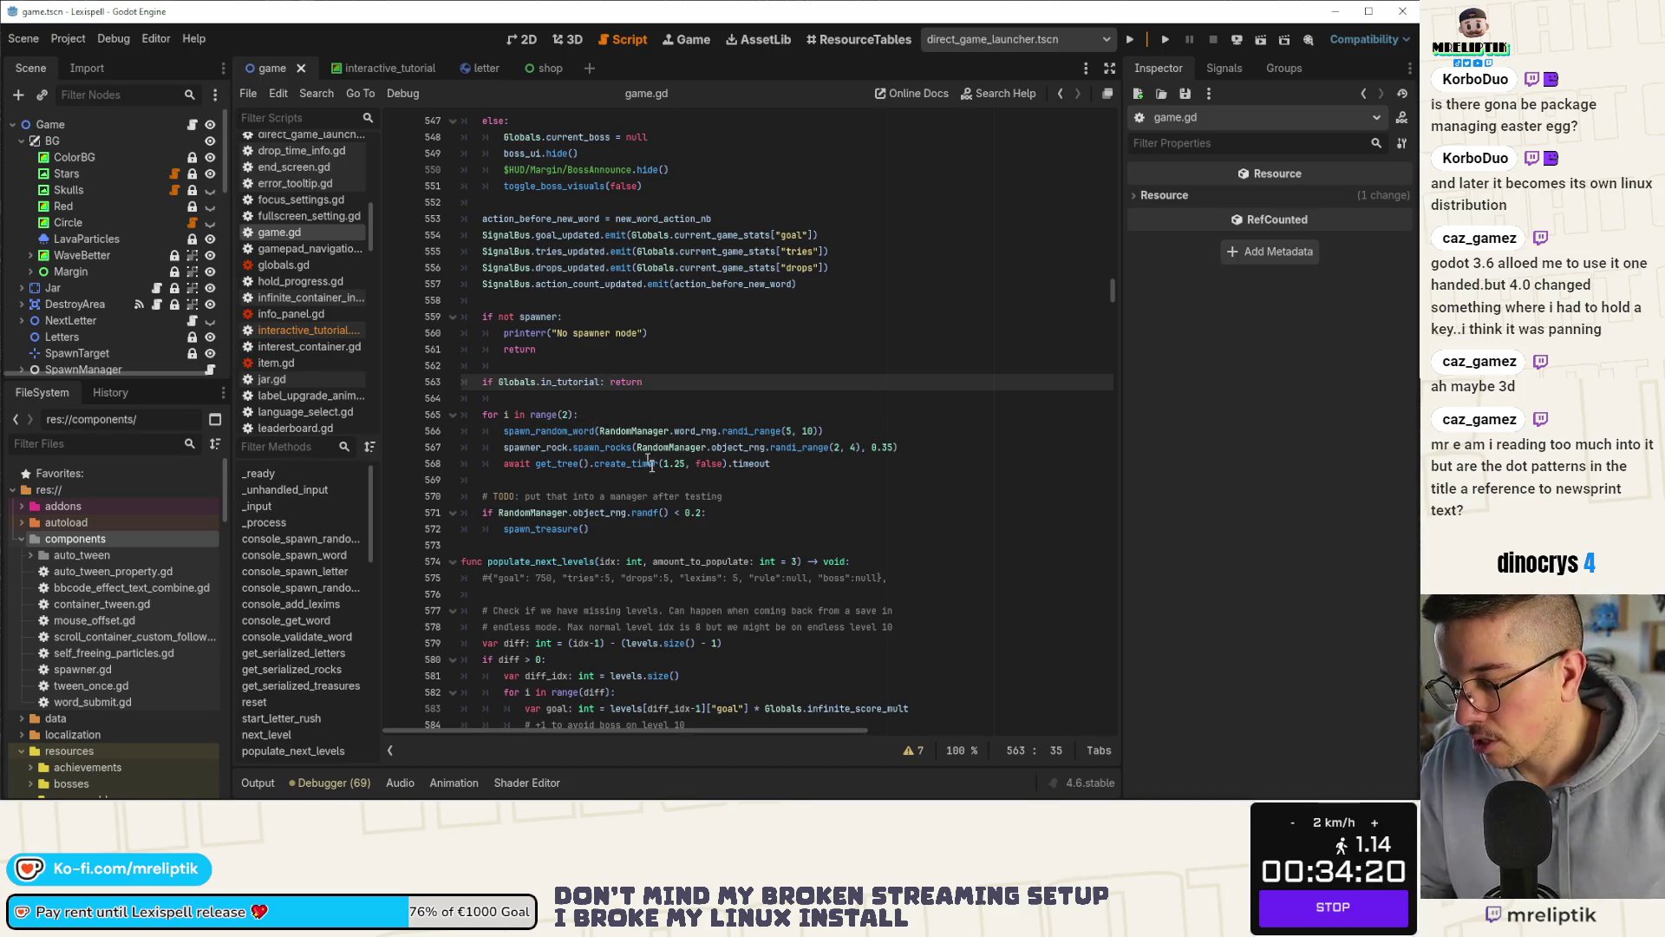
Copy the game_anim_finished signal name from game.gd and return to interactive_tutorial.gd.
scroll(666, 475, up, 5)
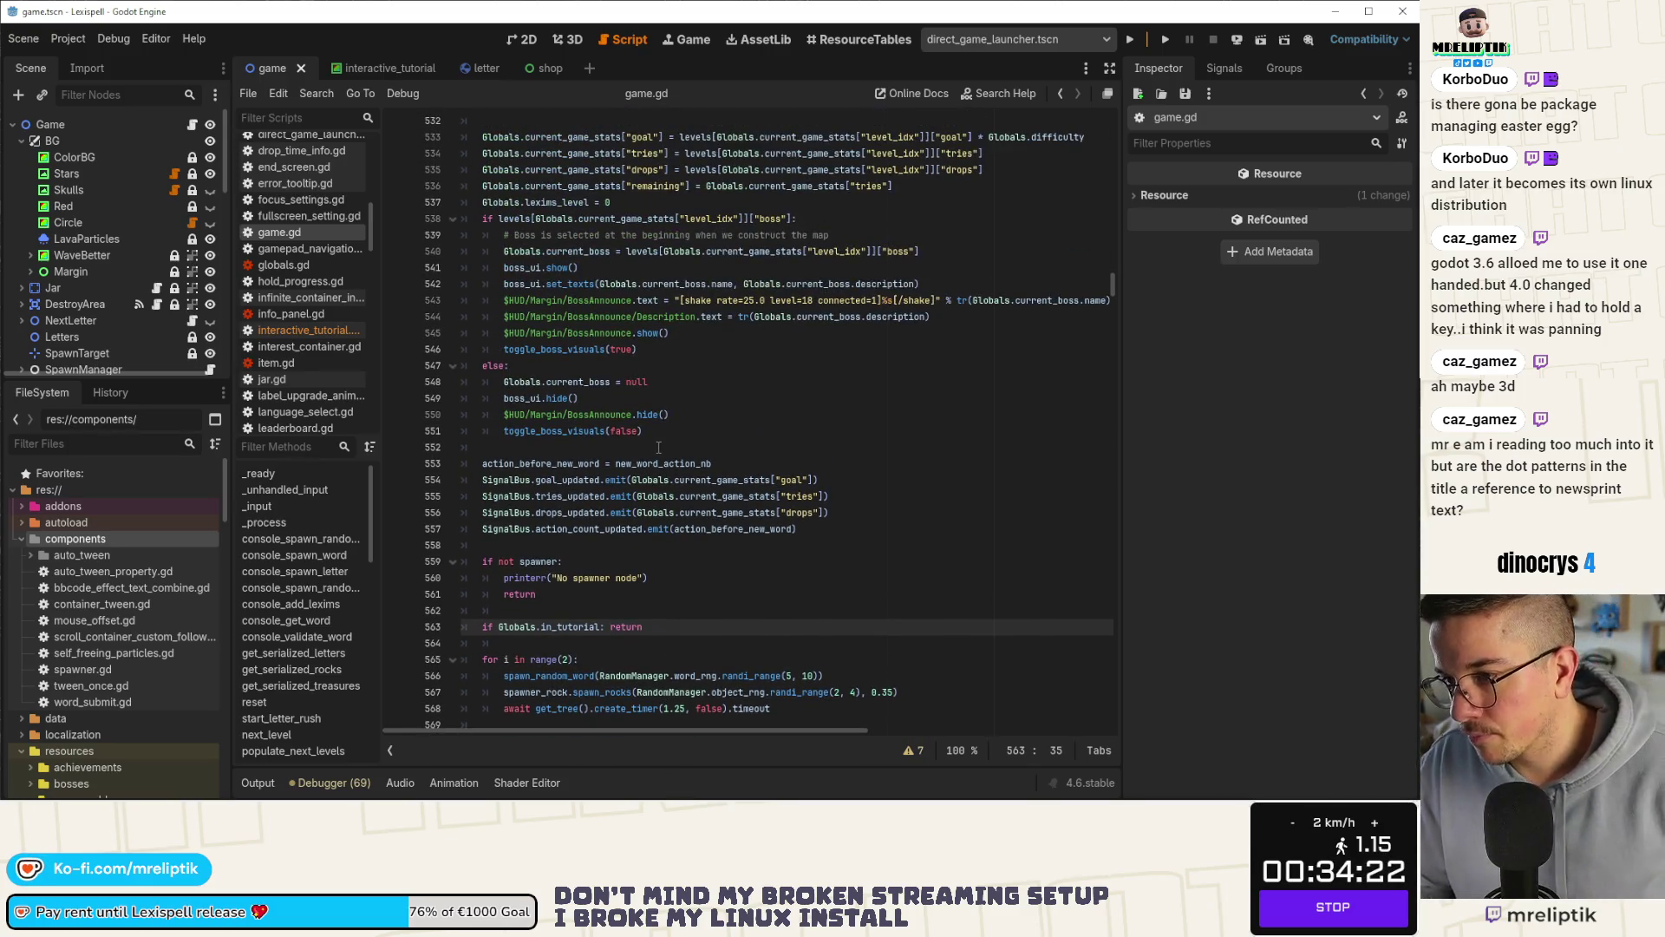
scroll(658, 446, up, 20)
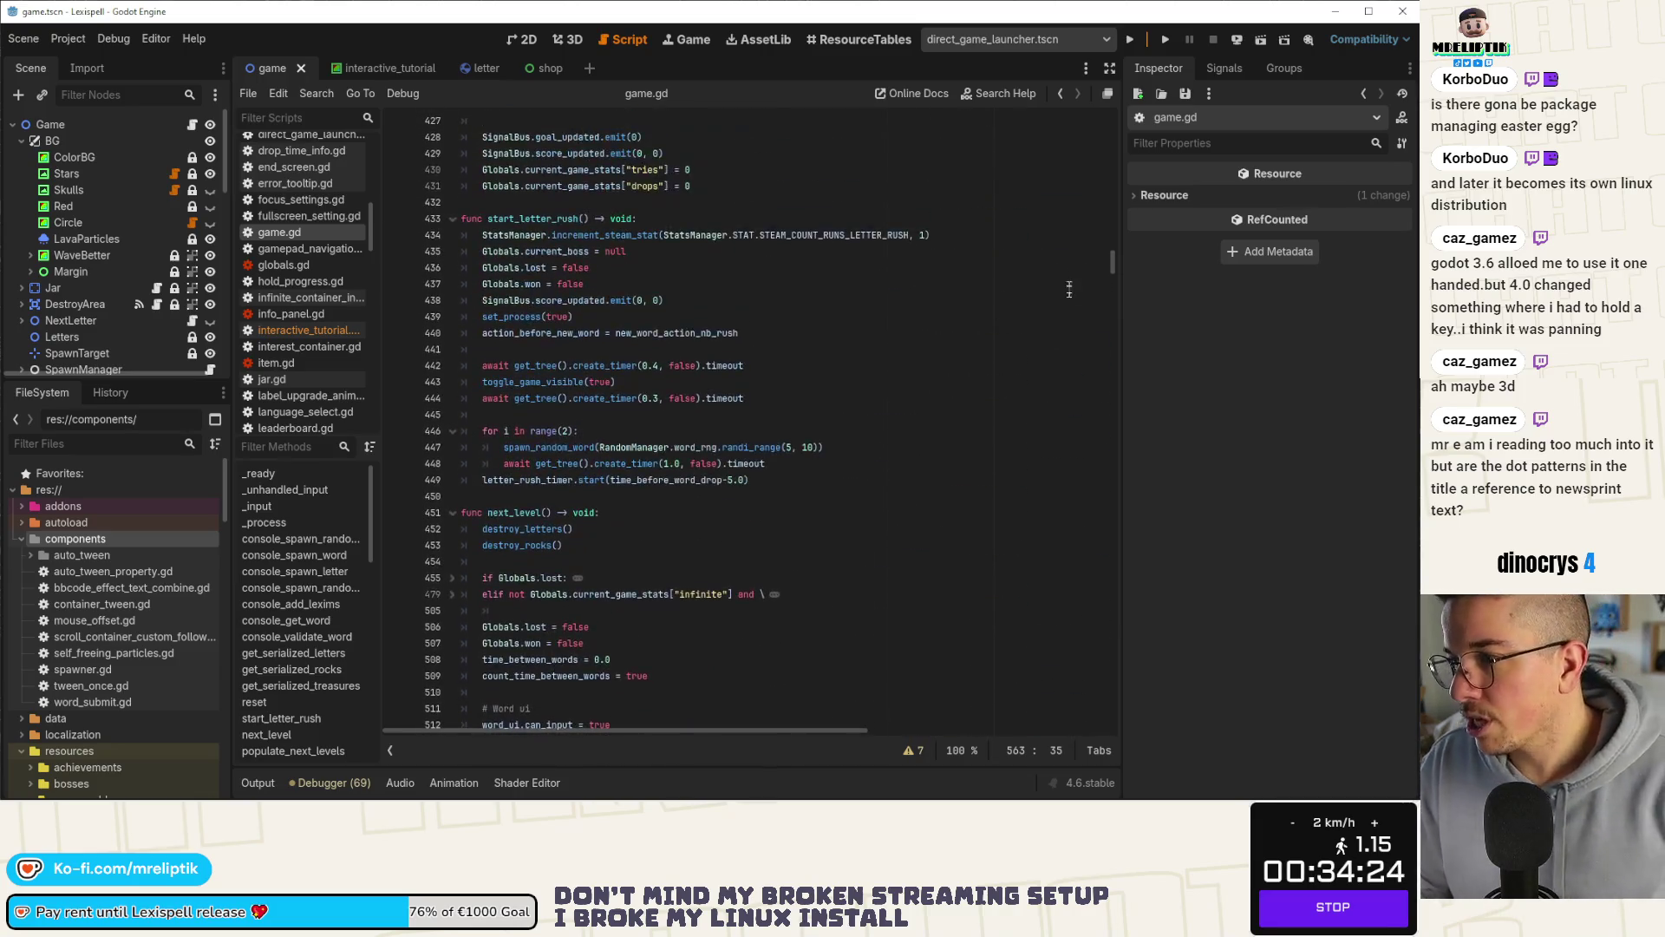
drag(1114, 261, 1046, 79)
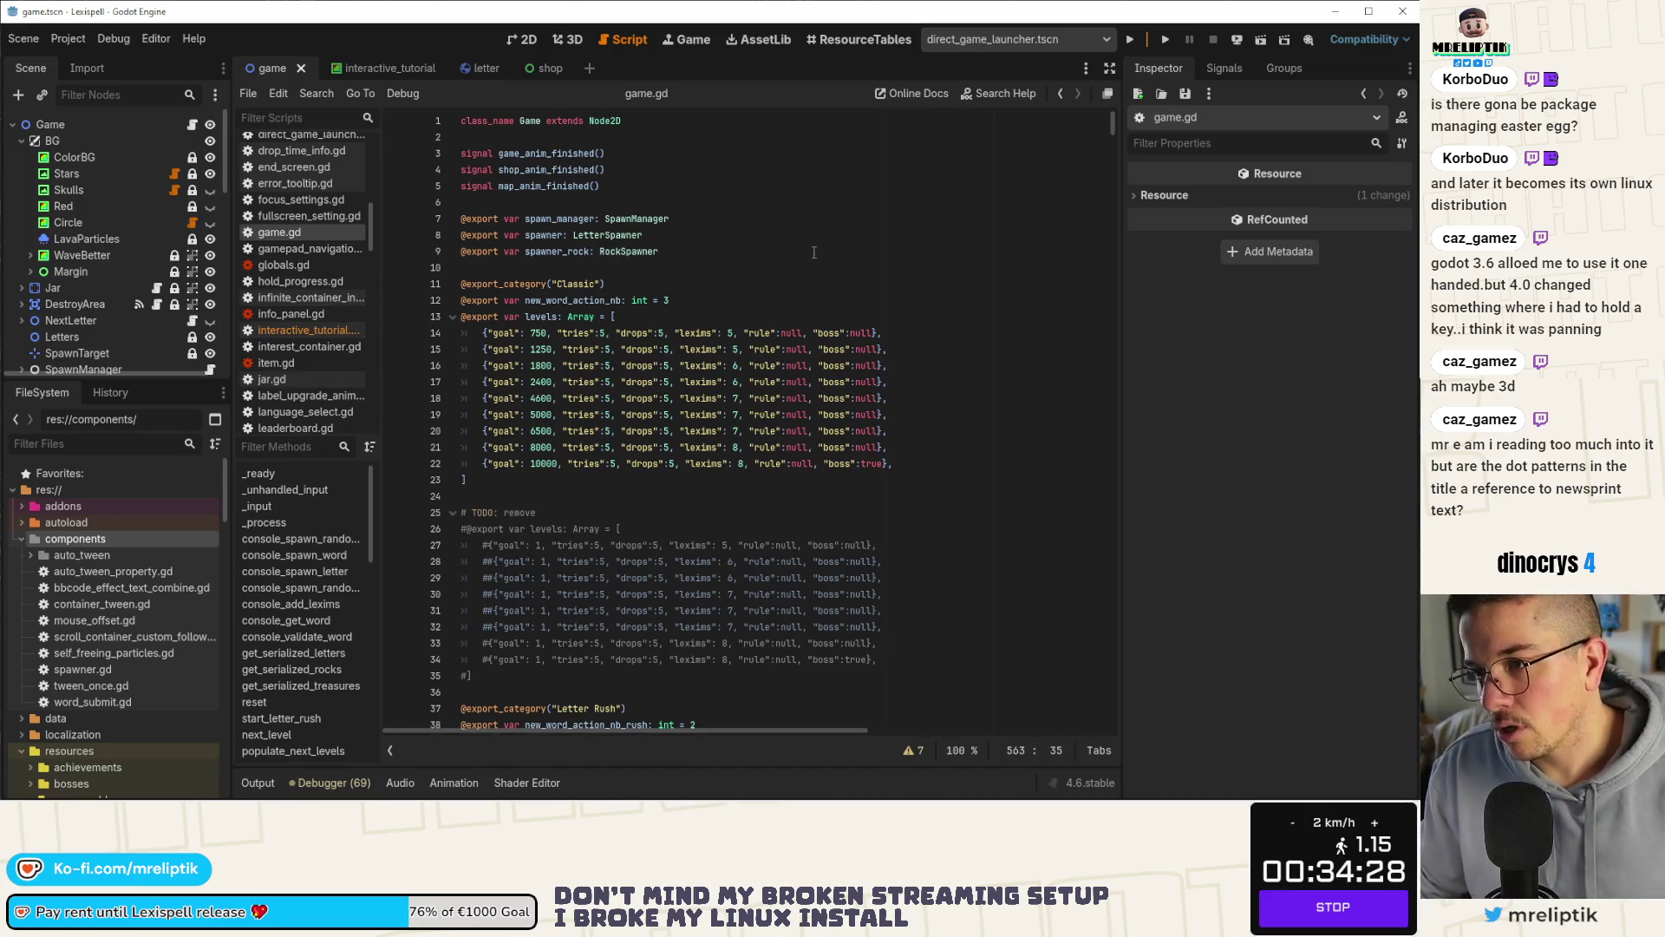
double_click(545, 154)
right_click(545, 156)
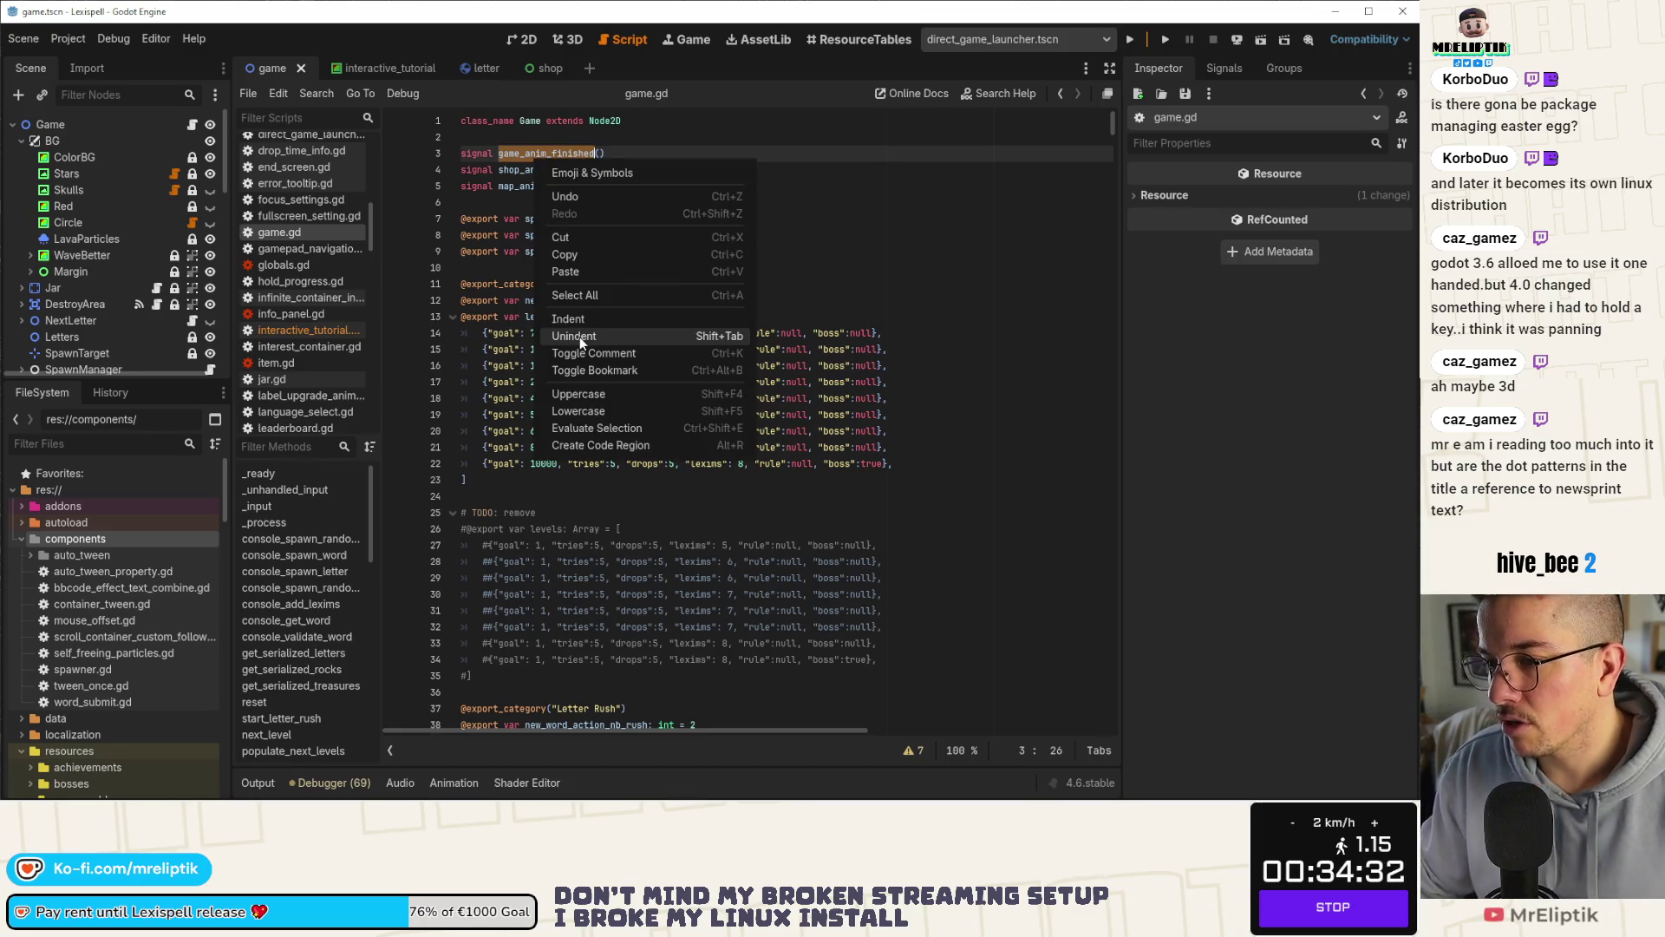
click(579, 251)
click(364, 68)
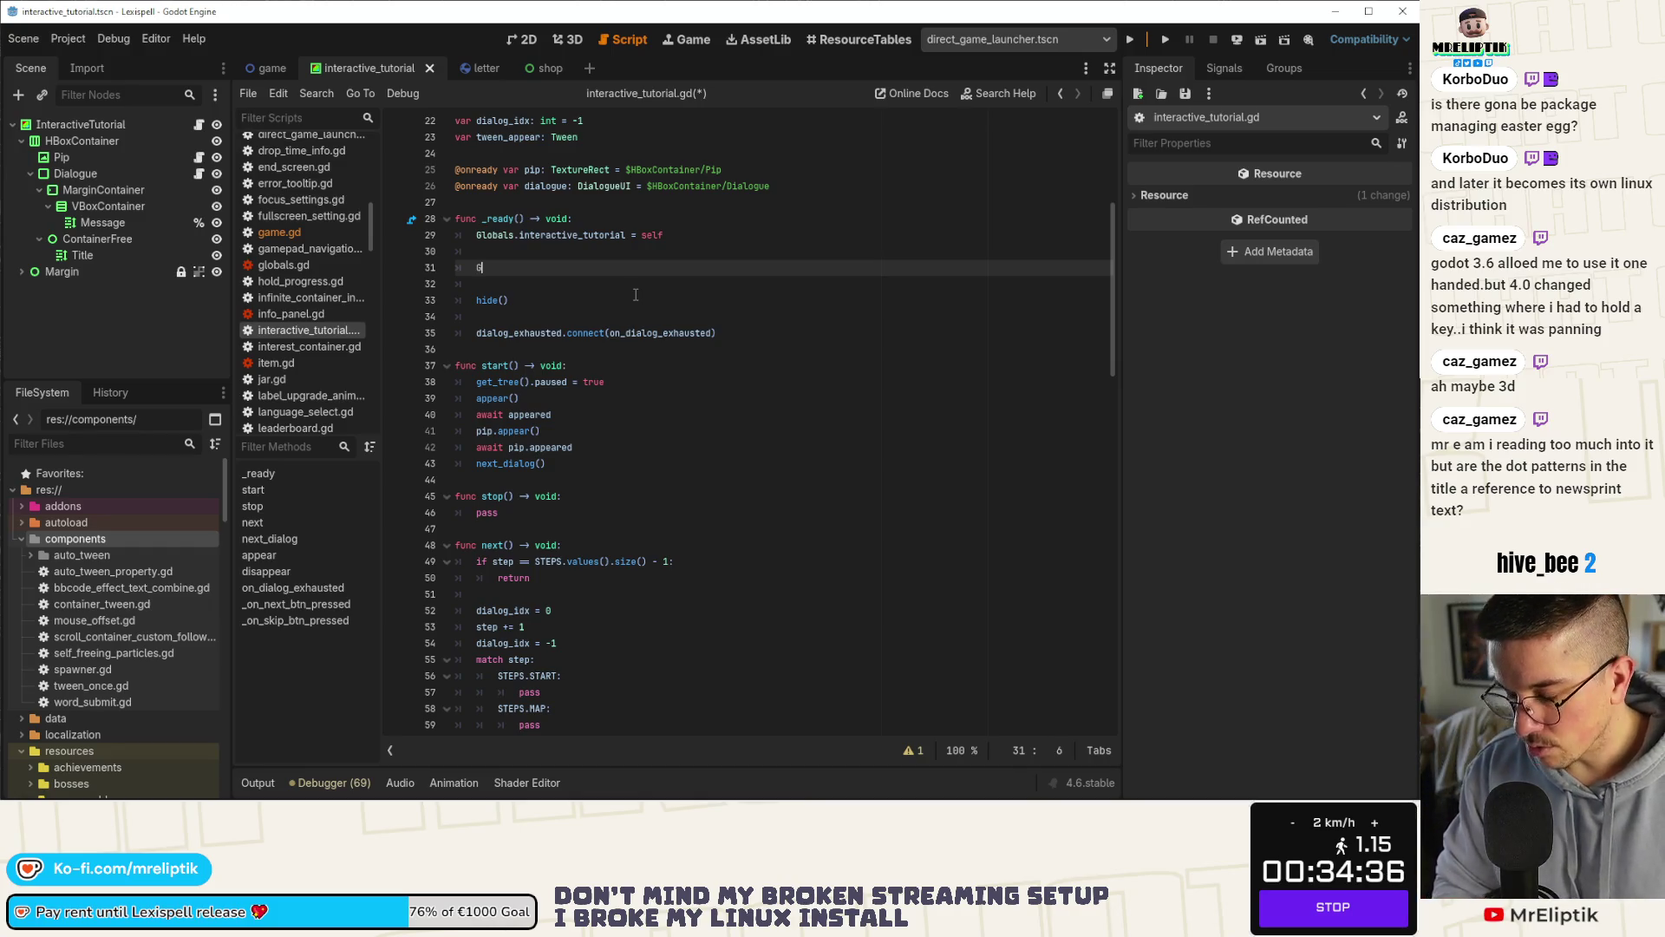
Remove the stray letter and extra blank lines in _ready.
key(BackSpace)
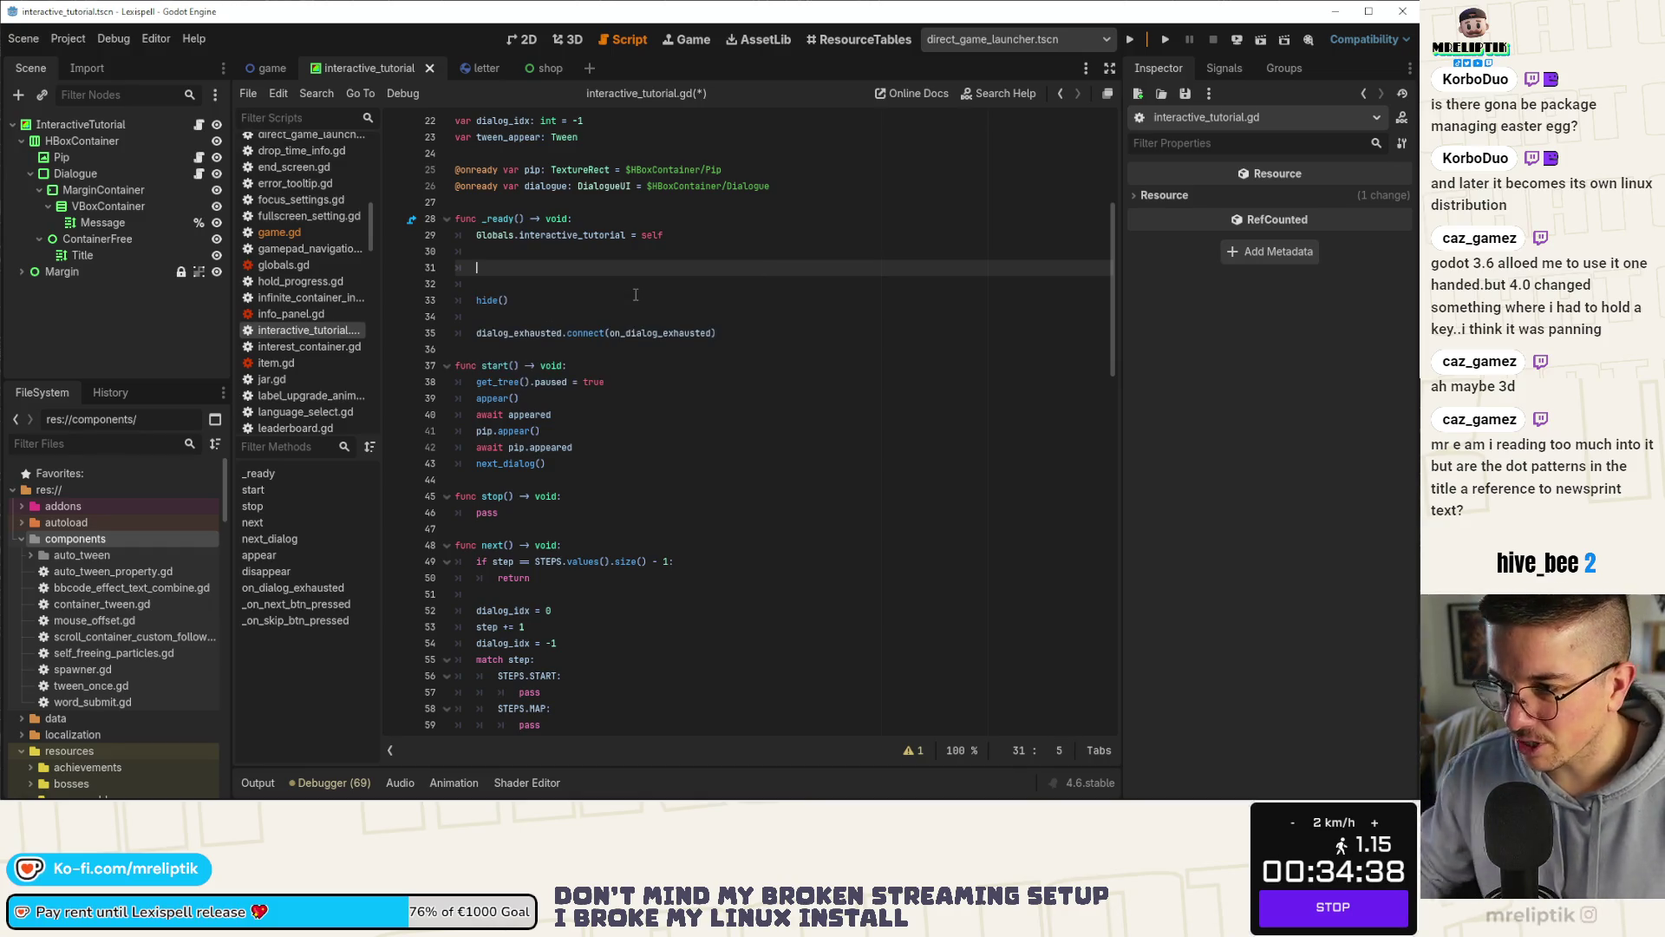
key(BackSpace)
key(BackSpace)
key(BackSpace)
scroll(682, 537, down, 5)
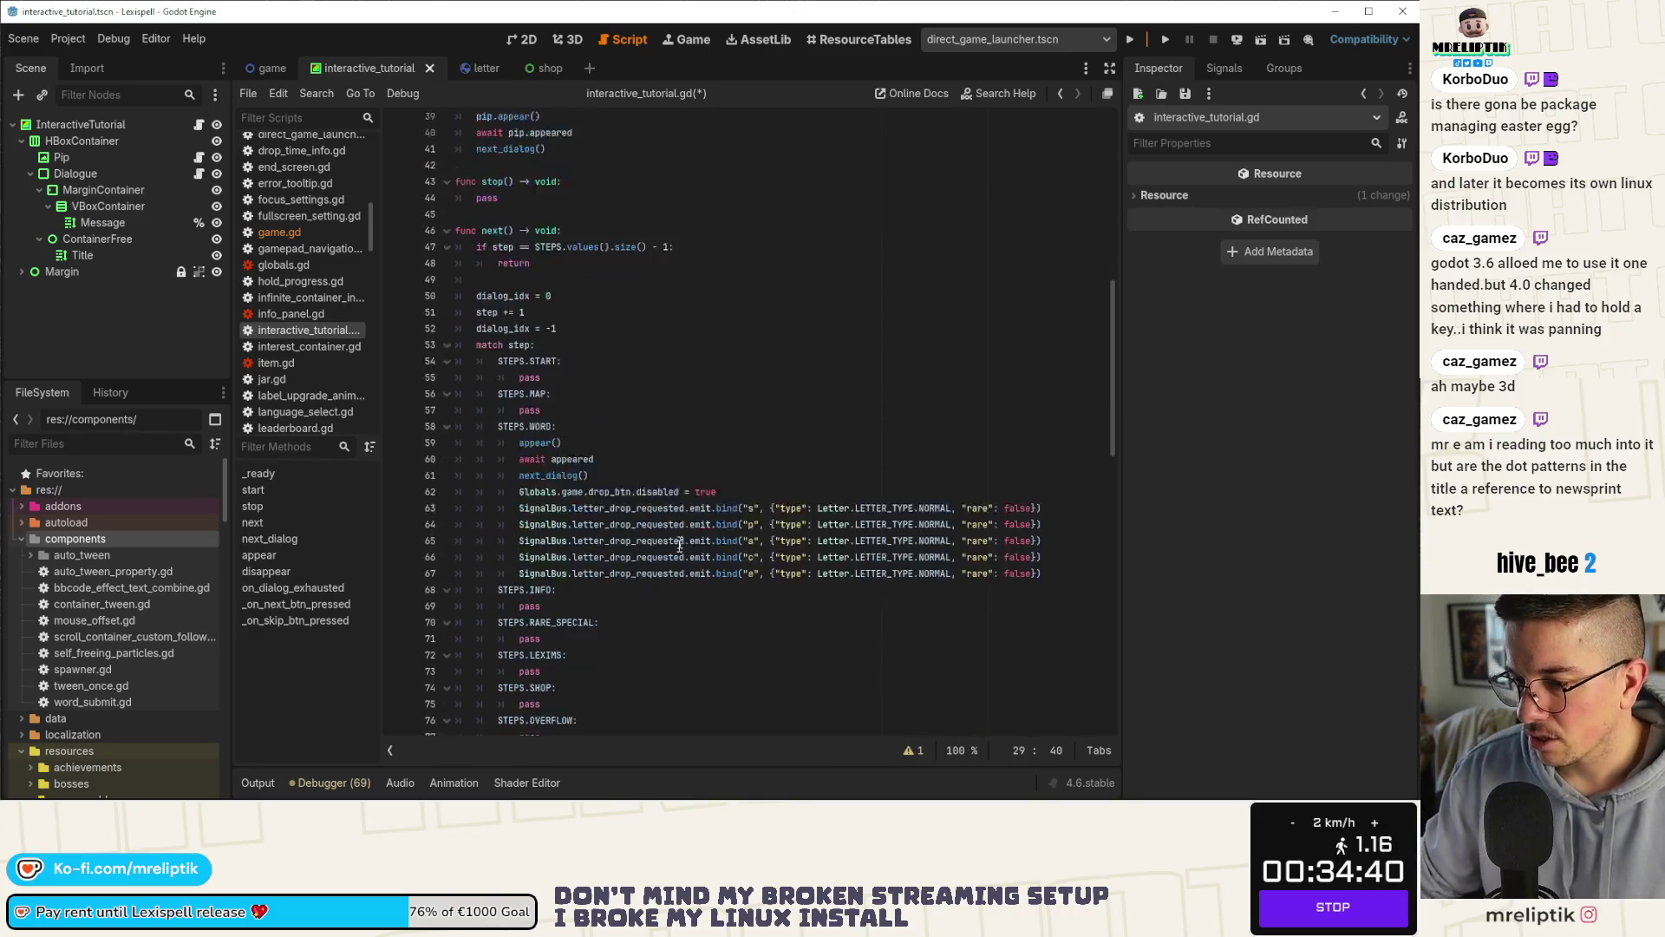
scroll(681, 538, down, 10)
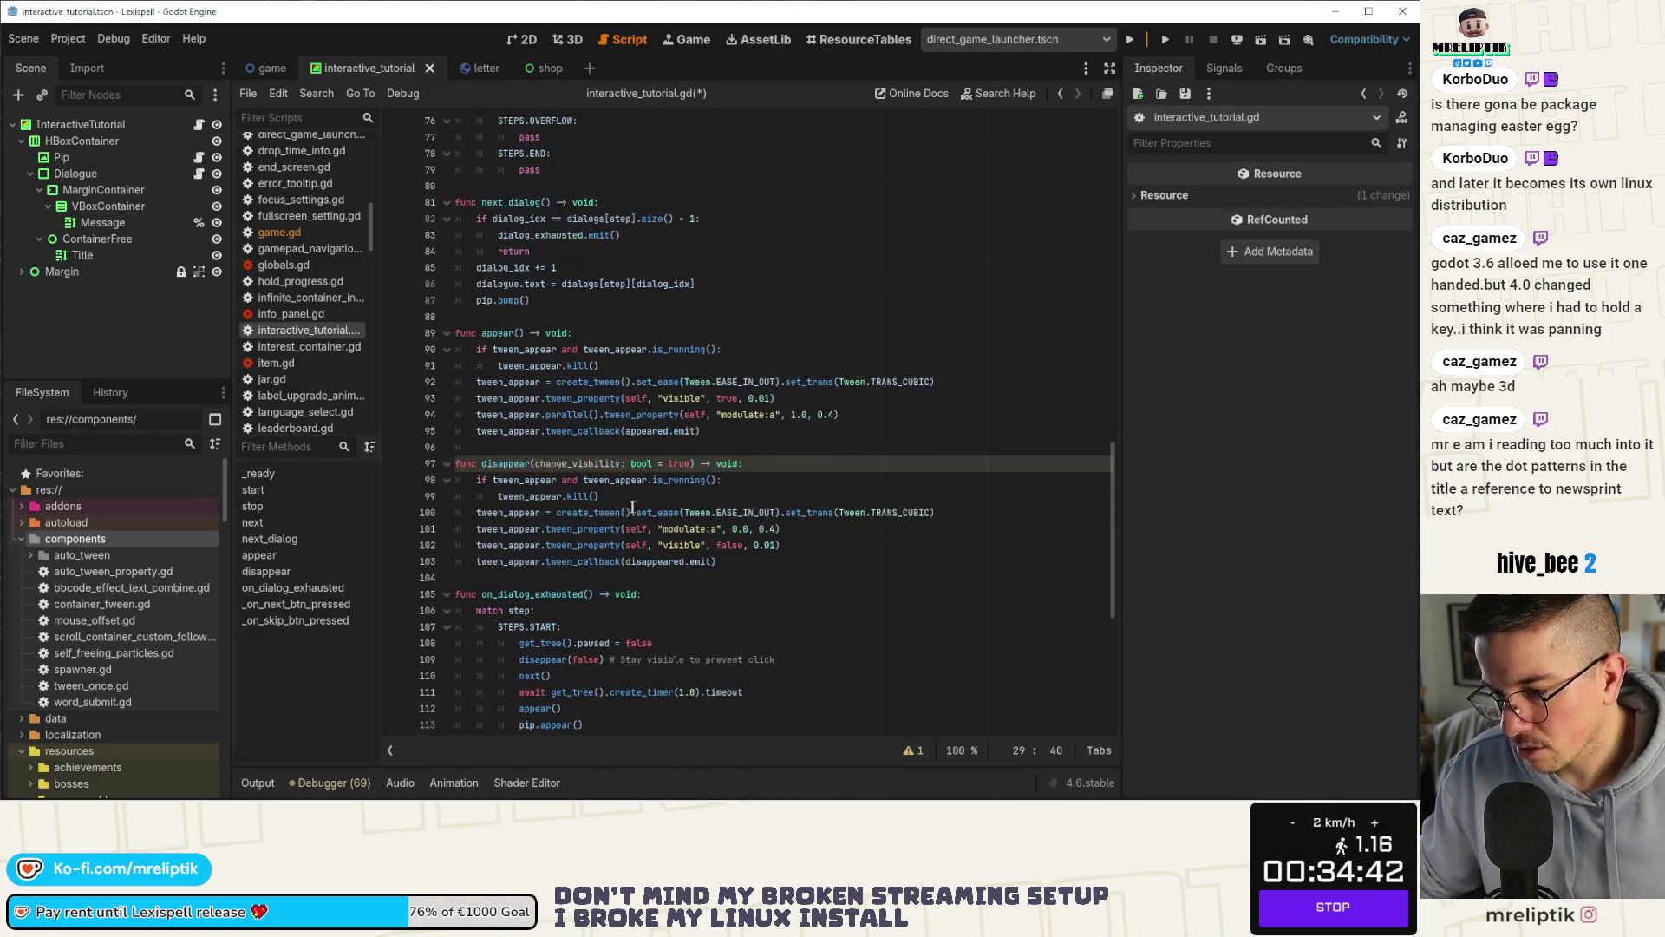
scroll(632, 507, down, 8)
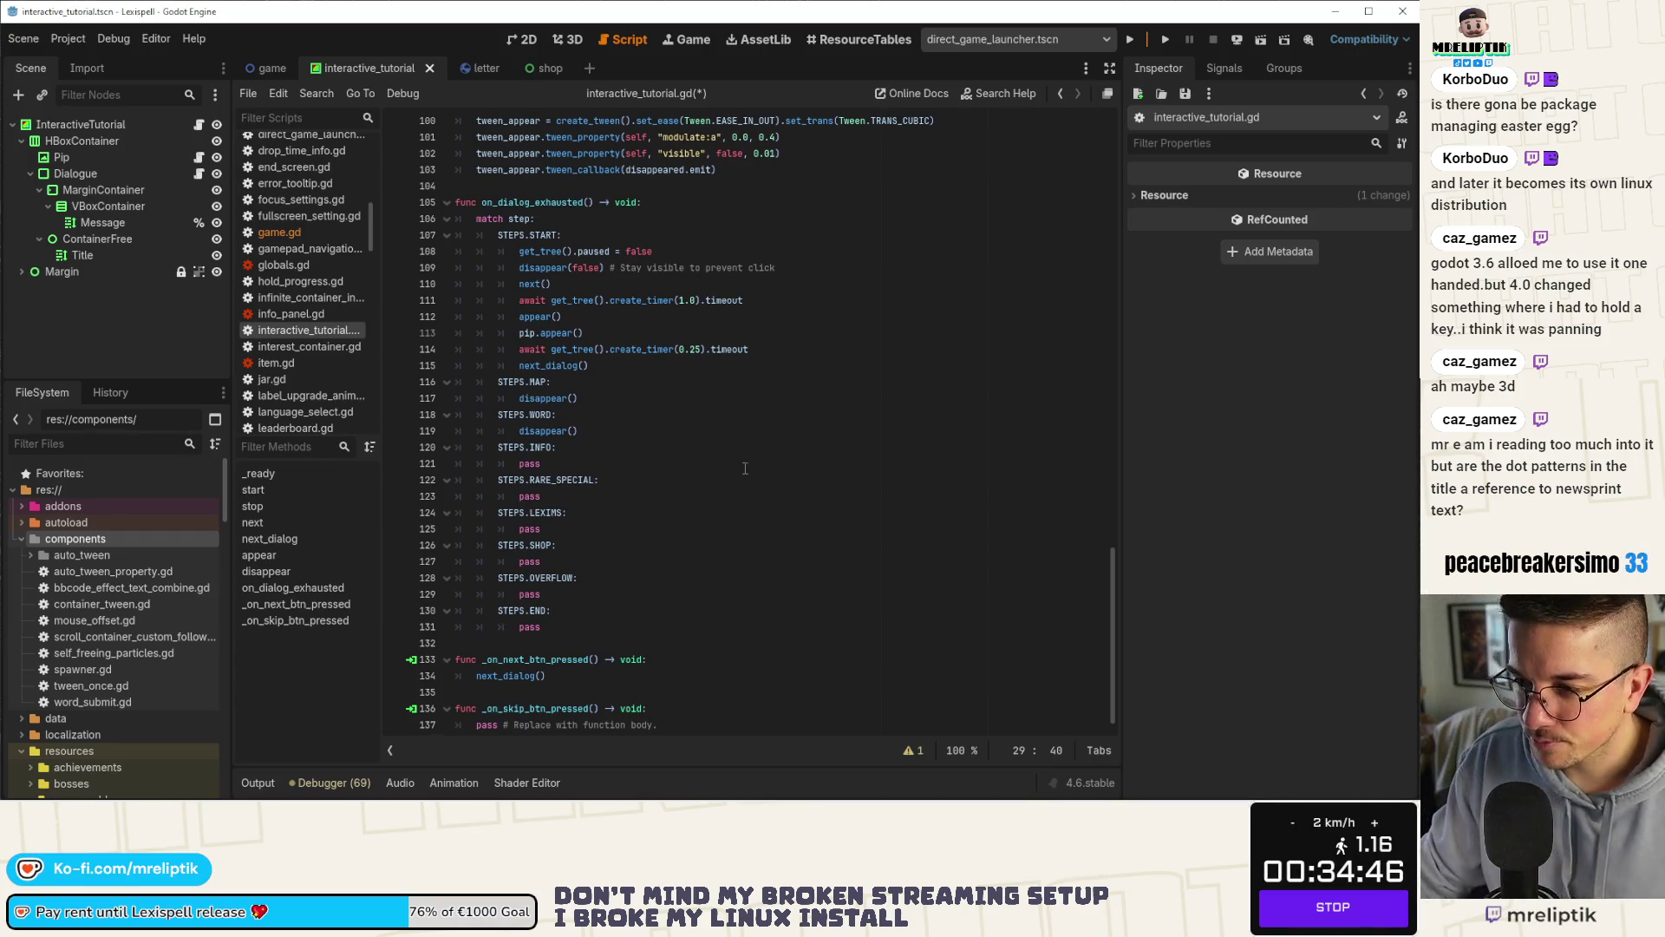
scroll(745, 469, up, 18)
scroll(693, 422, up, 1)
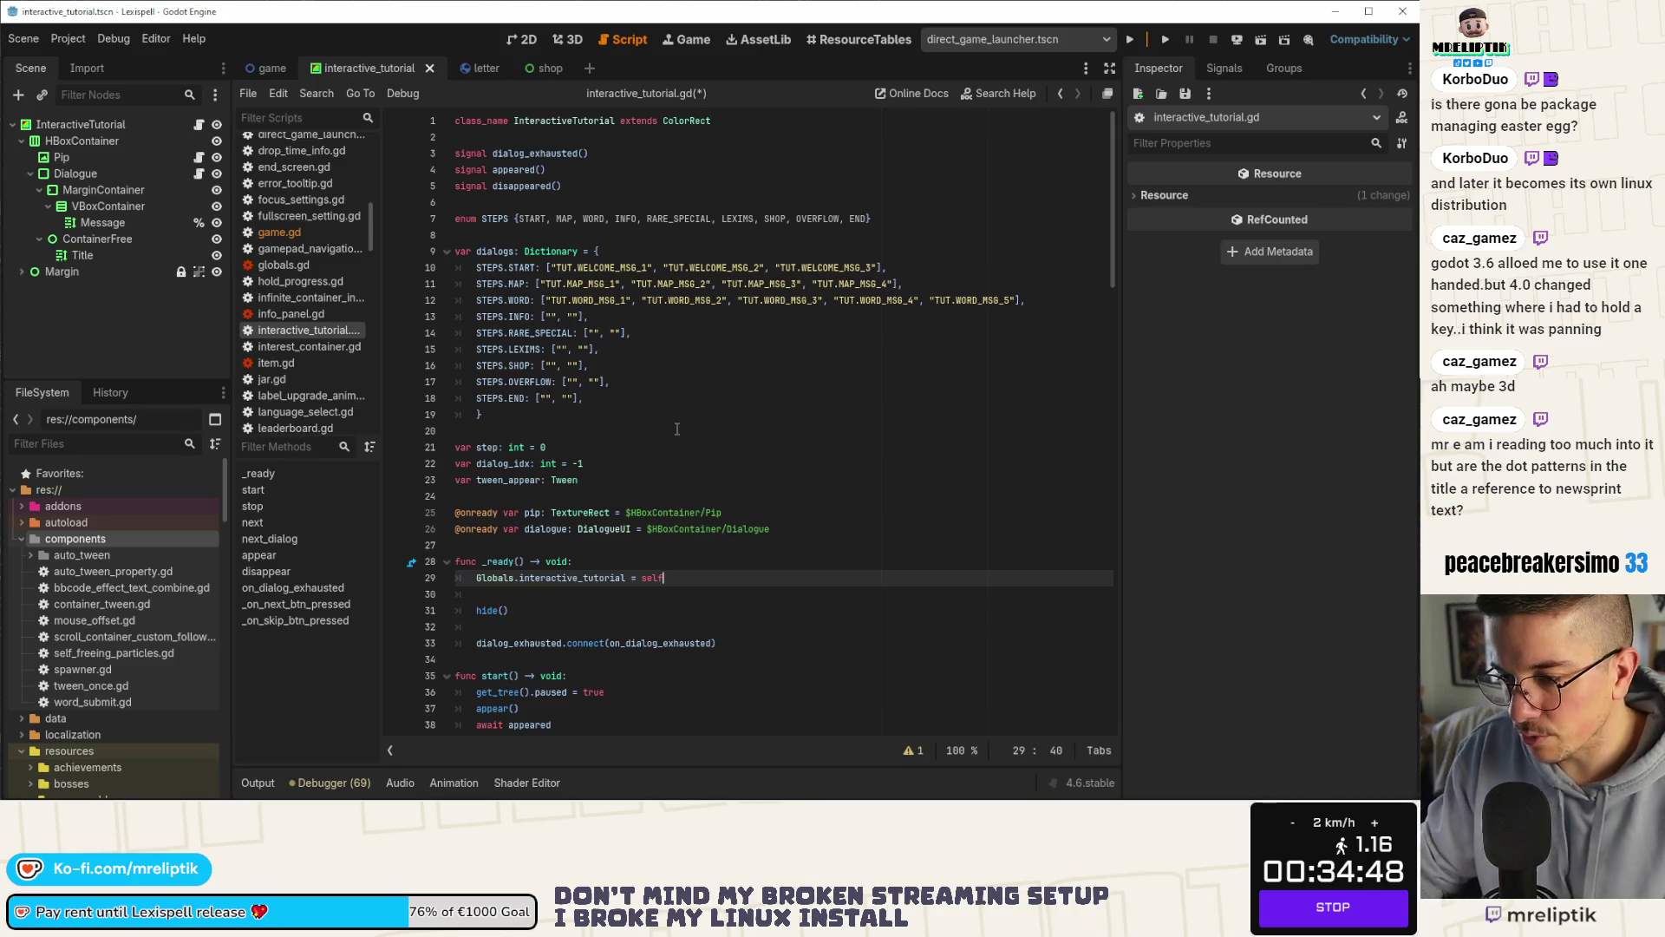
scroll(689, 451, down, 4)
Add game.game_anim_finished.connect(on_game_anim_finished) in _ready and save the script.
key(Return)
key(Return)
text(Glob)
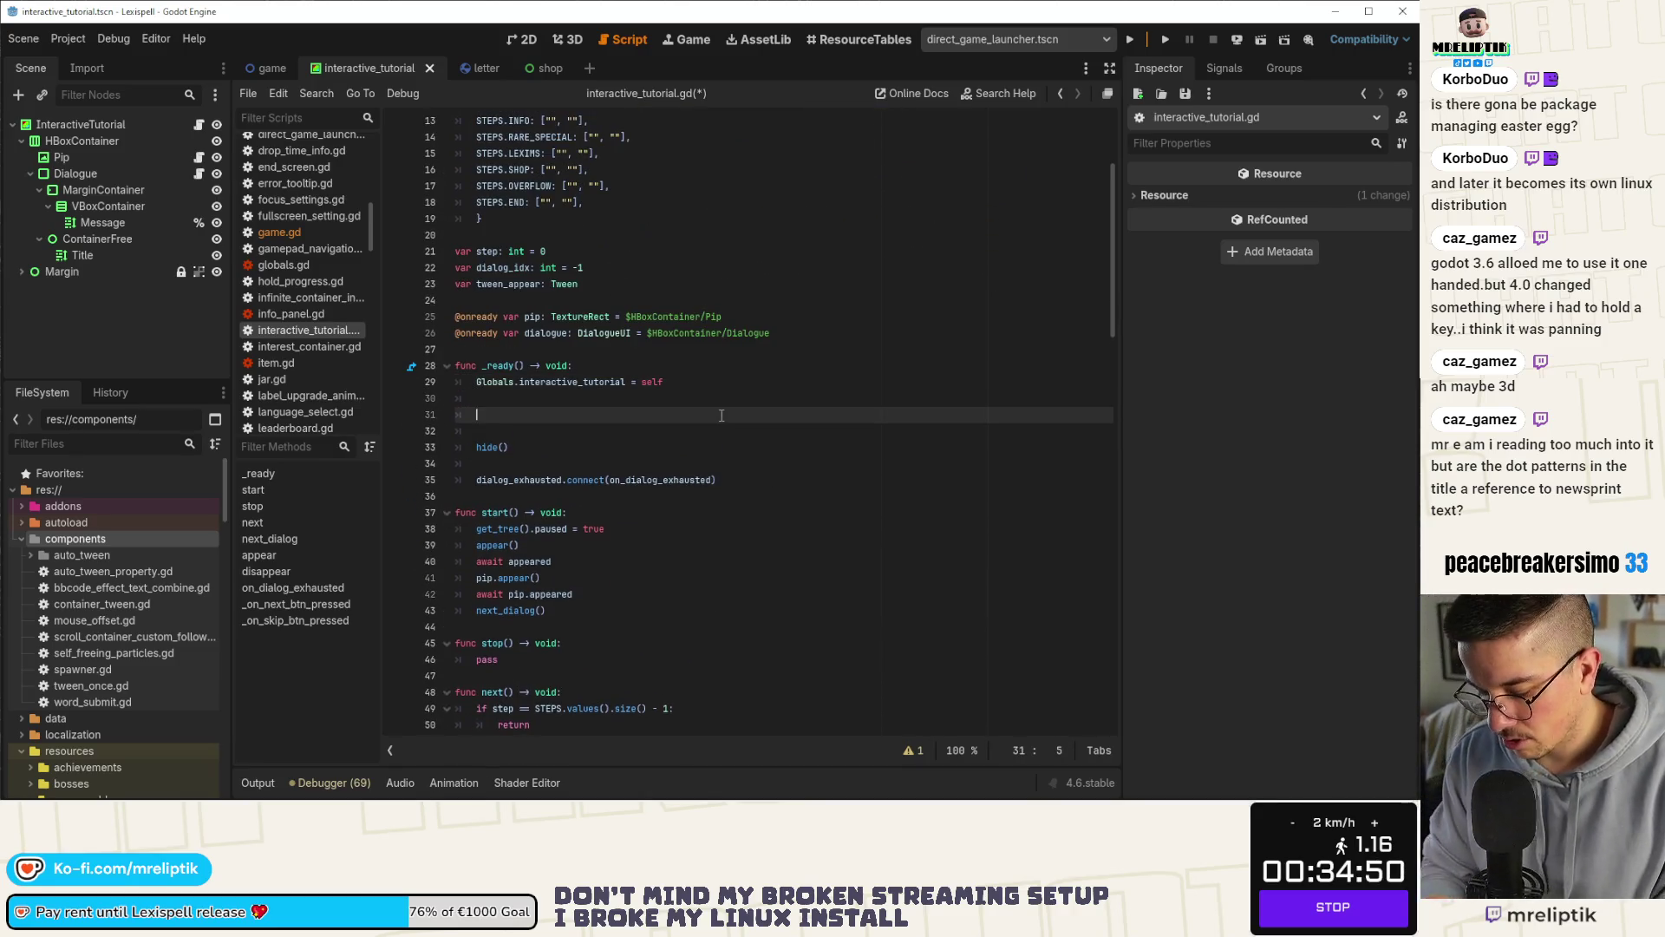
text(als.game)
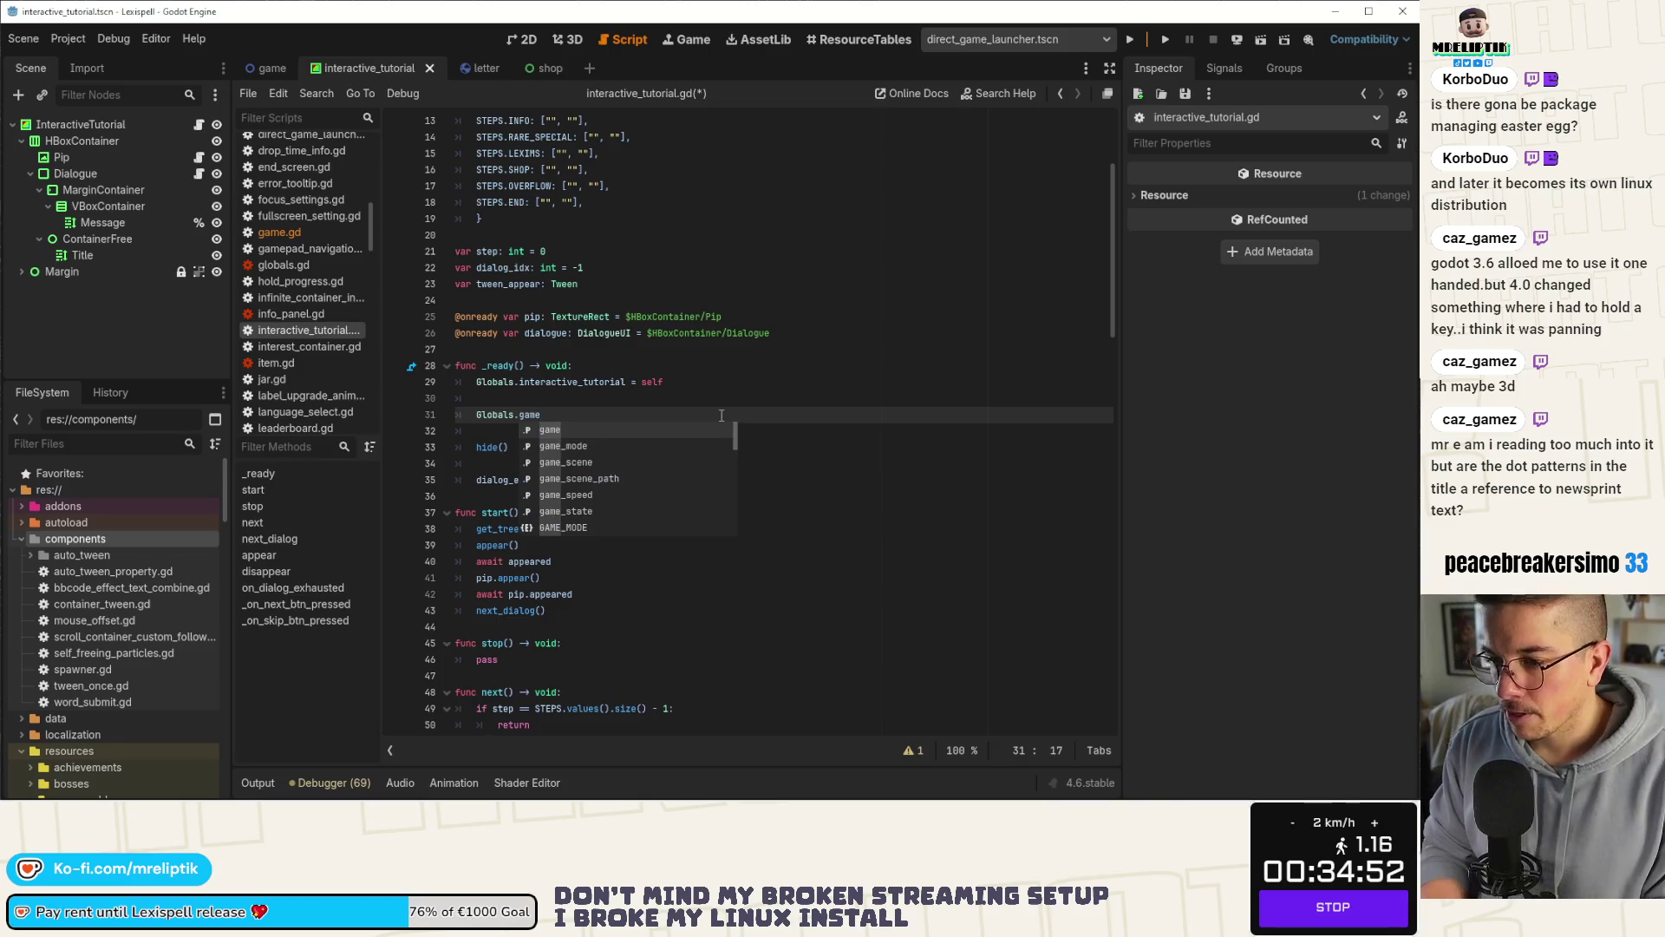
key(BackSpace)
key(BackSpace)
key(BackSpace)
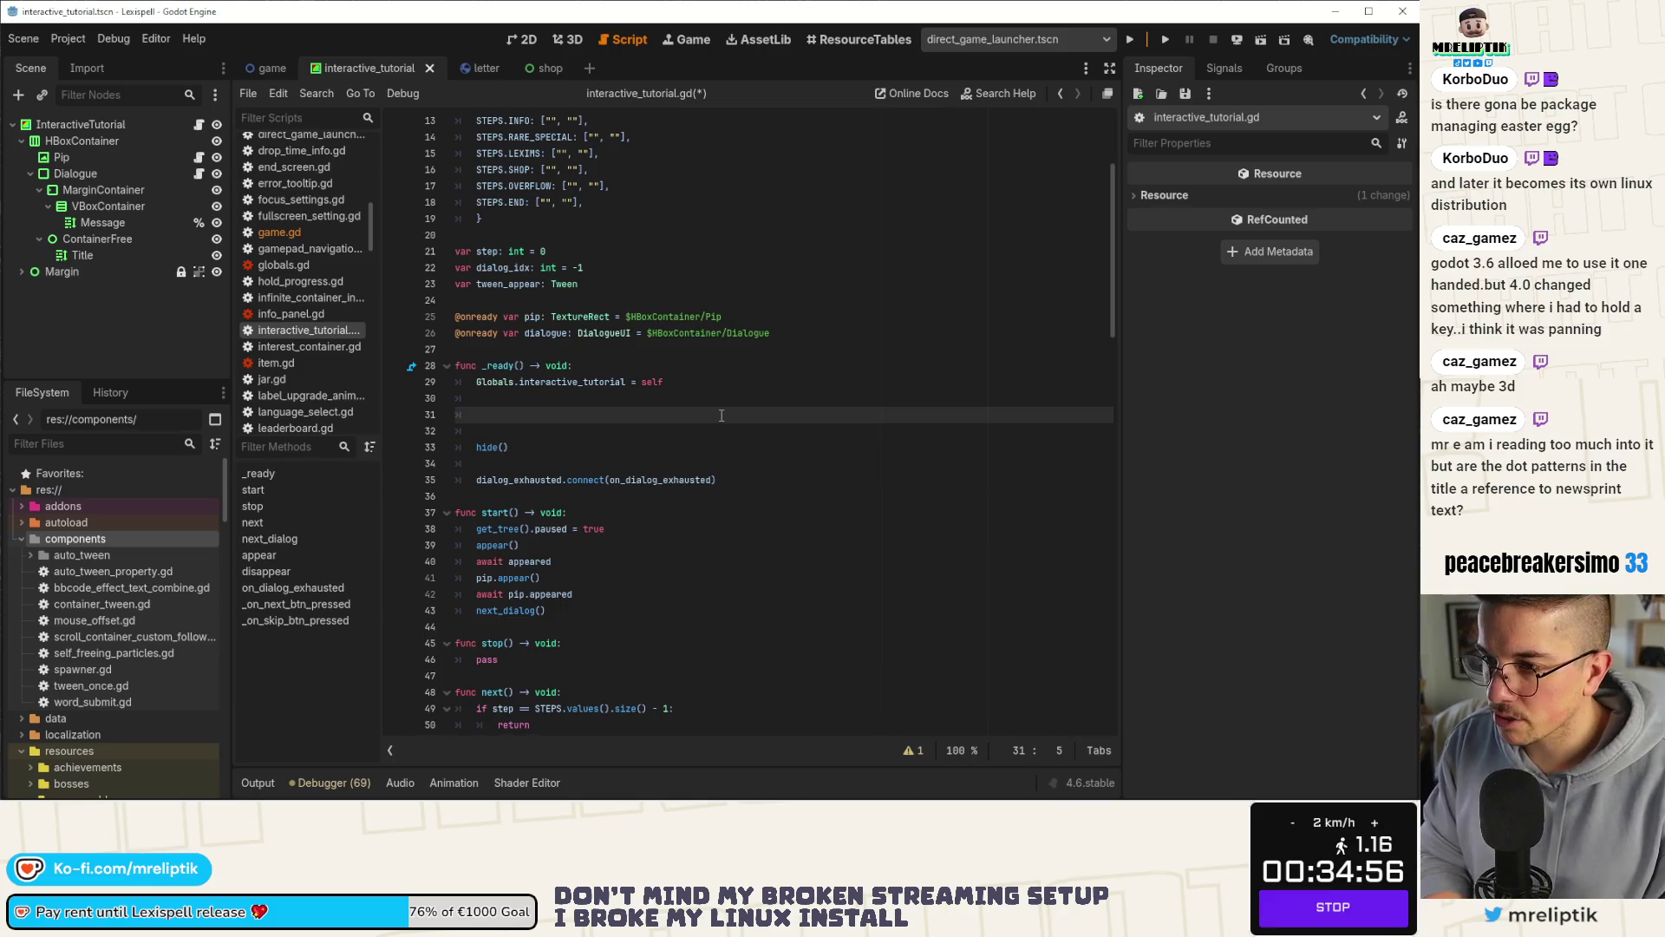
text(game.)
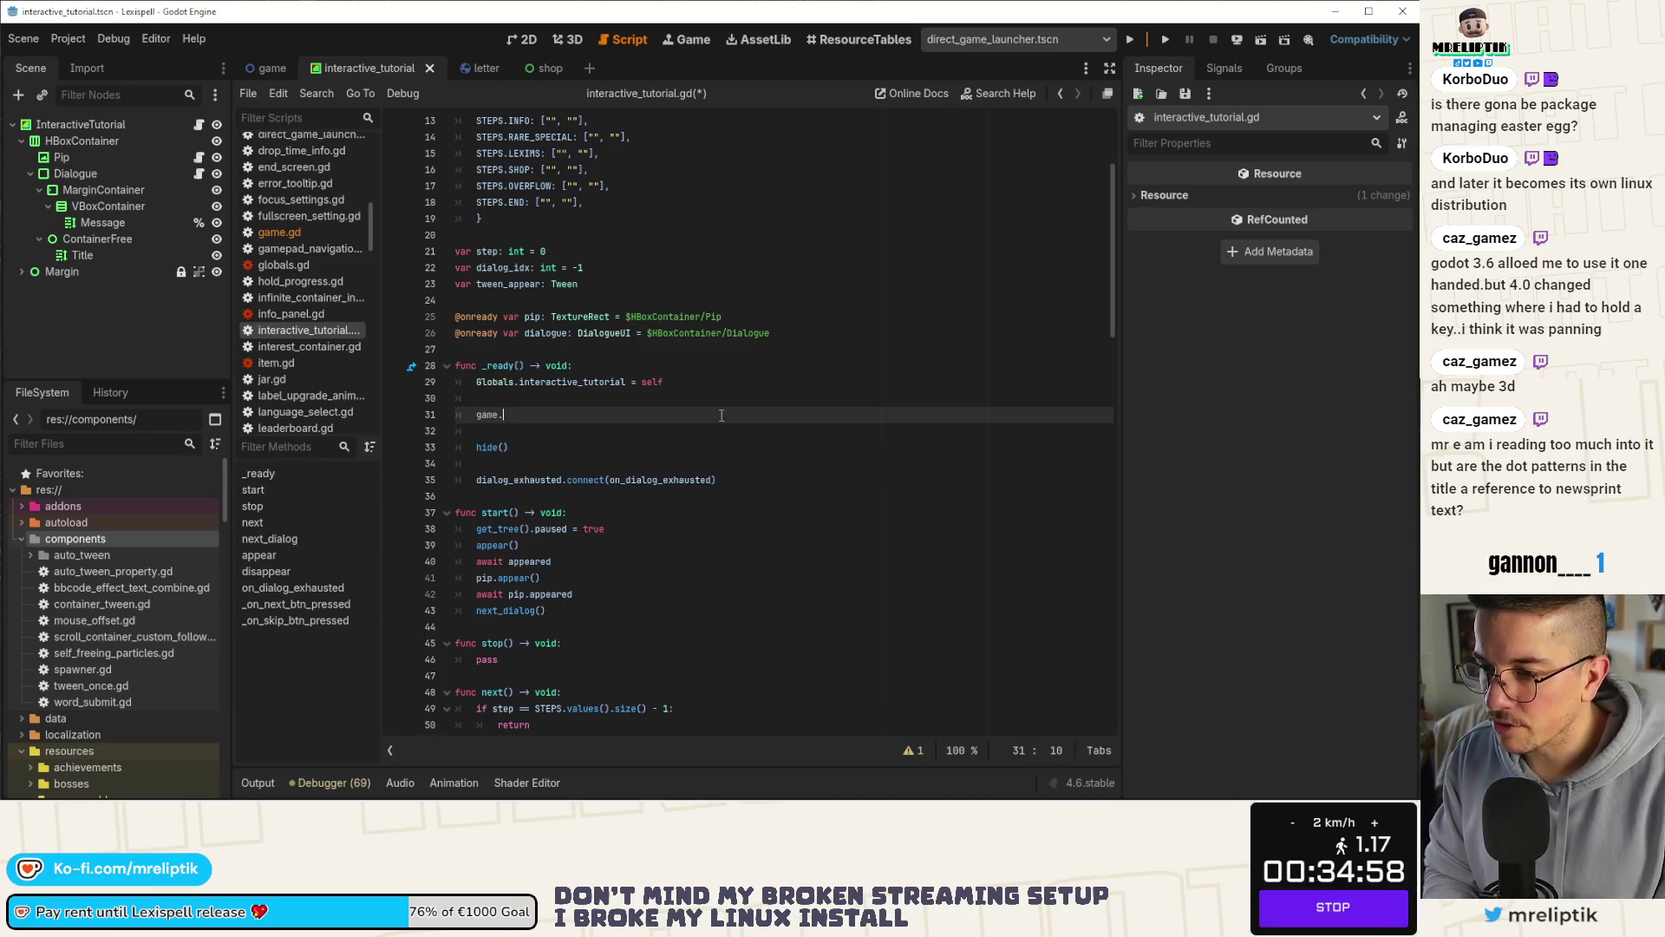
text(game_anim_finished.)
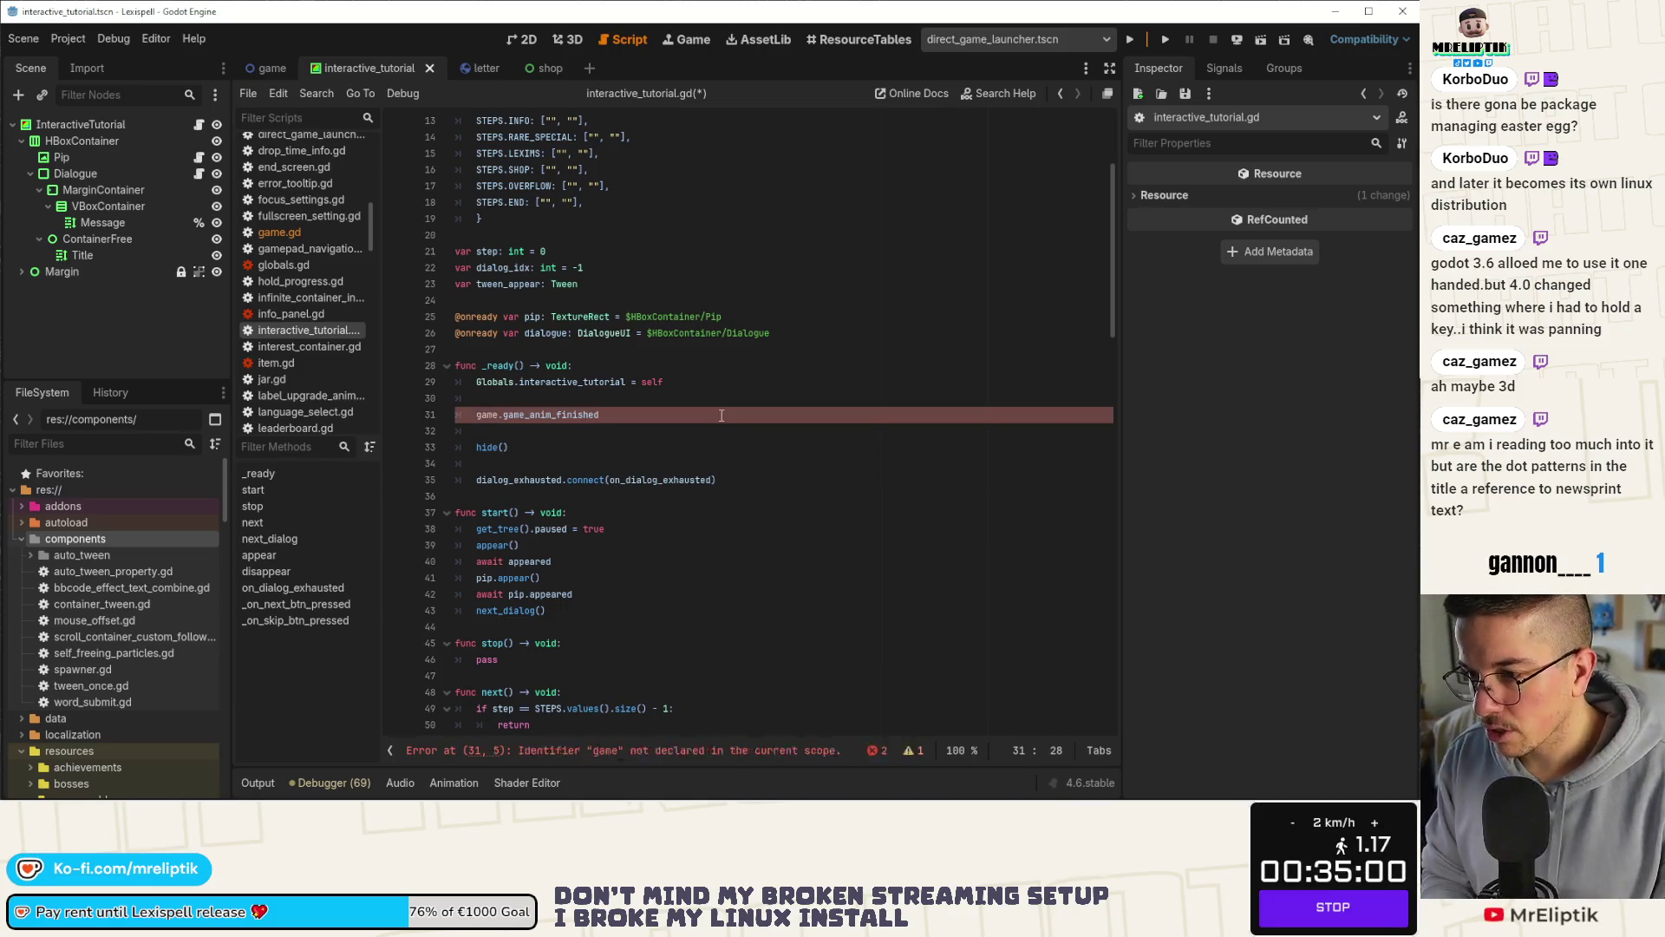
text(conn)
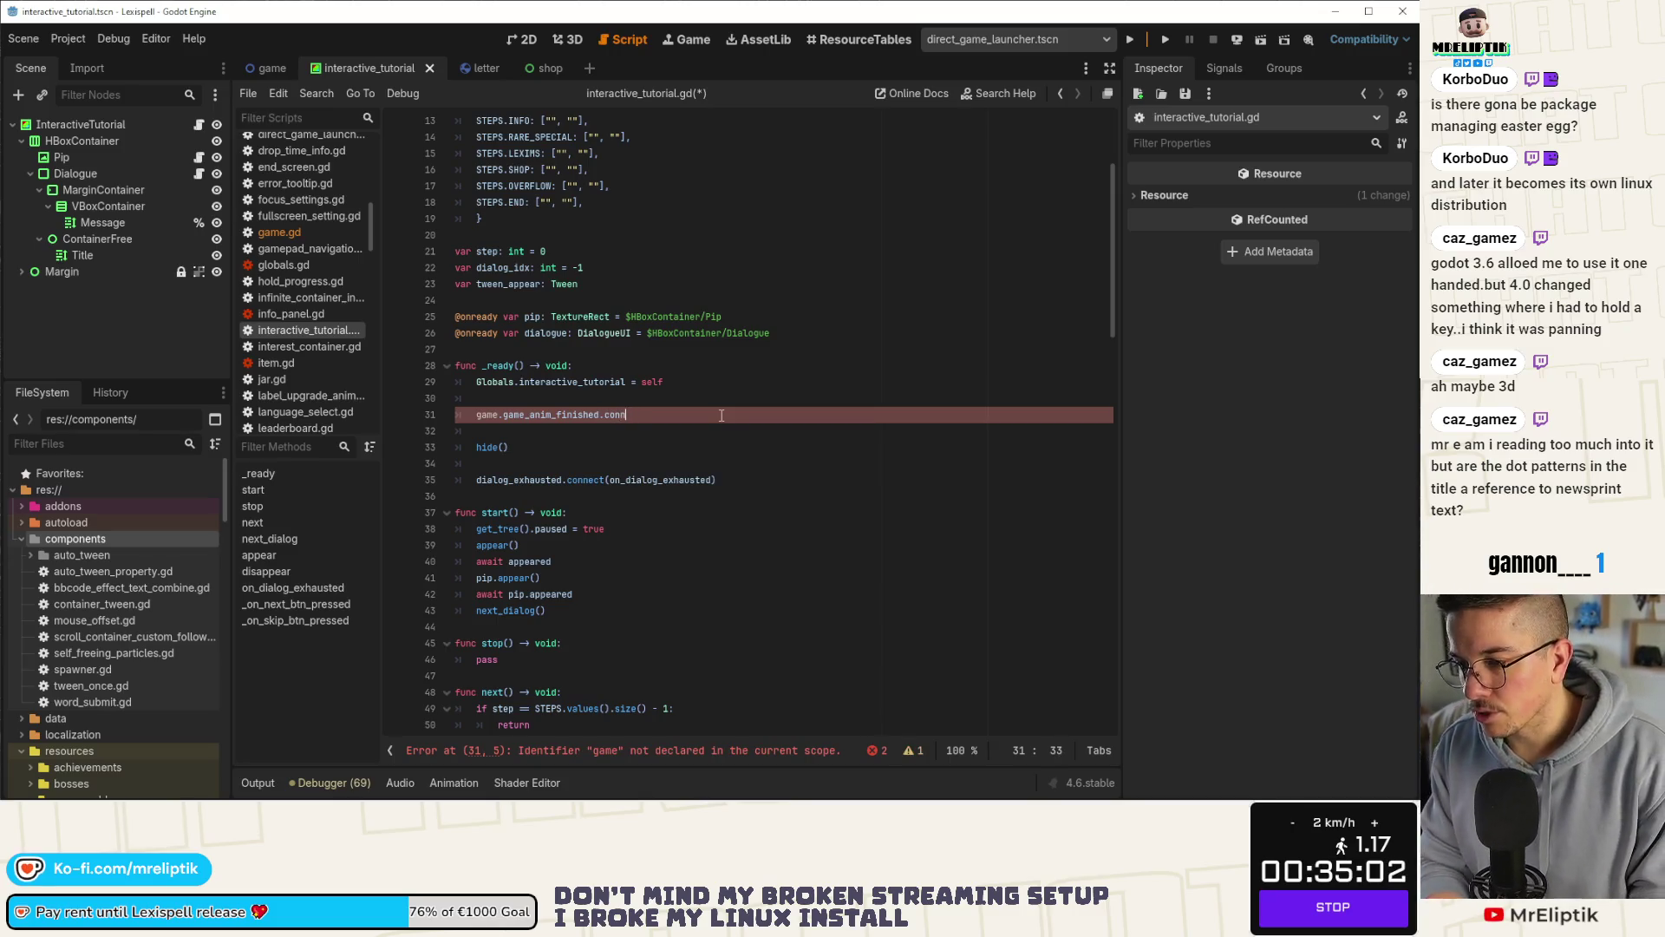
text(ect(on_game)
text(_anim_fi)
text(nished)
key(ctrl+s)
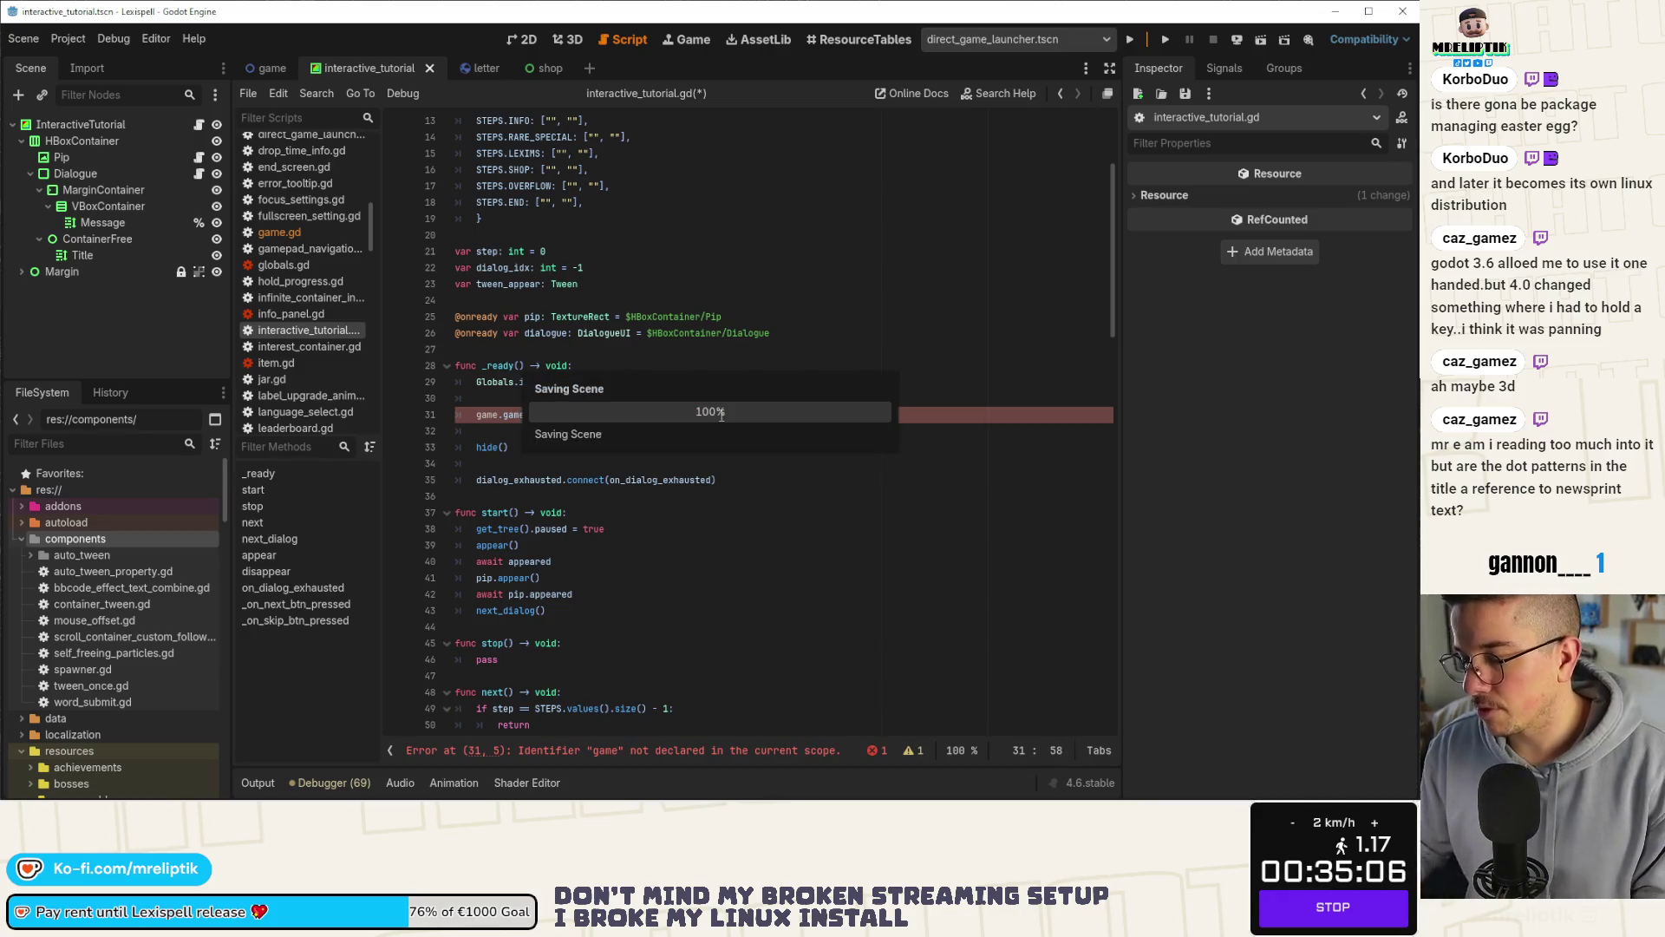
scroll(631, 625, down, 20)
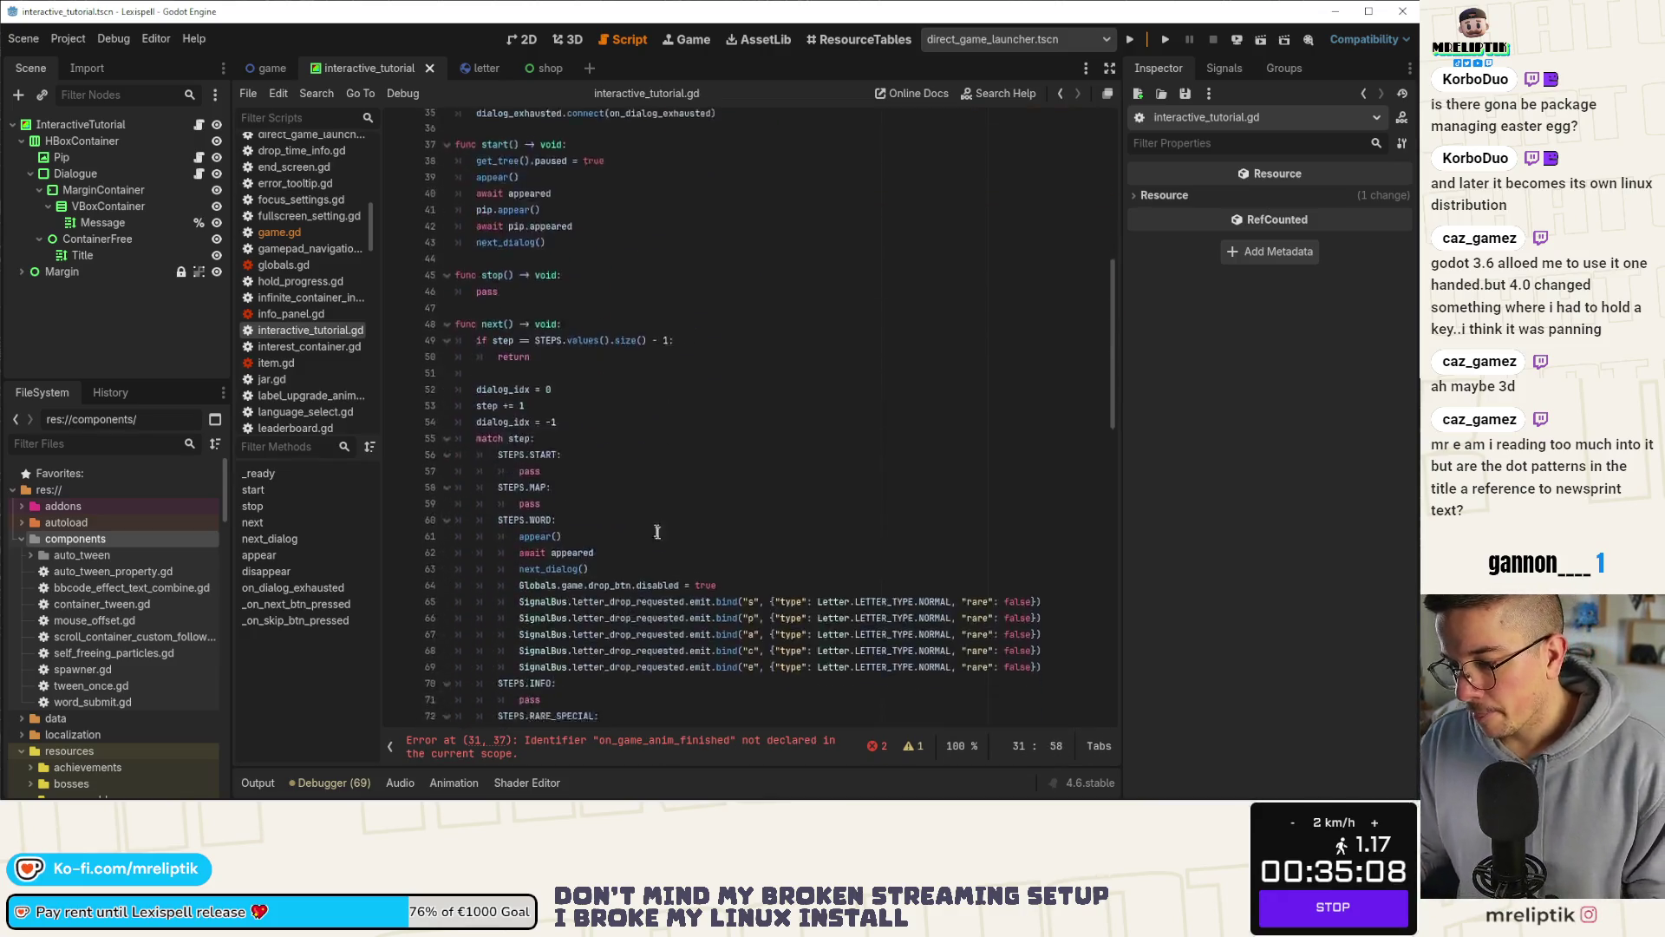
click(541, 704)
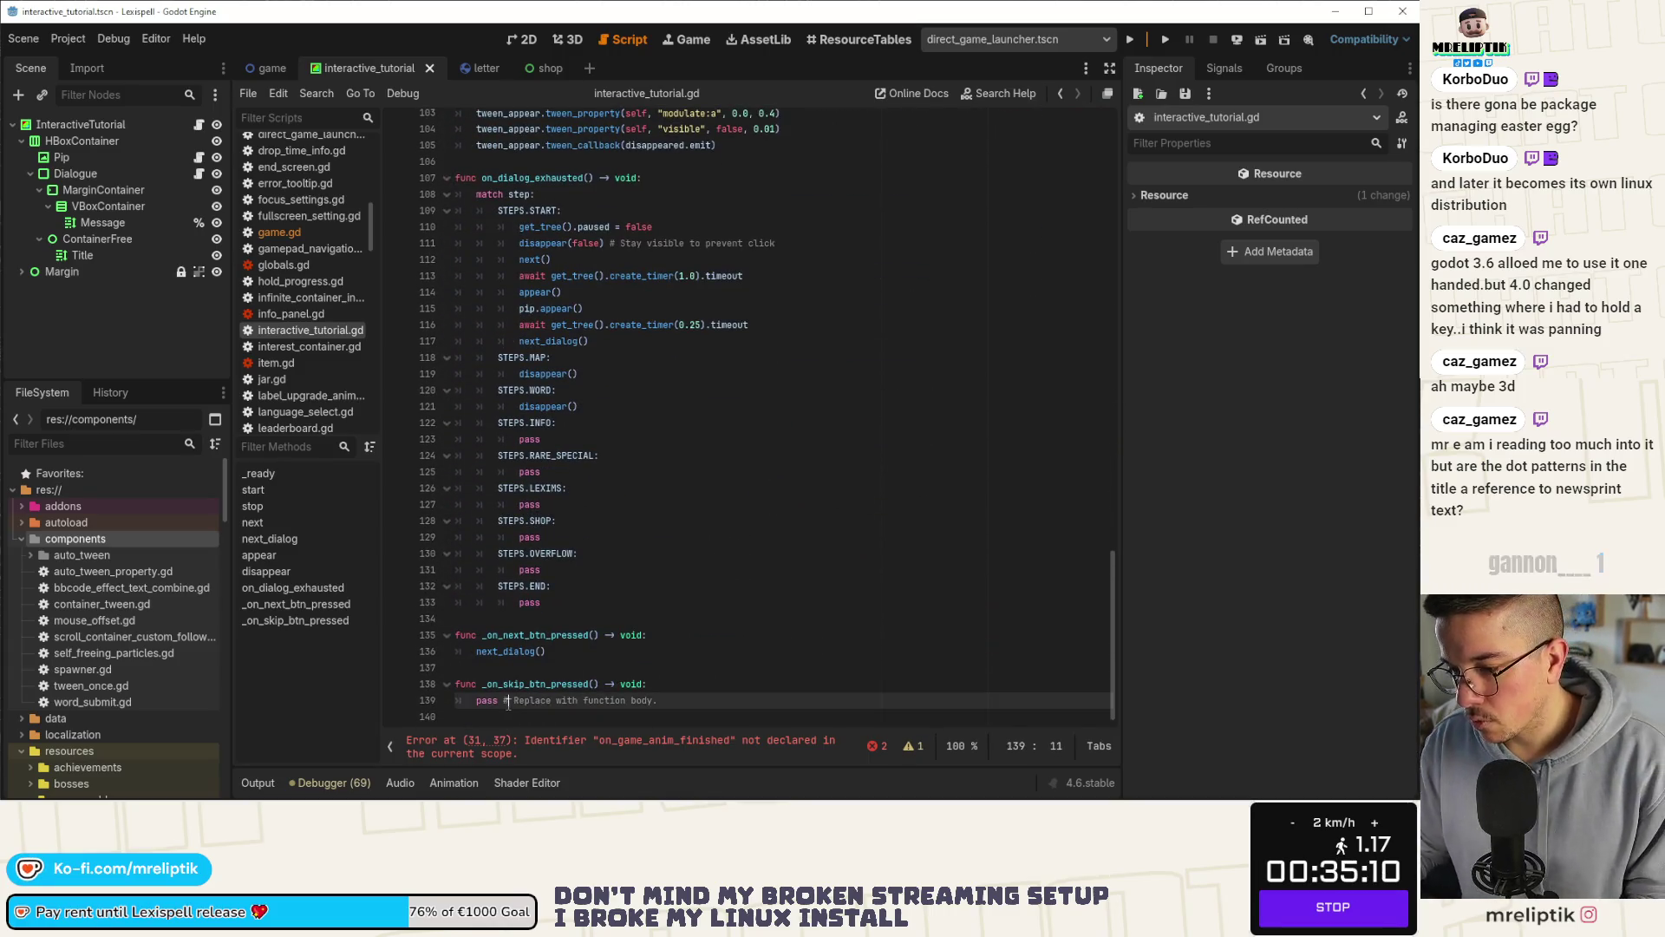
Write func on_game_anim_finished() -> void: with a pass body after on_dialog_exhausted and save.
click(584, 616)
key(Return)
key(Return)
key(Up)
text(func con_game_anim_finished)
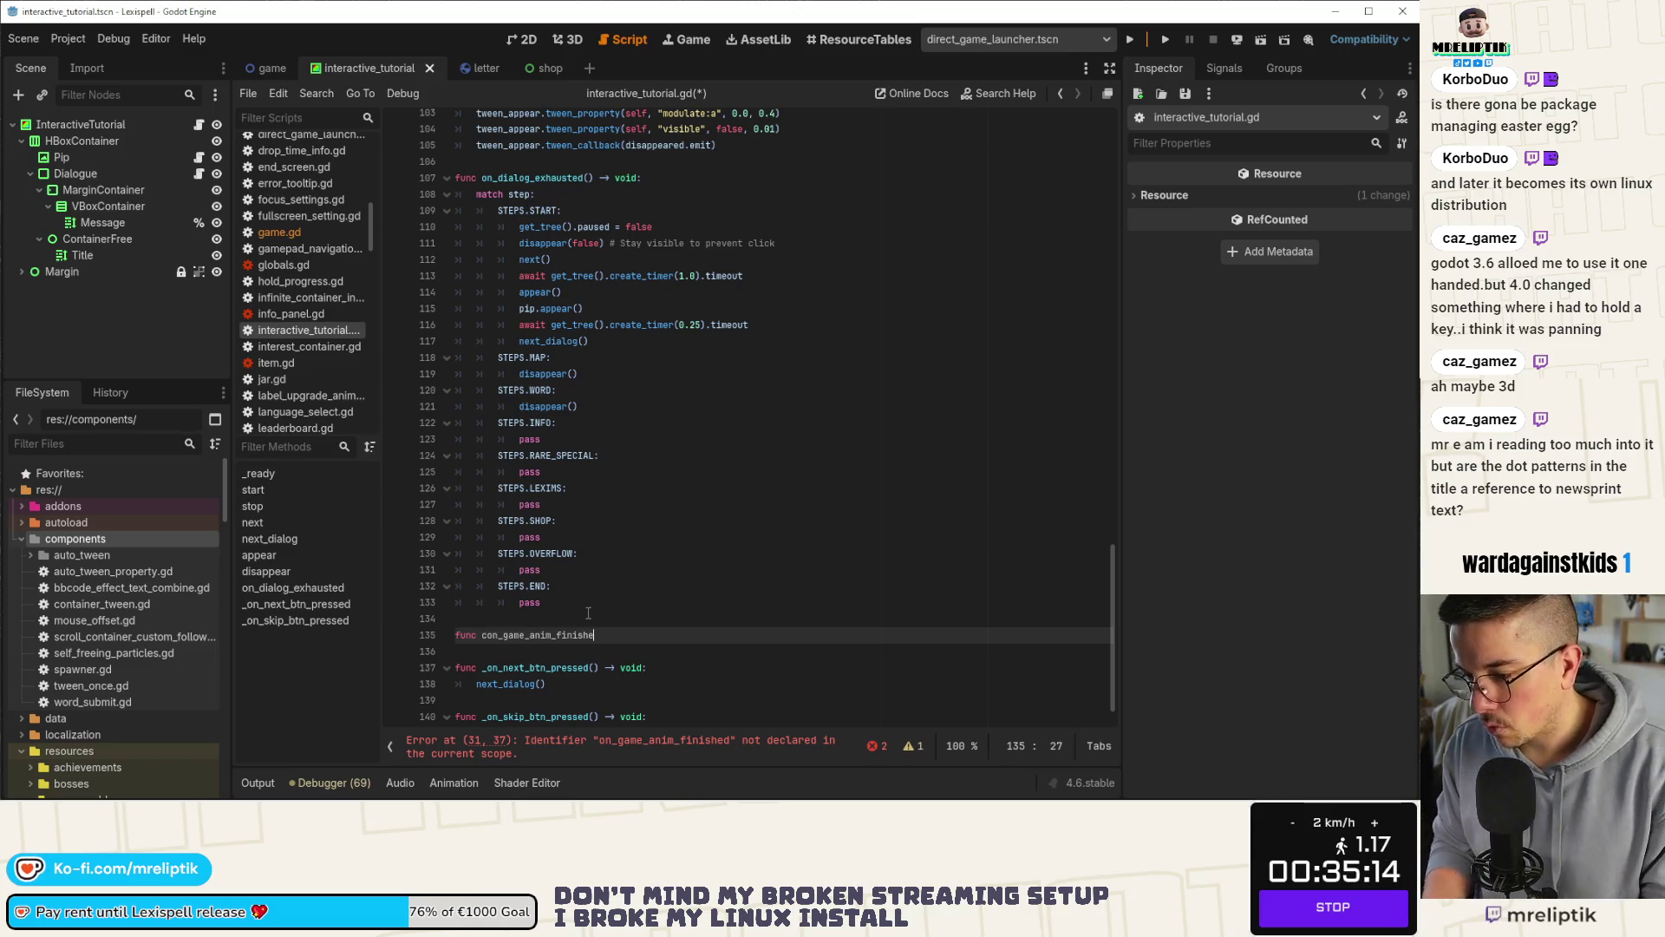
key(ctrl+BackSpace)
key(ctrl+BackSpace)
text(func on_game_anim_finished() -> void)
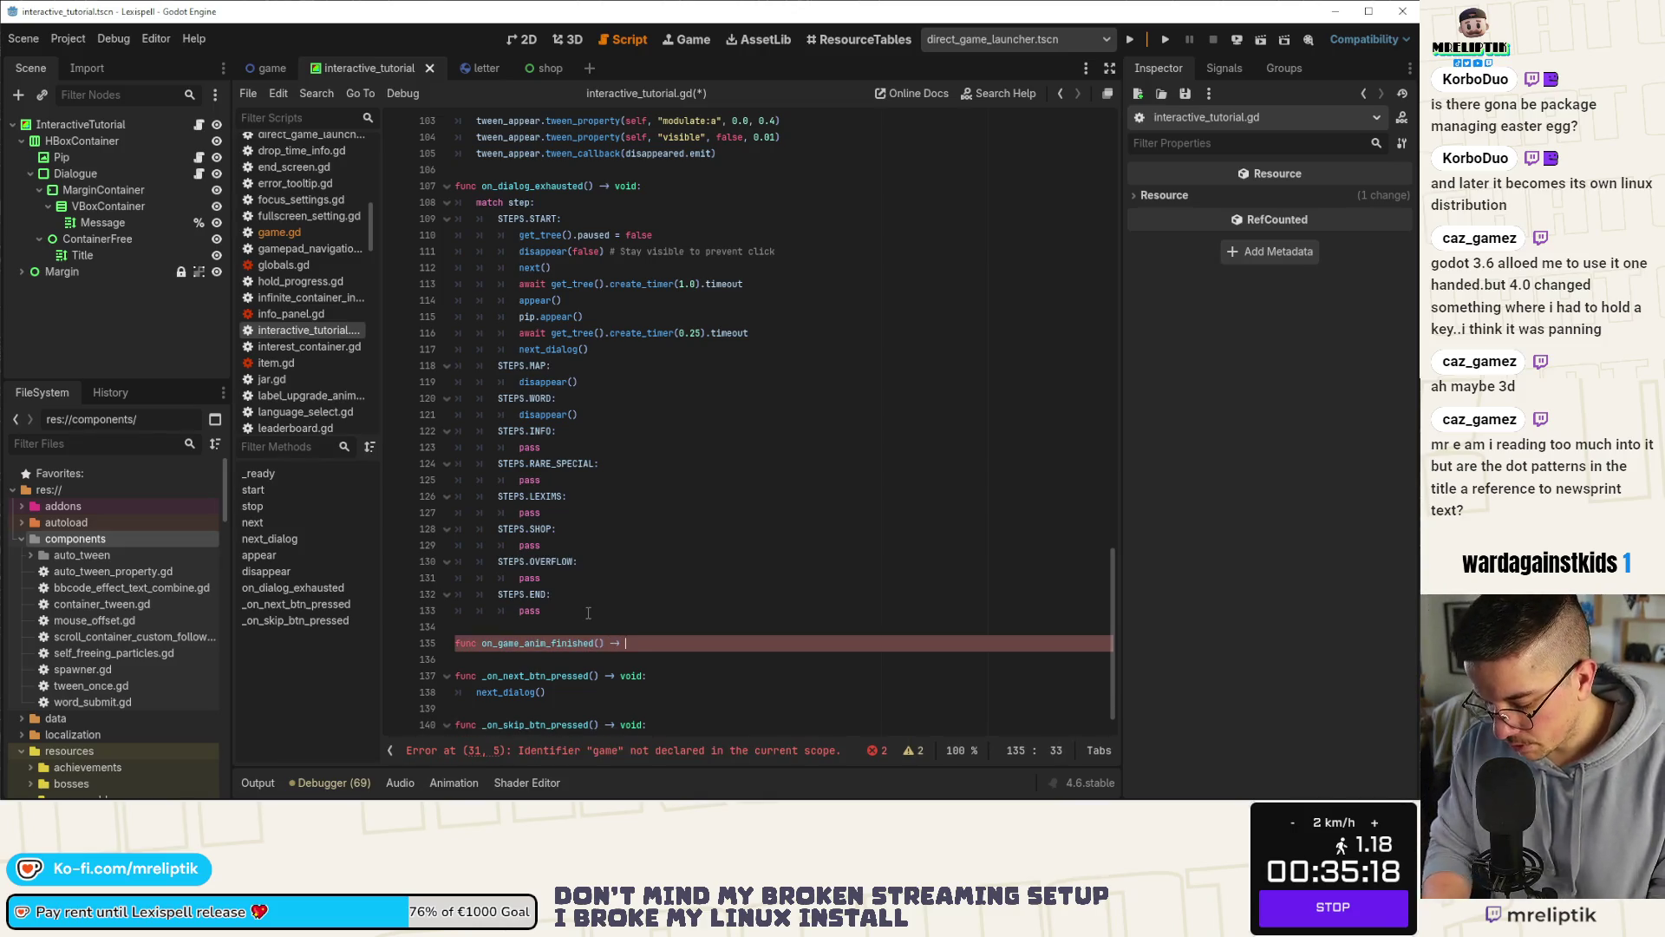
text(:)
key(Return)
text(pass)
key(ctrl+s)
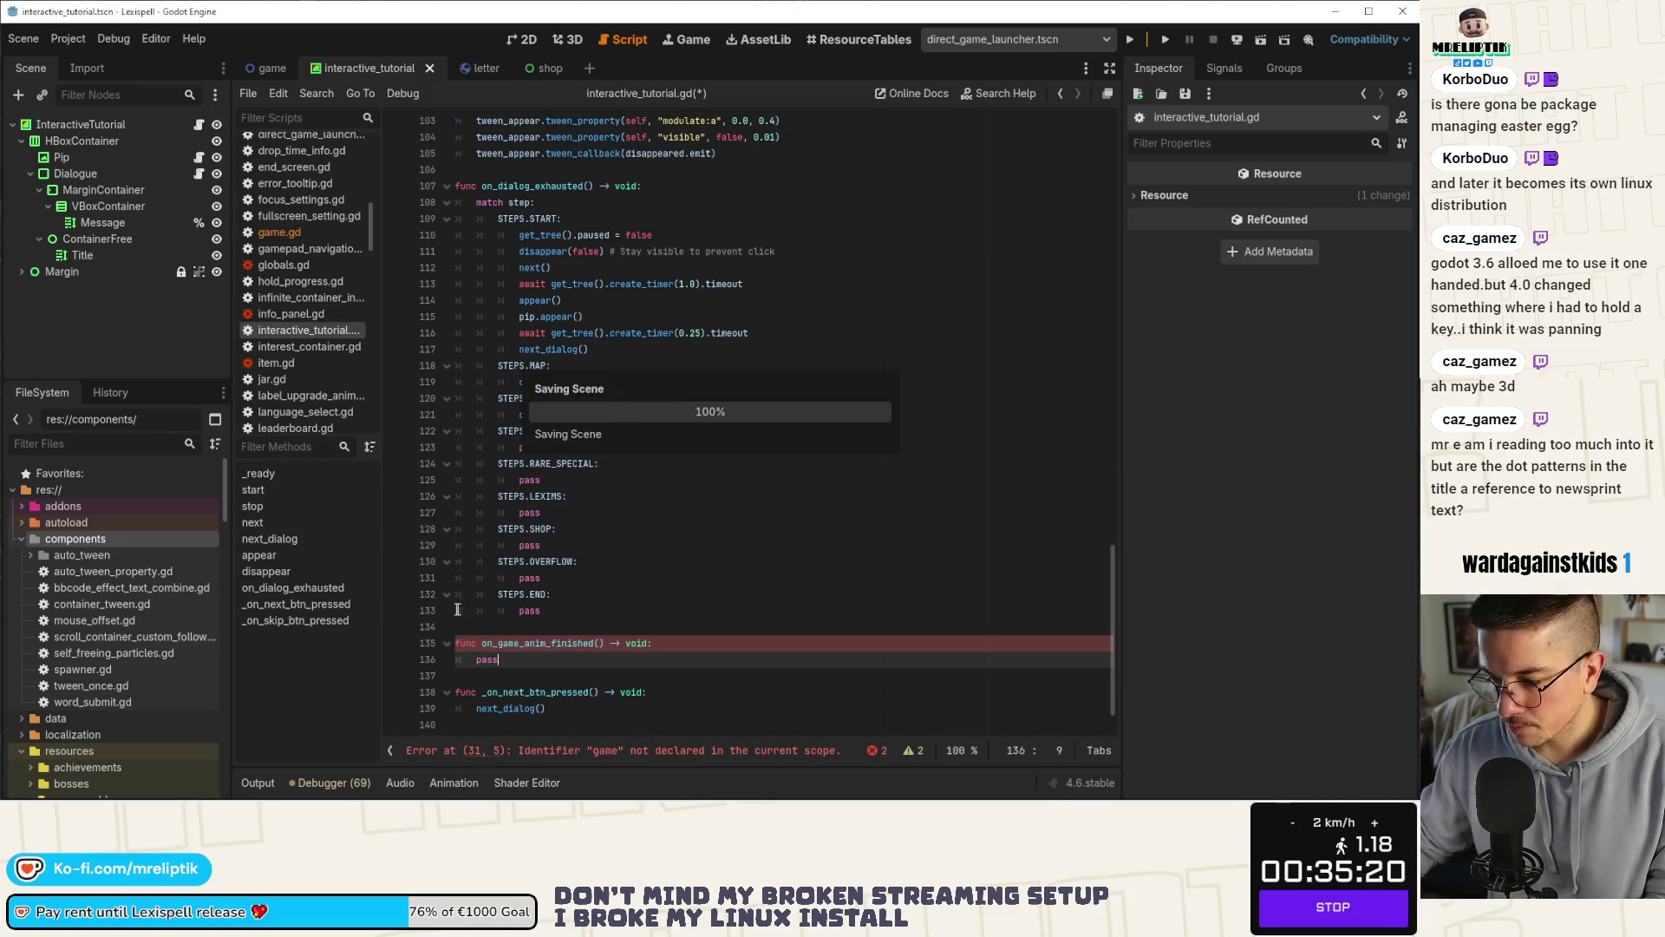
drag(1113, 603, 1113, 164)
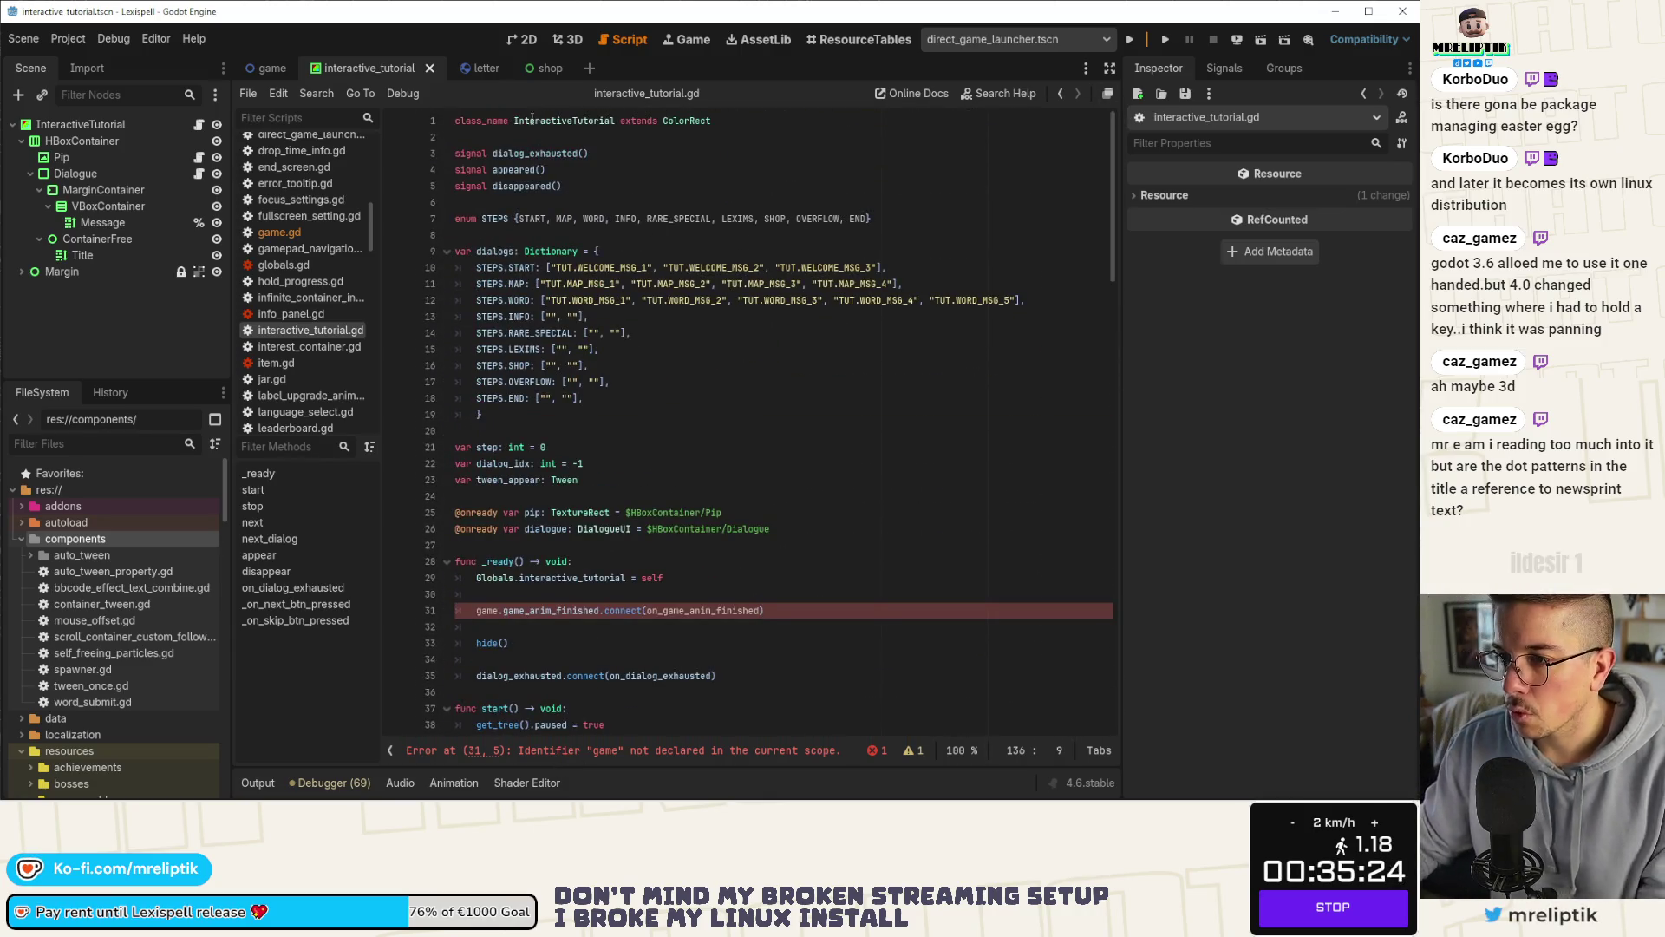
click(519, 238)
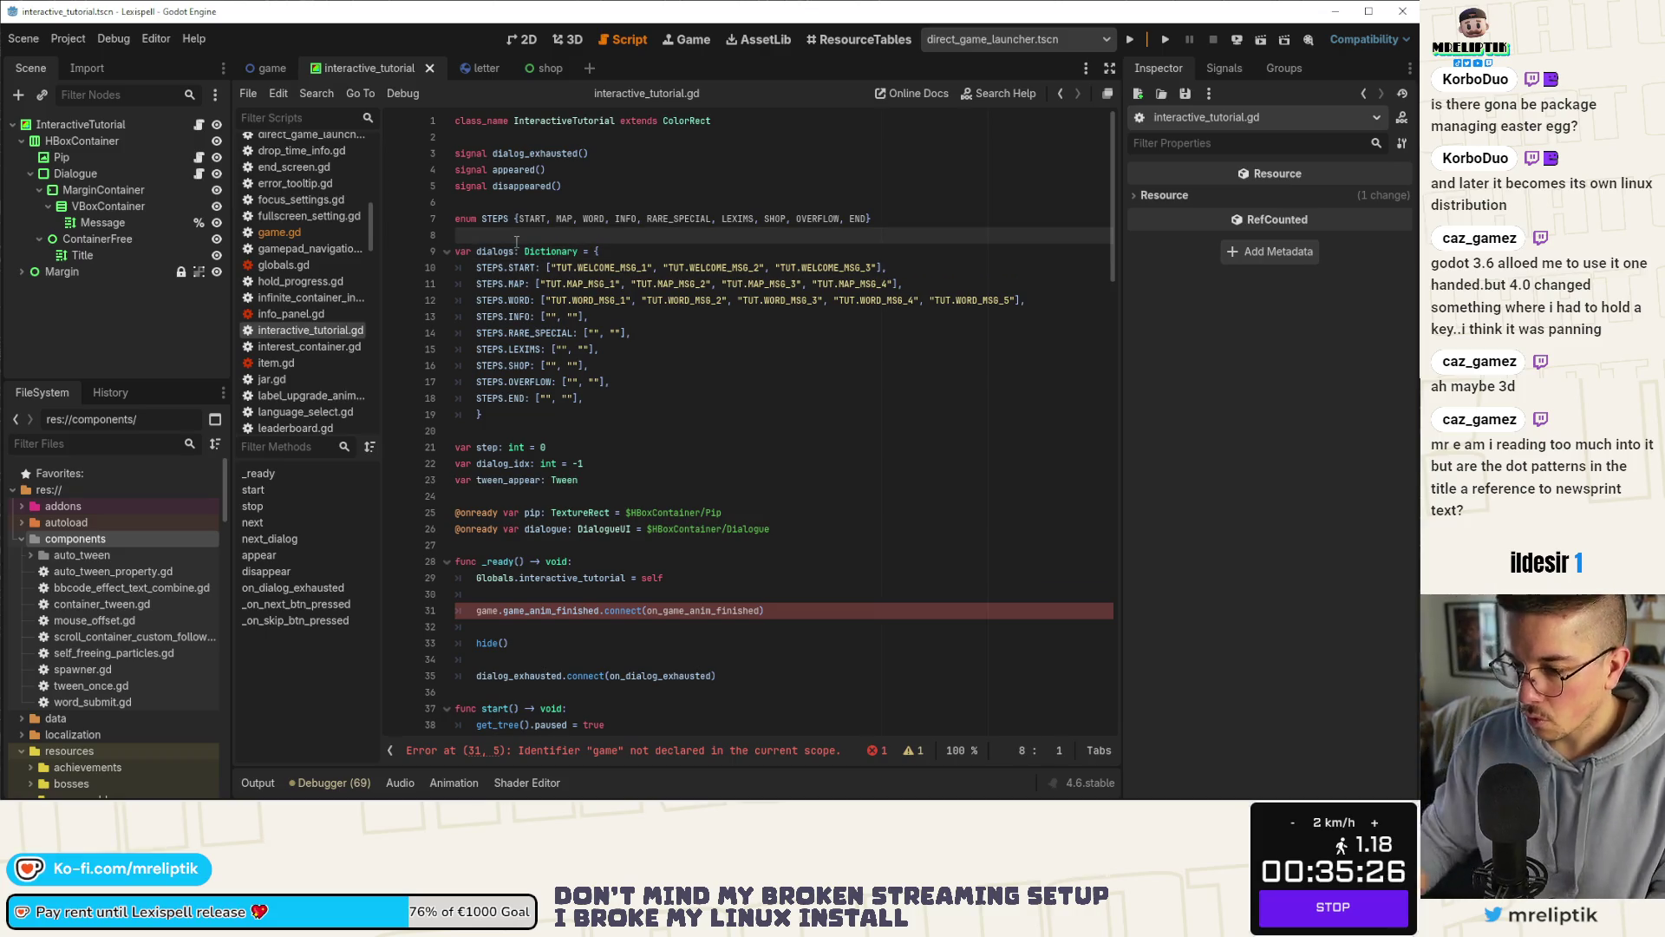
key(Return)
key(Return)
key(Up)
text(@expor)
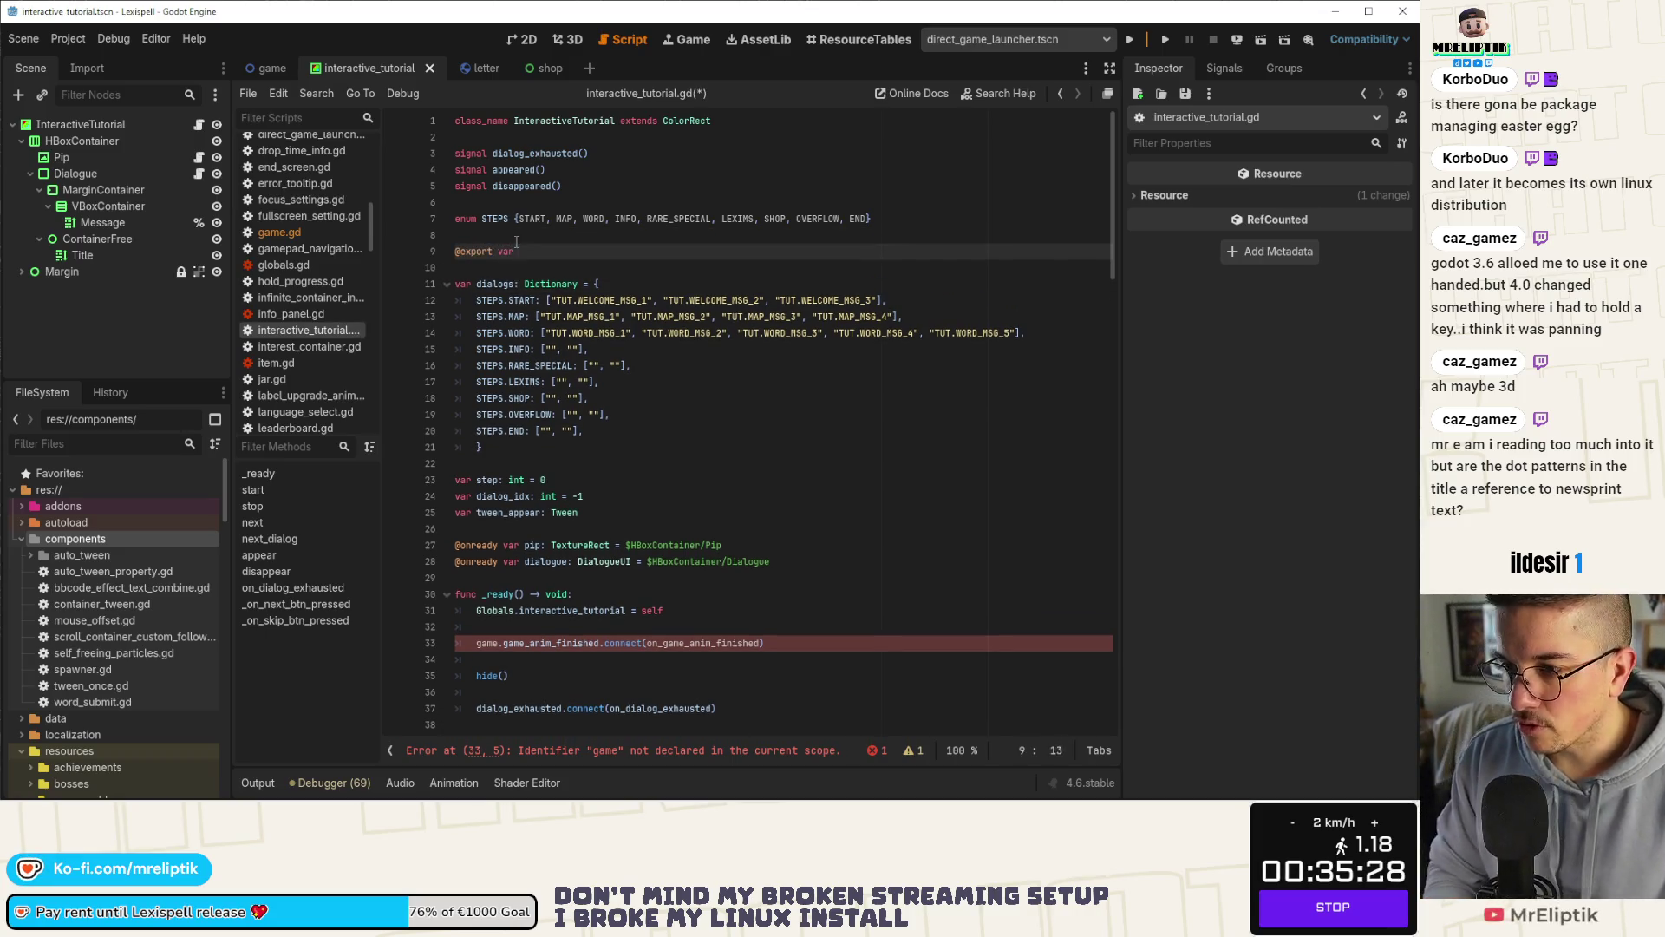
text(Game)
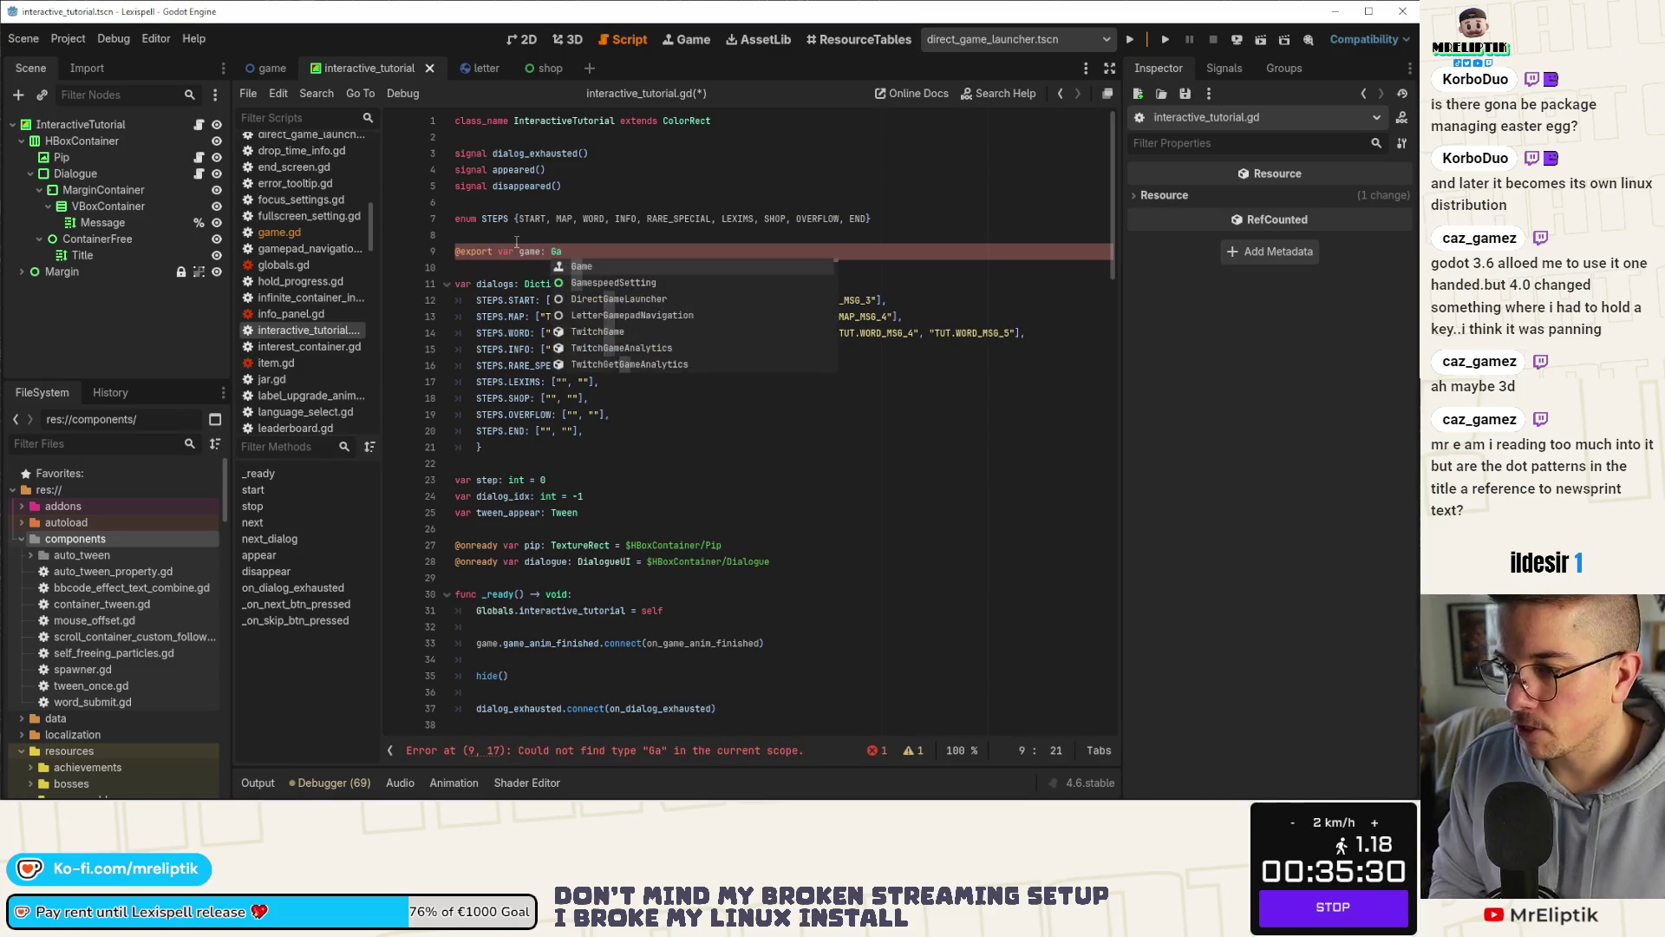
key(ctrl+s)
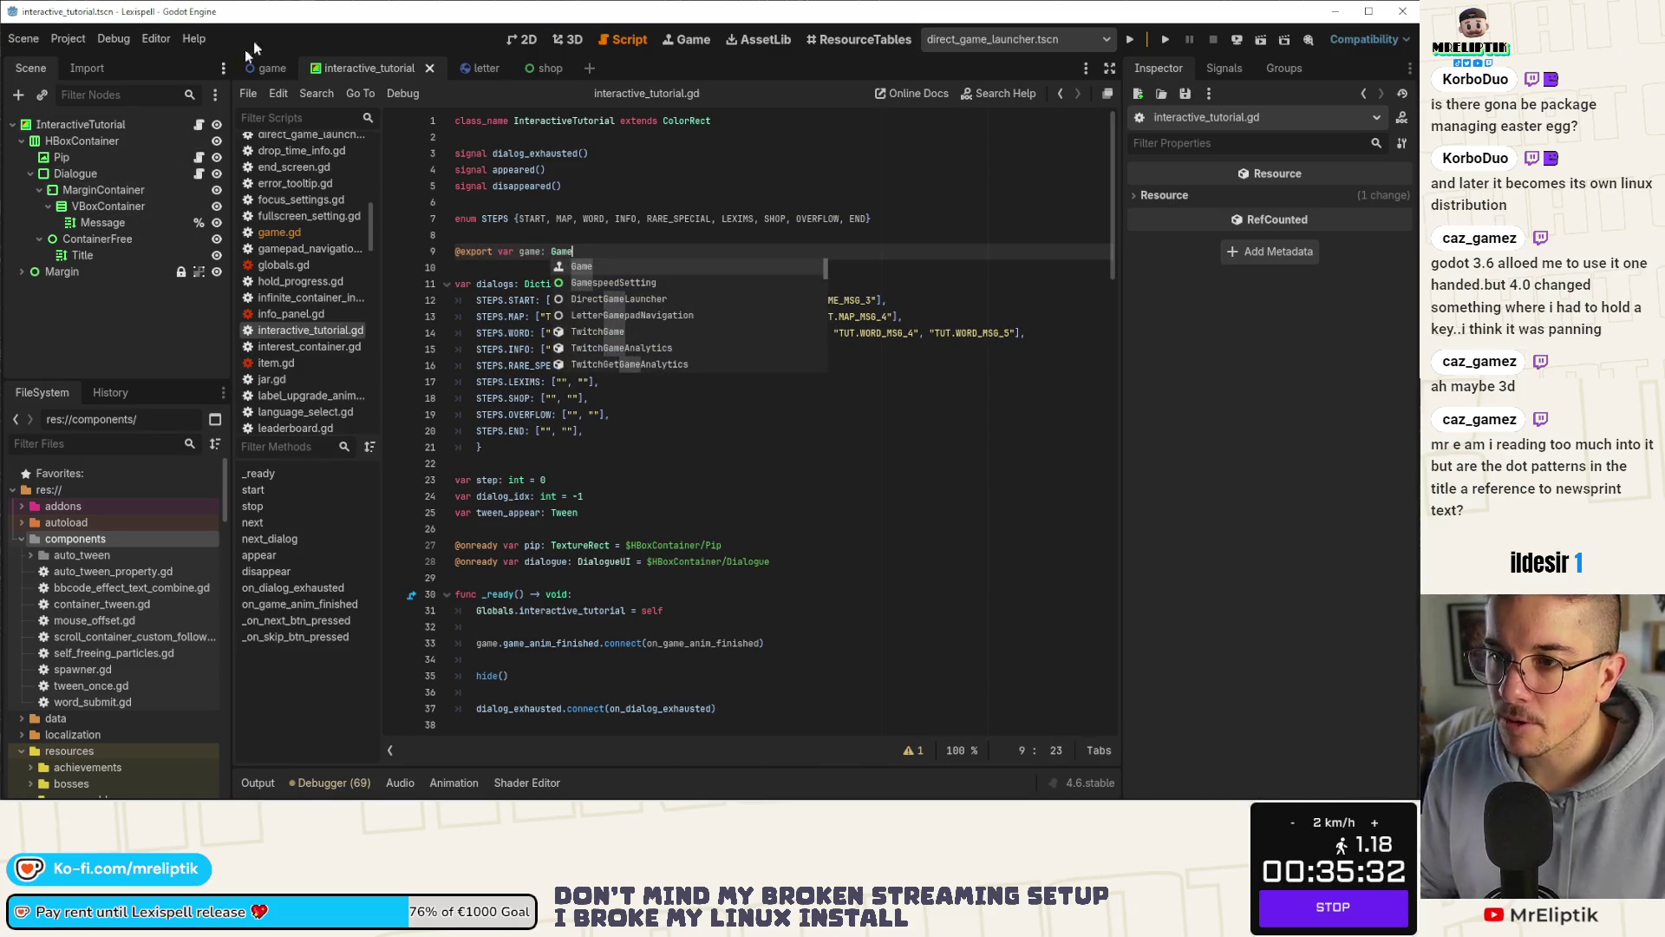
scroll(107, 314, down, 10)
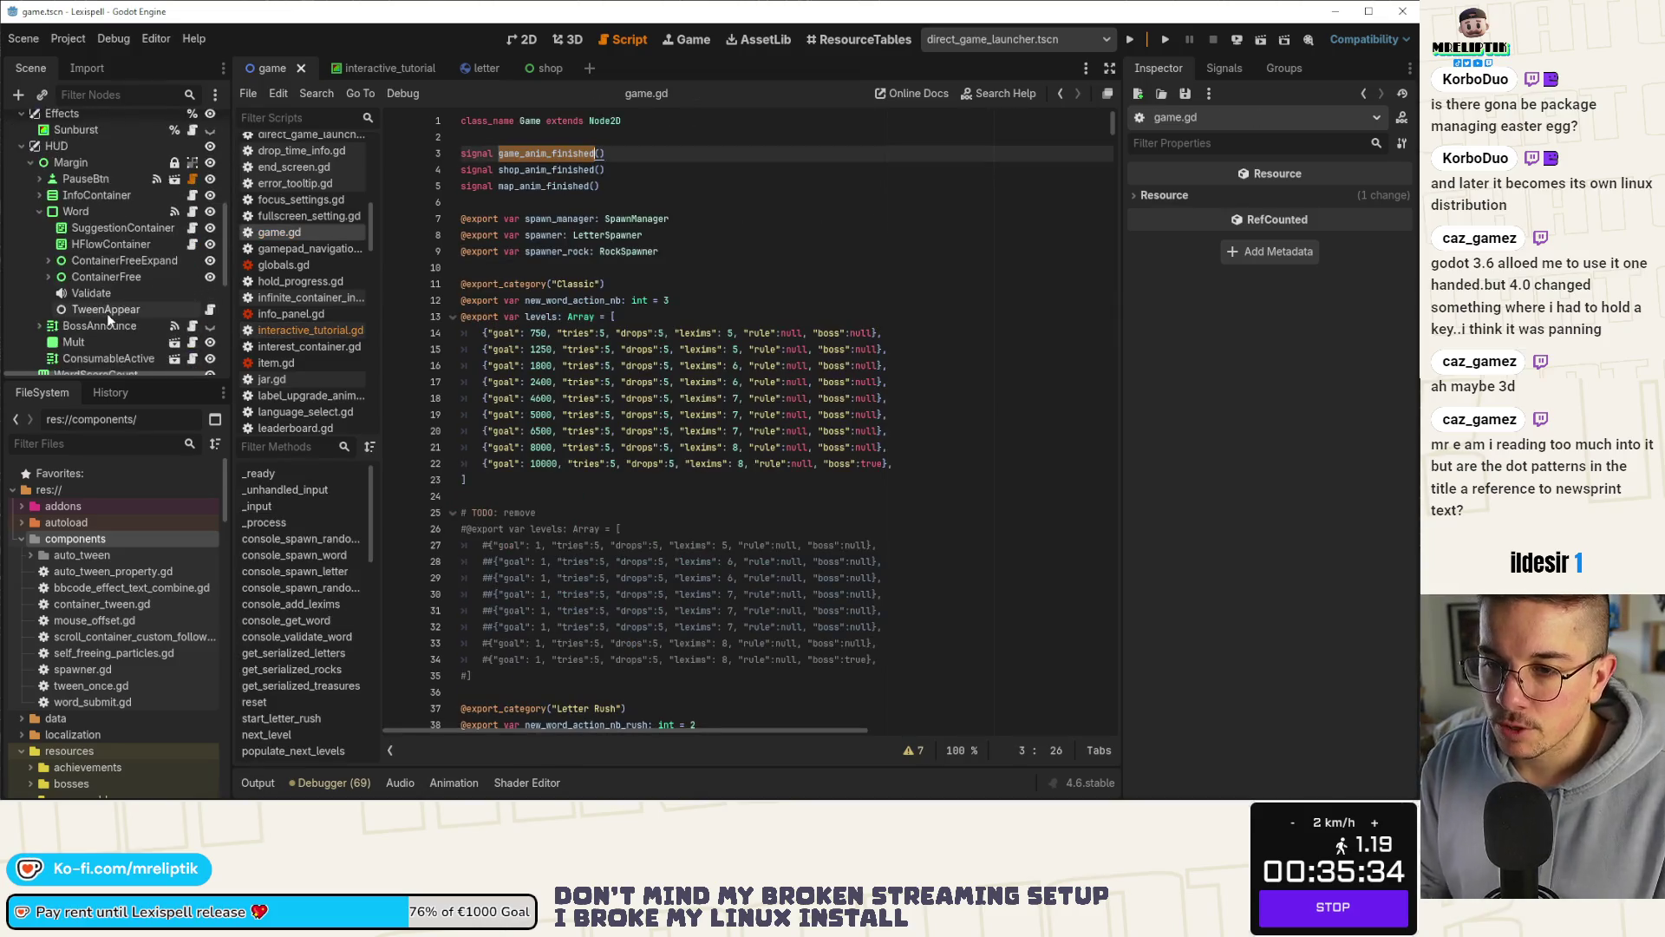
Assign the Game node to InteractiveTutorial's Game property and save the scene.
click(104, 335)
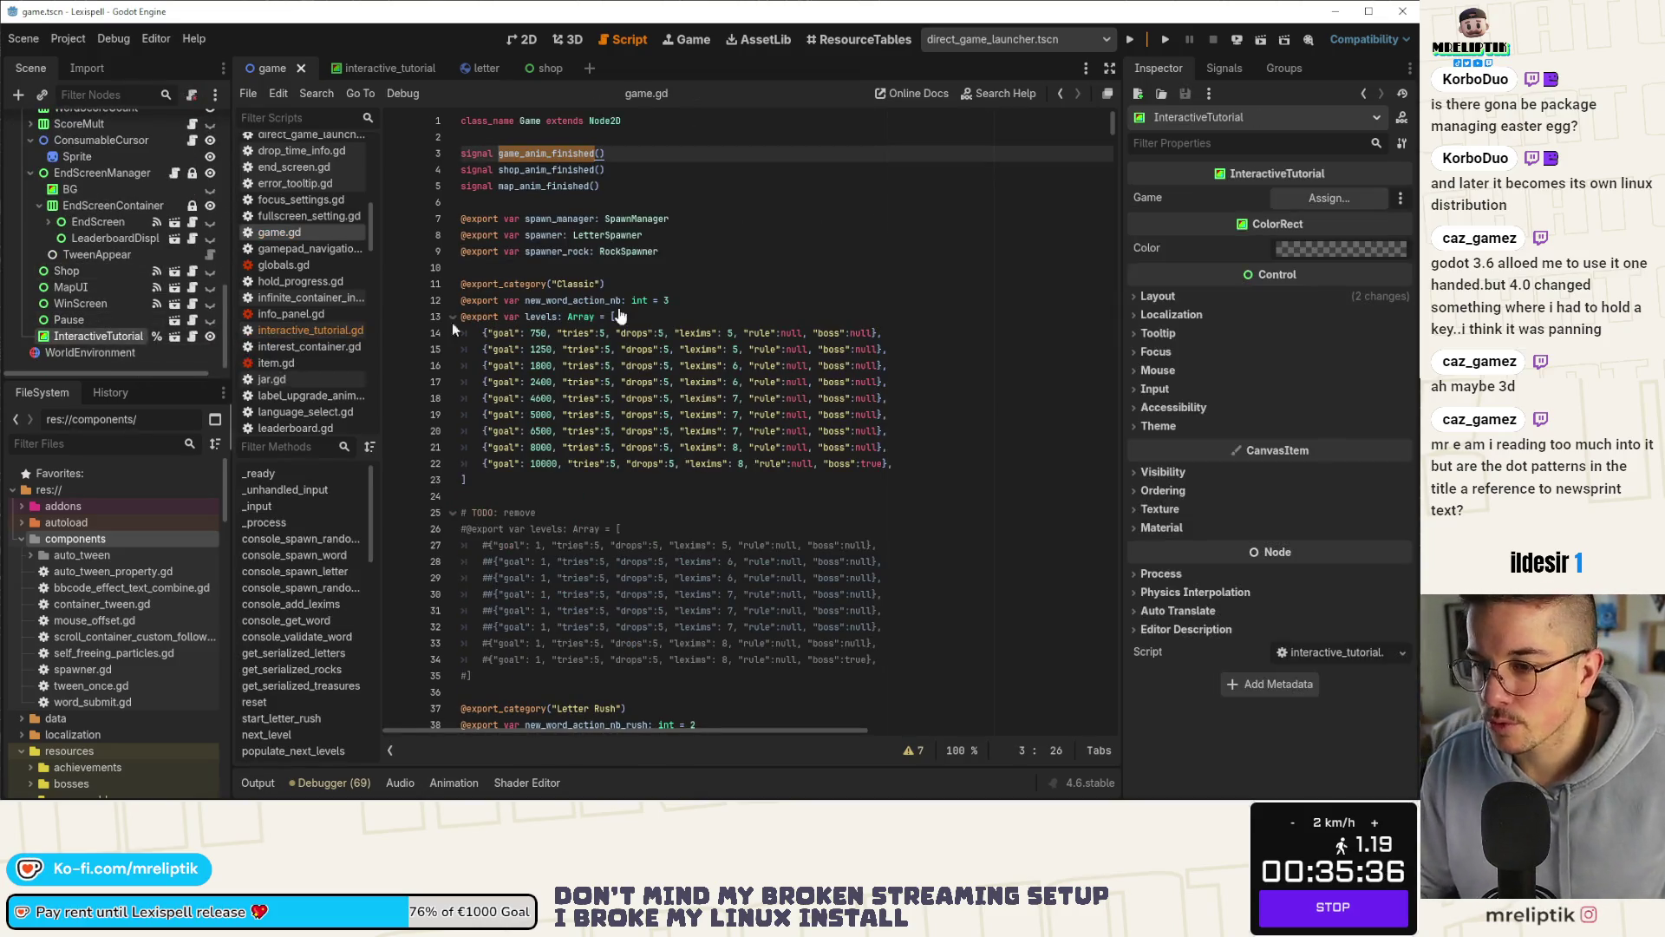
click(1297, 198)
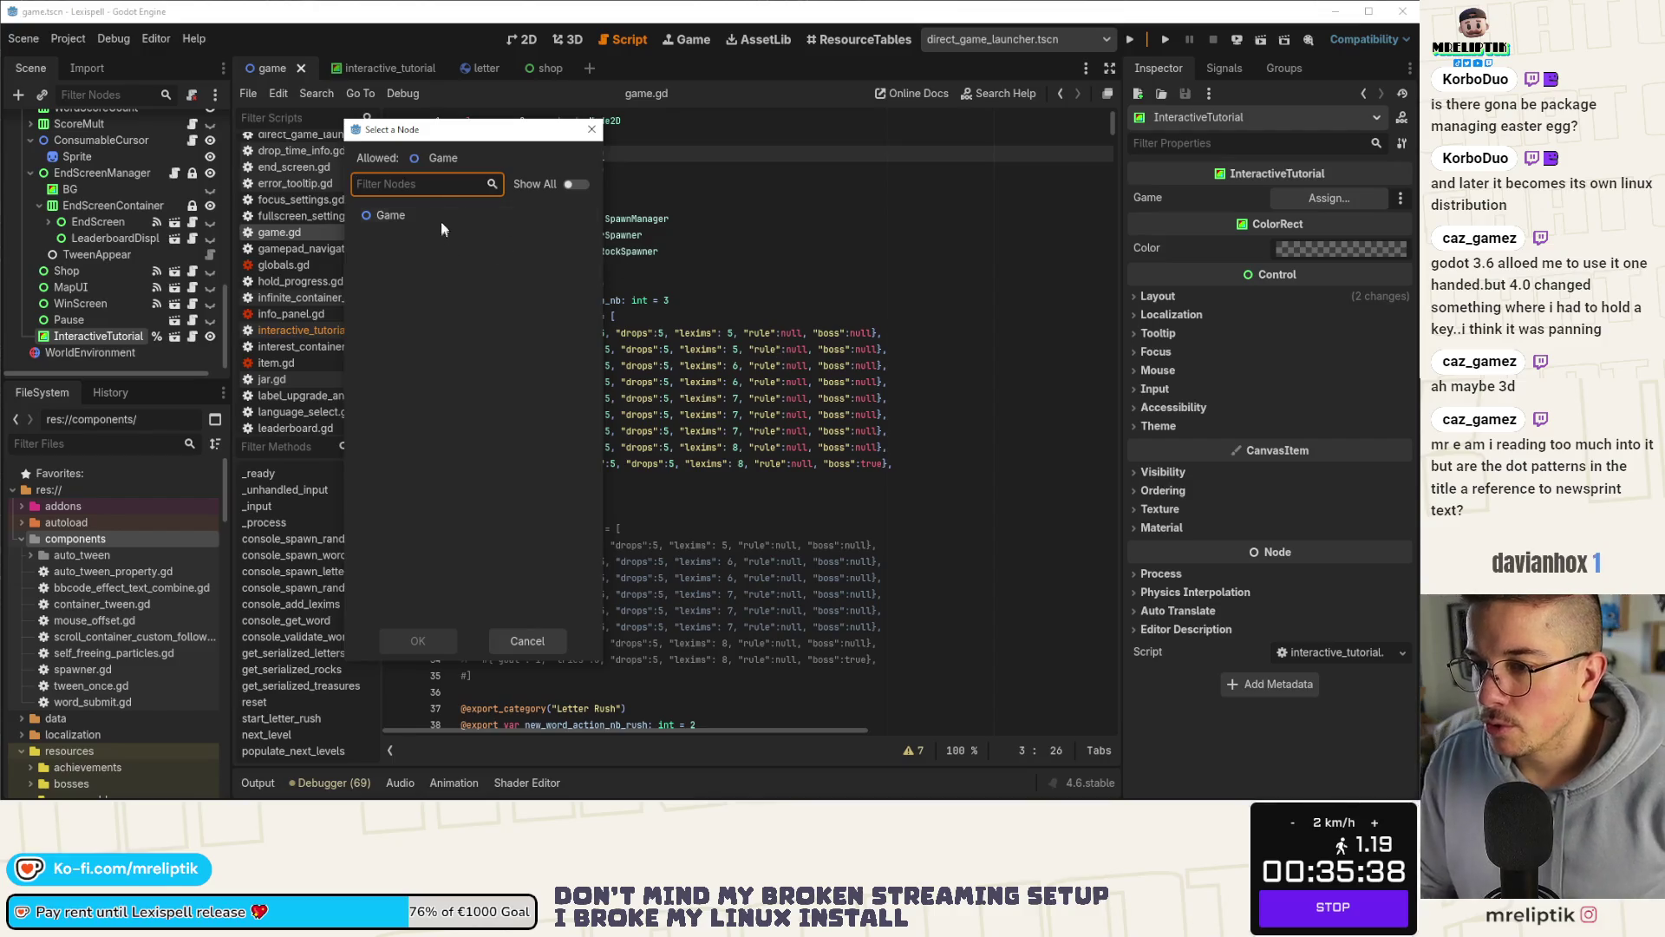
double_click(439, 216)
key(ctrl+s)
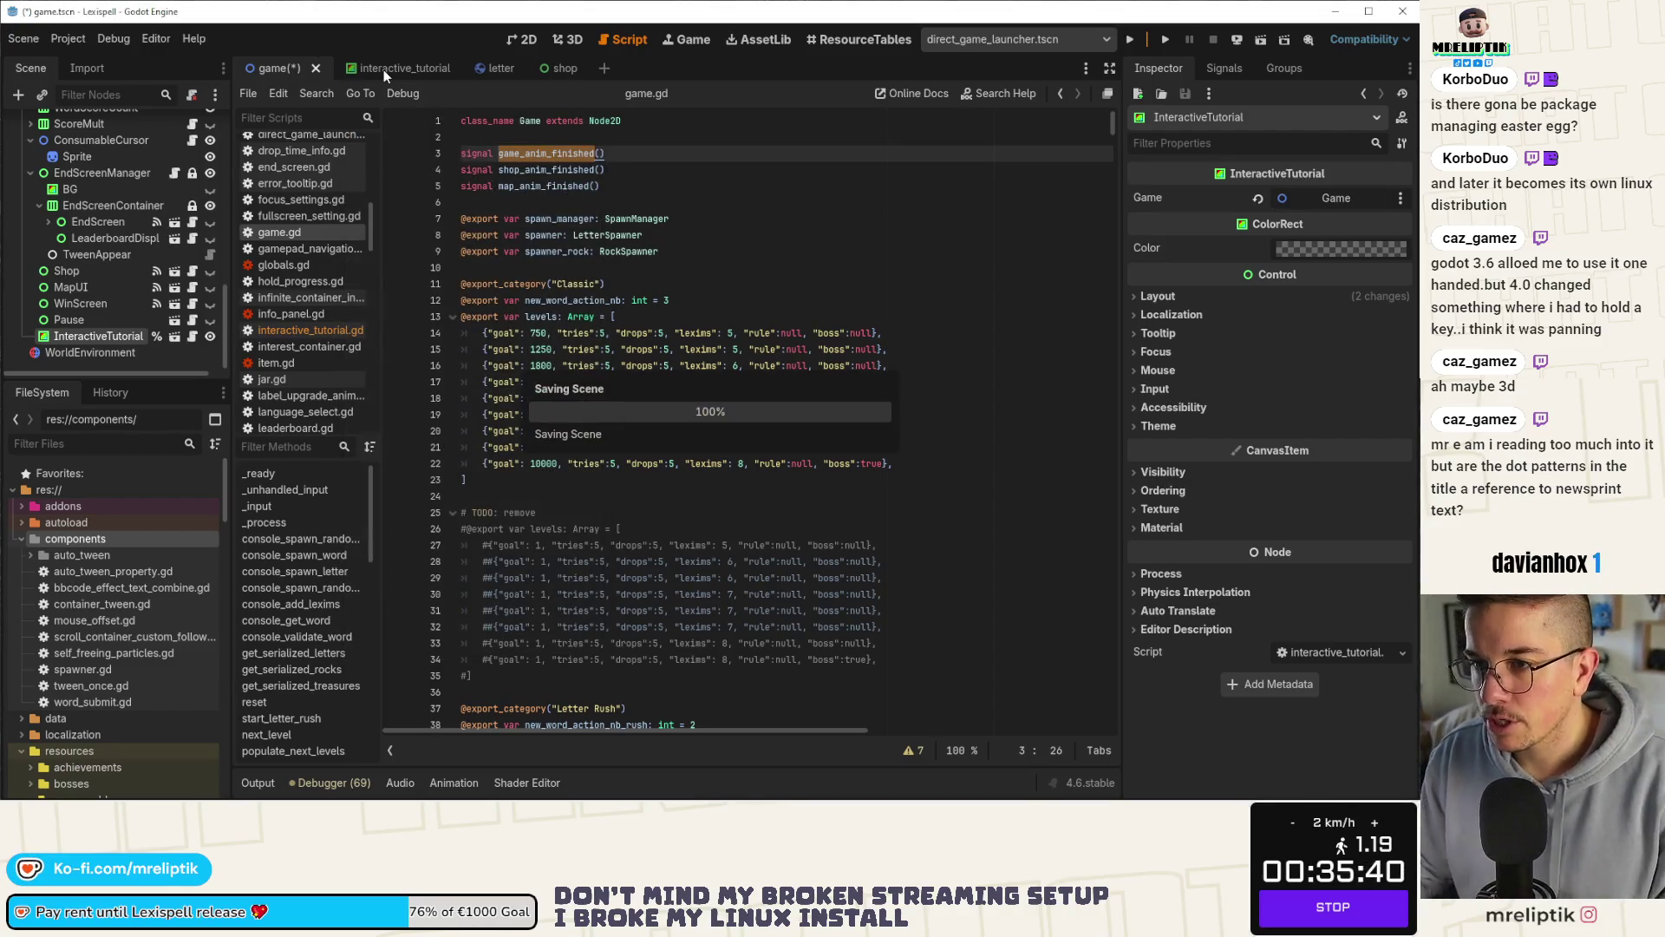
click(383, 70)
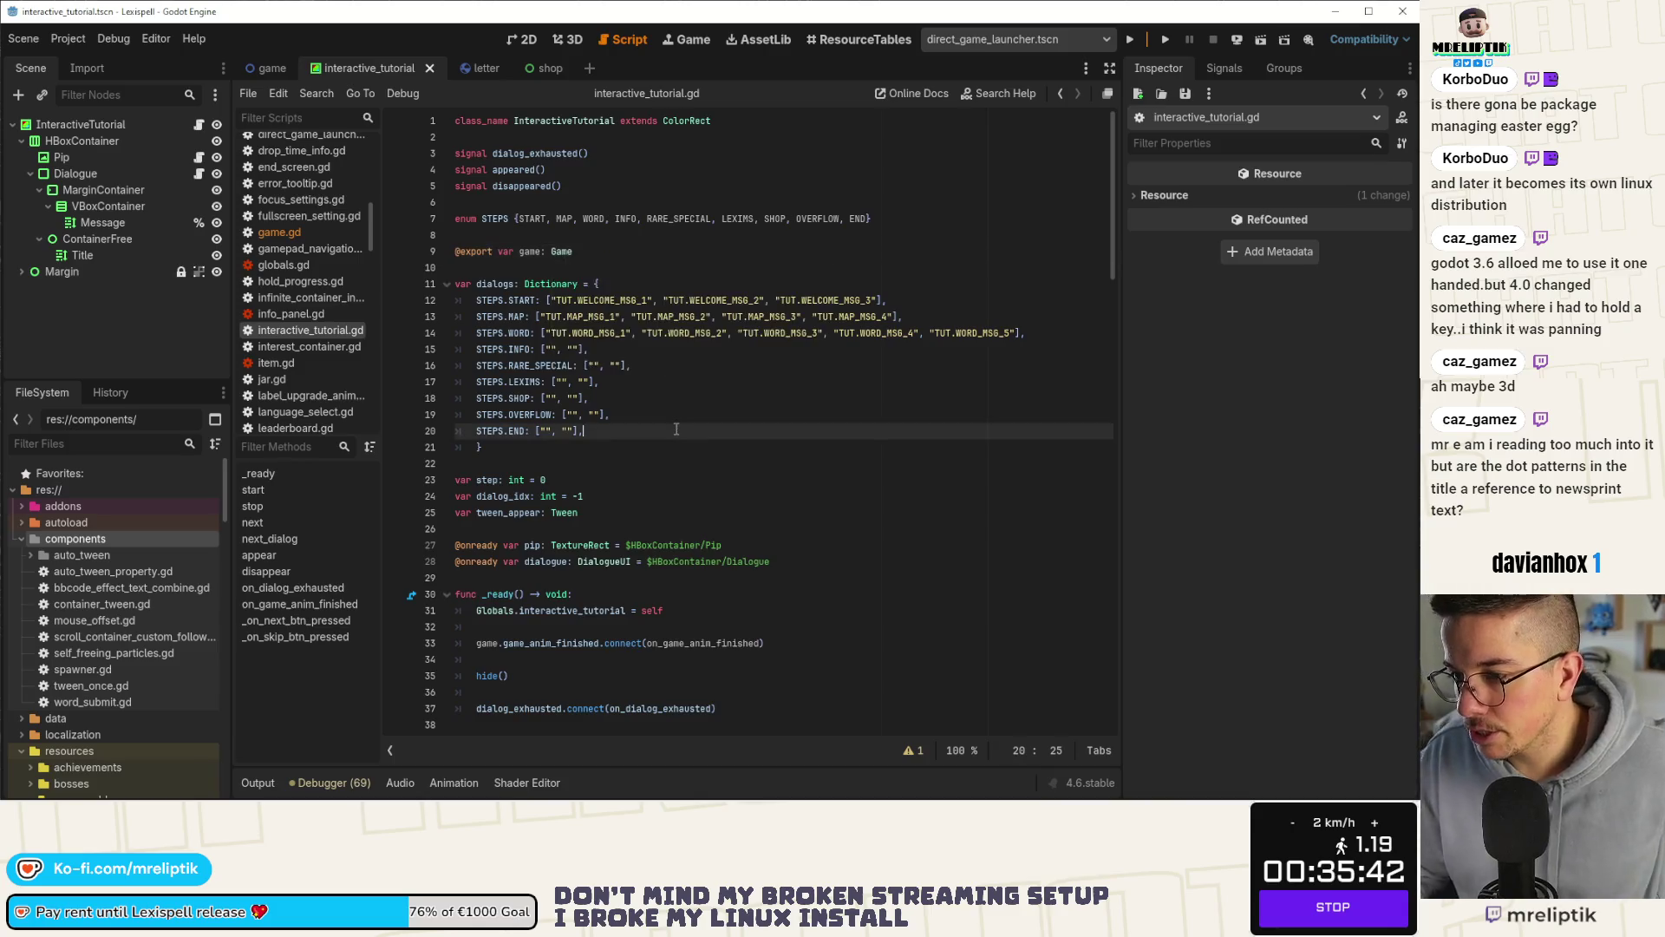
Move hide() above both connect lines in _ready, remove the blank line, and save.
scroll(654, 410, down, 5)
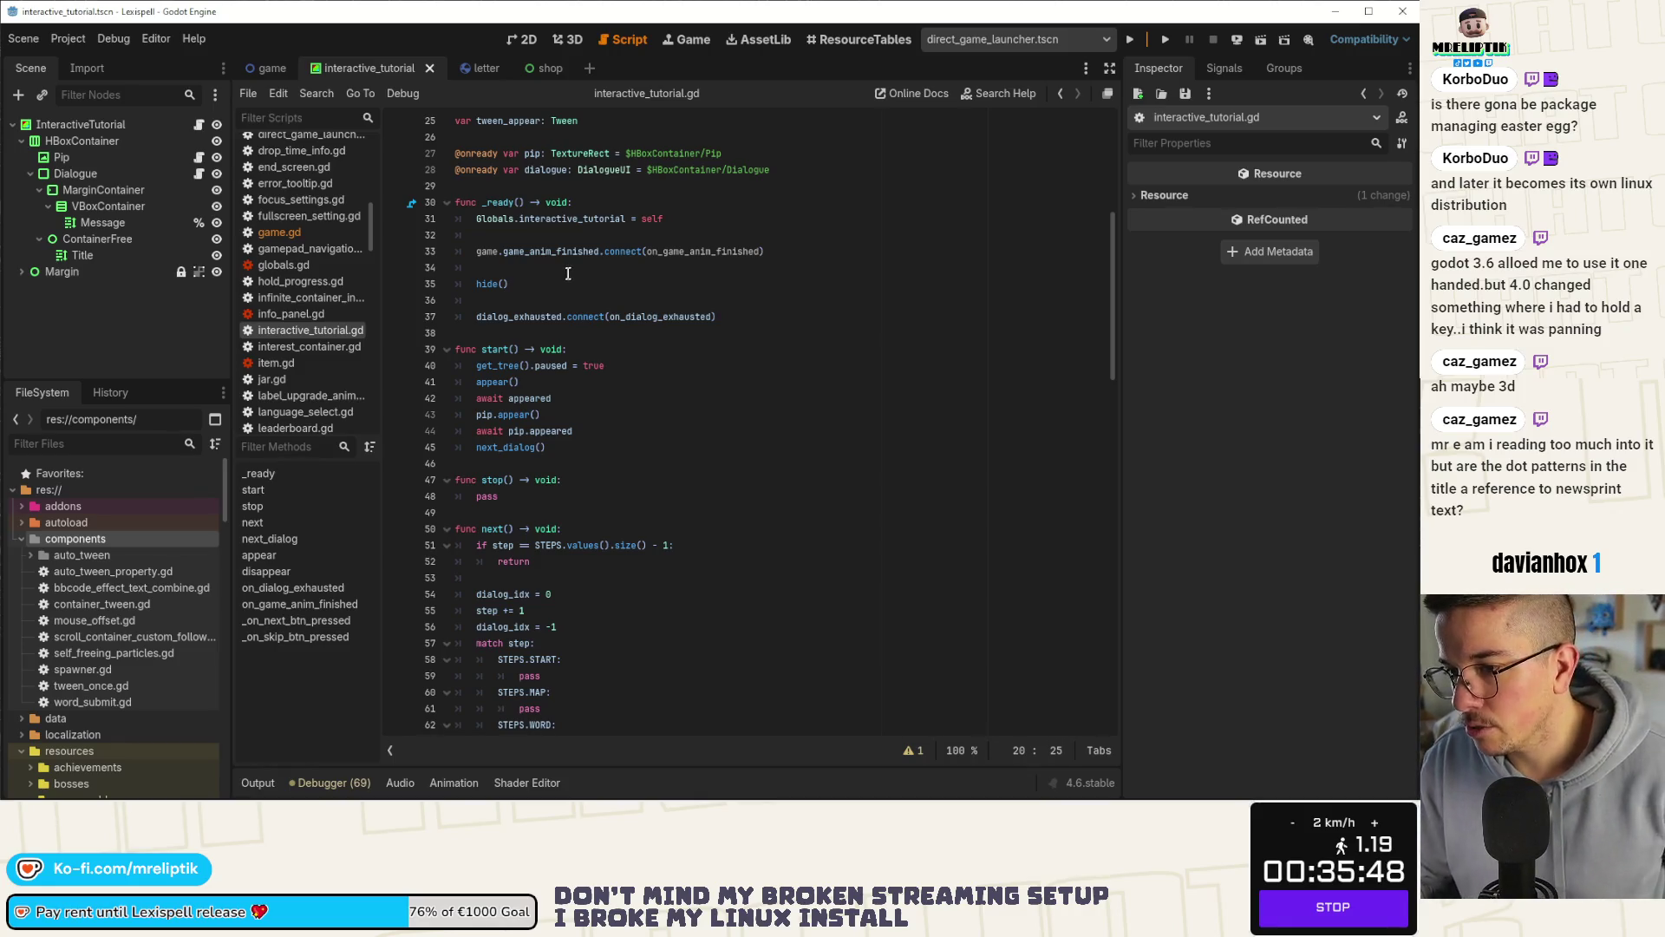
click(564, 267)
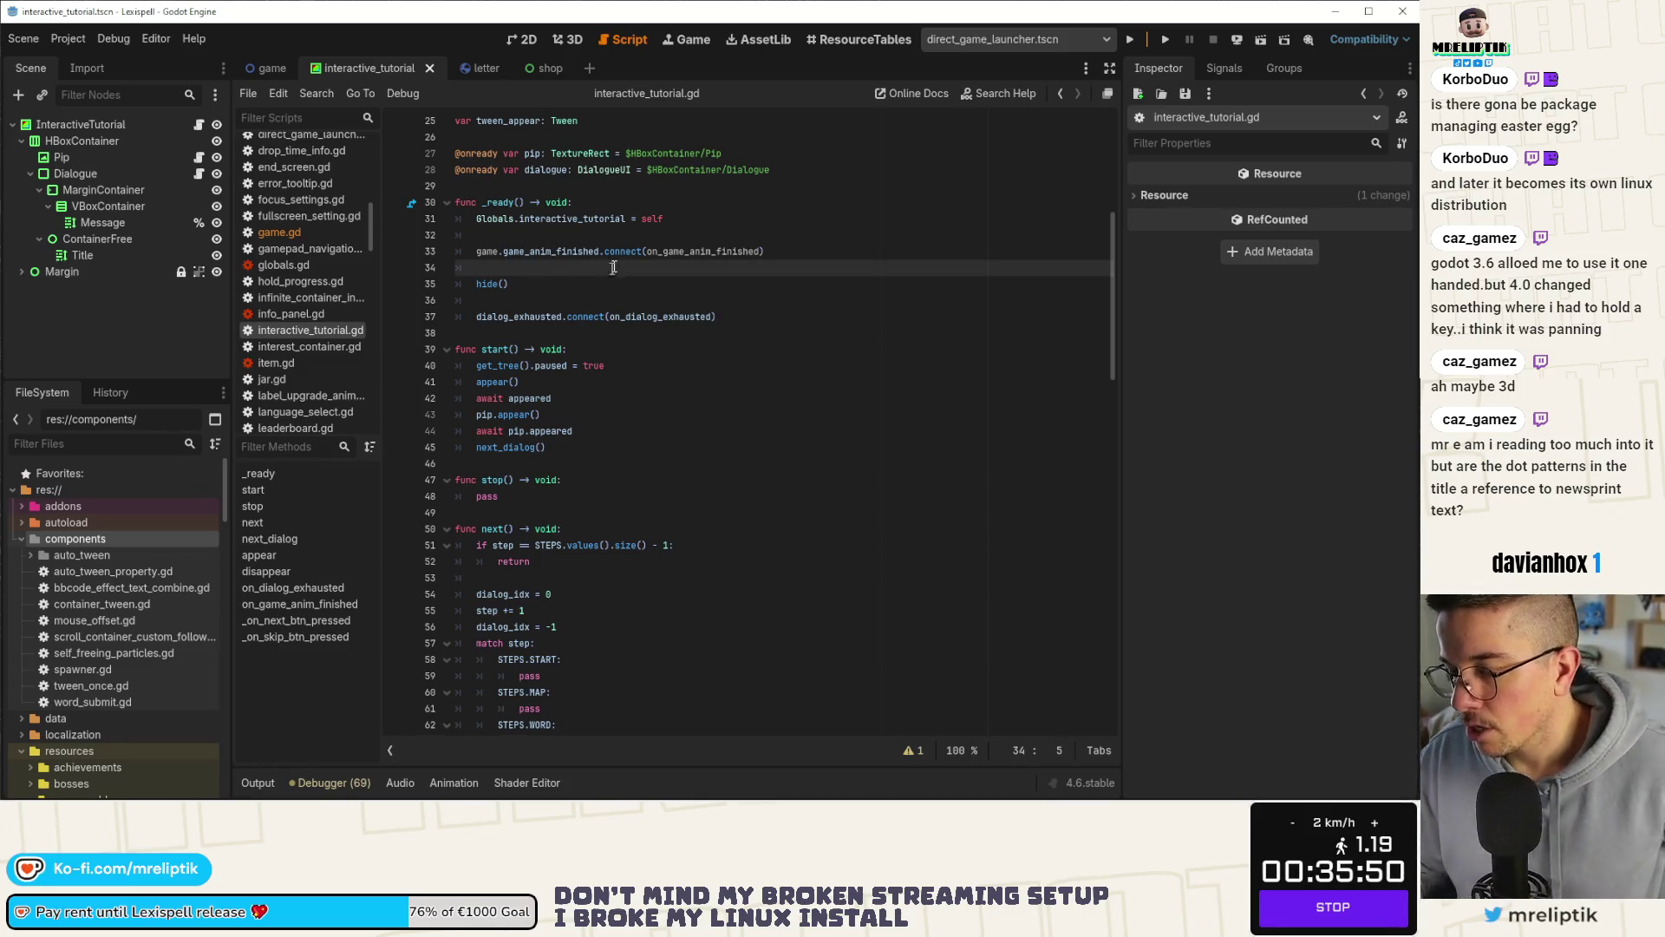
key(Down)
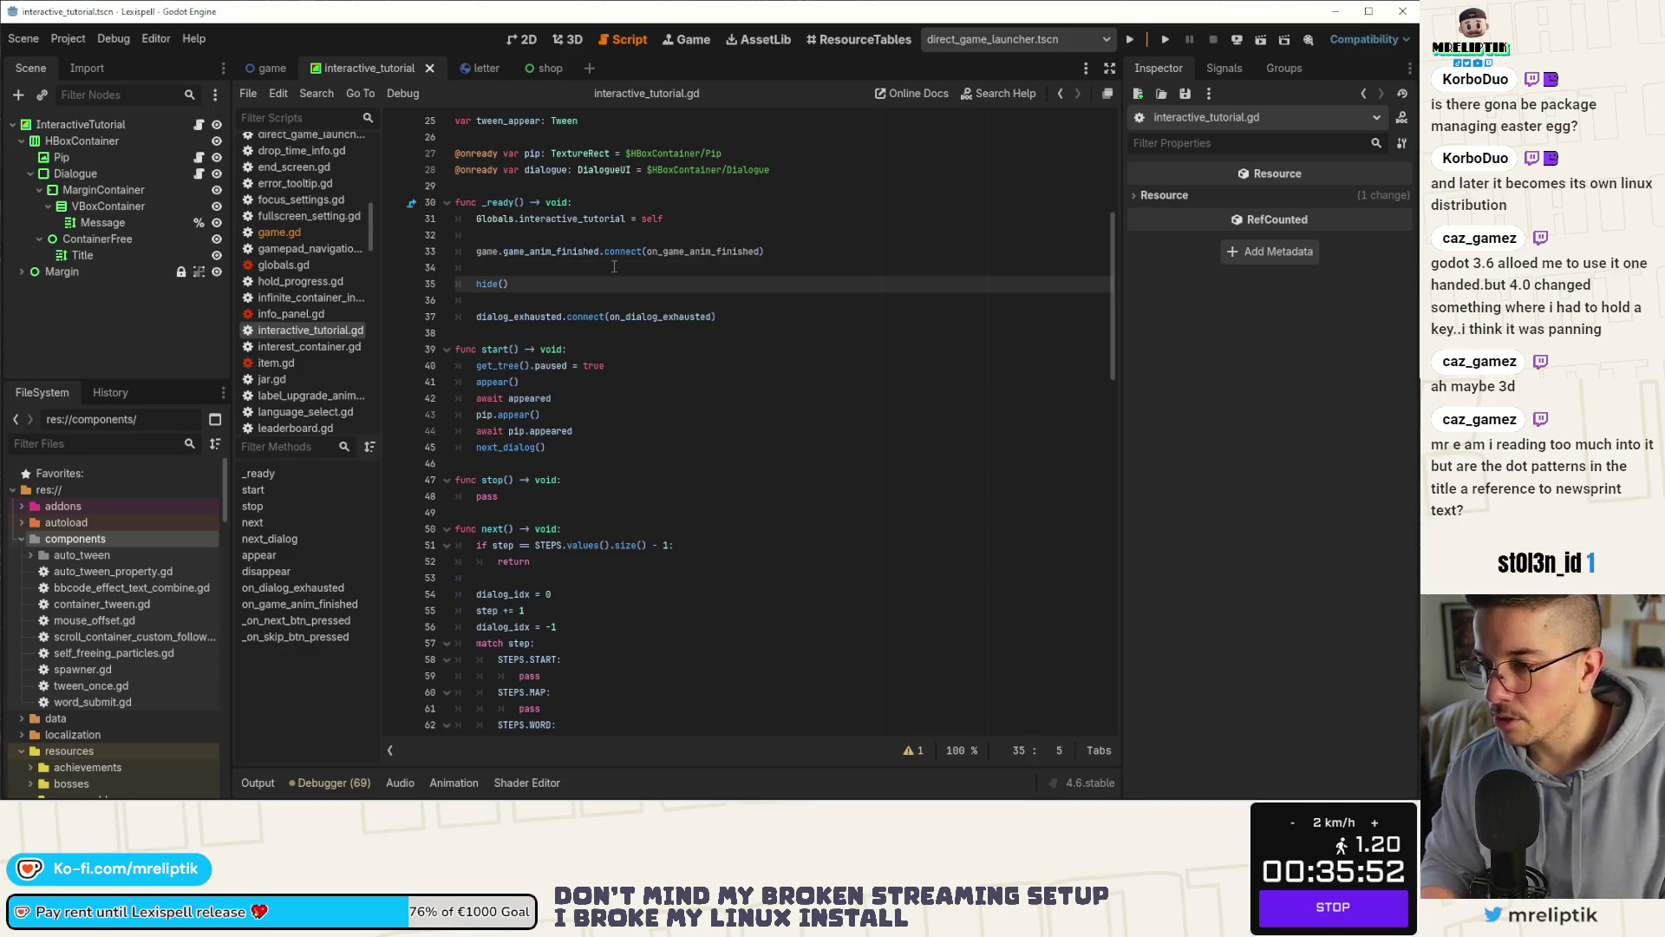
key(alt+Up)
key(alt+Up)
key(Down)
key(alt+Down)
key(alt+Down)
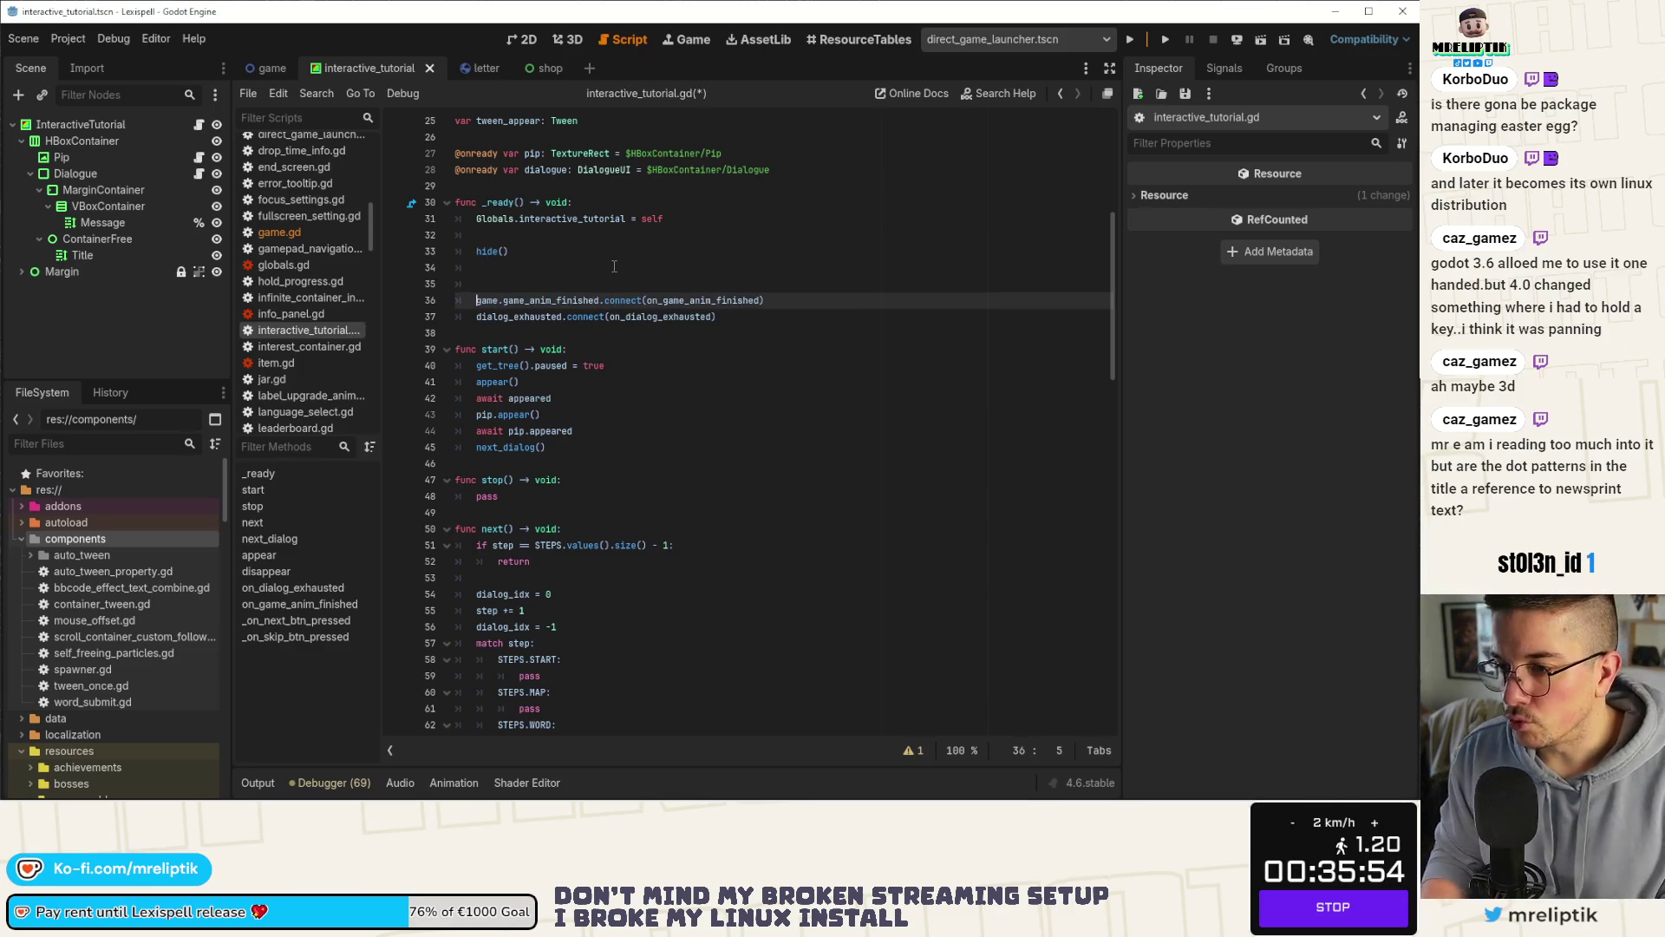
key(Up)
key(BackSpace)
key(BackSpace)
key(ctrl+s)
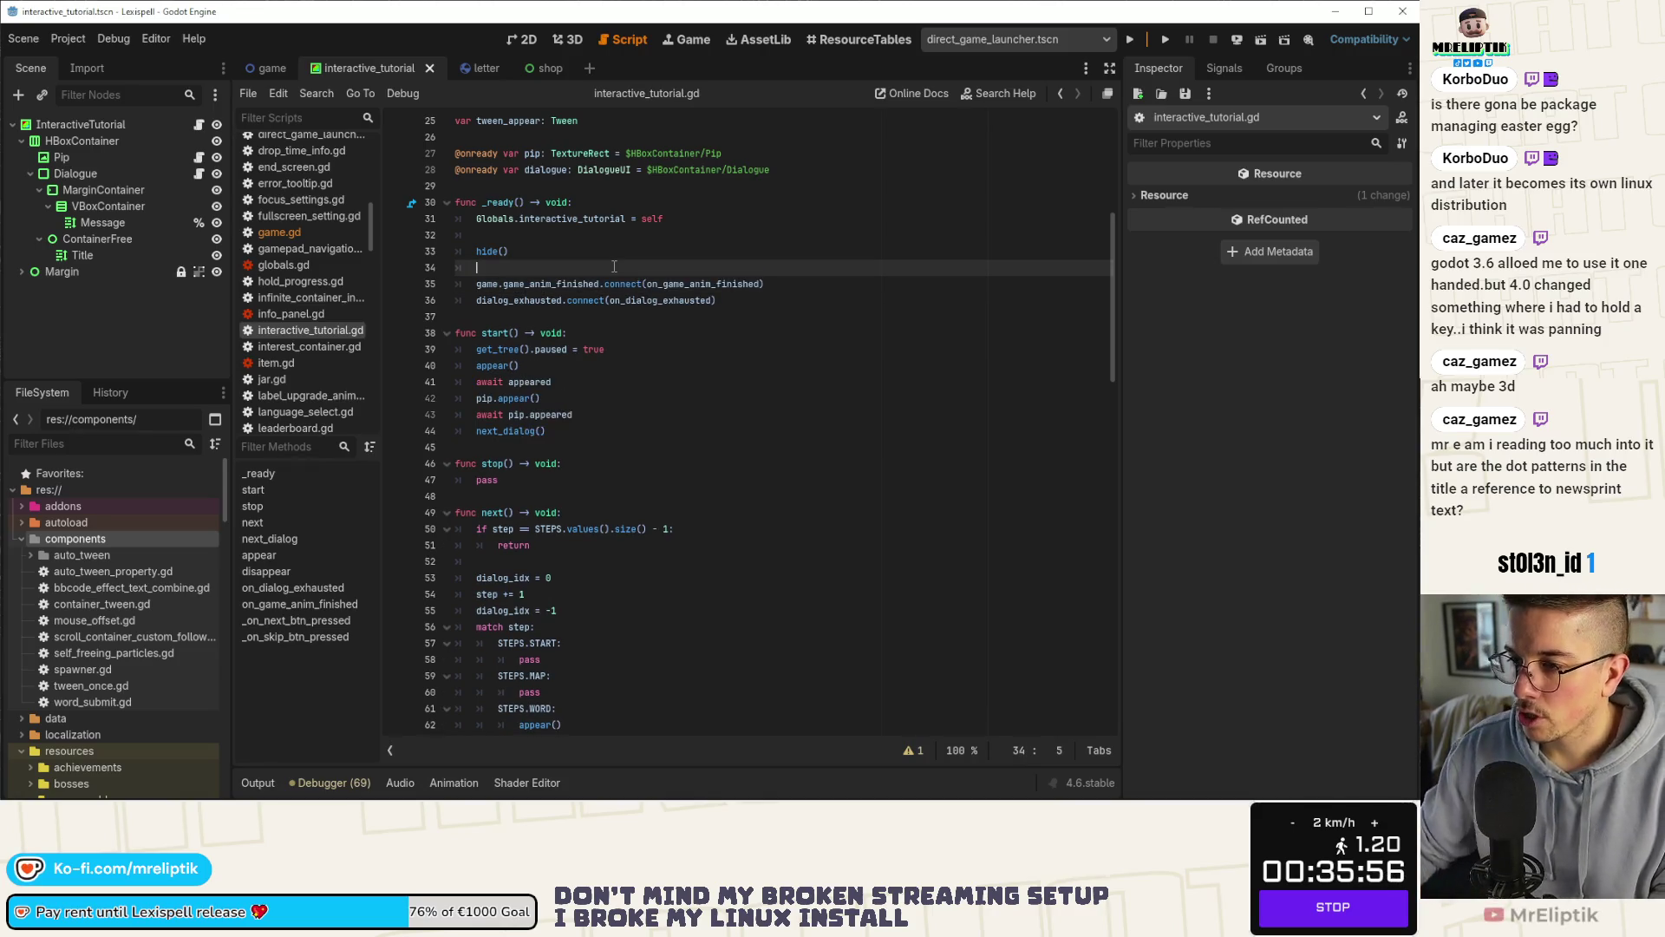
Jump to the on_game_anim_finished definition via its name in _ready.
scroll(659, 245, down, 2)
double_click(701, 186)
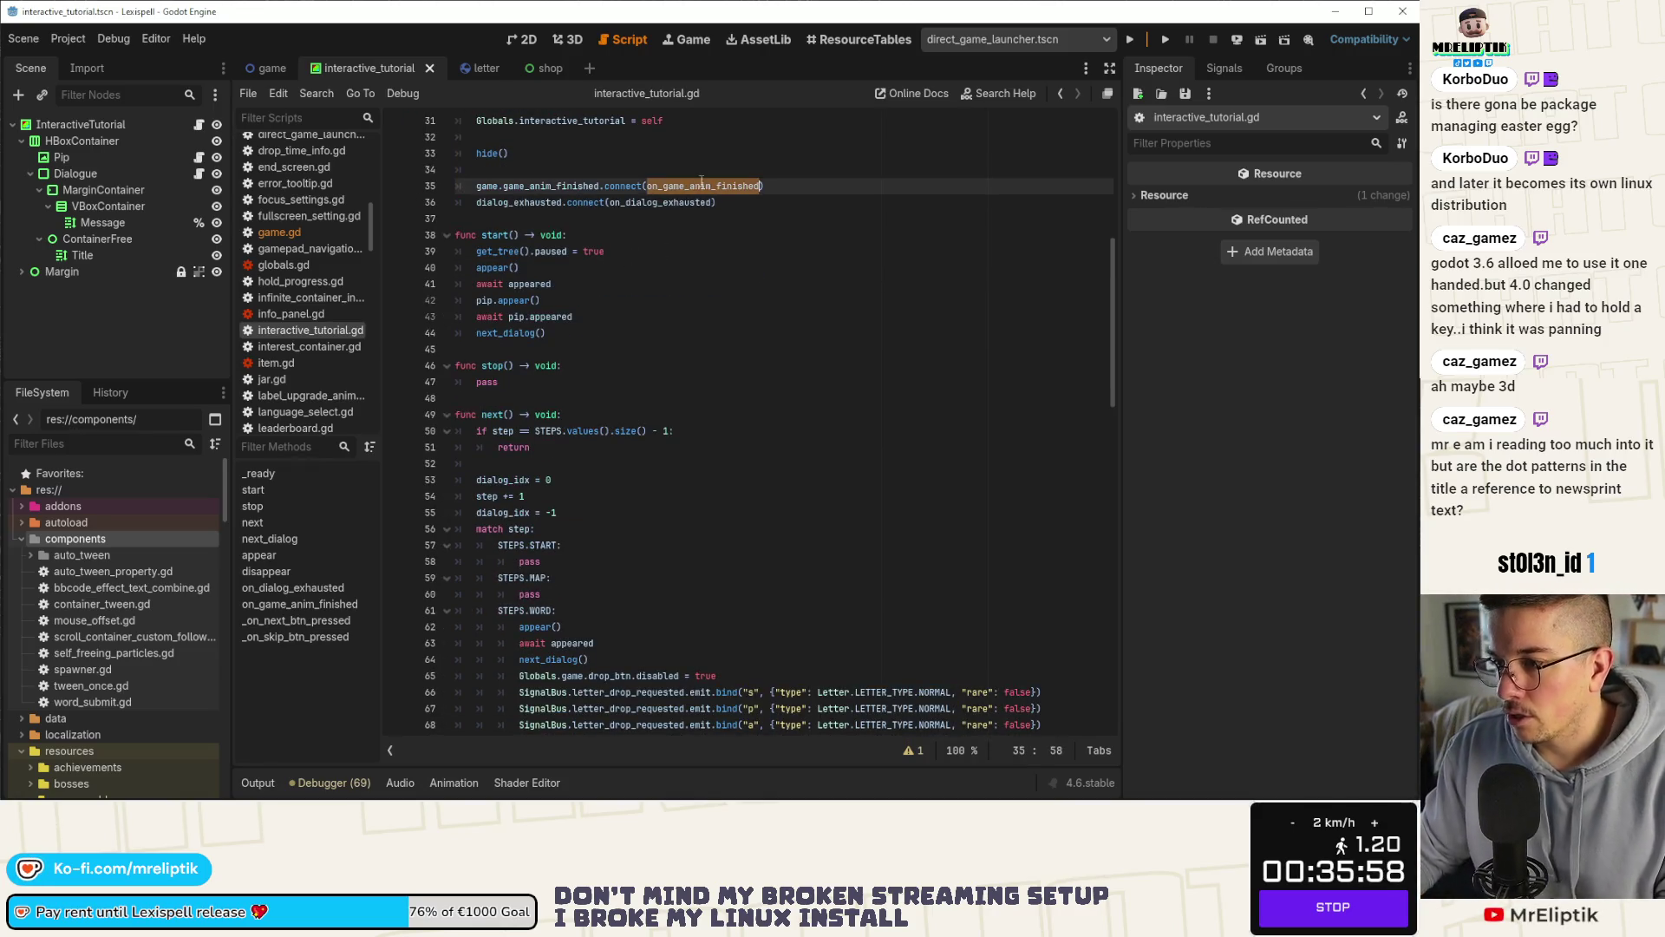
ctrl+click(702, 185)
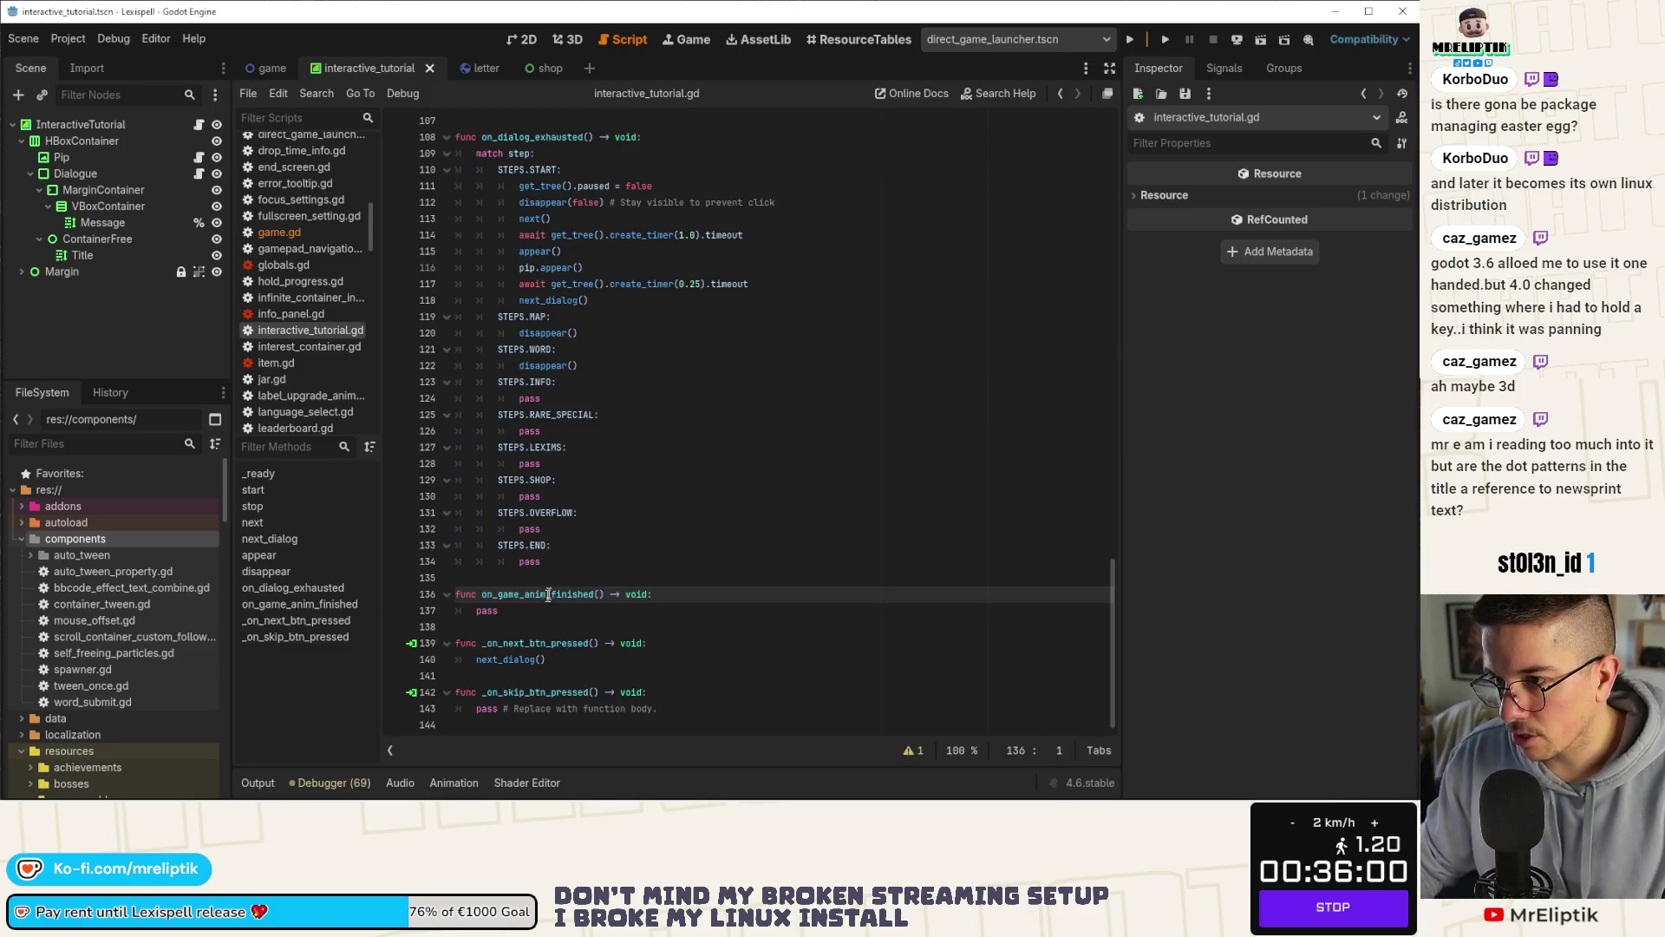
Replace the handler's pass with 'match step:' and a STEPS.WORD case.
click(528, 605)
key(BackSpace)
key(BackSpace)
key(BackSpace)
text(match)
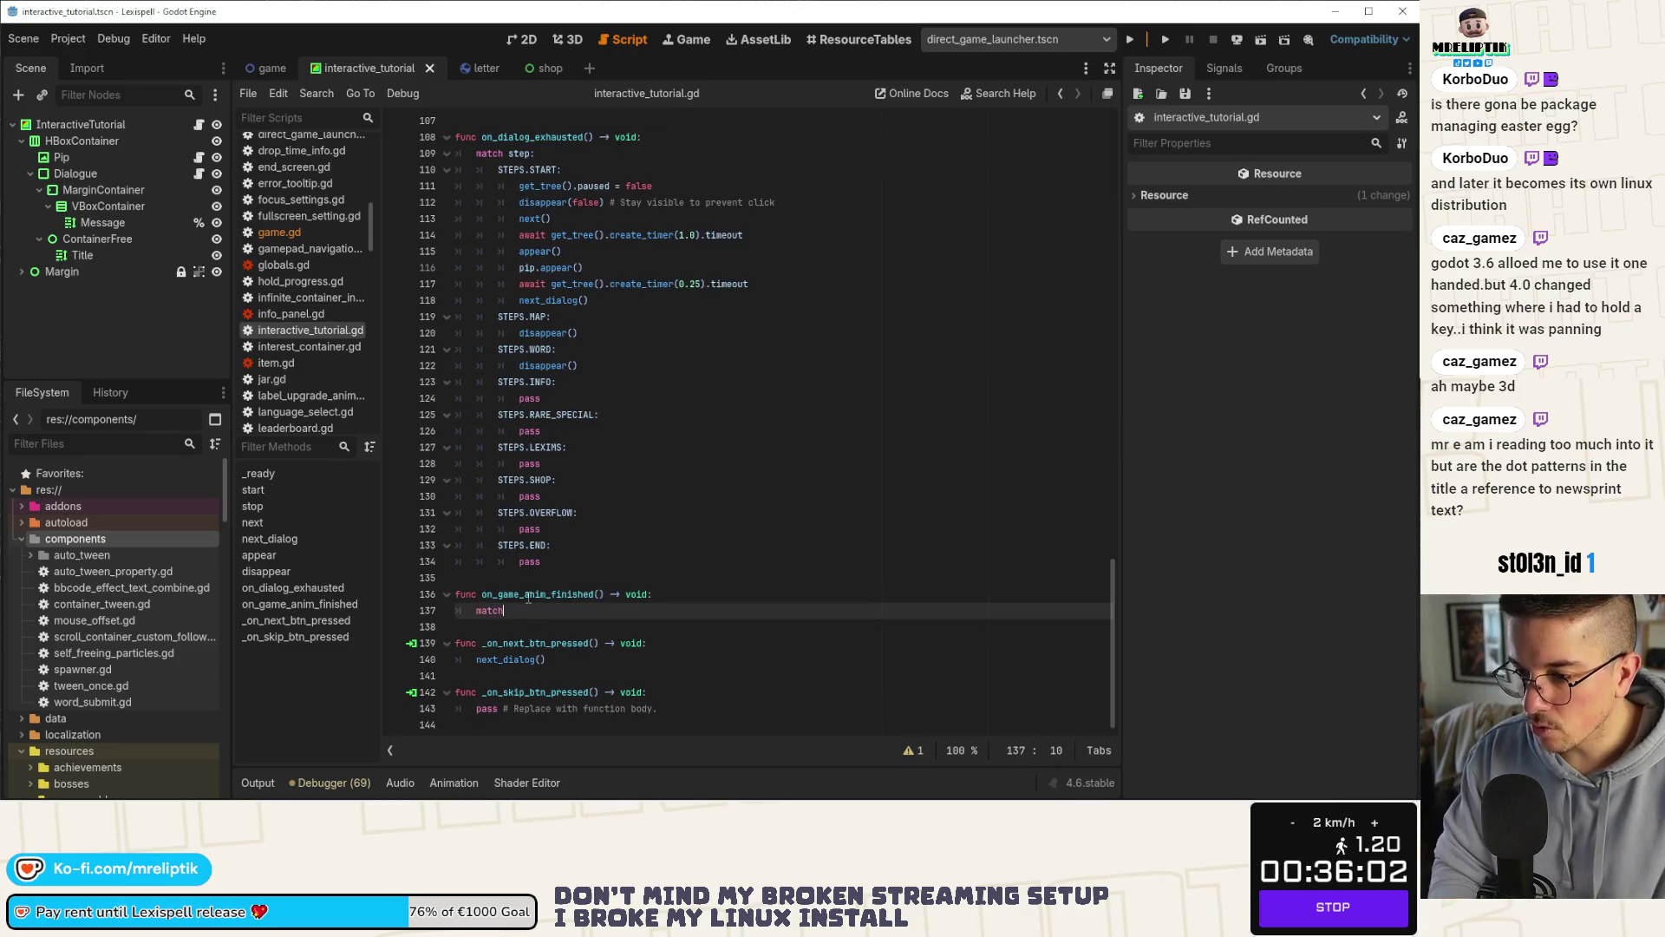
text( step:)
key(Return)
text(STEPS.)
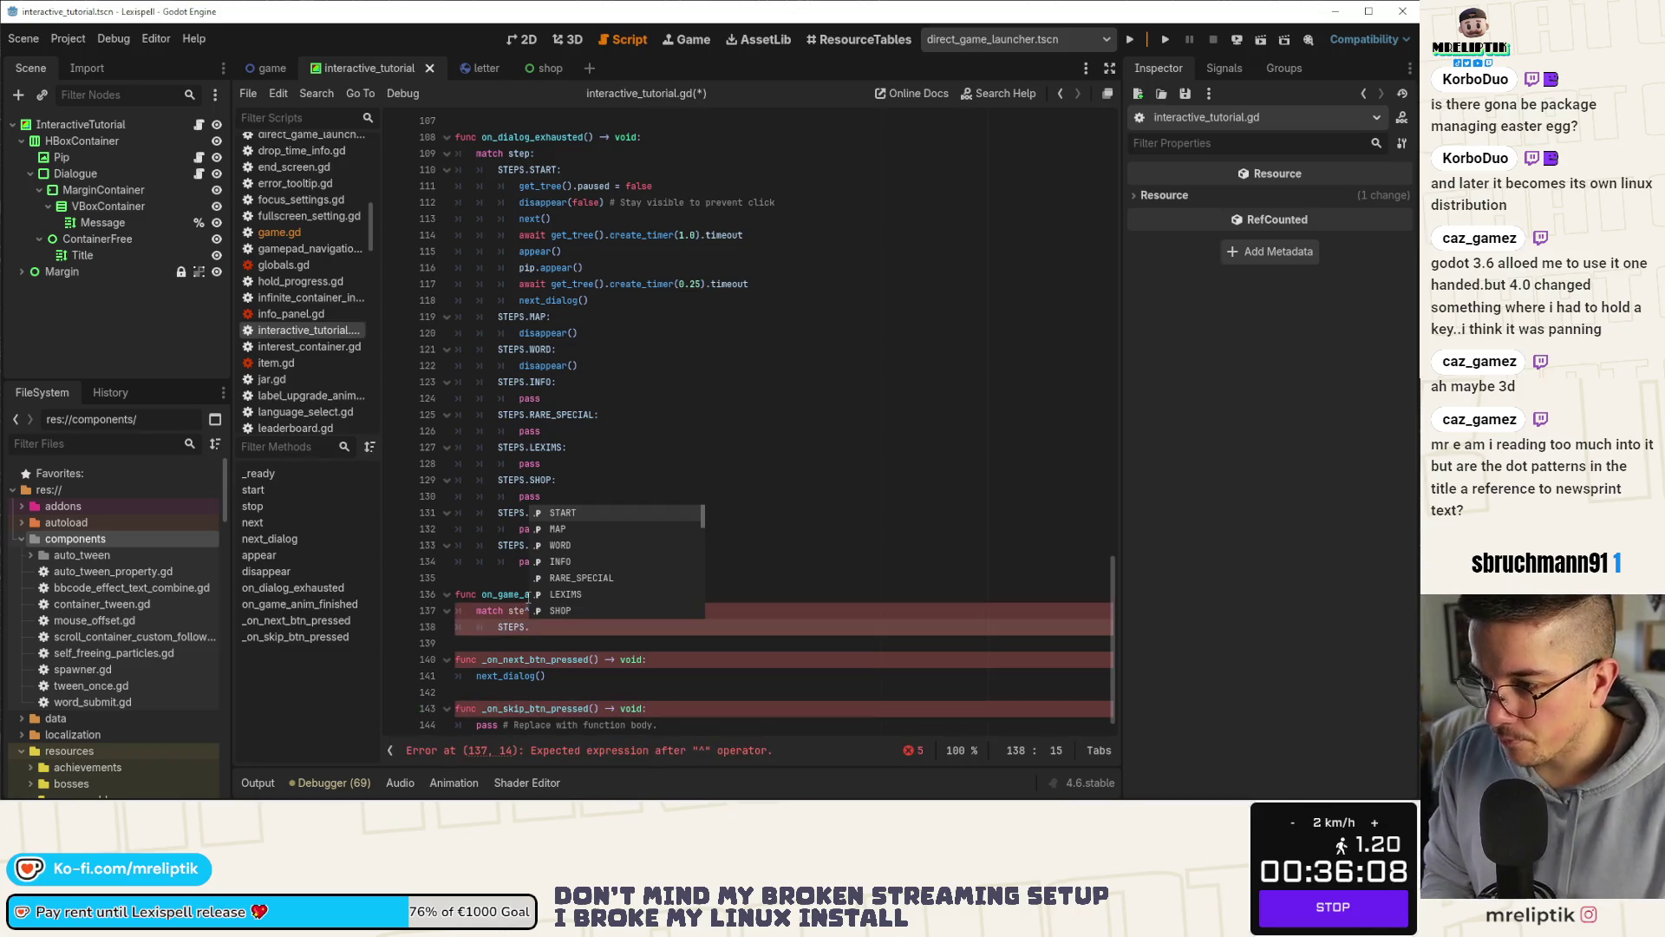
text(WOR)
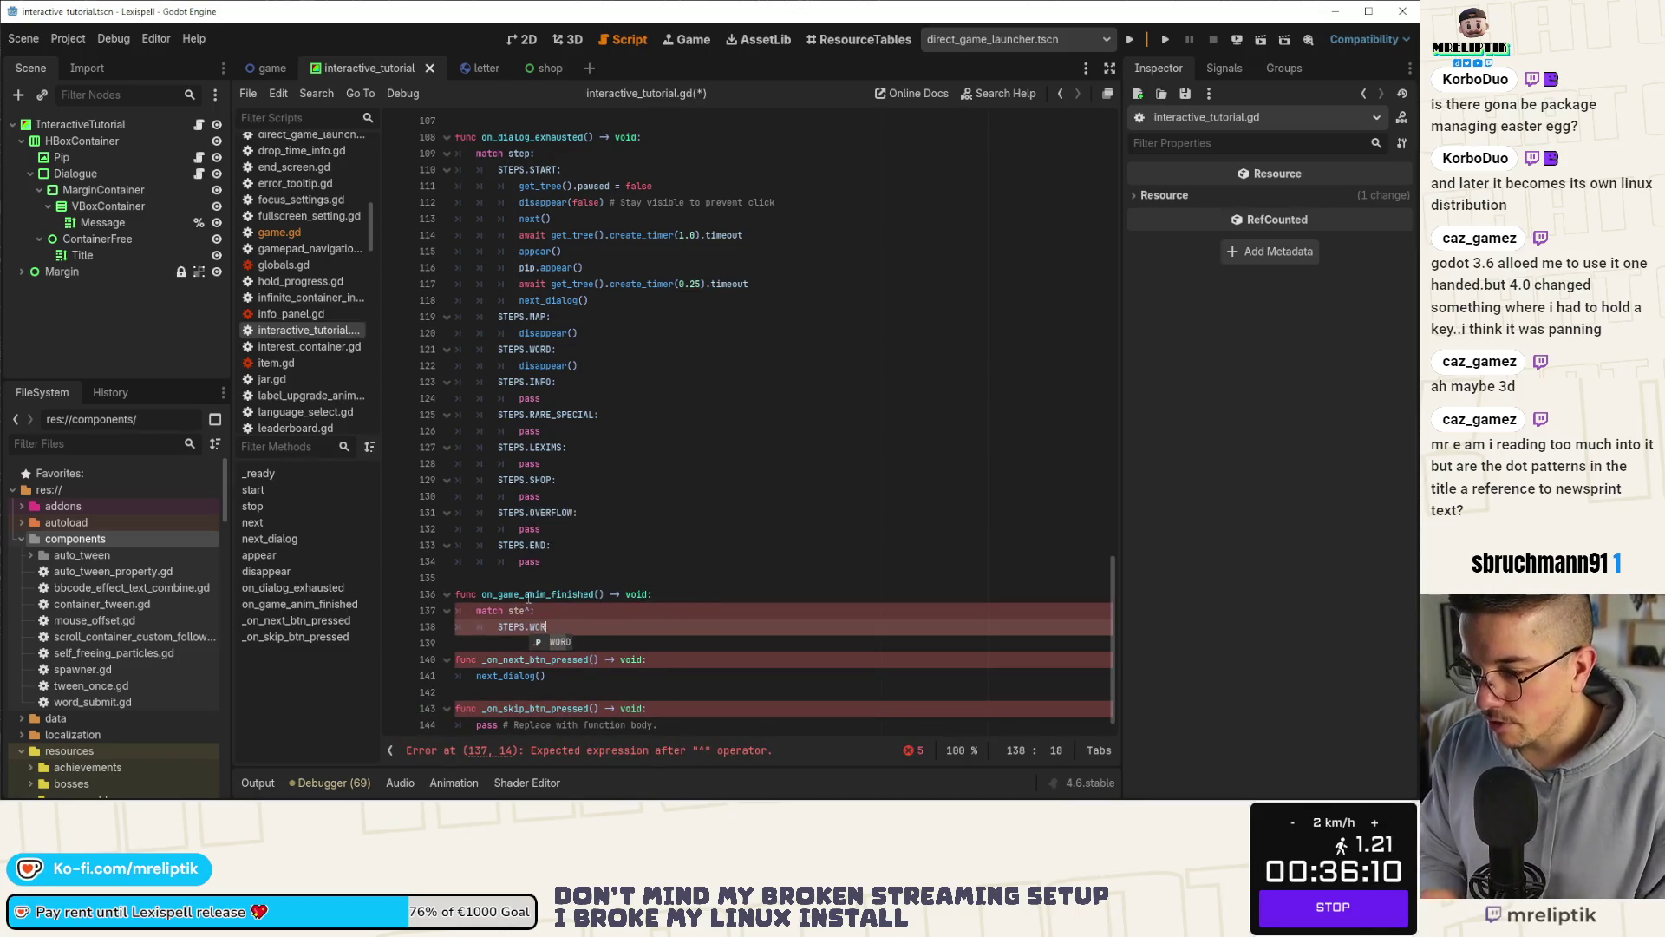
key(Return)
key(Return)
key(BackSpace)
key(BackSpace)
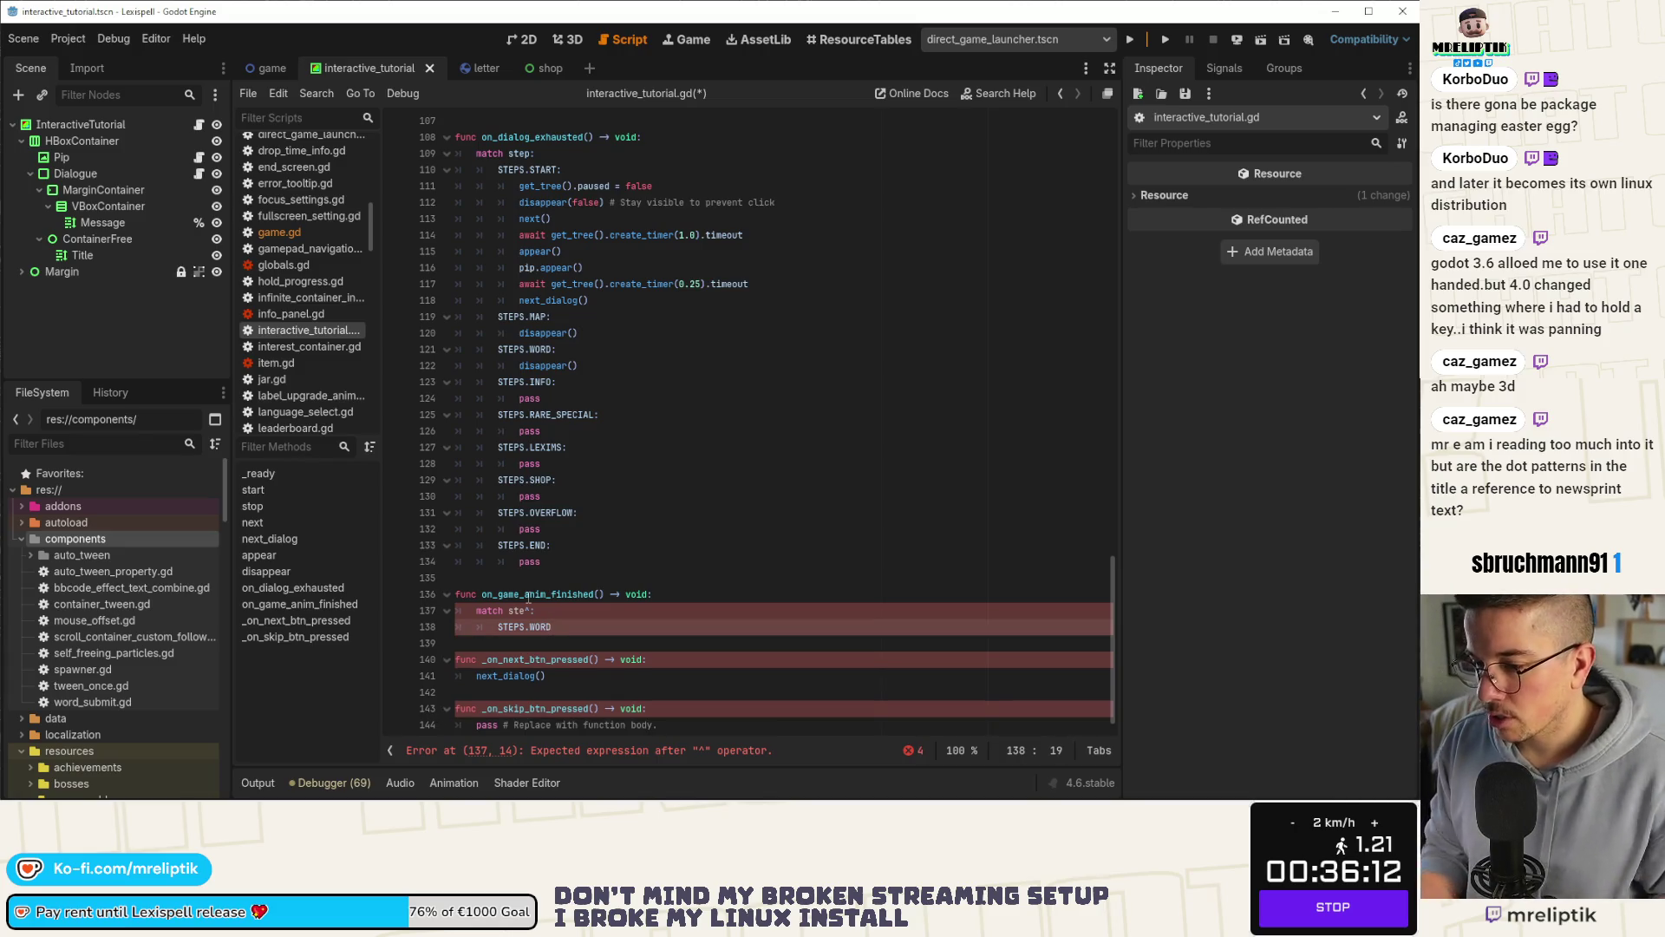
key(Up)
key(Left)
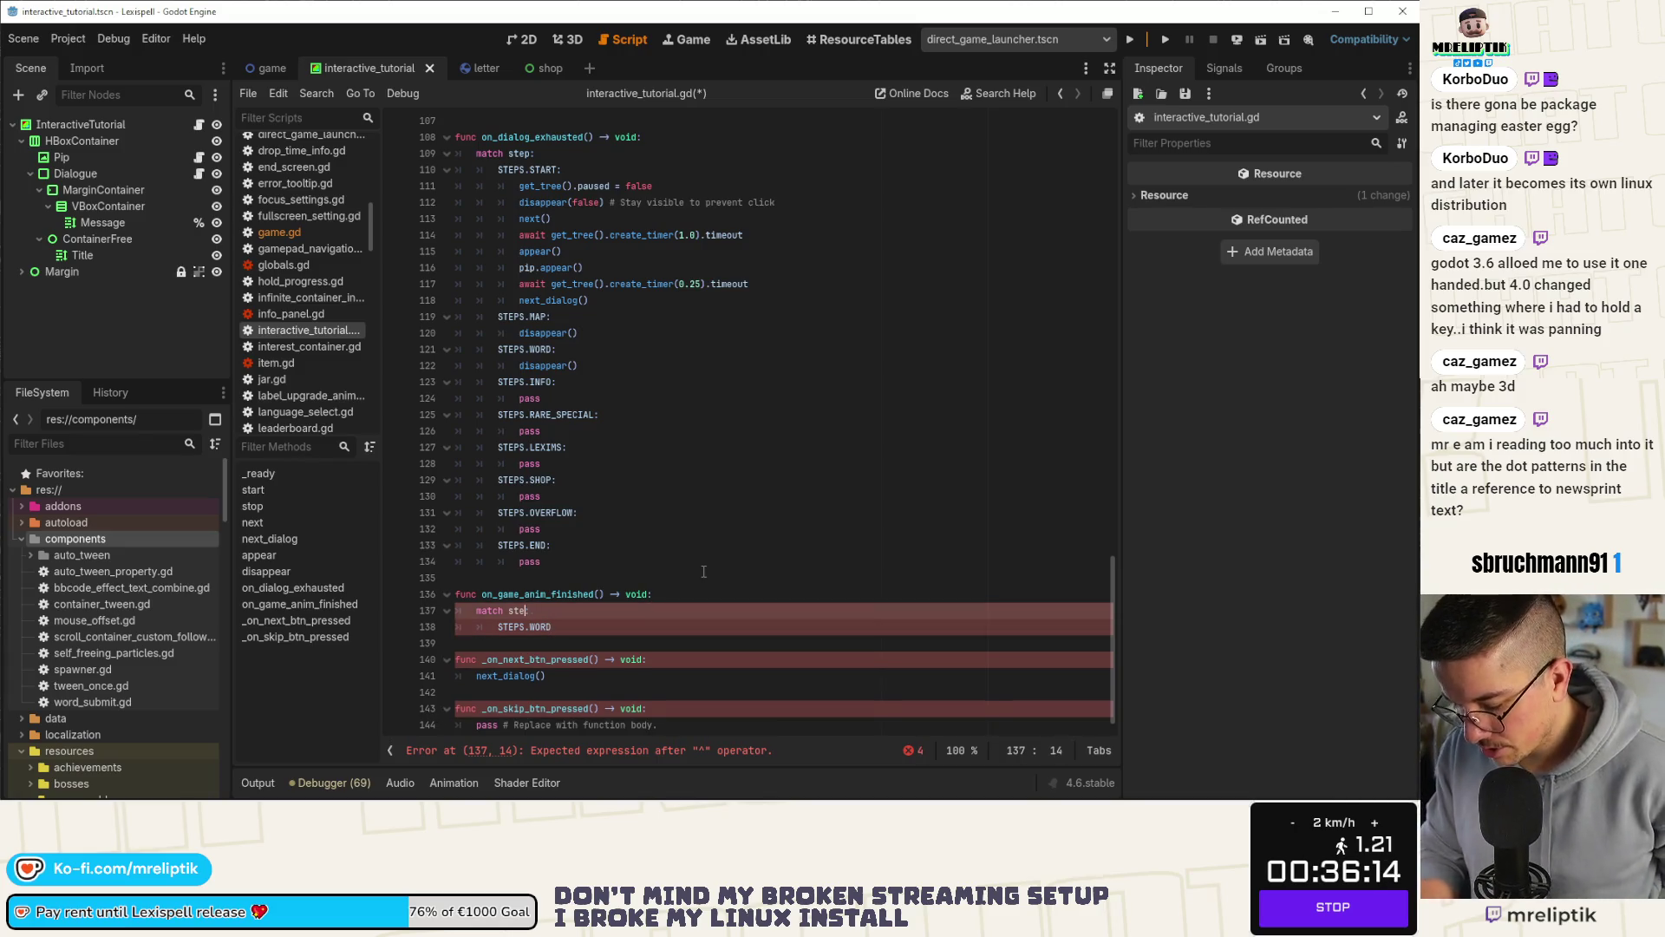
Check the START, MAP and WORD cases in on_dialog_exhausted for reference.
click(701, 344)
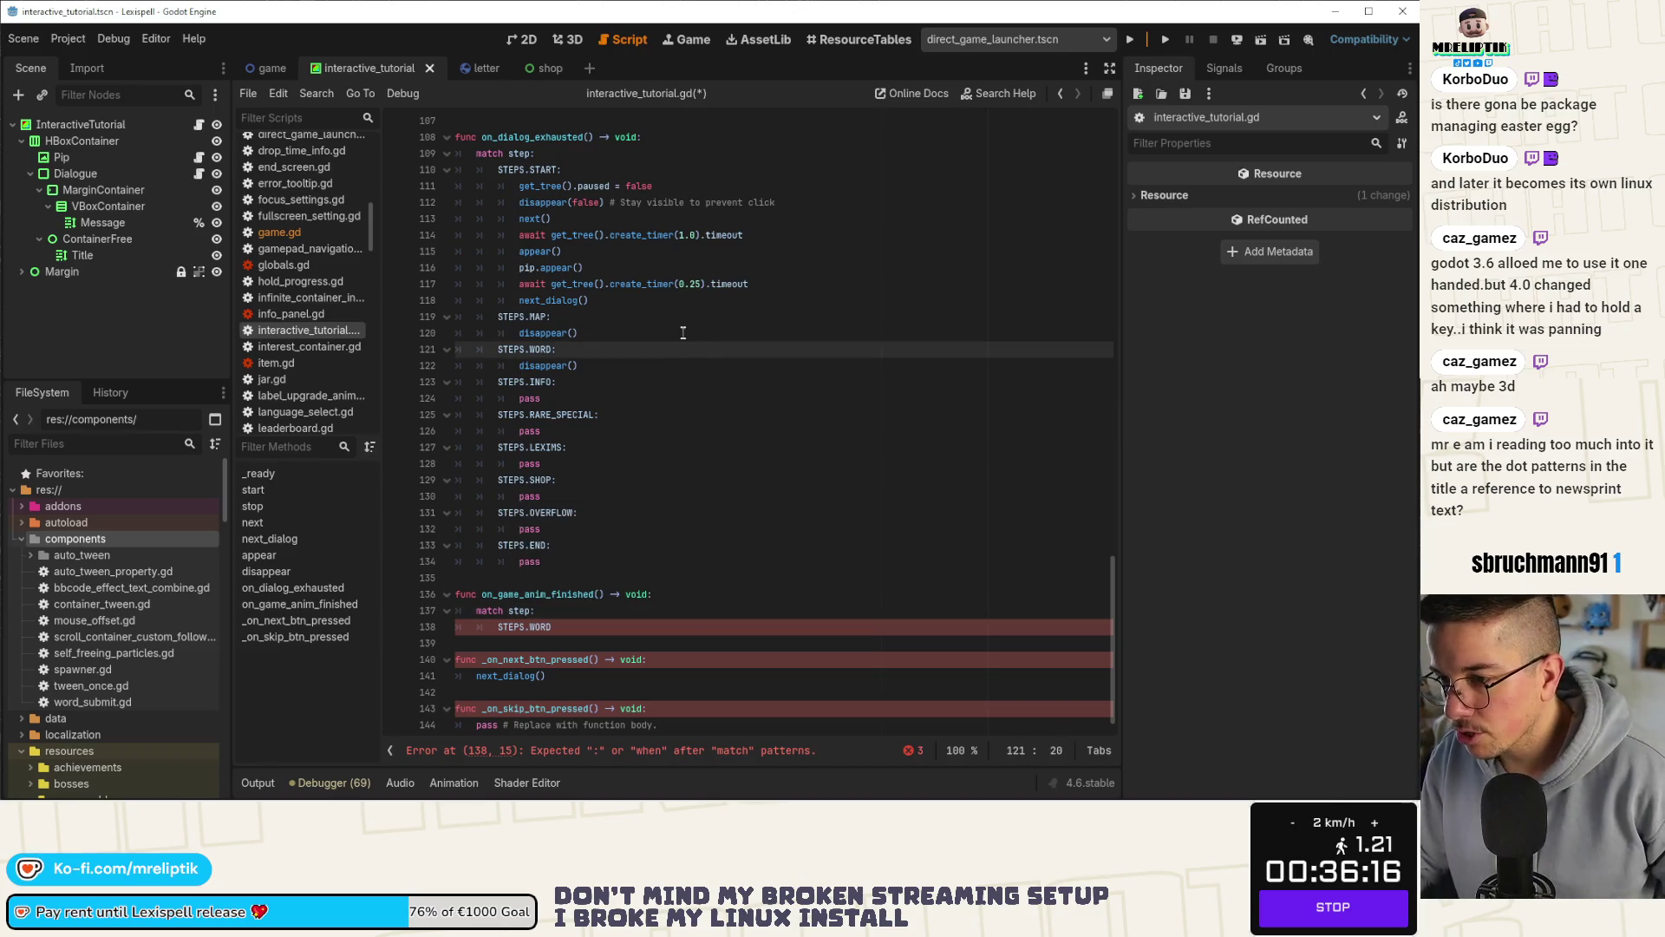
double_click(529, 219)
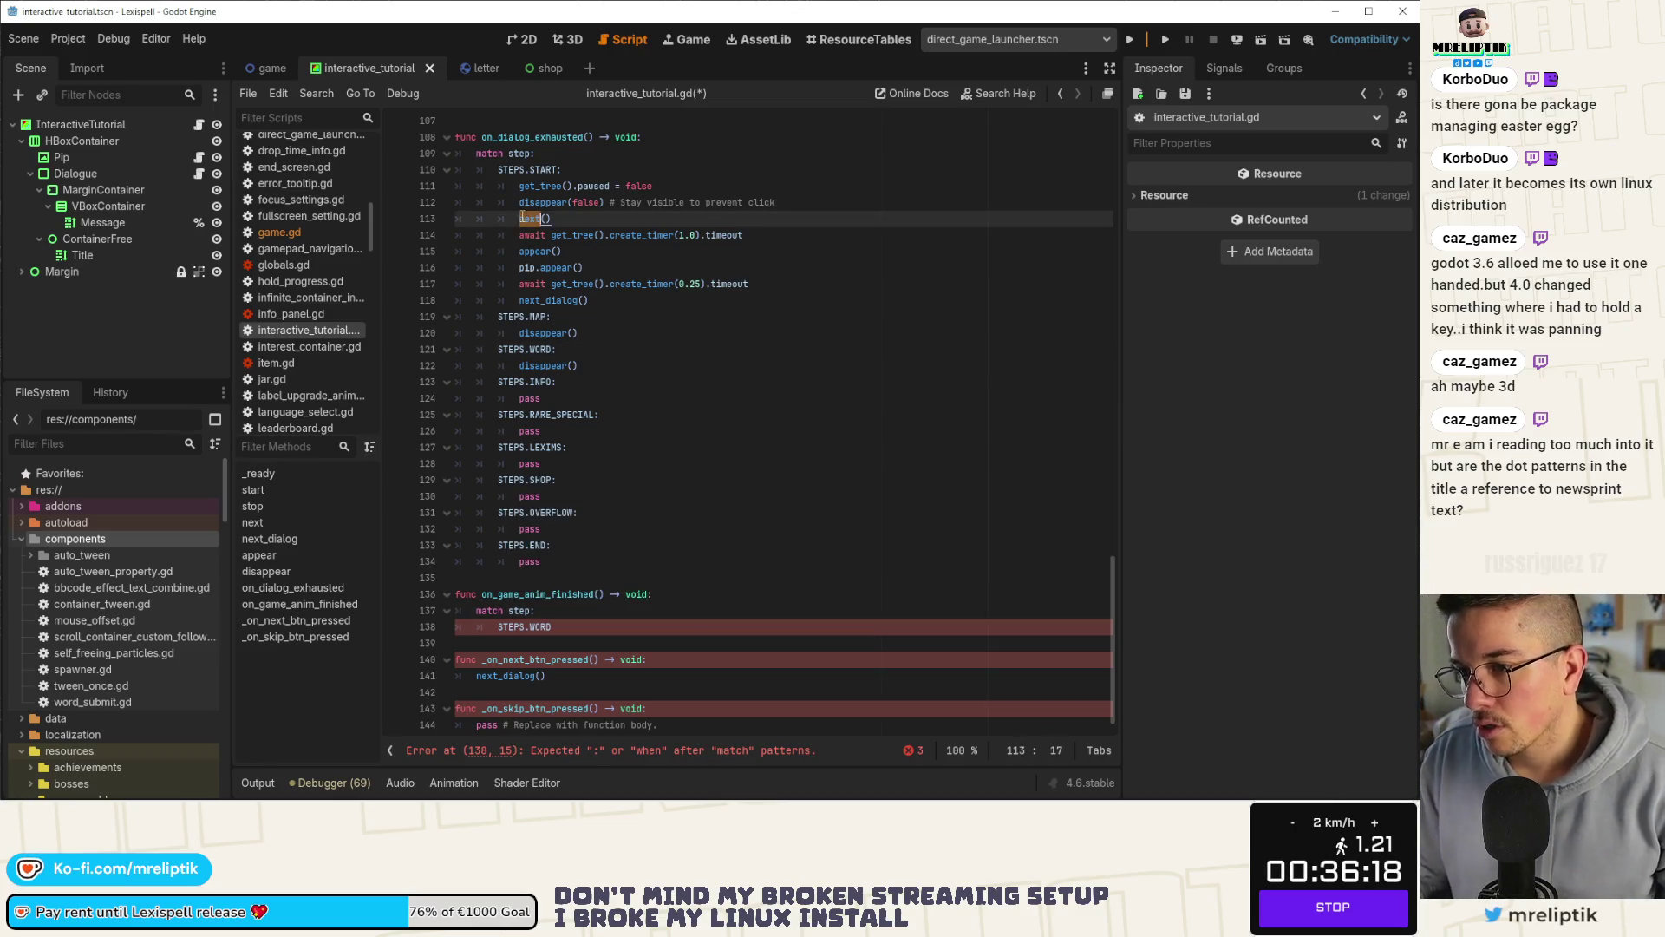
scroll(633, 299, up, 5)
scroll(607, 390, down, 2)
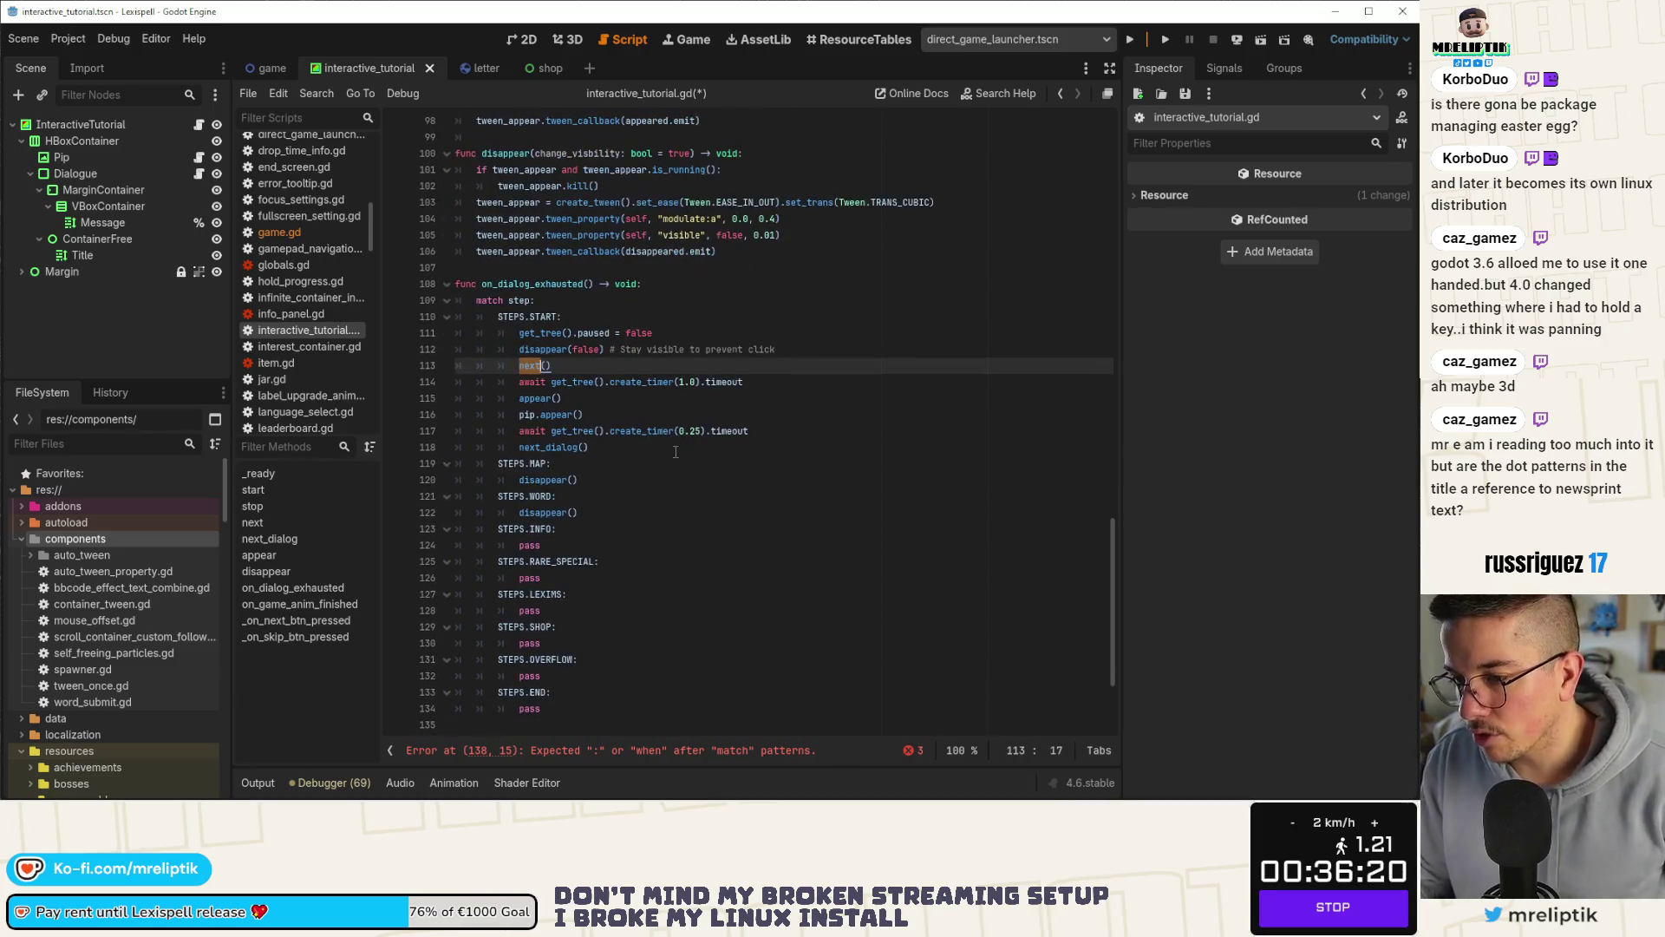
double_click(531, 480)
scroll(625, 477, down, 3)
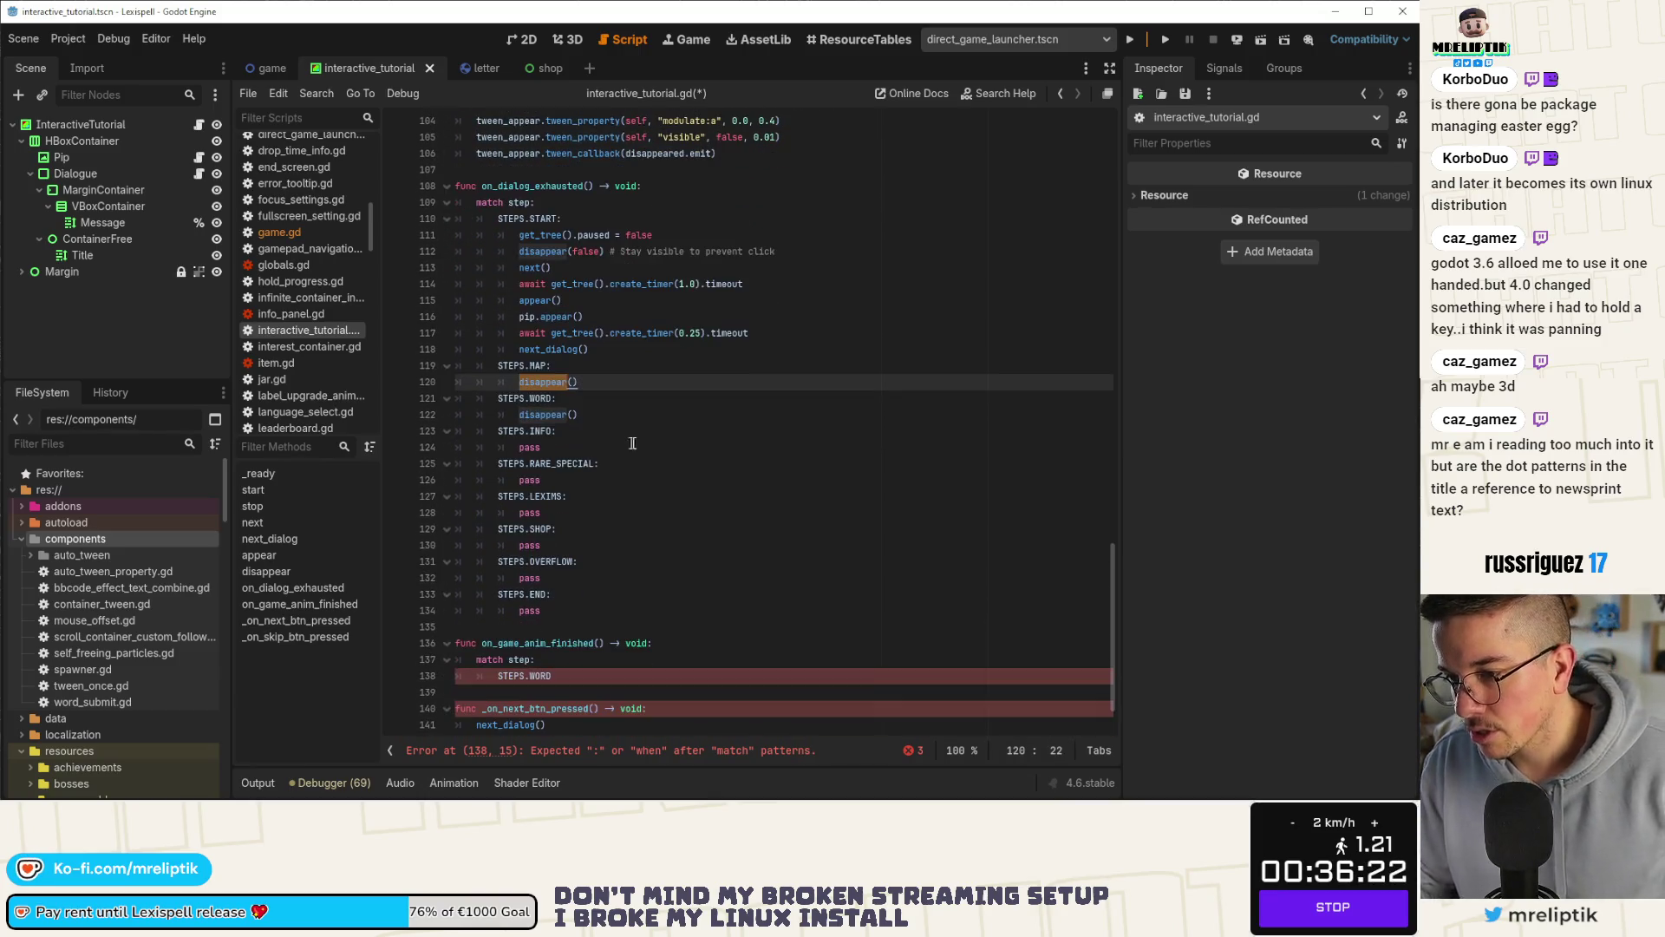
scroll(640, 478, down, 1)
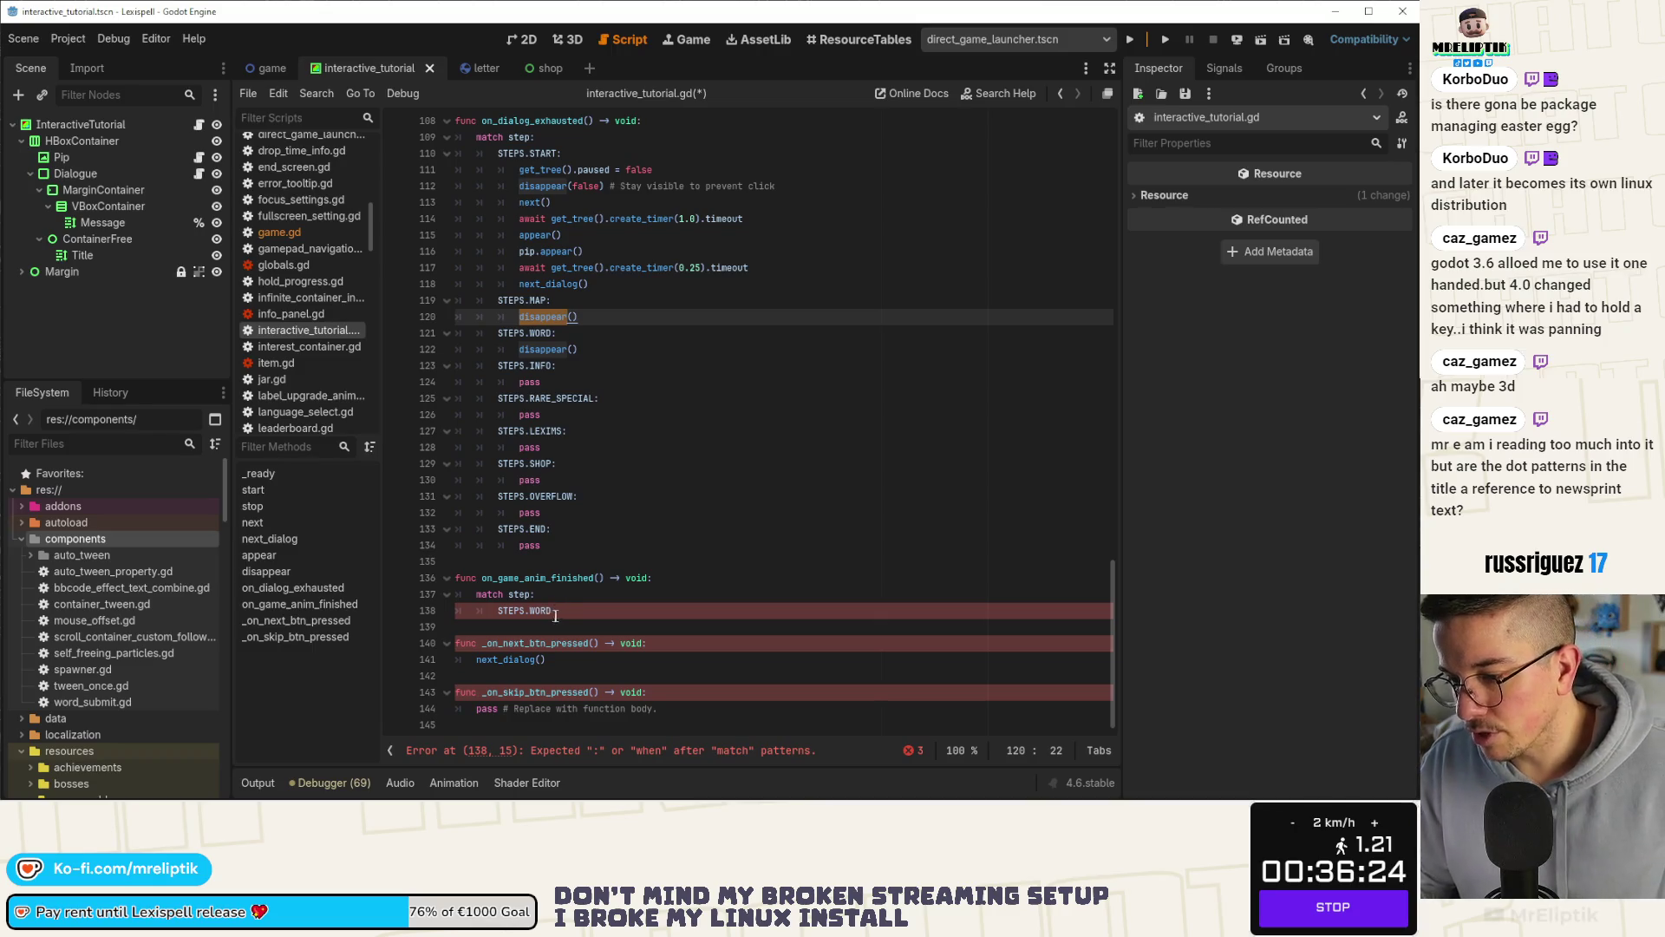
Give STEPS.WORD a pass body and add a STEPS.MAP case calling next(), then save.
click(556, 611)
key(Return)
text(pass)
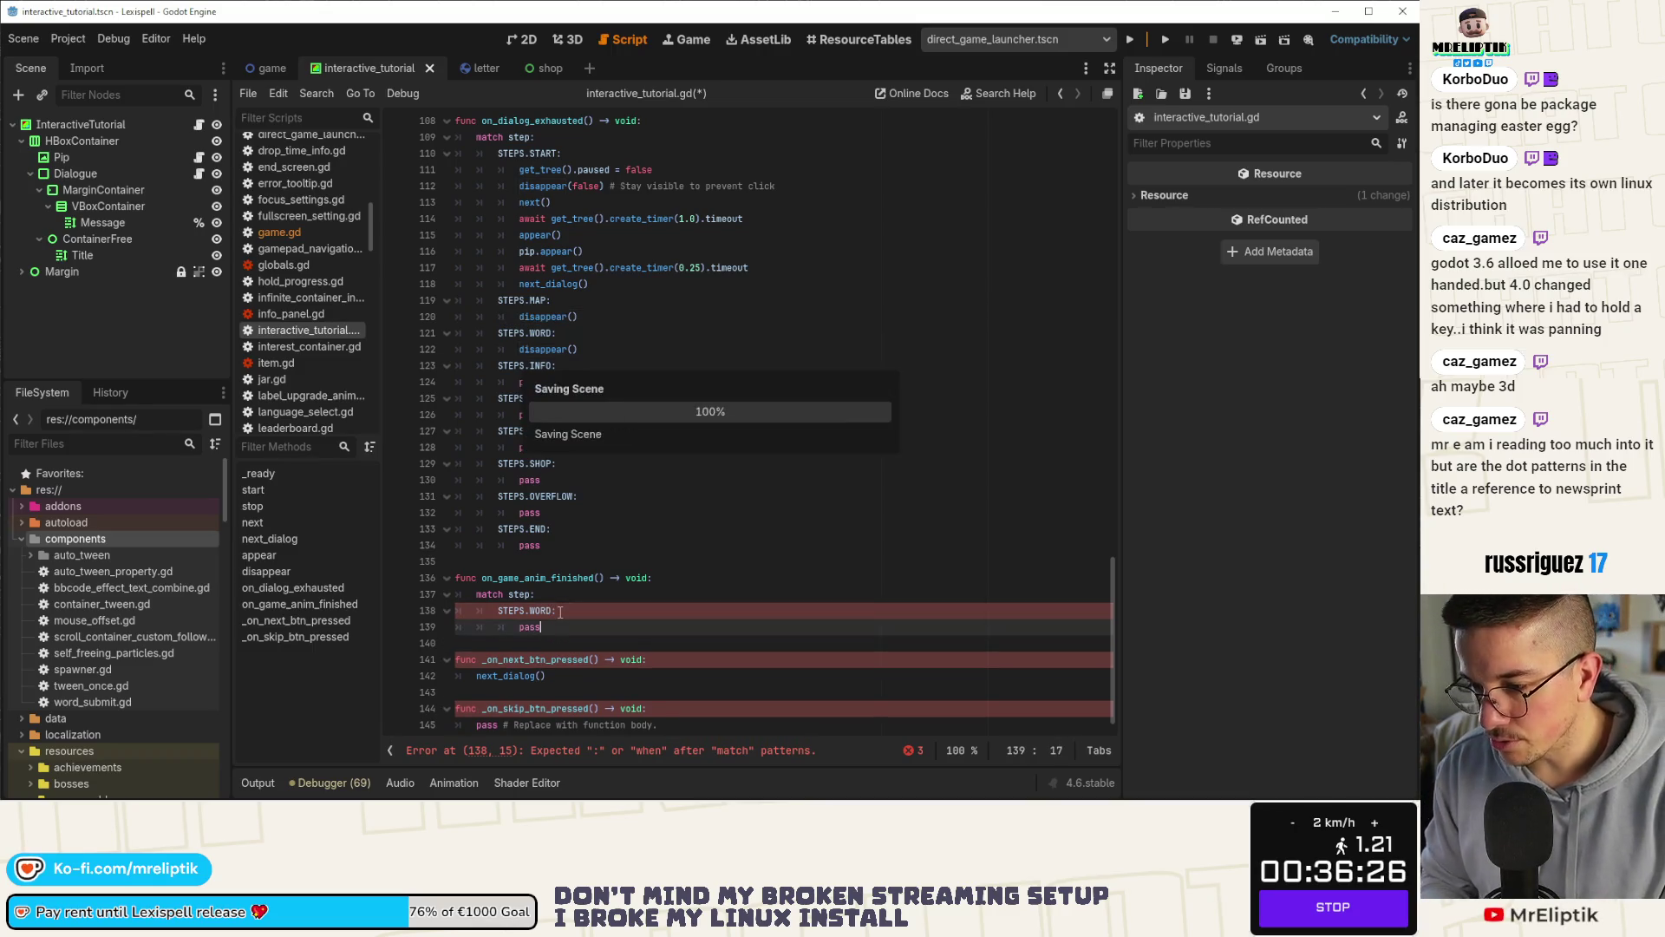
key(Up)
key(Up)
key(End)
key(Return)
key(ctrl+s)
text(EPS.MAPS)
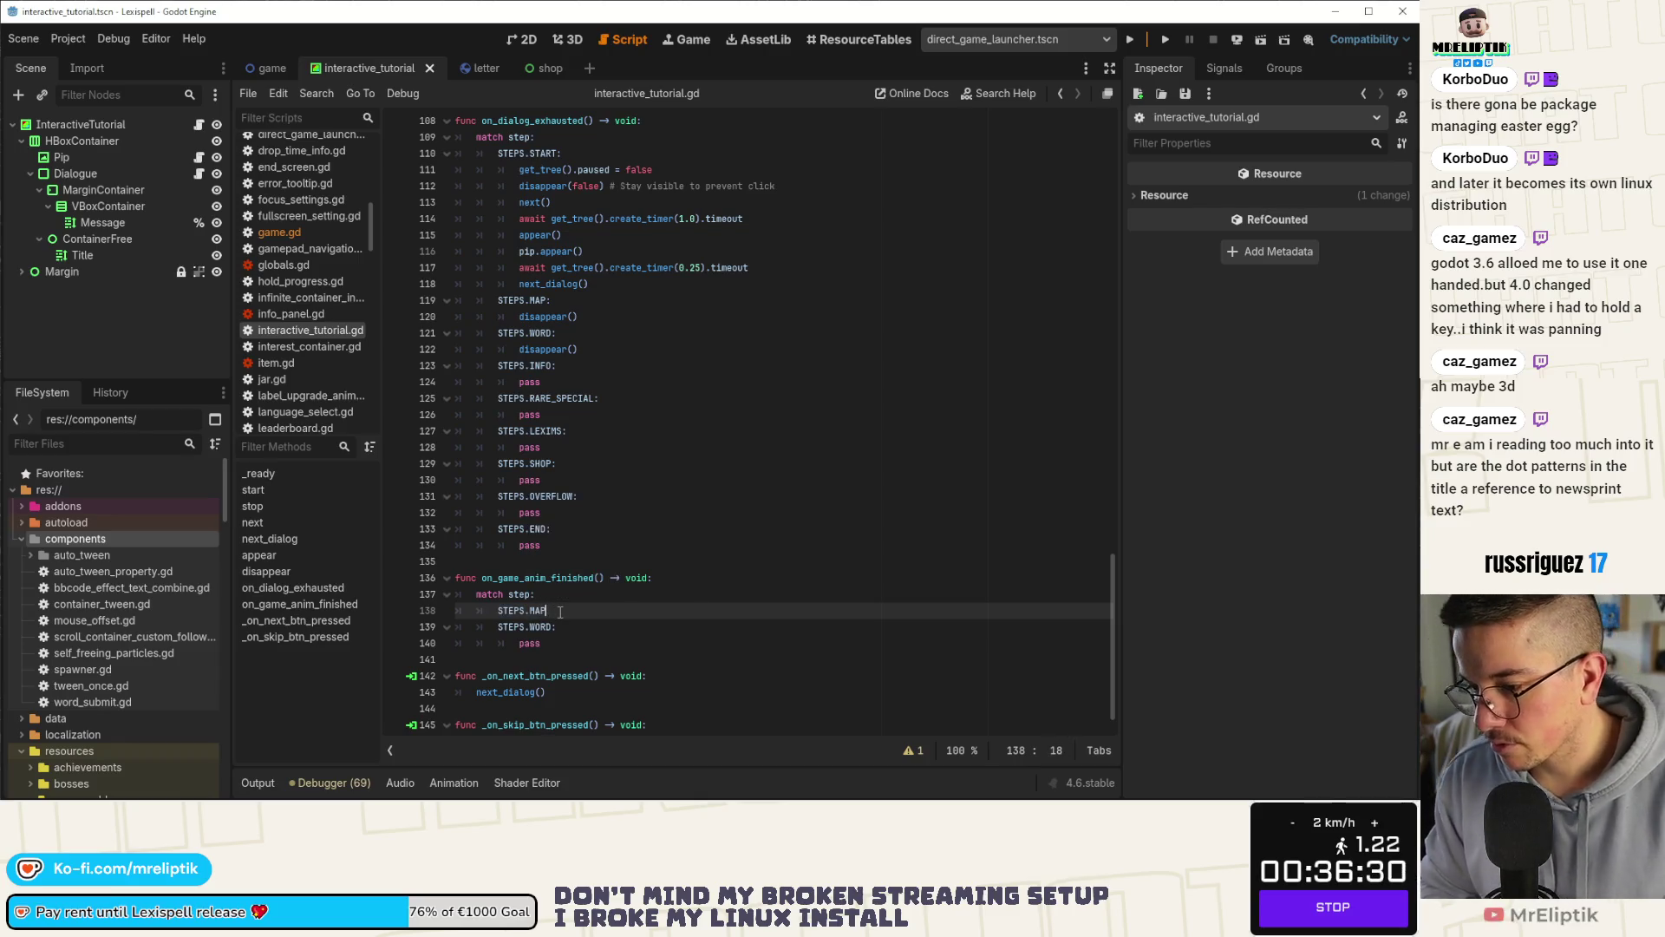
text(:)
key(Return)
text(xt()
key(ctrl+s)
text())
click(700, 655)
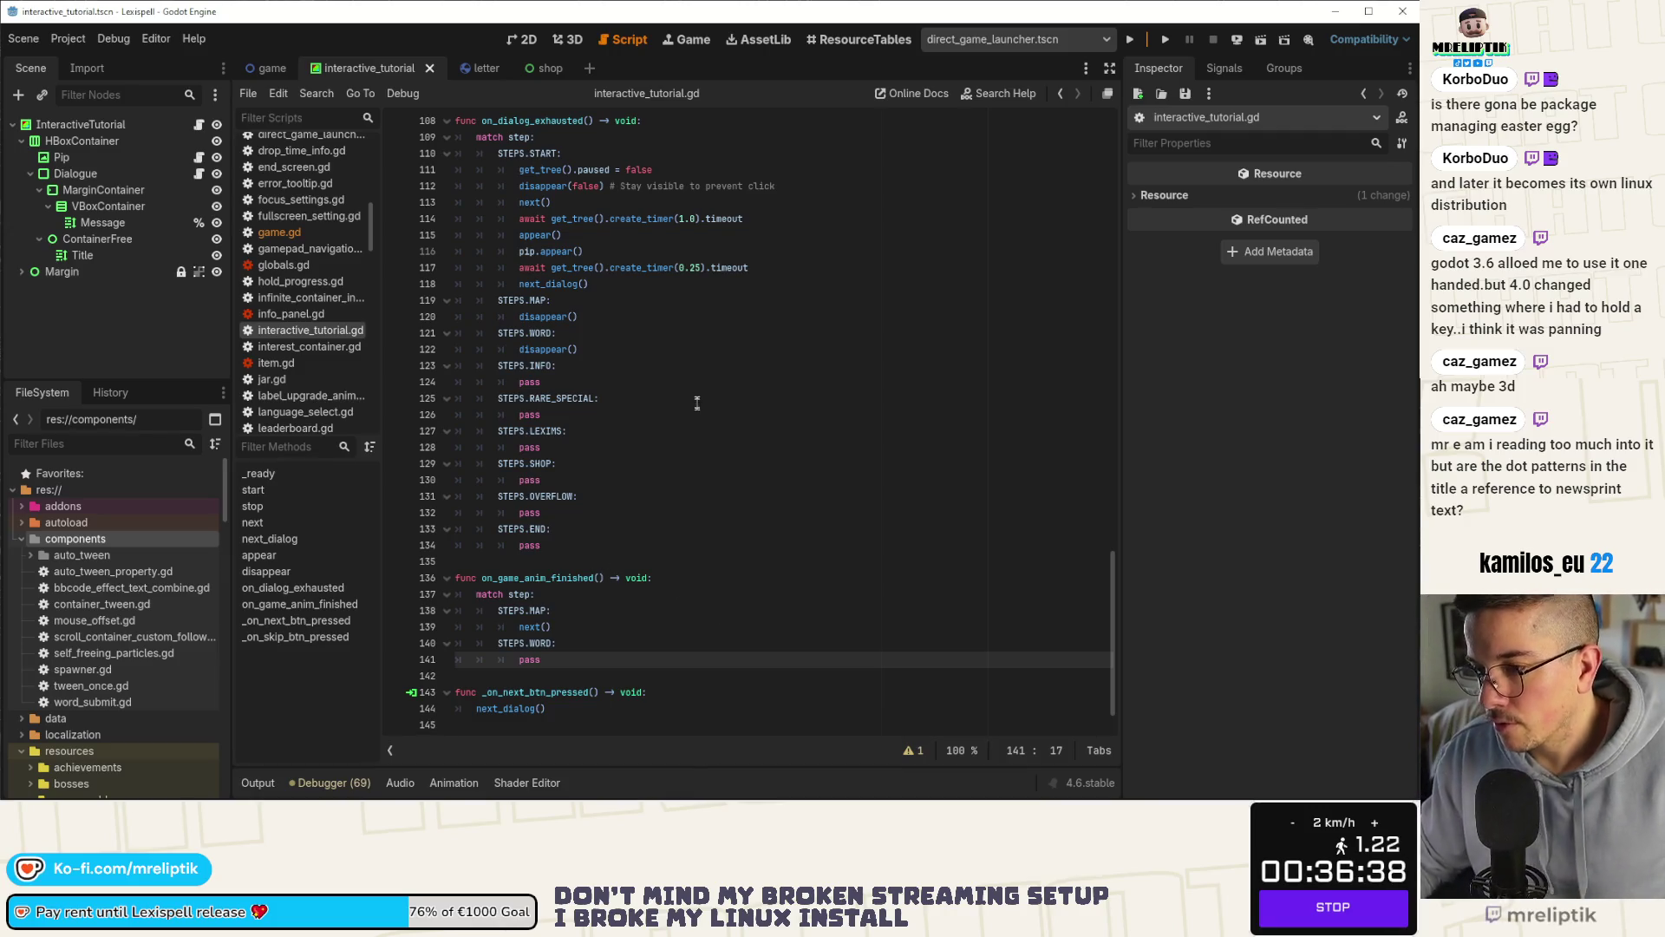
scroll(691, 370, up, 10)
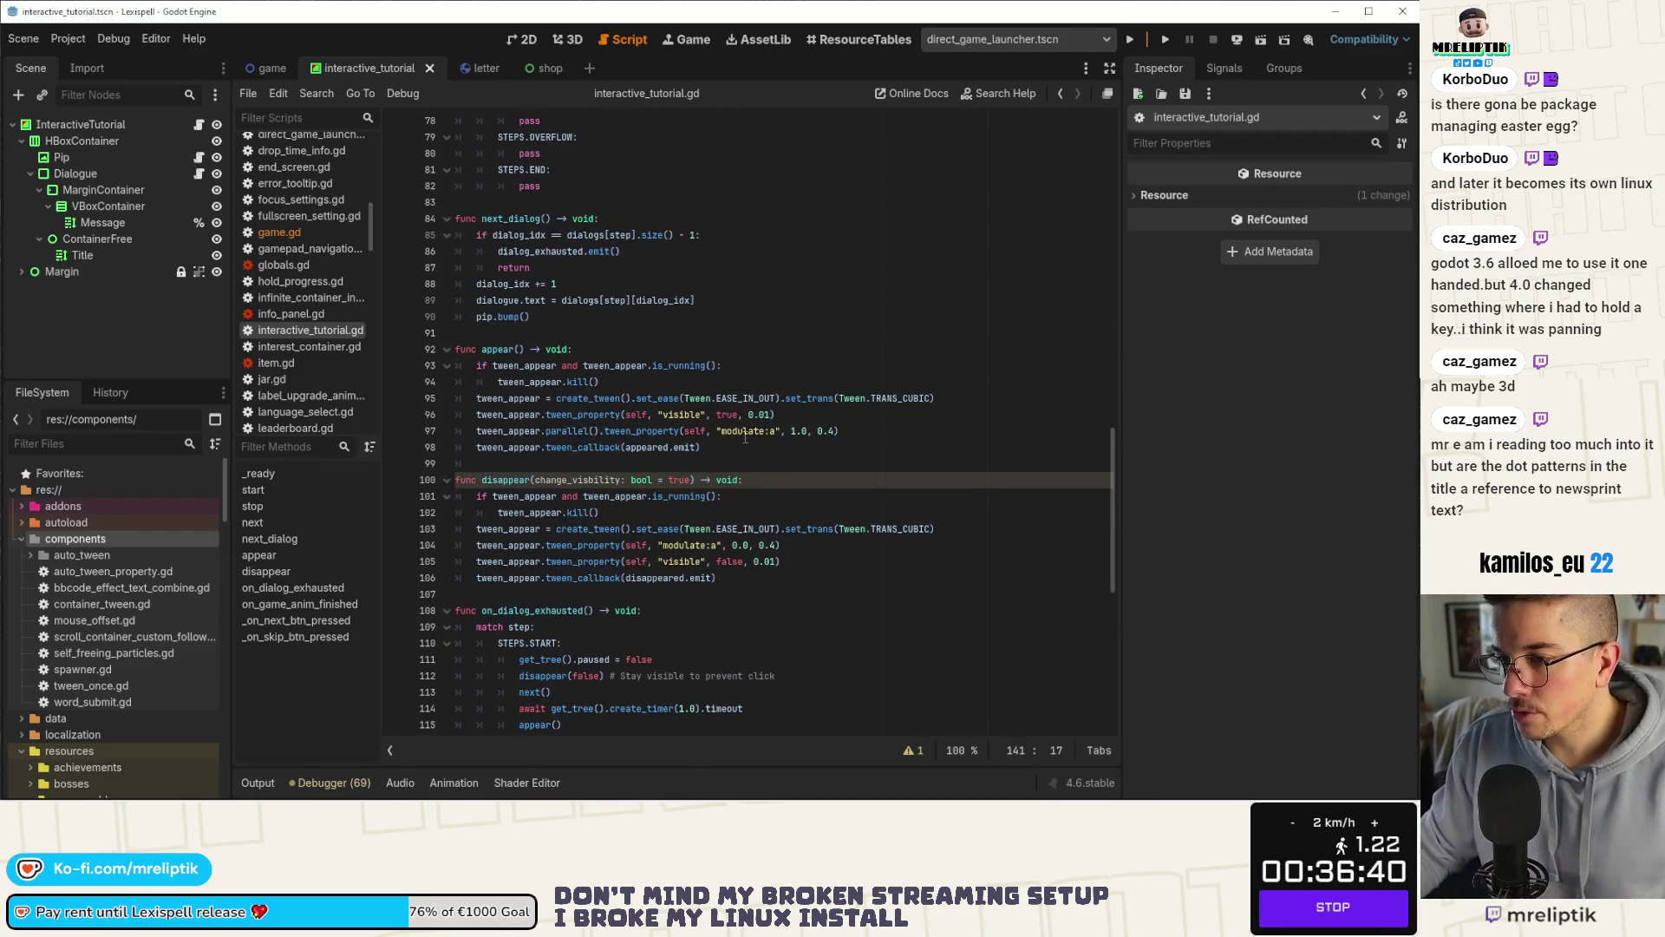
scroll(728, 435, up, 11)
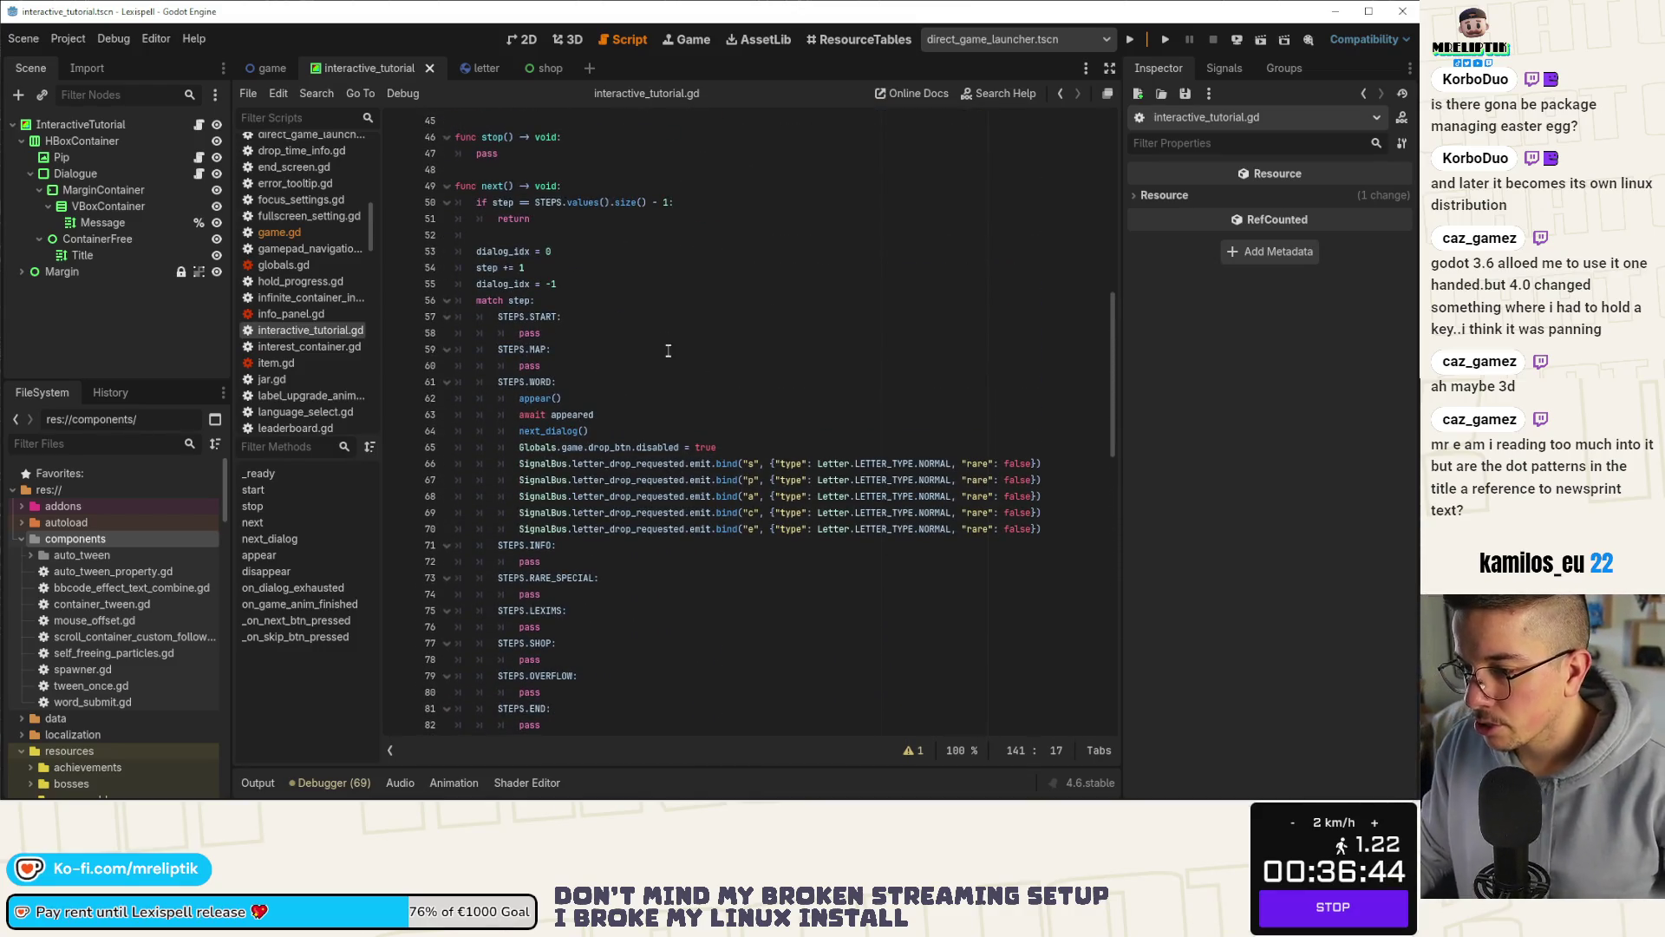
scroll(664, 357, down, 3)
scroll(664, 361, down, 5)
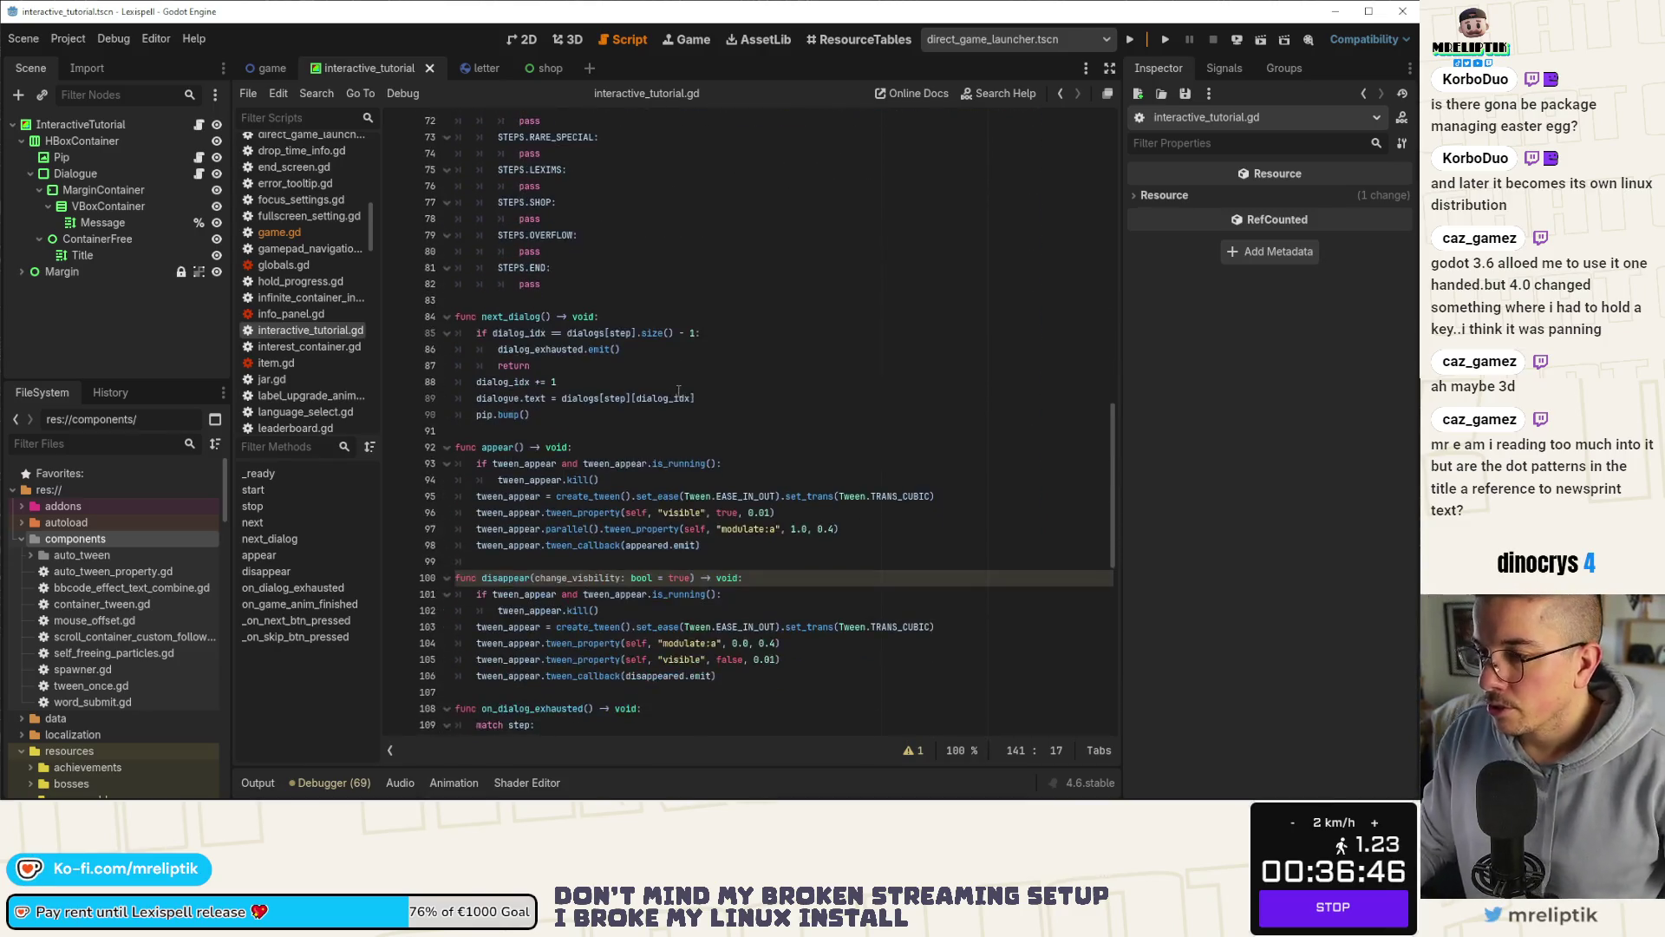
scroll(673, 379, up, 4)
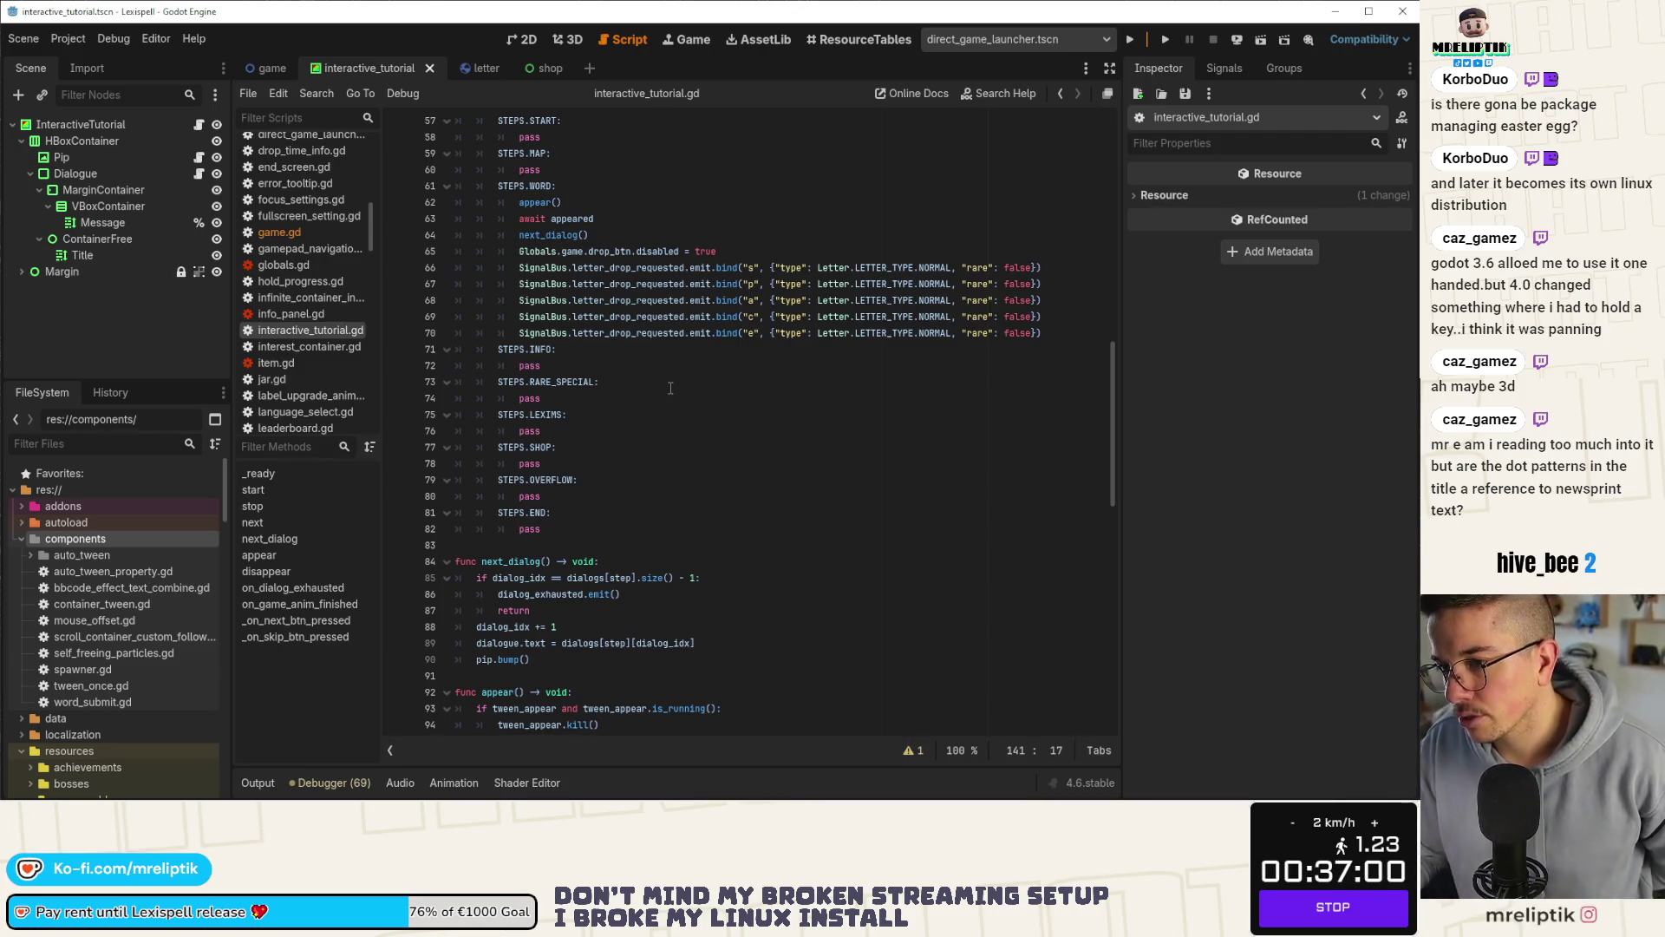
scroll(664, 371, down, 14)
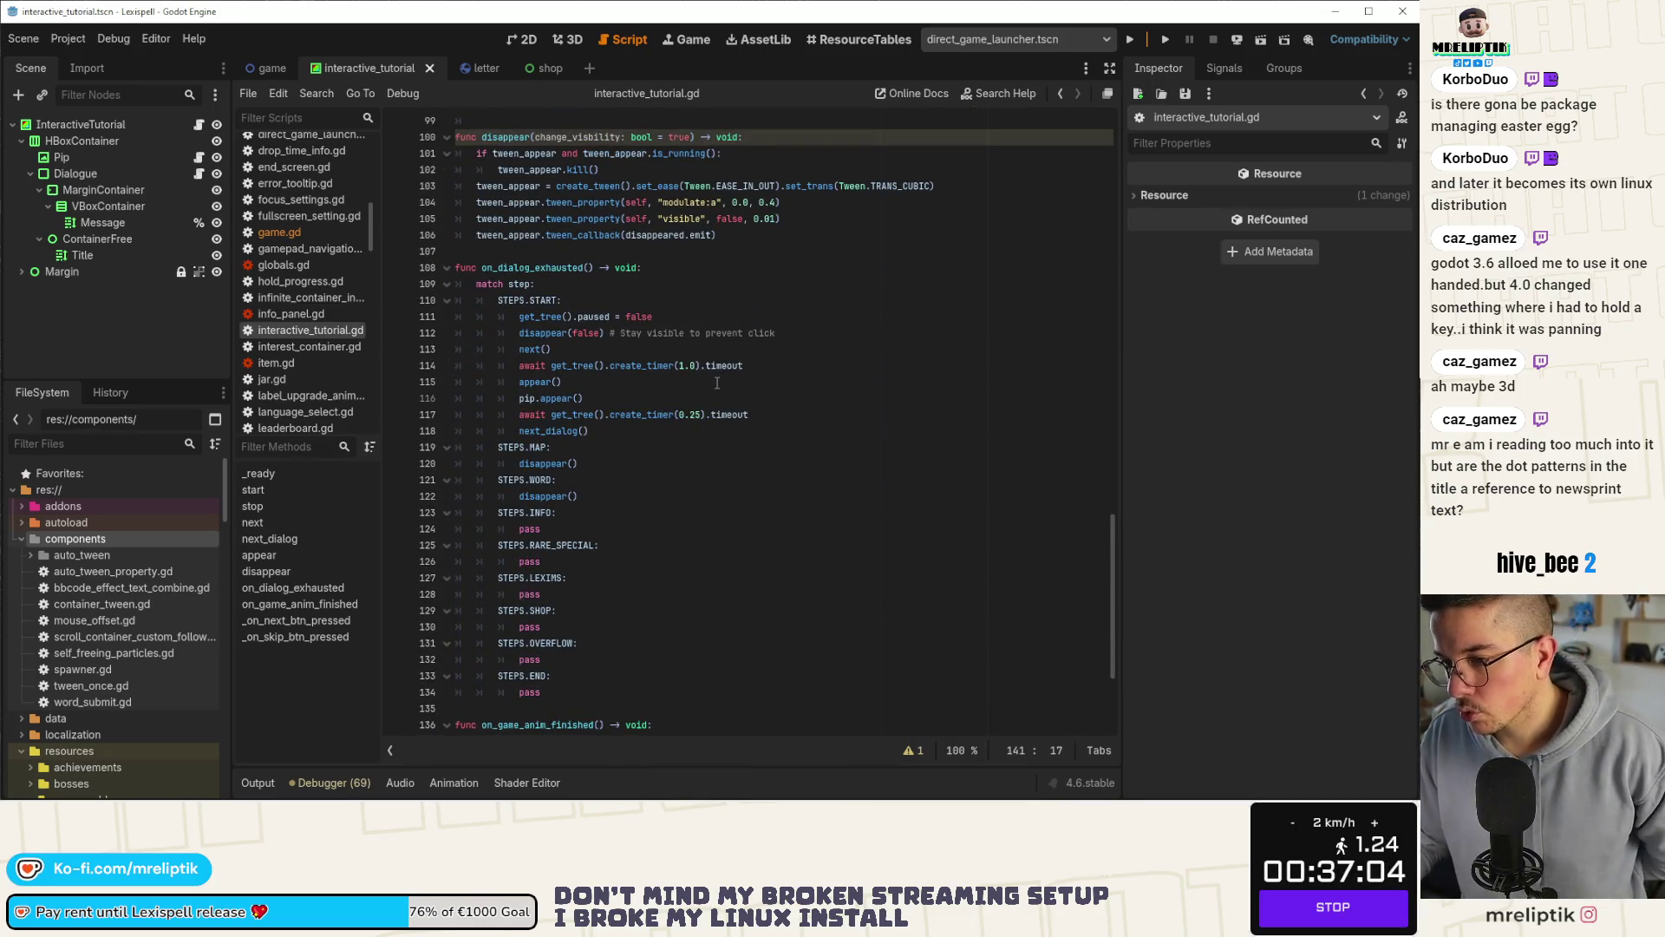
scroll(717, 382, down, 4)
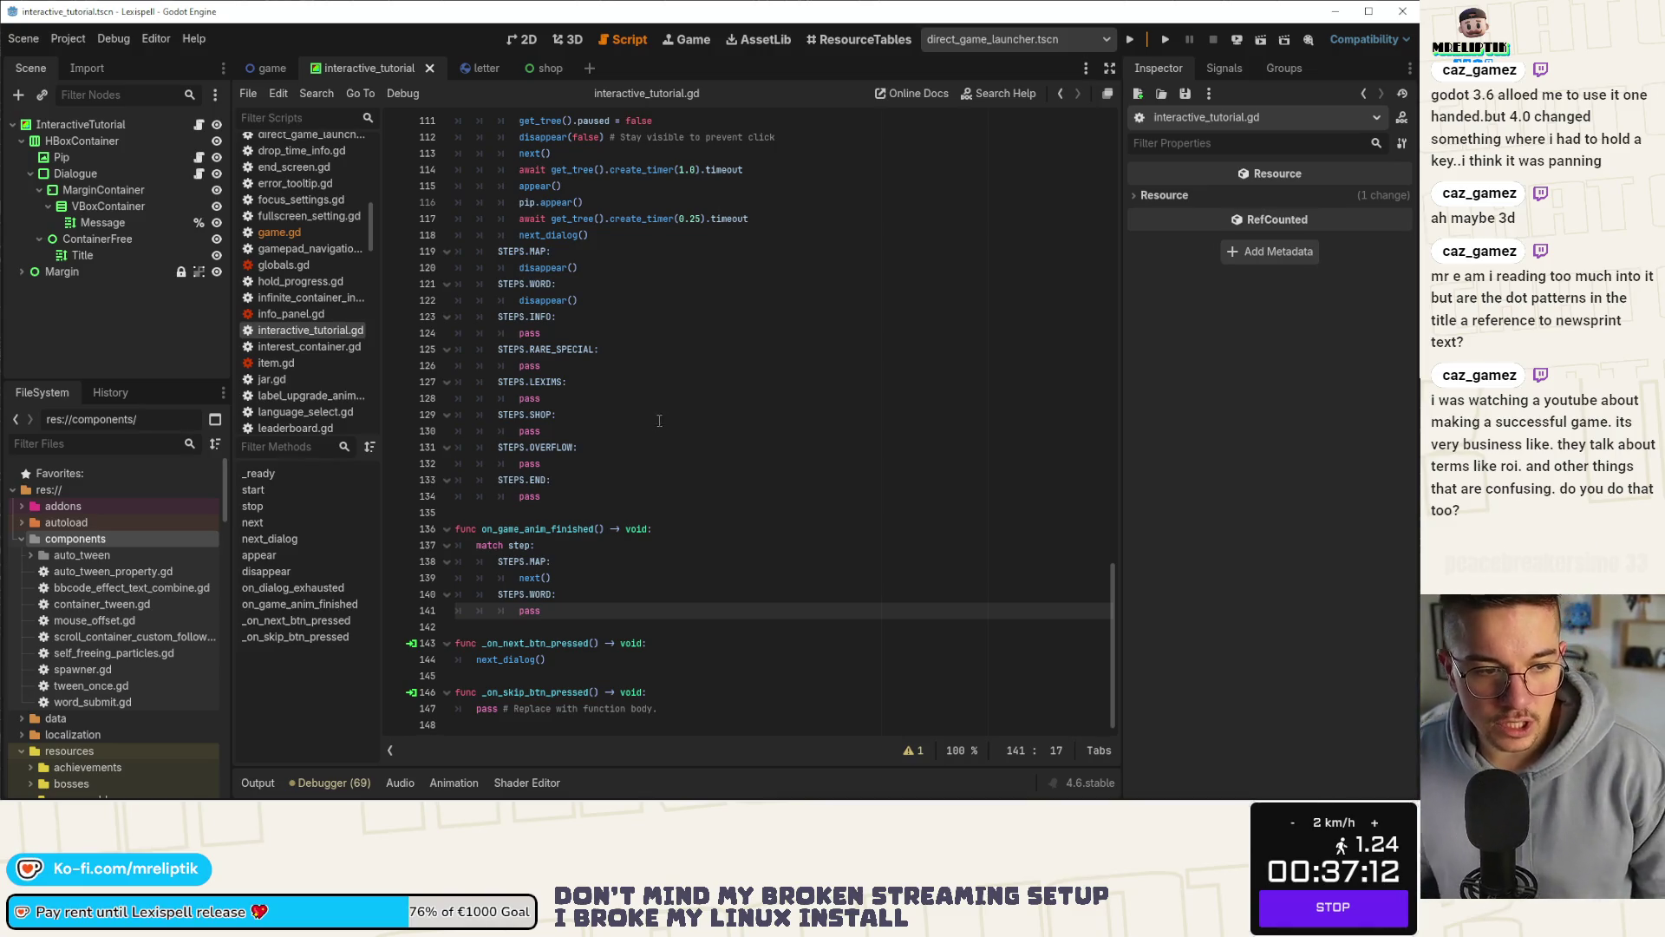
click(741, 402)
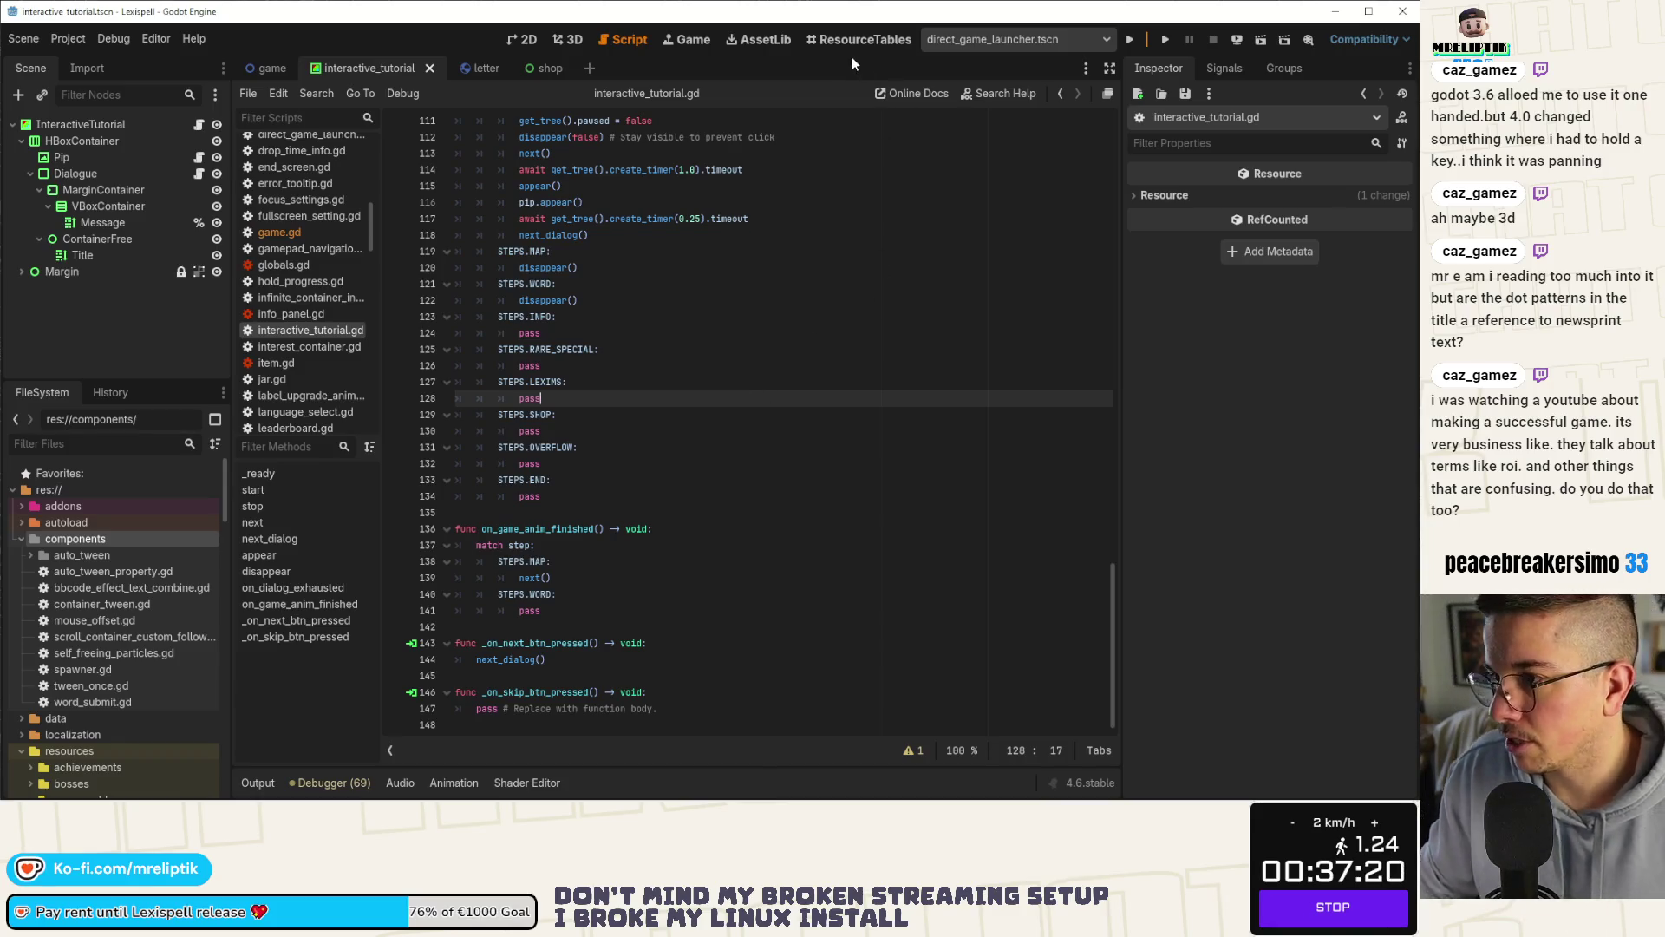
click(1132, 43)
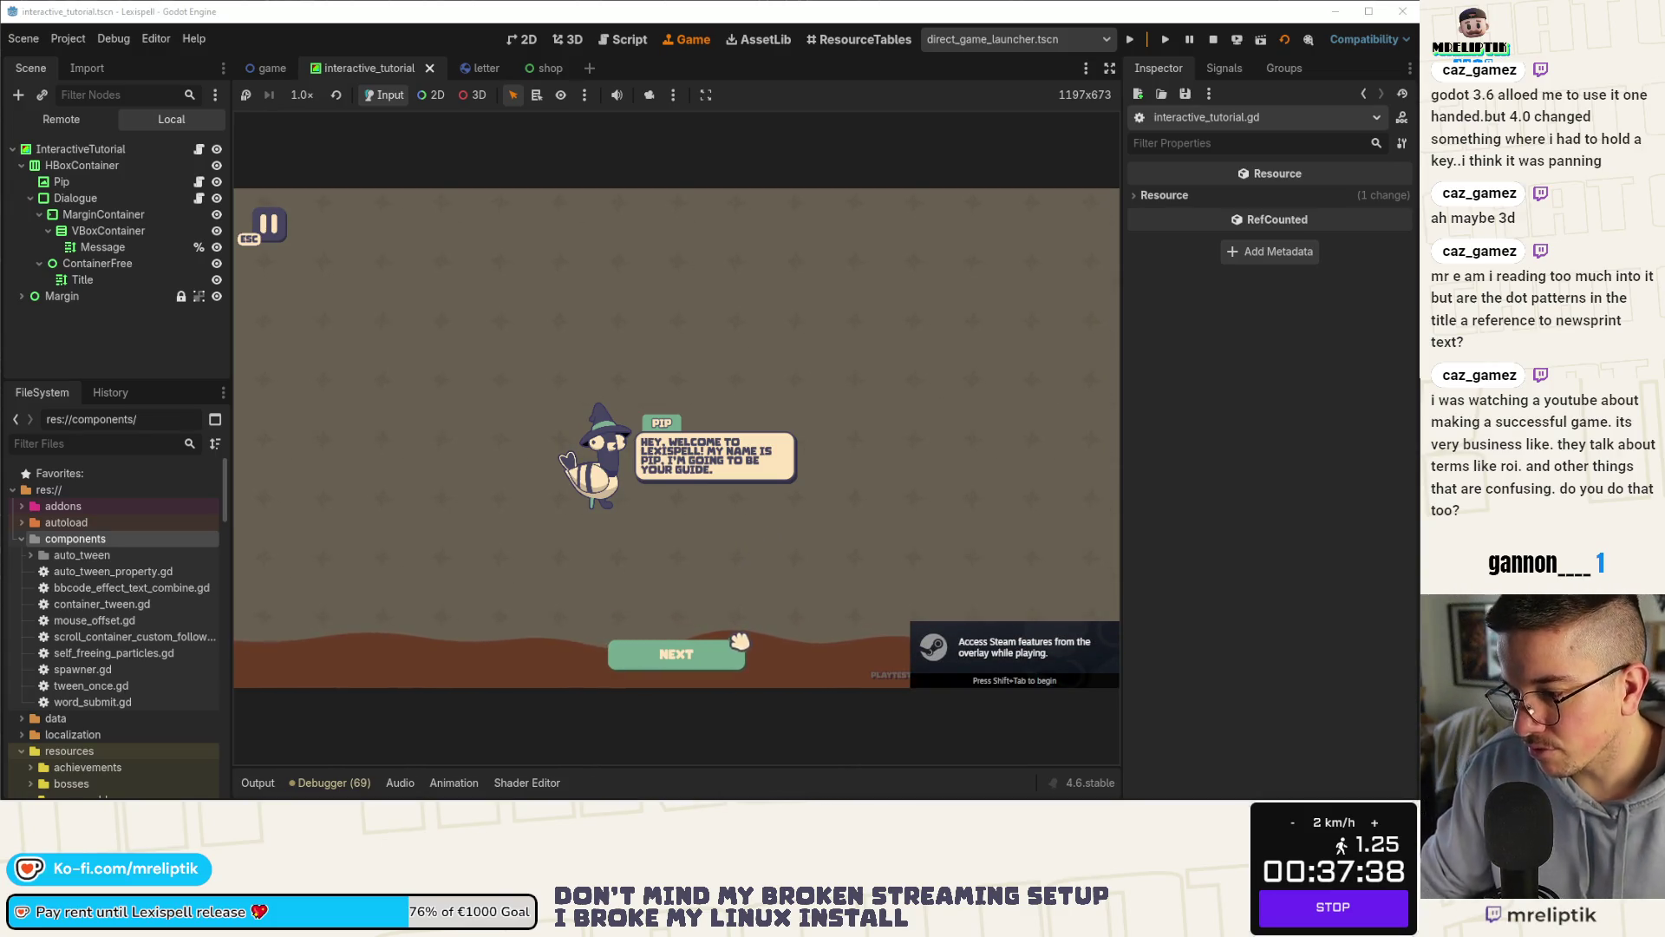
Advance Pip's intro and chapters dialogue into the first chapter's level.
click(703, 657)
click(703, 658)
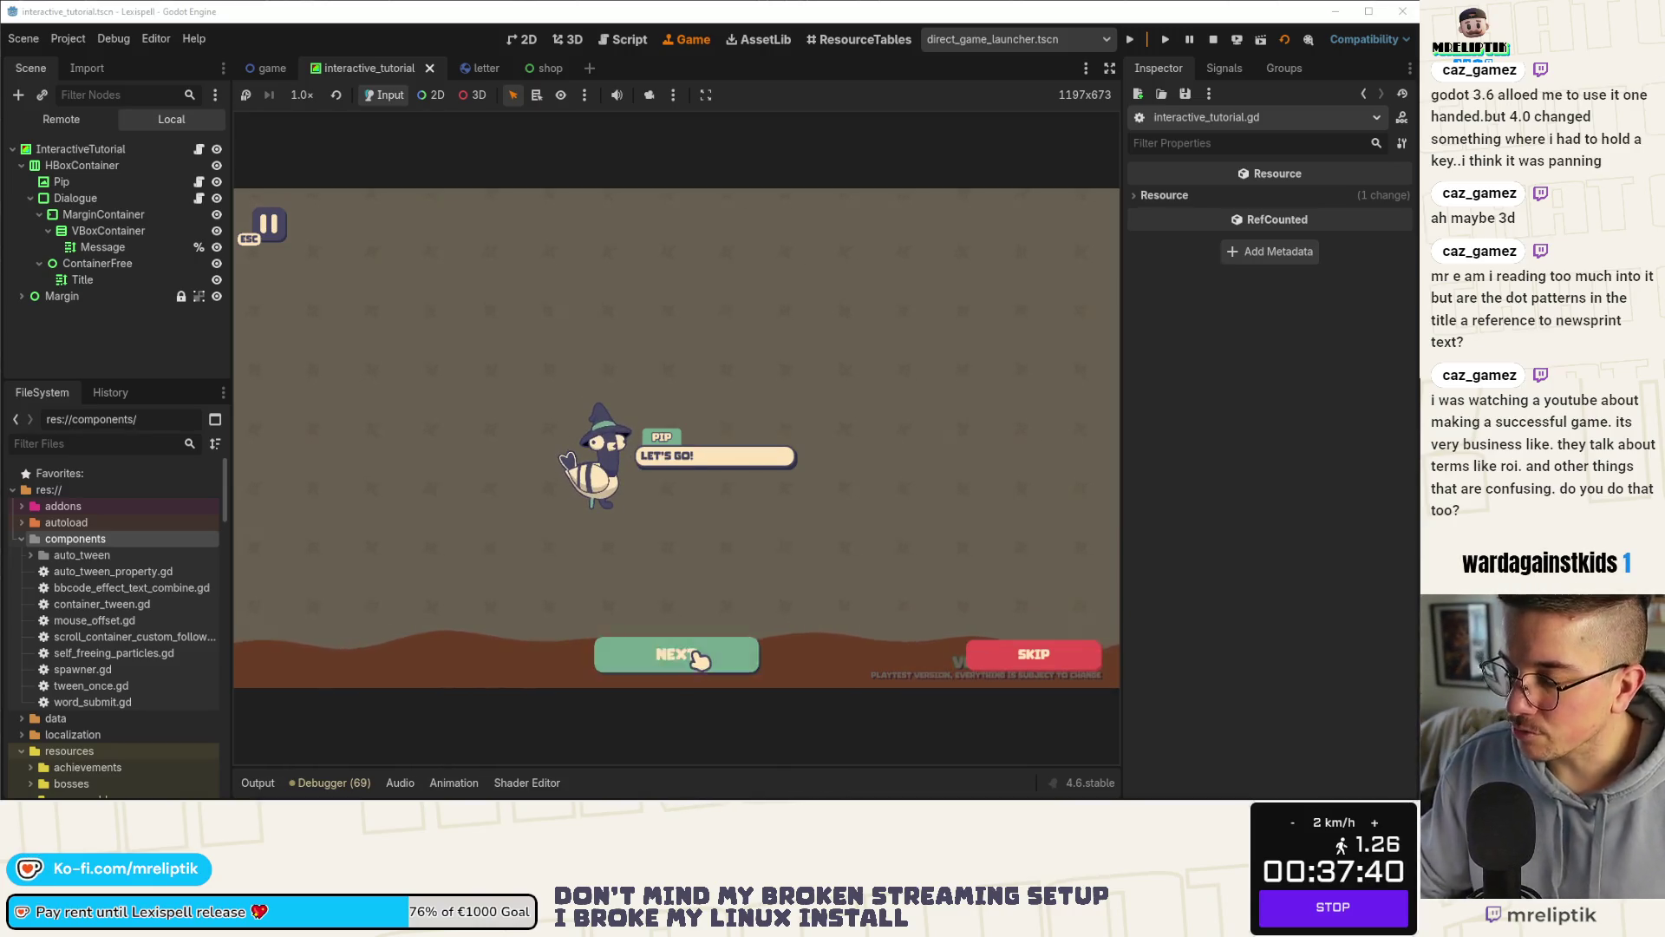
click(700, 659)
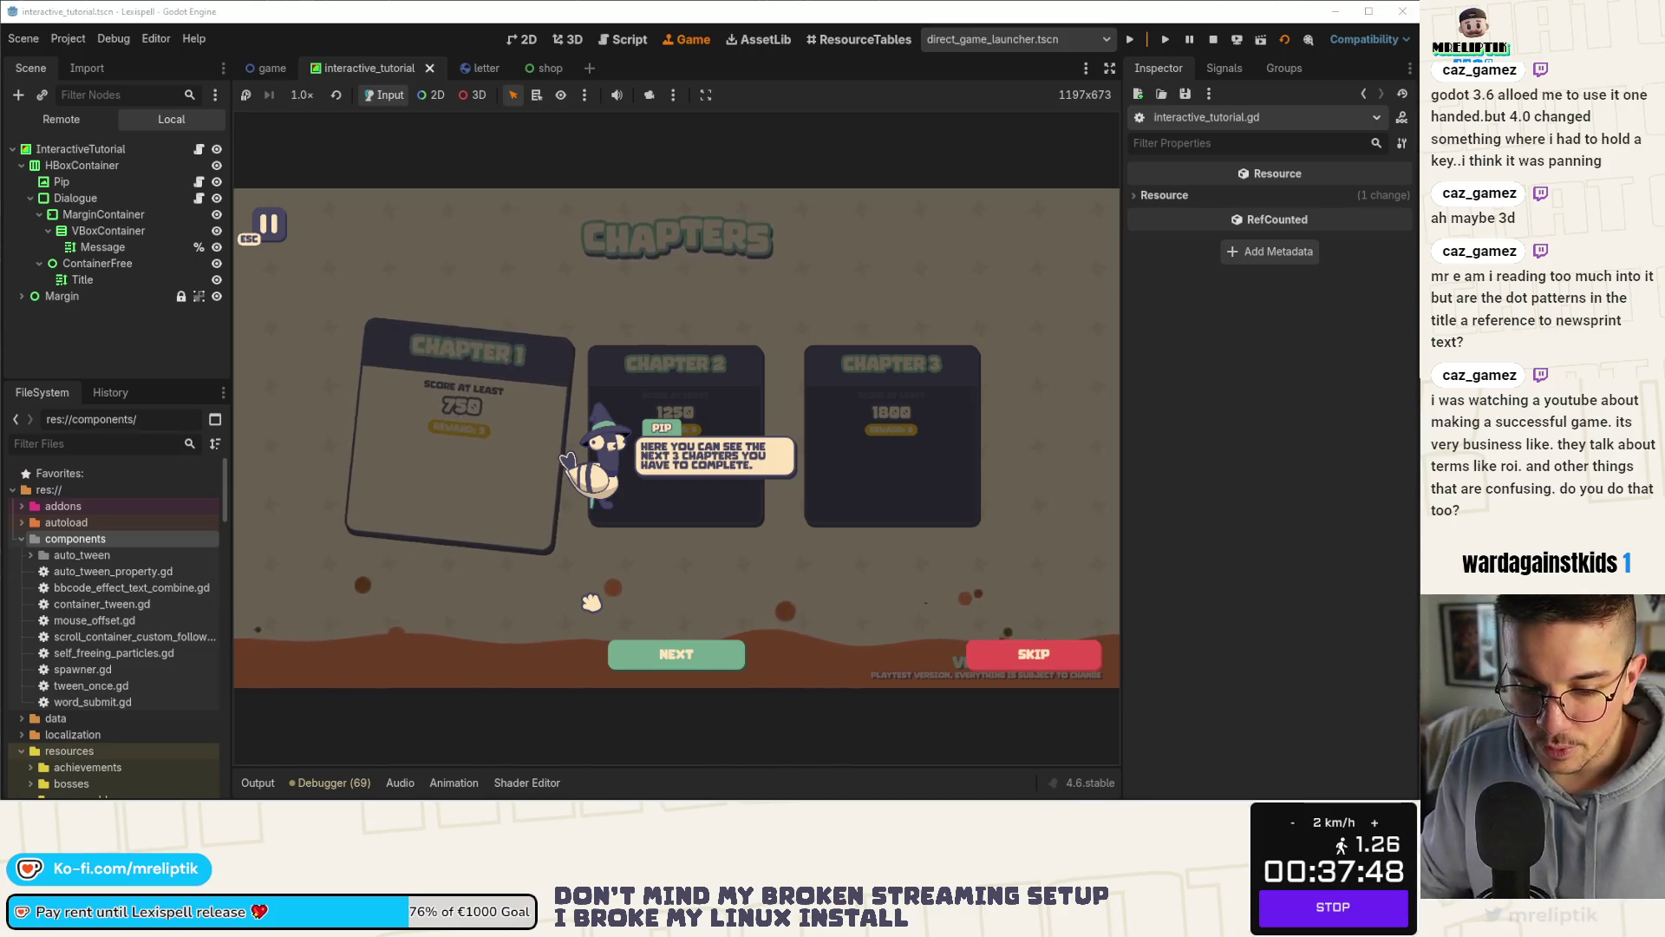
click(709, 670)
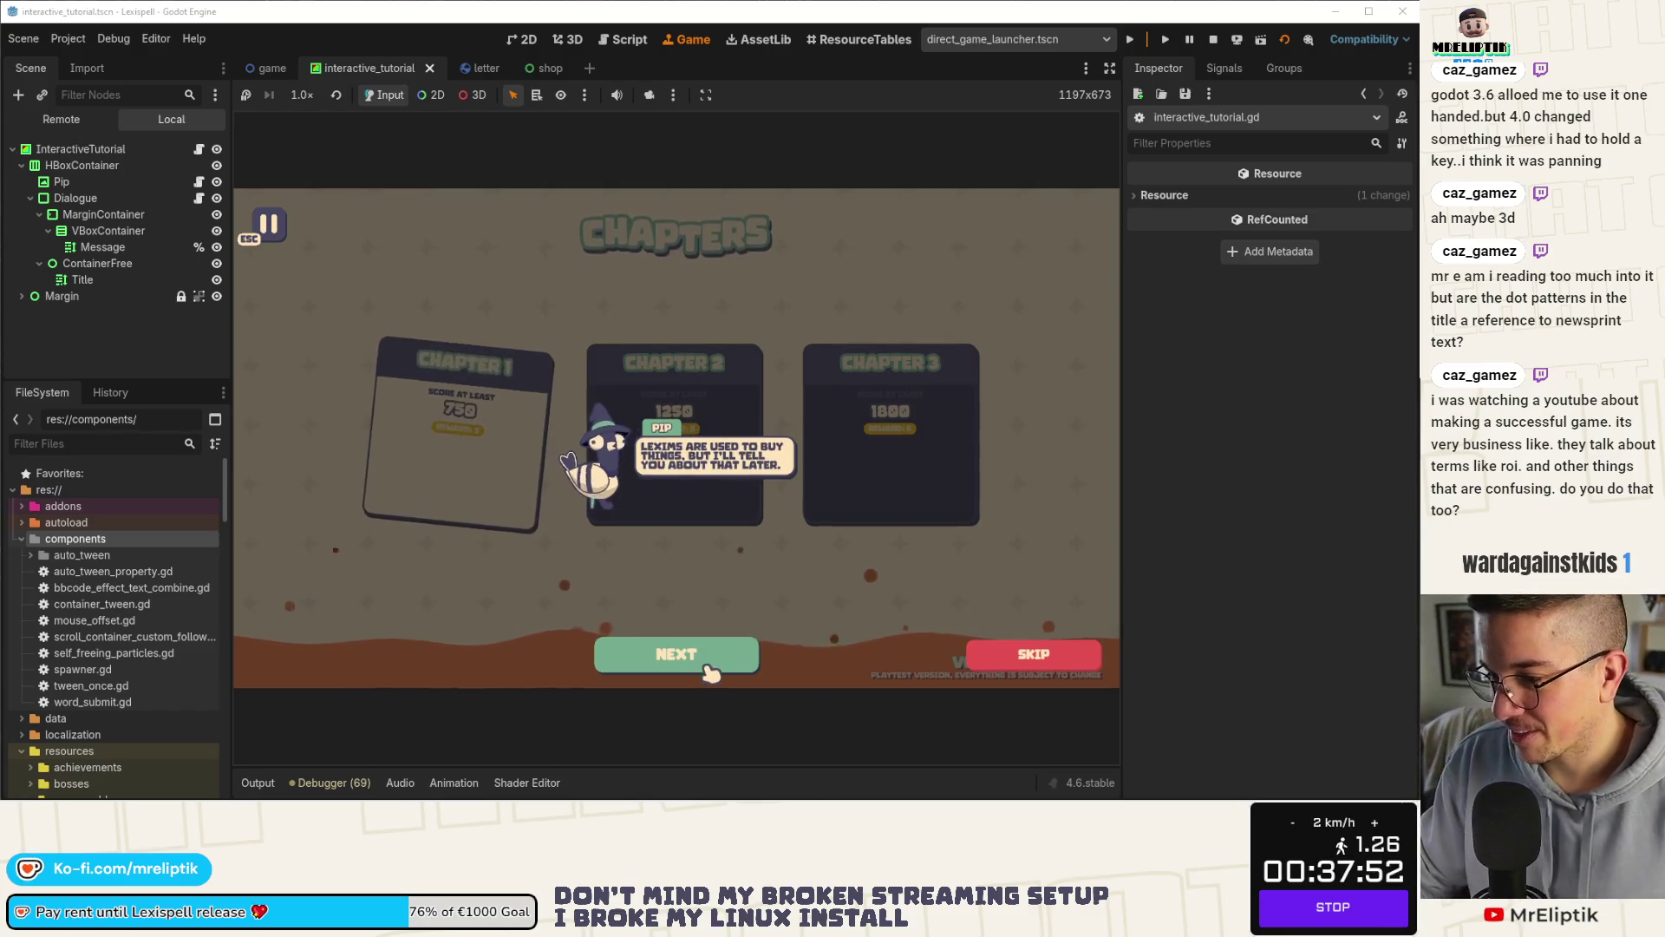
click(704, 667)
click(471, 513)
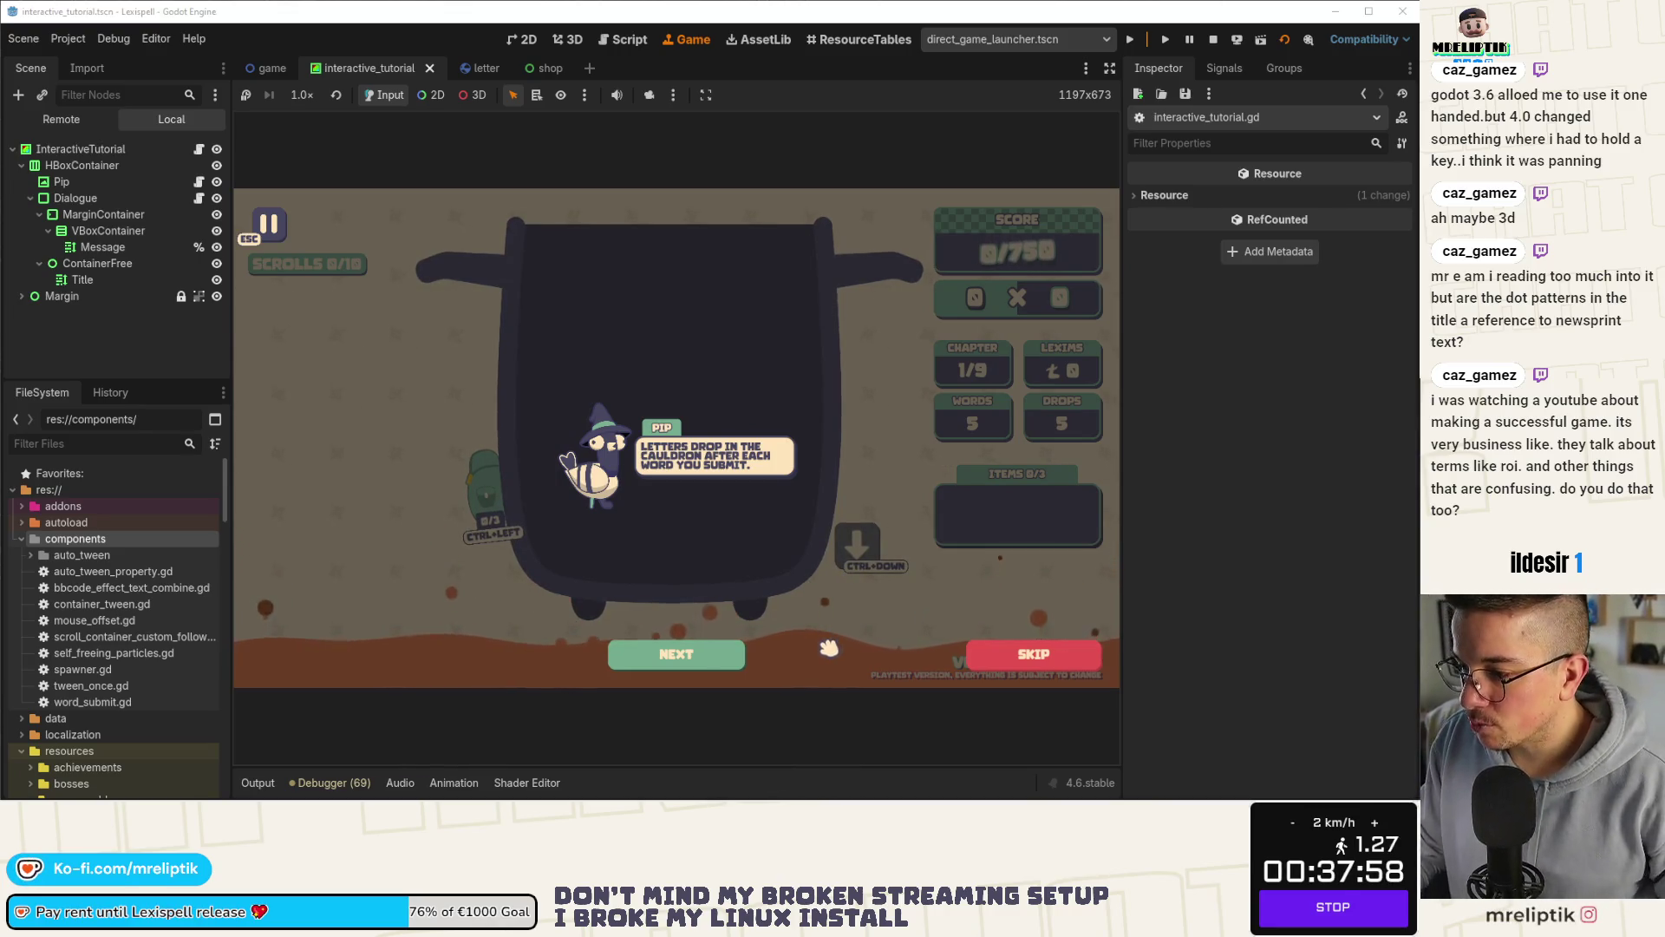
Step through Pip's letter-drop, letter-value and word-scoring explanations until the board appears.
click(681, 663)
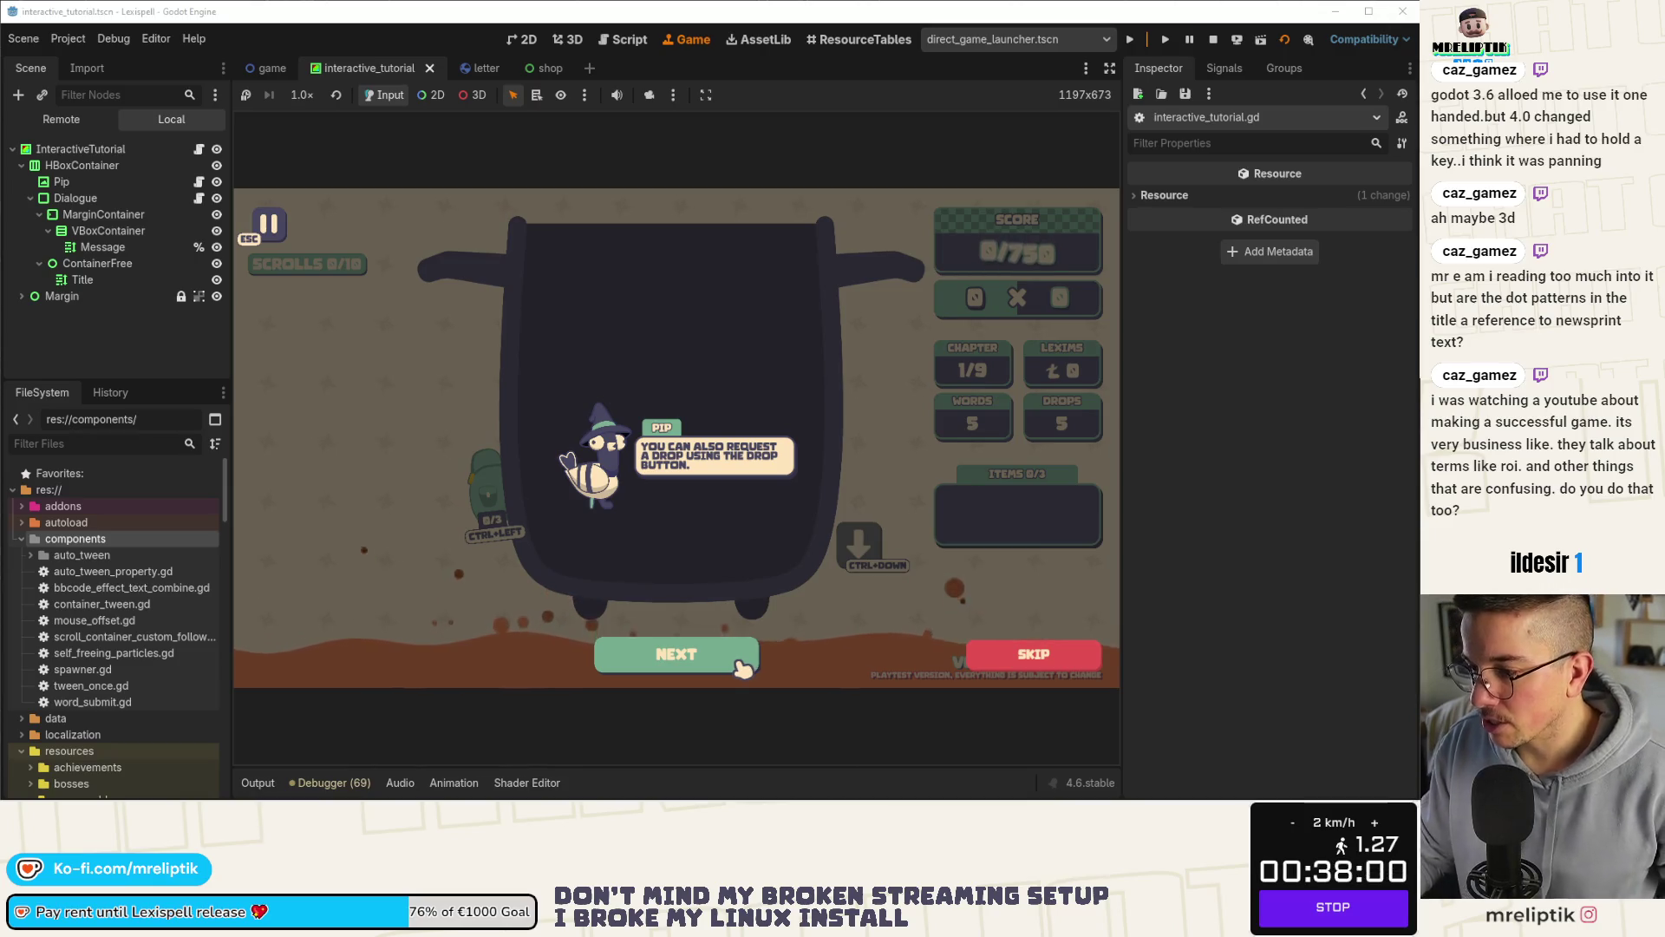
click(721, 663)
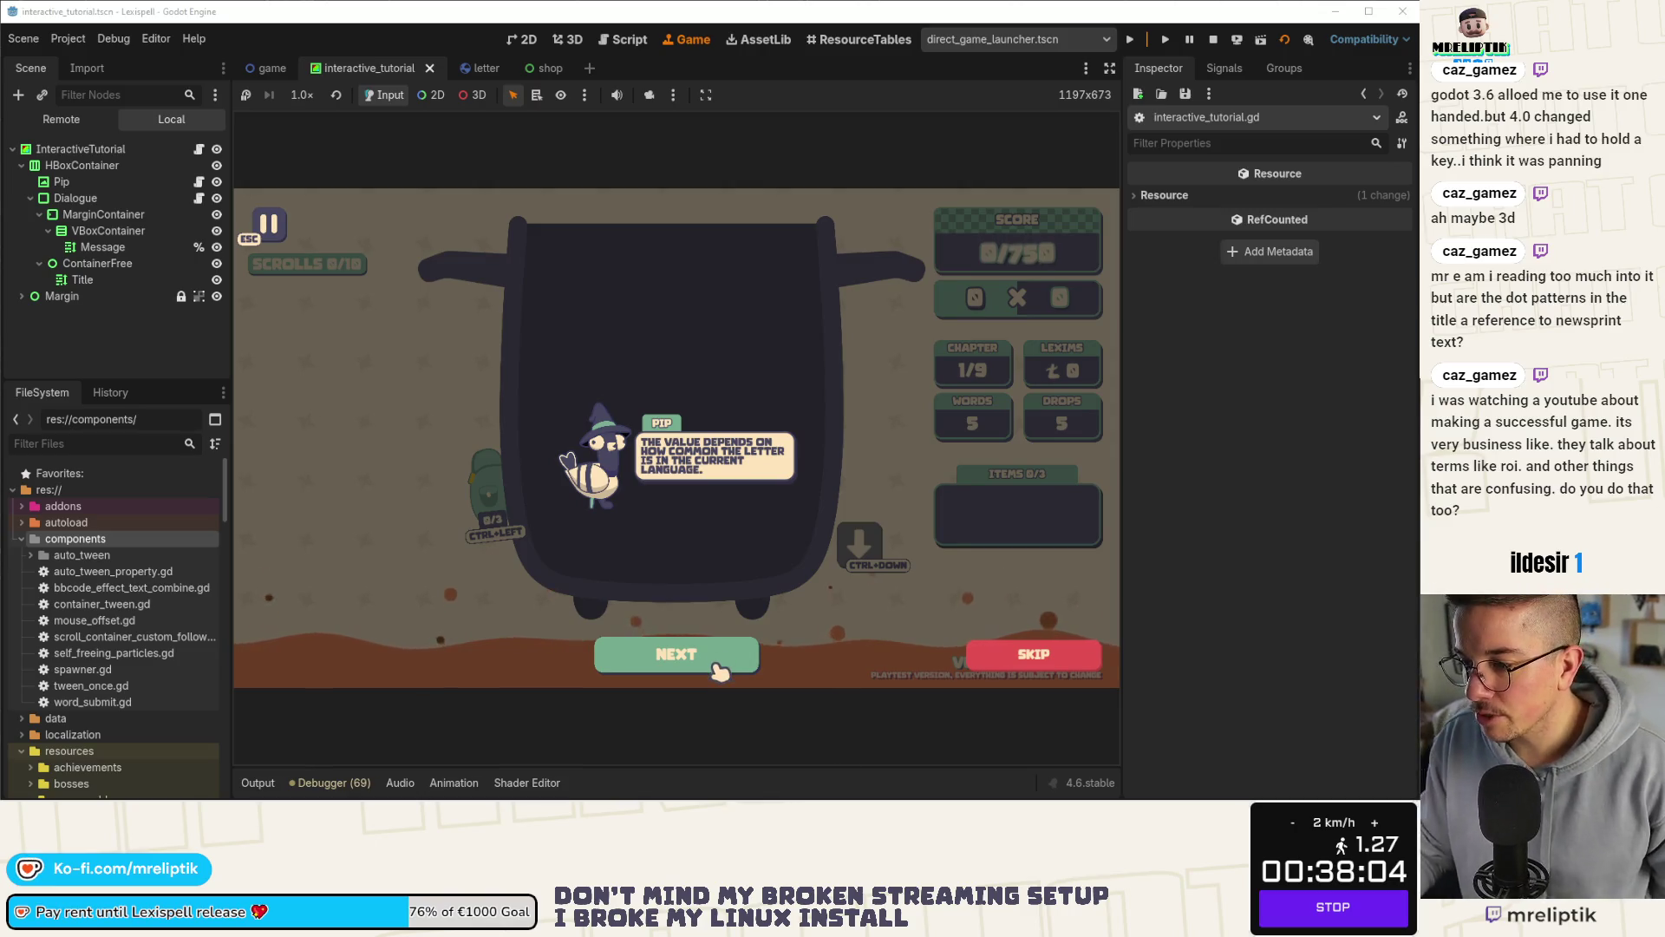
click(716, 666)
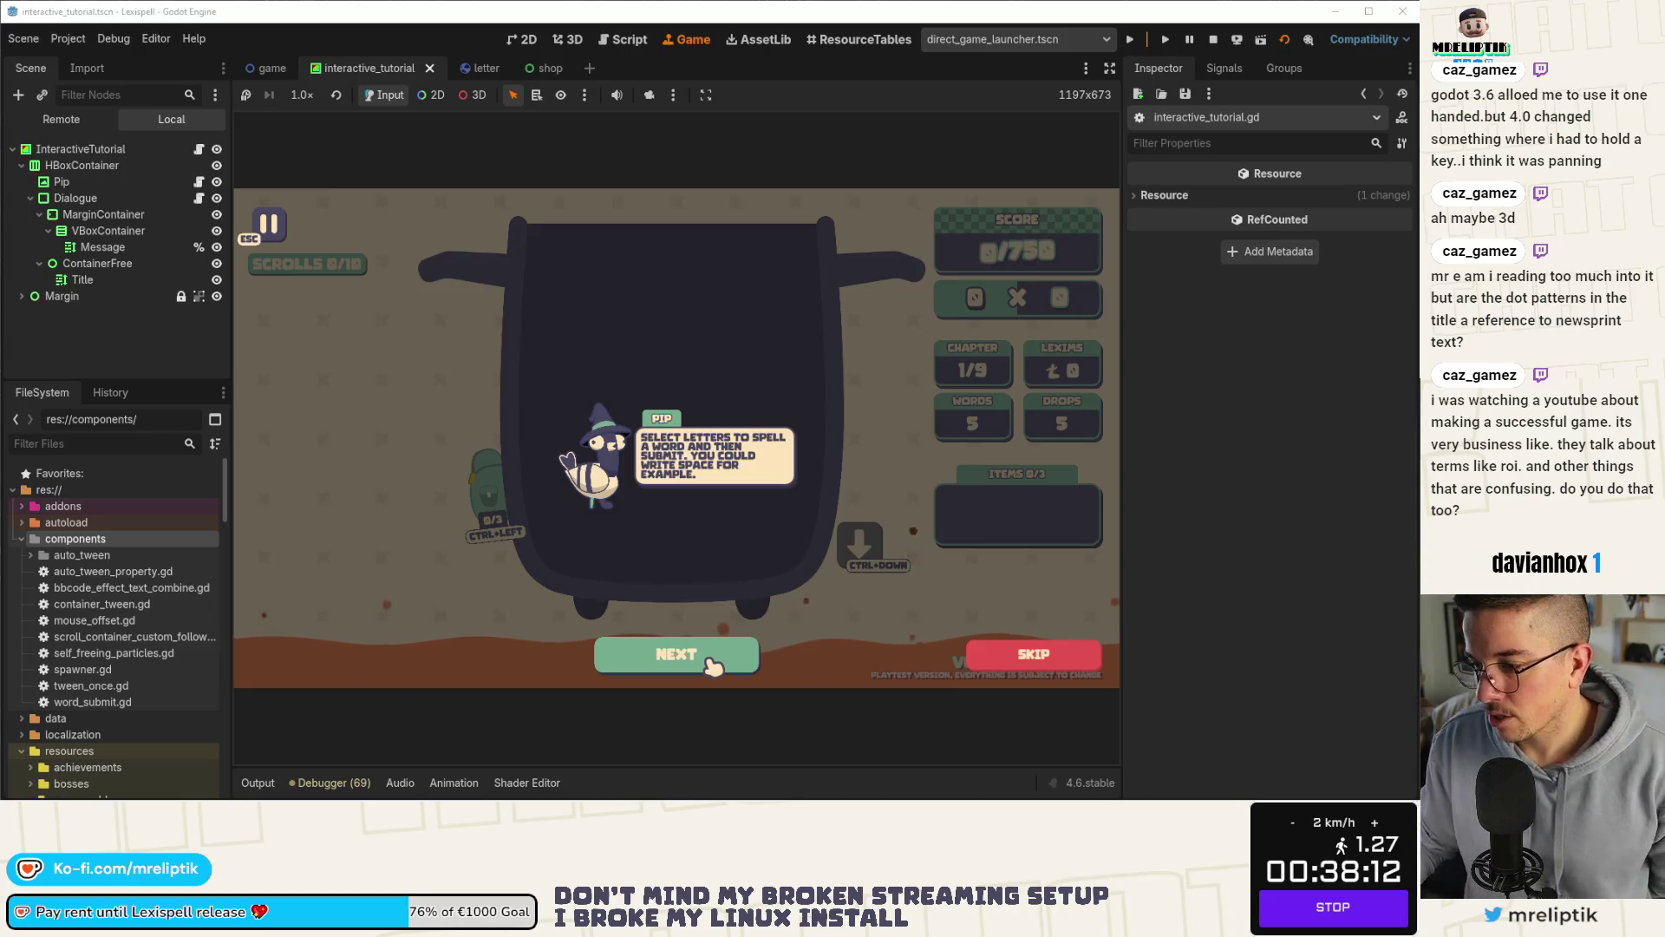
click(713, 664)
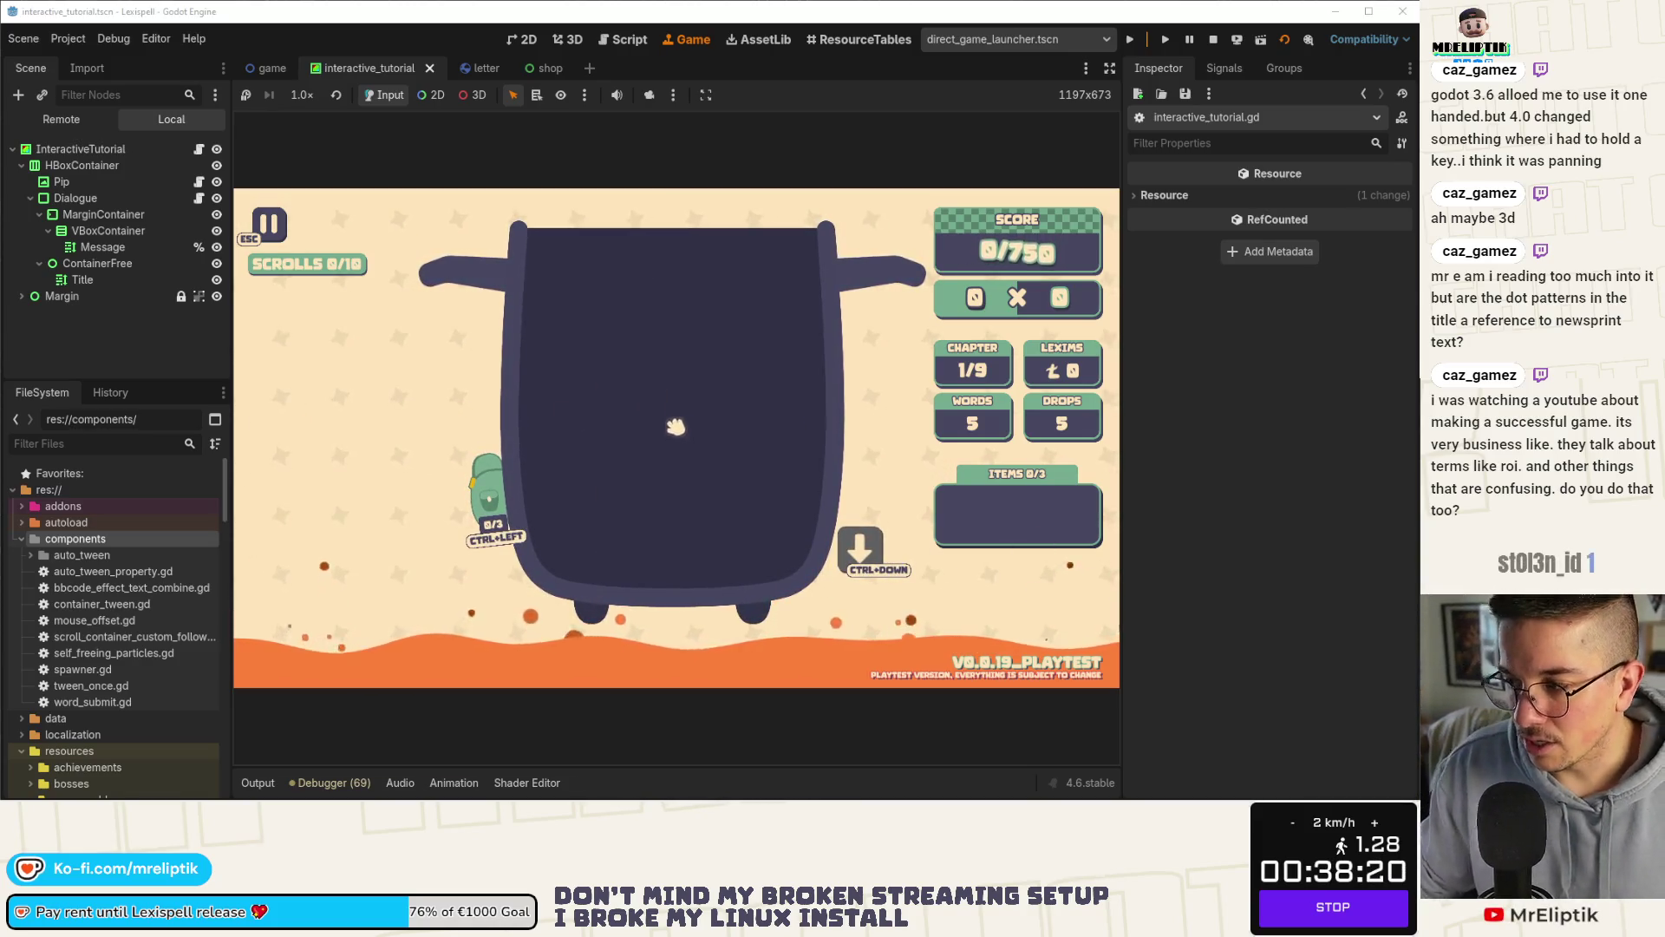
click(199, 148)
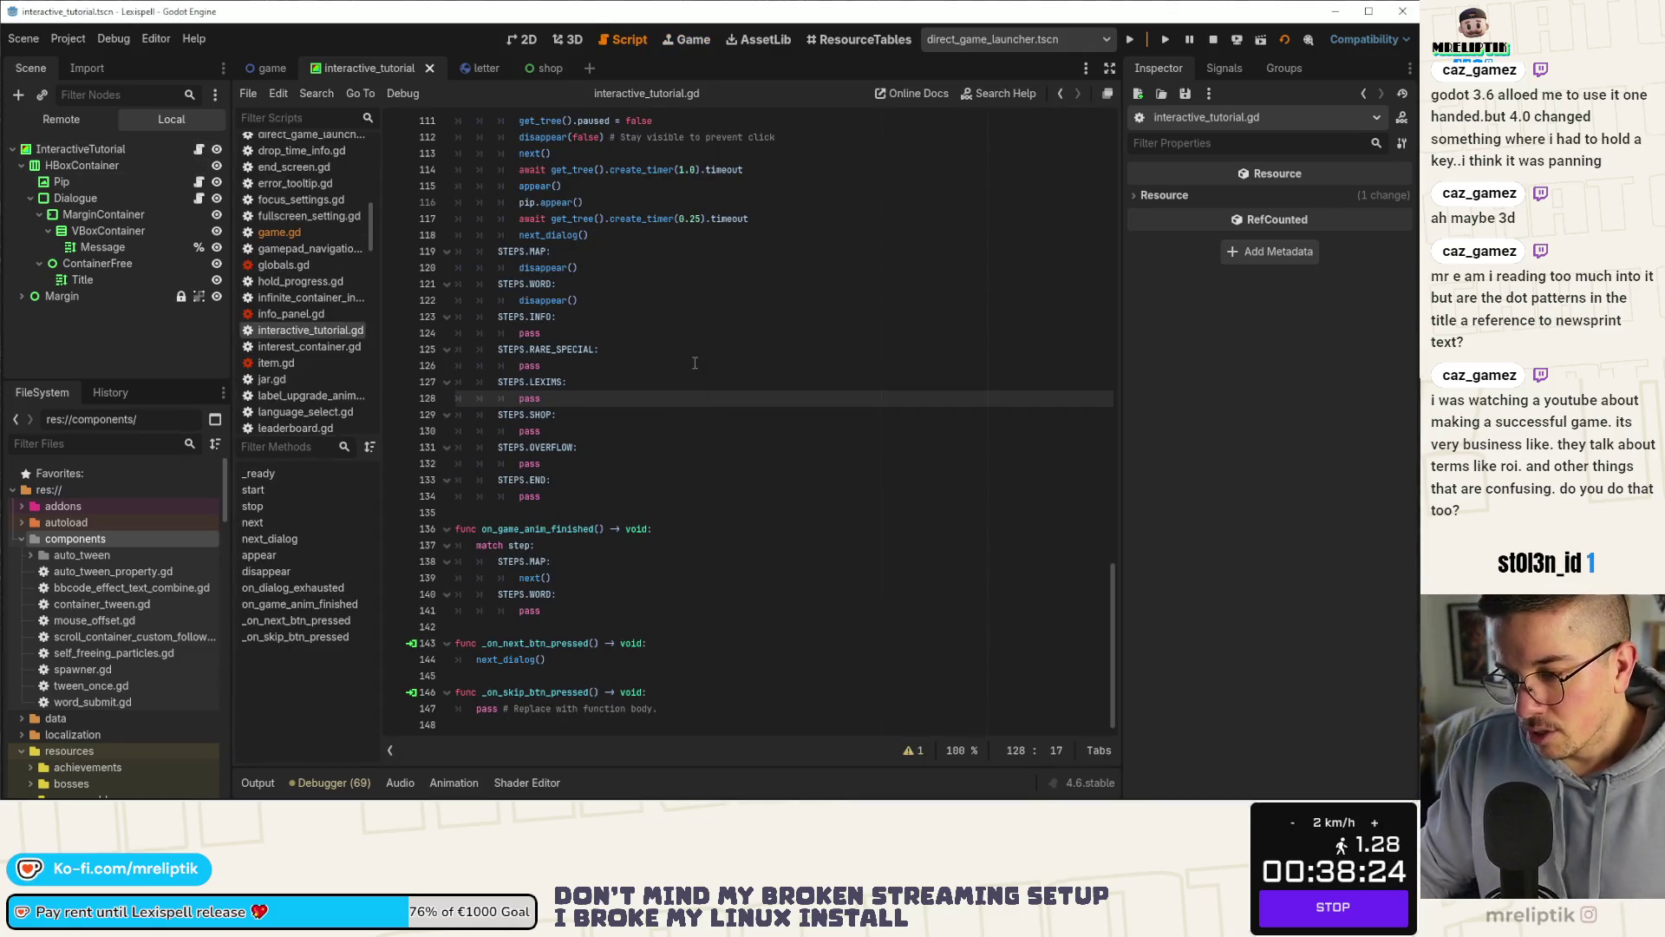
click(621, 552)
key(Down)
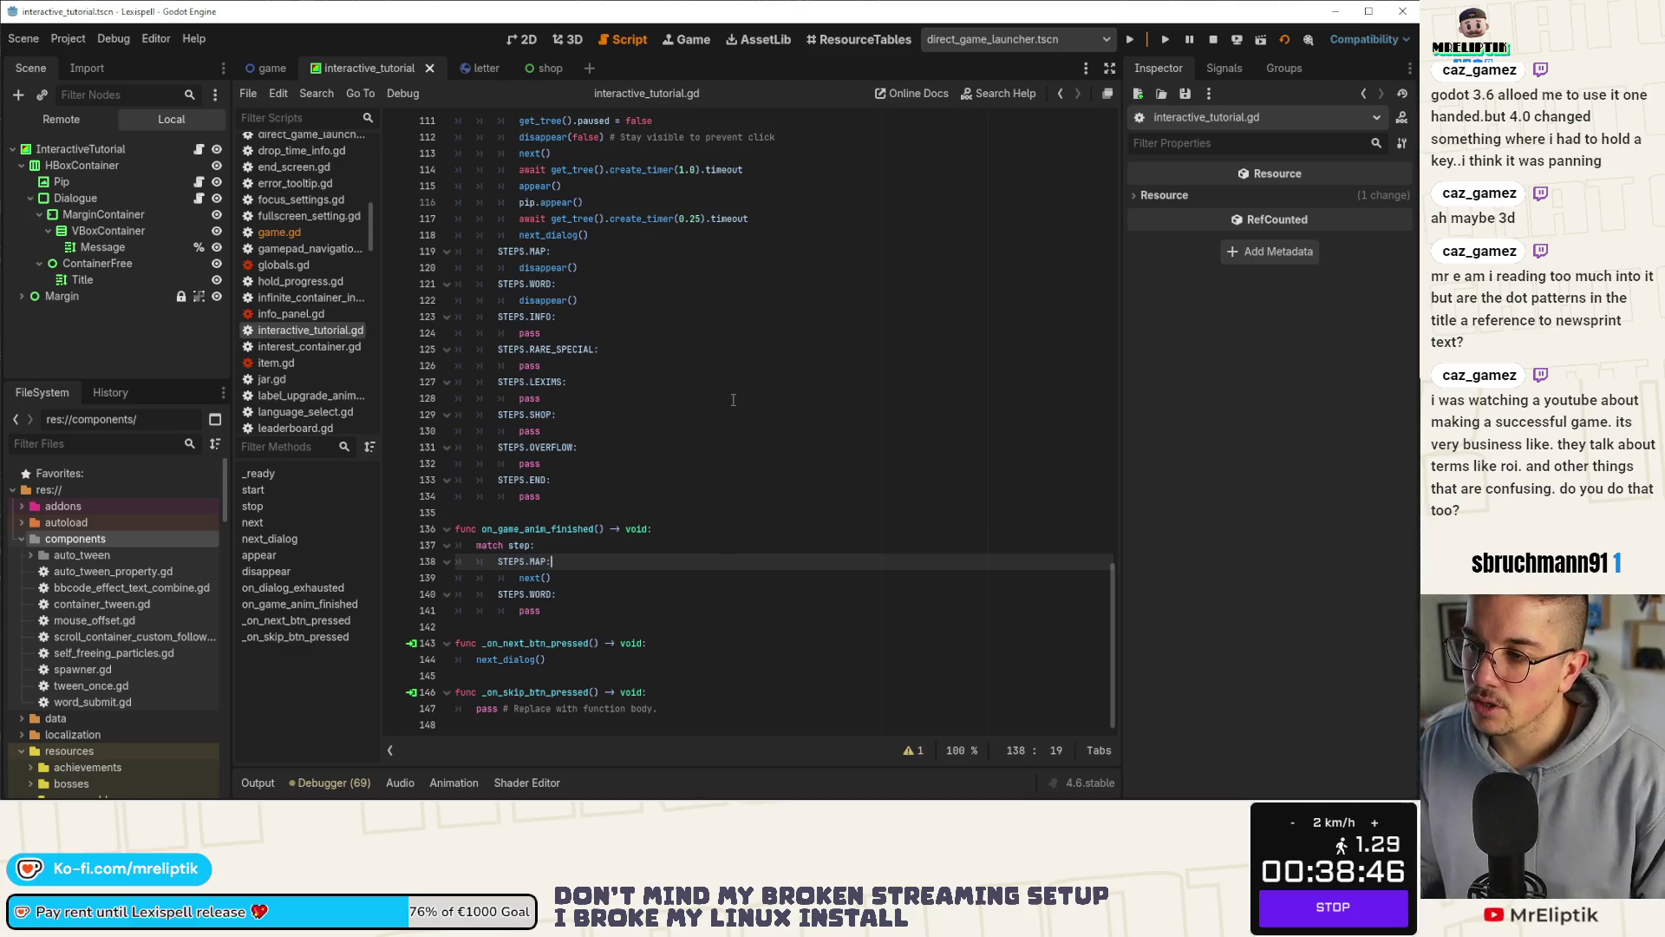
scroll(693, 435, up, 15)
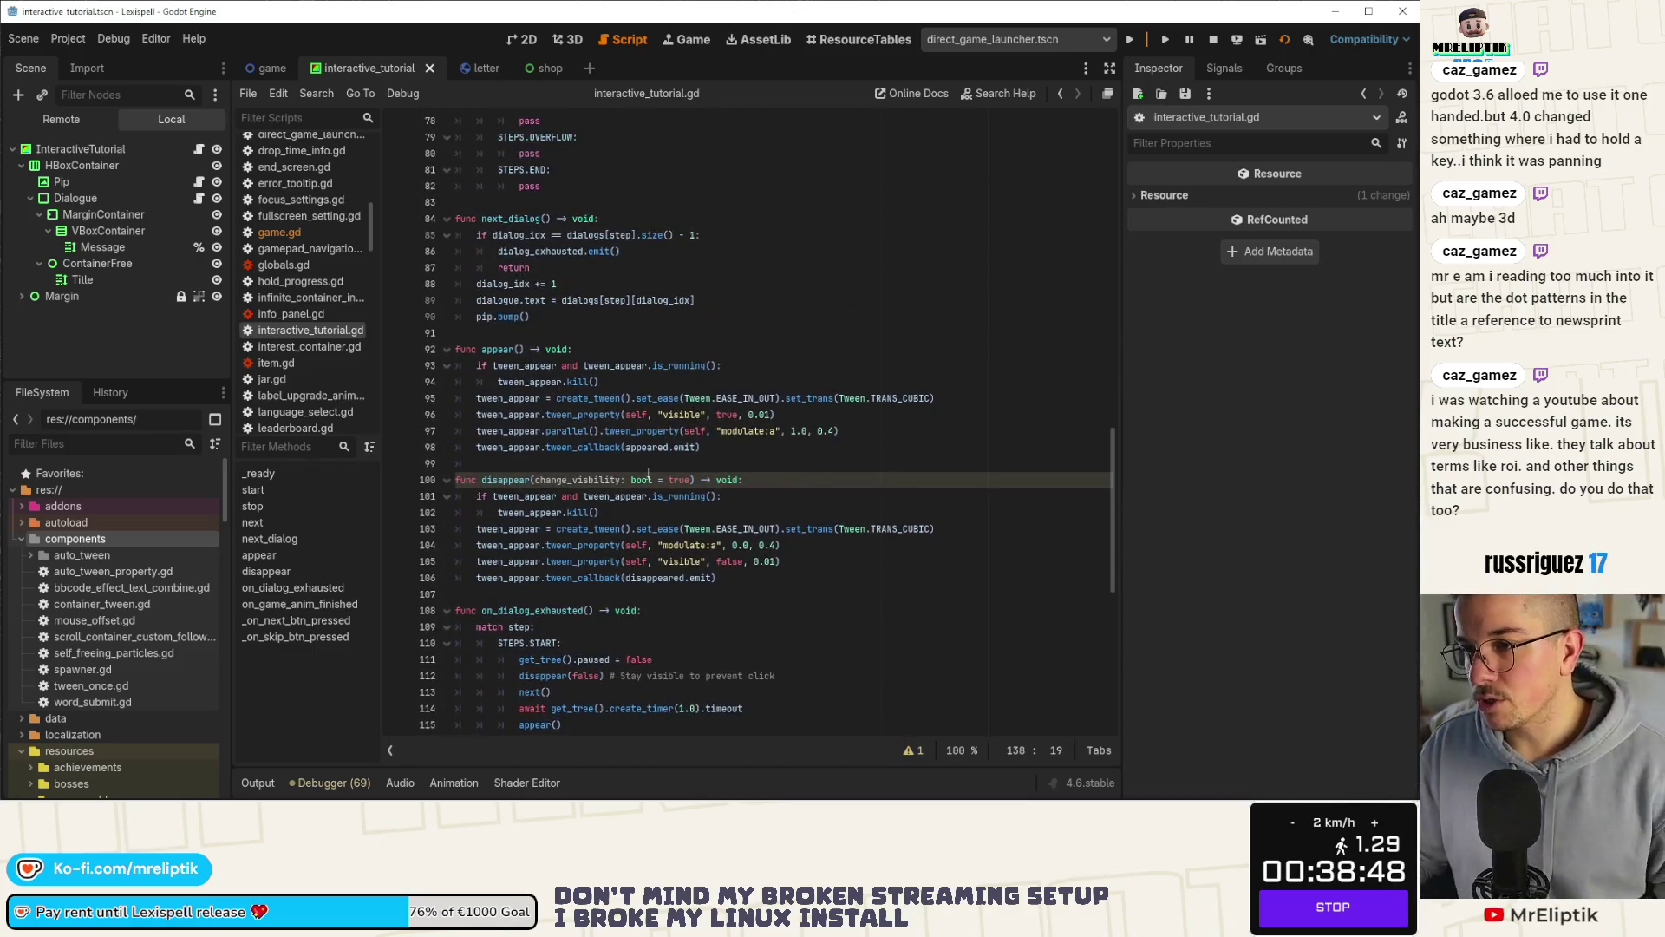
scroll(690, 383, up, 7)
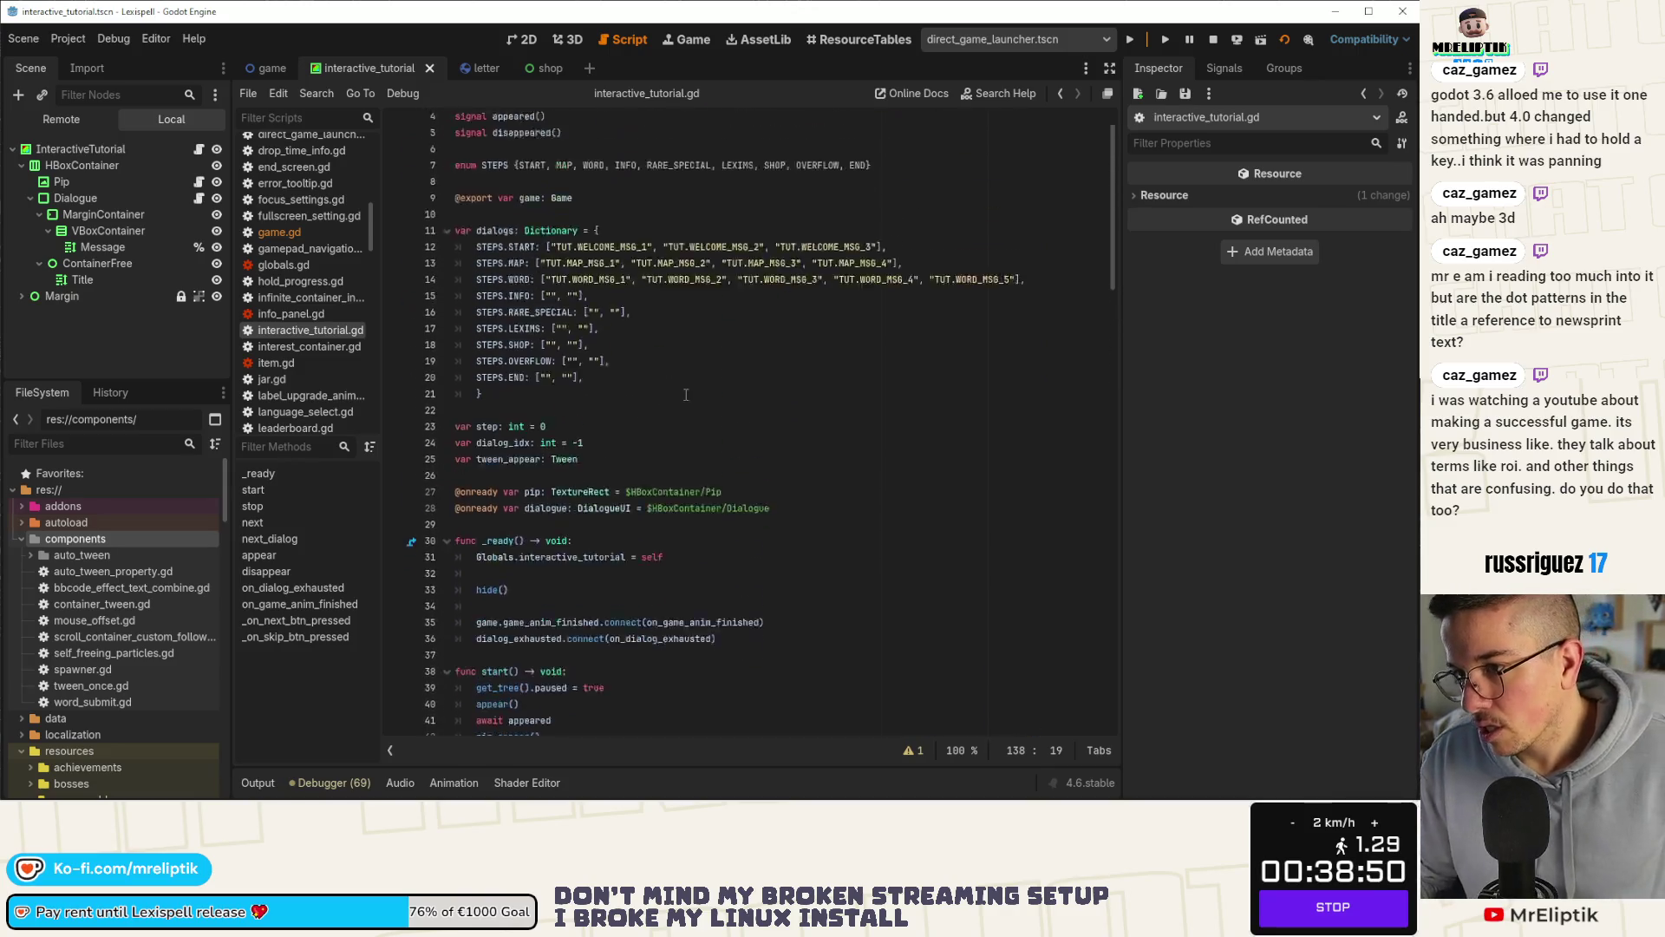
click(556, 218)
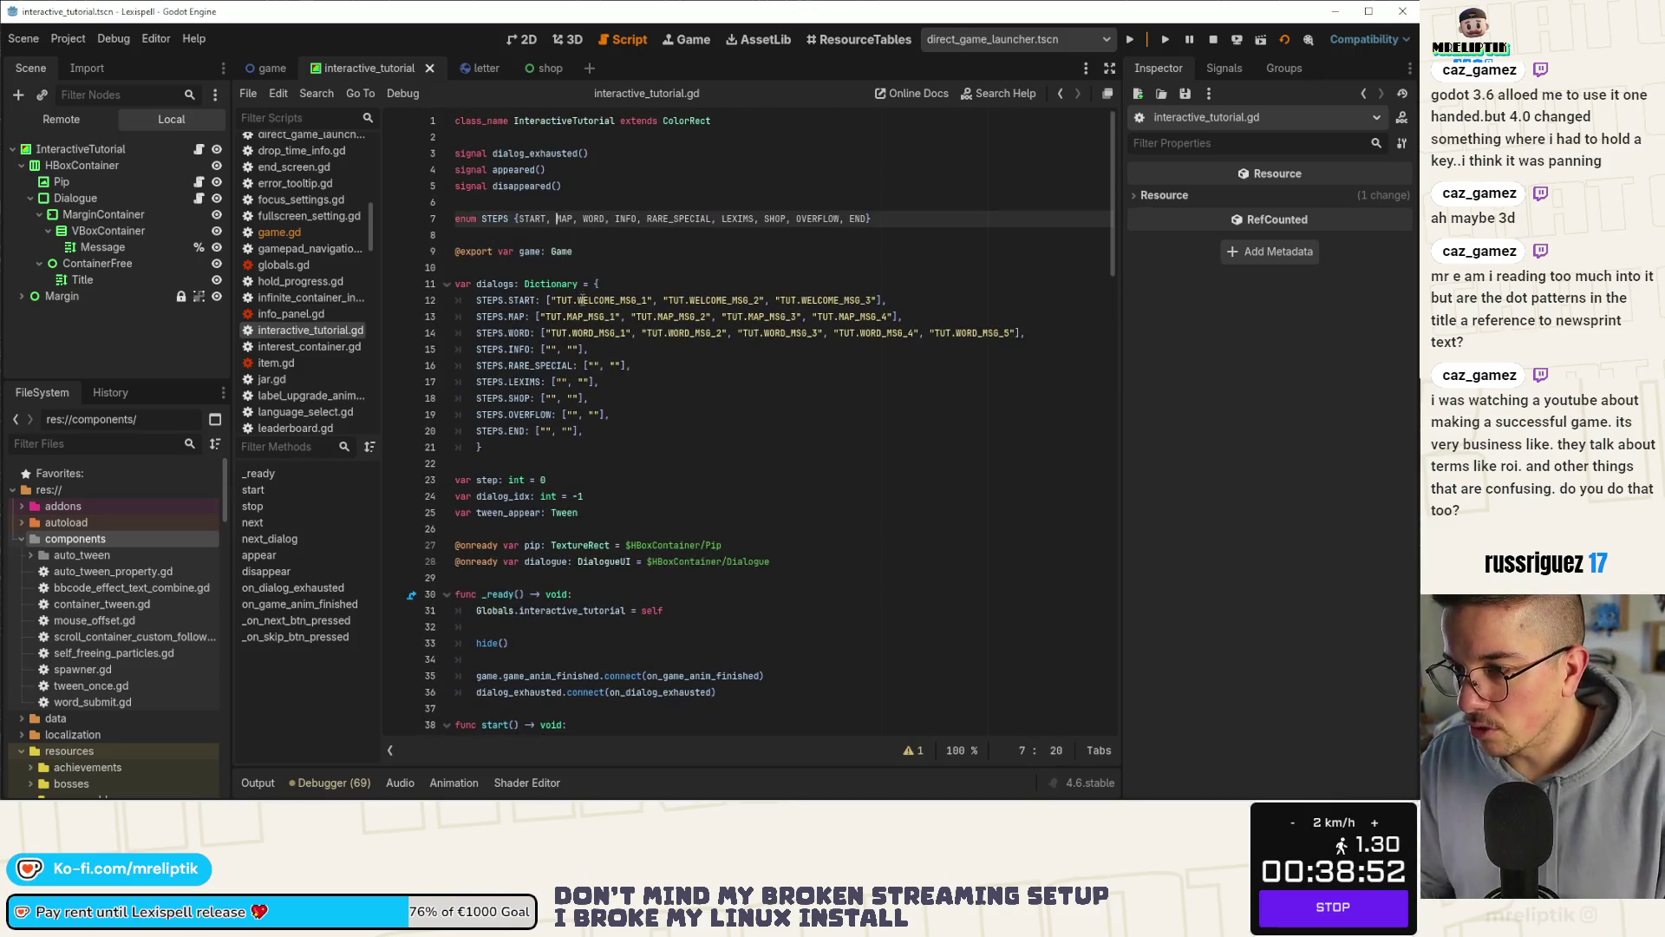
Add CAULDRON after MAP in the STEPS enum.
text(PRE)
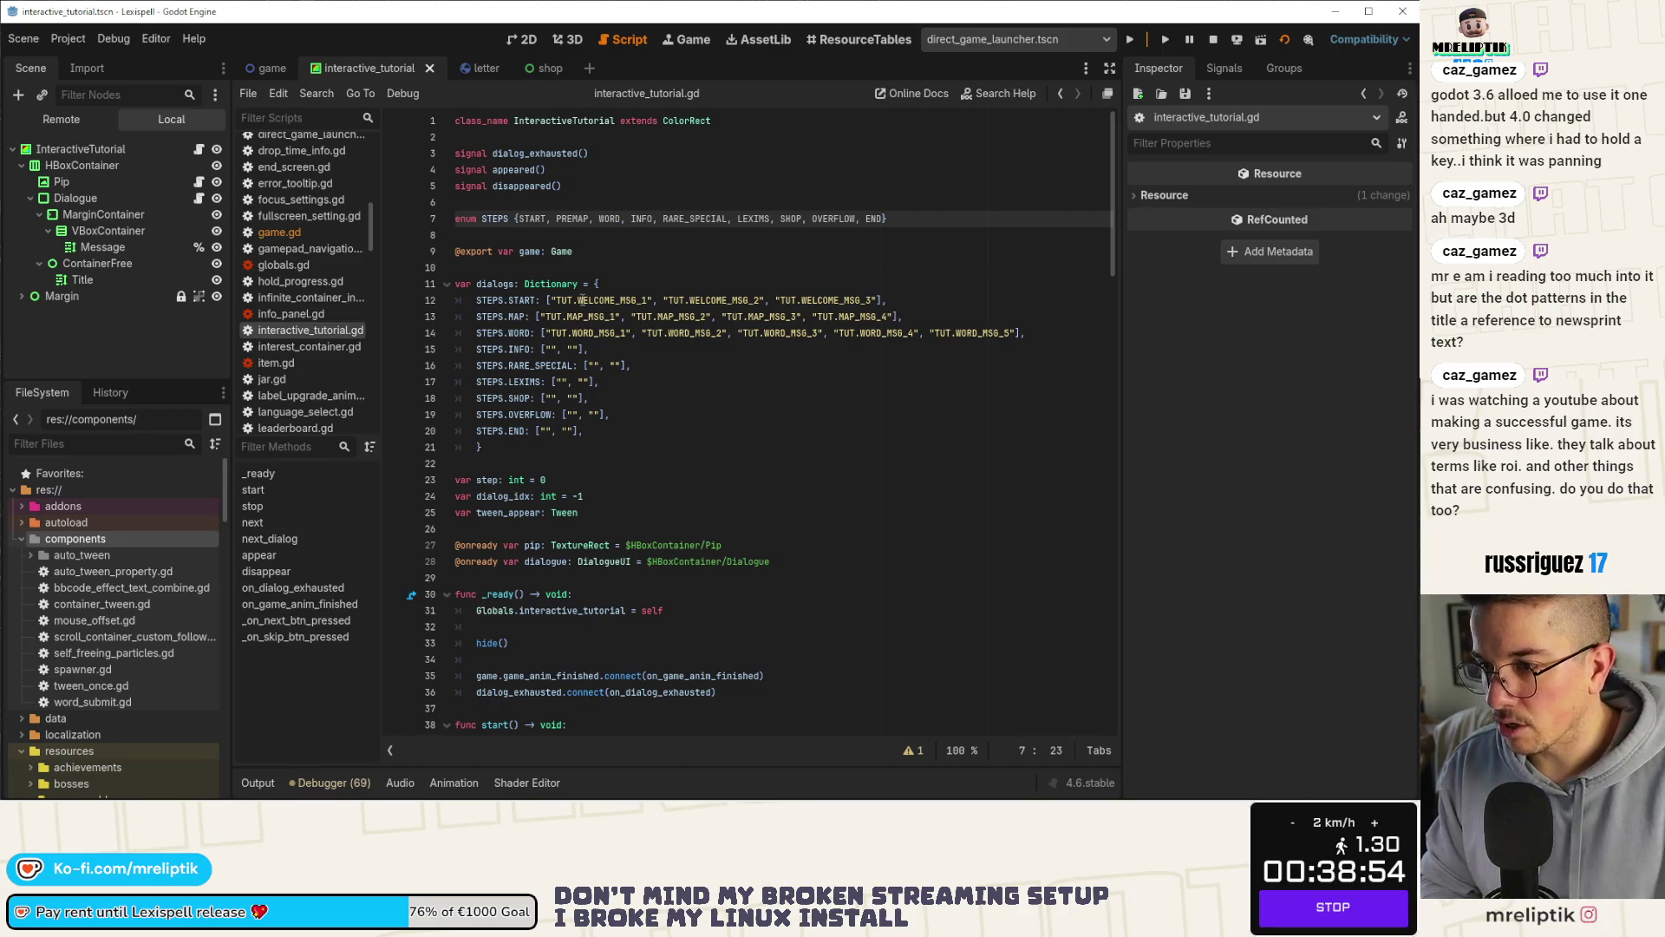
key(ctrl+z)
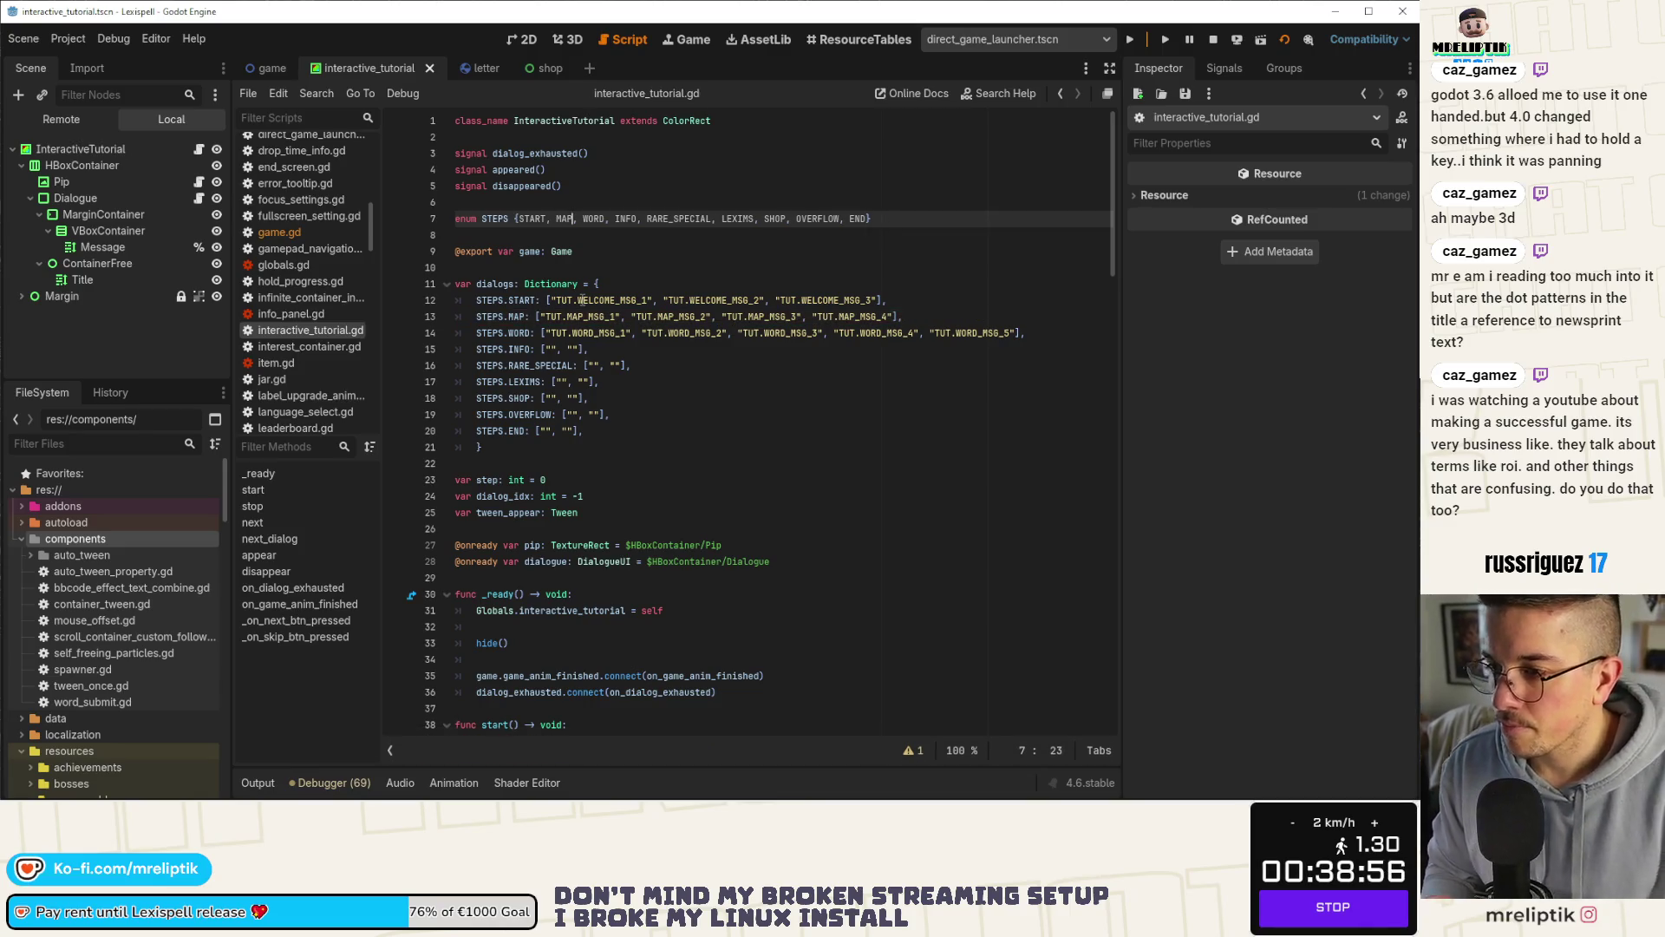
key(Right)
key(Right)
text(CAULDRON,)
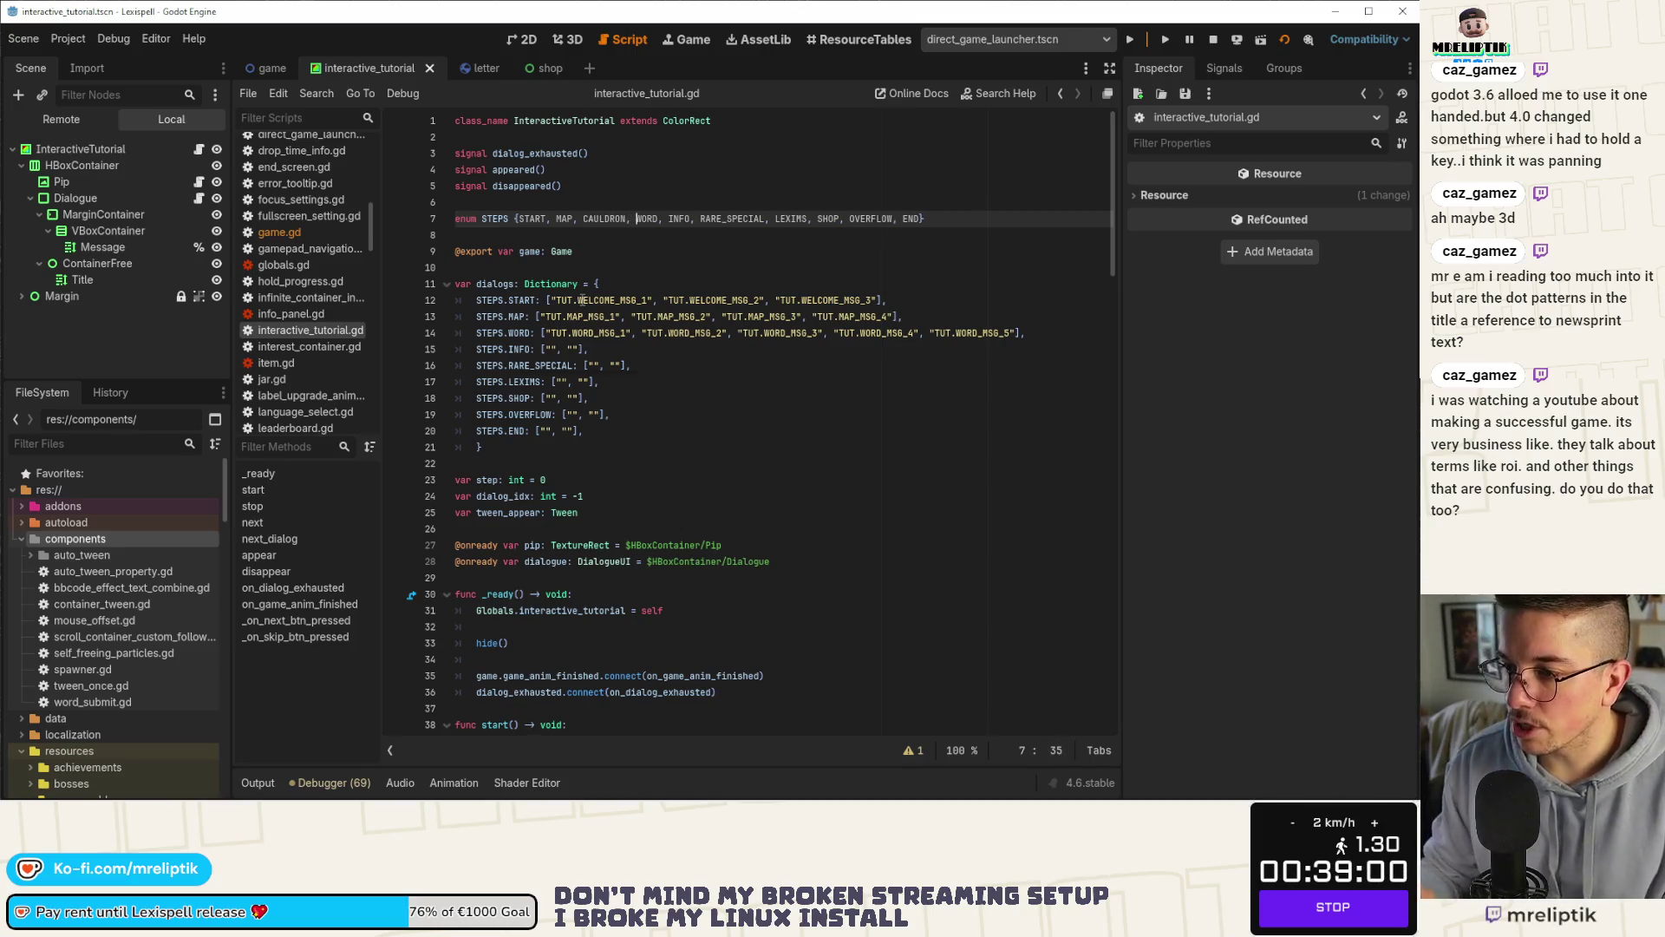
Duplicate the STEPS.WORD dialog line as a STEPS.CAULDRON entry.
click(509, 333)
key(ctrl+shift+d)
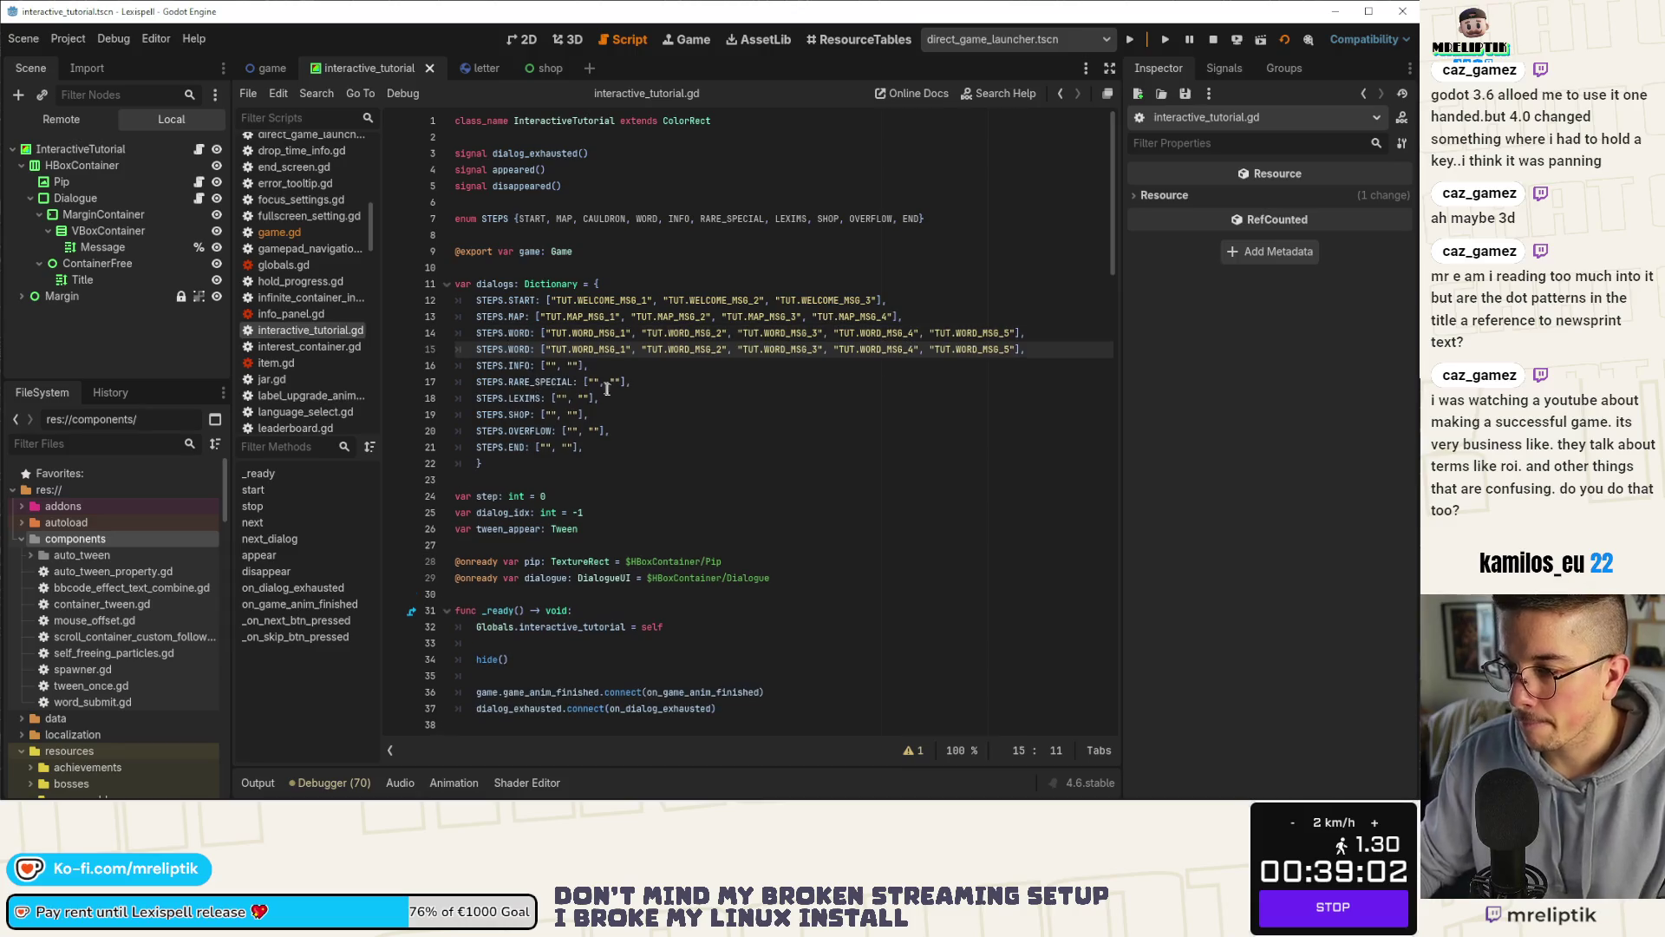
double_click(498, 334)
text(CAULDRON)
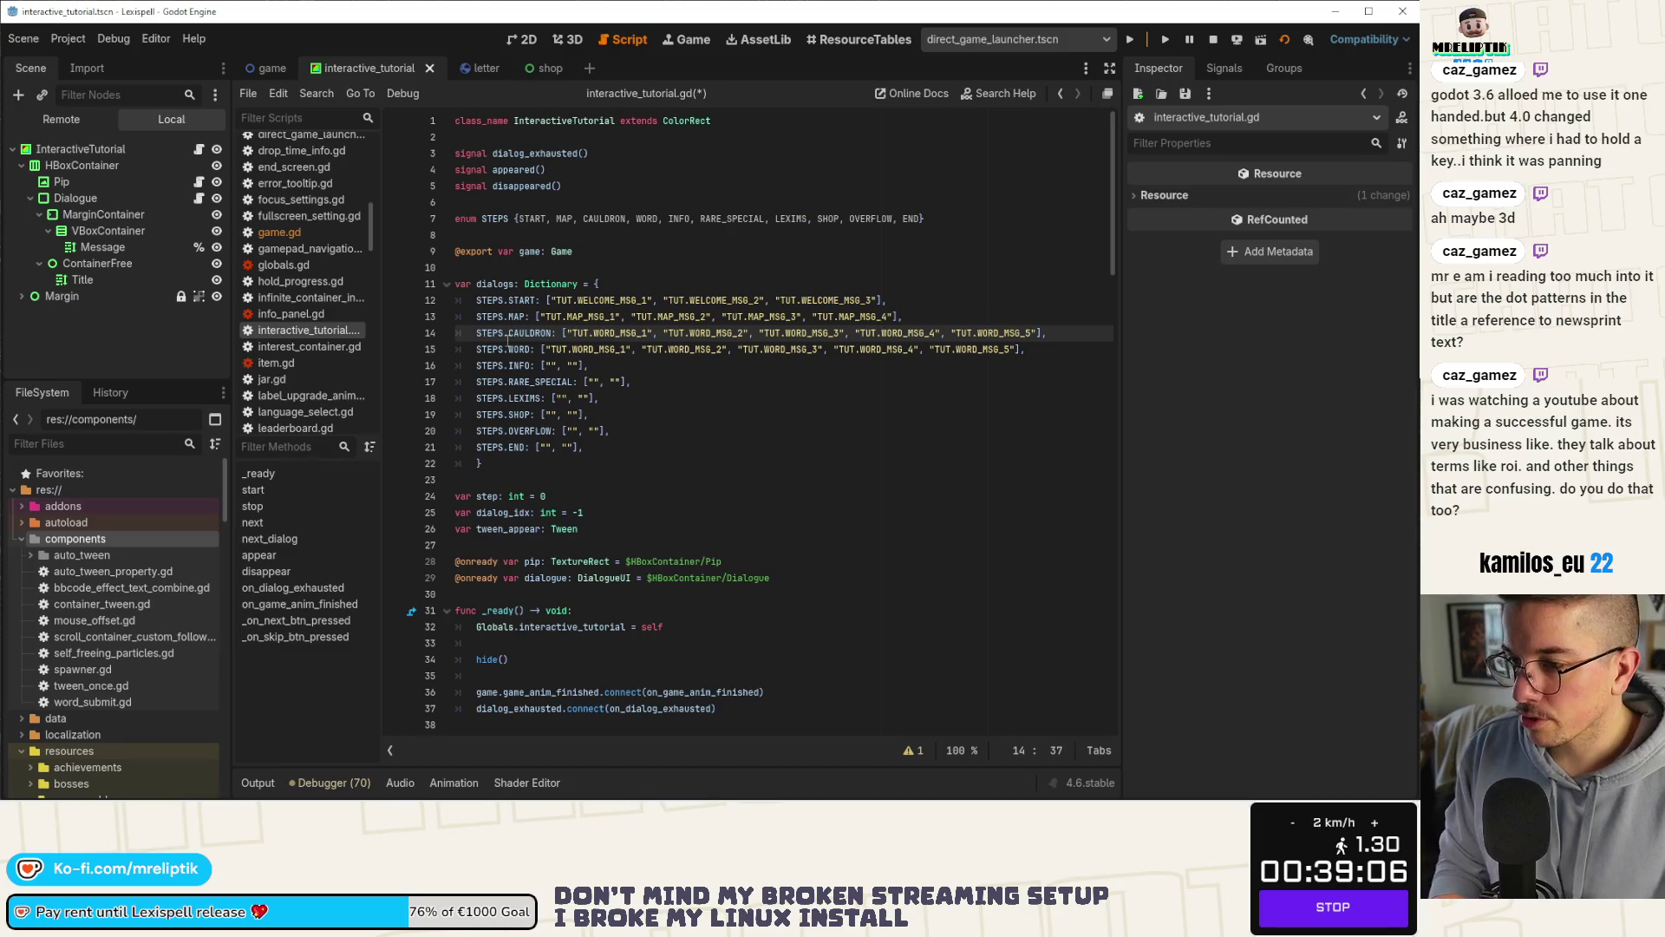
Set the CAULDRON entry's messages to TUT.CAULDRON_MSG_1 and TUT.CAULDRON_MSG_2 only, and save.
key(ctrl+shift+Left)
text(CAULDRON_MS)
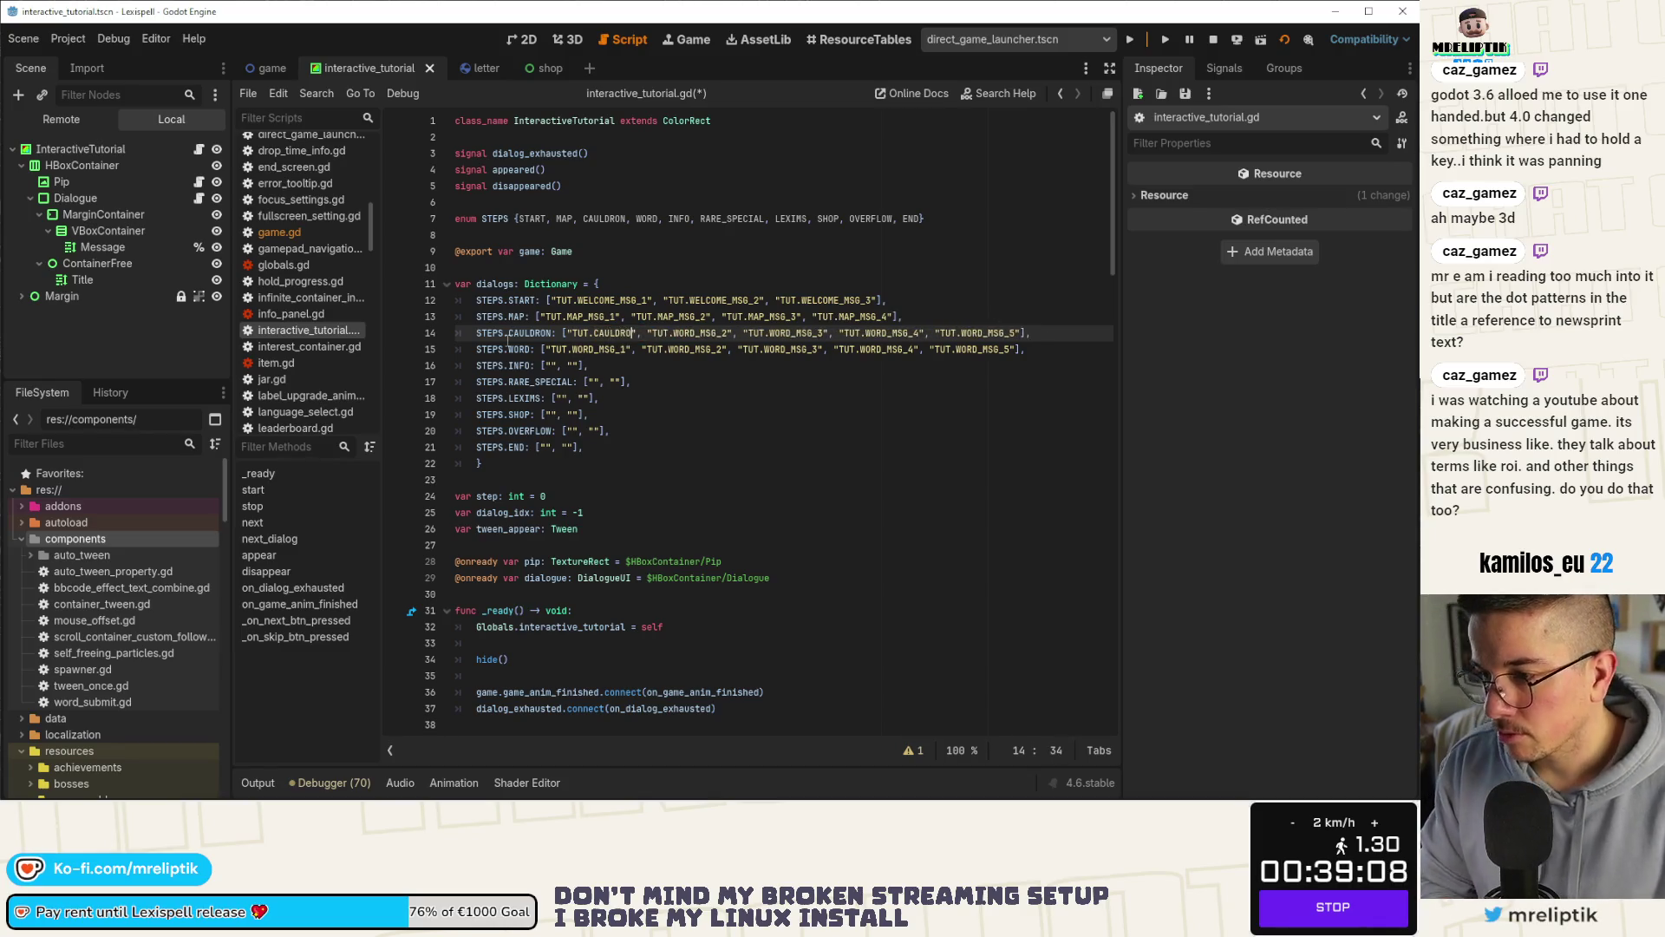
text(G_2)
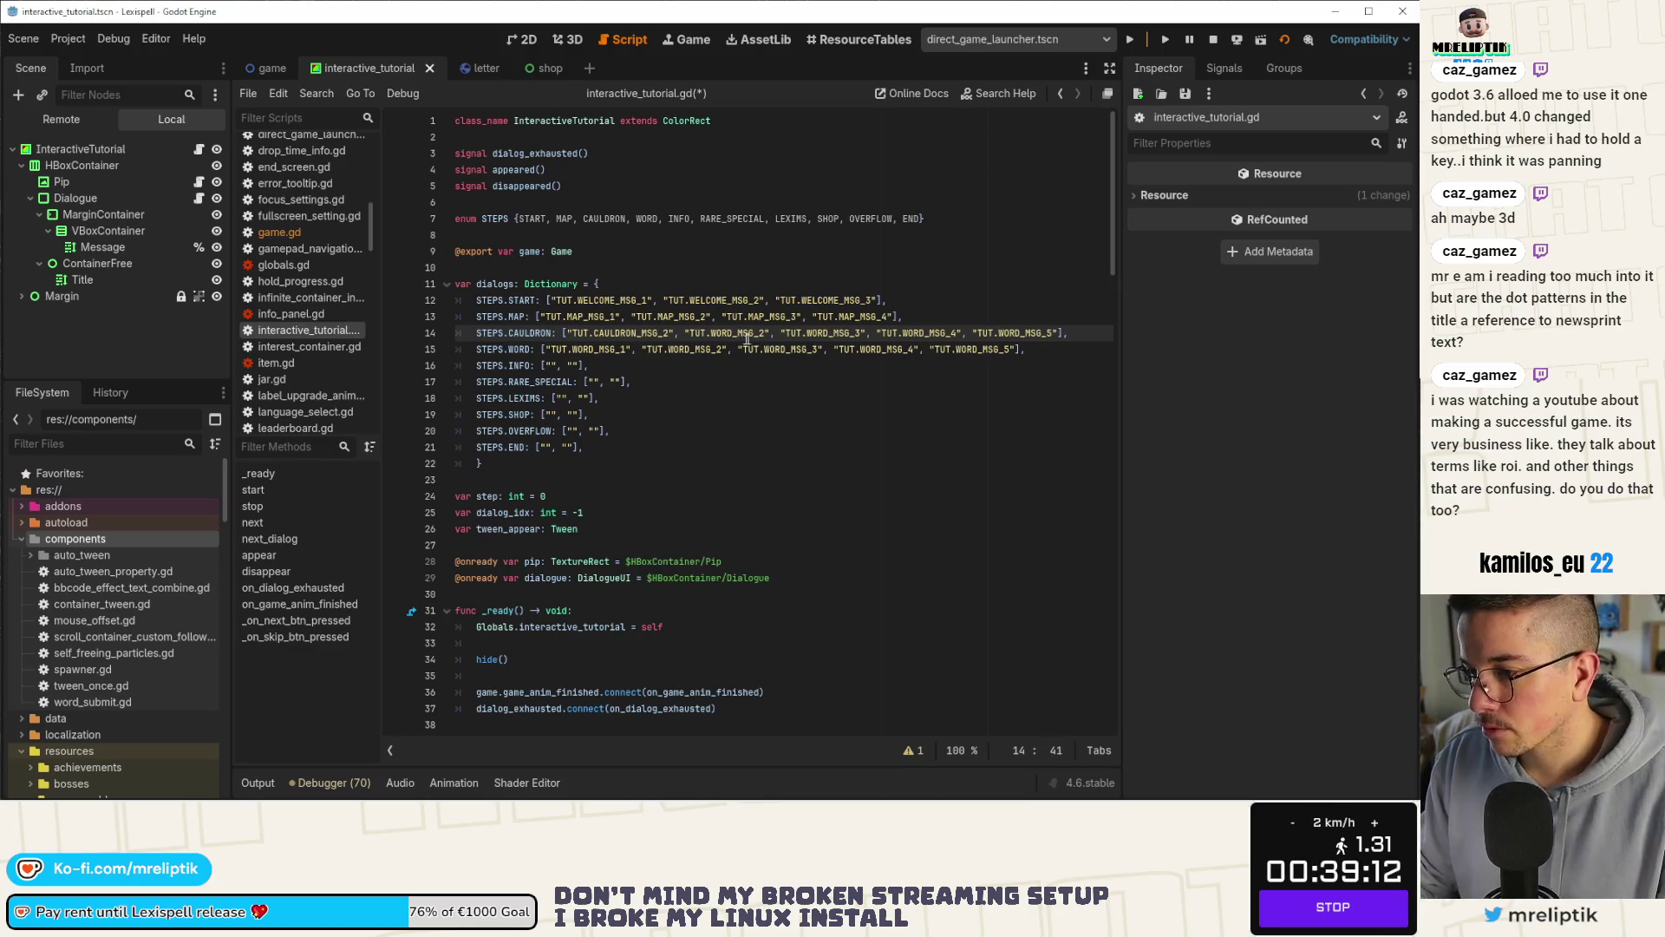
key(ctrl+Left)
key(ctrl+Left)
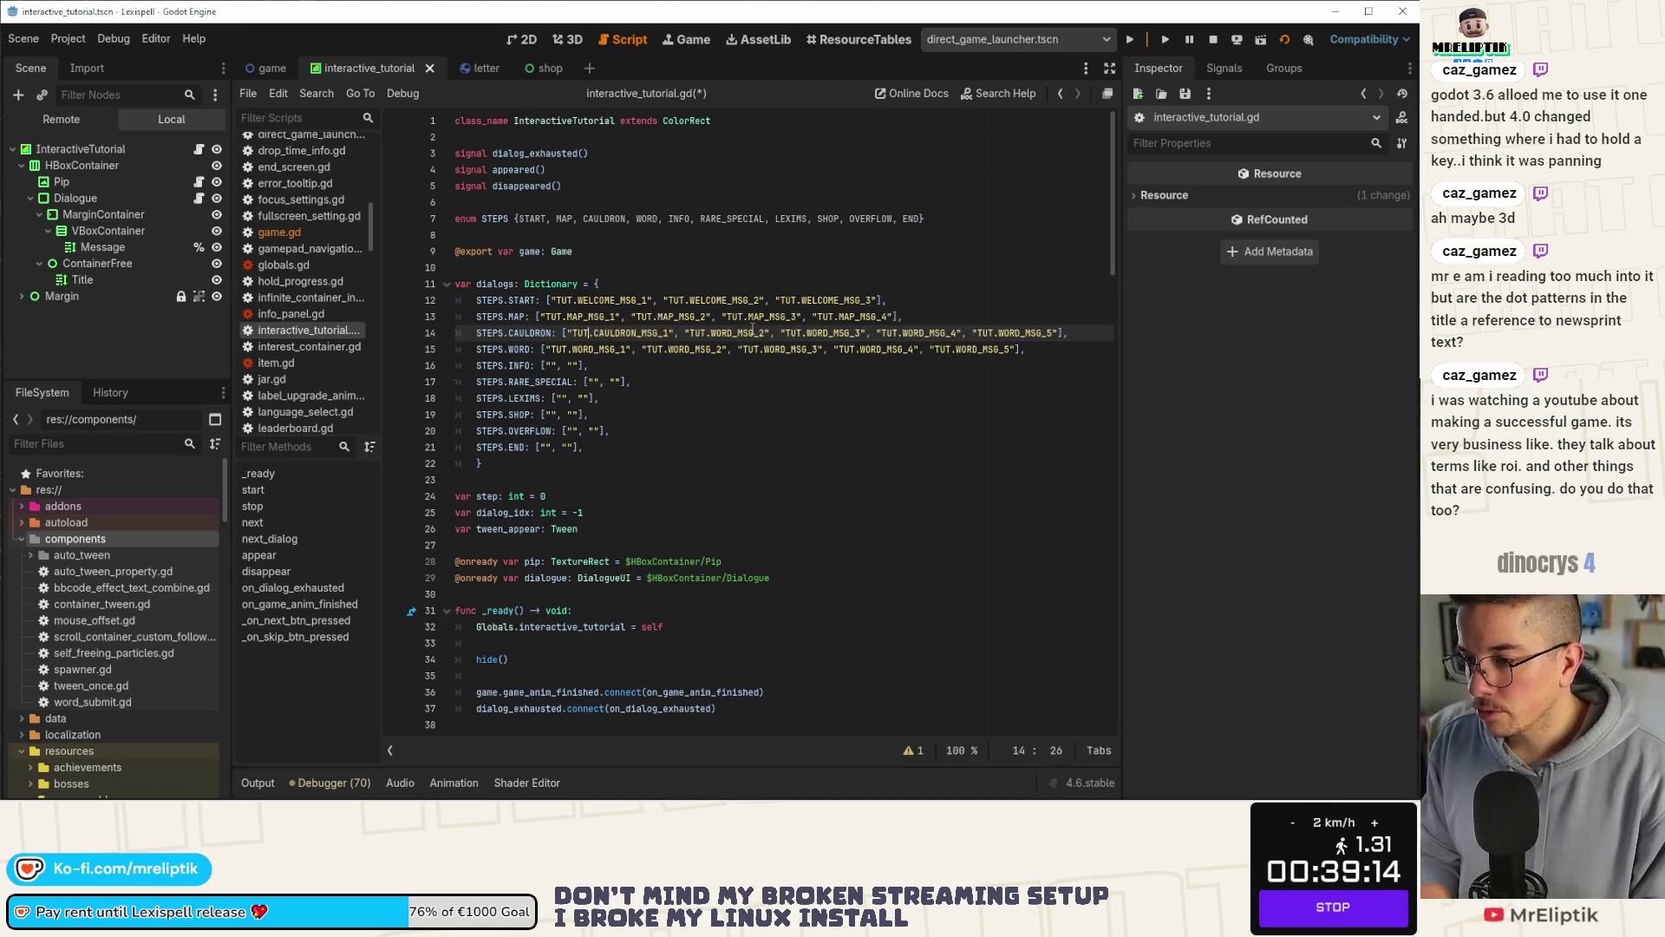
key(ctrl+shift+Right)
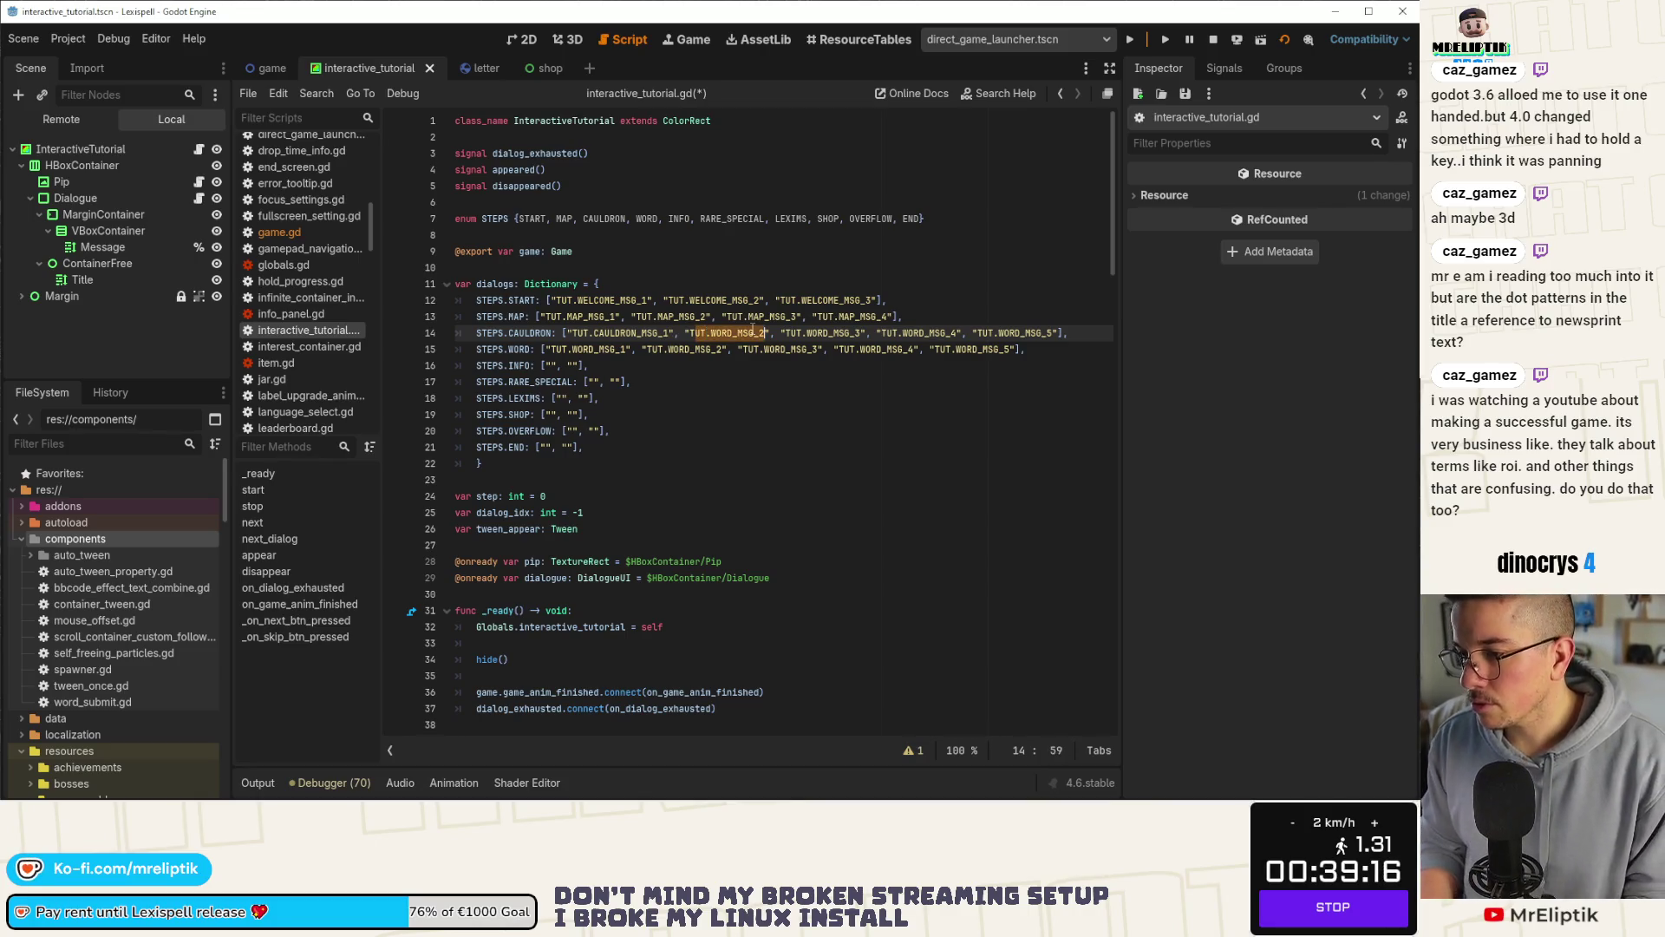
key(BackSpace)
key(ctrl+BackSpace)
text(TUT.CAULDRON_MSG_2)
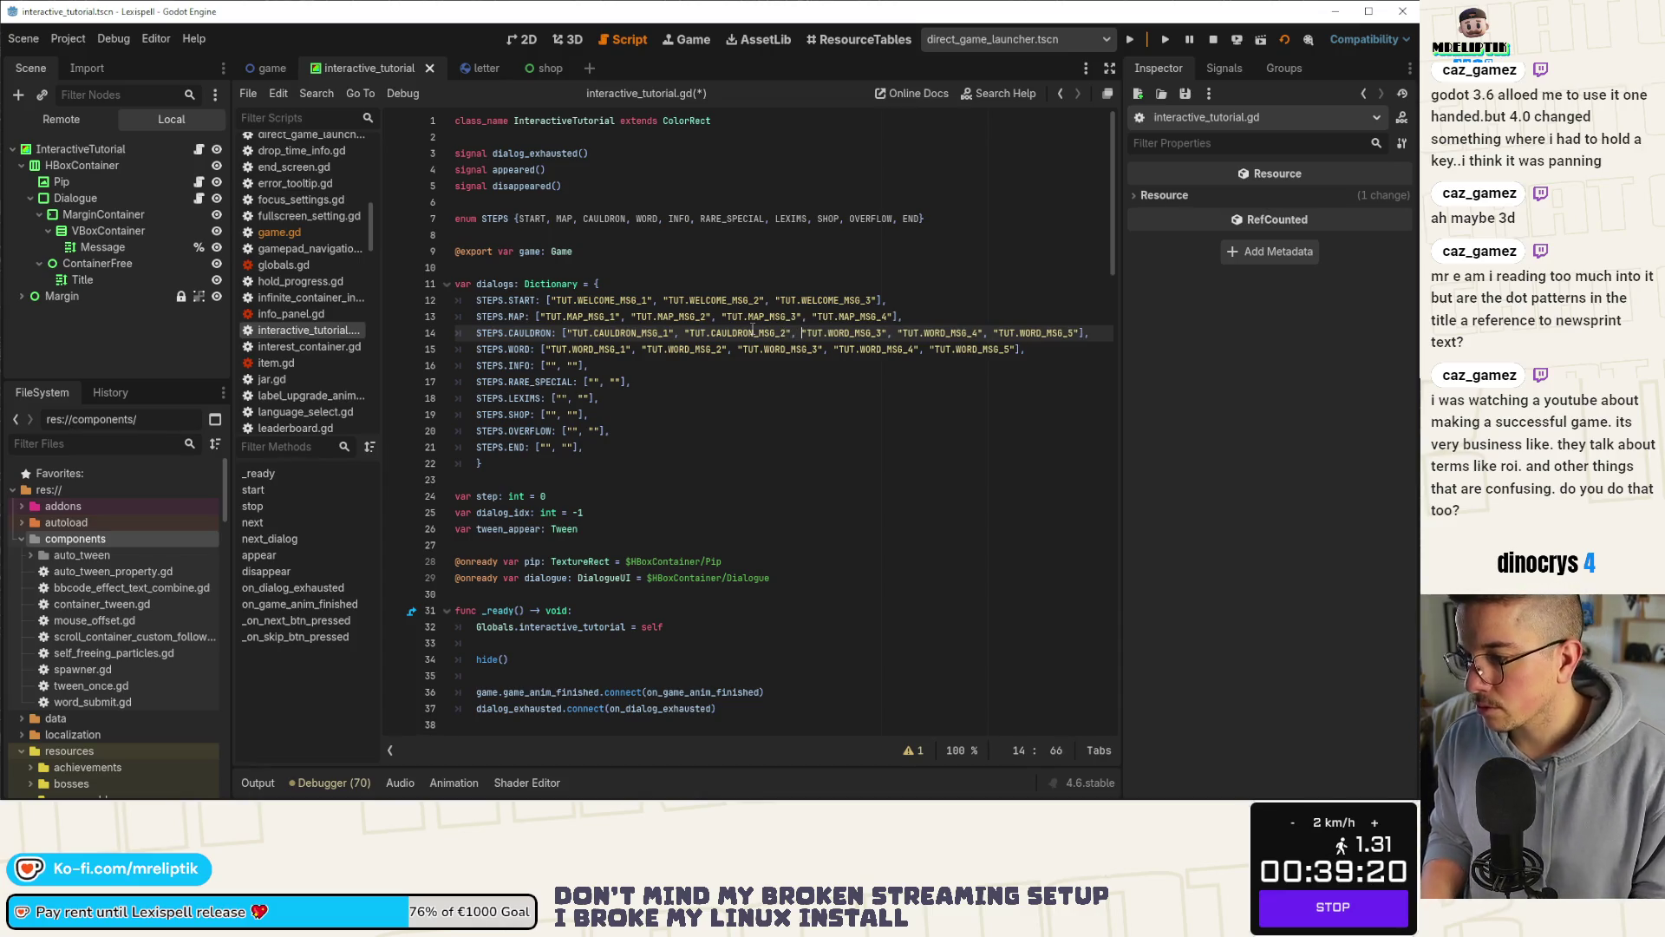
key(ctrl+shift+Right)
key(ctrl+shift+Right)
key(ctrl+shift+Right)
key(BackSpace)
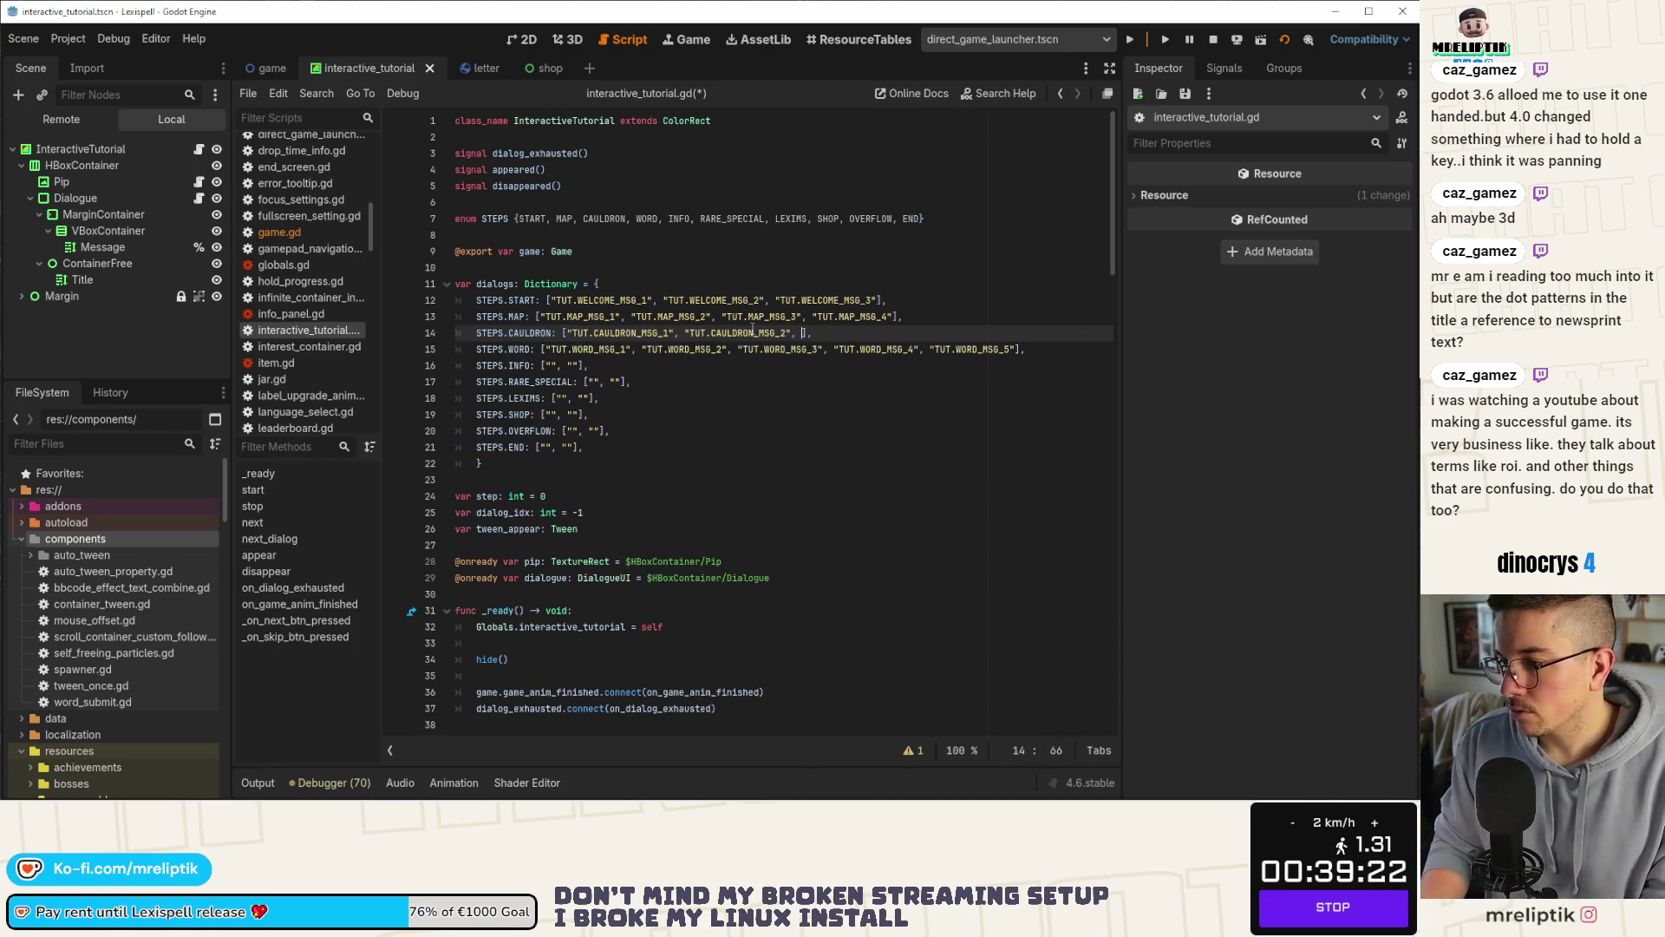
key(ctrl+s)
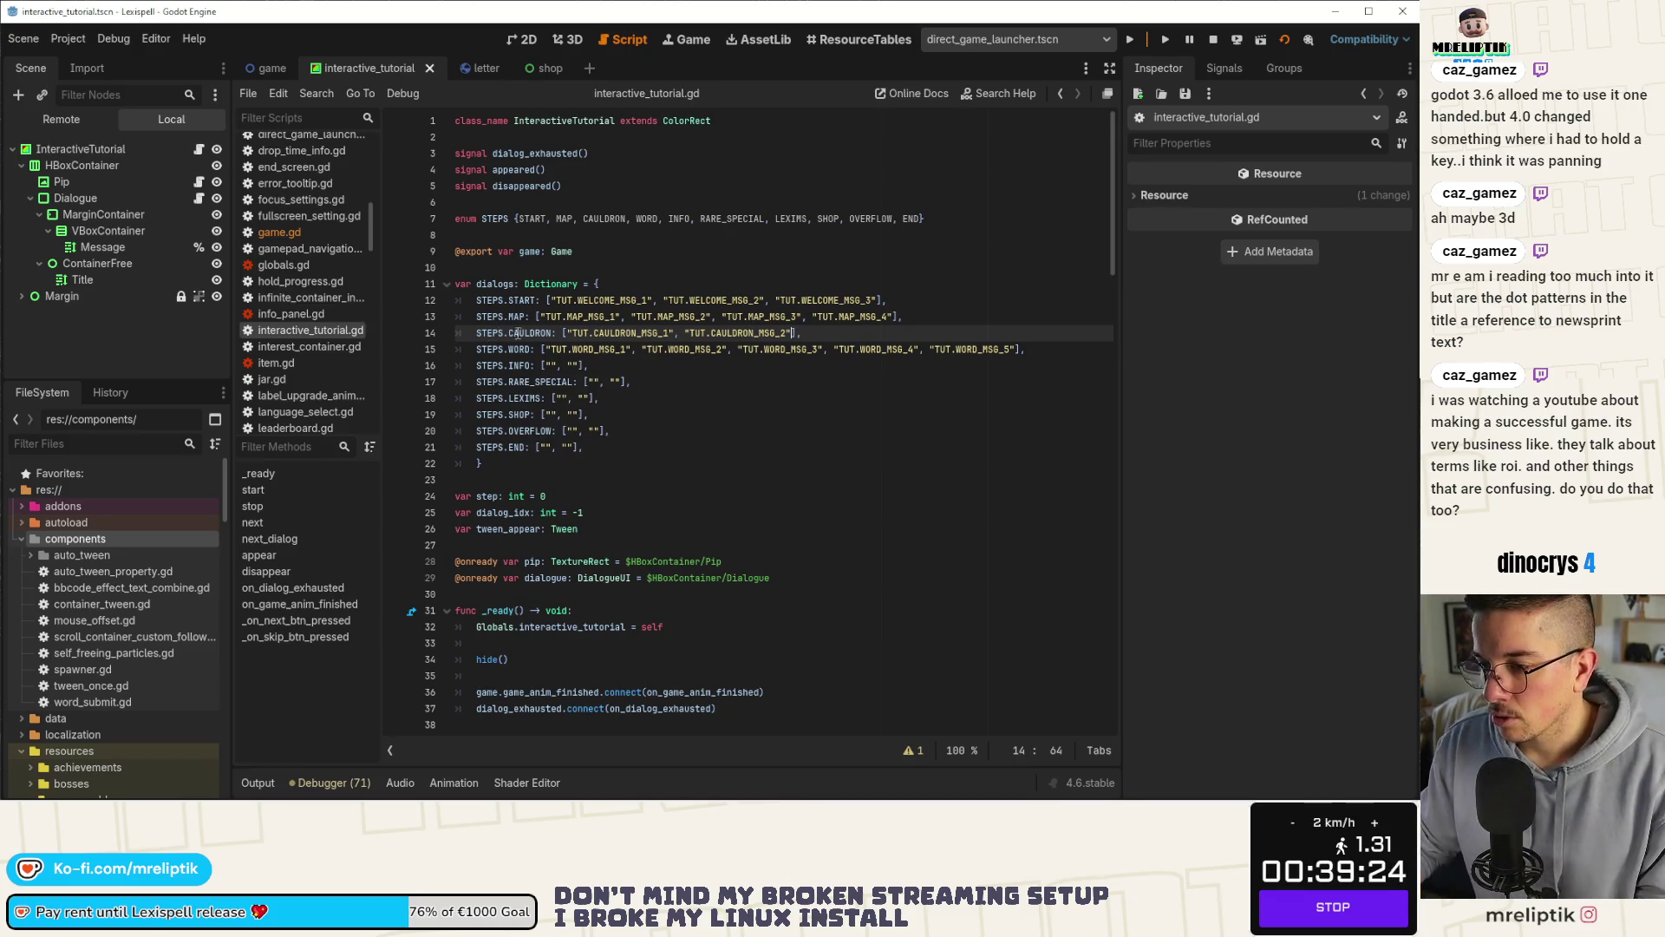
scroll(558, 352, down, 15)
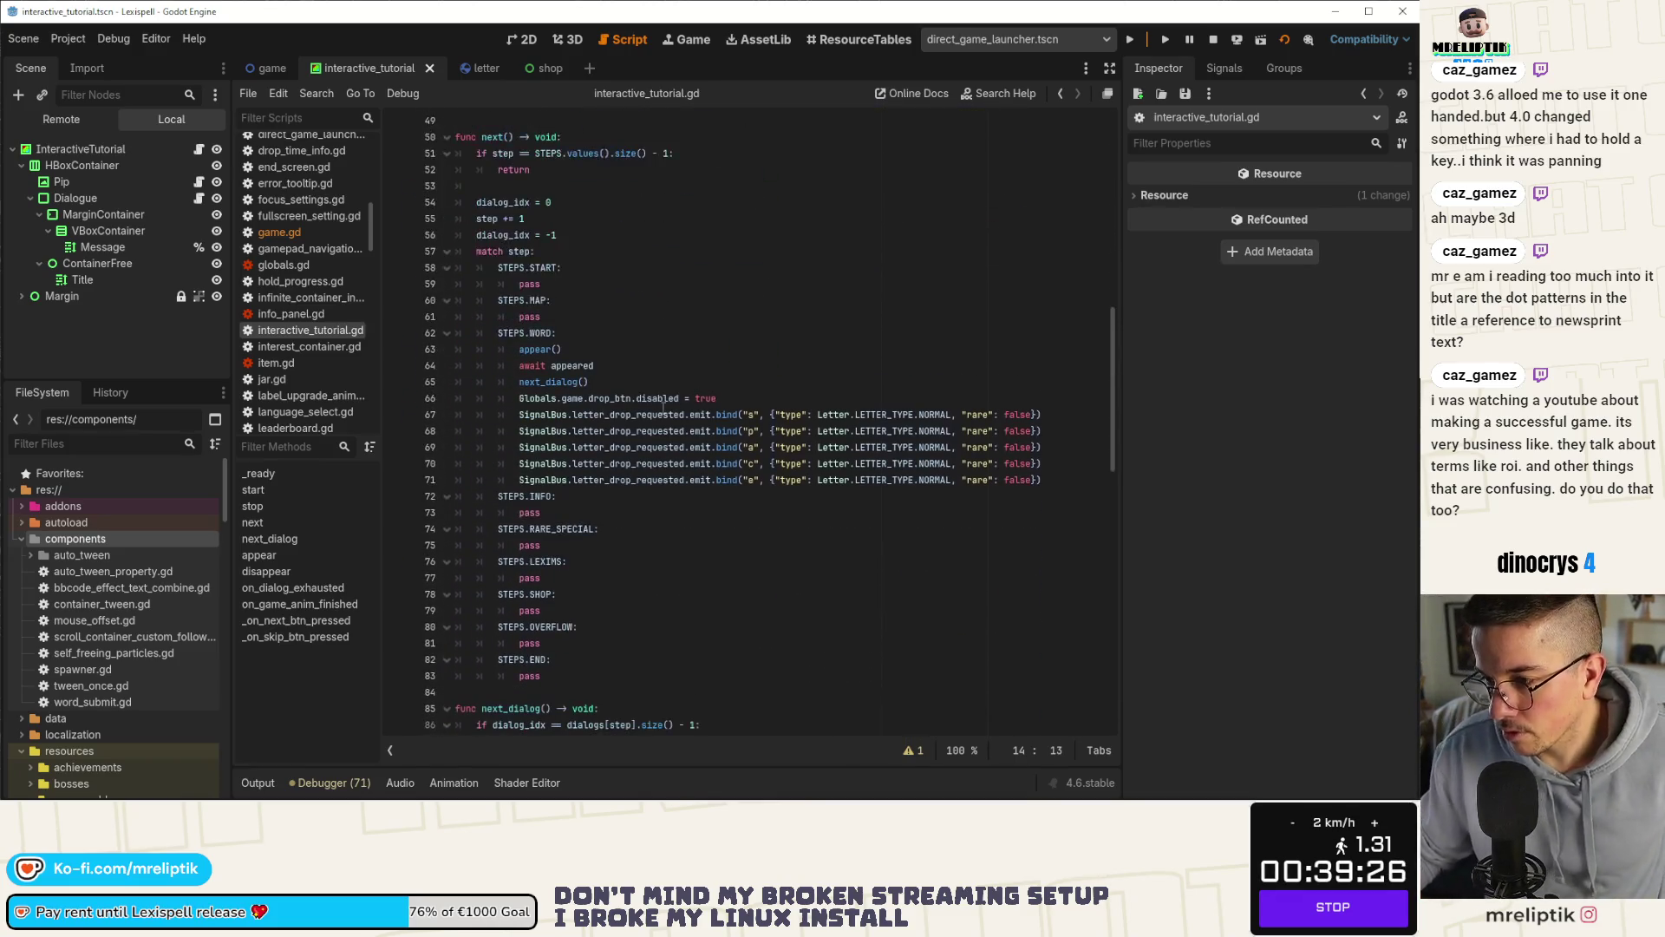
Add a STEPS.CAULDRON case above WORD in next() with copies of appear(), await appeared and next_dialog().
scroll(660, 375, up, 3)
click(575, 335)
key(ctrl+shift+Return)
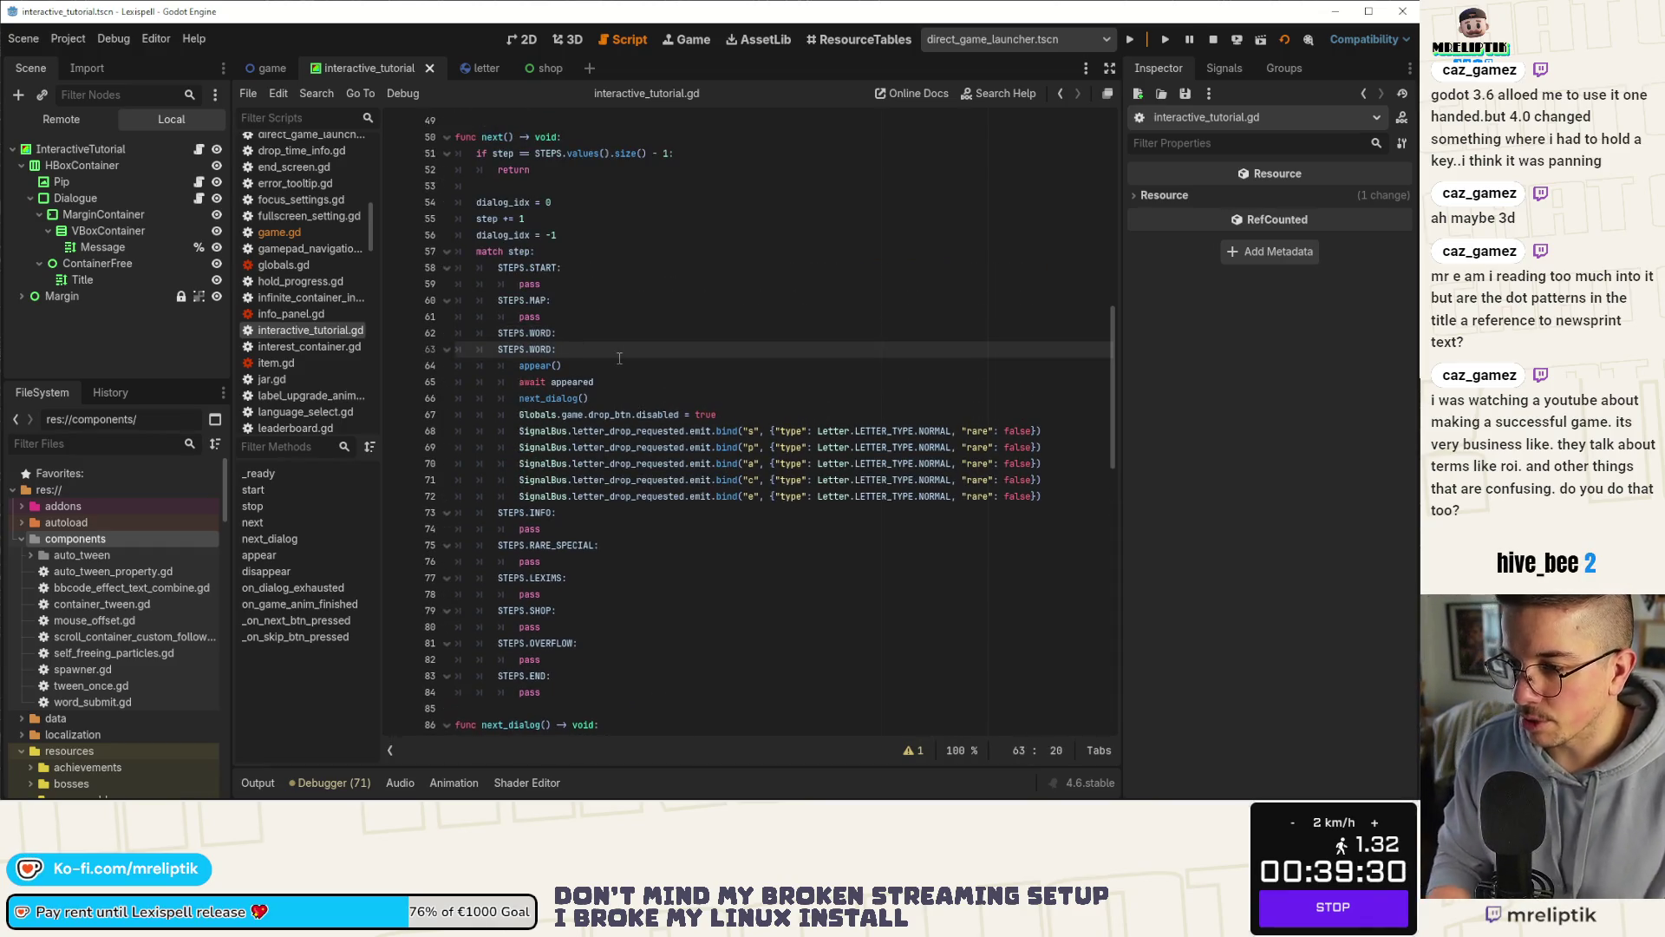
text(STEPS.C)
text(AU)
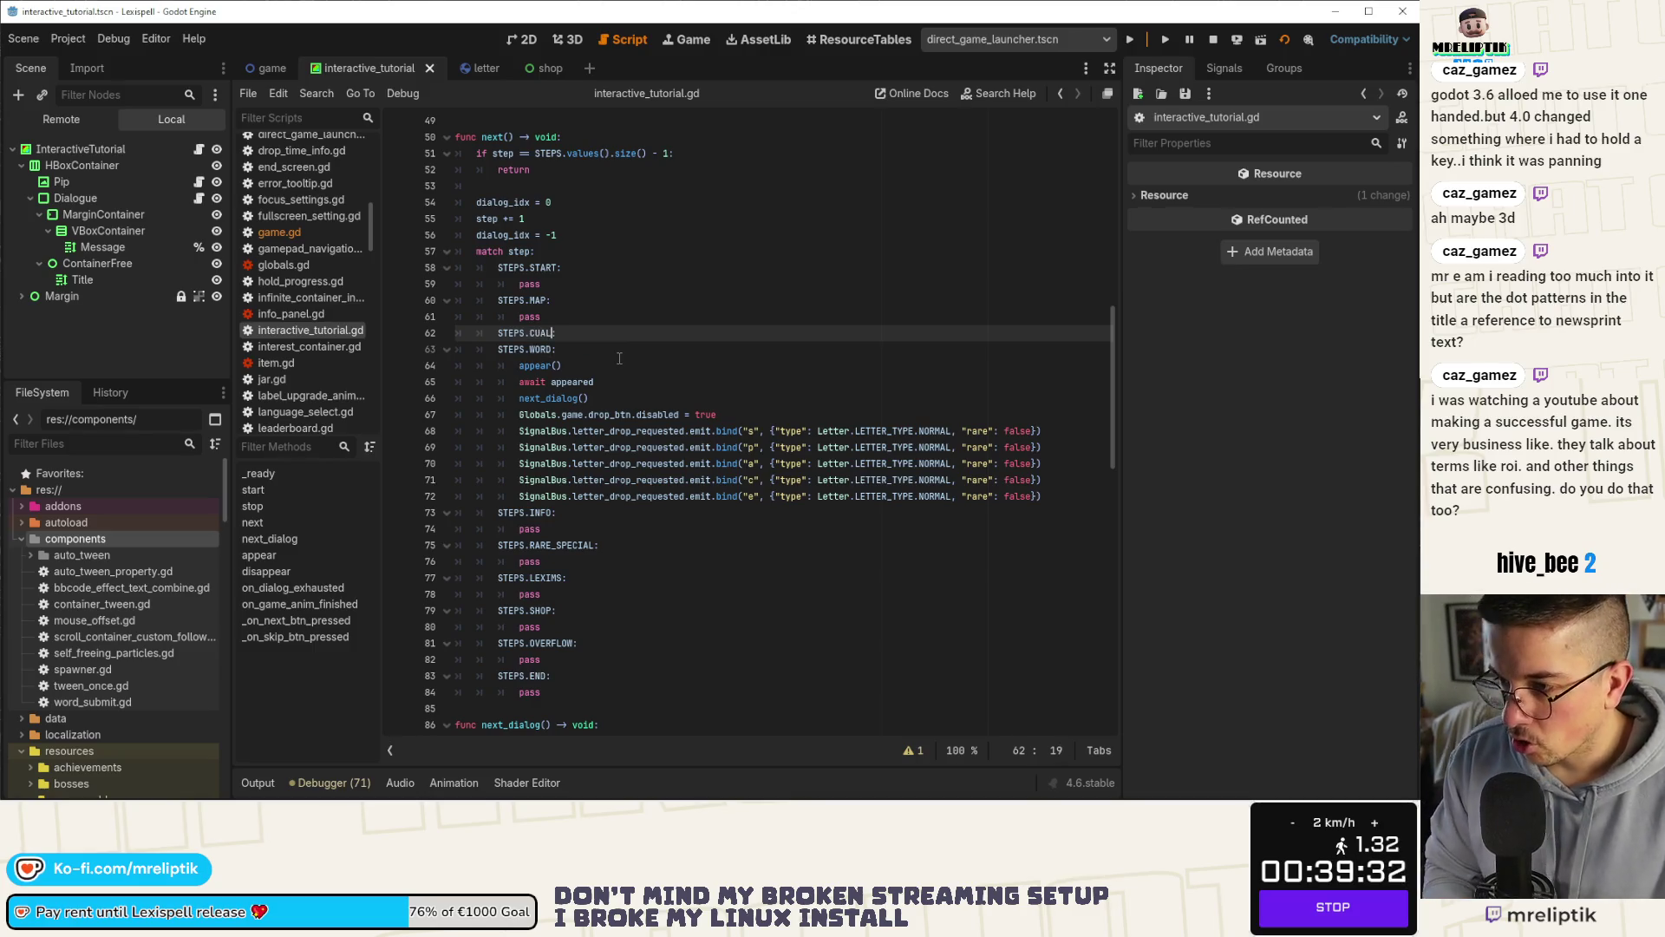
key(Return)
key(Down)
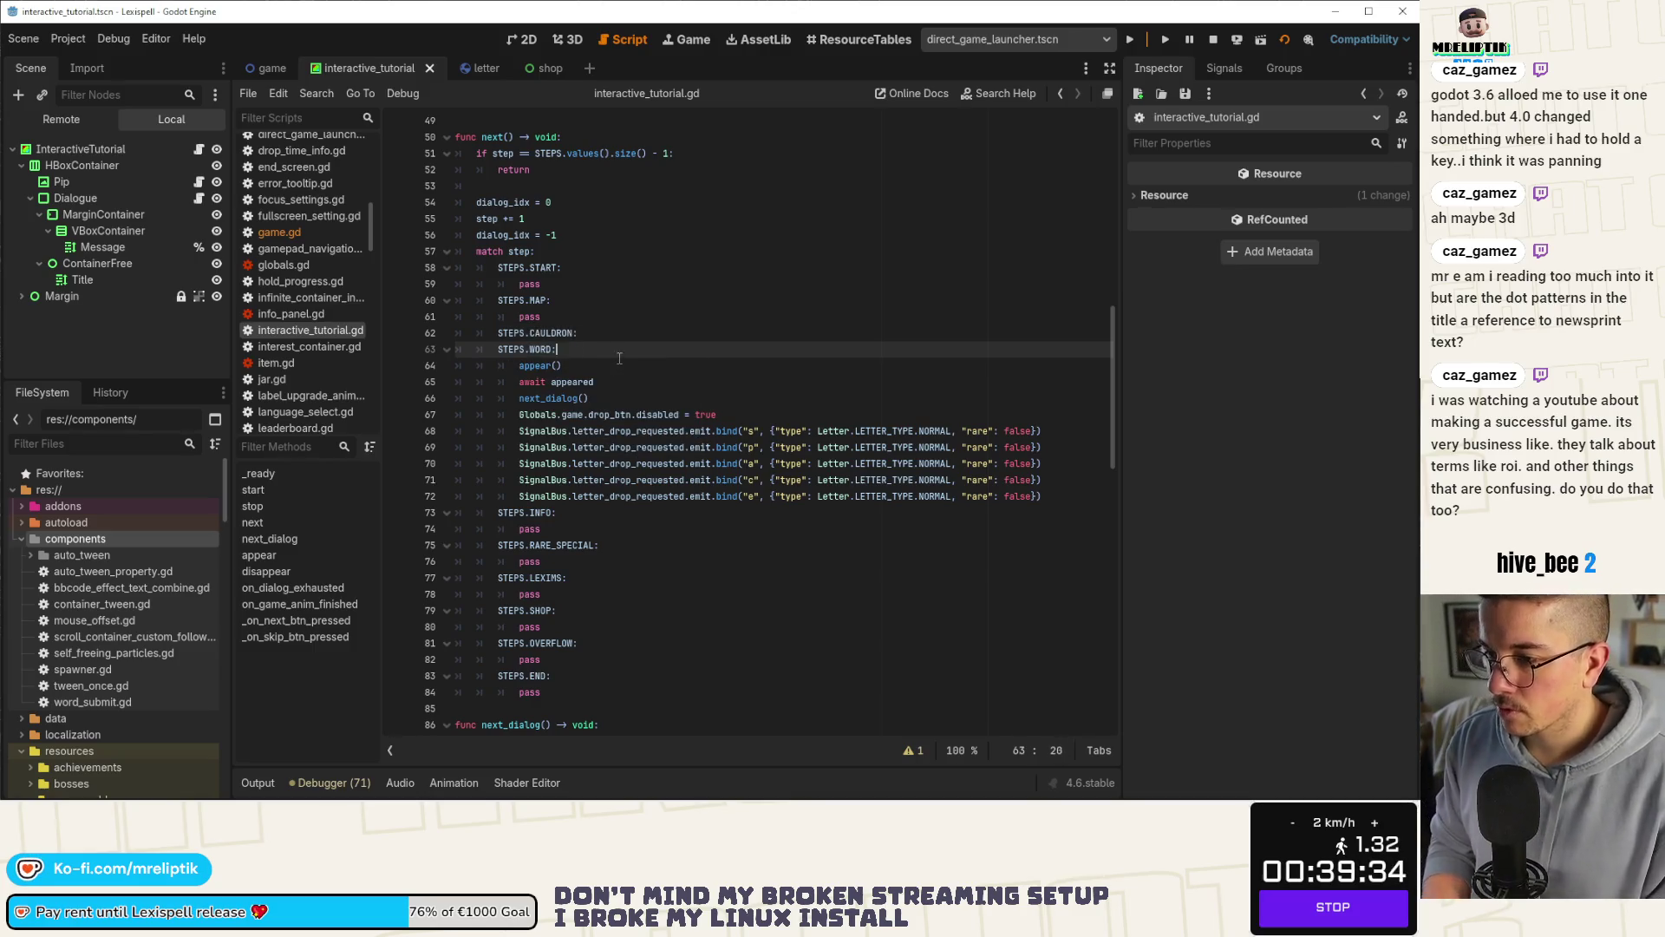
key(Down)
key(ctrl+shift+d)
key(alt+Up)
key(alt+Up)
key(Down)
key(Down)
key(Down)
key(ctrl+shift+d)
key(alt+Up)
key(alt+Up)
key(Down)
key(Down)
key(Down)
key(Down)
key(ctrl+shift+d)
key(alt+Up)
key(alt+Up)
key(alt+Up)
Copy the Globals.game.drop_btn.disabled = true line into the CAULDRON case.
click(619, 358)
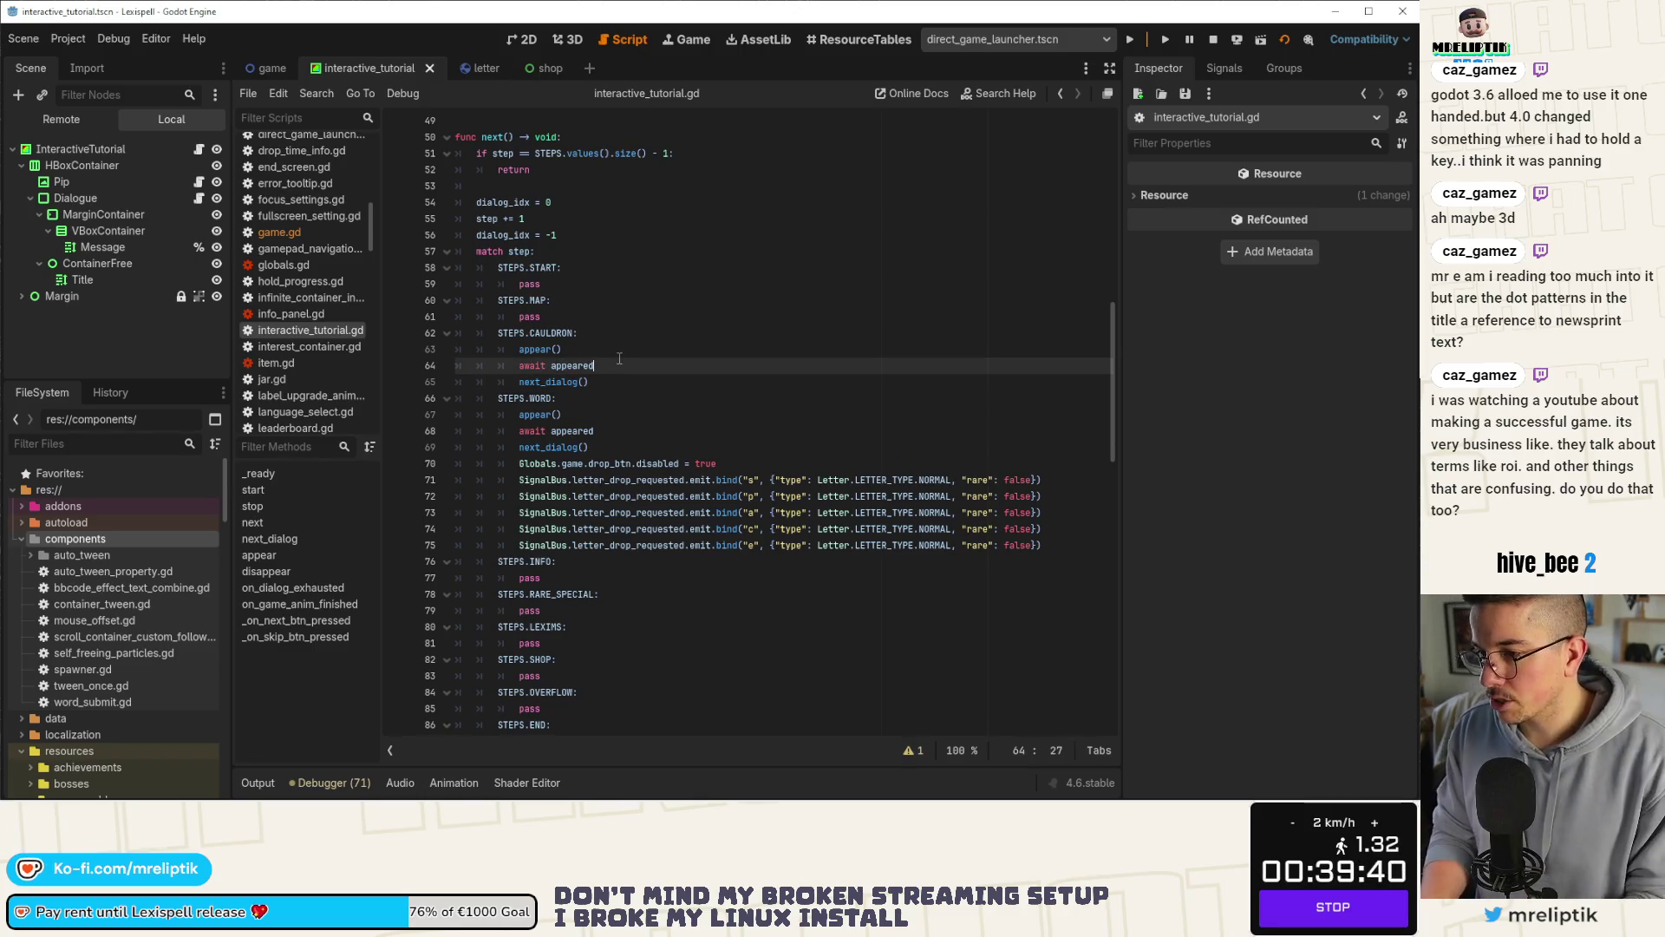
key(Down)
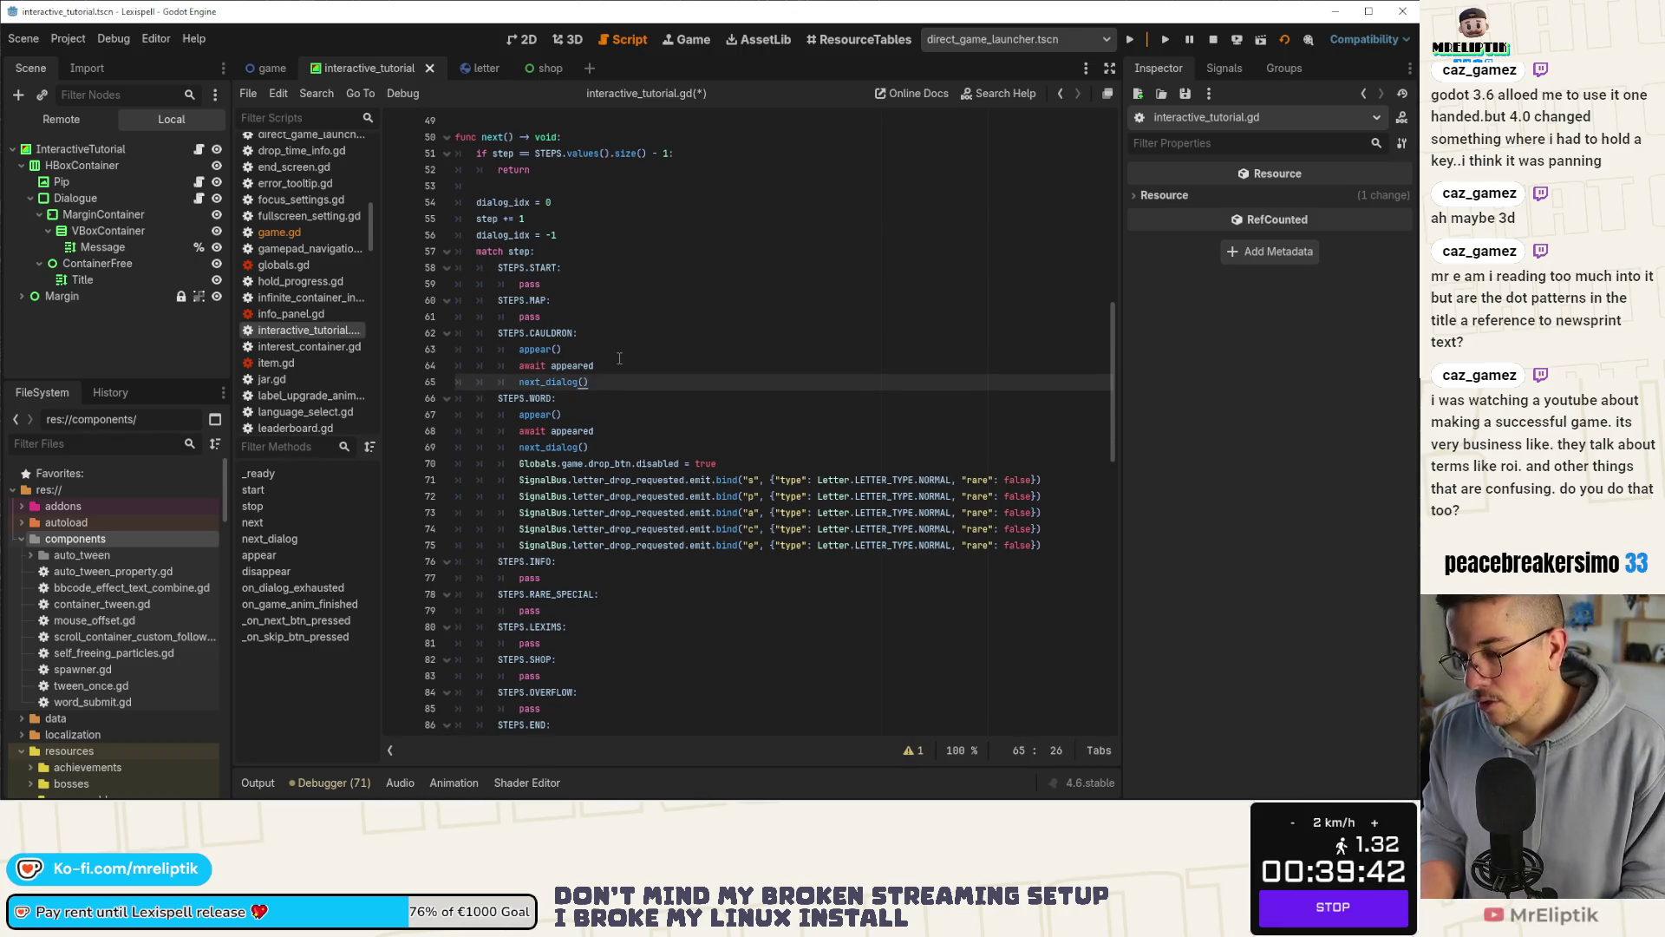
key(Down)
key(Down)
key(Down)
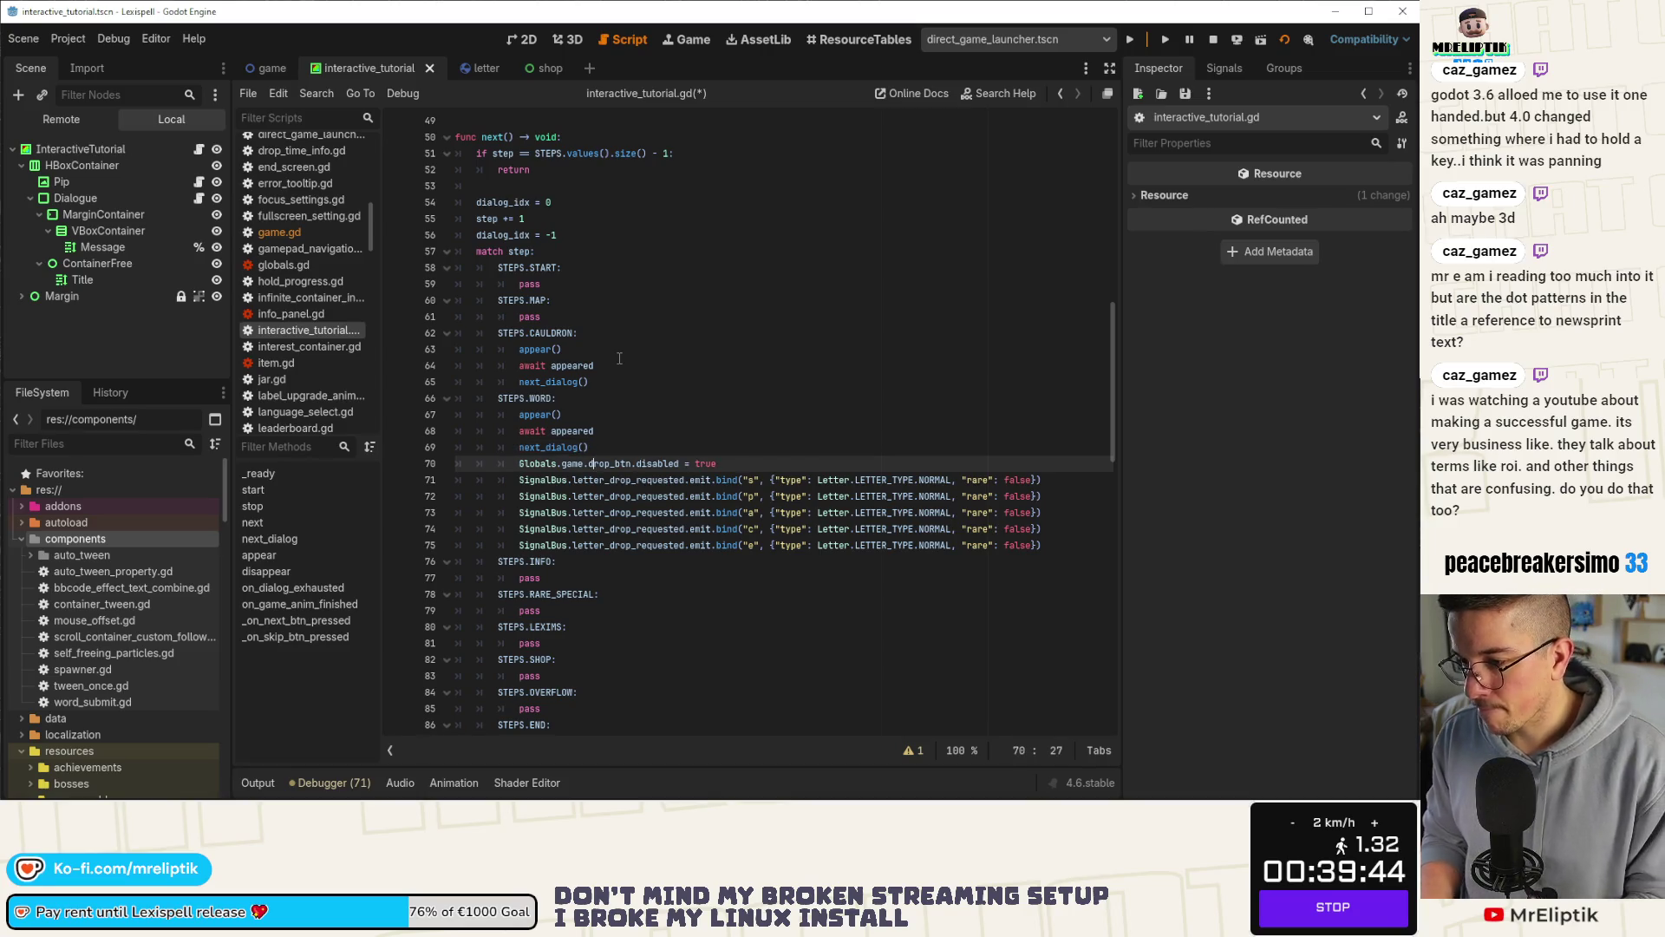
key(ctrl+shift+d)
key(alt+Up)
key(alt+Up)
key(alt+Up)
key(Down)
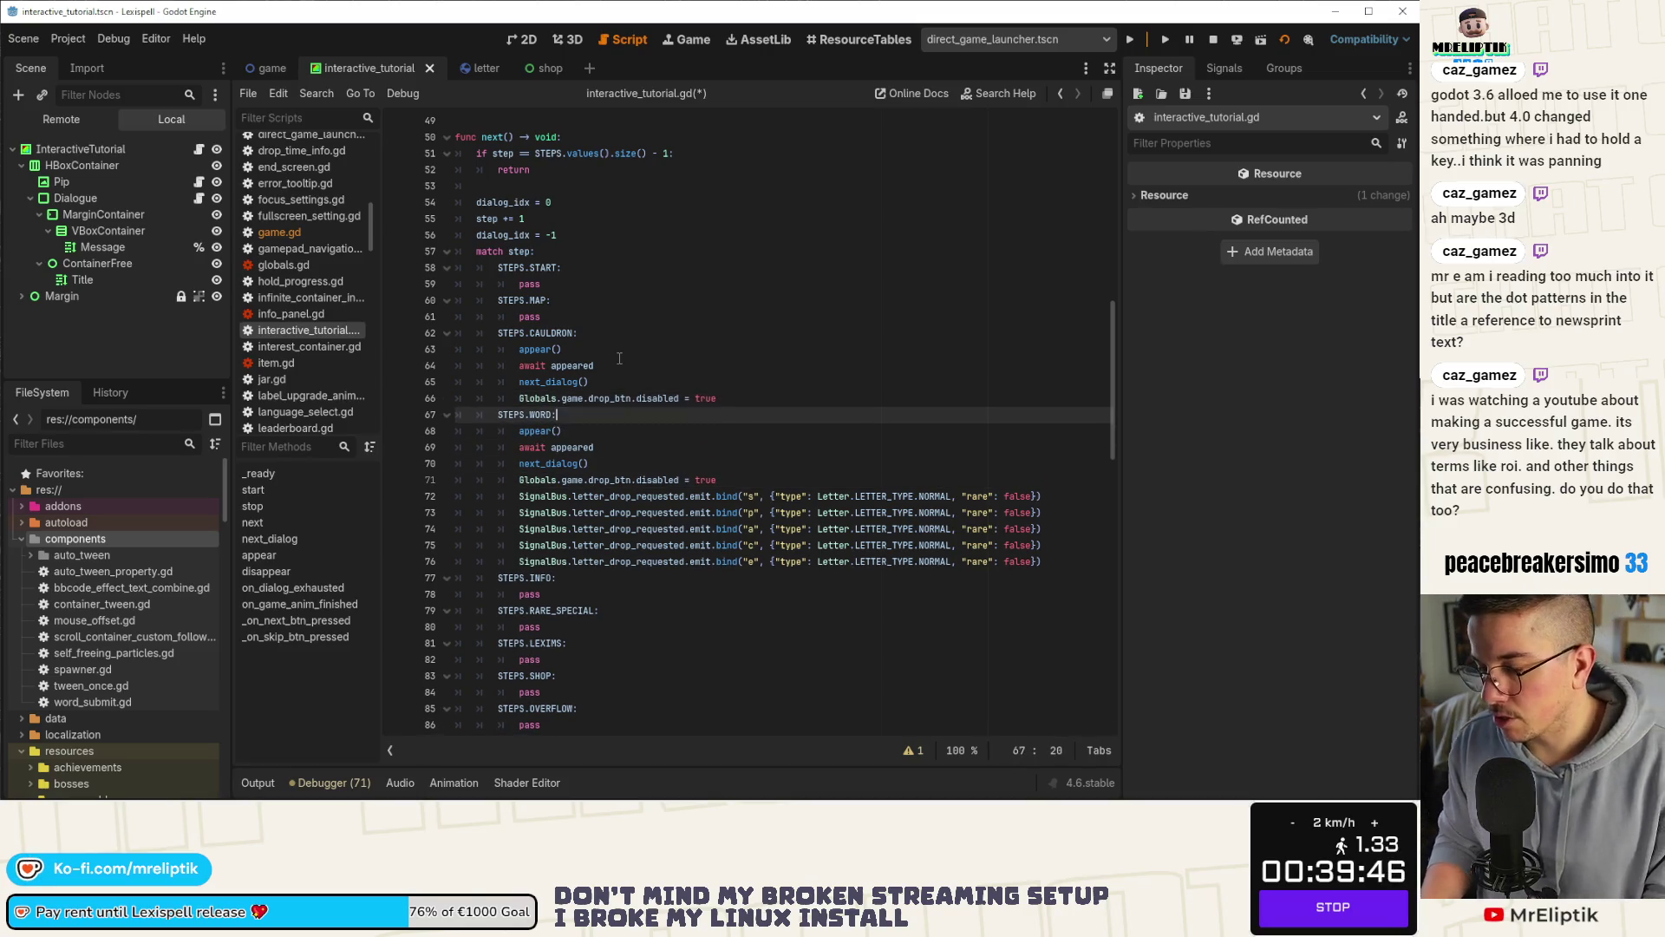
key(Down)
key(Down)
key(Down)
key(Down)
key(Up)
key(Up)
key(Down)
key(Up)
key(Up)
key(Up)
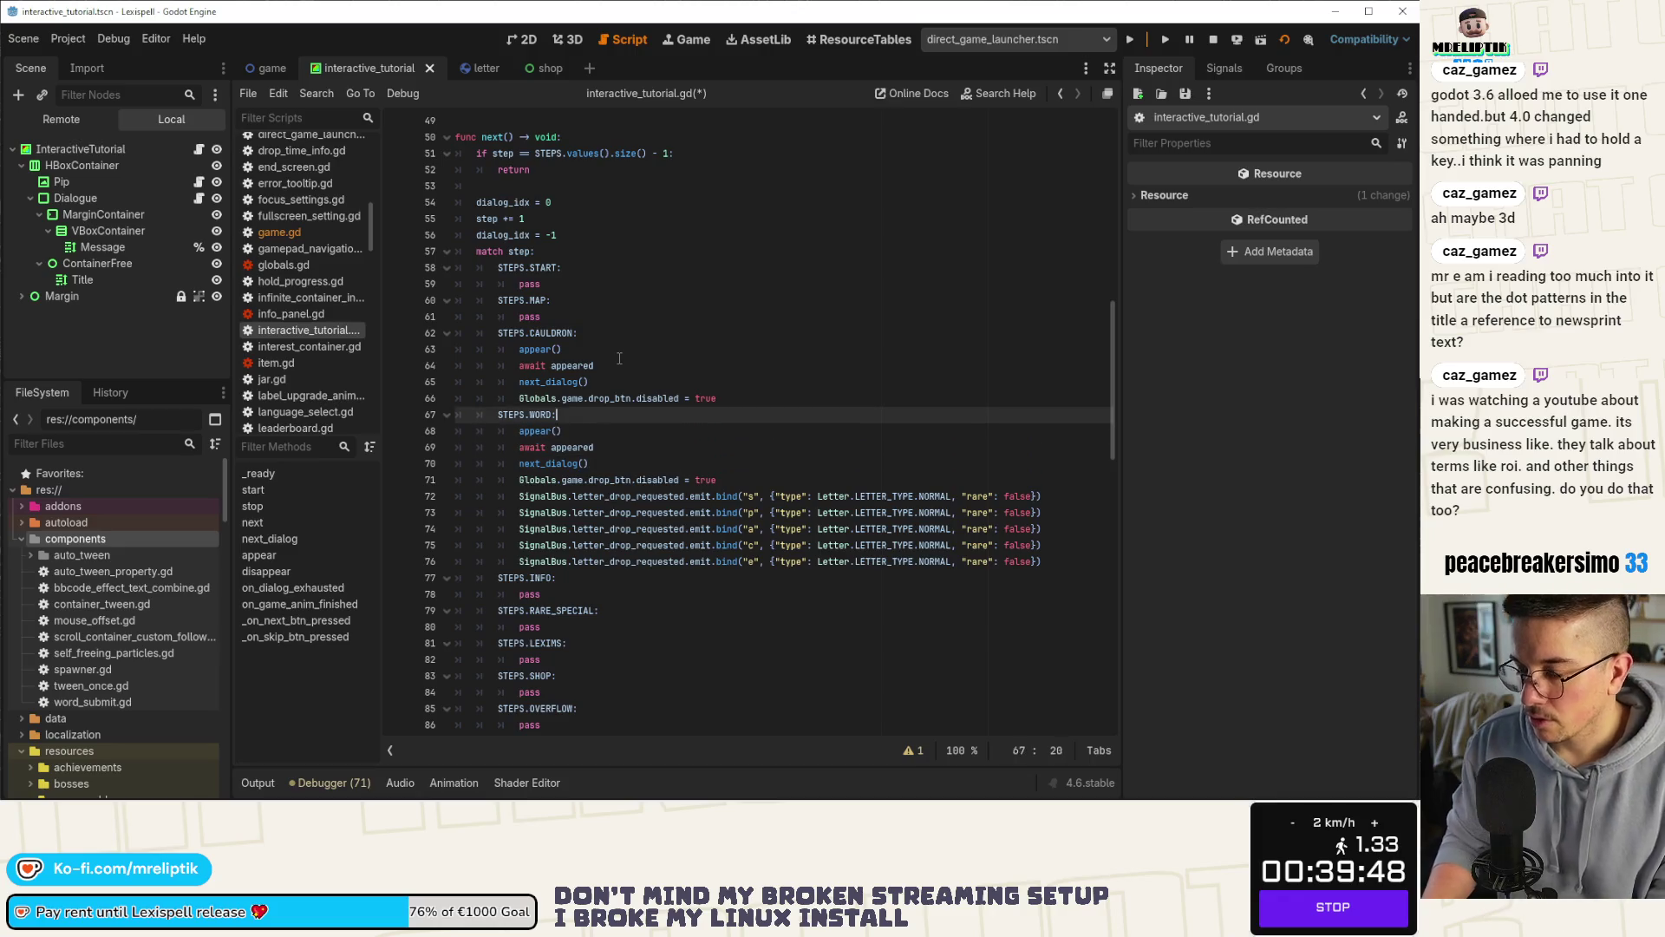
key(Down)
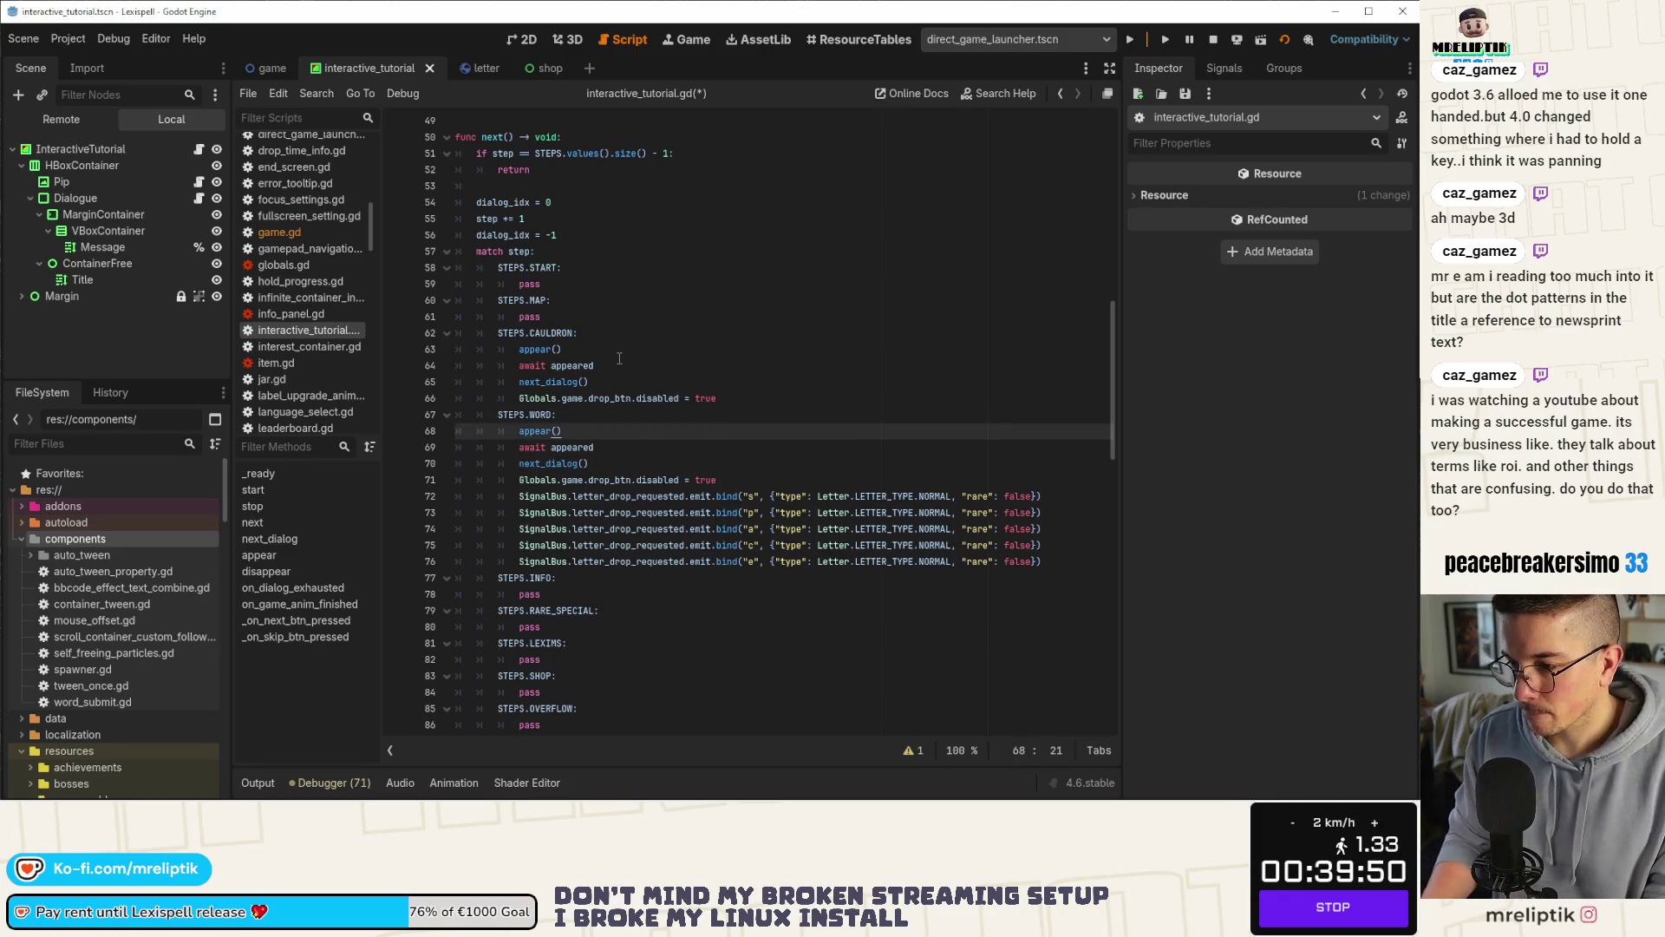
Cut the five letter-drop emit lines from WORD, remove the blank line, and save the script.
click(520, 497)
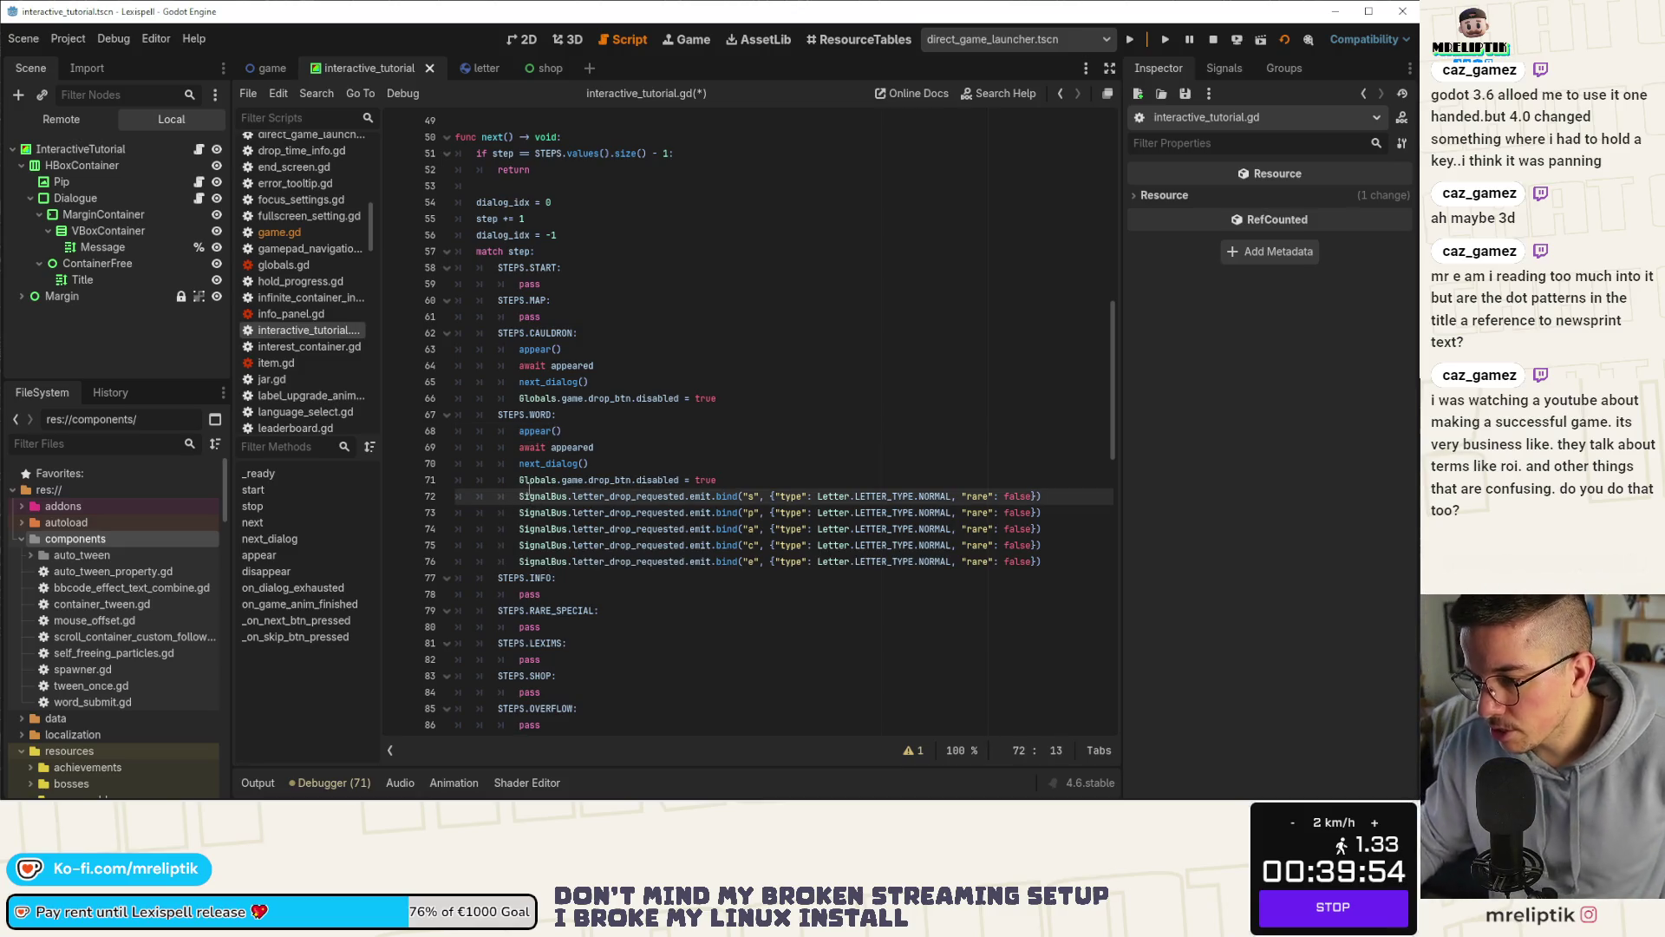
mouse_move(521, 498)
mouse_down()
mouse_move(1098, 579)
mouse_move(1092, 559)
mouse_up()
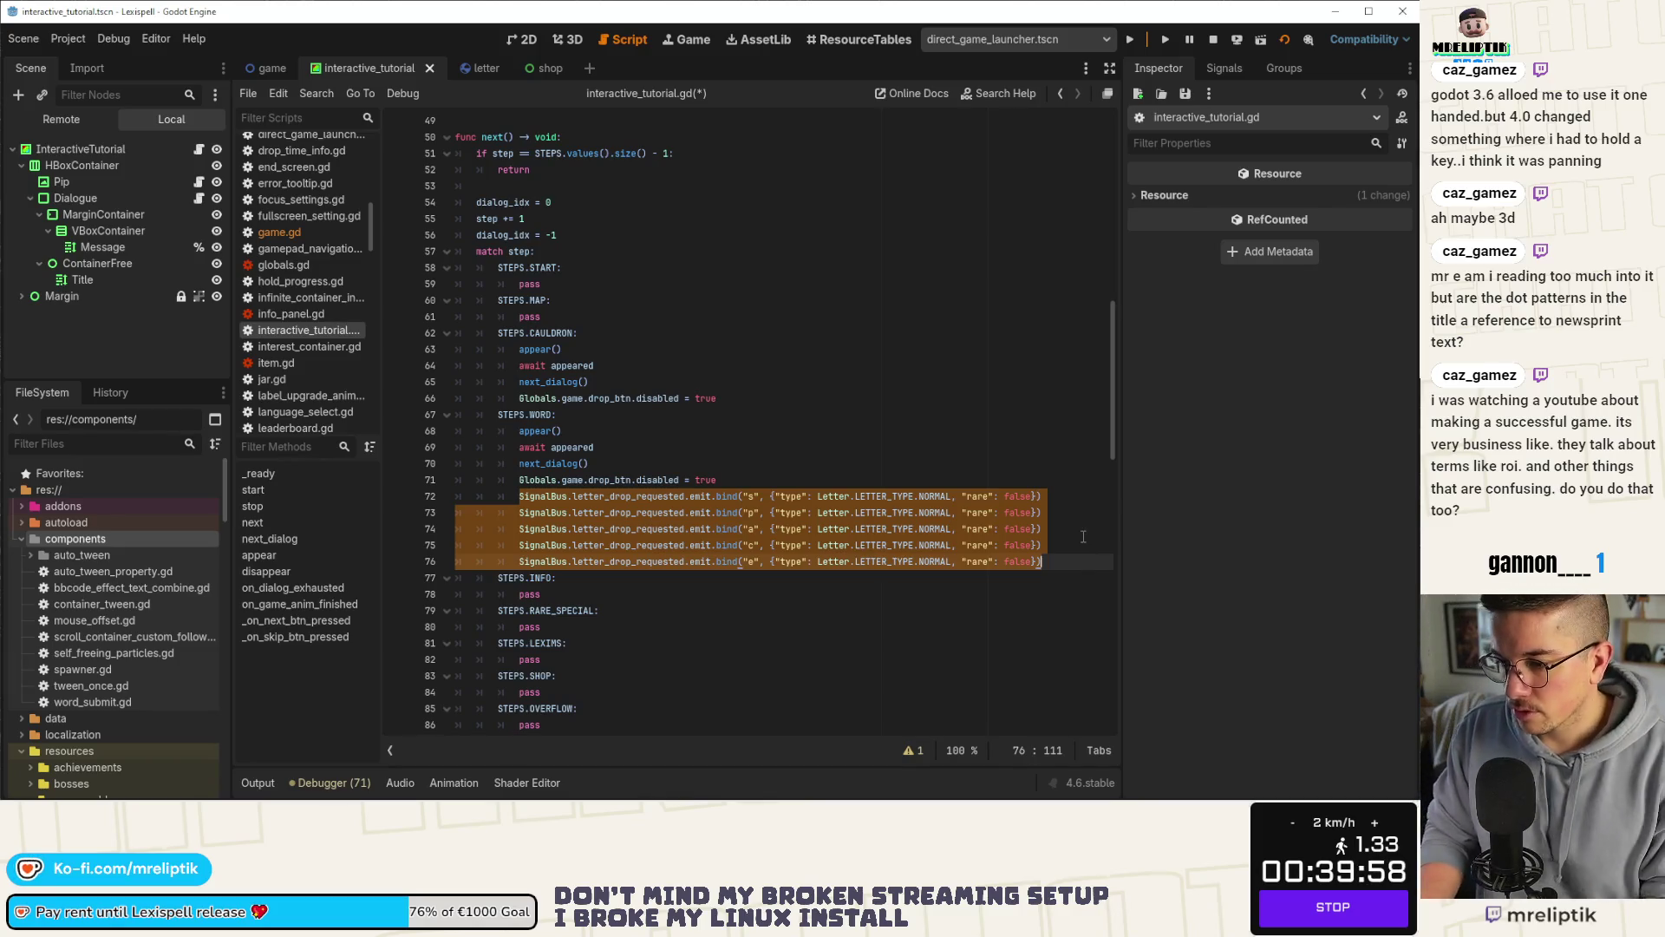
key(ctrl+x)
key(BackSpace)
key(BackSpace)
key(ctrl+s)
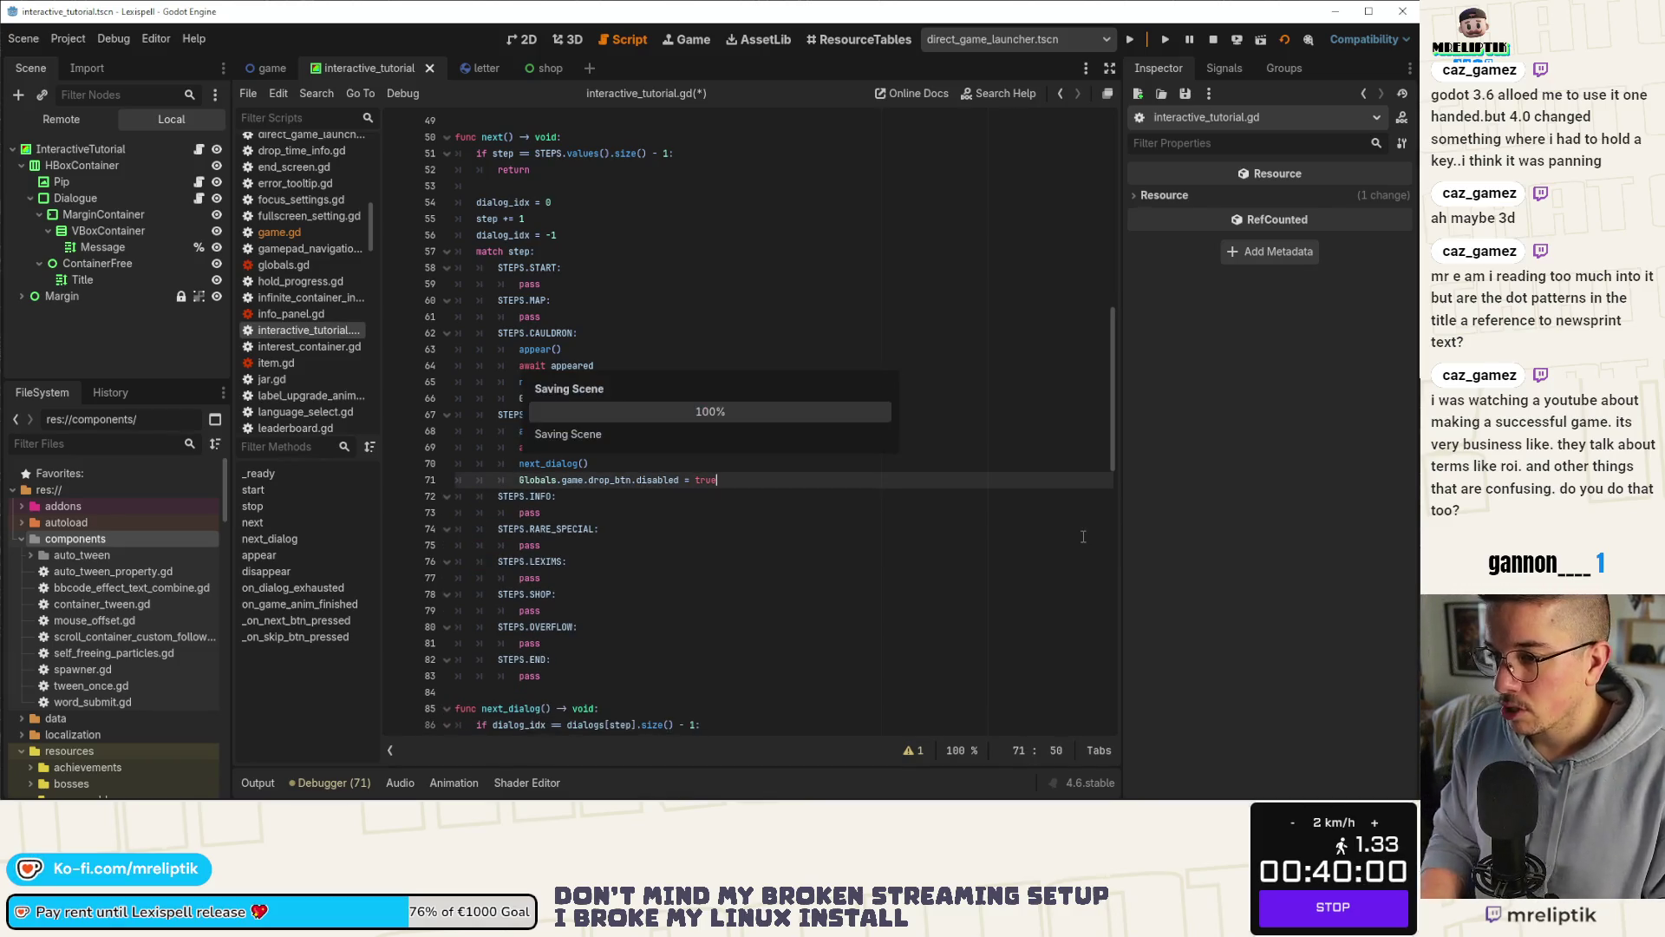
scroll(614, 575, down, 5)
Insert a STEPS.CAULDRON case above WORD in on_dialog_exhausted holding the five letter_drop_requested emits.
scroll(614, 575, down, 10)
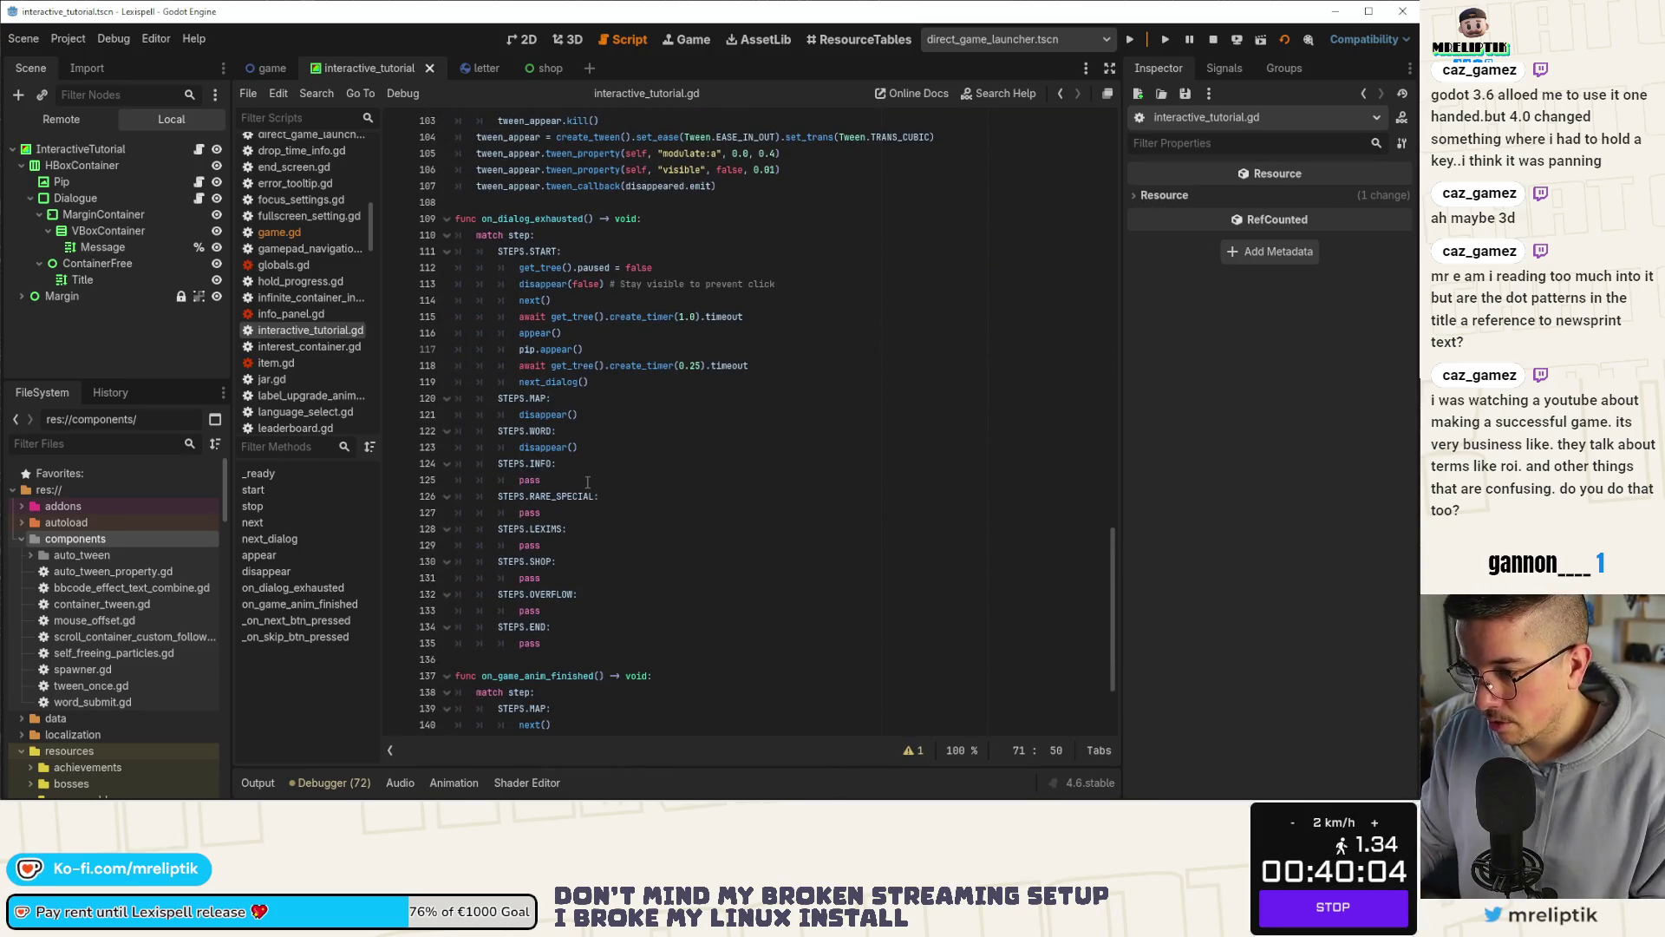
double_click(587, 480)
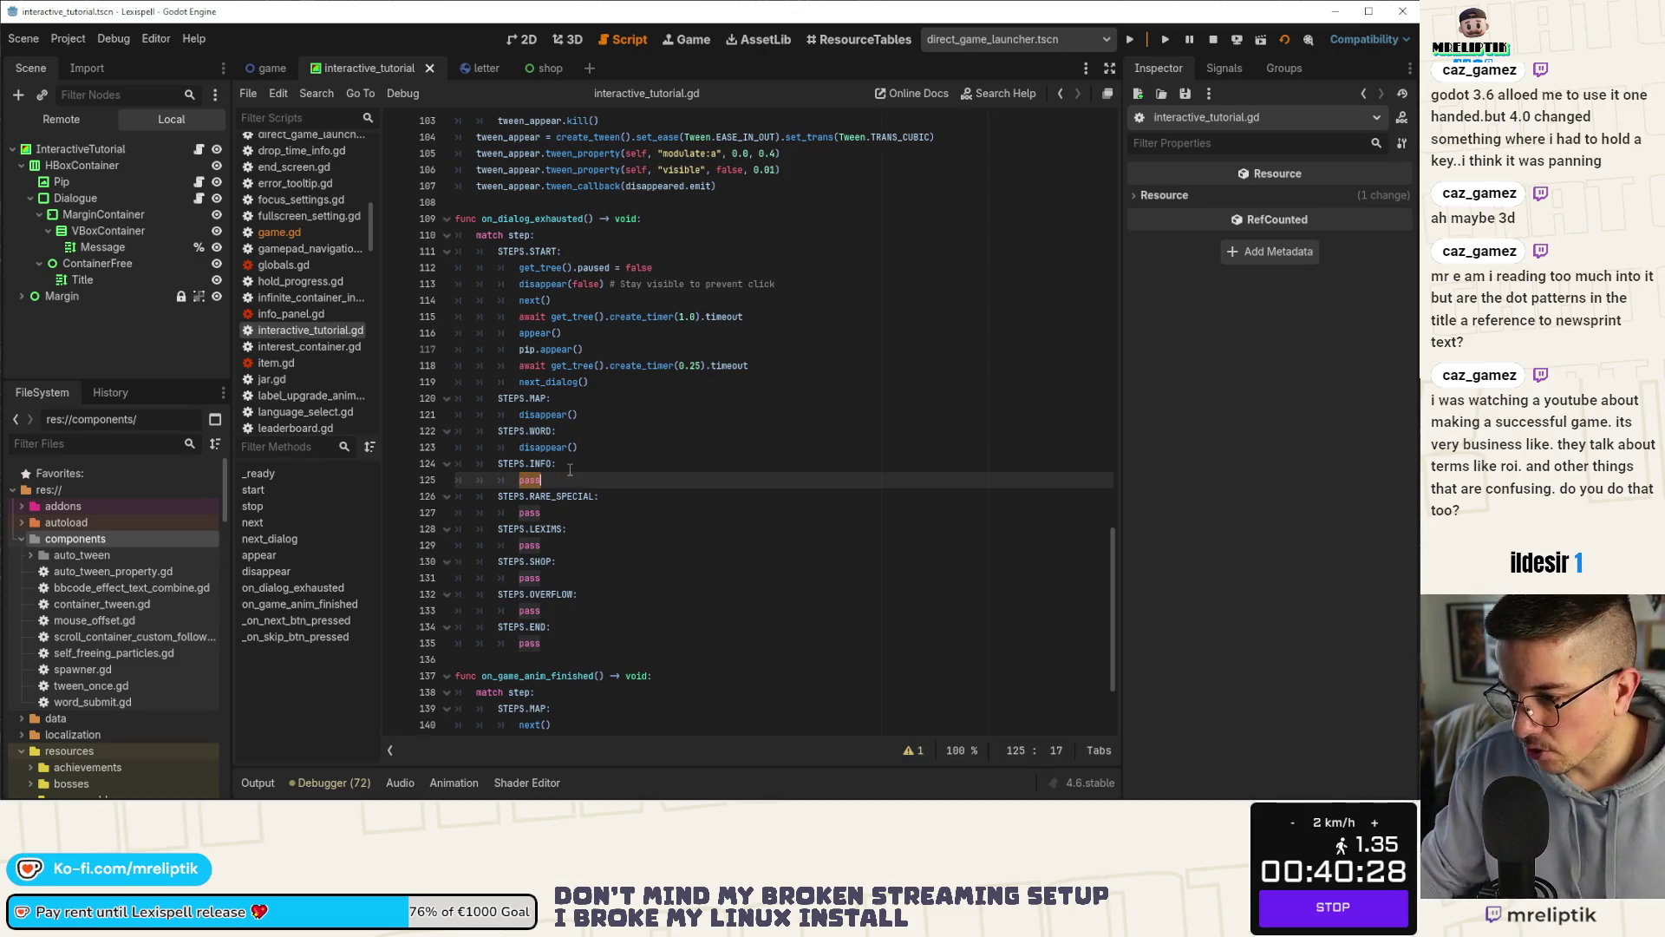
click(611, 432)
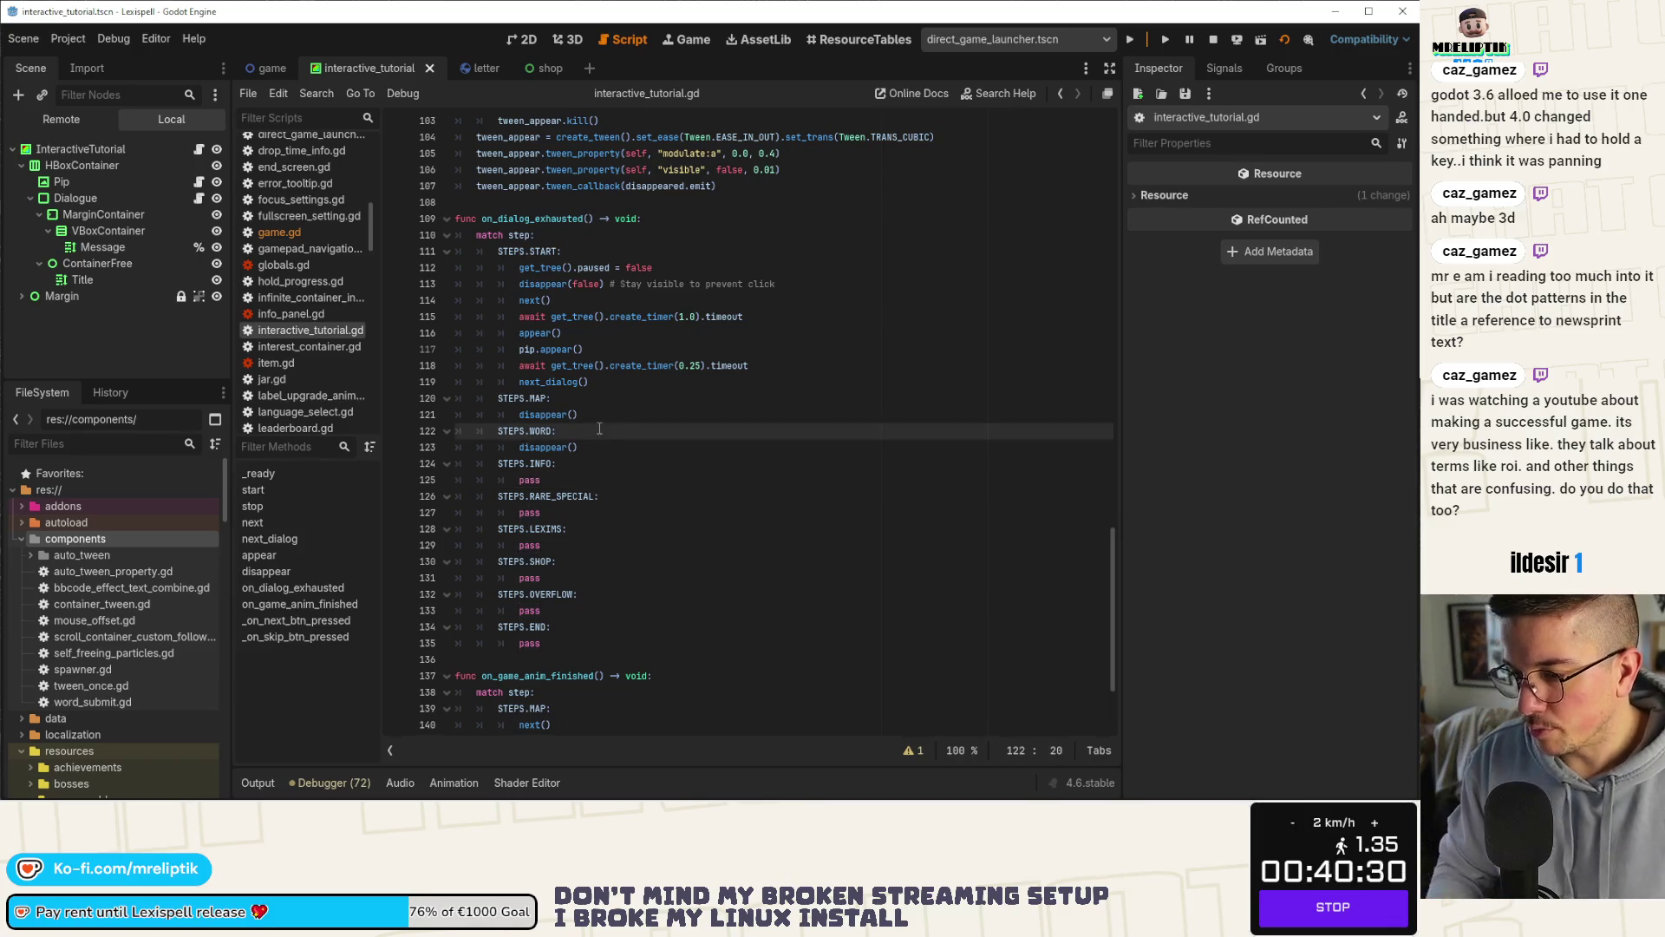
key(ctrl+shift+Return)
text(STEPS.CAULDRON)
key(Return)
key(ctrl+v)
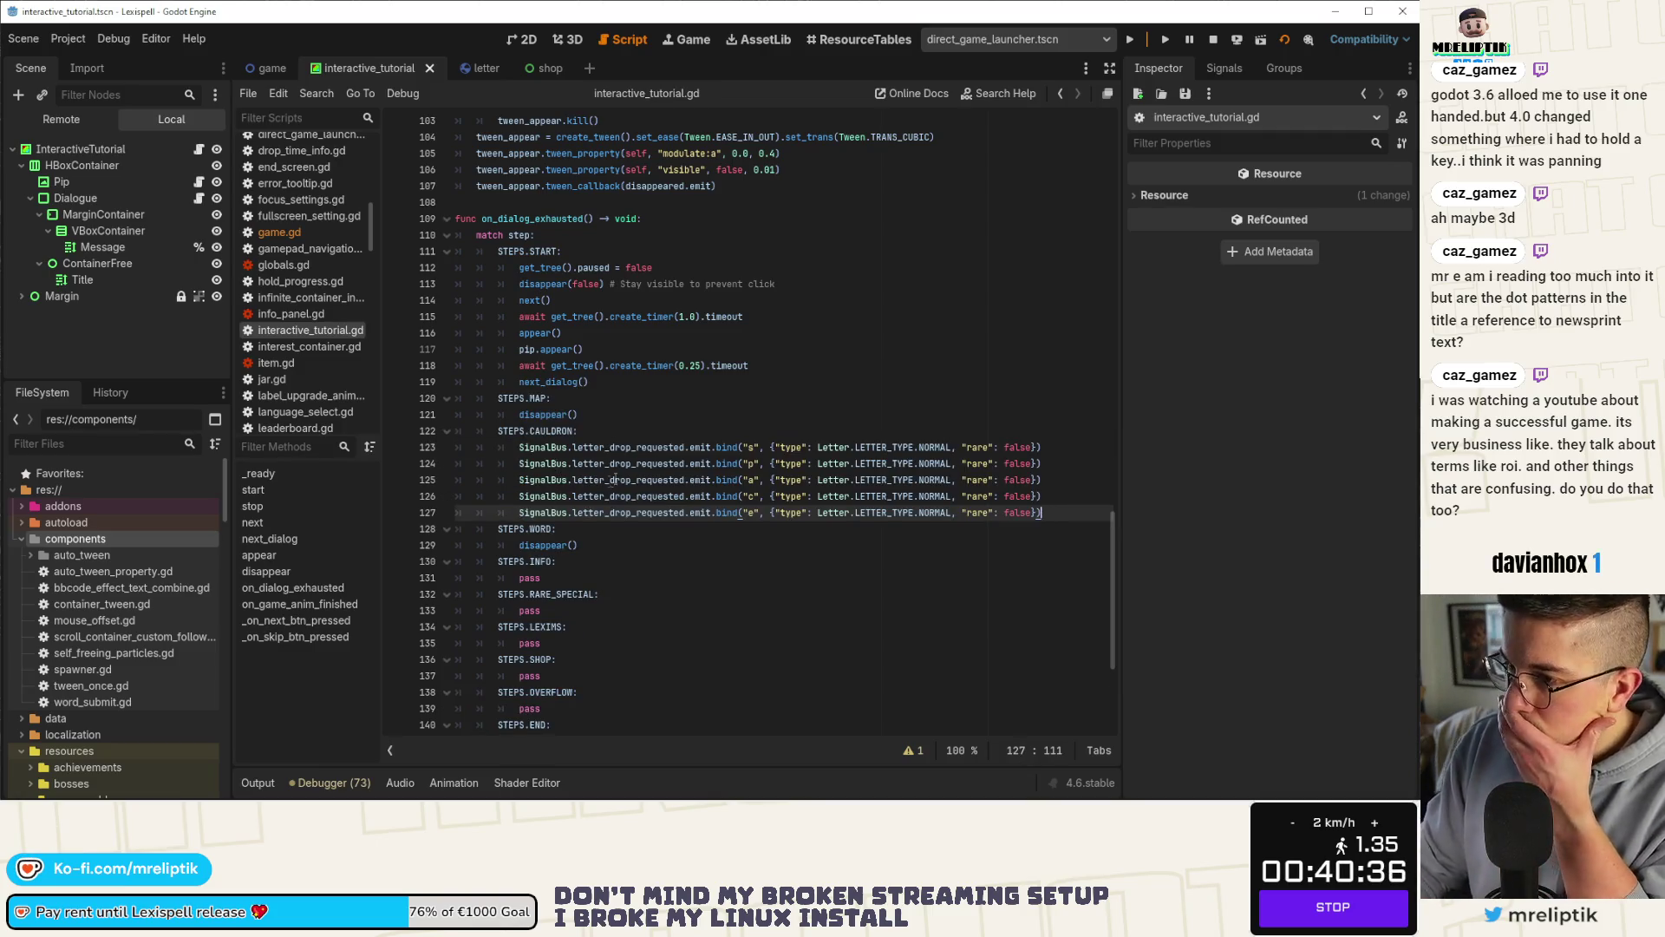
Put a disappear() call at the top of the CAULDRON case.
click(649, 425)
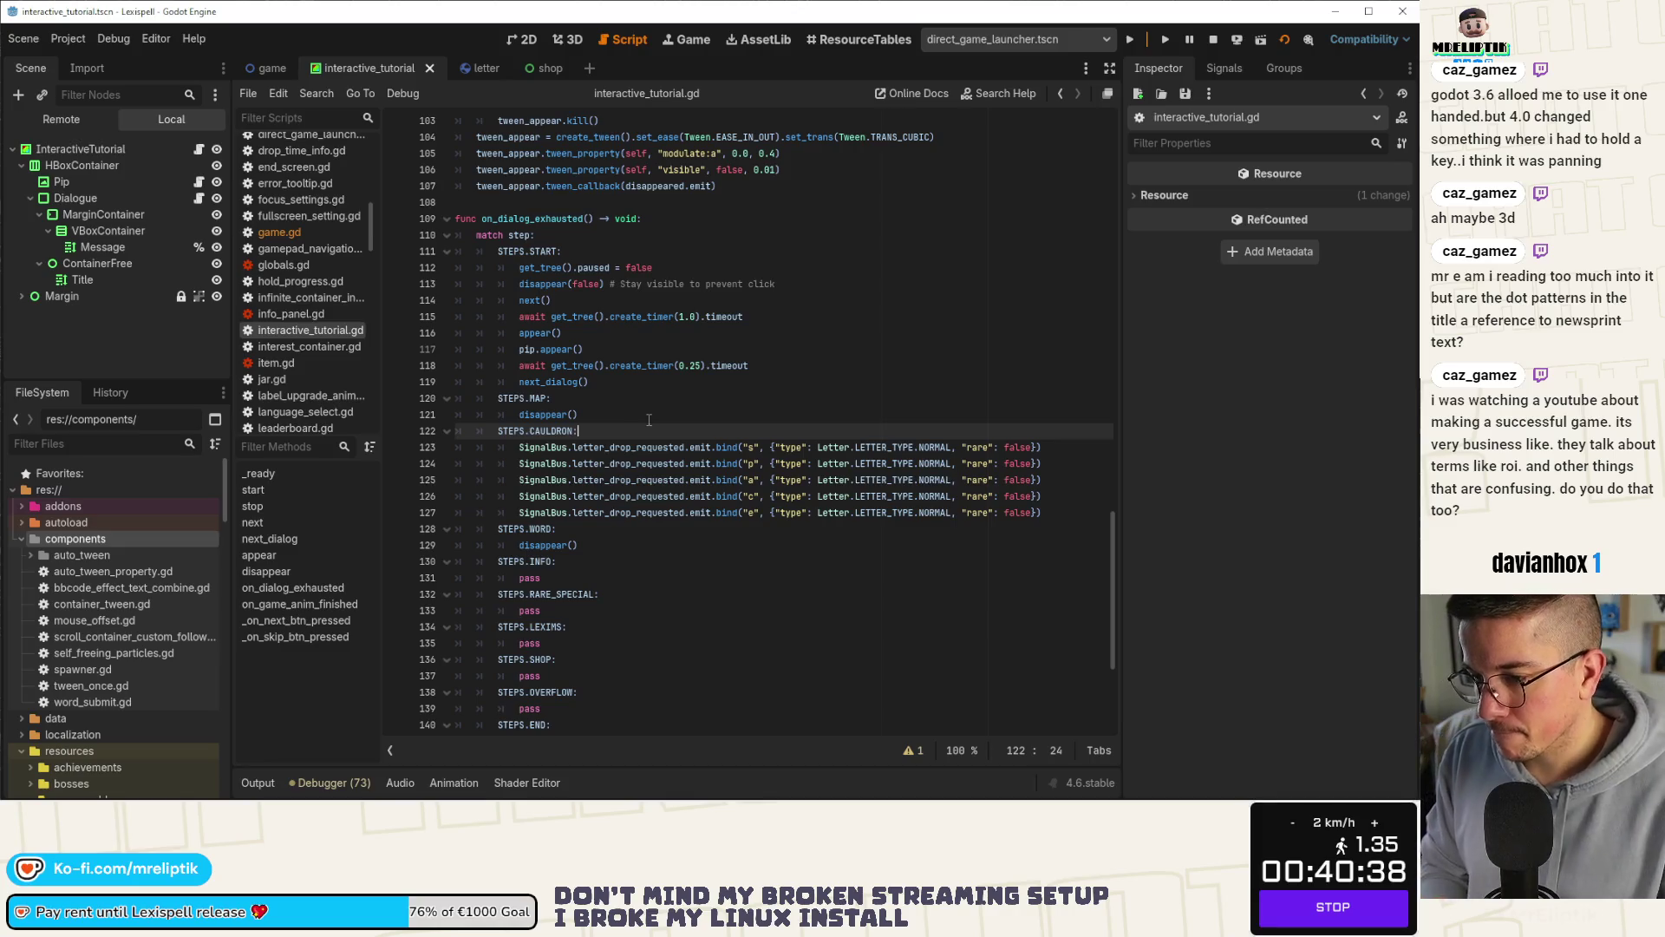
key(Return)
key(ctrl+v)
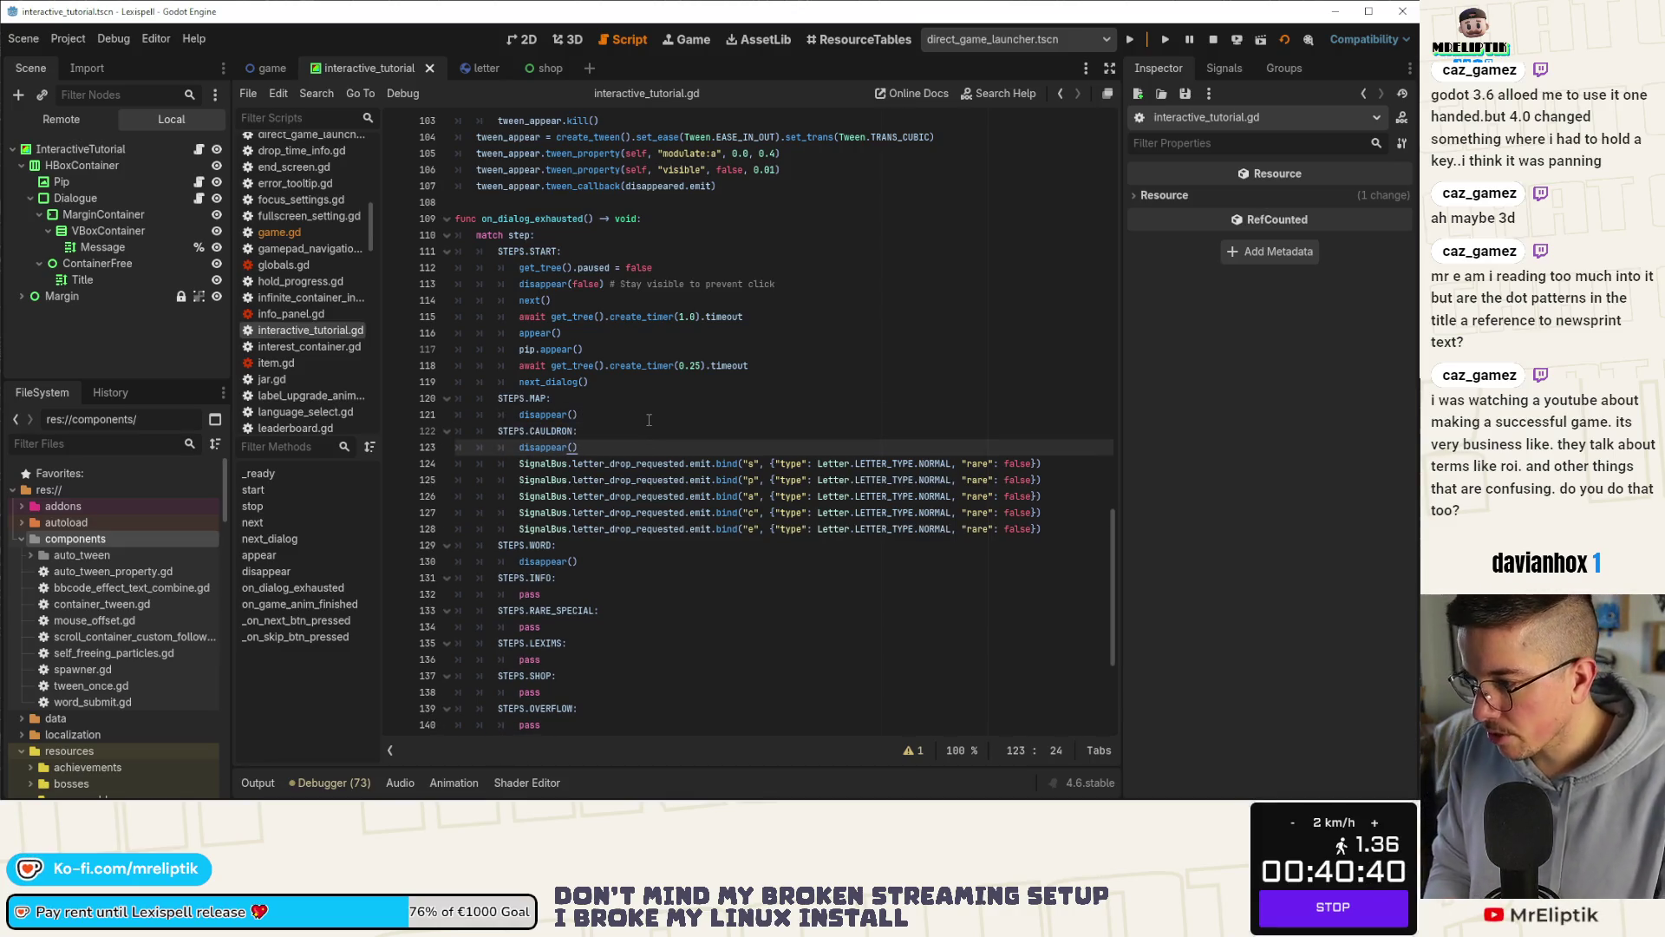
key(Down)
key(Down)
key(Up)
key(Up)
key(Up)
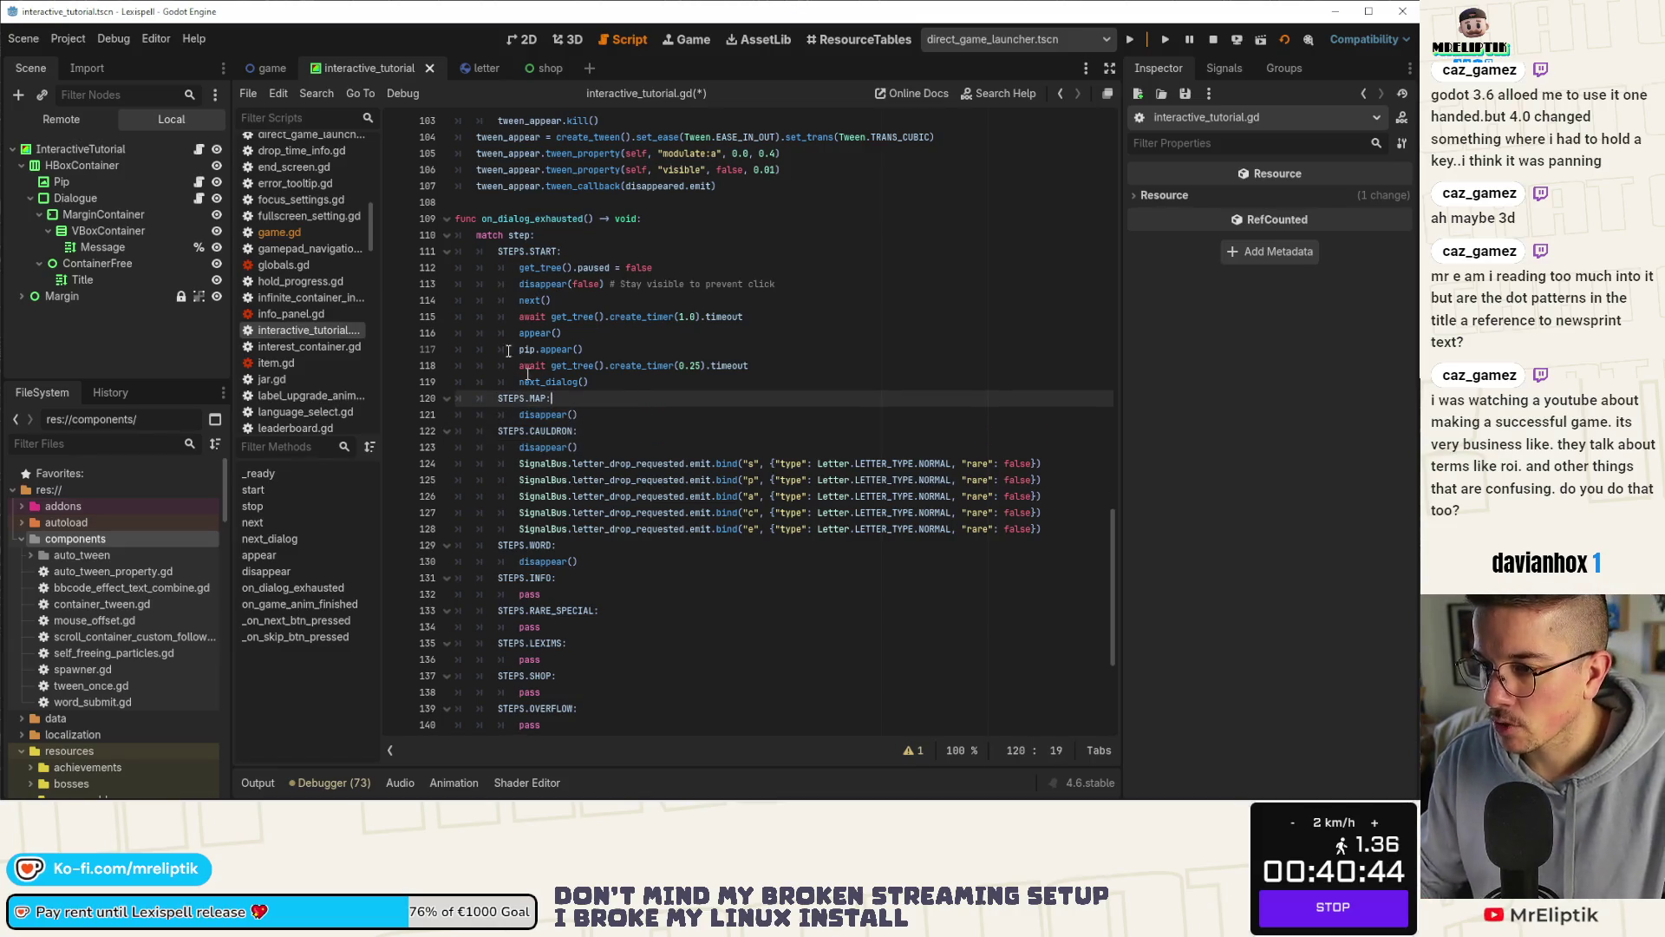
Review the appear, disappear and on_dialog_exhausted functions from the method list.
click(260, 556)
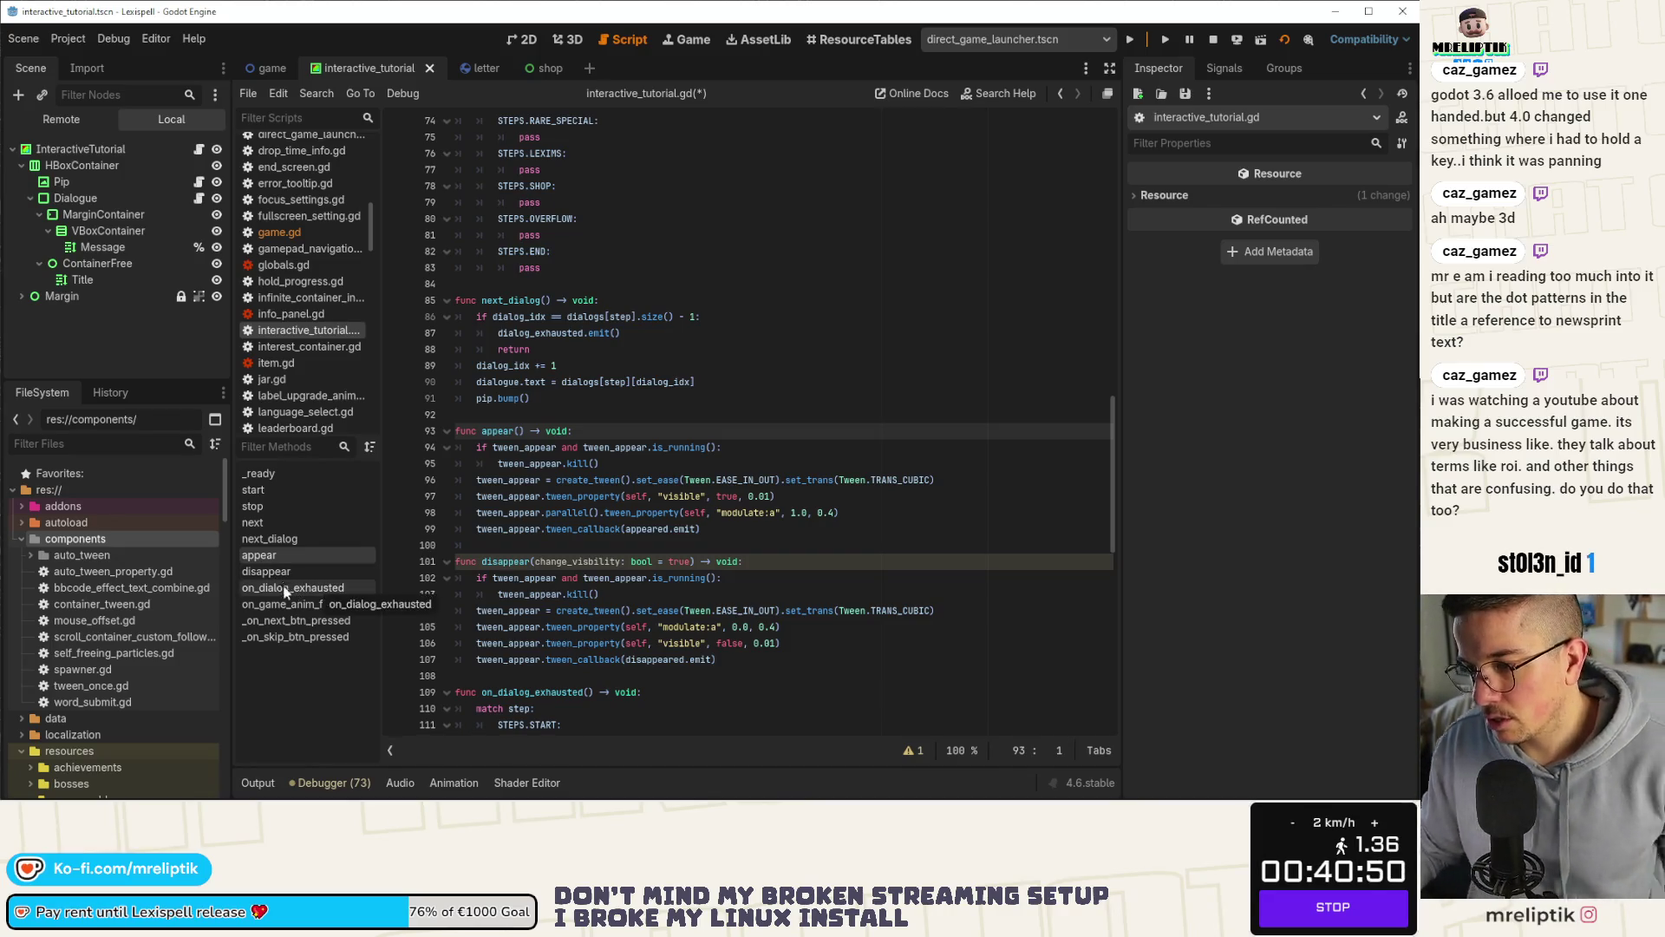
click(321, 572)
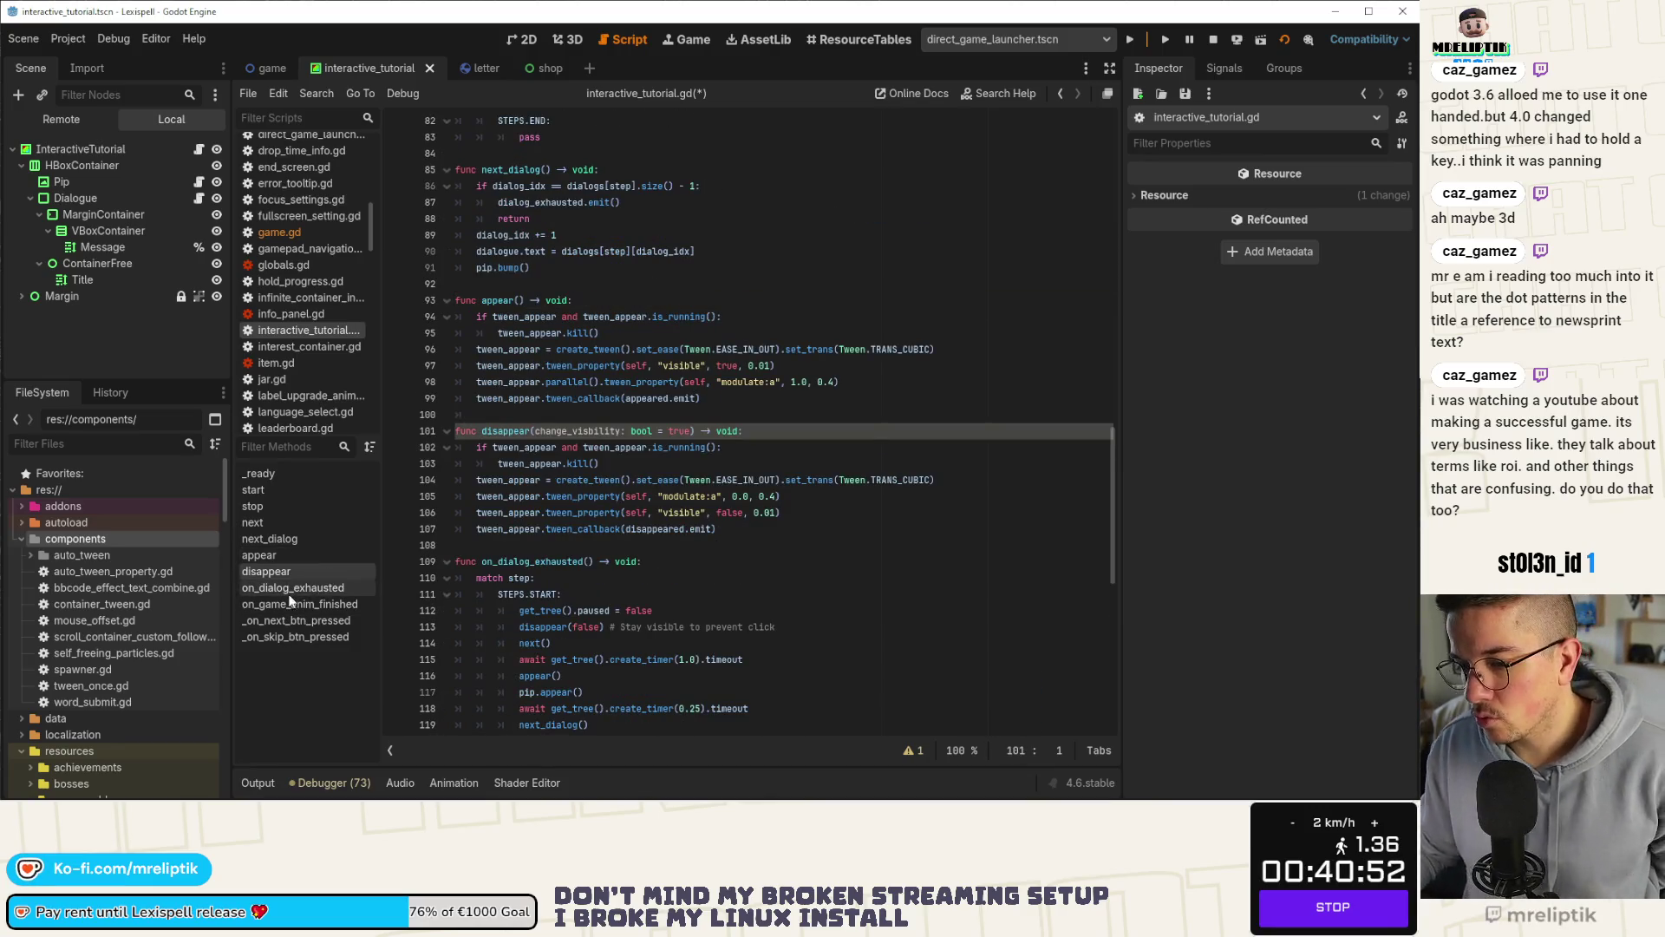
click(302, 590)
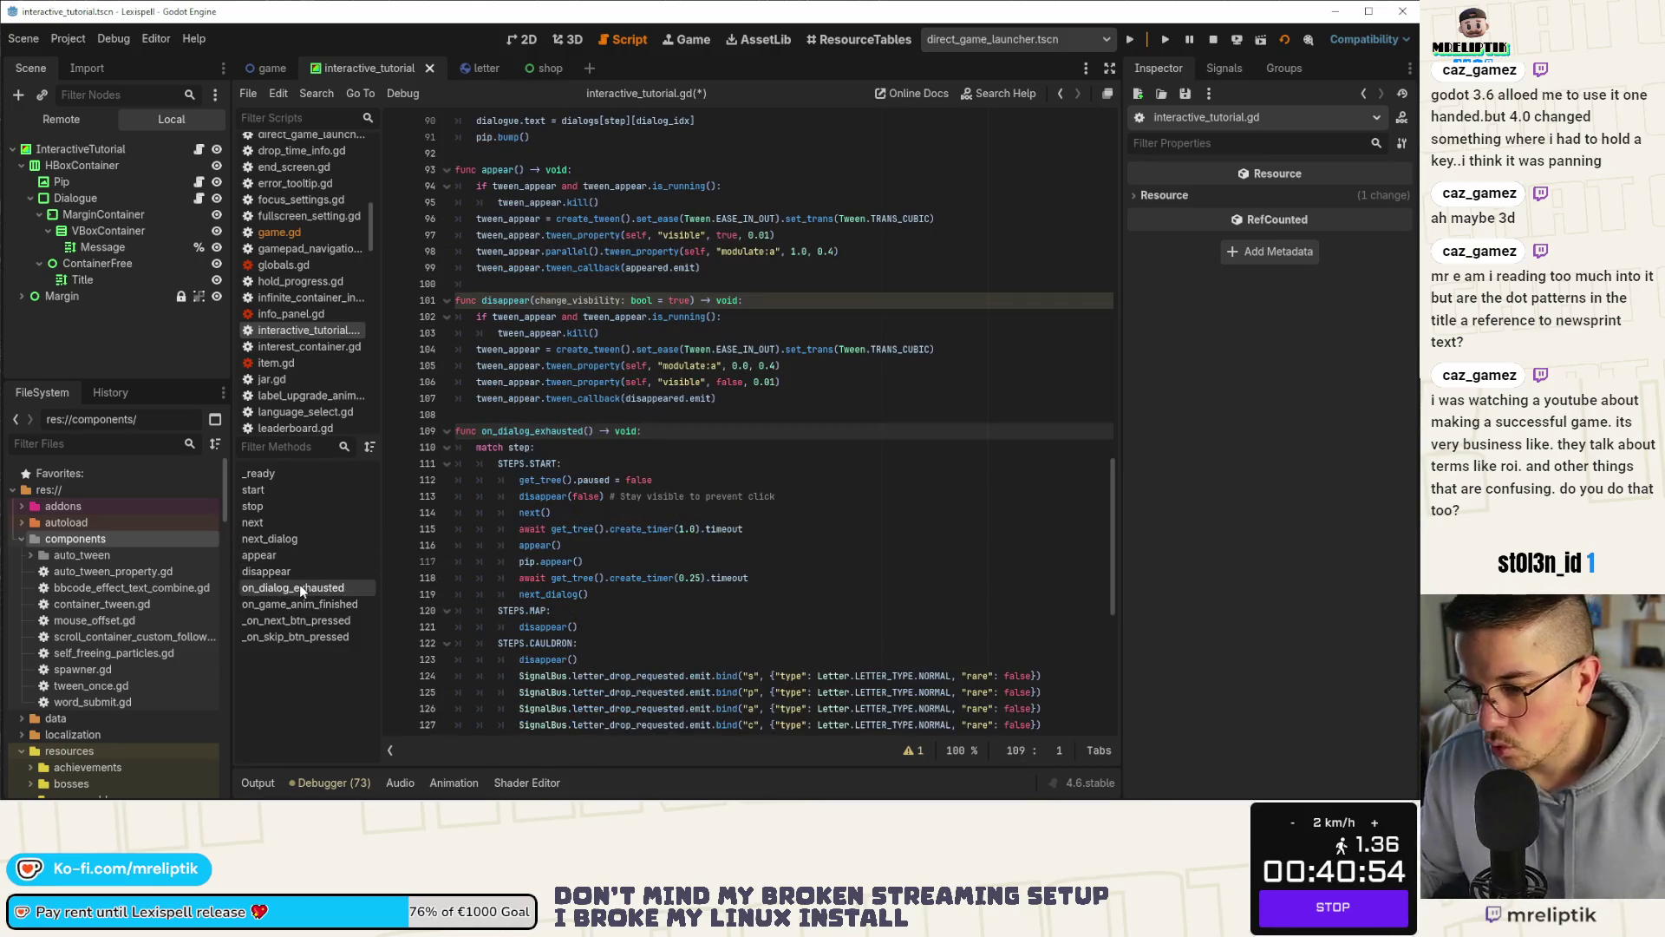
scroll(743, 414, down, 6)
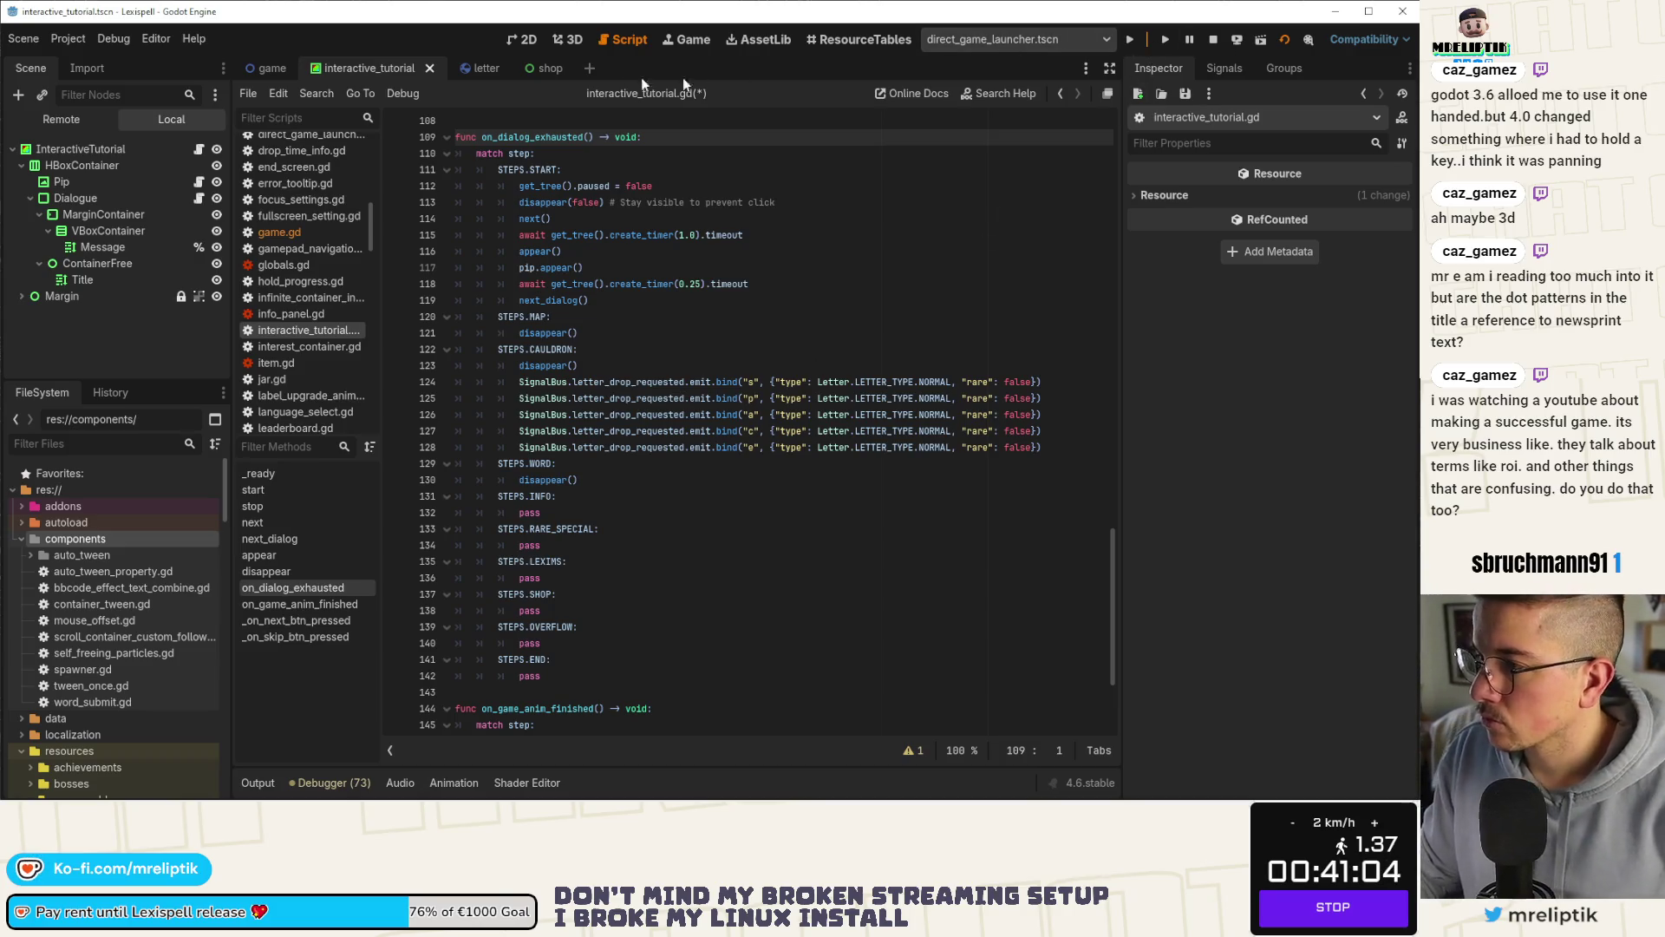
click(685, 40)
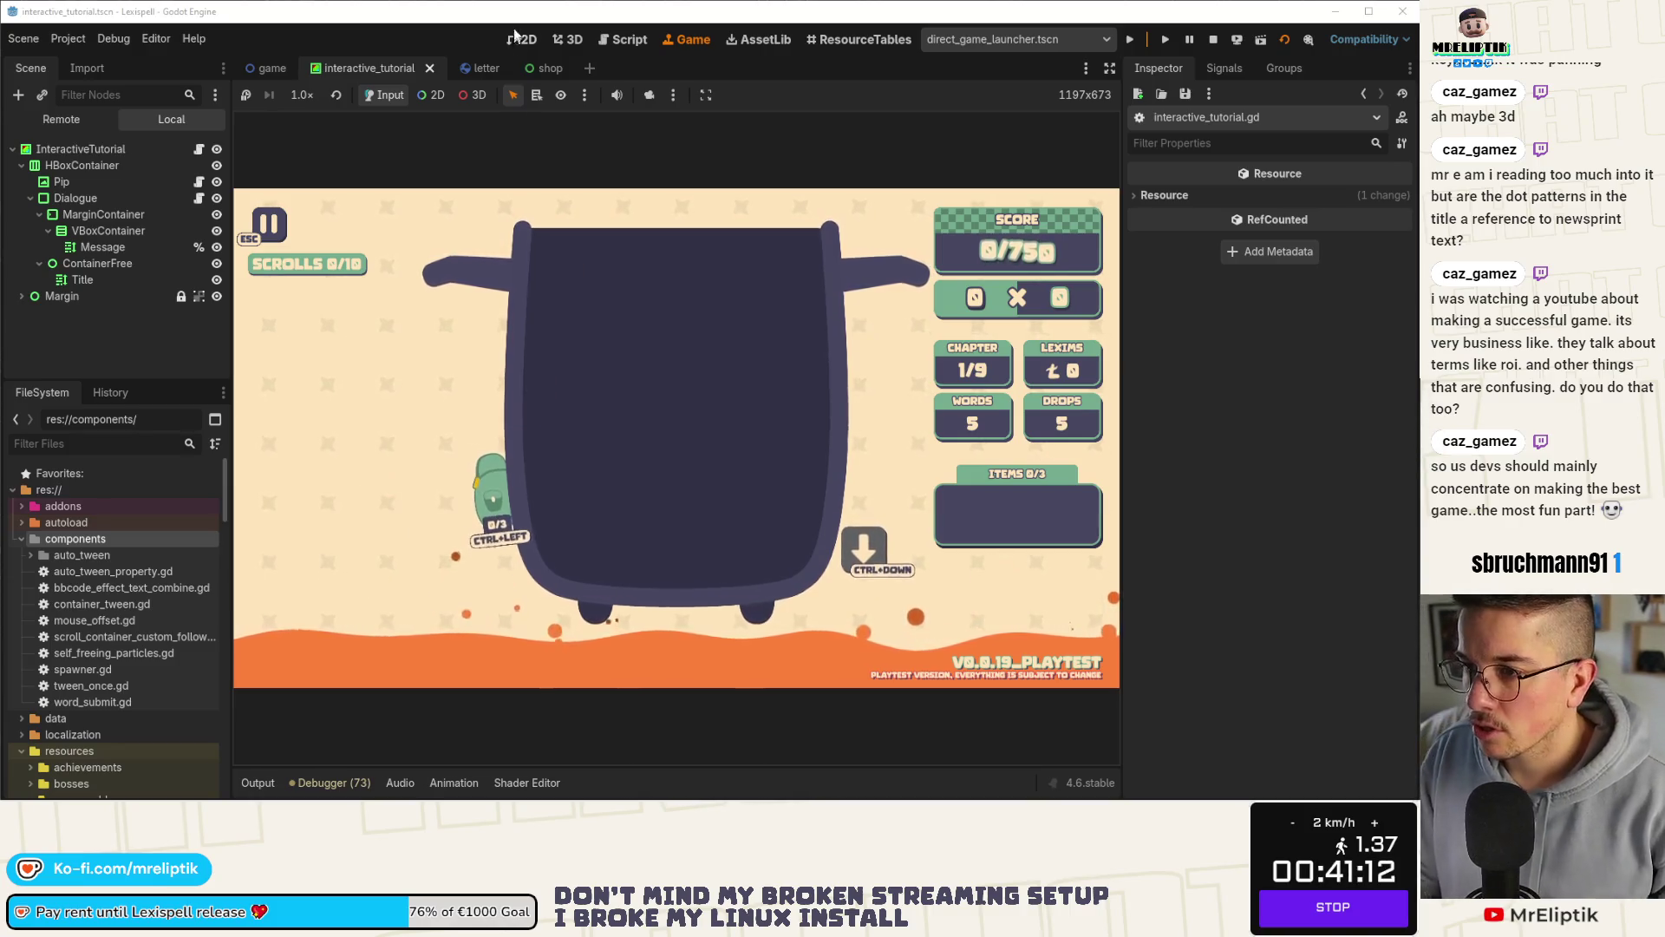
click(511, 40)
scroll(616, 358, up, 1)
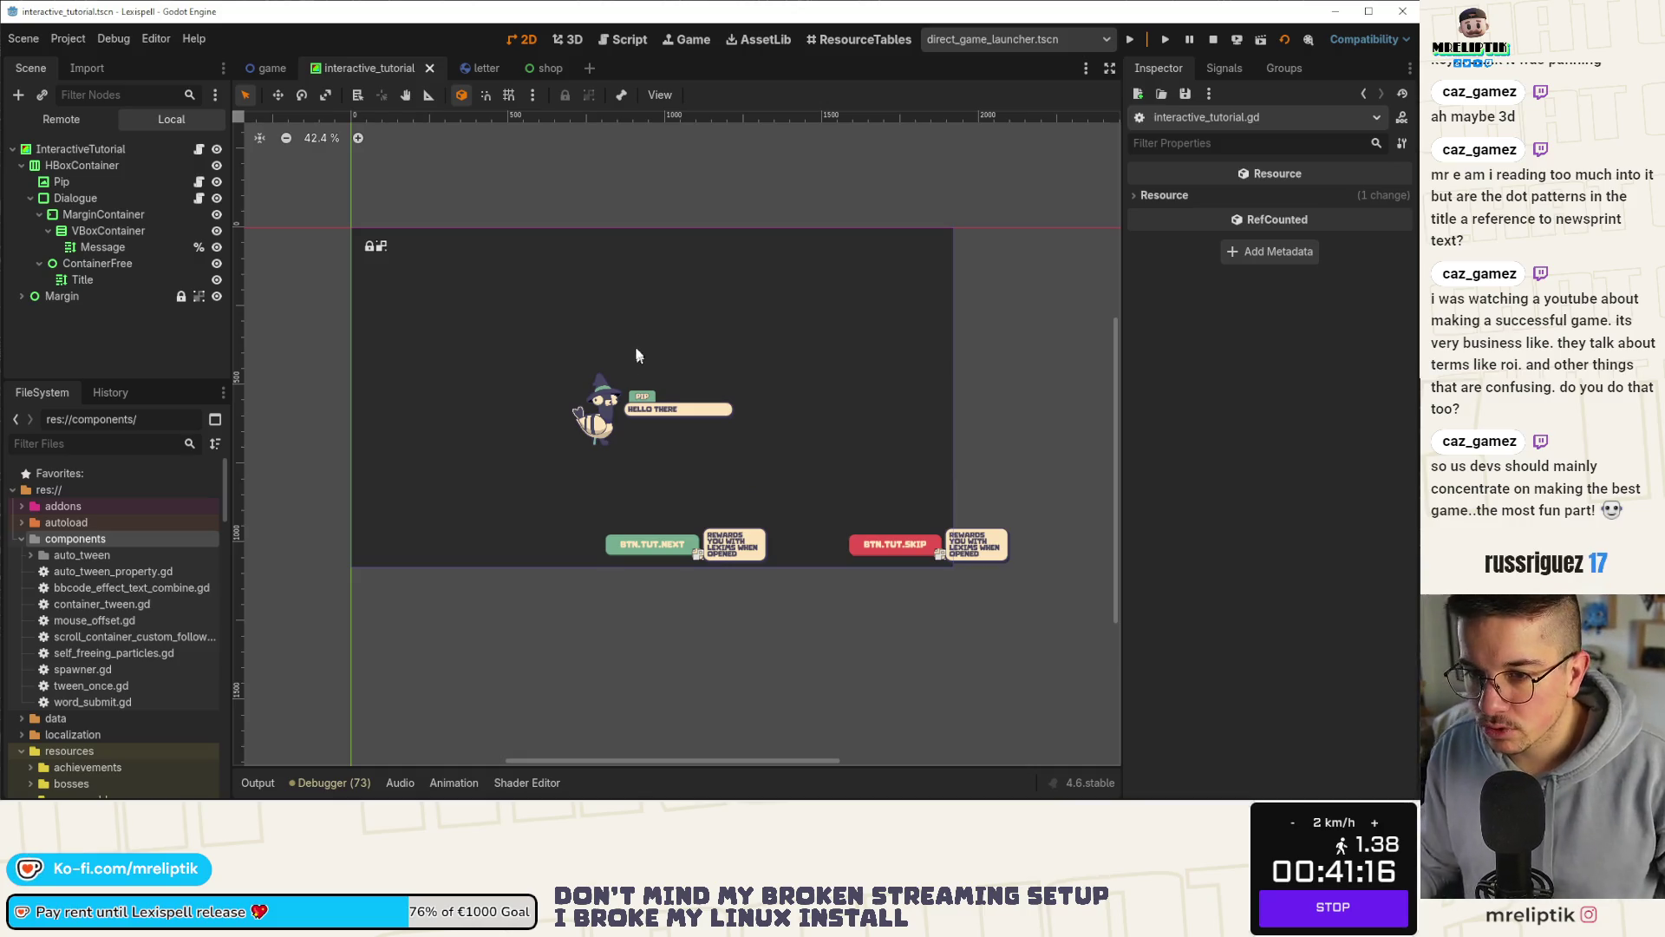
click(482, 68)
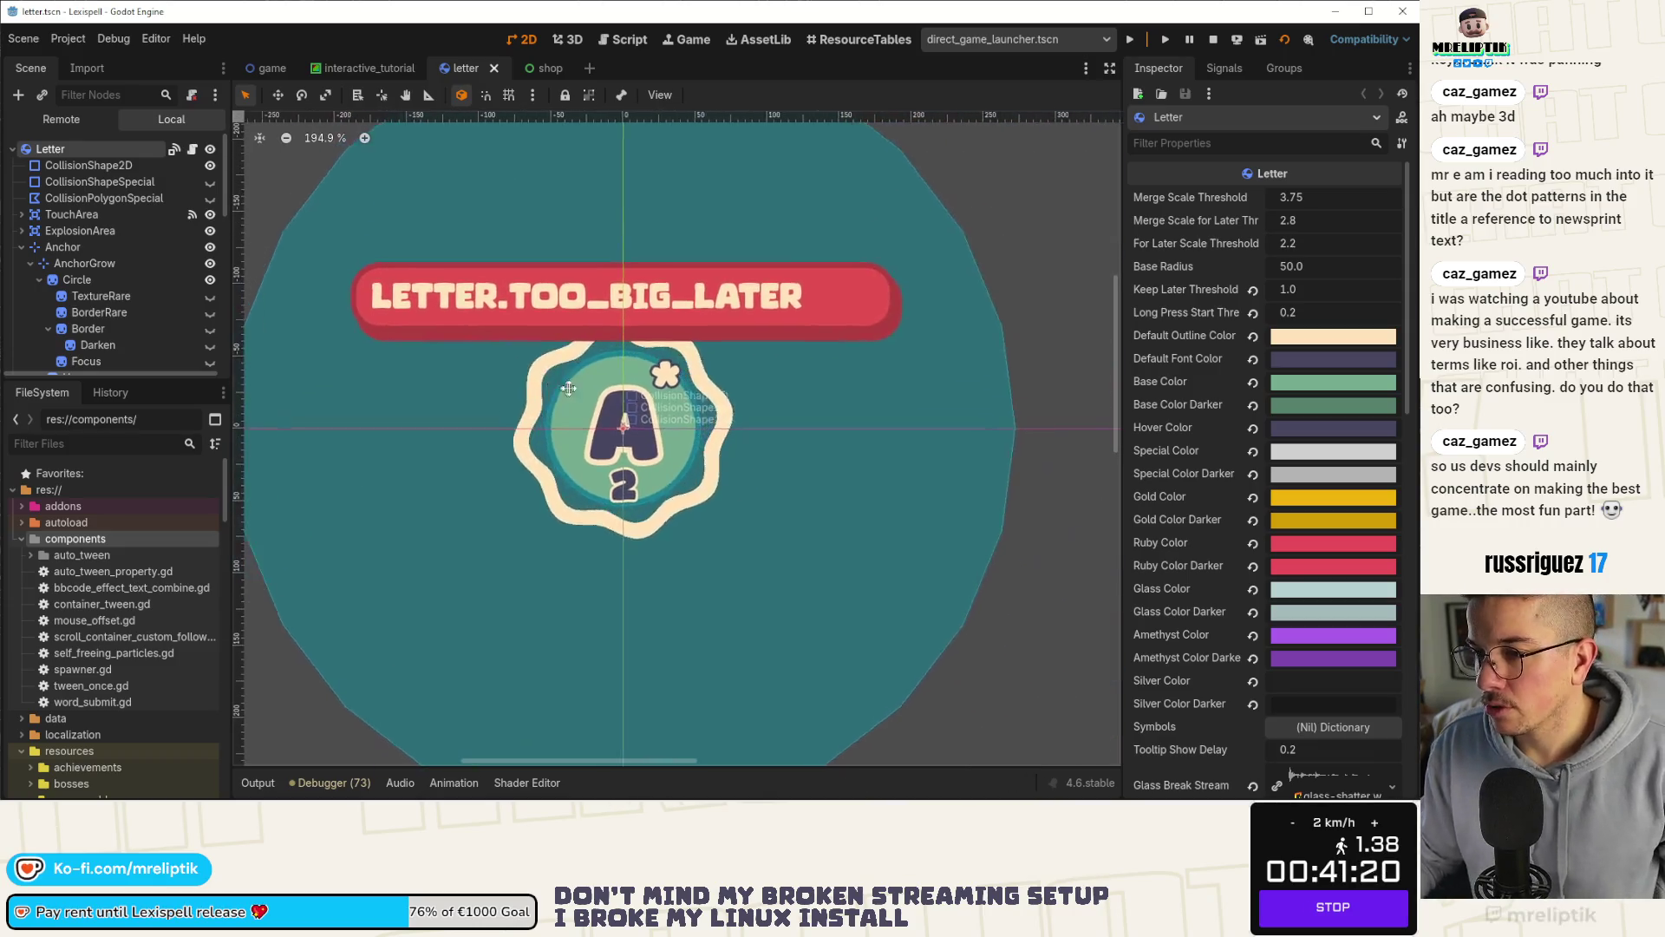
scroll(560, 388, up, 2)
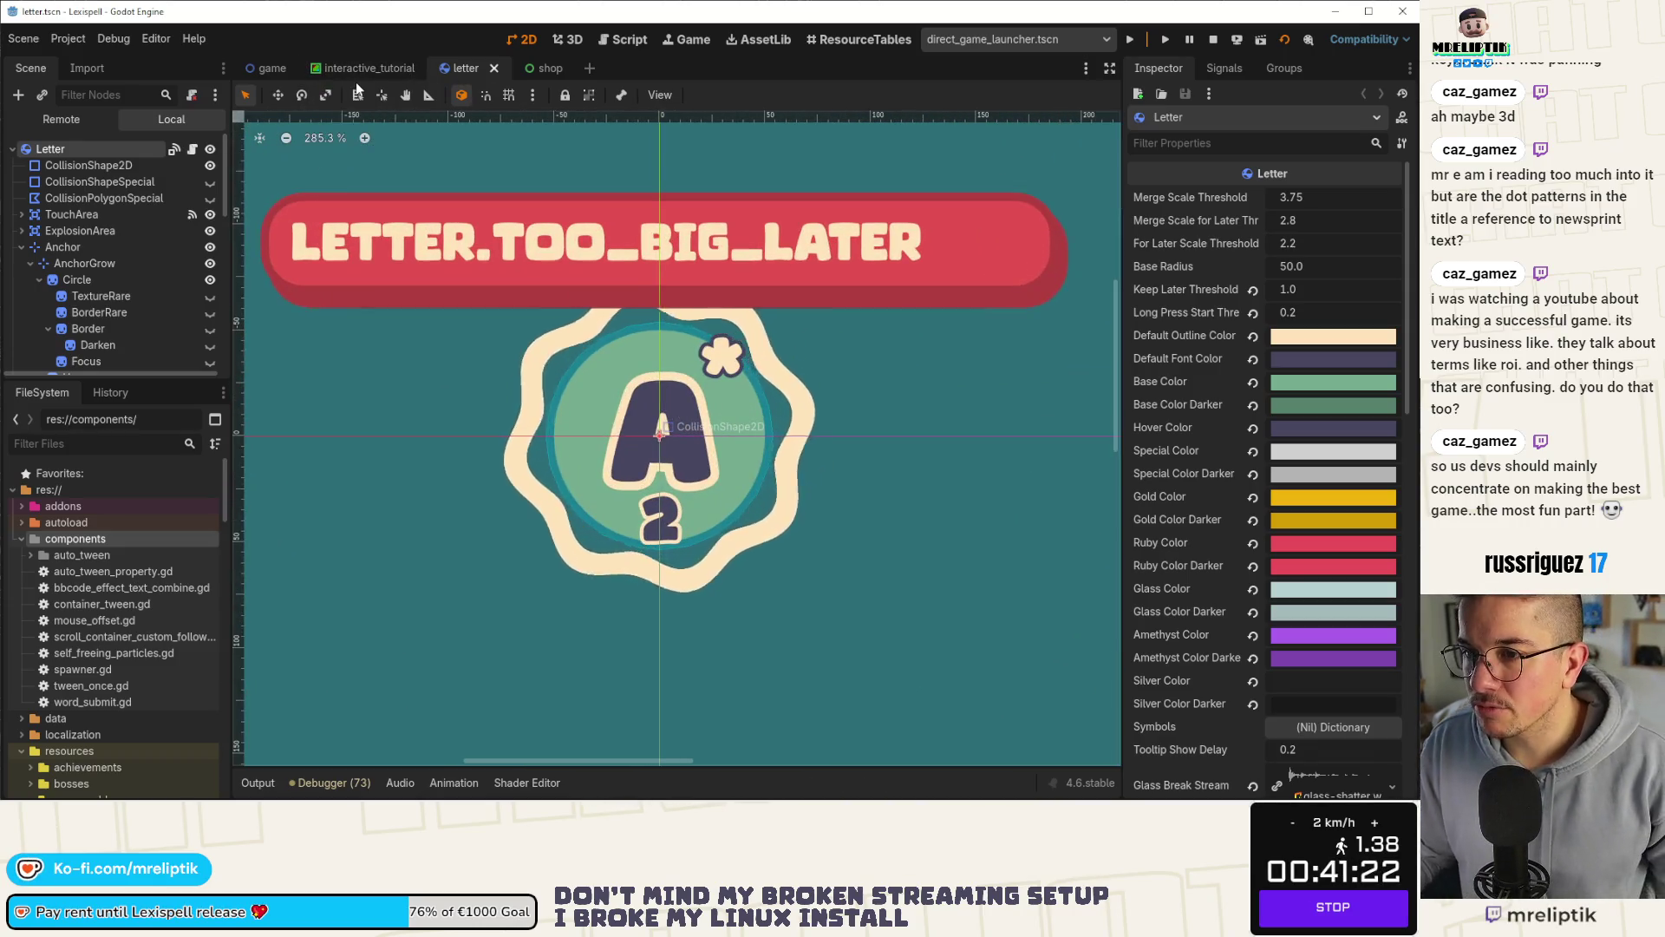
click(357, 73)
mouse_move(652, 468)
mouse_down()
mouse_move(696, 501)
mouse_move(696, 527)
mouse_move(640, 494)
mouse_up()
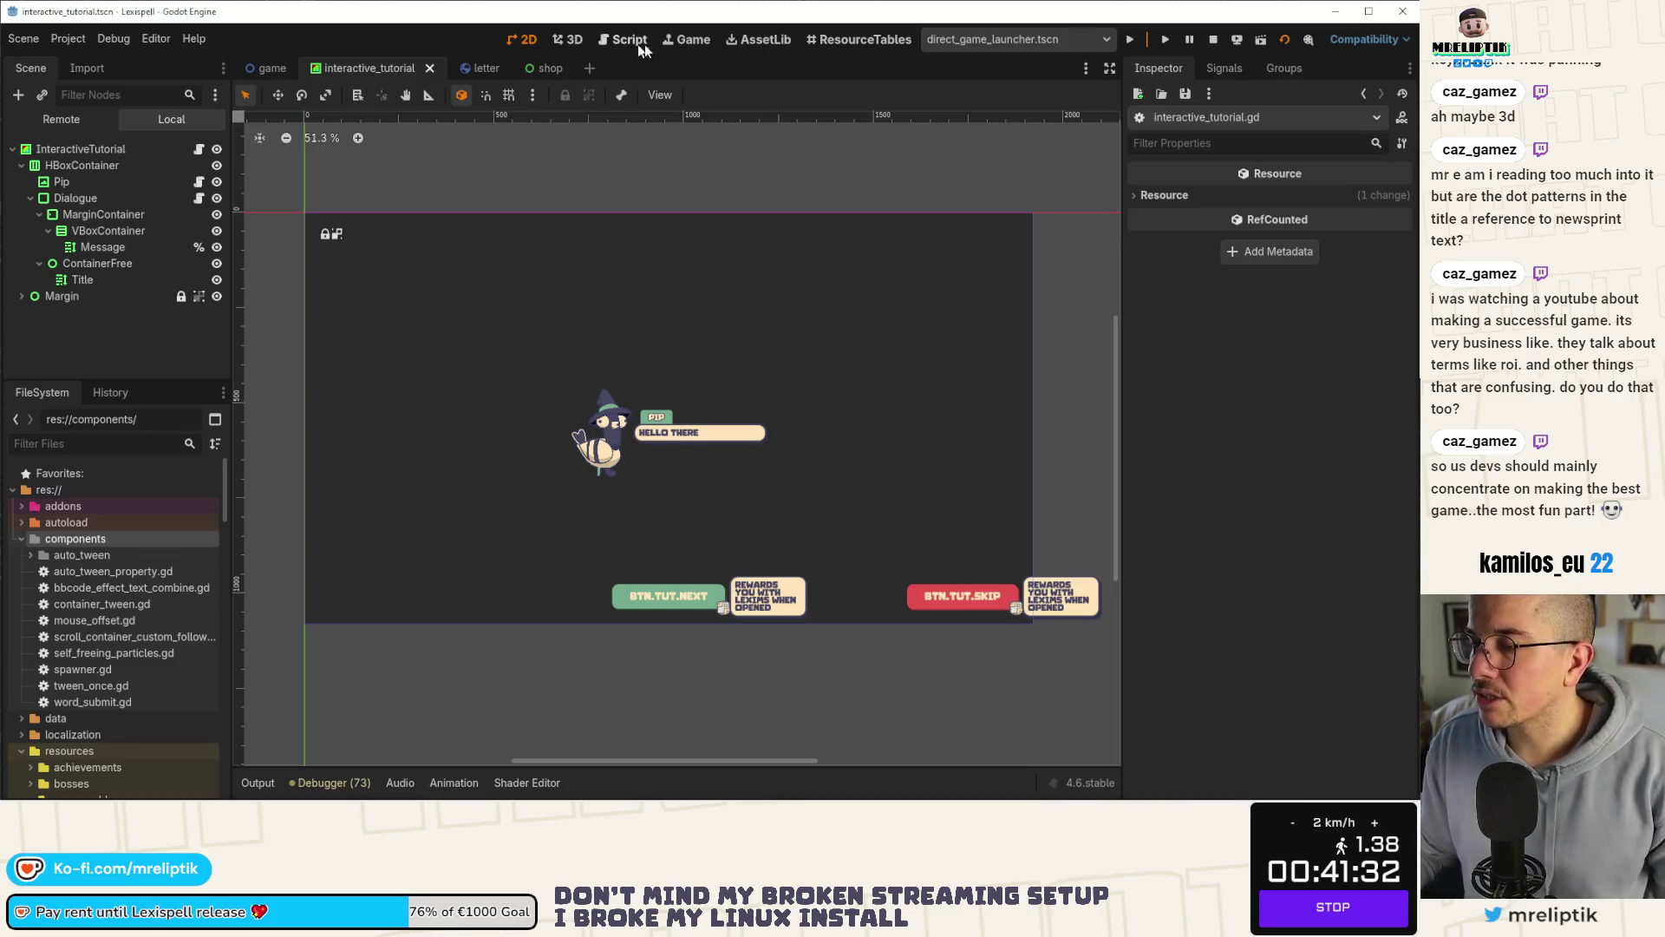
click(260, 70)
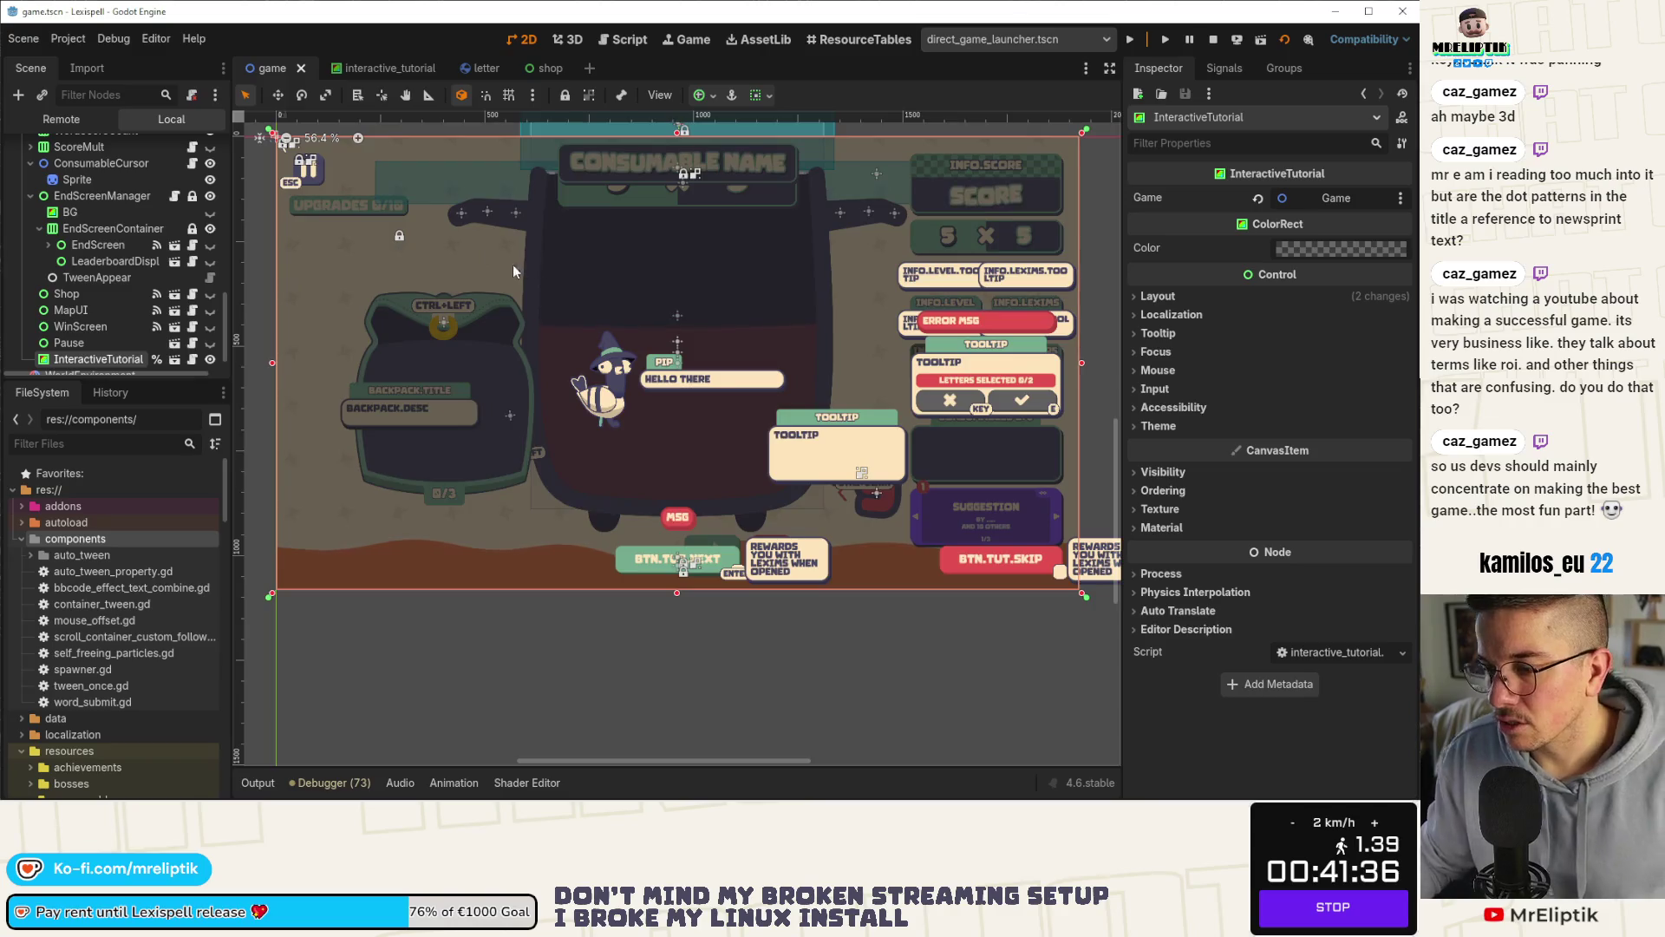
click(193, 359)
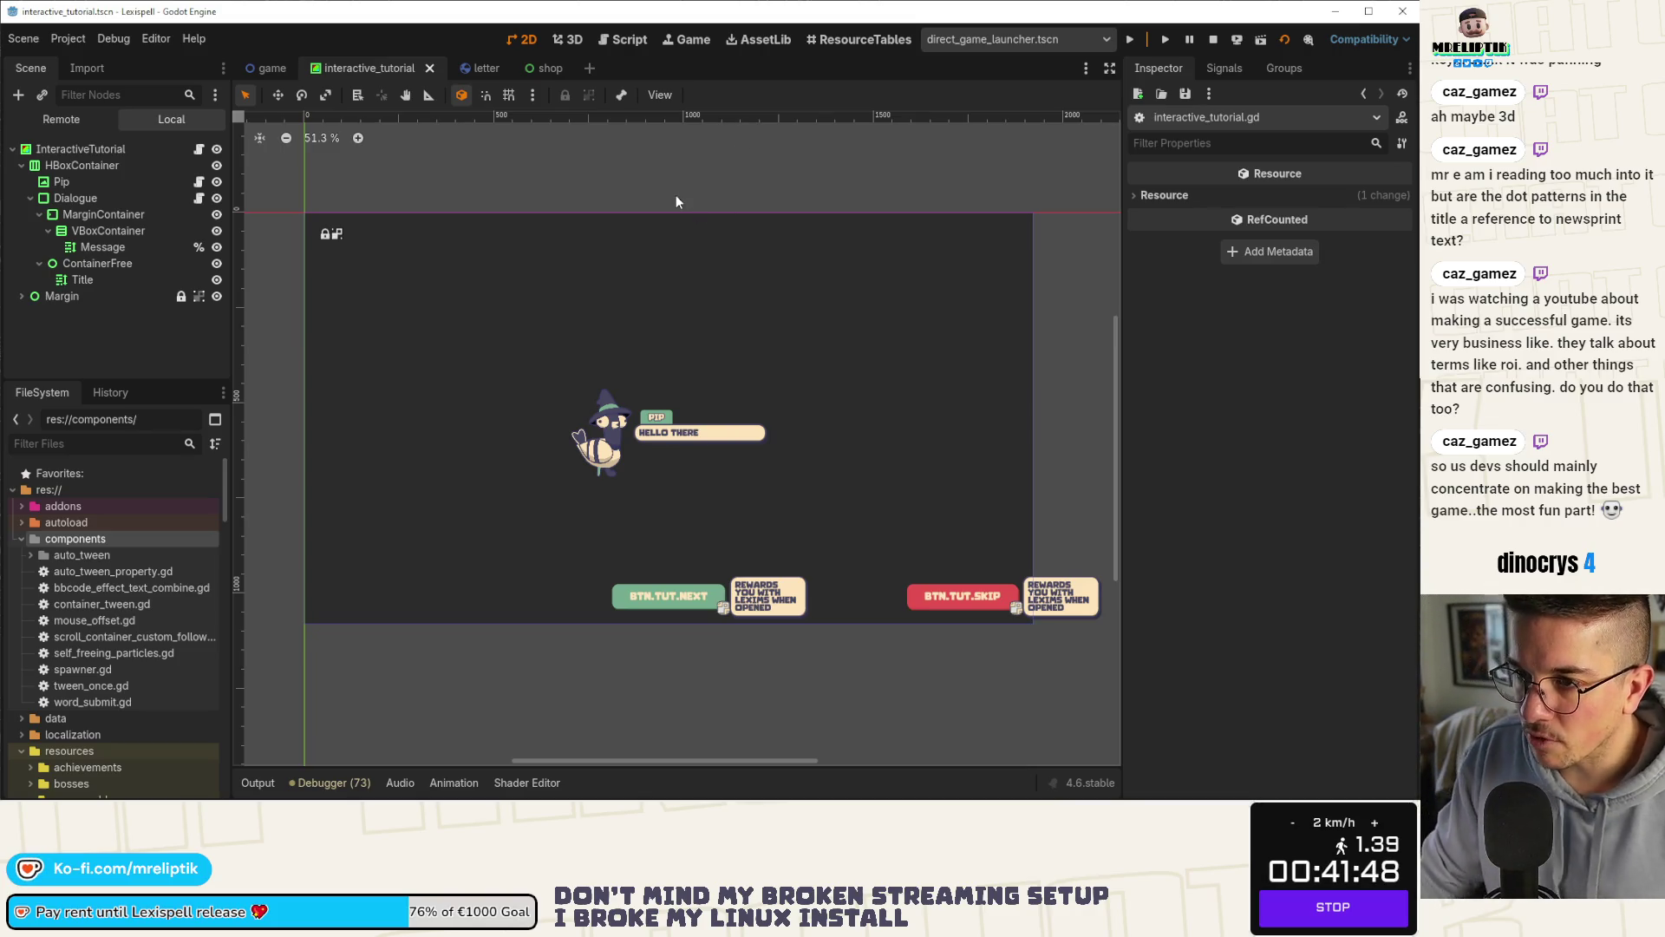
click(198, 149)
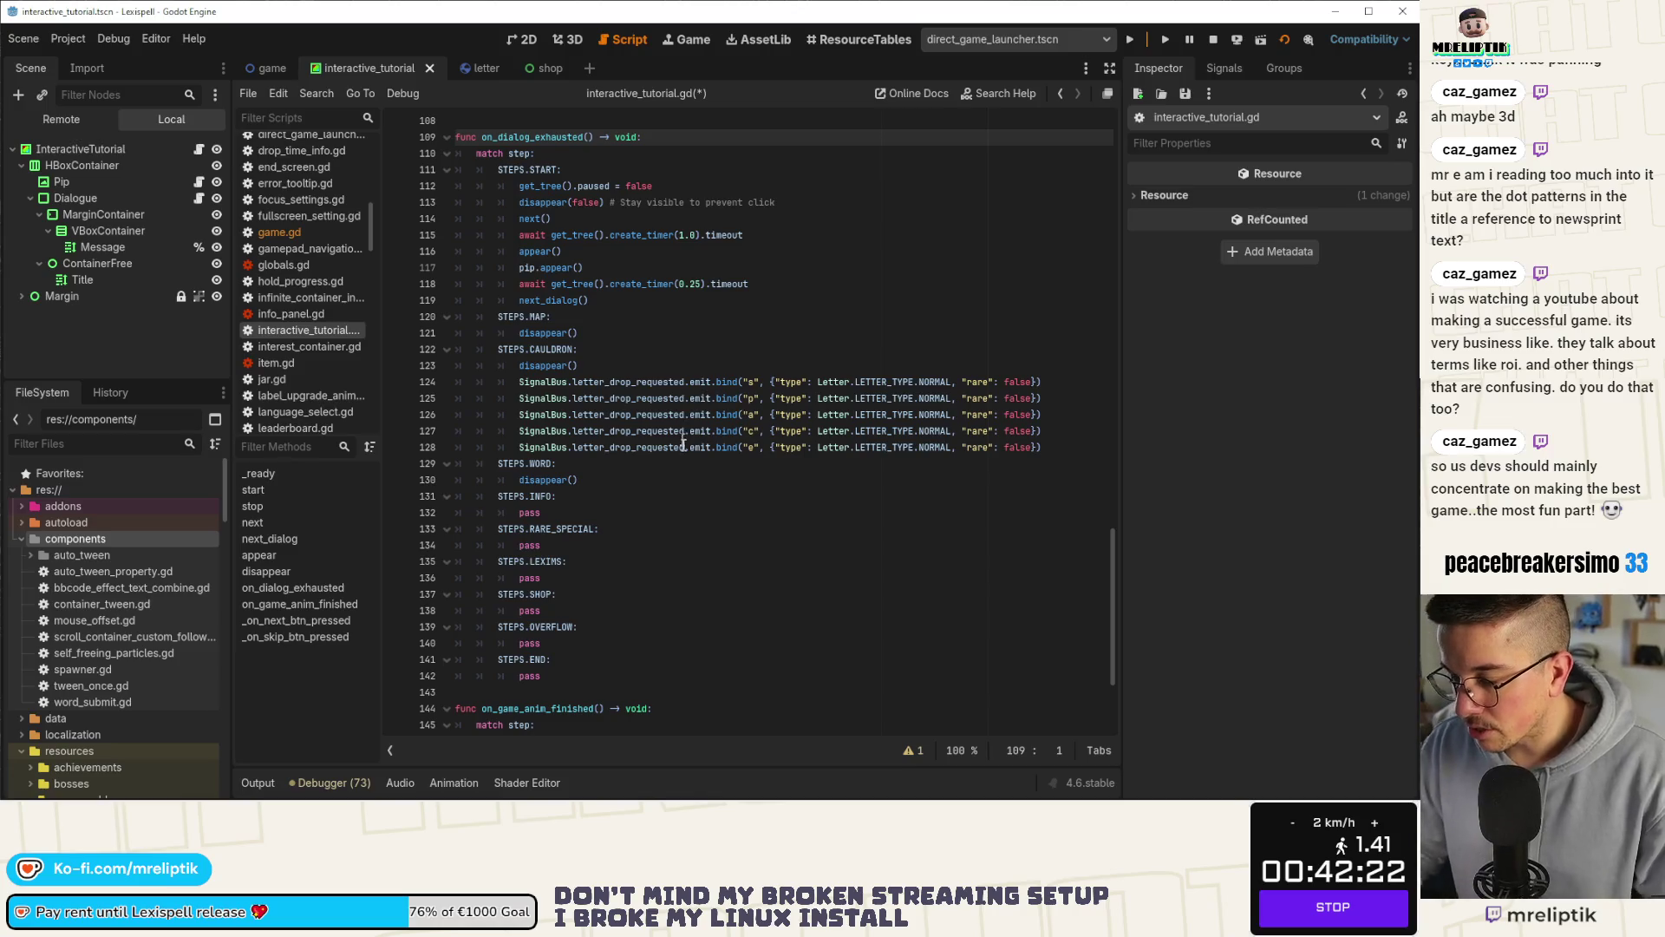
Check the CAULDRON case's disappear() line and save interactive_tutorial.gd.
click(652, 460)
click(645, 345)
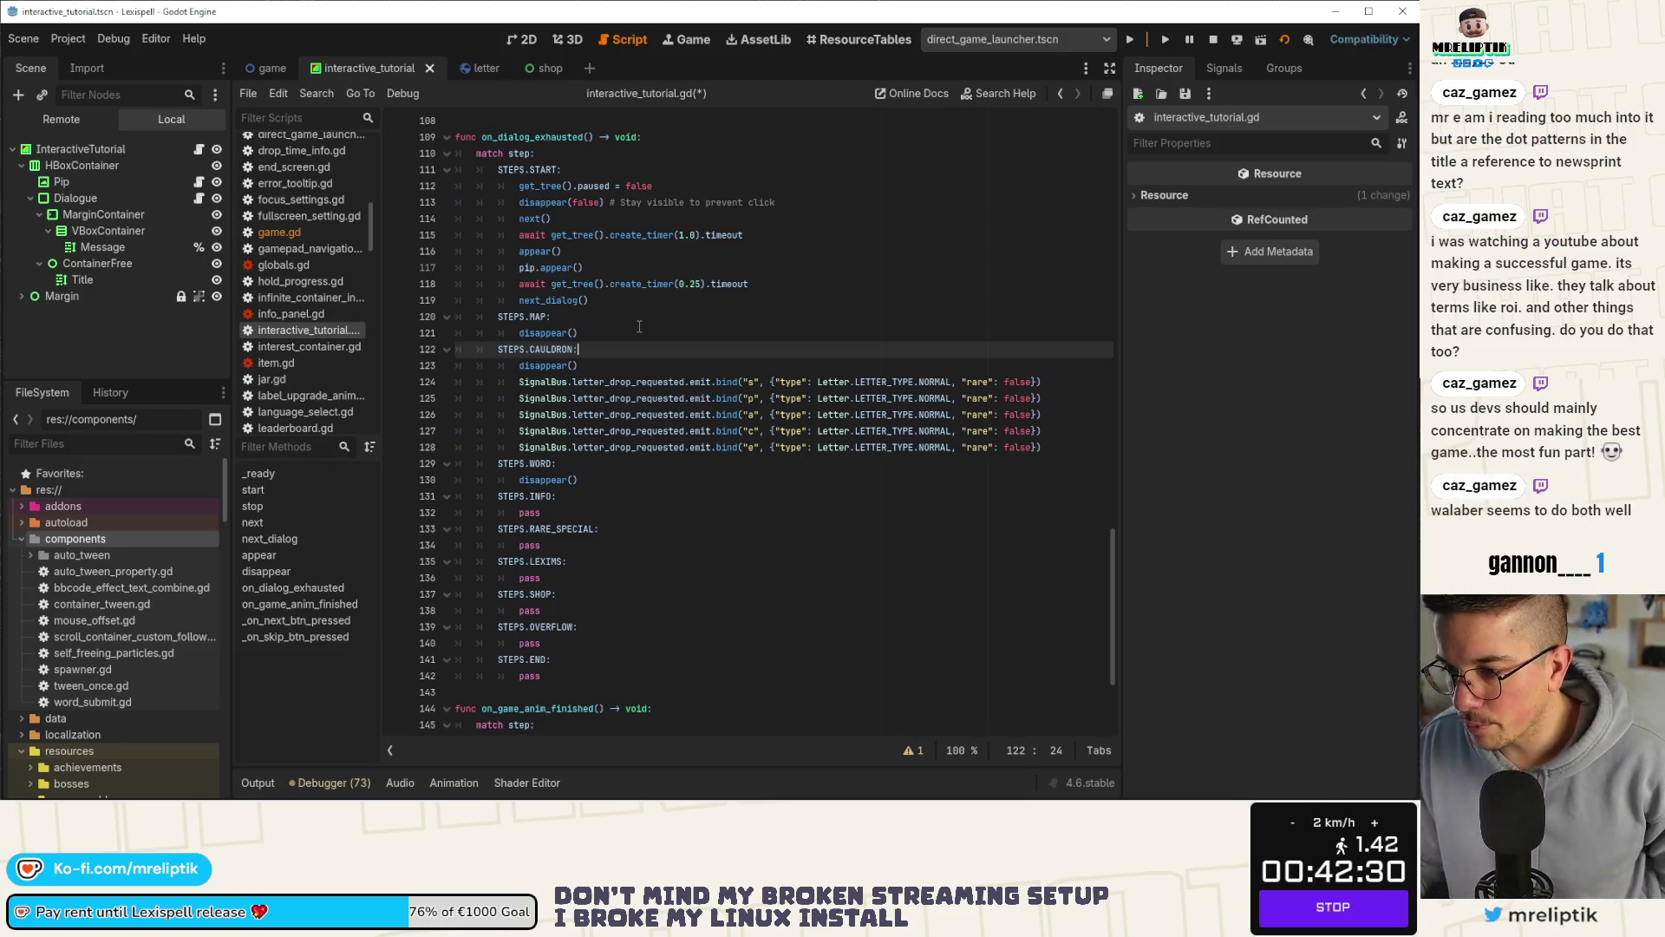
scroll(646, 329, down, 2)
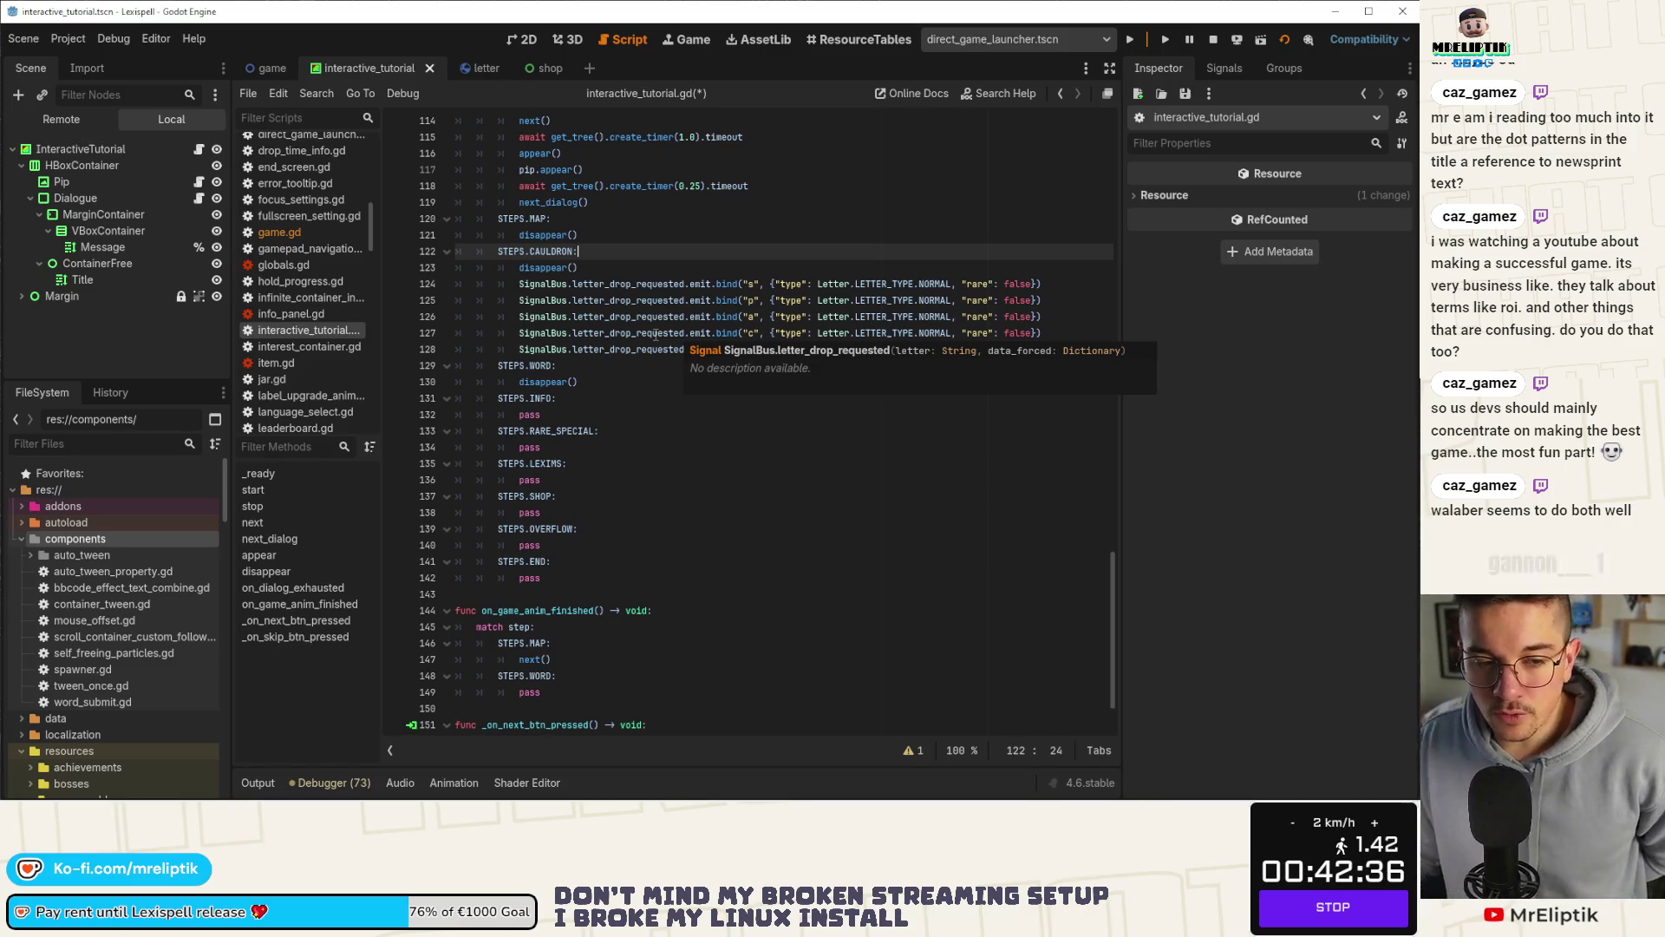
click(675, 284)
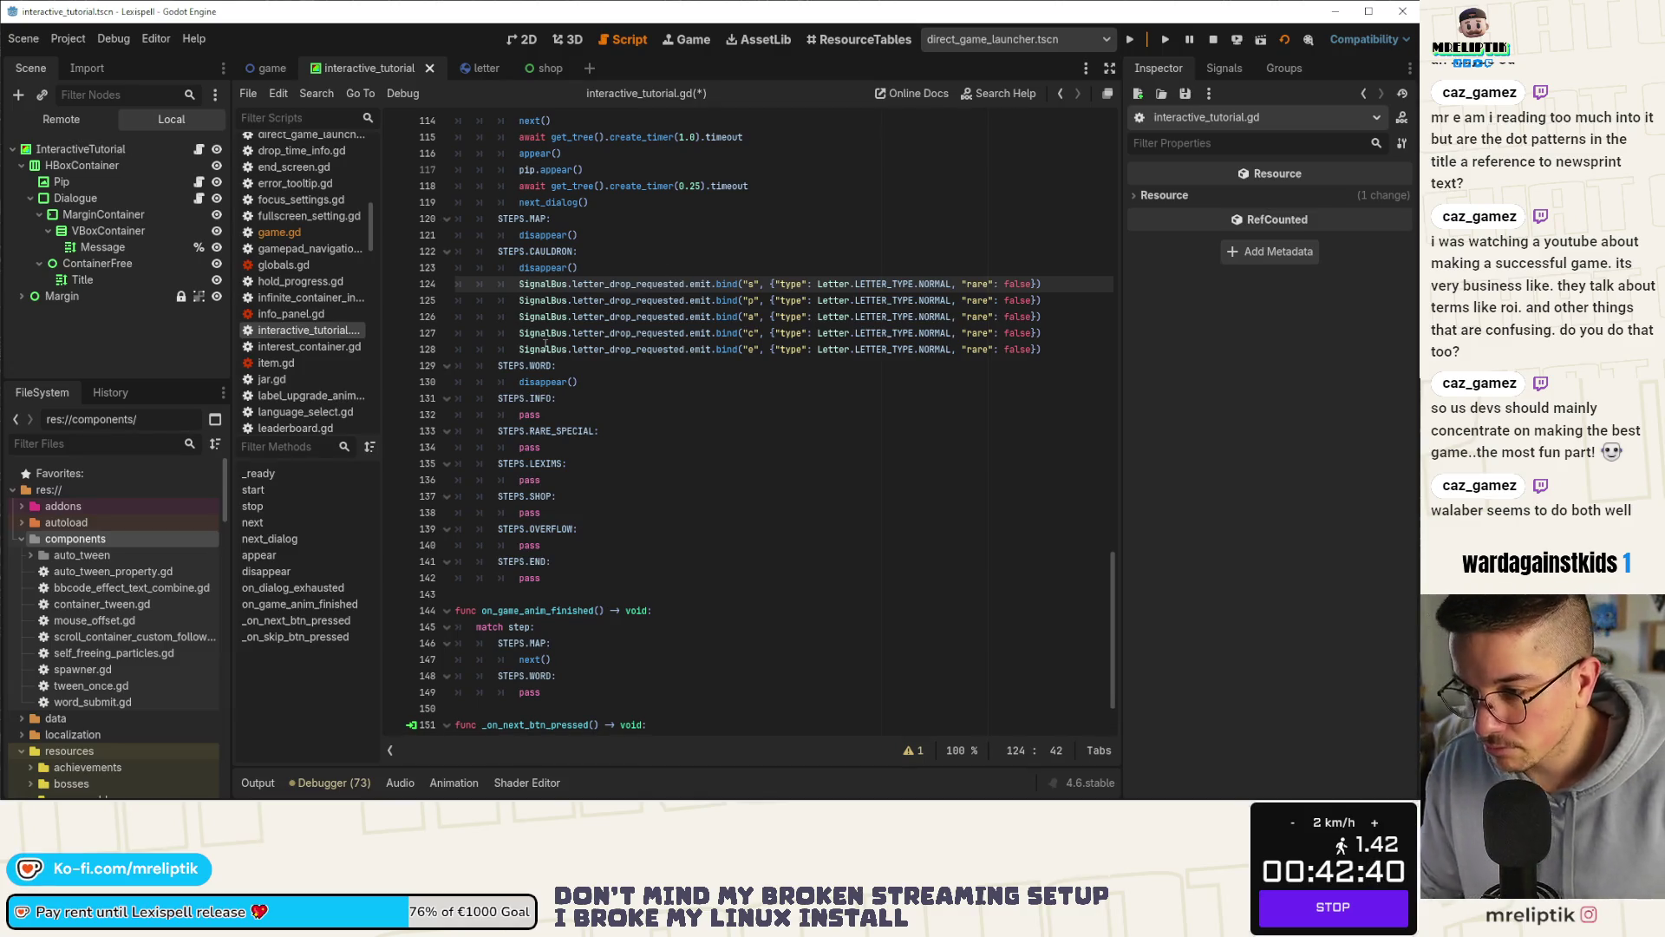
click(658, 275)
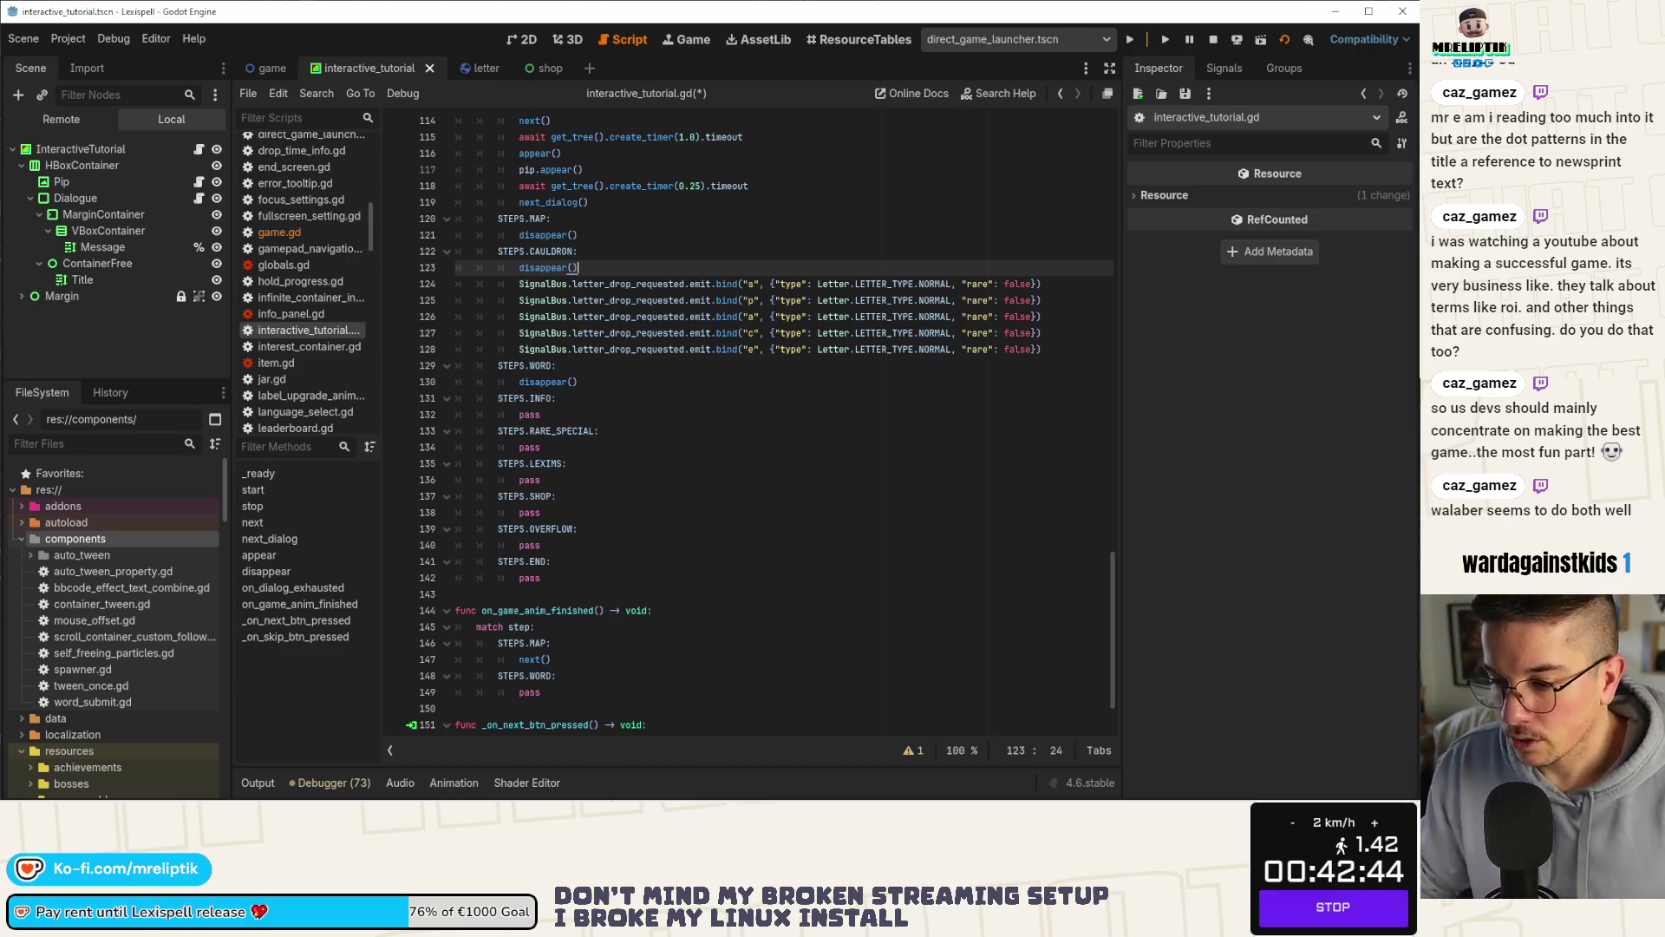
mouse_move(613, 792)
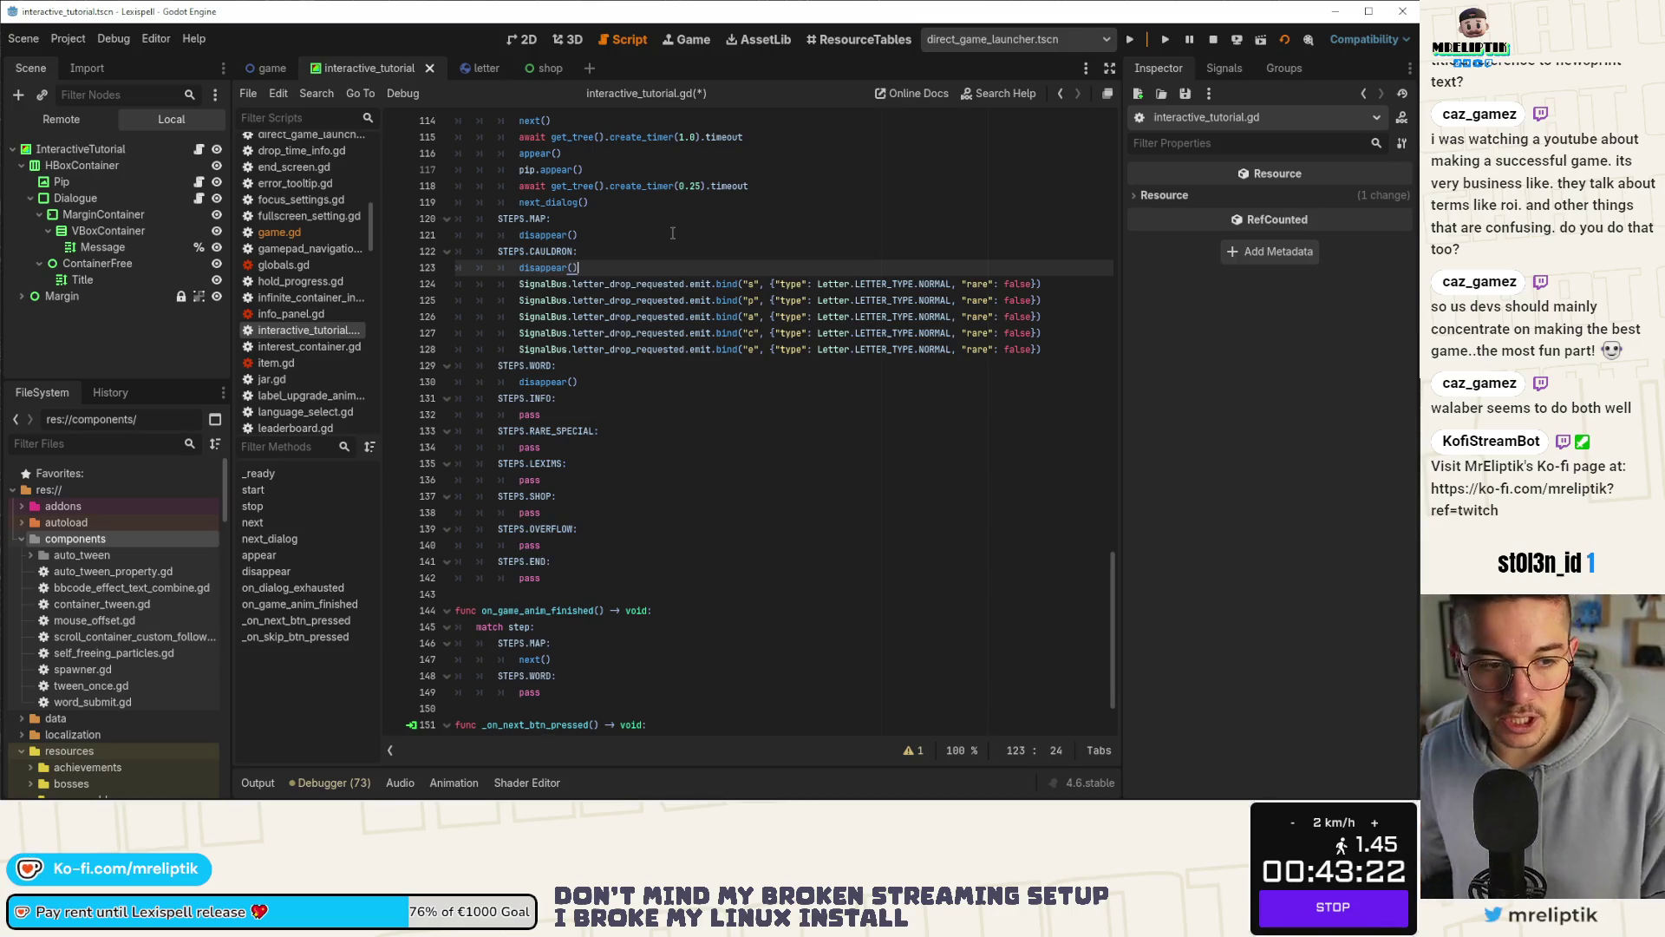
click(622, 295)
key(ctrl+s)
Run the project with F5 to test the tutorial's opening dialogue.
click(622, 251)
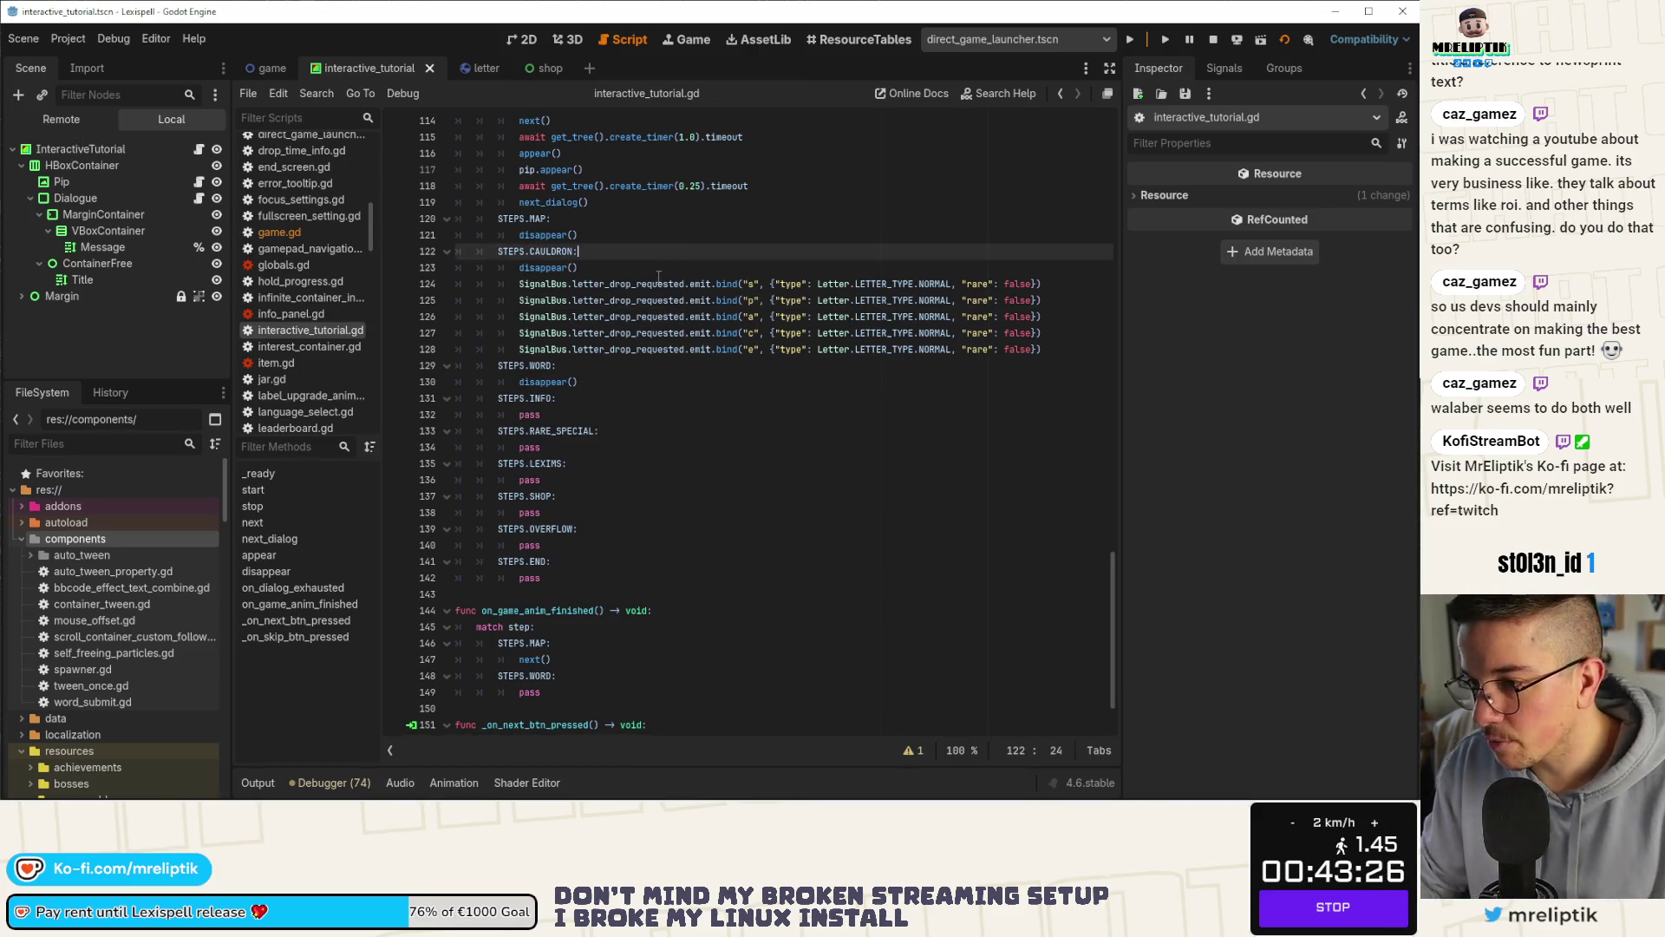
scroll(635, 234, down, 2)
scroll(636, 234, up, 2)
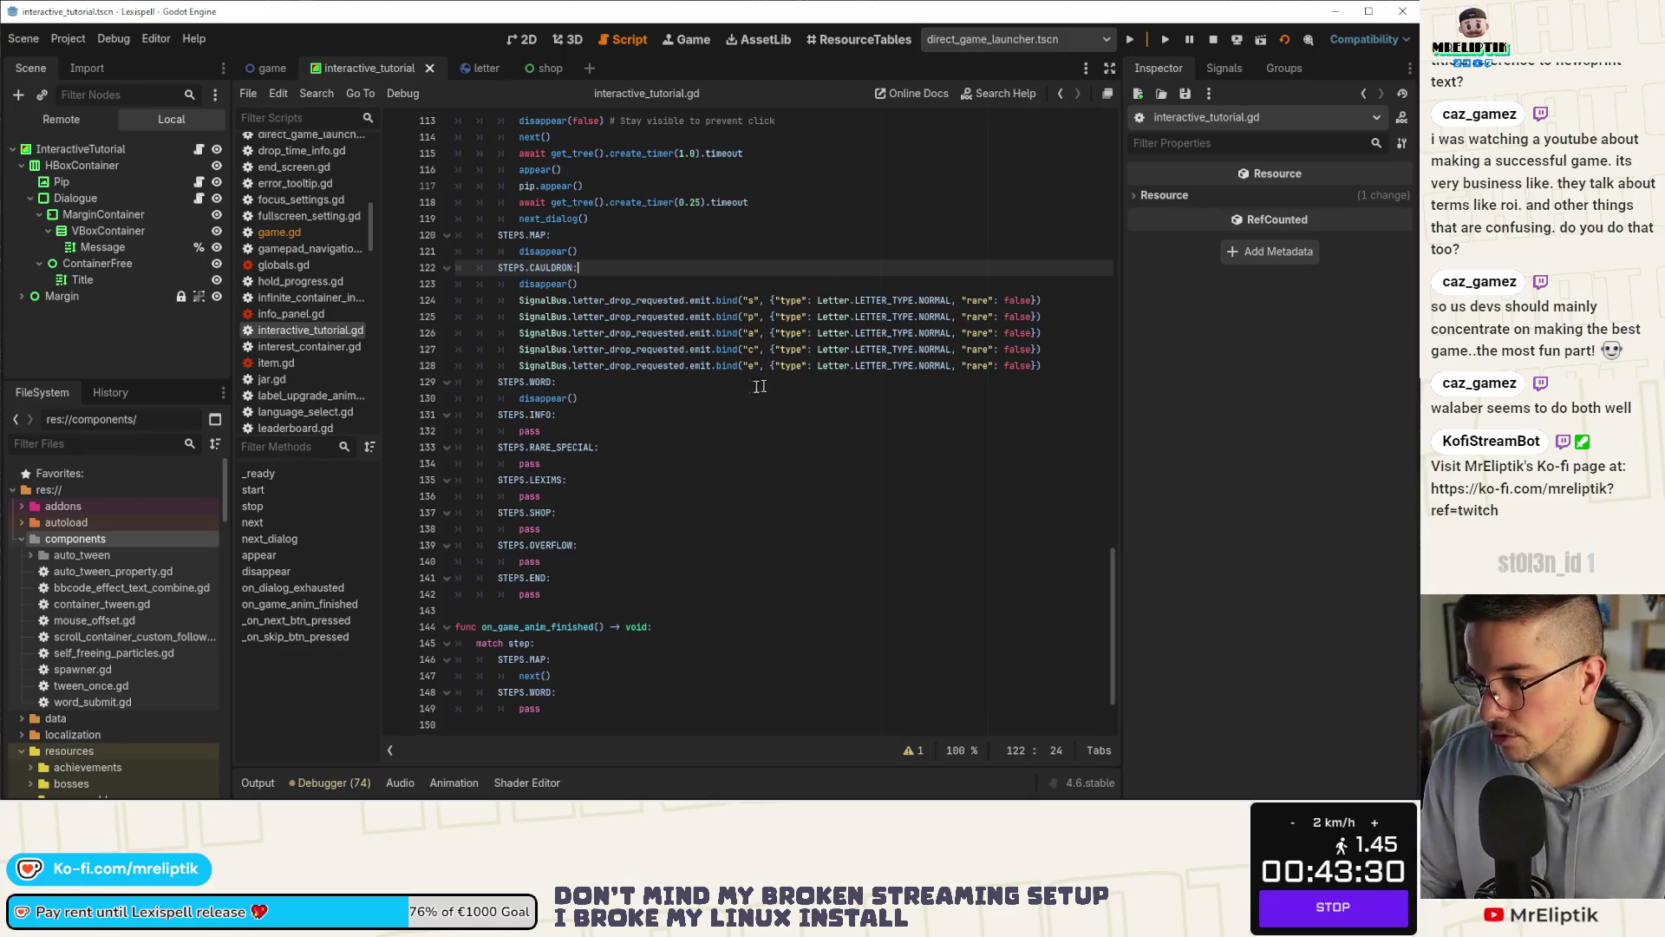
click(747, 416)
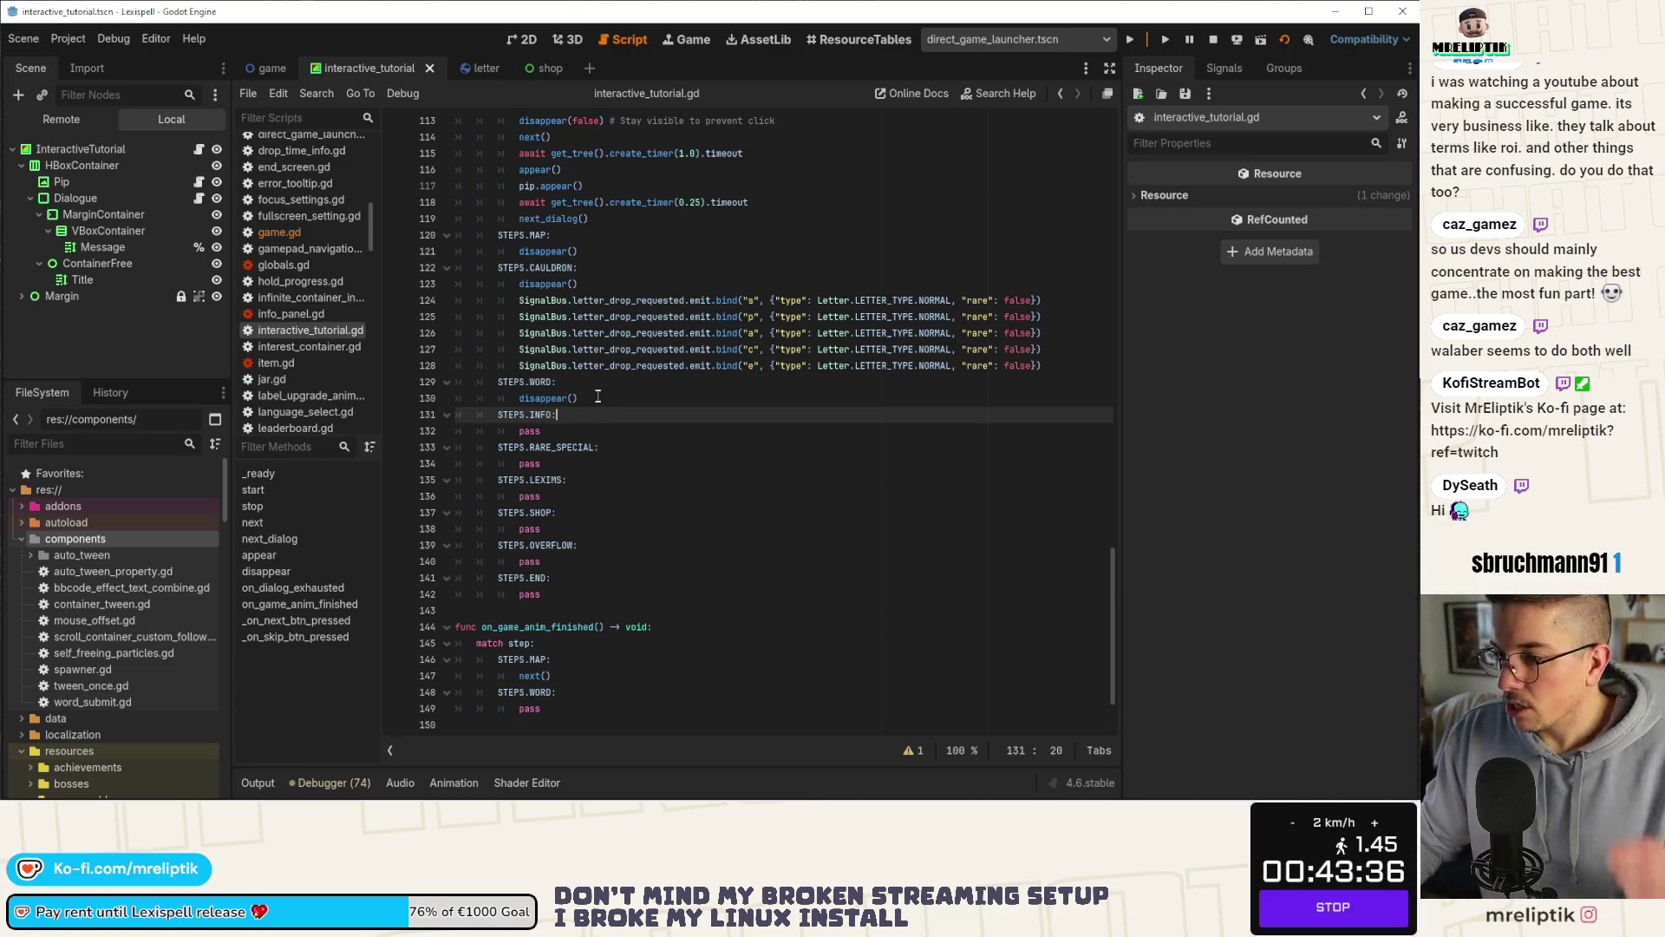
key(F5)
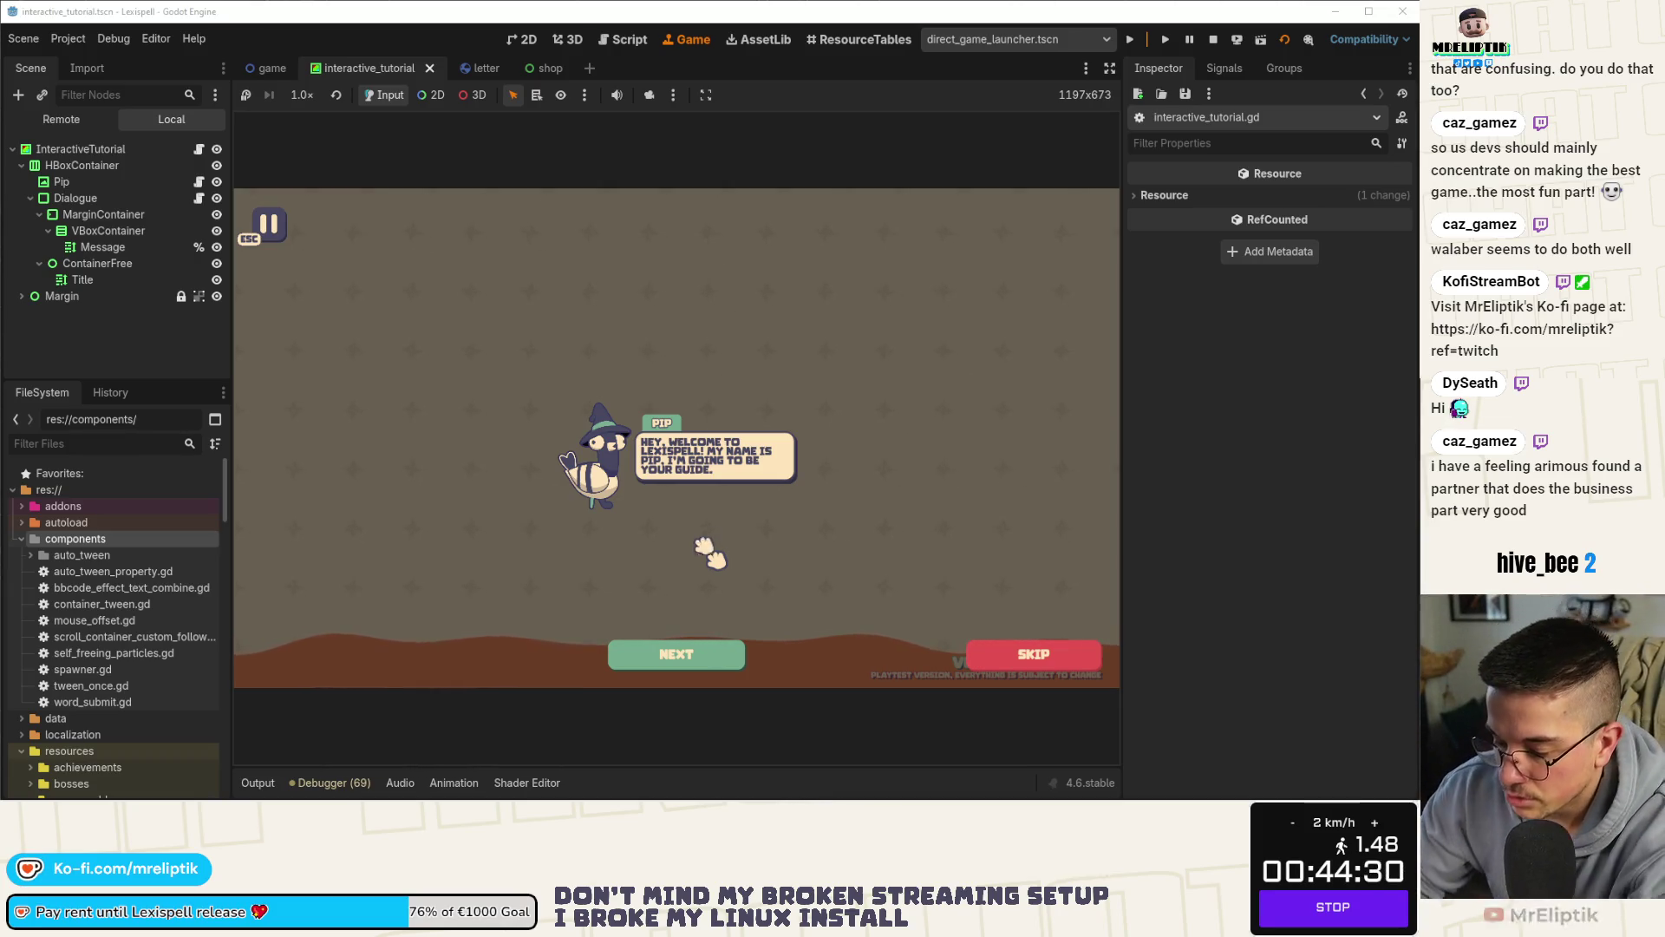
Advance through Pip's welcome and chapter-select tutorial lines.
click(692, 659)
click(694, 660)
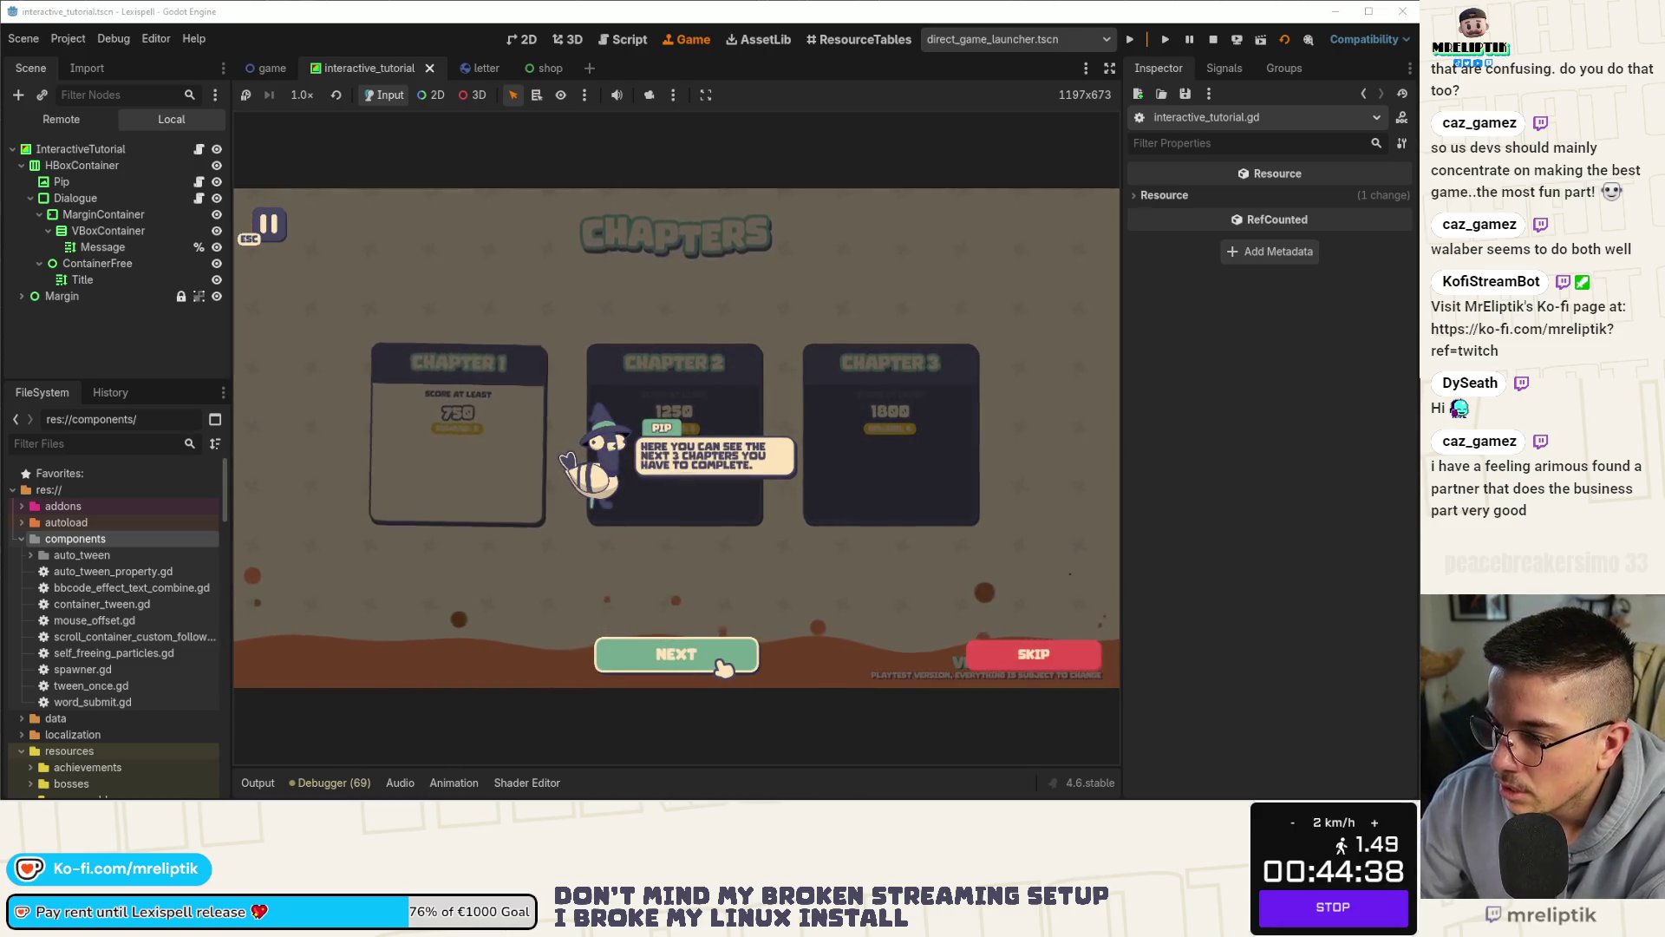
click(696, 661)
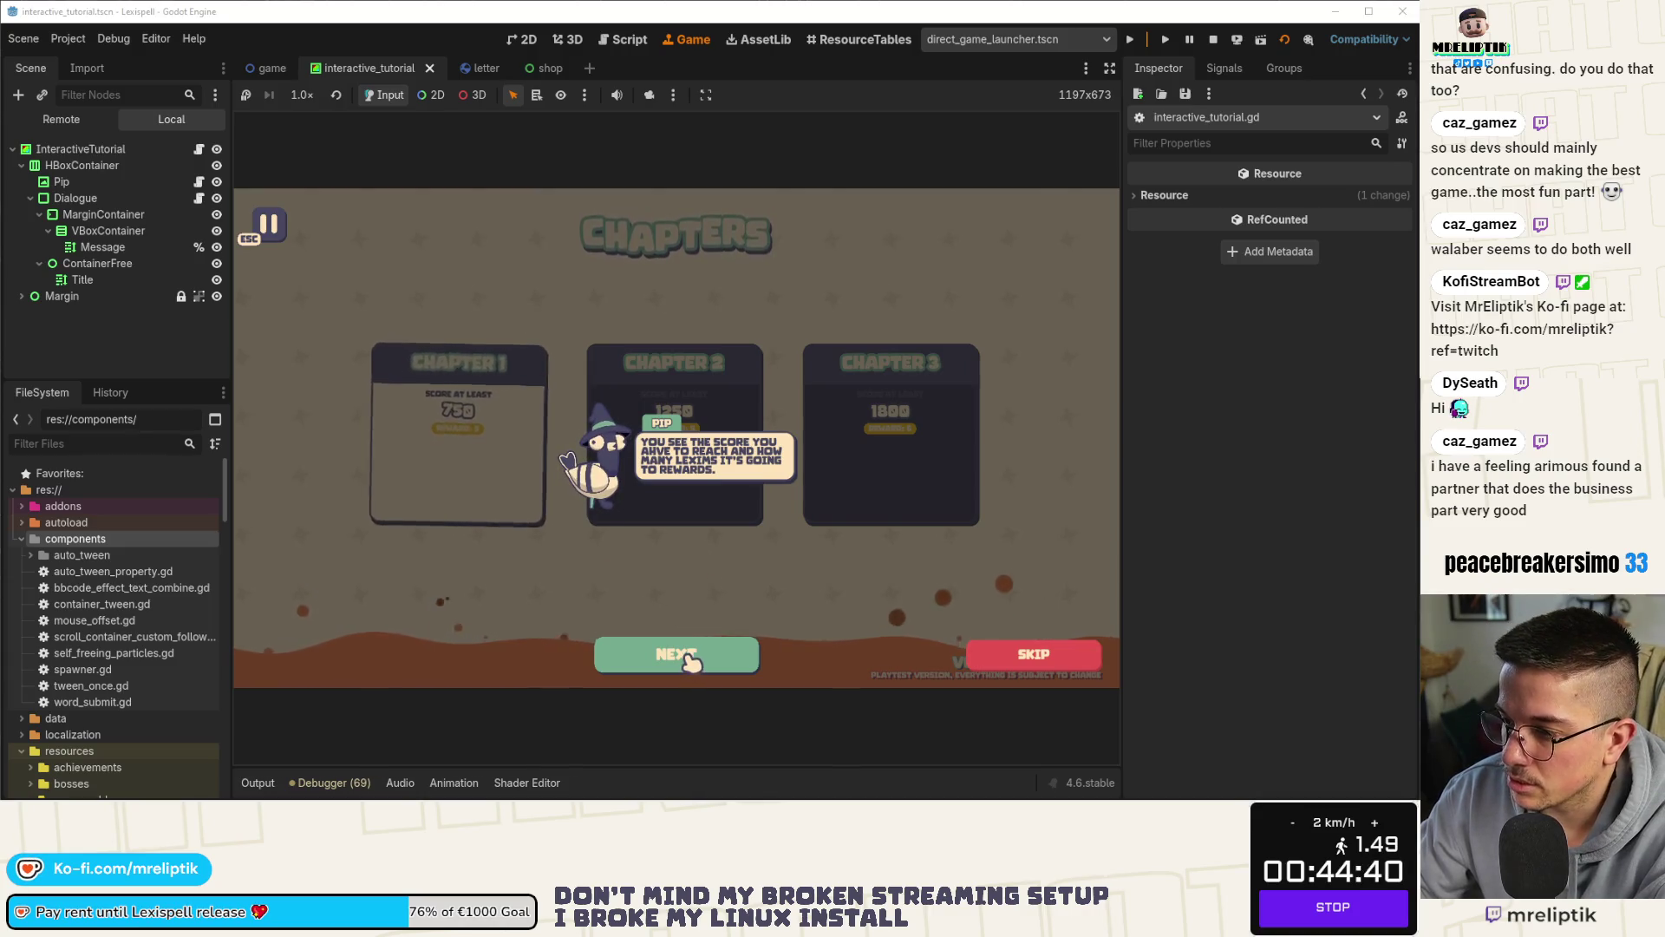
click(686, 659)
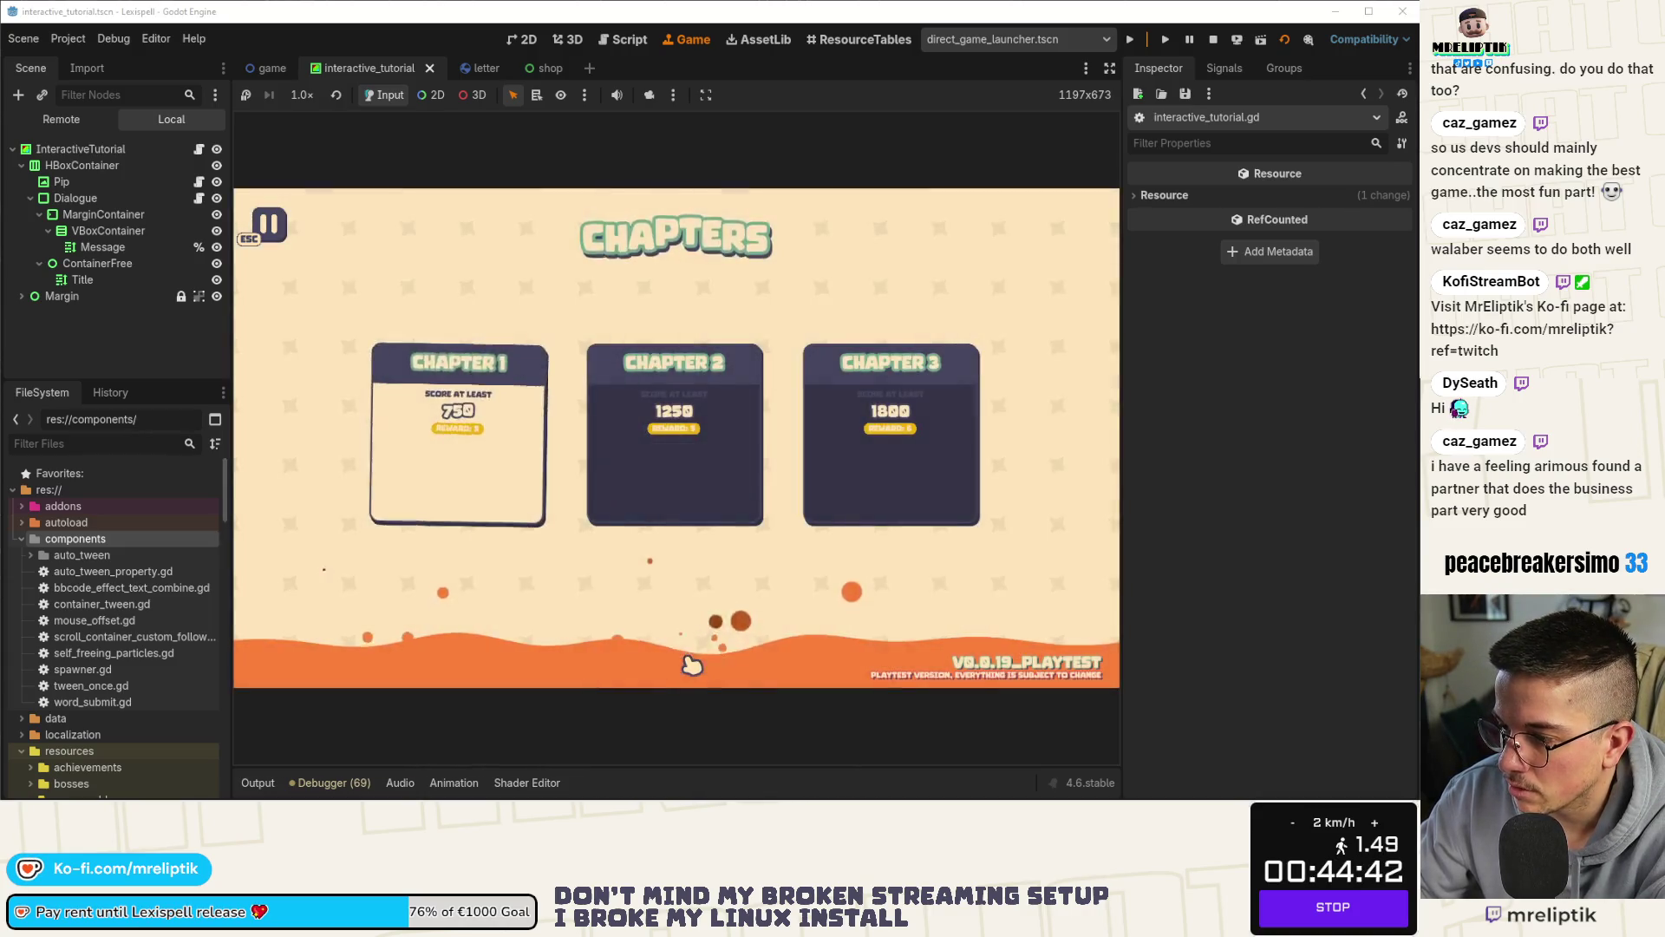
Start Chapter 1, dismiss Pip's cauldron dialogue, and return to the script editor.
click(531, 479)
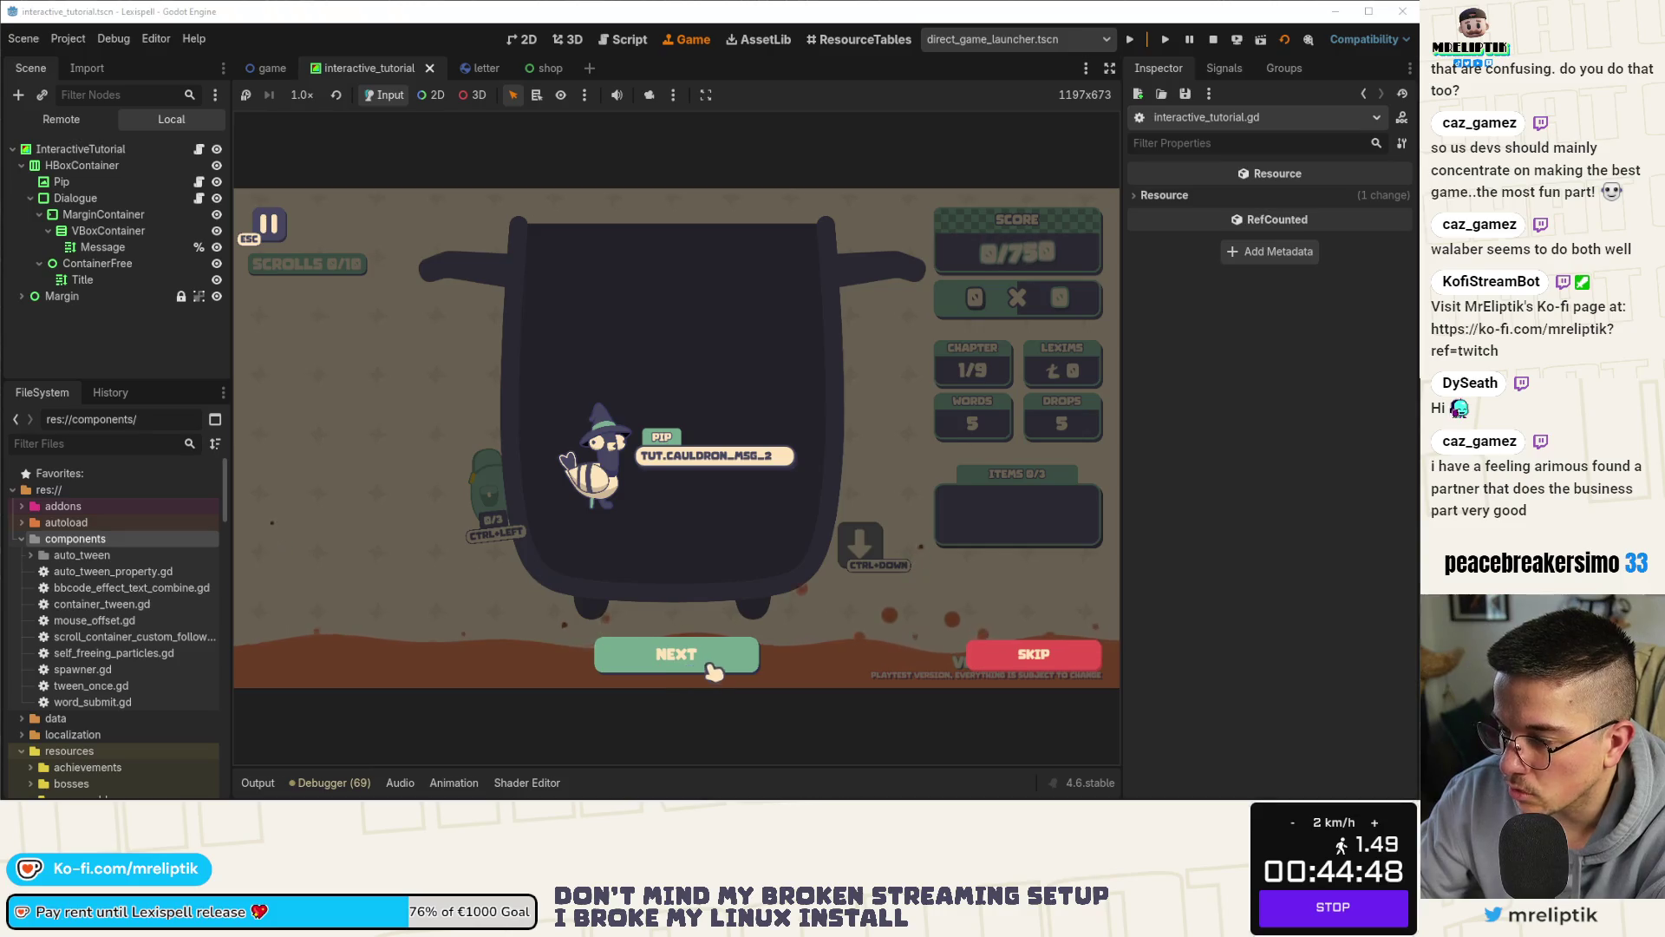
click(717, 668)
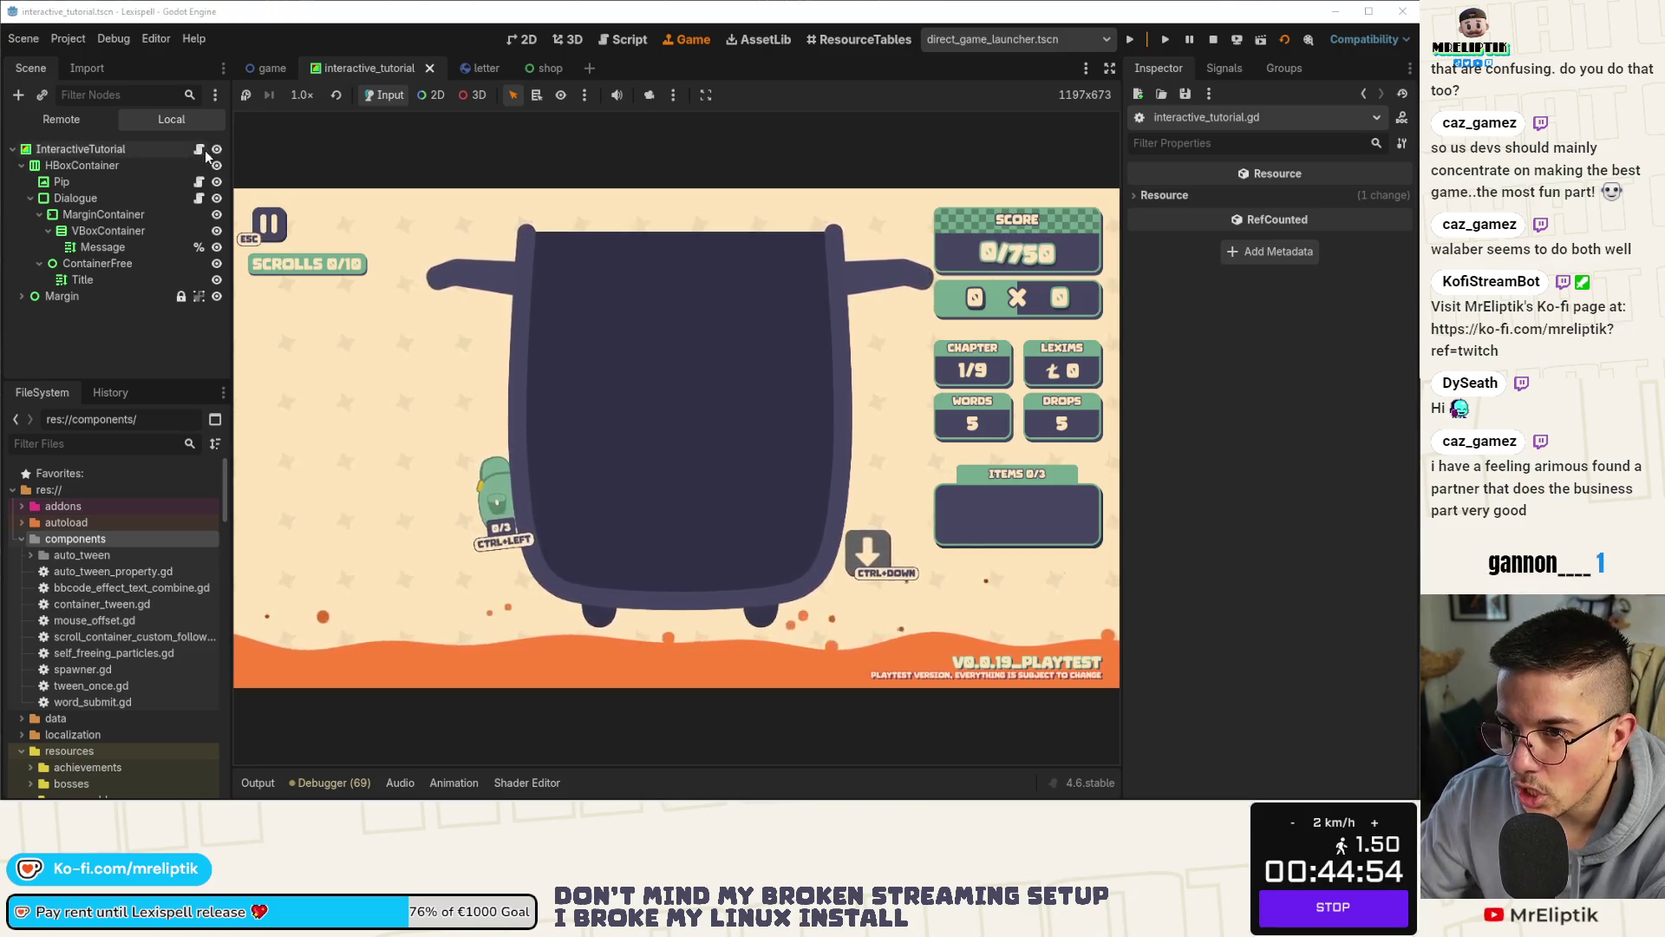
key(ctrl+F3)
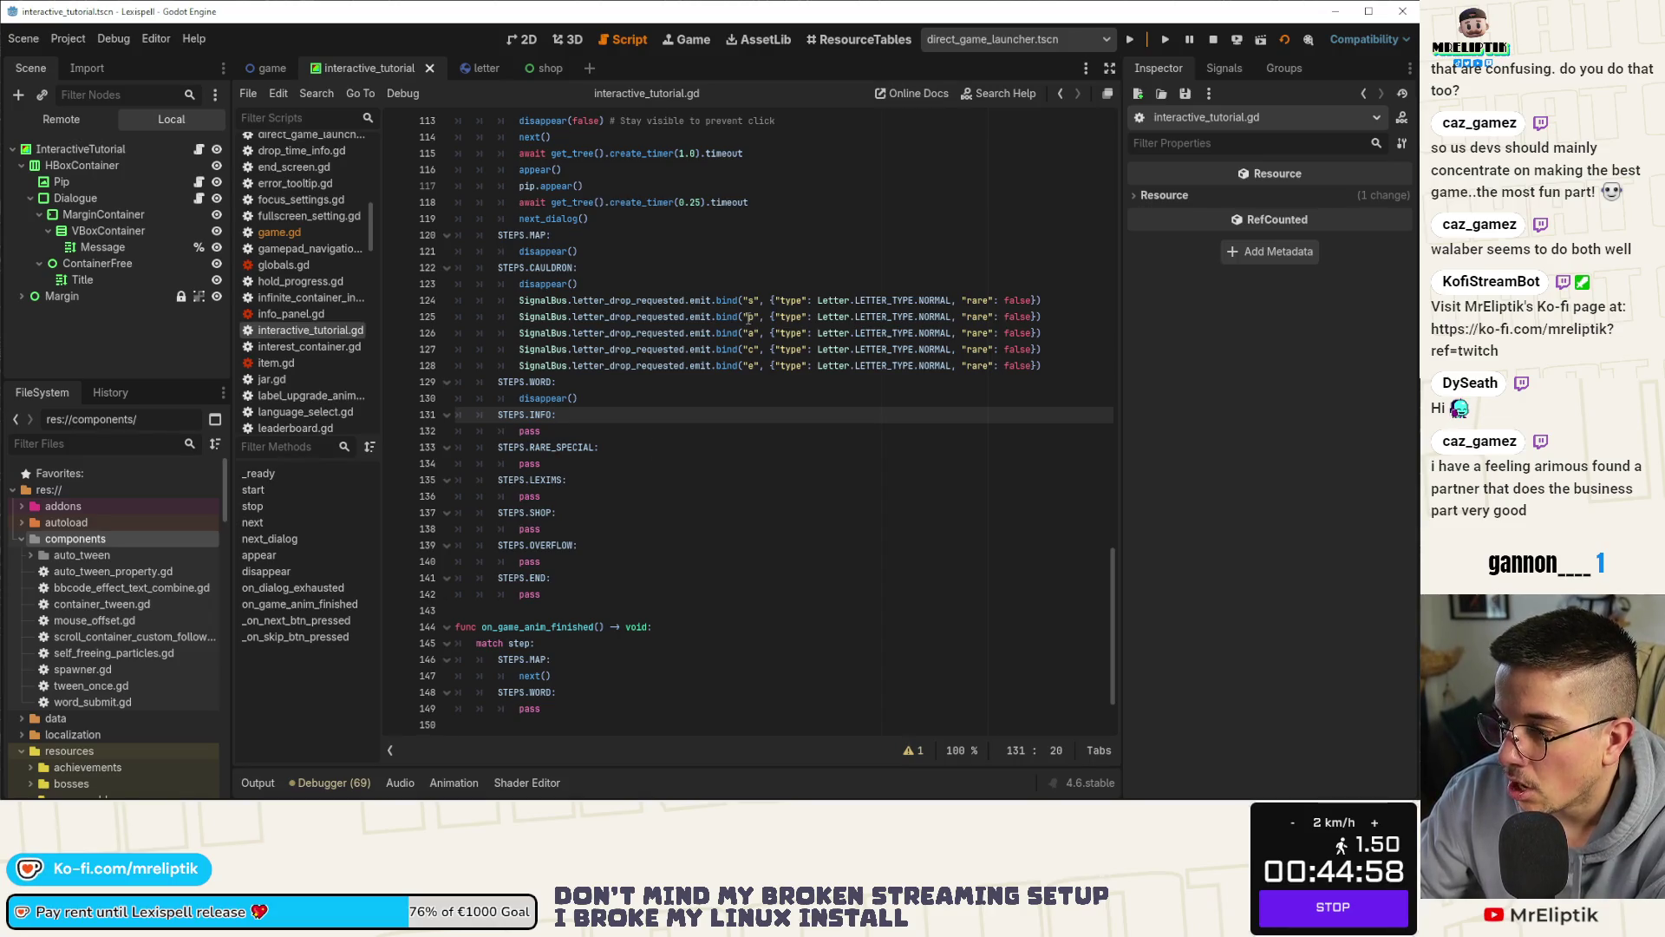
Remove '.bind' from lines 124–128 so each letter_drop_requested line calls .emit(...) directly.
double_click(731, 301)
drag(731, 306, 731, 366)
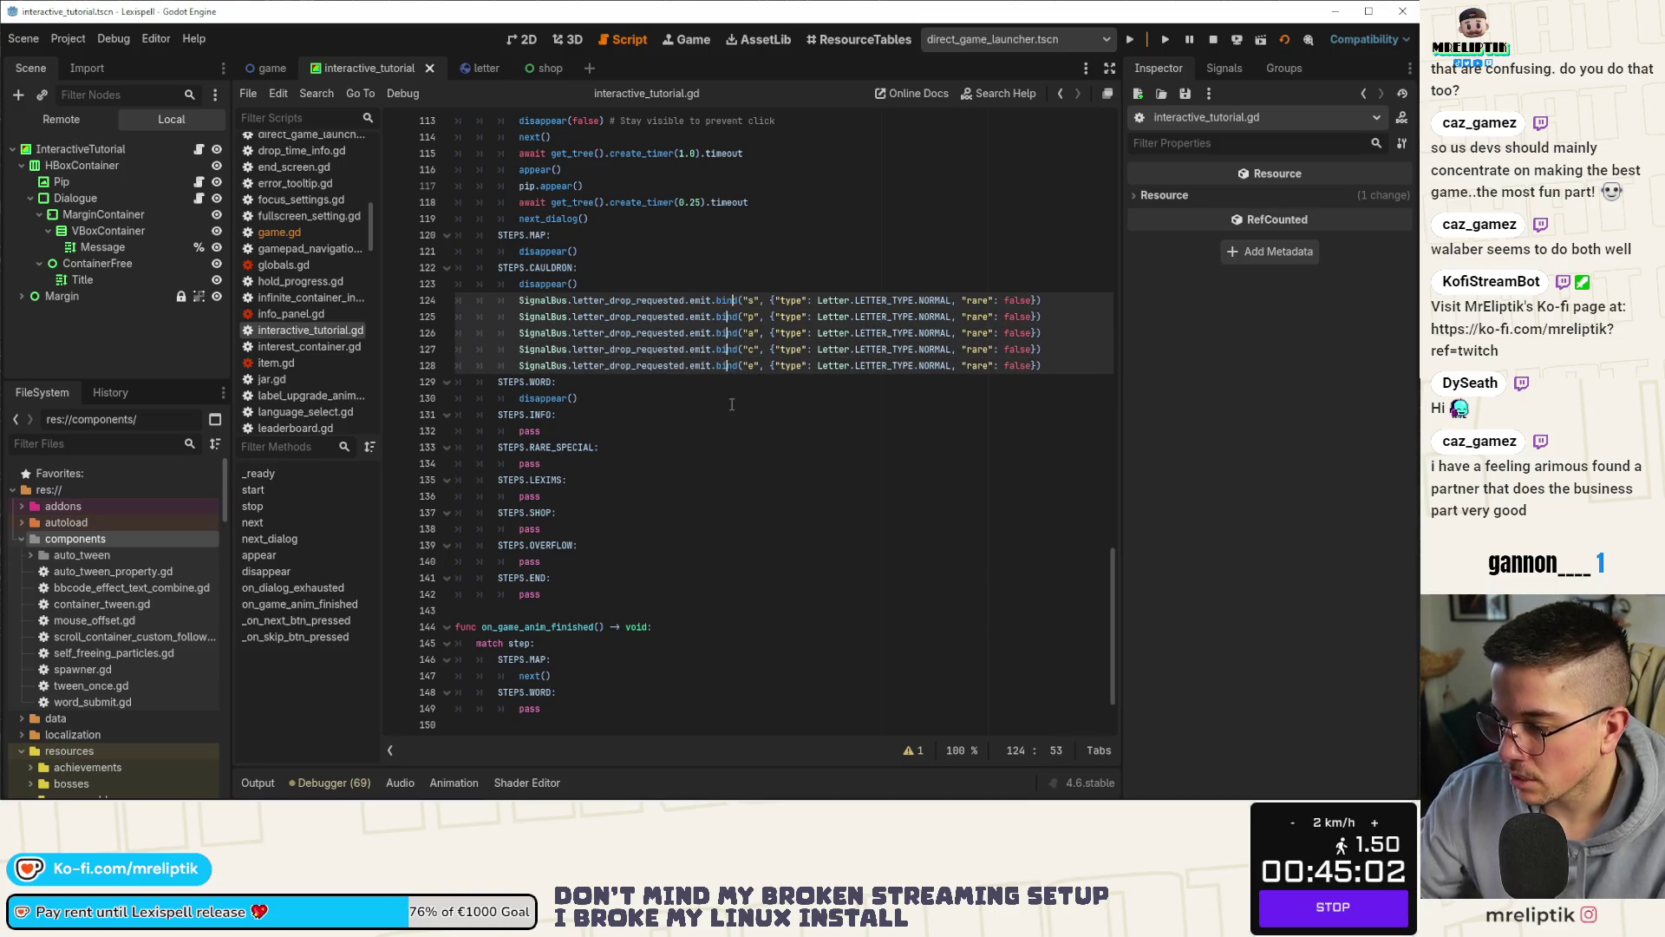
key(Delete)
key(BackSpace)
key(BackSpace)
key(BackSpace)
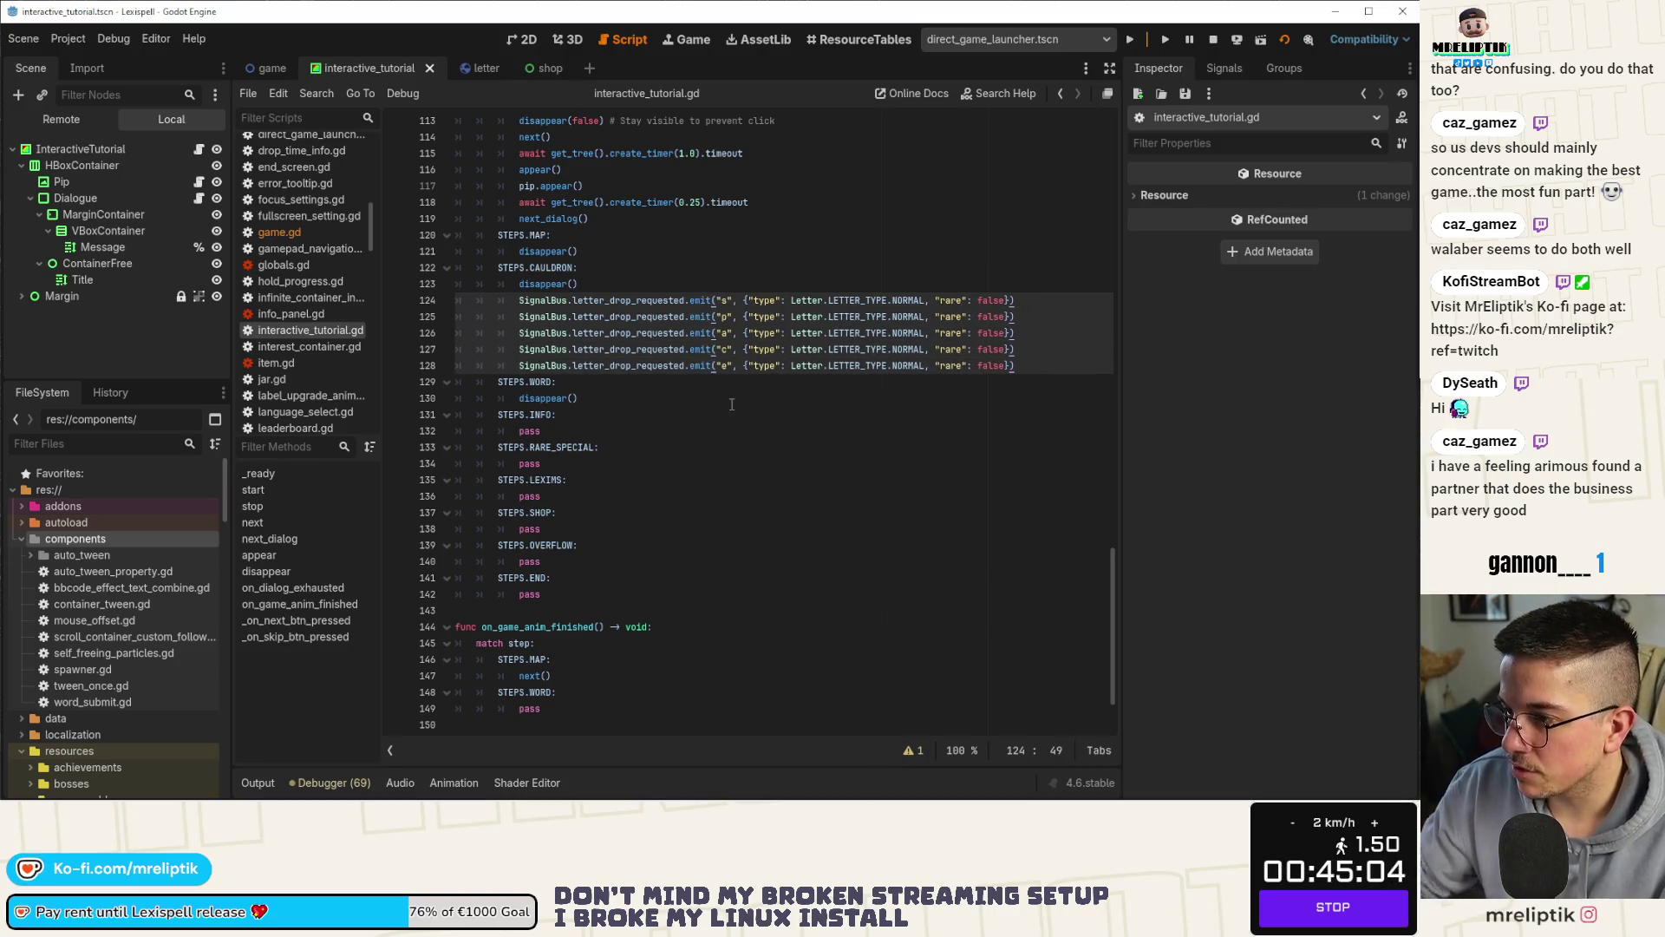
click(731, 404)
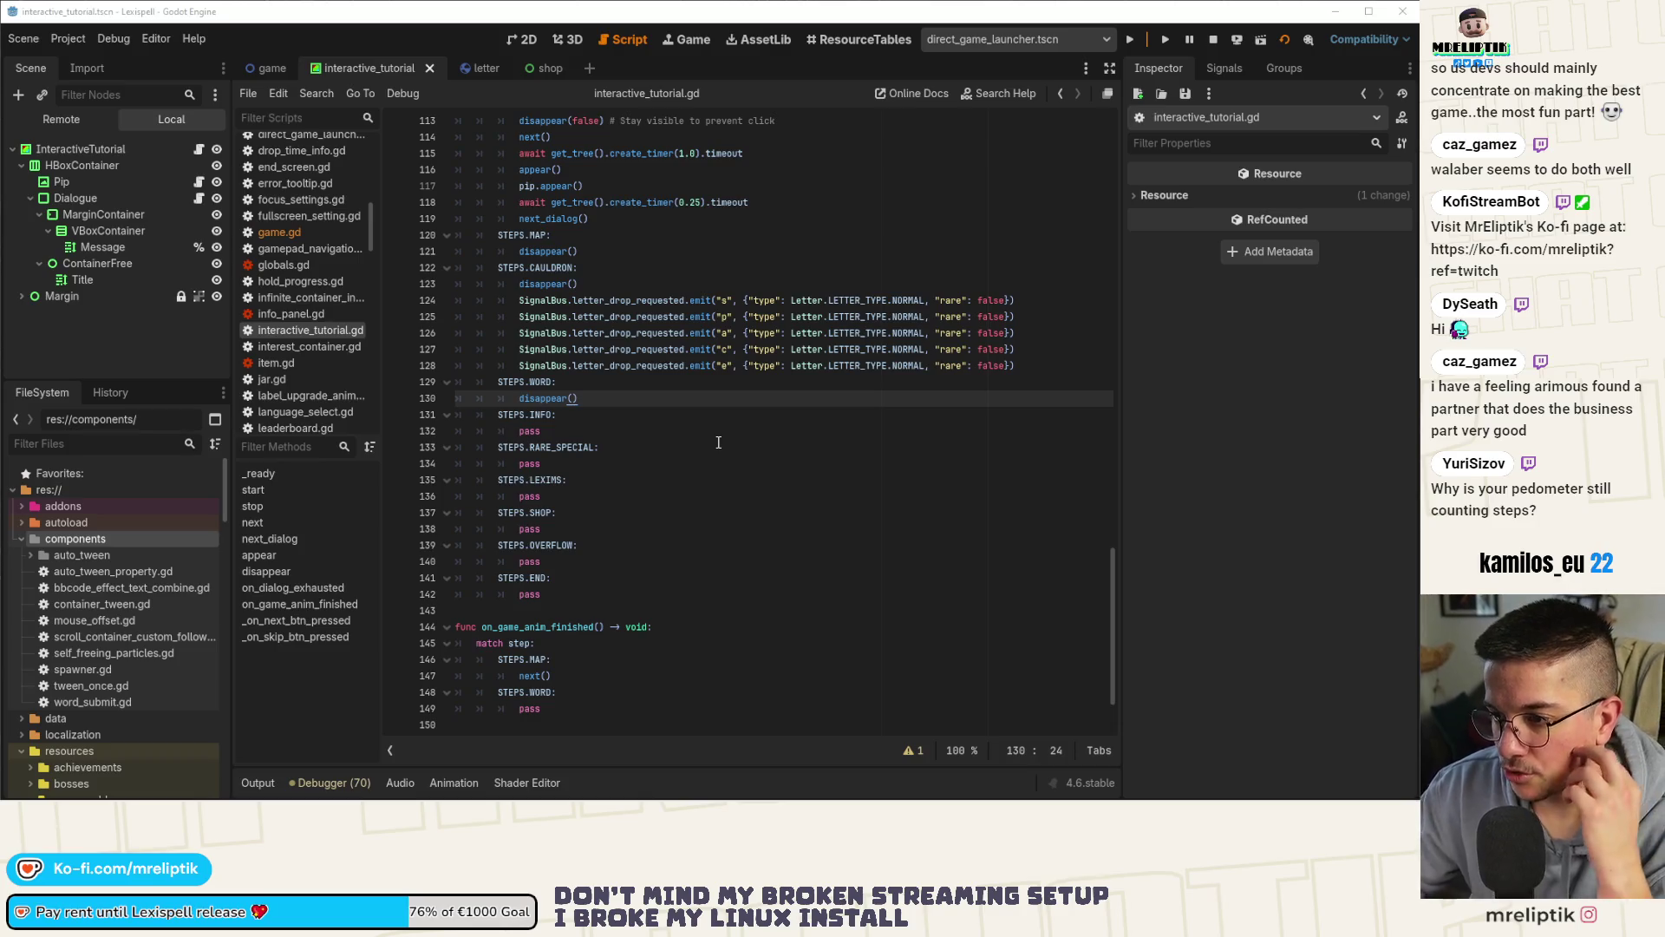
In the localization sheet, insert two empty rows above TUT.MAP_MSG_1.
mouse_move(555, 797)
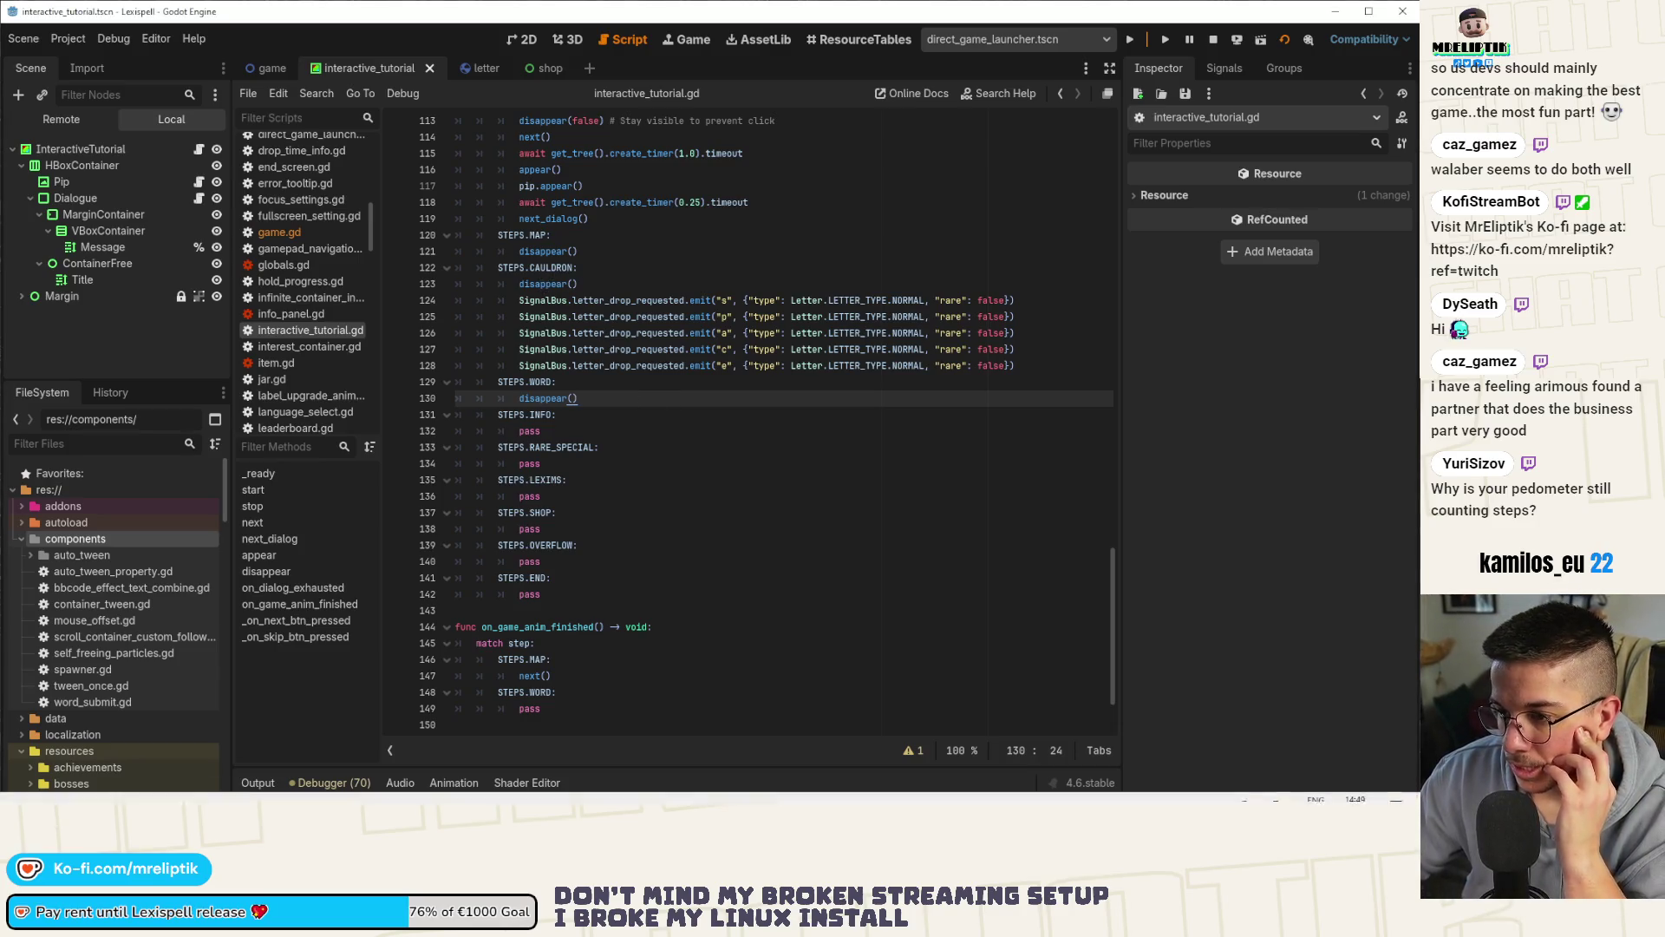
click(225, 785)
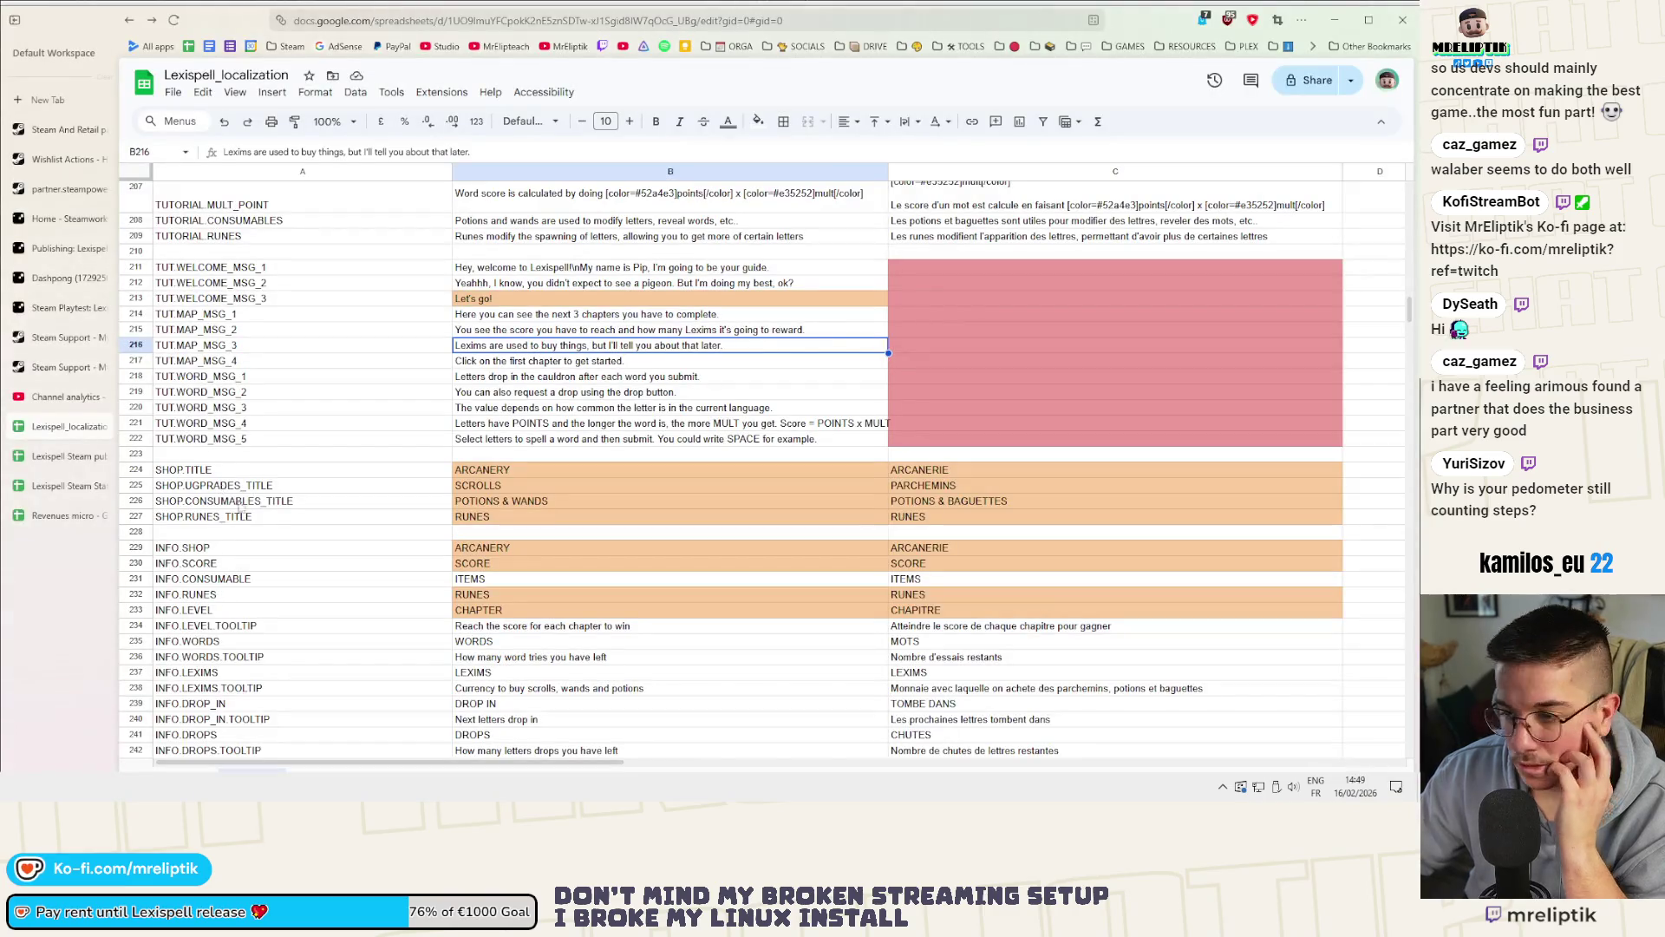
click(224, 322)
right_click(224, 321)
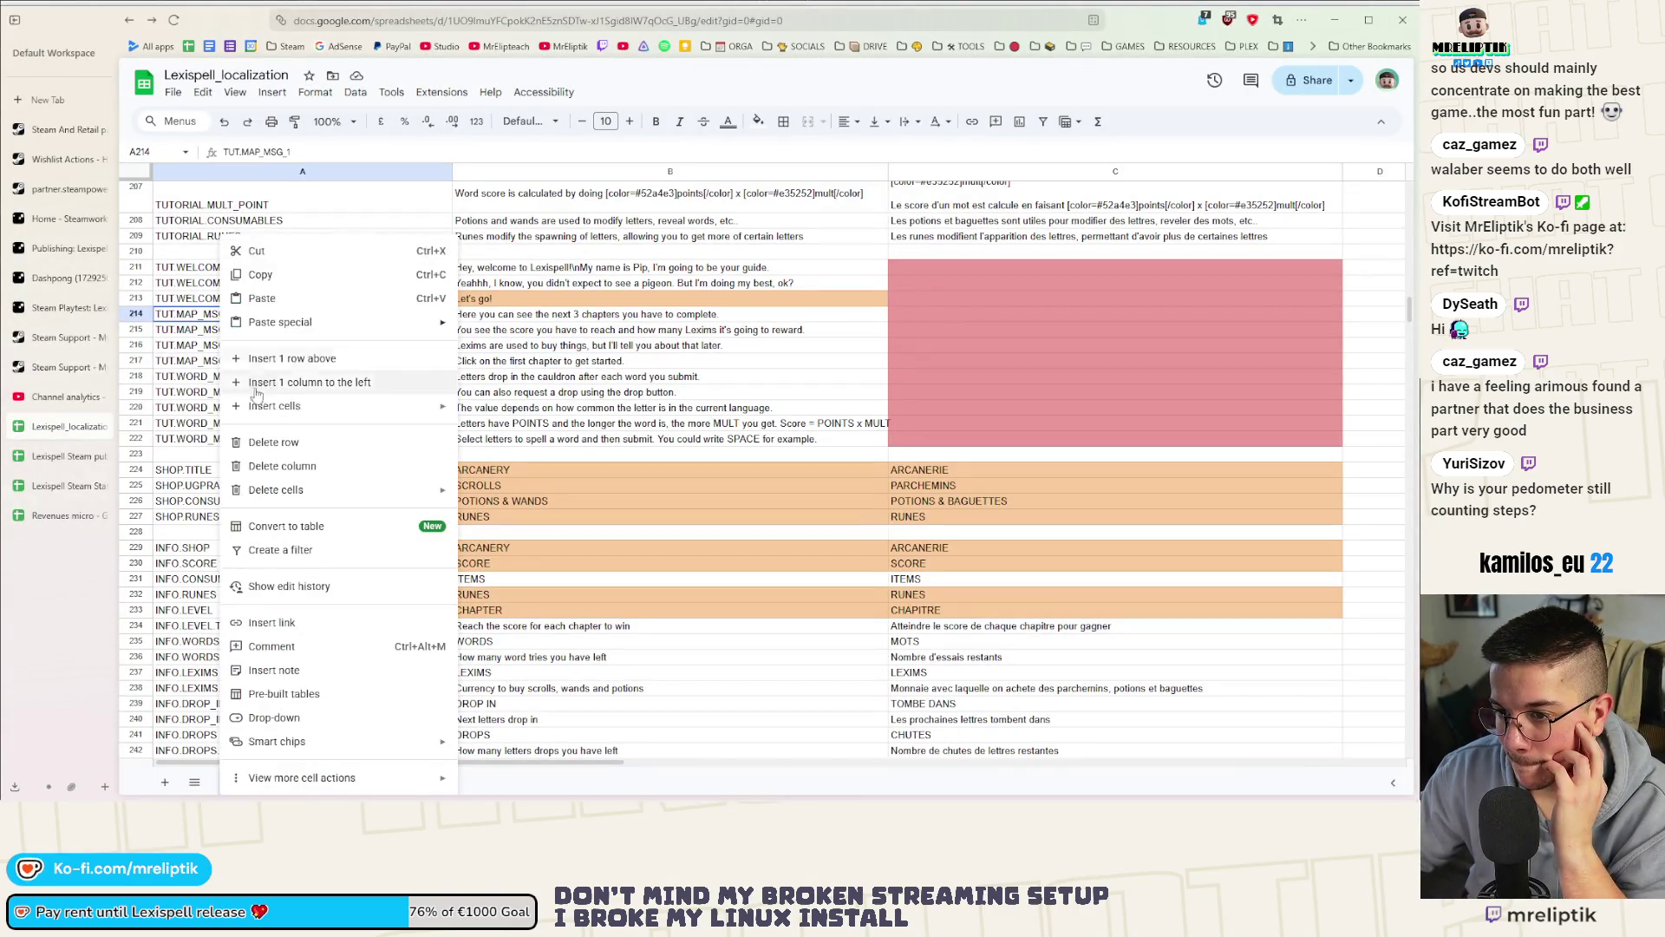
click(282, 357)
right_click(218, 310)
click(242, 347)
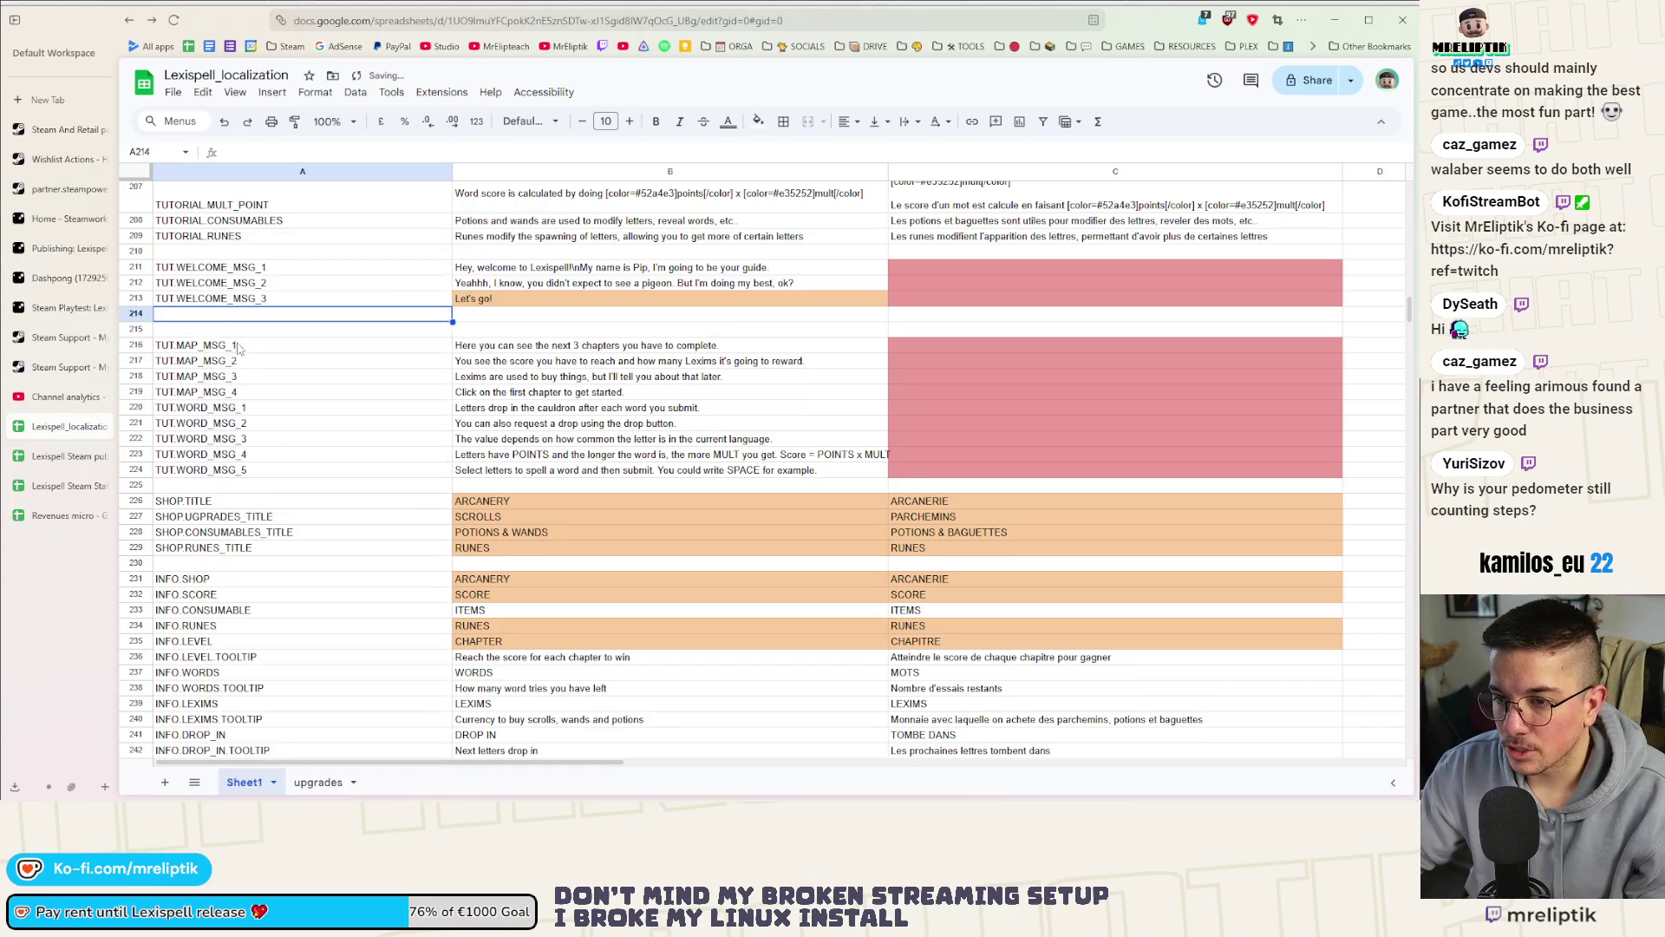
Enter the key TUT.CAULDRON_MSG_1 in A214, adapted from TUT.MAP_MSG_1.
click(208, 352)
key(ctrl+c)
click(208, 316)
key(ctrl+v)
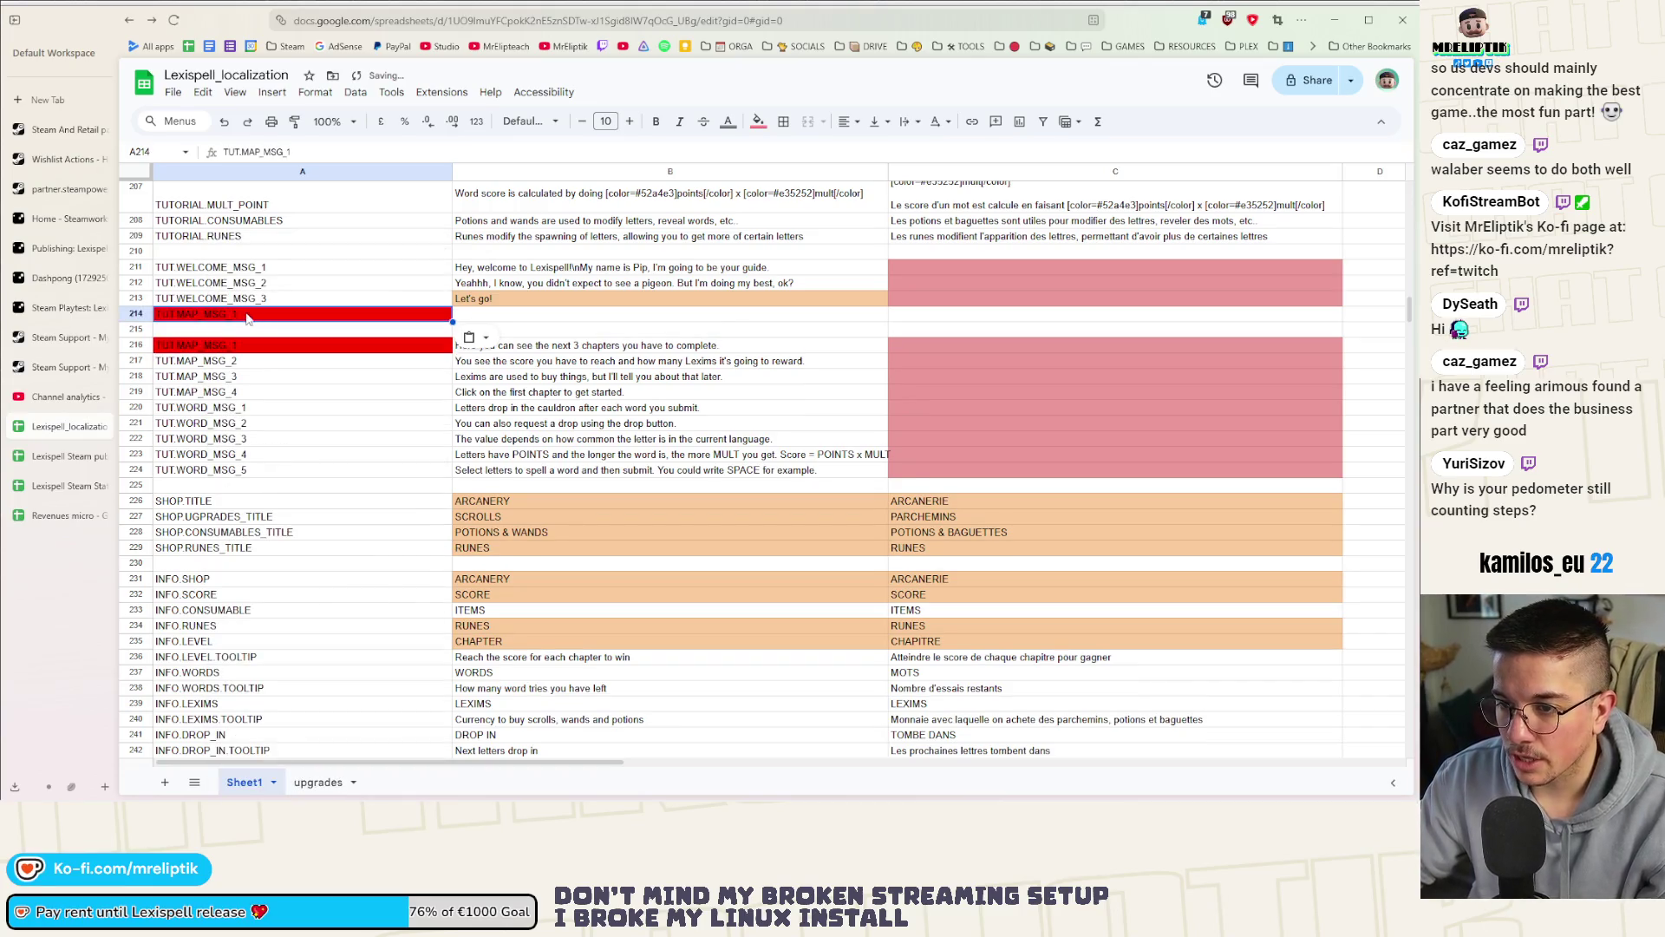
text(CAULDRO)
text(N)
key(Return)
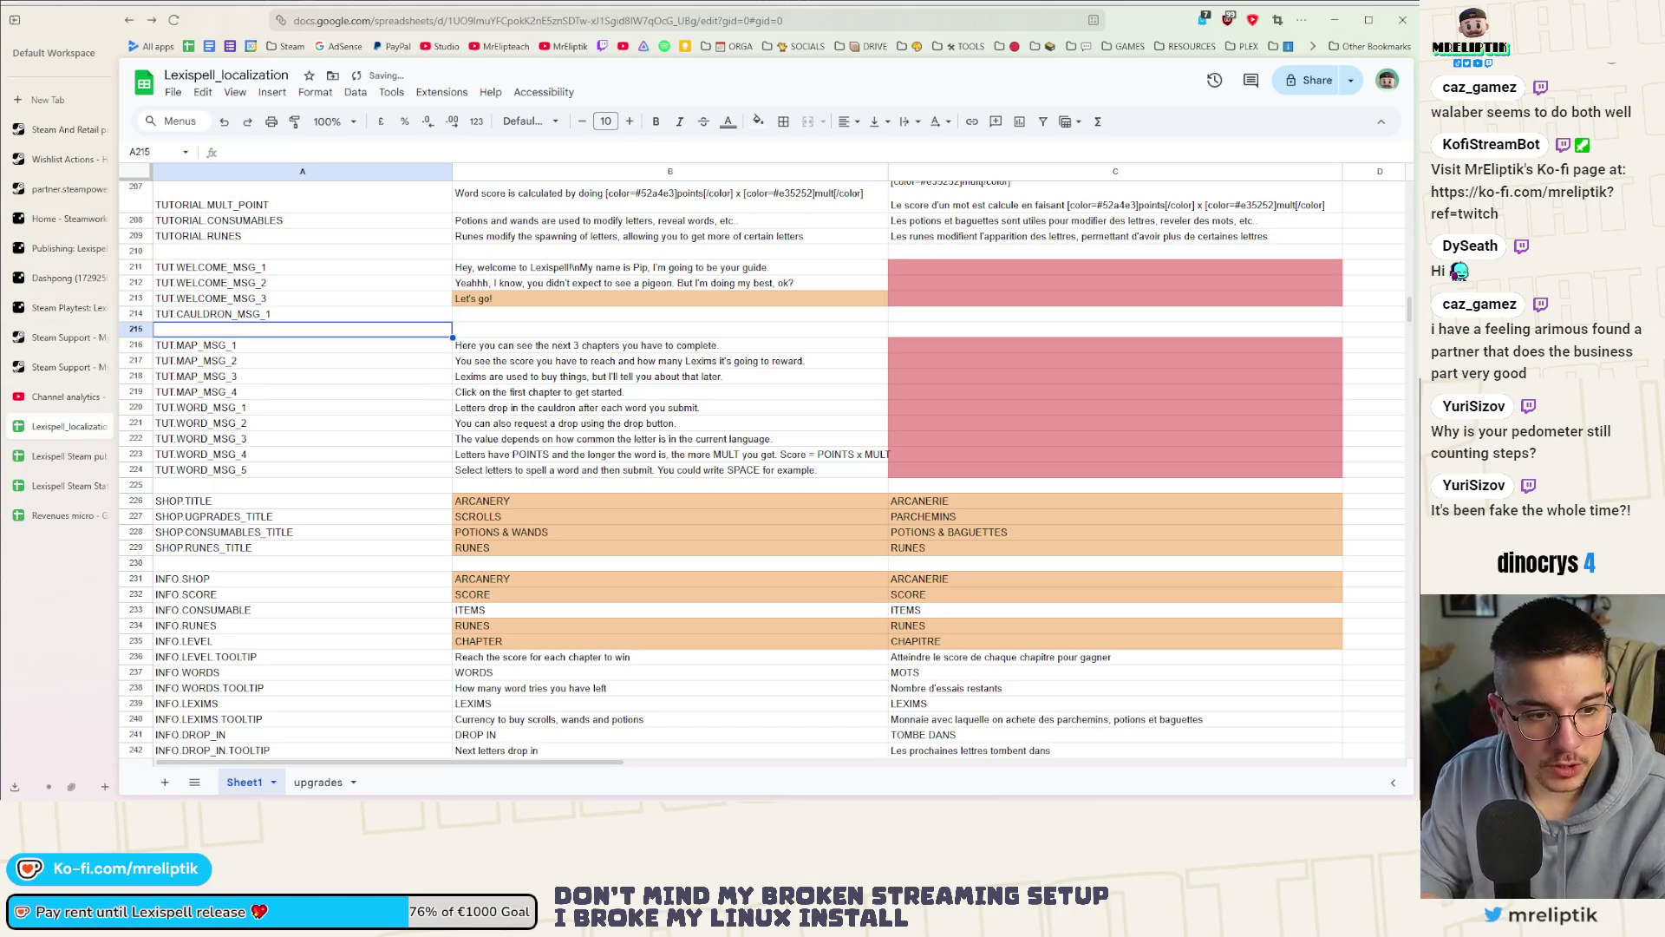
Add the key TUT.CAULDRON_MSG_2 in A215 from a copy of the first key.
key(Up)
key(ctrl+c)
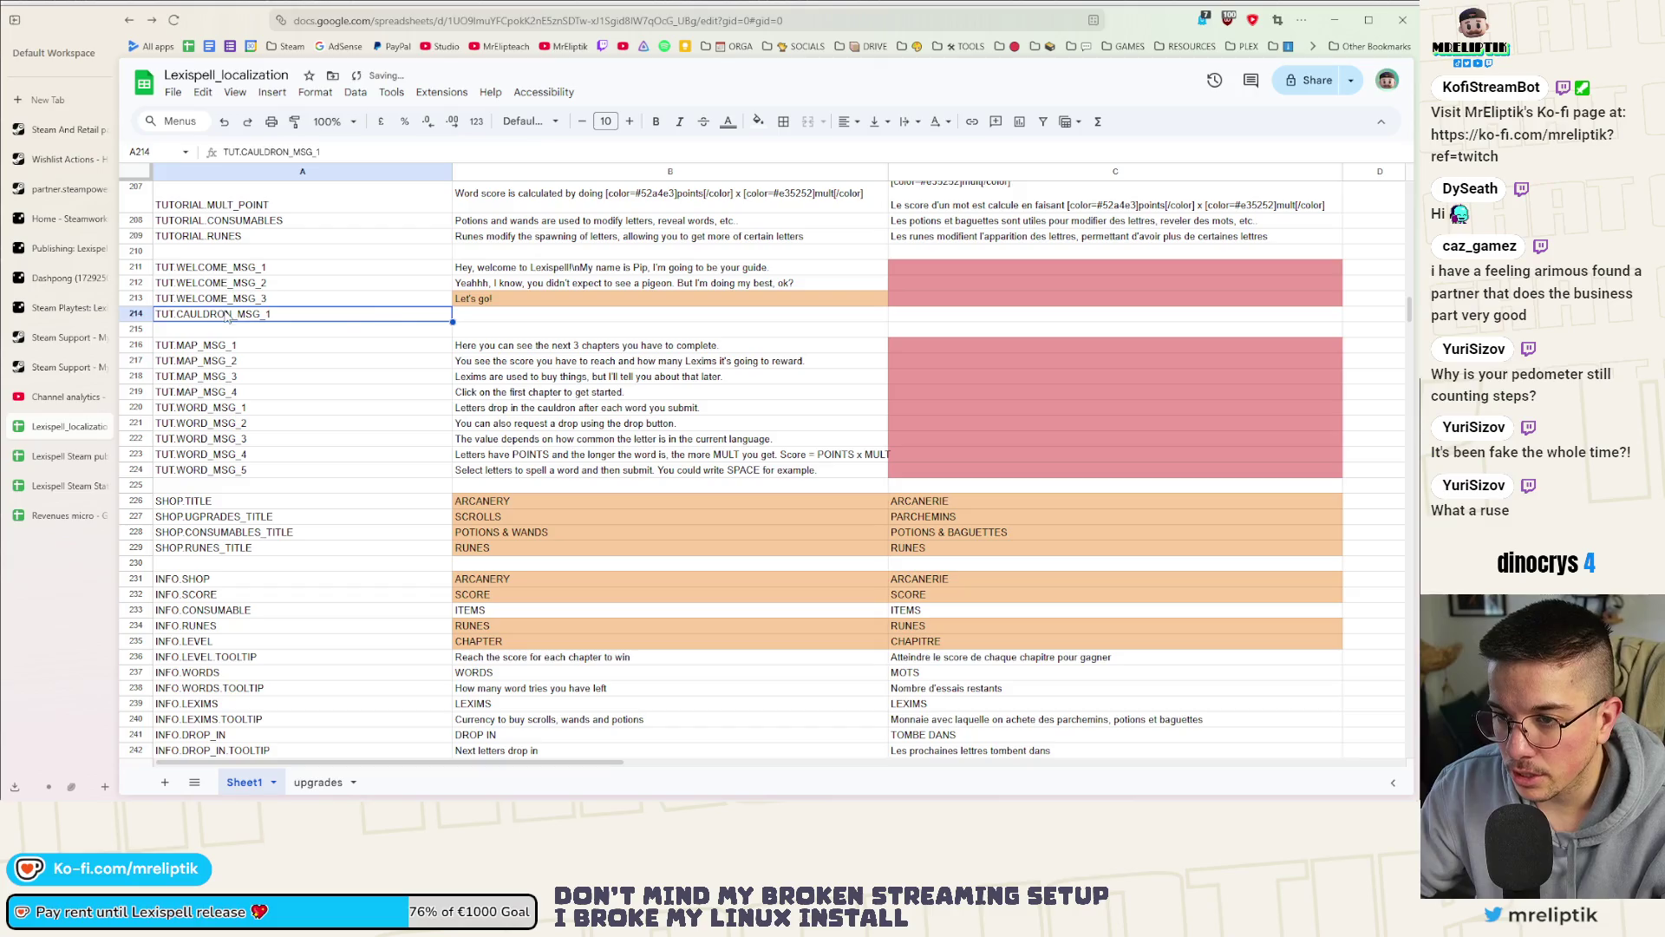
key(Down)
key(ctrl+v)
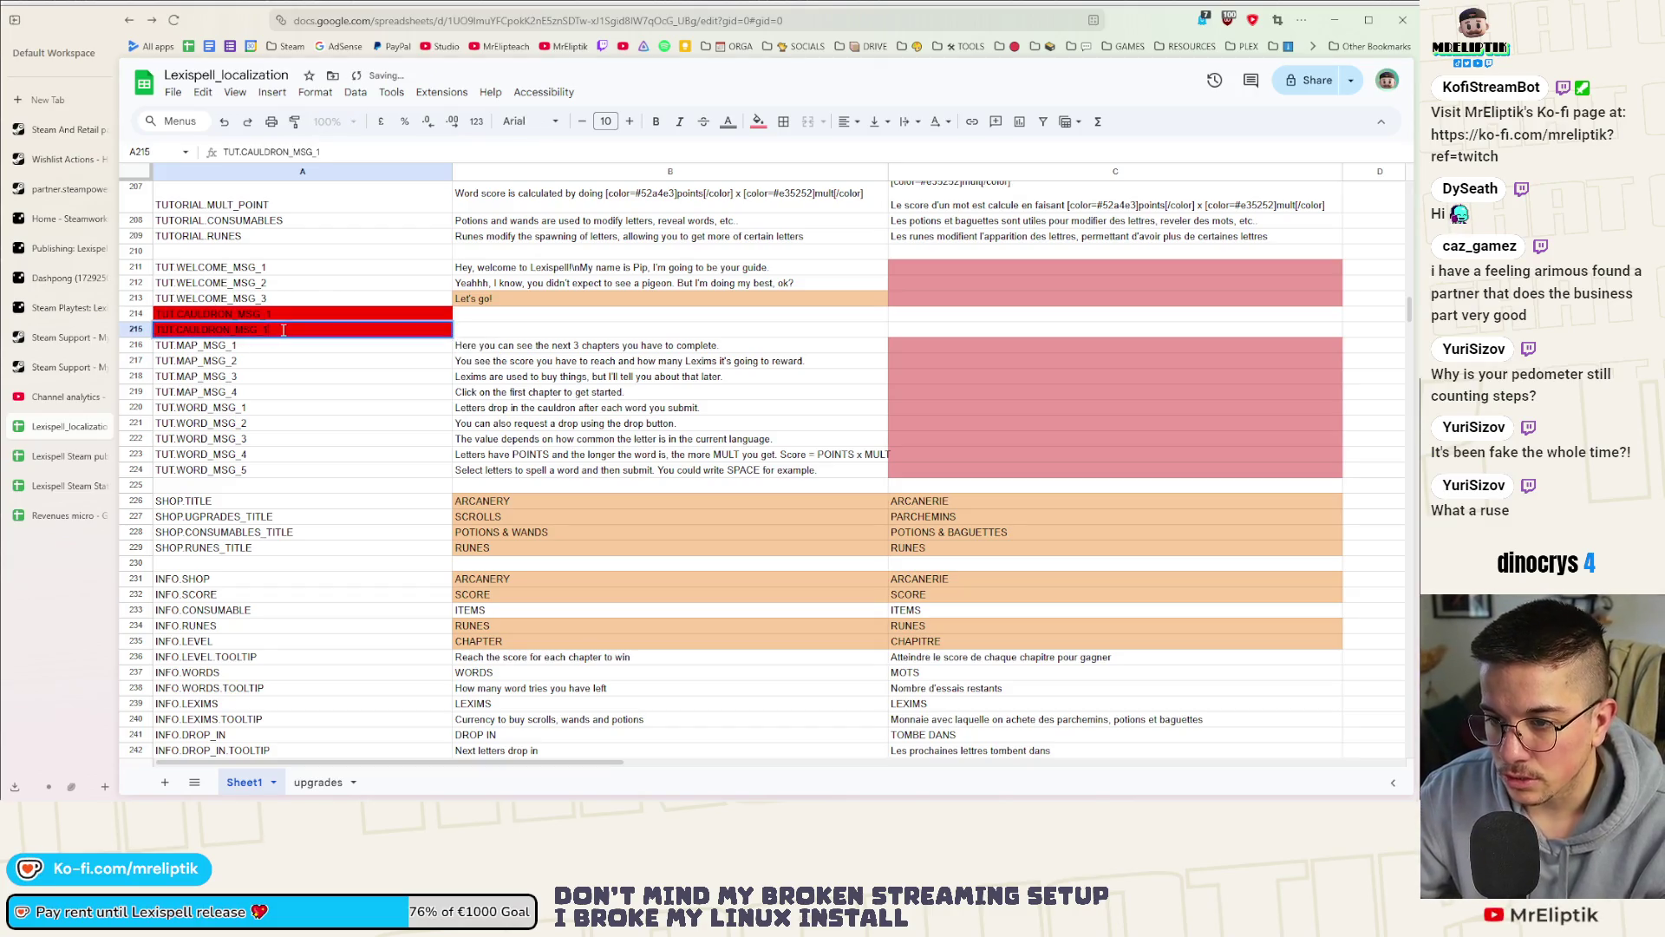
key(Return)
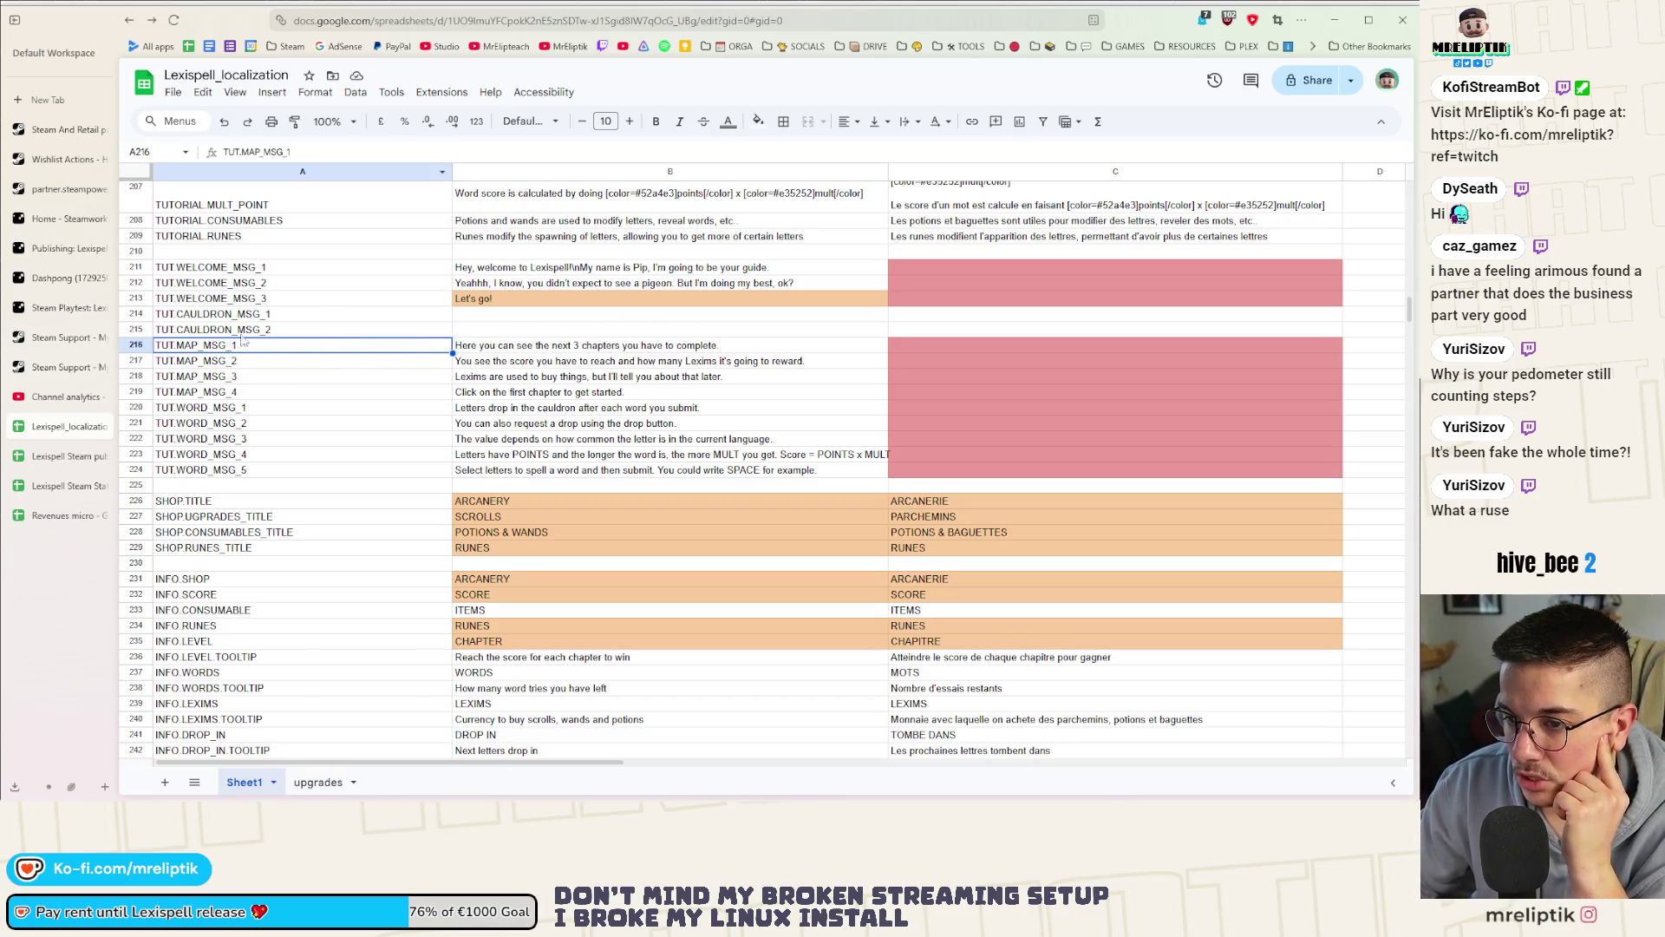
click(232, 319)
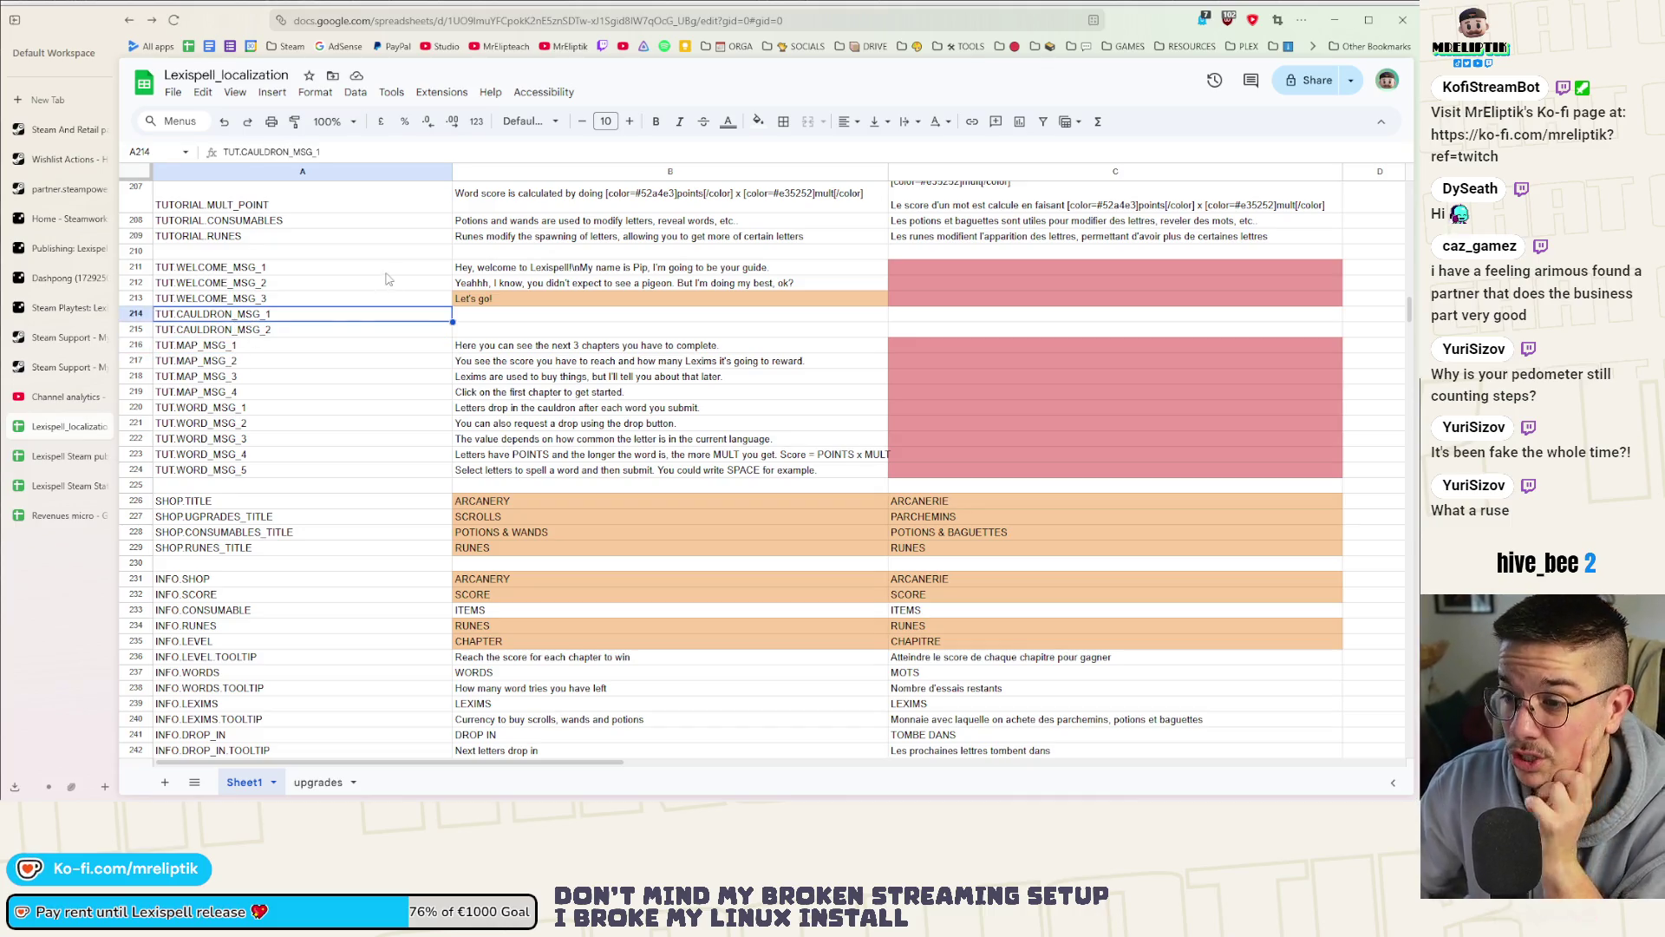
click(489, 321)
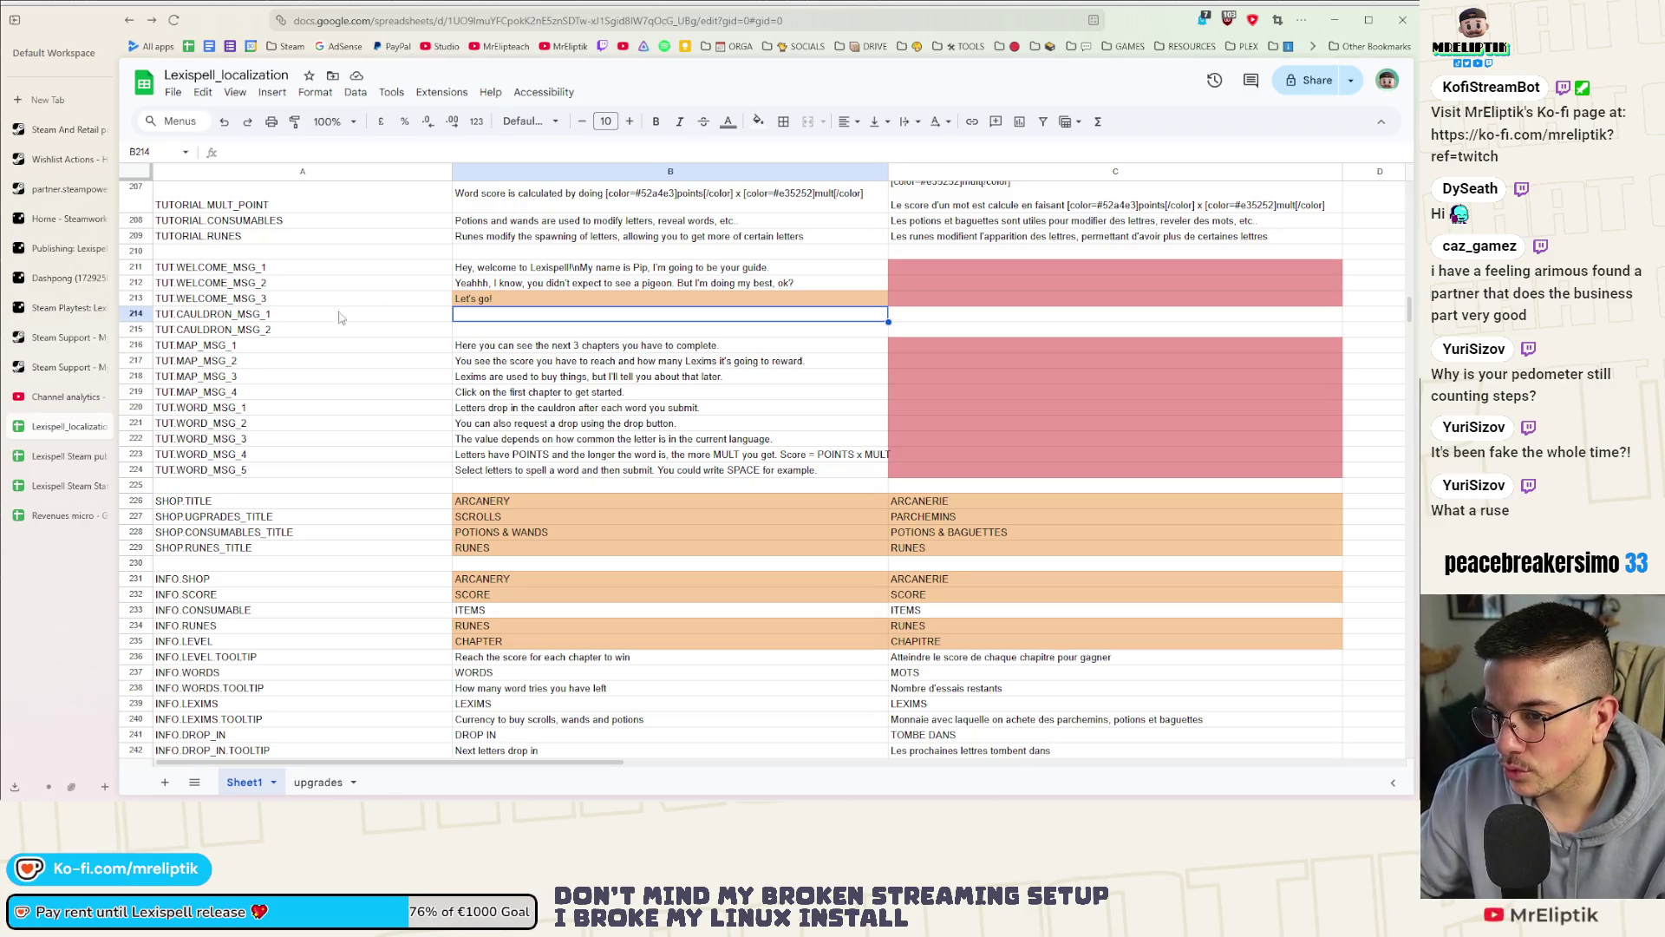
Move the two CAULDRON keys into new rows below TUT.MAP_MSG_4 and delete empty rows 214–215.
drag(253, 317, 250, 333)
key(ctrl+c)
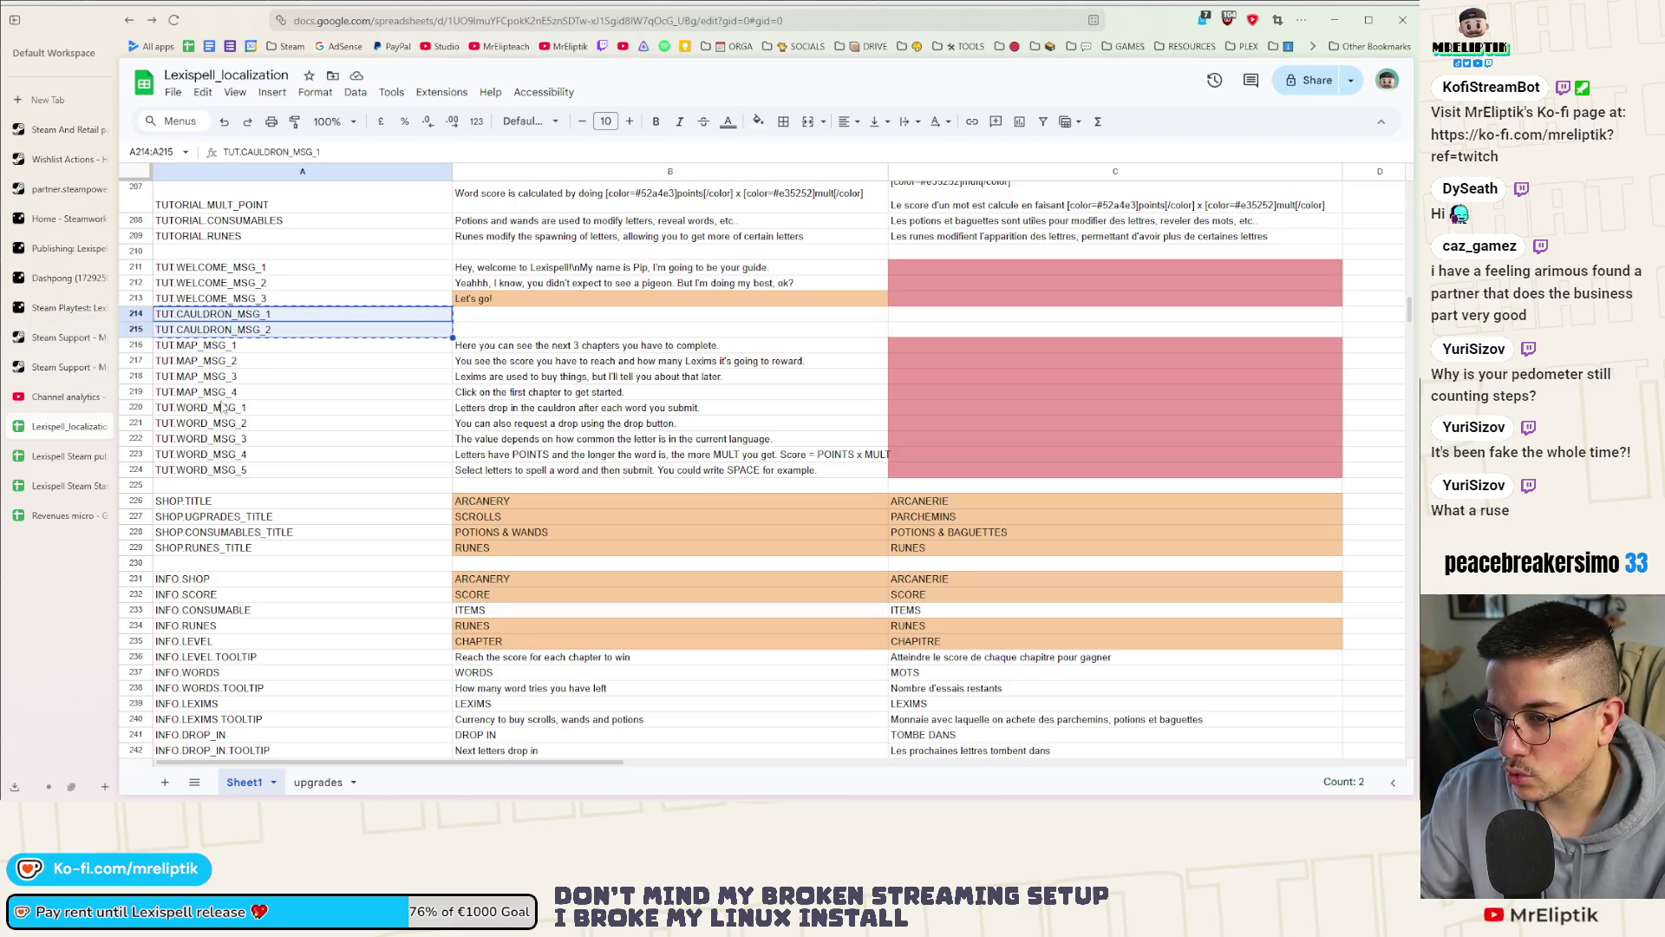
right_click(224, 407)
click(286, 358)
right_click(227, 404)
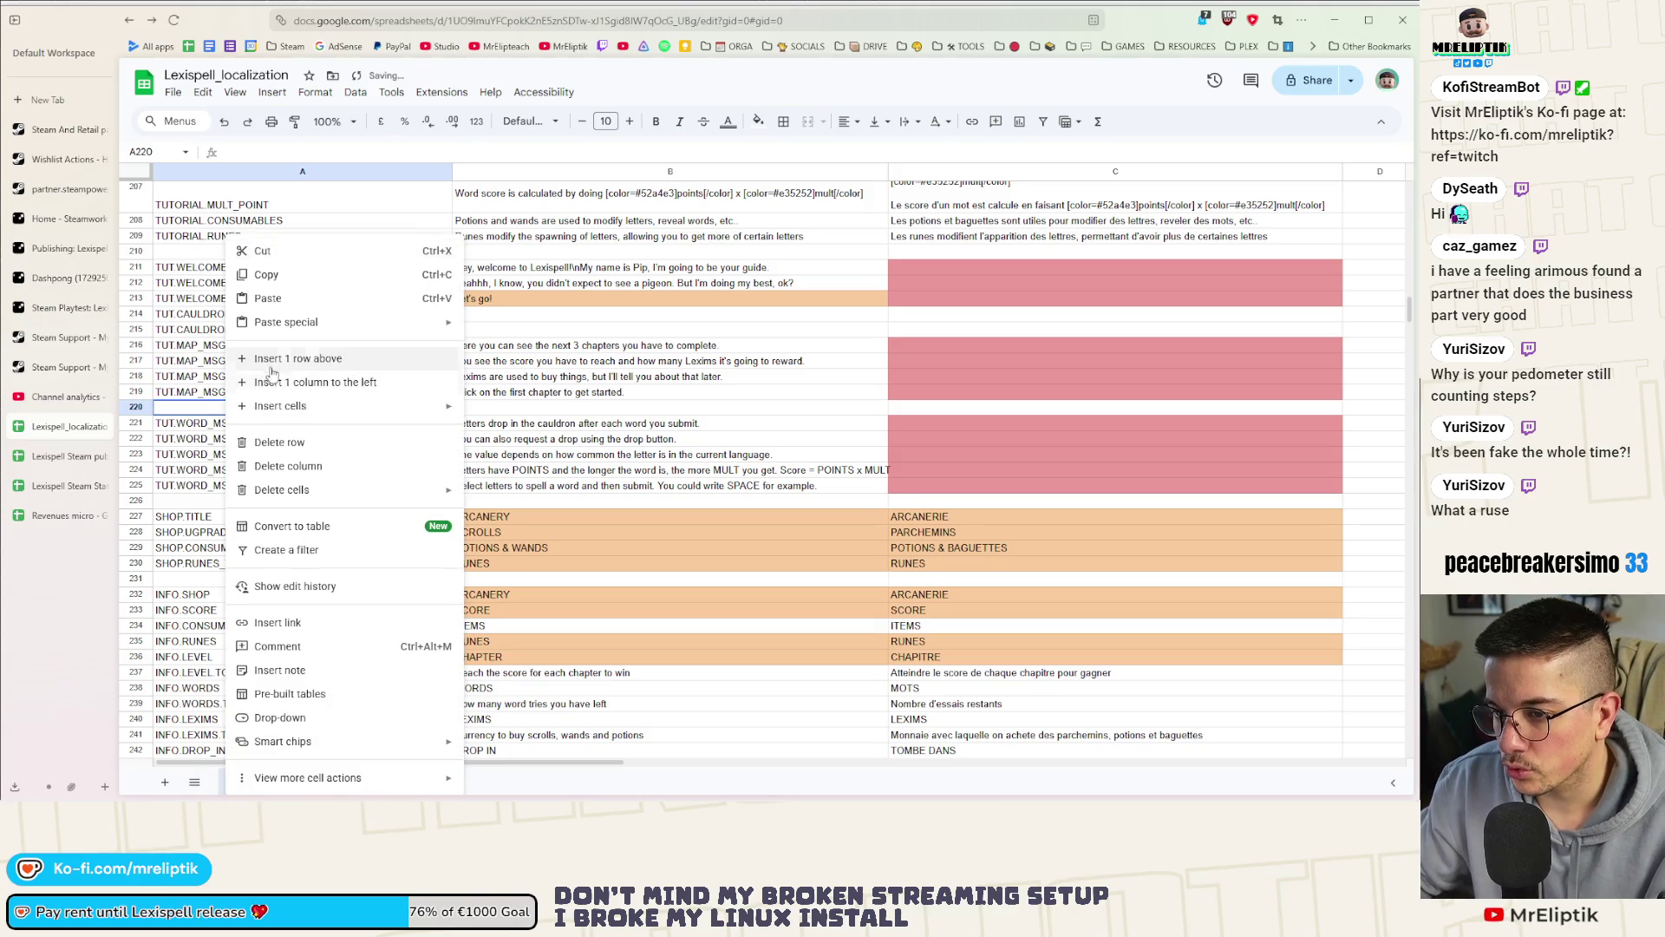
click(270, 366)
key(ctrl+v)
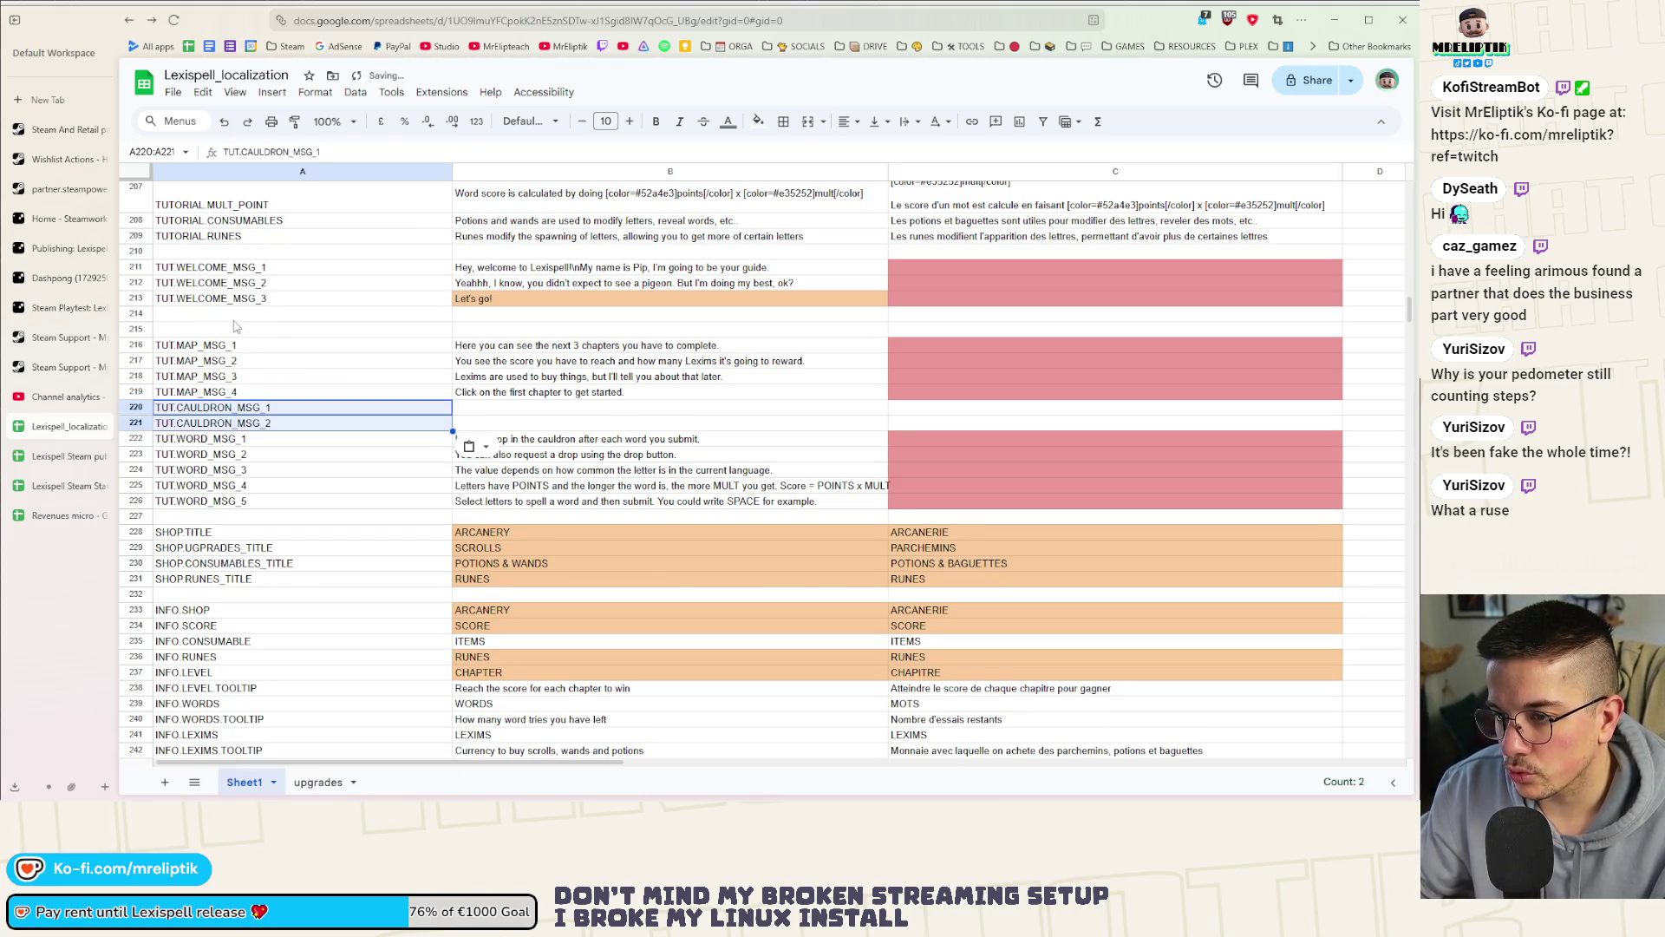
drag(135, 314, 135, 331)
right_click(137, 328)
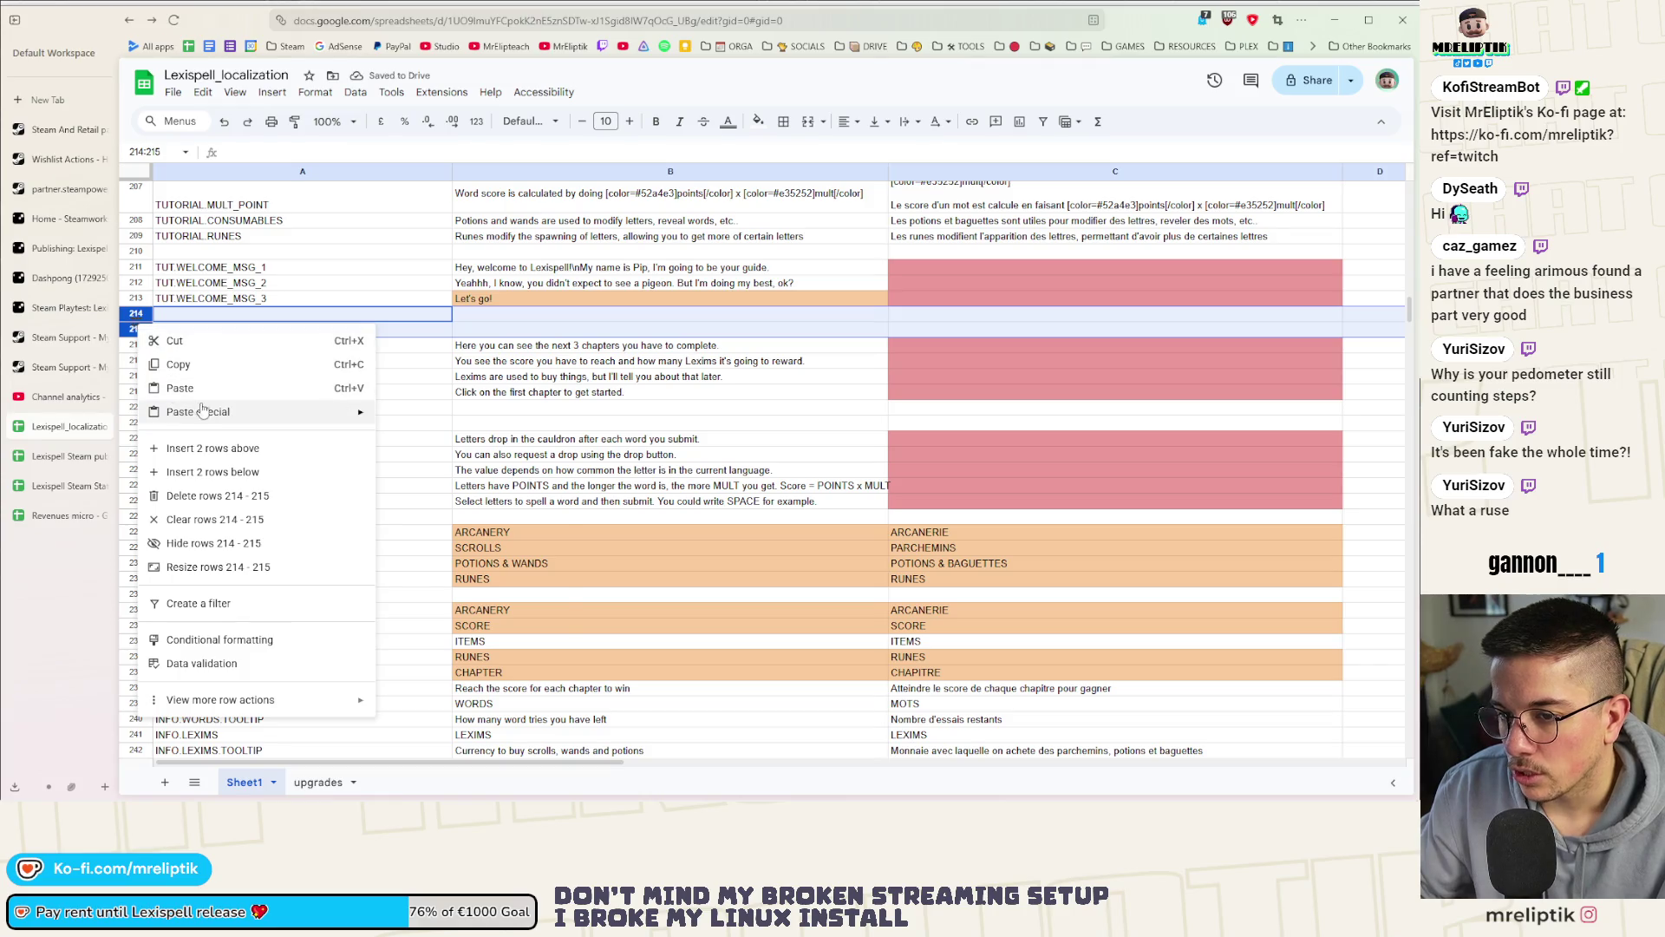
click(261, 496)
Fill B218 and B219 with the cauldron drop message and the drop-request message.
click(490, 373)
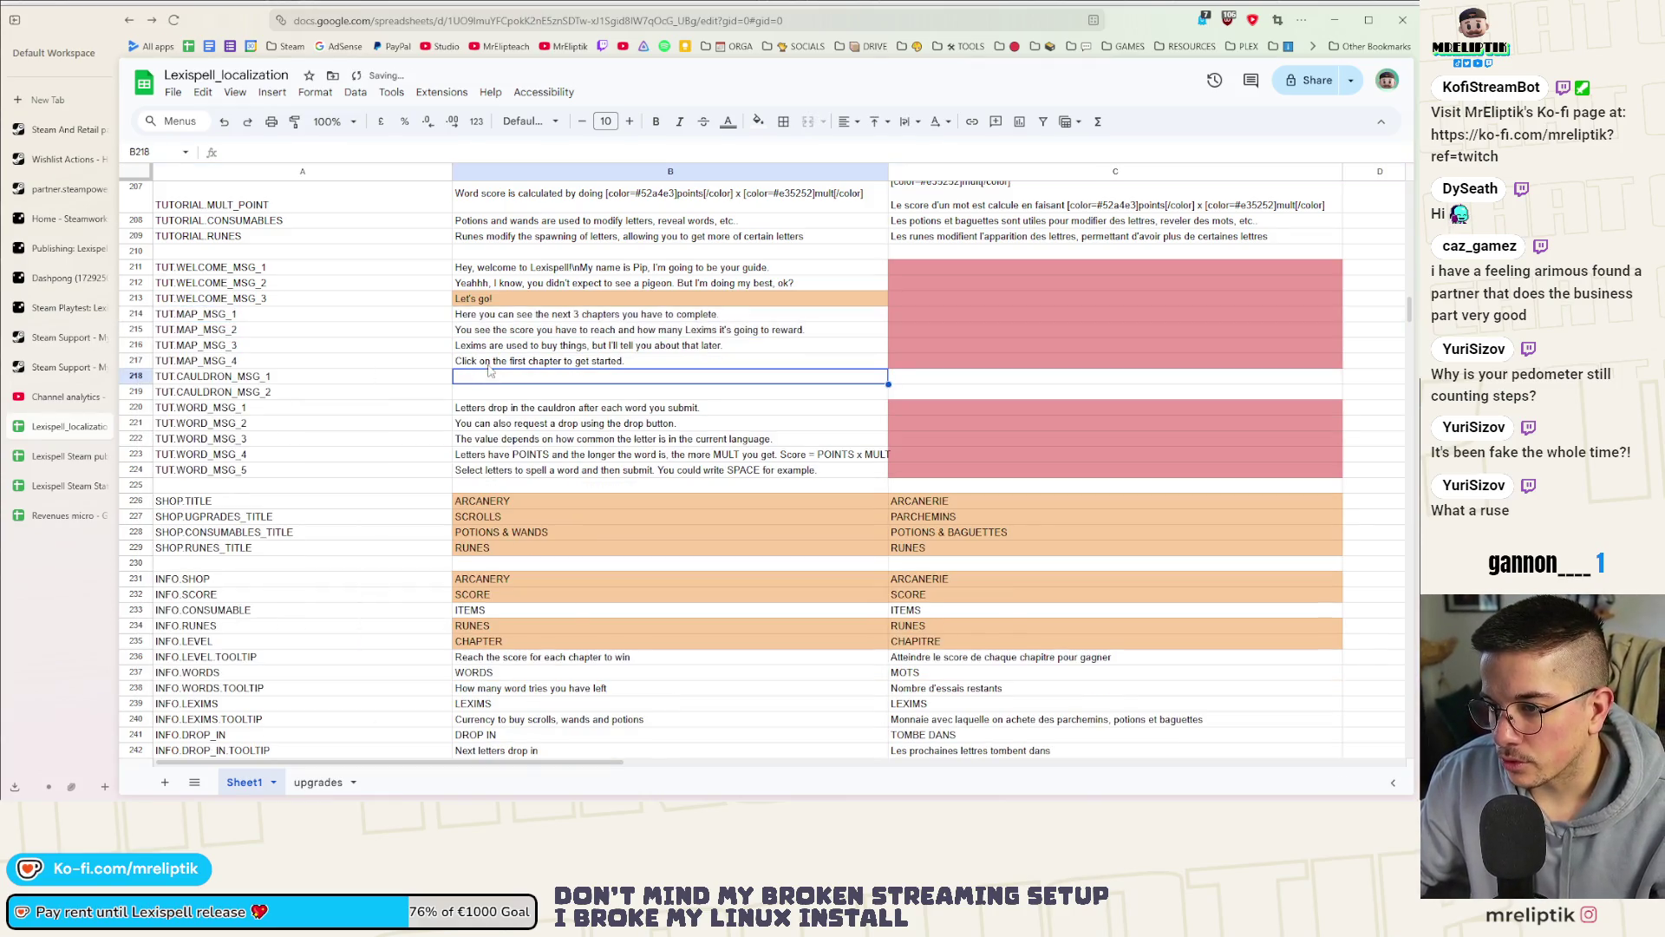
click(489, 411)
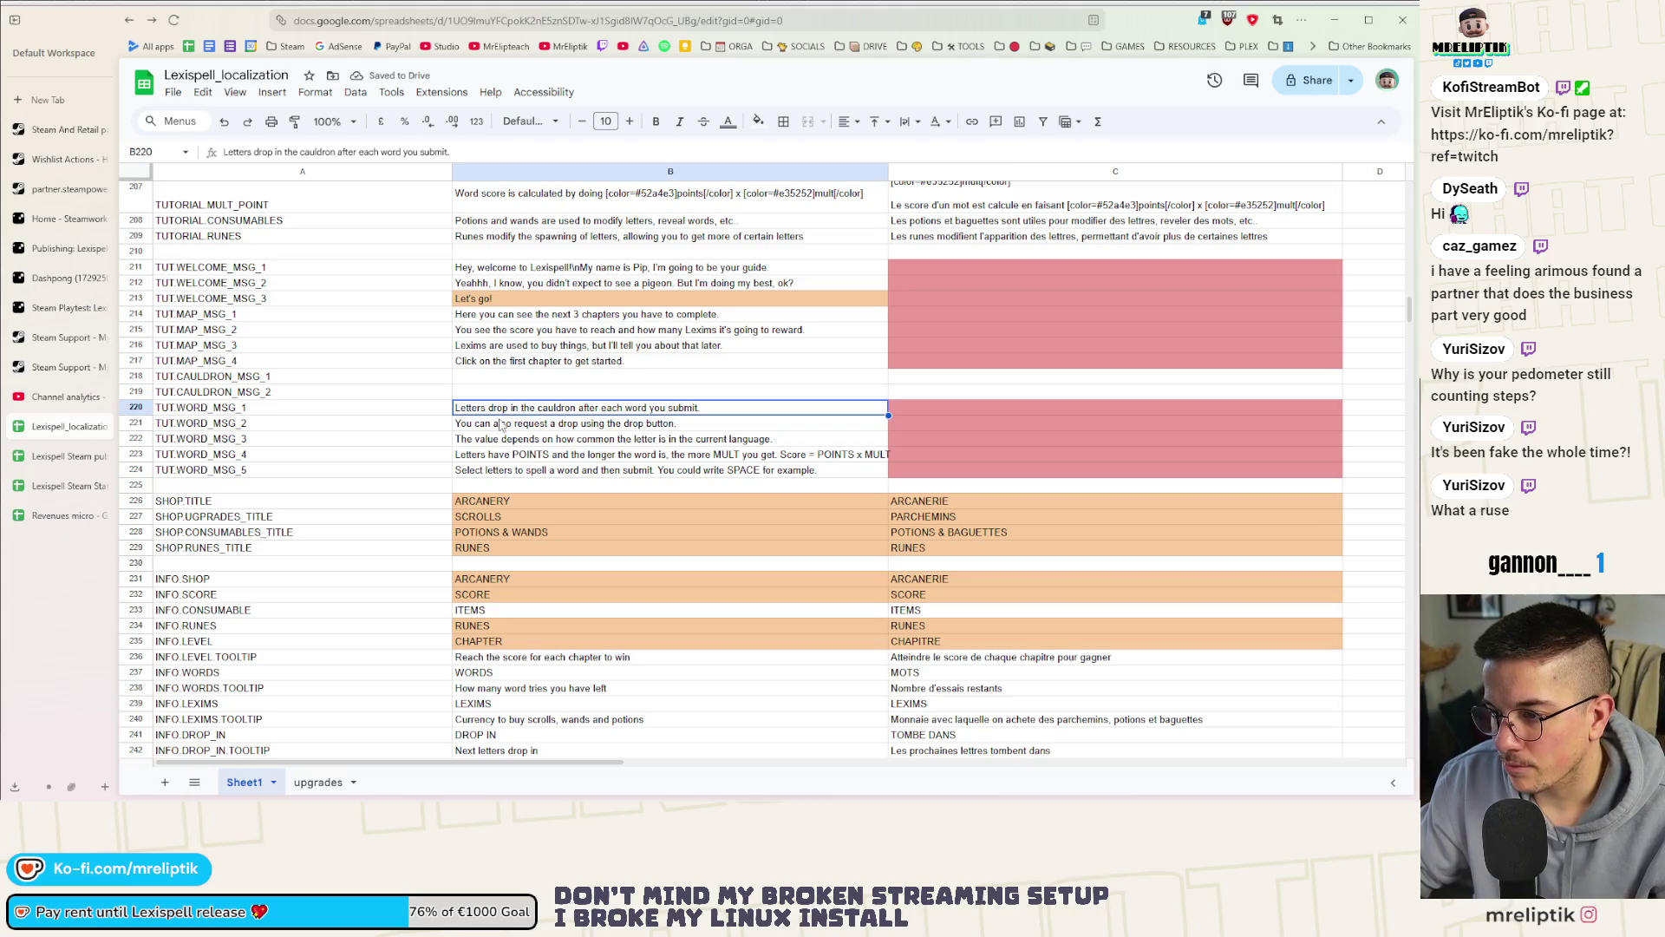
click(535, 380)
text(Letters drop in the cauldron after each word you submit.)
click(488, 425)
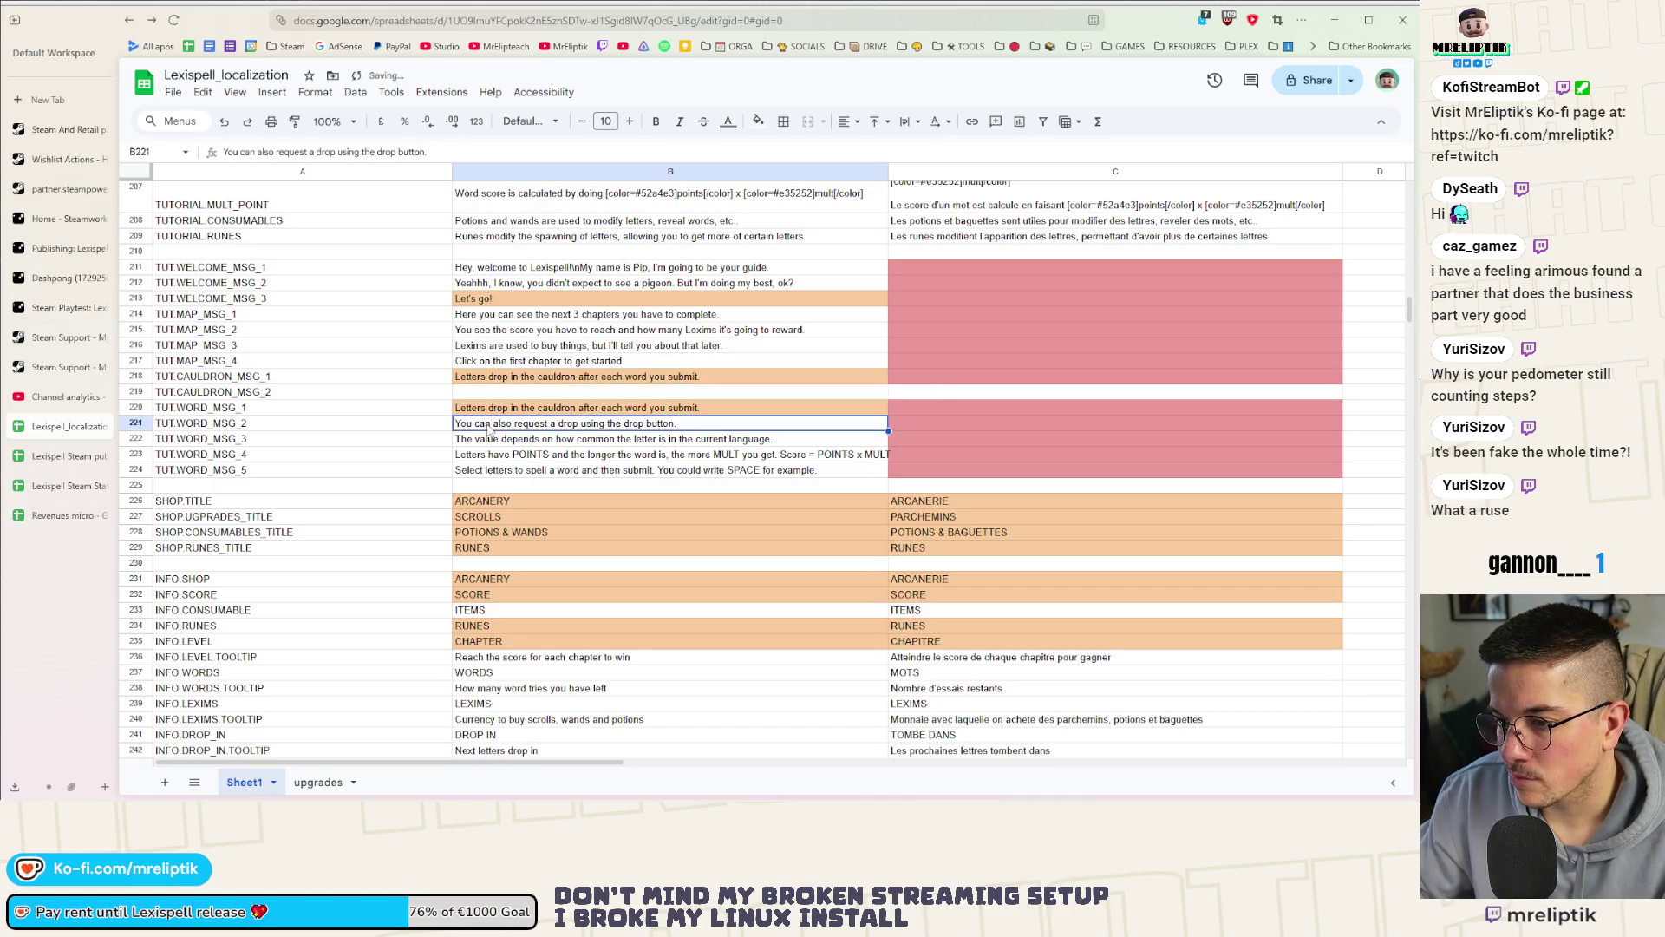
key(ctrl+c)
key(Up)
key(Up)
key(ctrl+v)
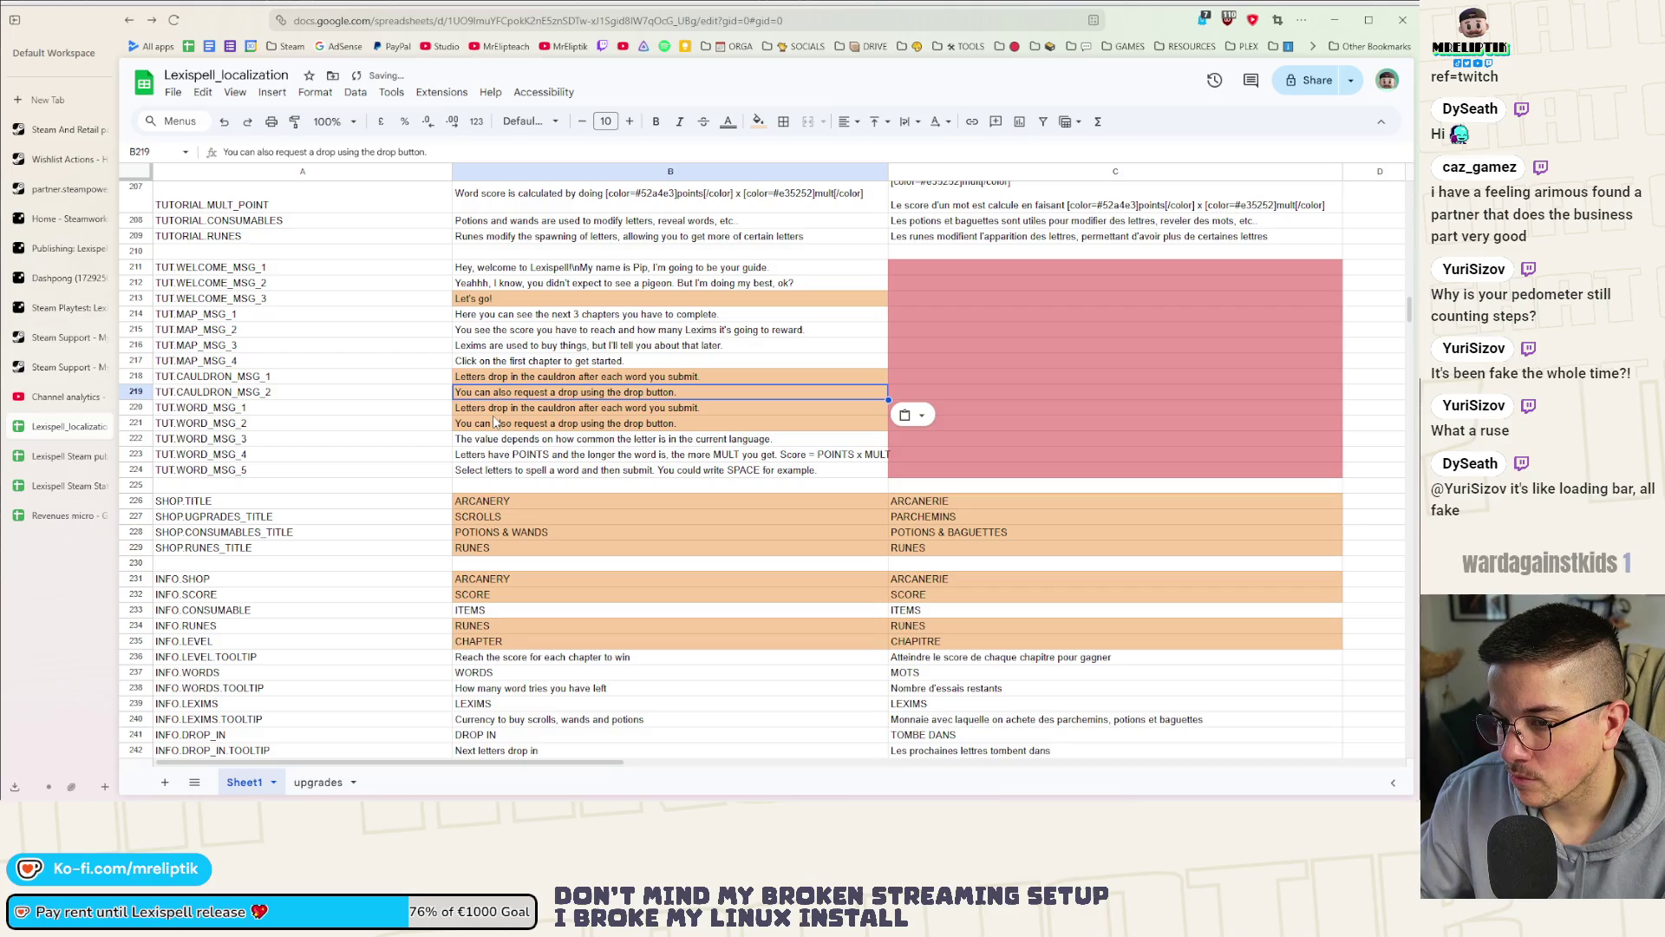
Clear the leftover rows 220–221 below the cauldron messages.
click(319, 410)
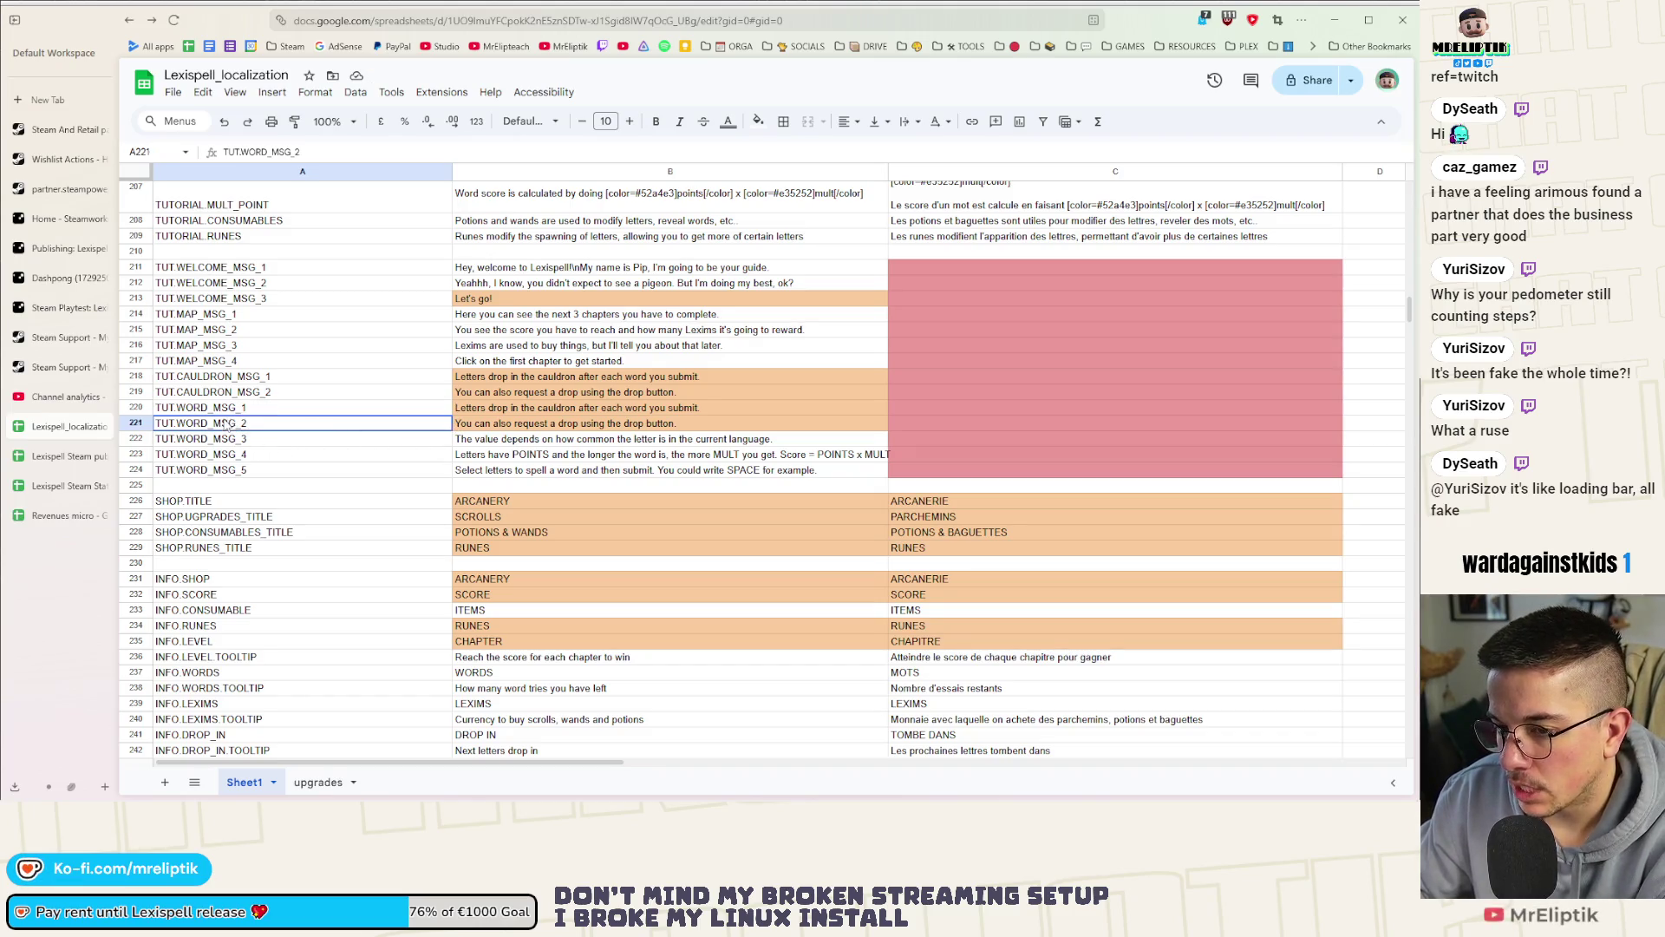
click(135, 407)
key(Delete)
click(139, 423)
key(Delete)
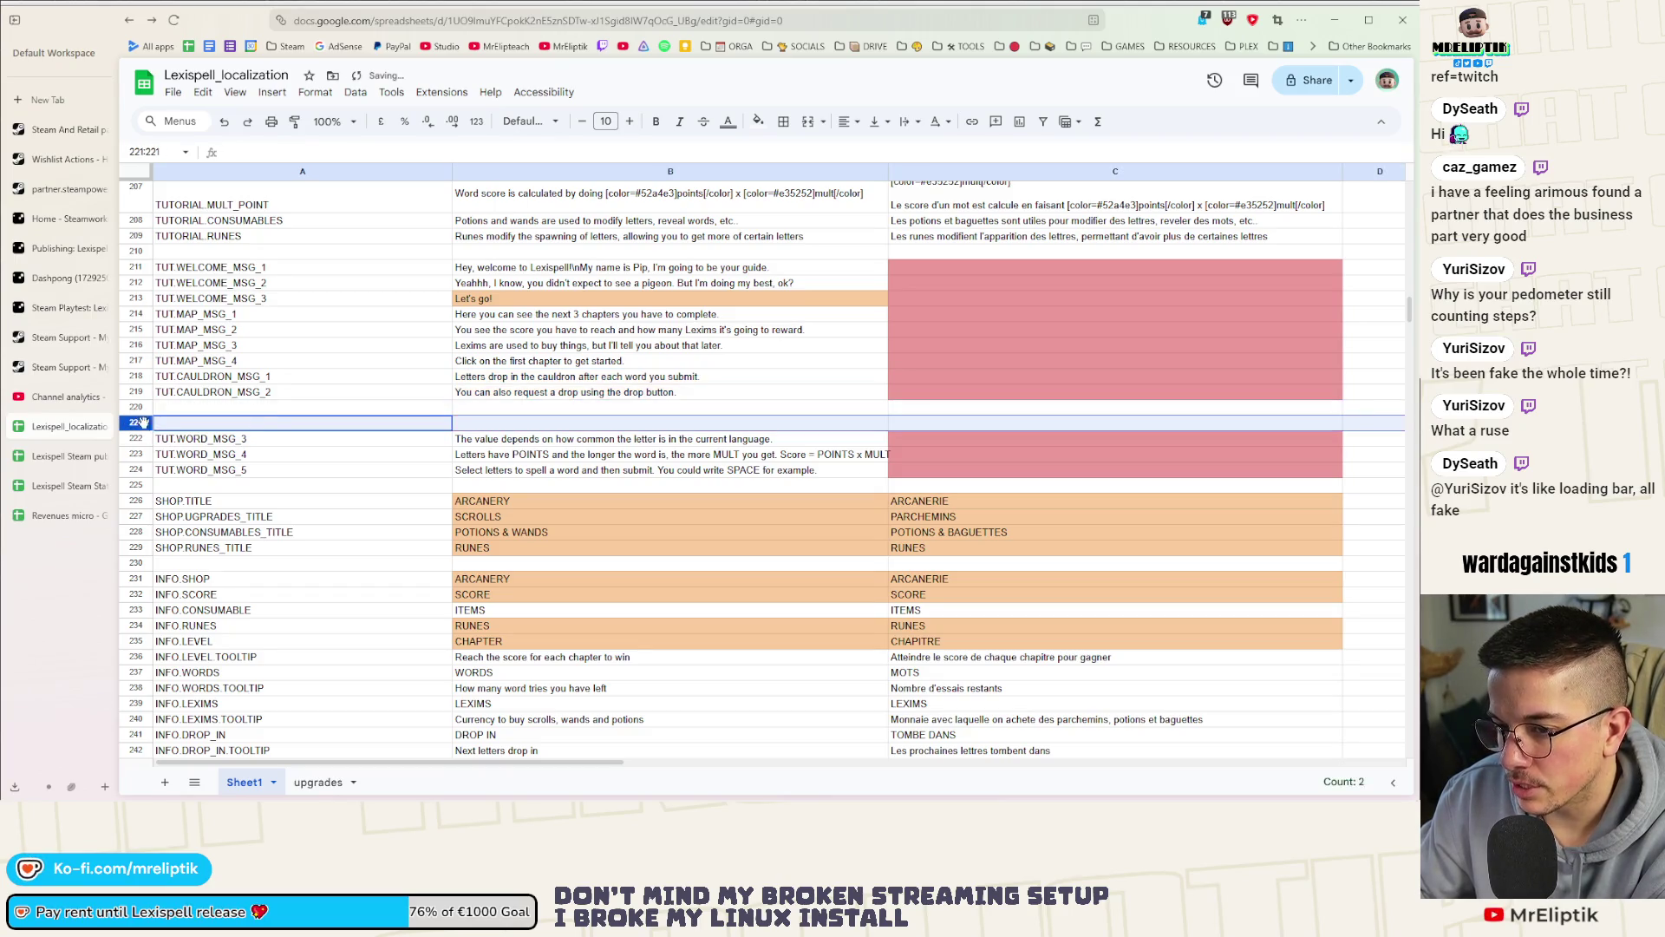
Rename the first word message key to TUT.WORD_MSG_1.
double_click(284, 440)
key(BackSpace)
text(1)
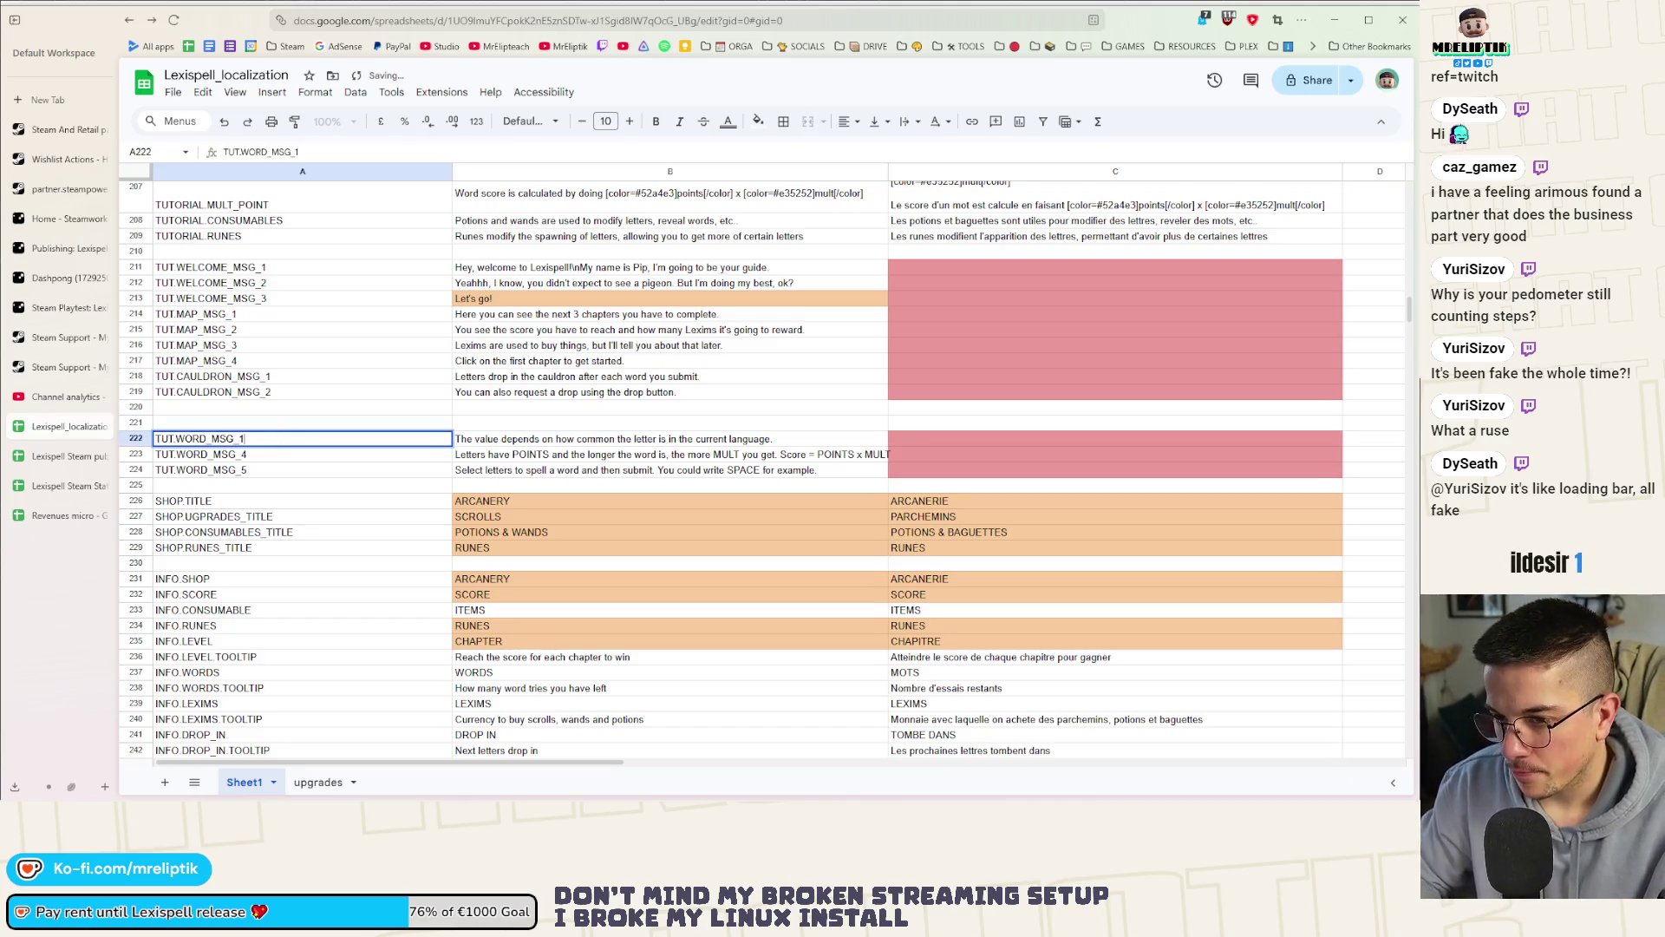
key(Return)
key(Return)
key(BackSpace)
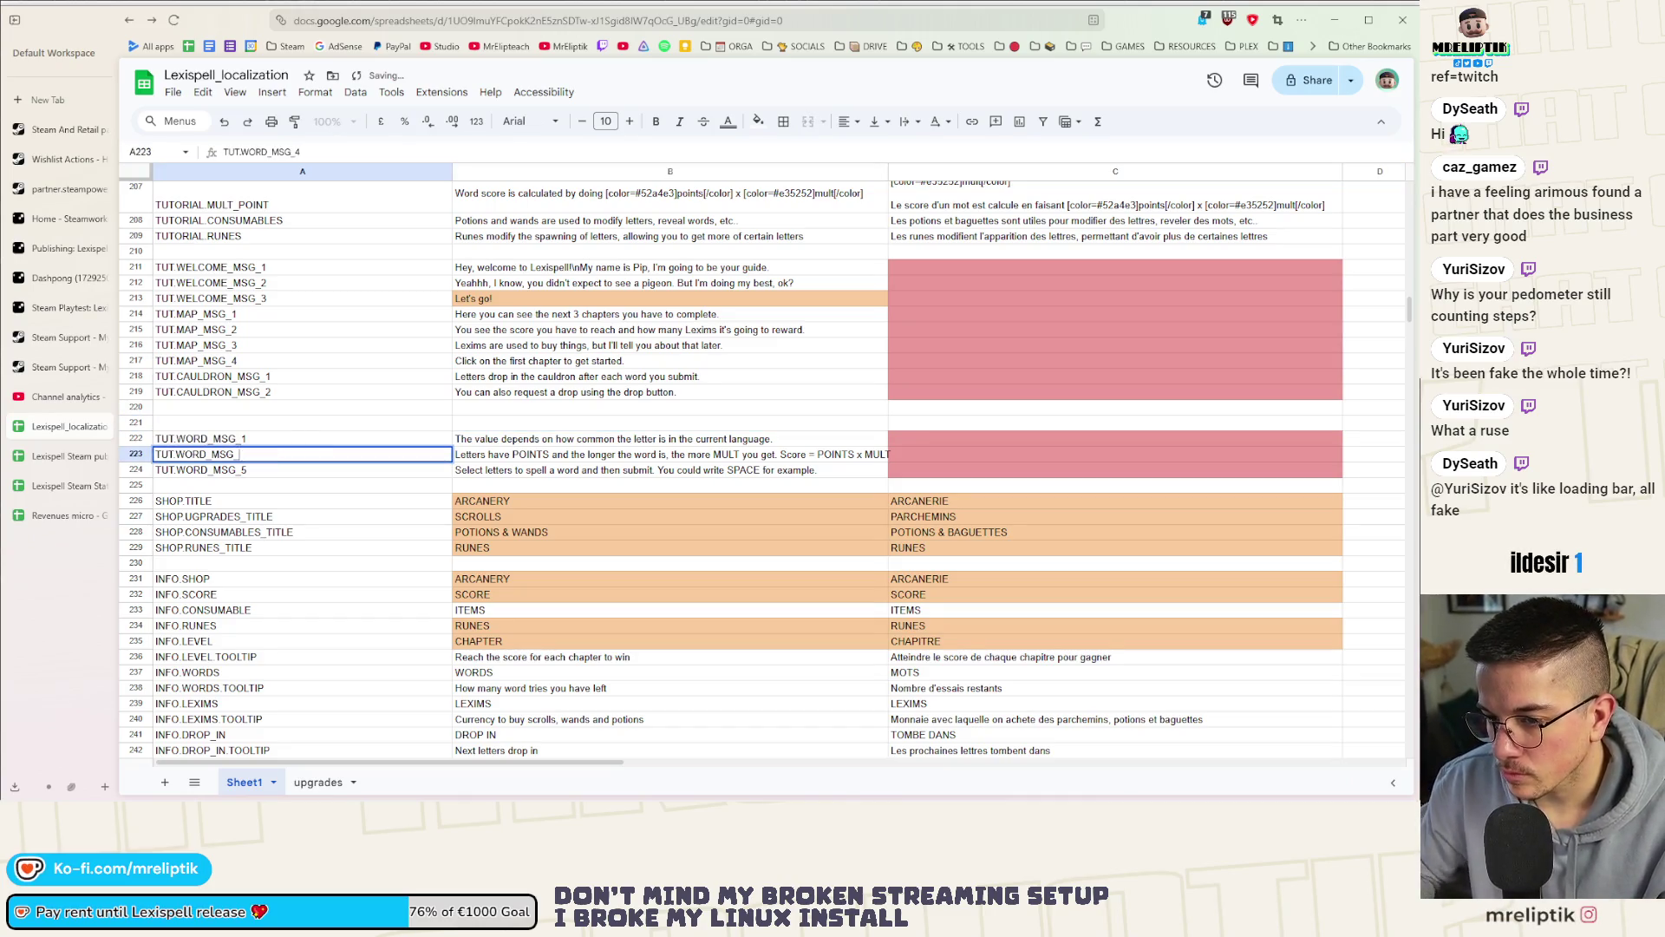
Number the word keys TUT.WORD_MSG_1 to 3 and move their rows up to start at row 220.
text(2)
drag(342, 439, 342, 455)
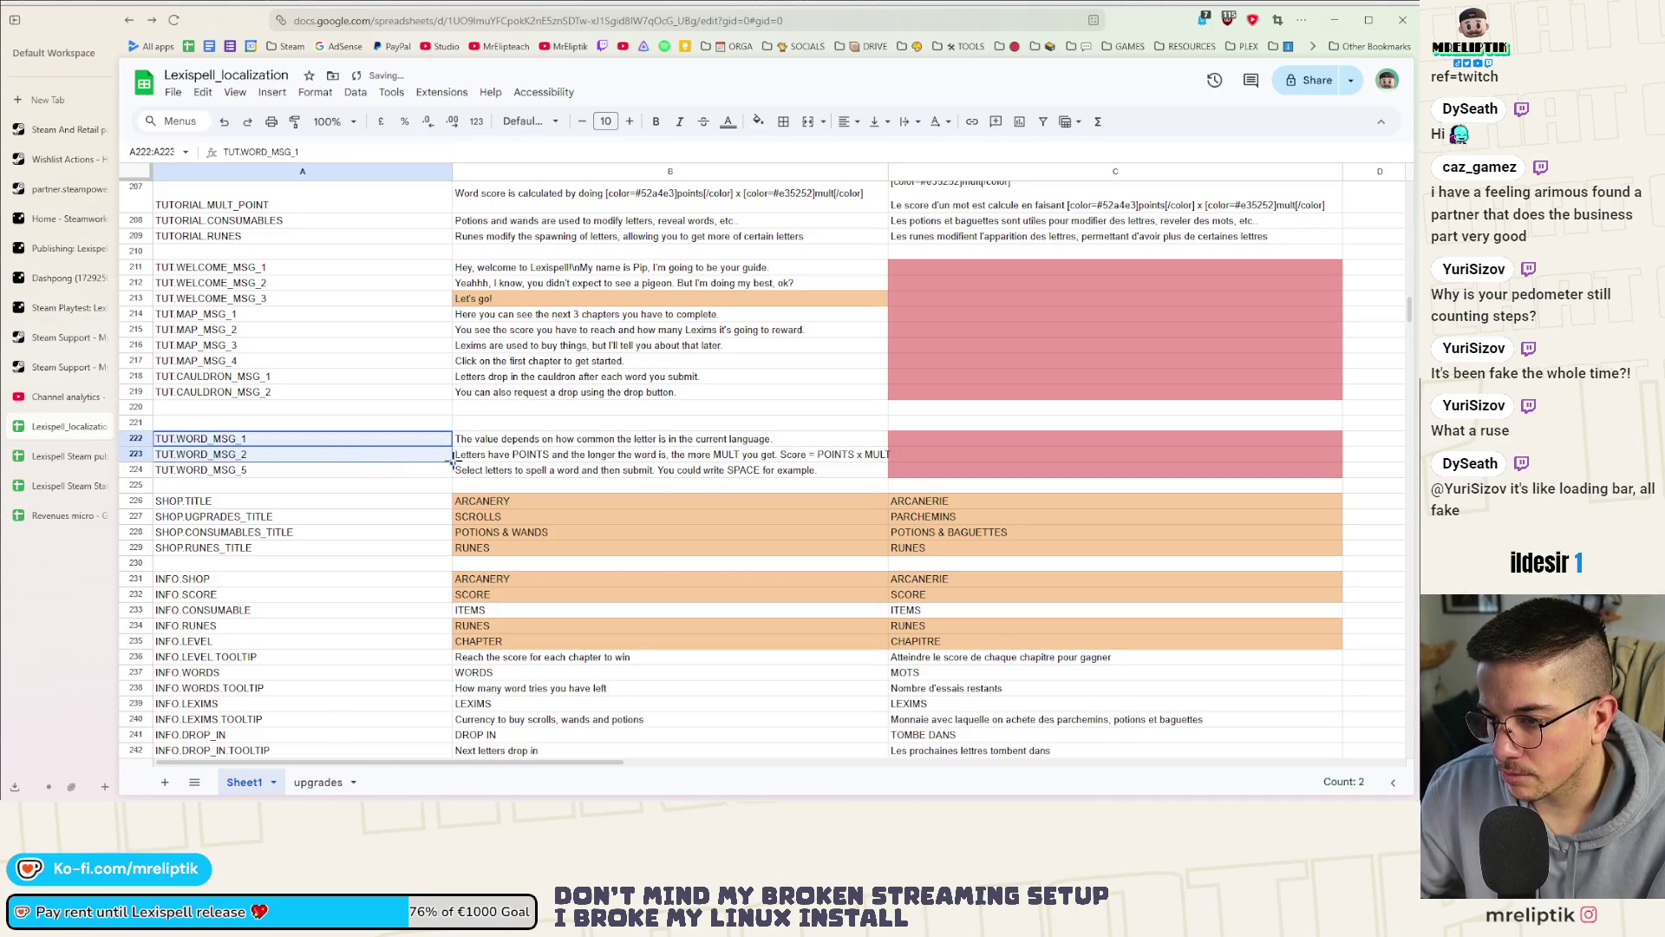
drag(452, 461, 430, 474)
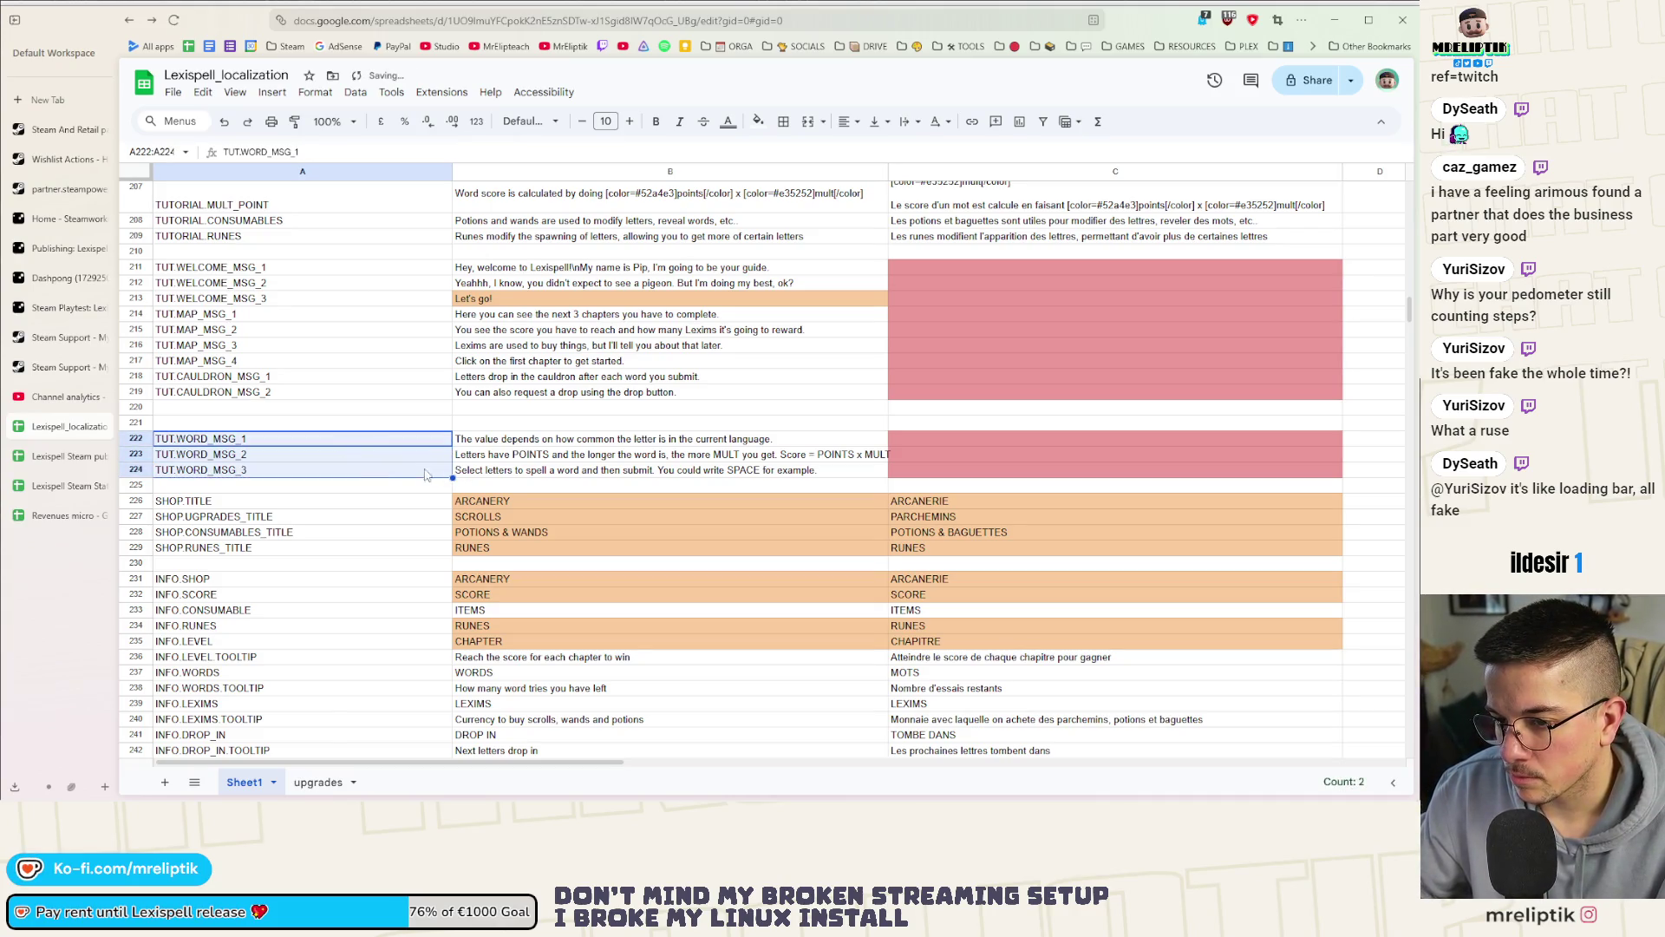
click(347, 441)
shift+click(516, 477)
key(ctrl+c)
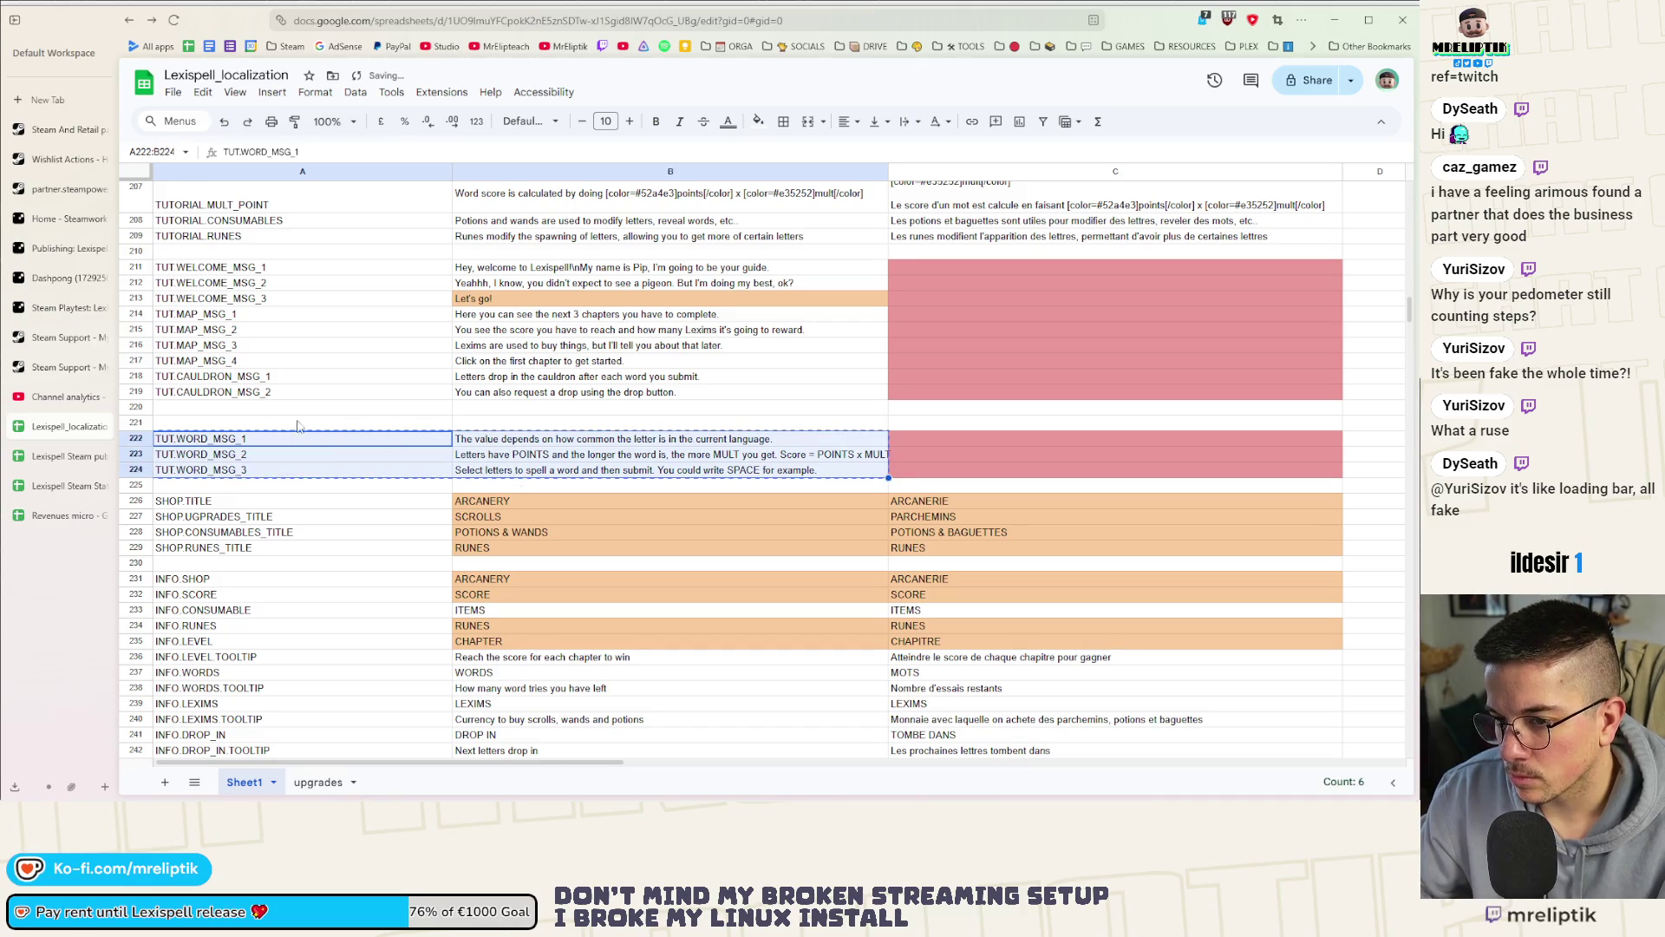
drag(302, 431, 302, 400)
click(289, 457)
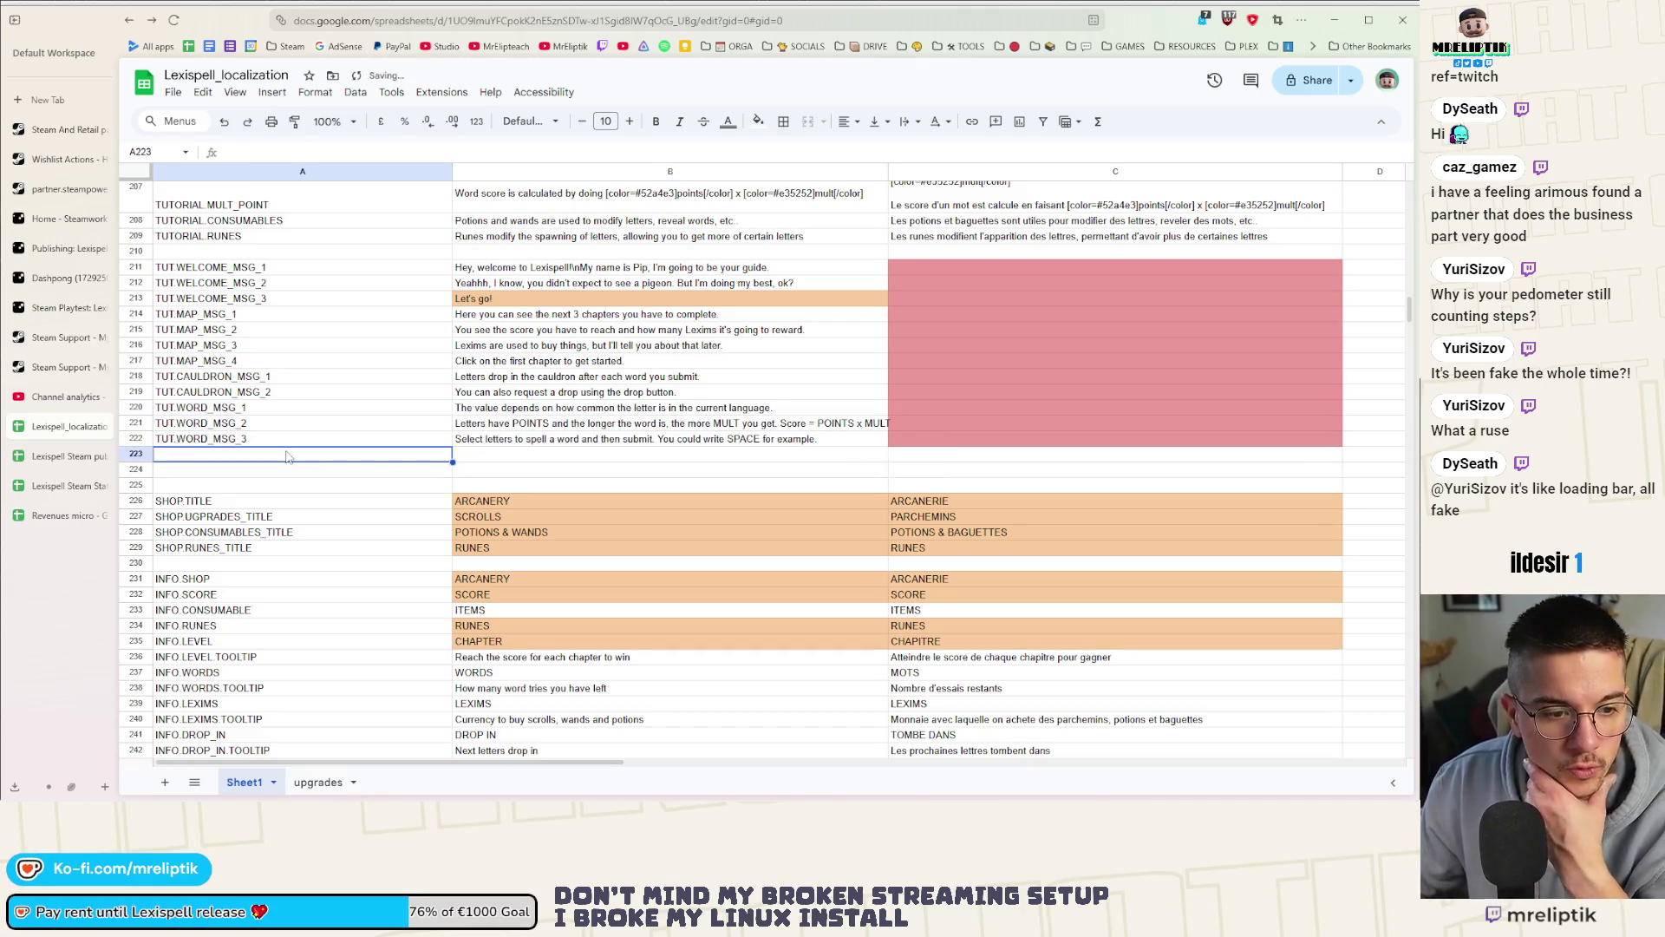
Widen column B and delete the blank row 223.
click(512, 411)
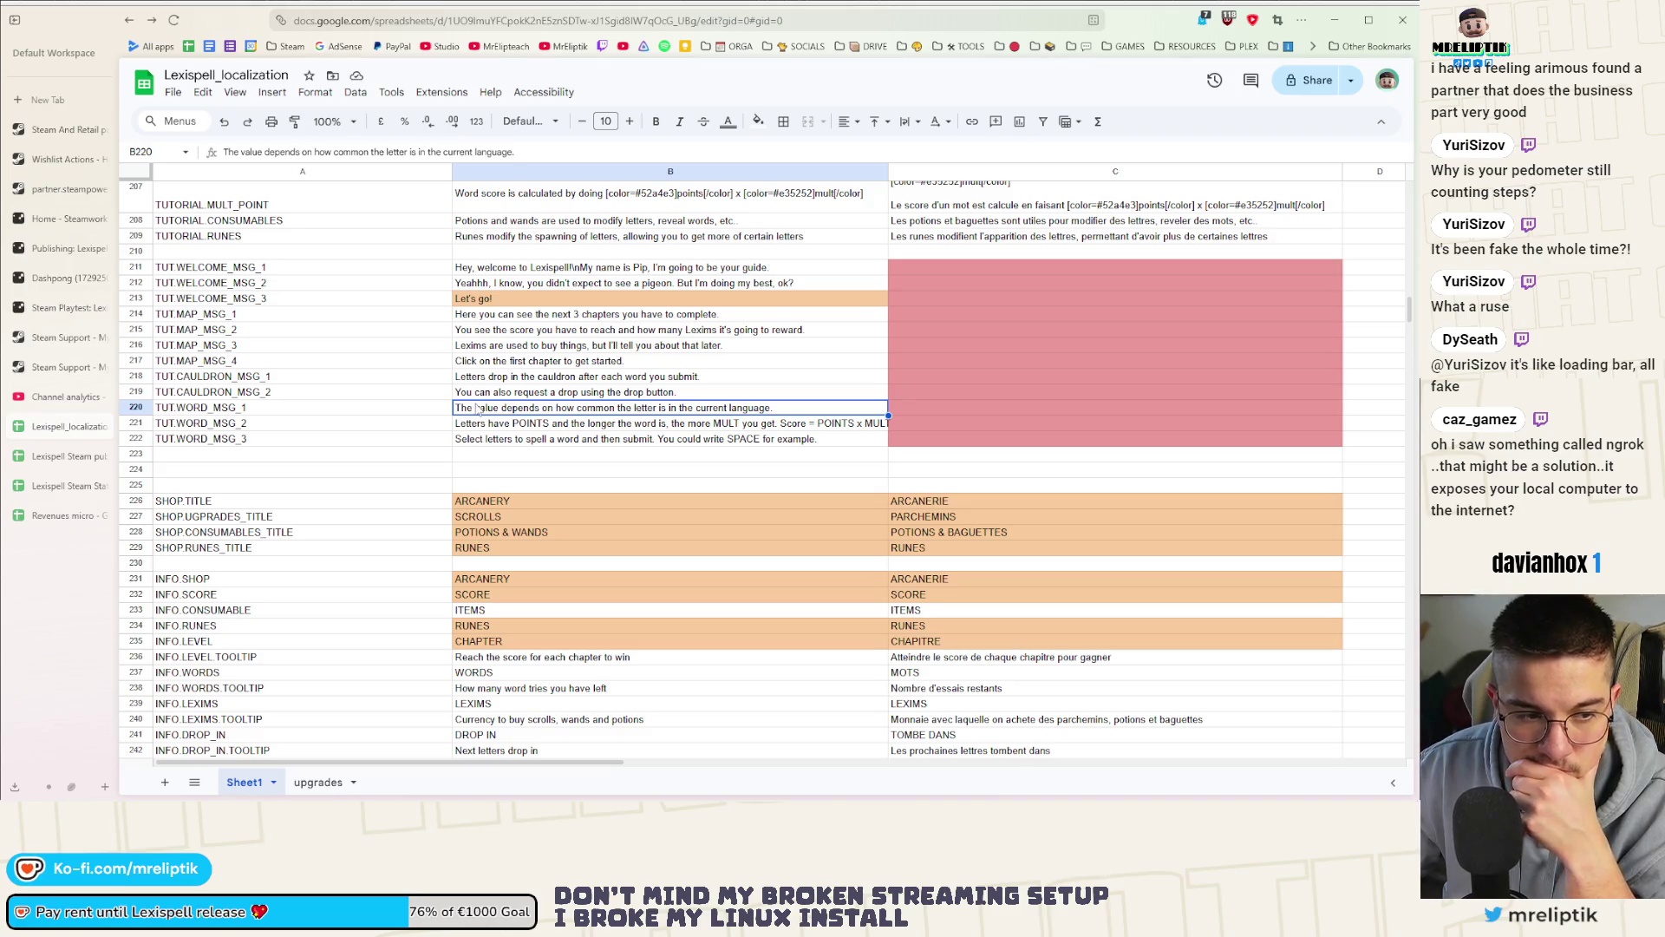
click(556, 459)
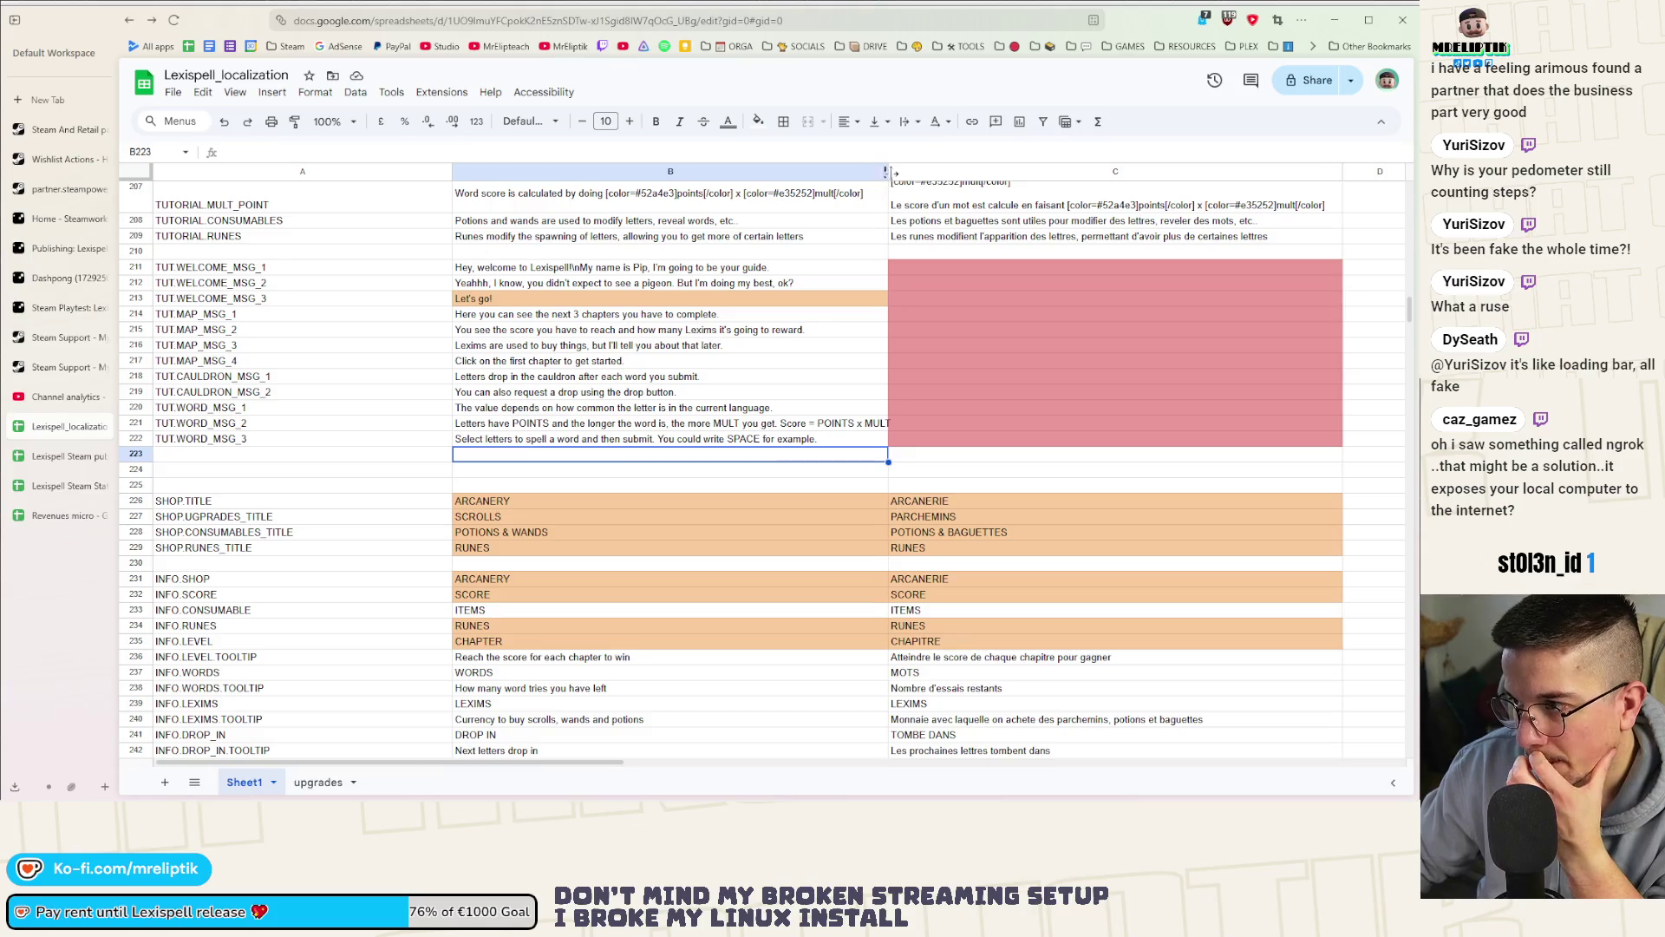
drag(887, 172, 900, 173)
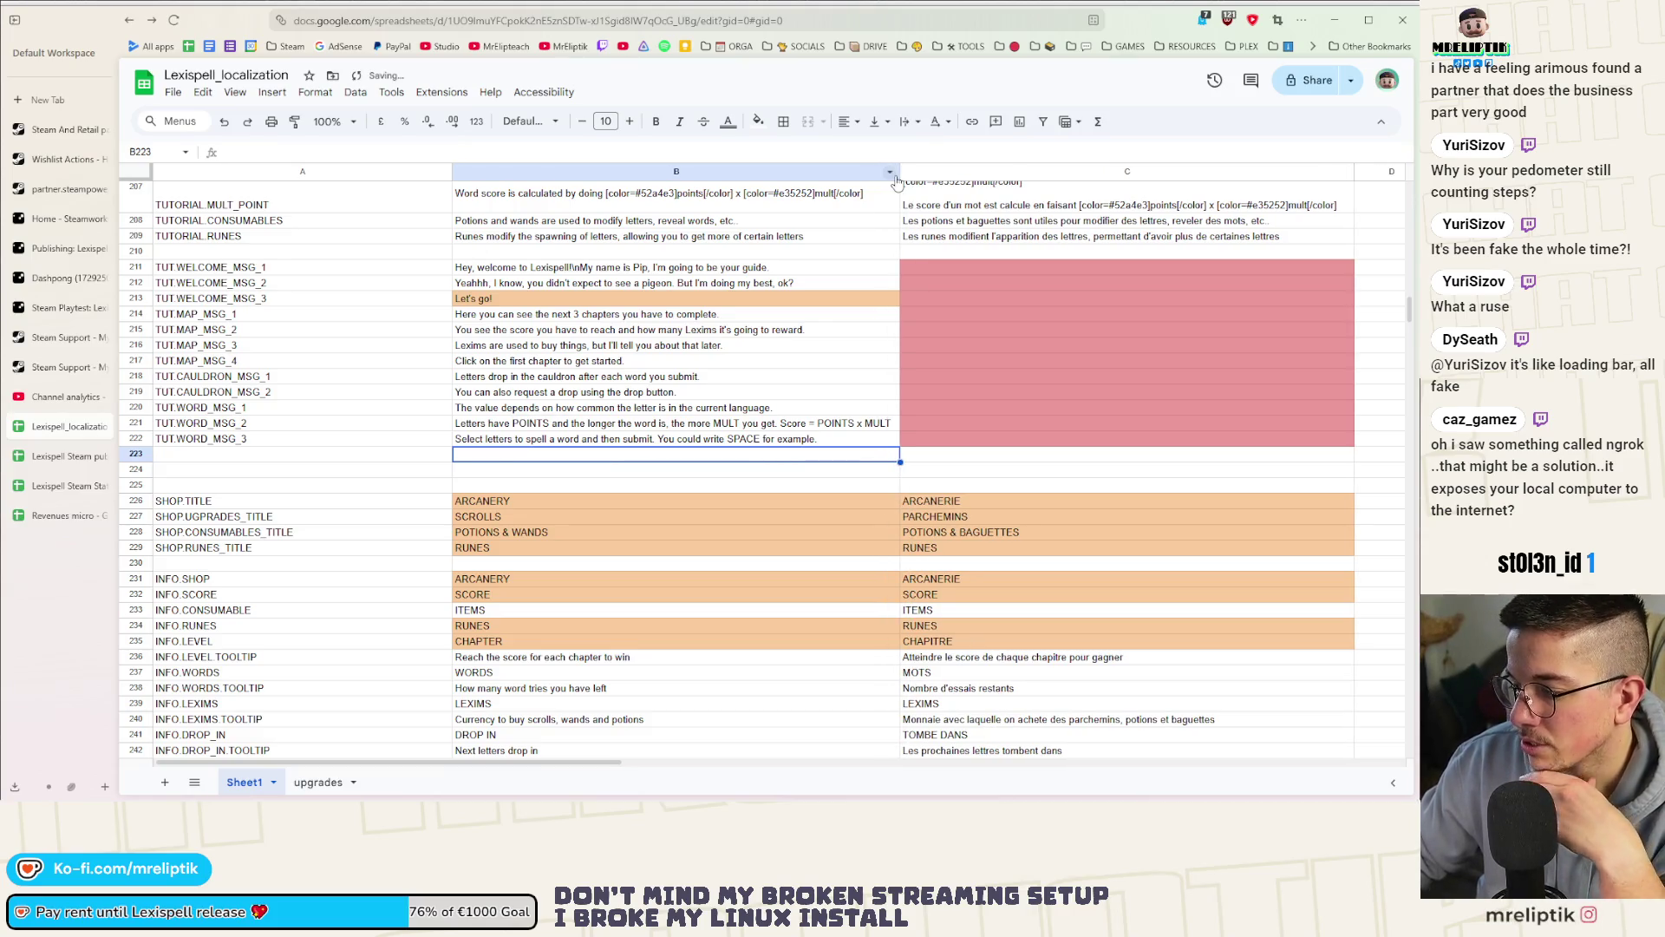
right_click(137, 453)
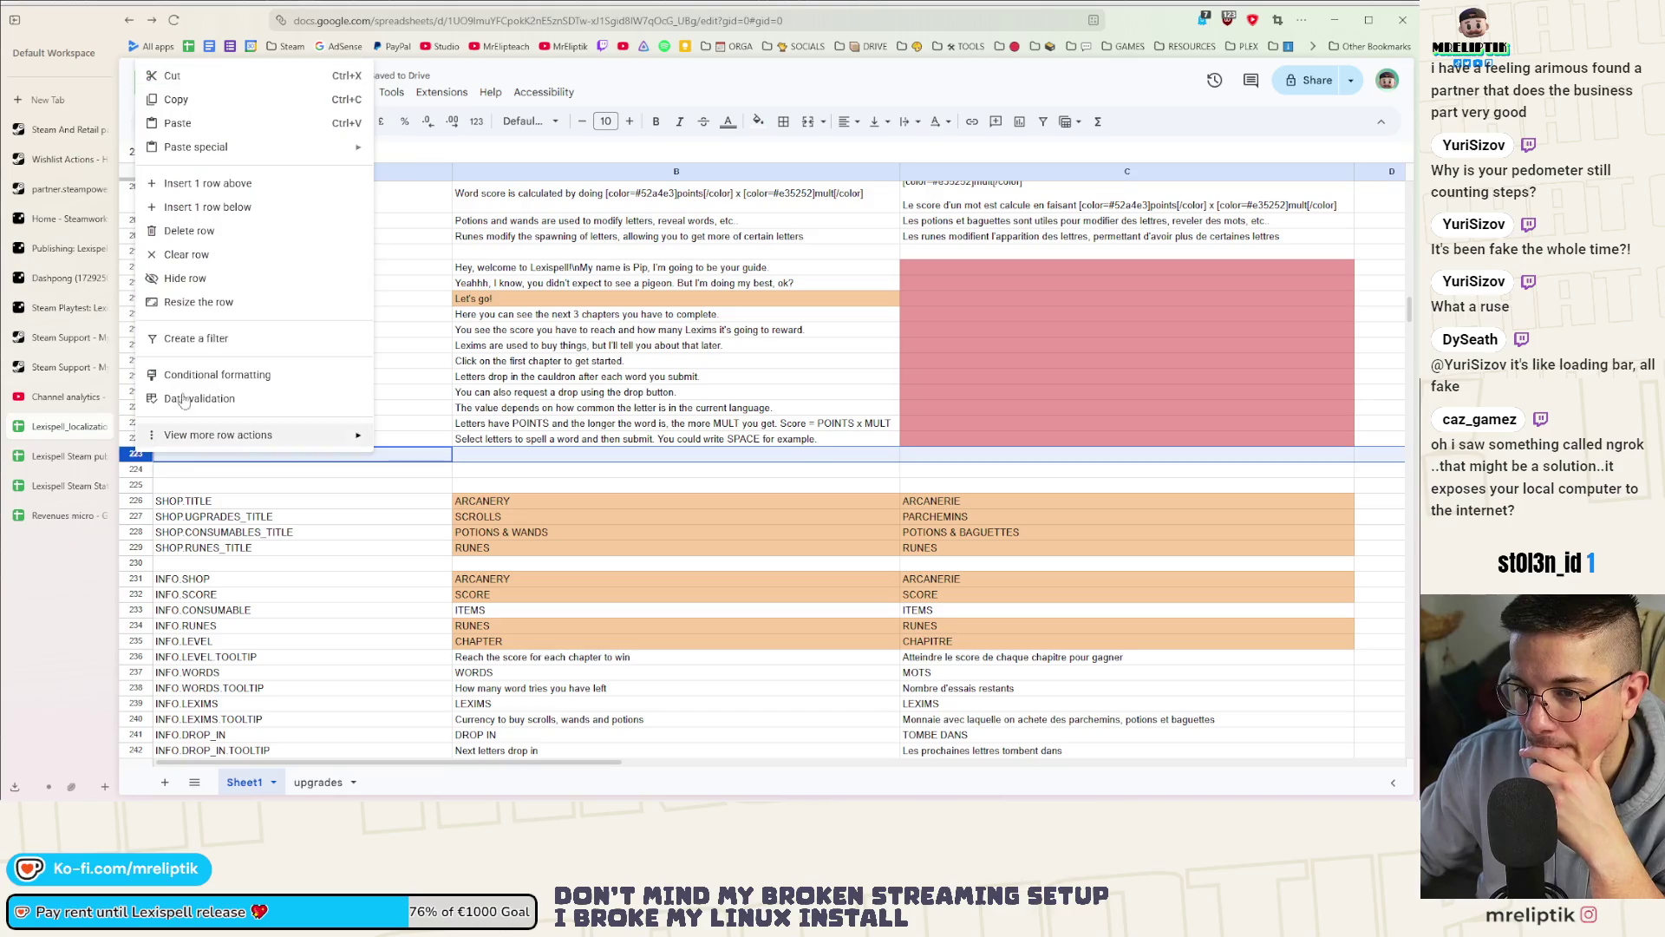
click(201, 232)
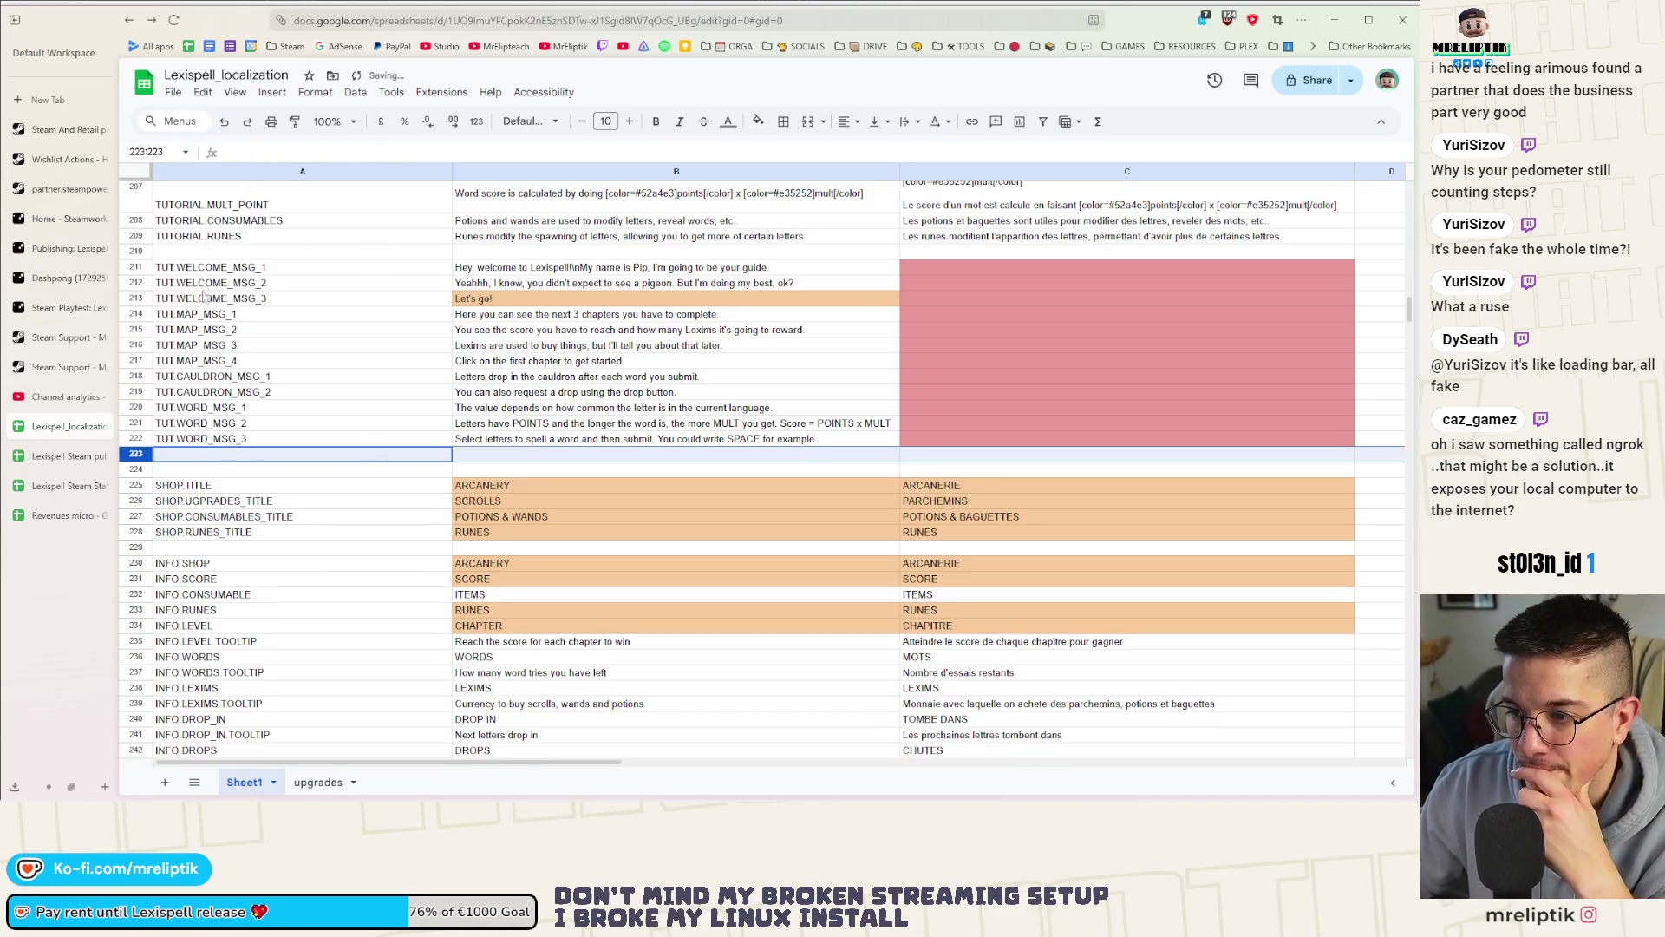
click(273, 457)
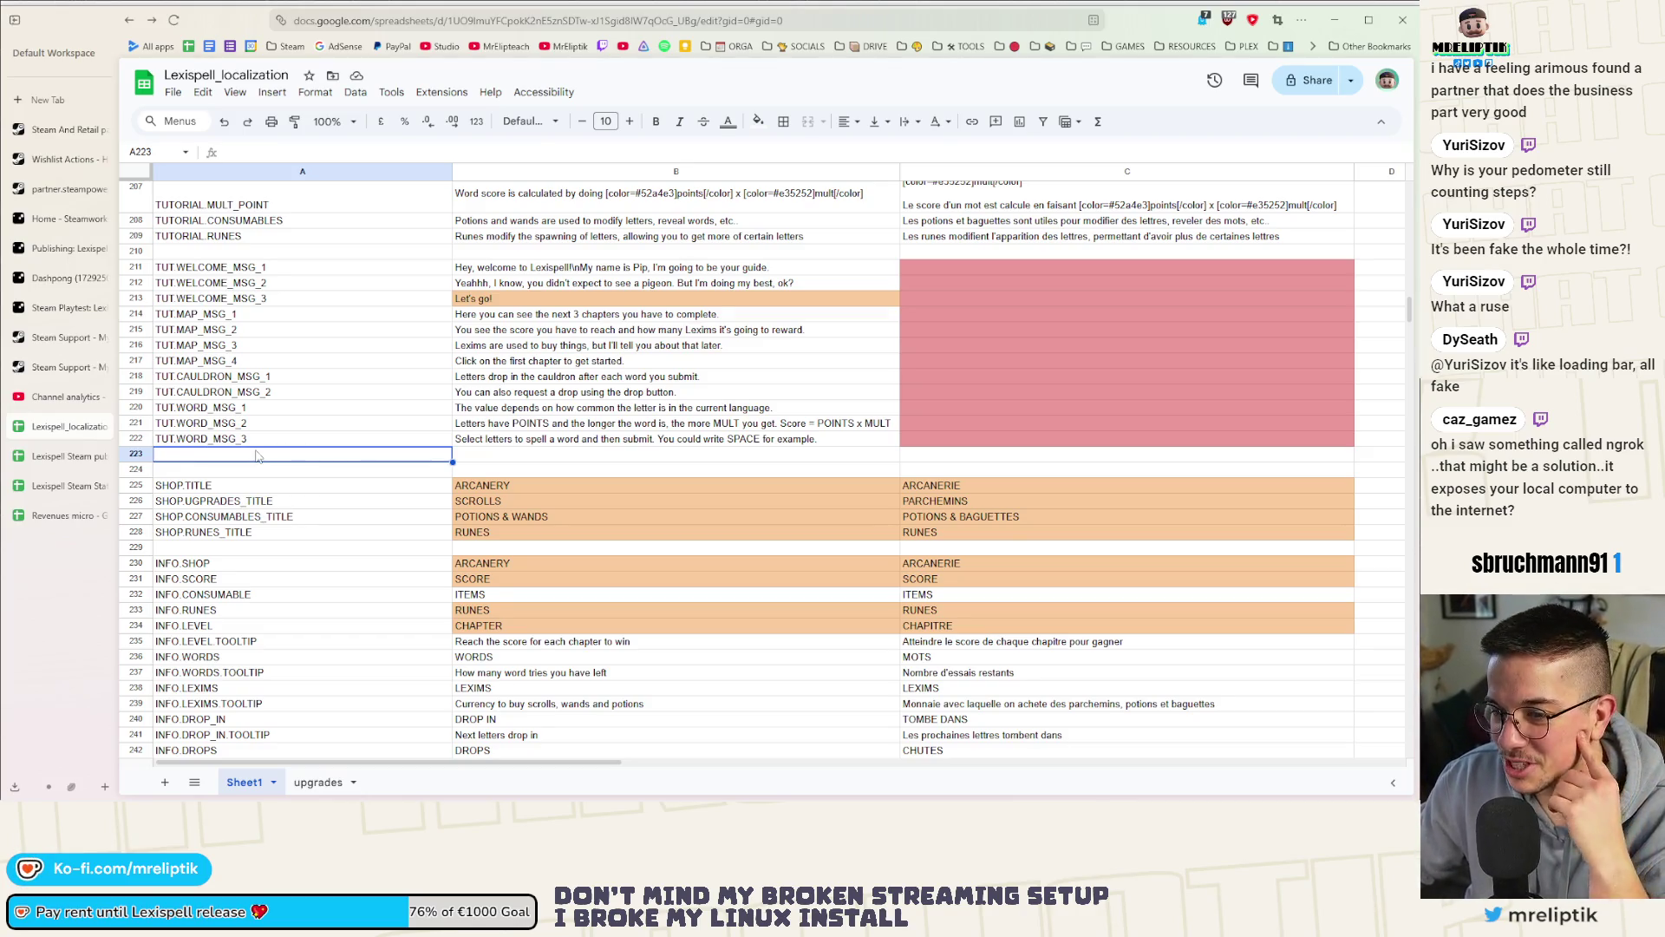
Review the empty row 223, the welcome and word-message texts, and their TUT.WORD_MSG keys.
click(563, 466)
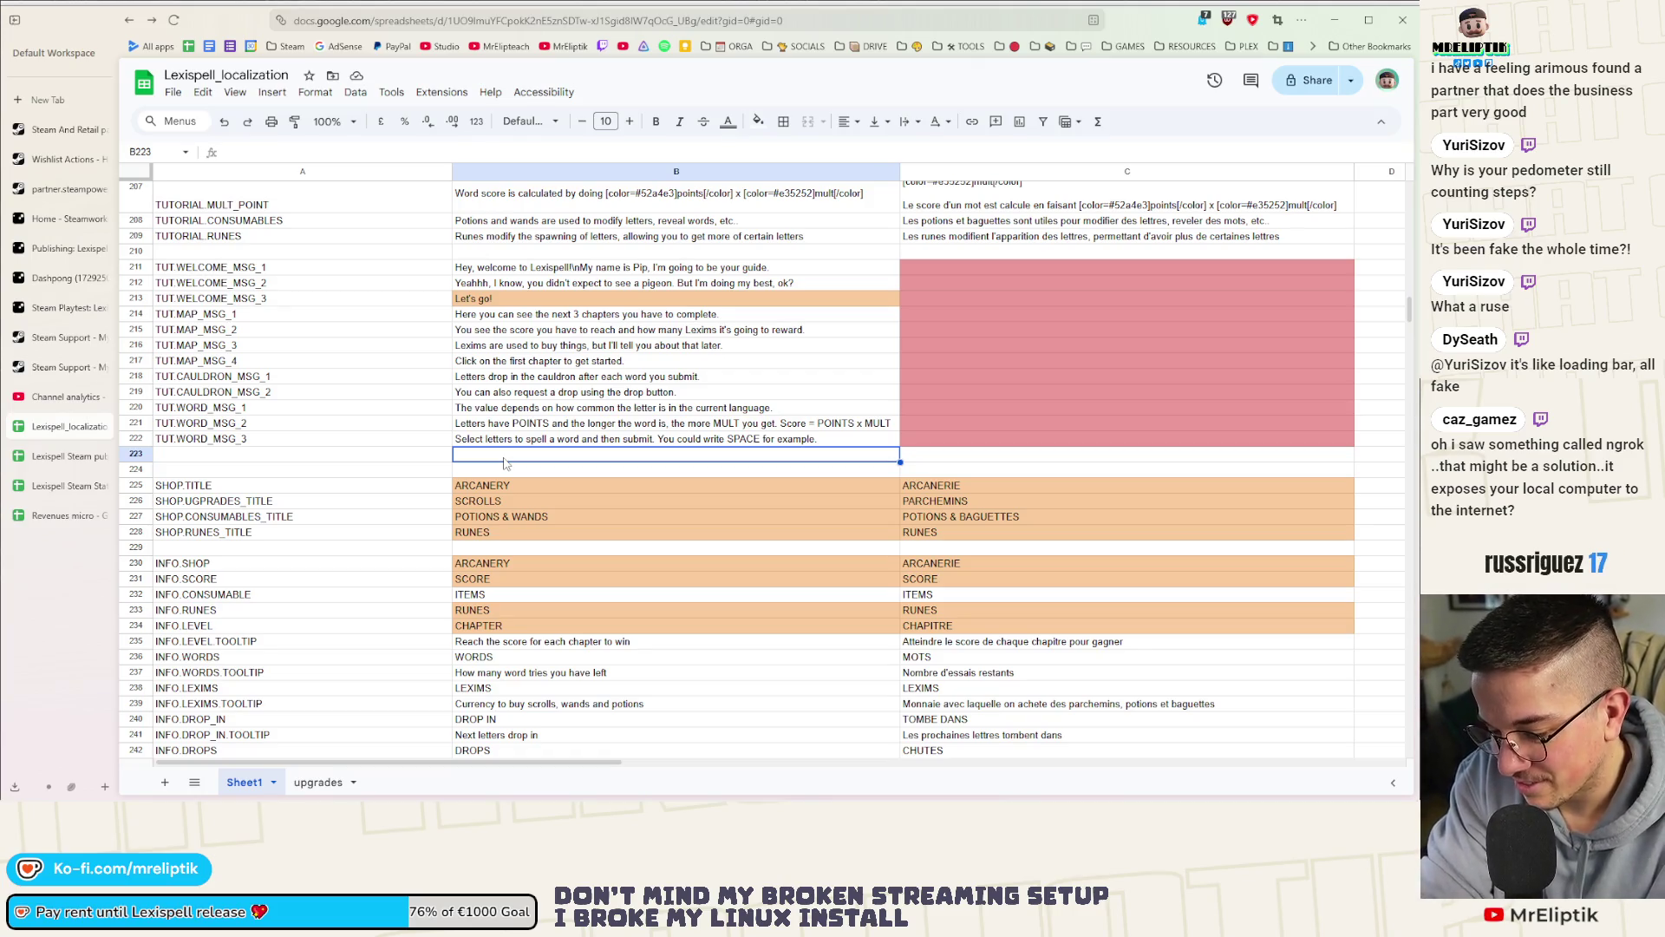
click(289, 460)
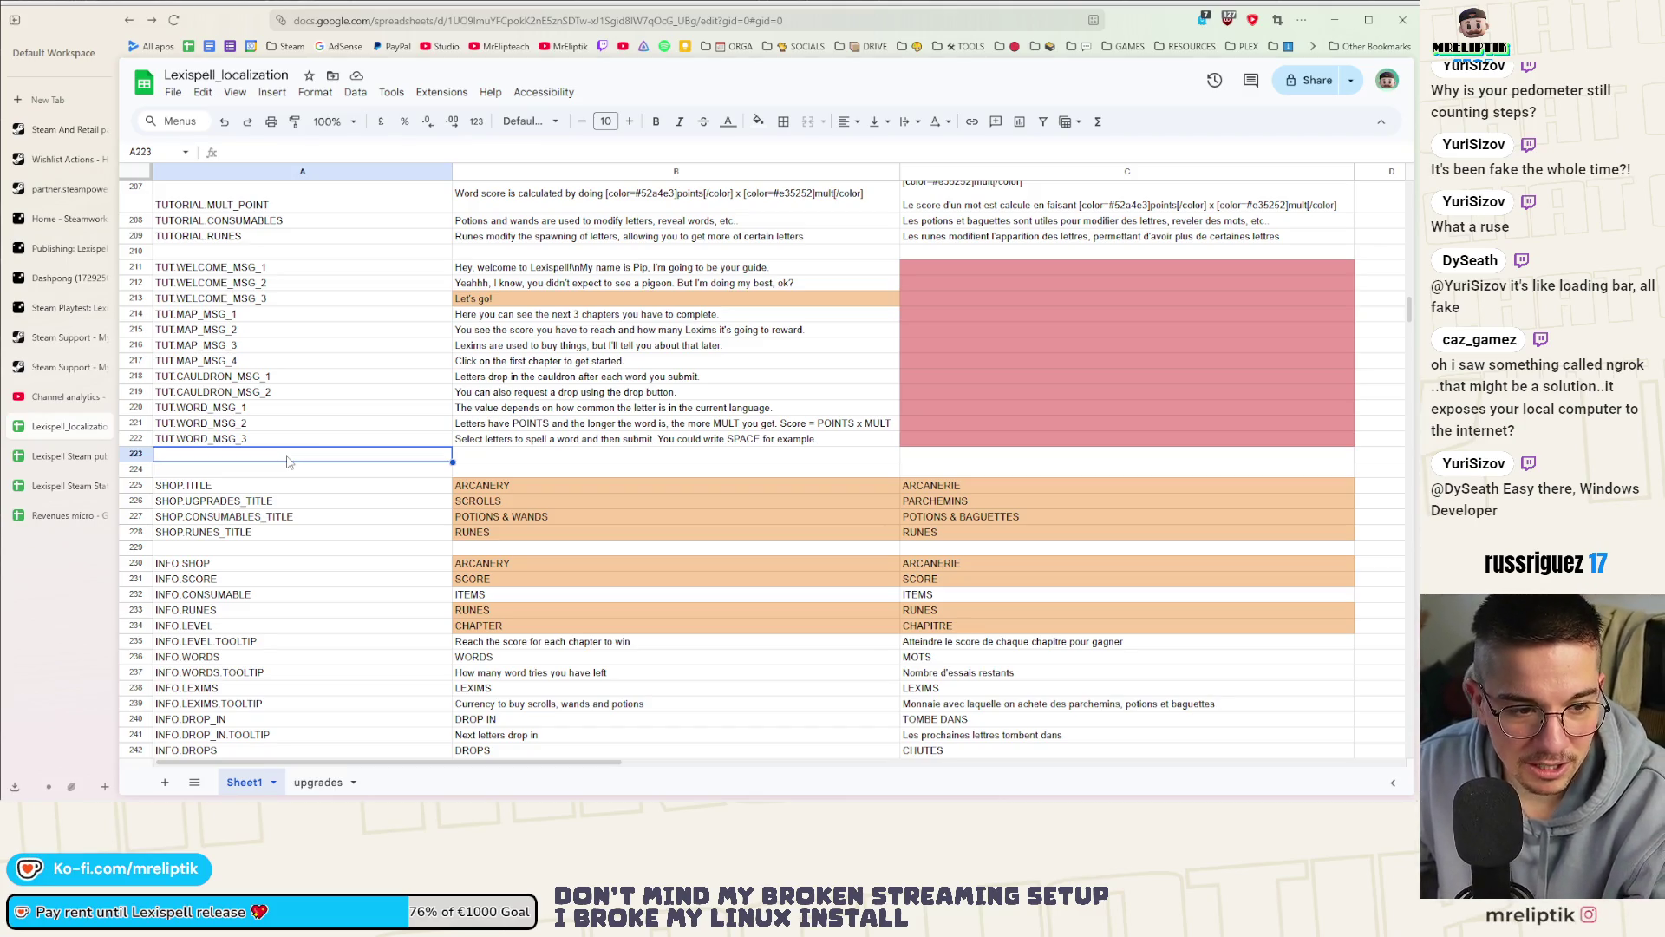
click(465, 454)
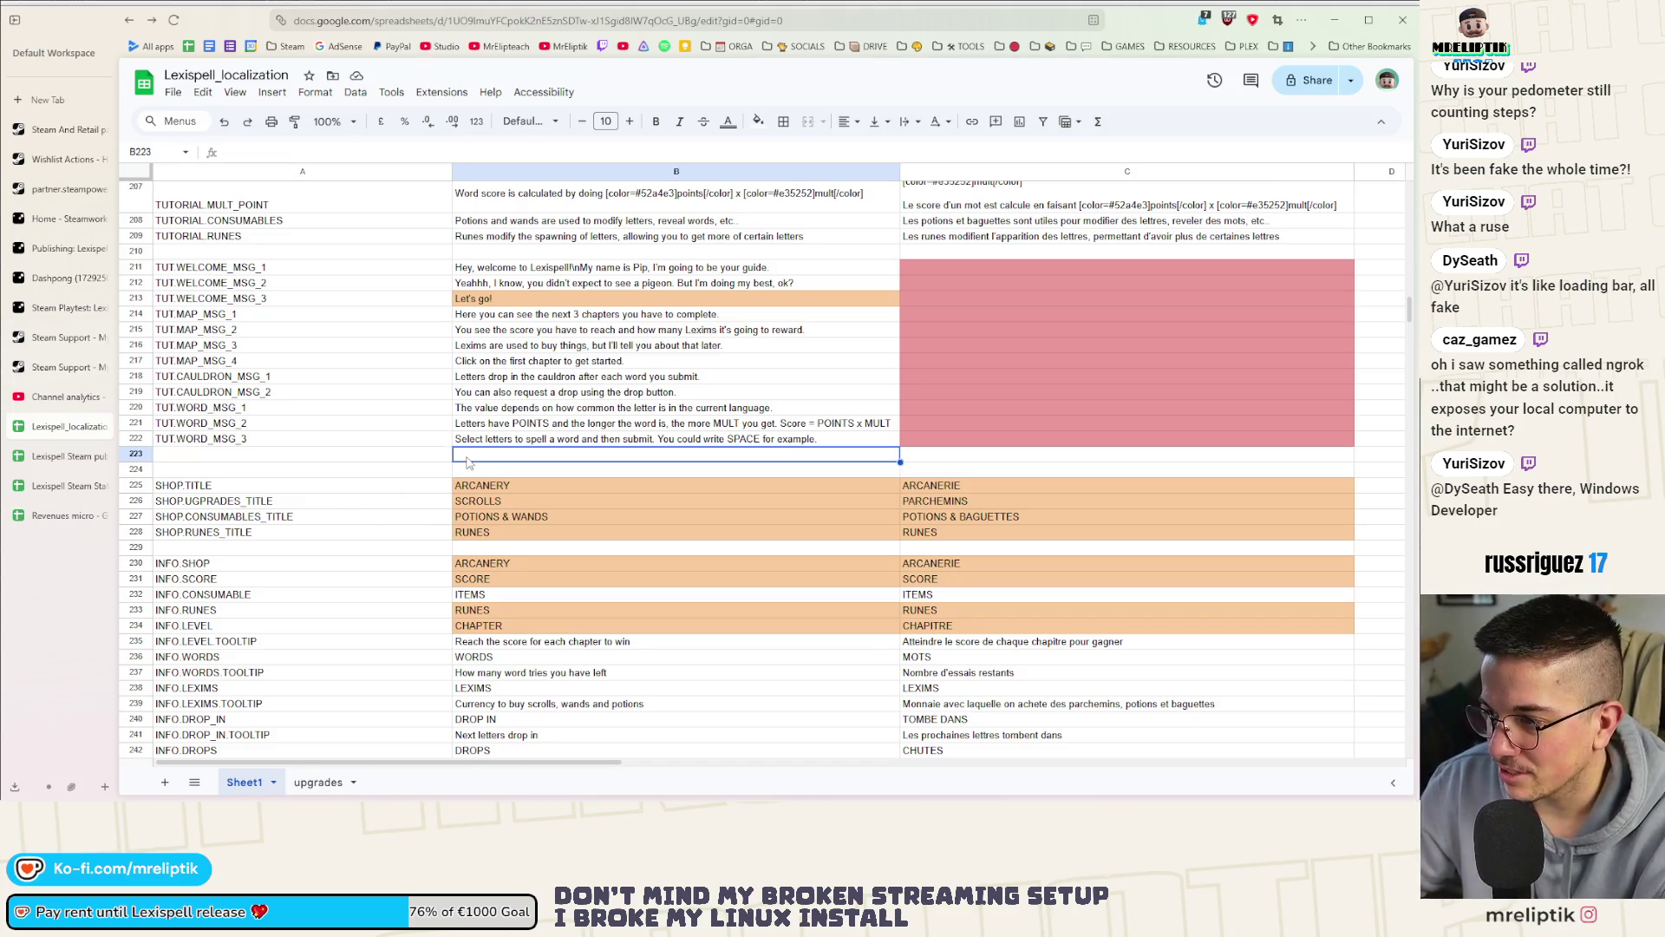
click(529, 300)
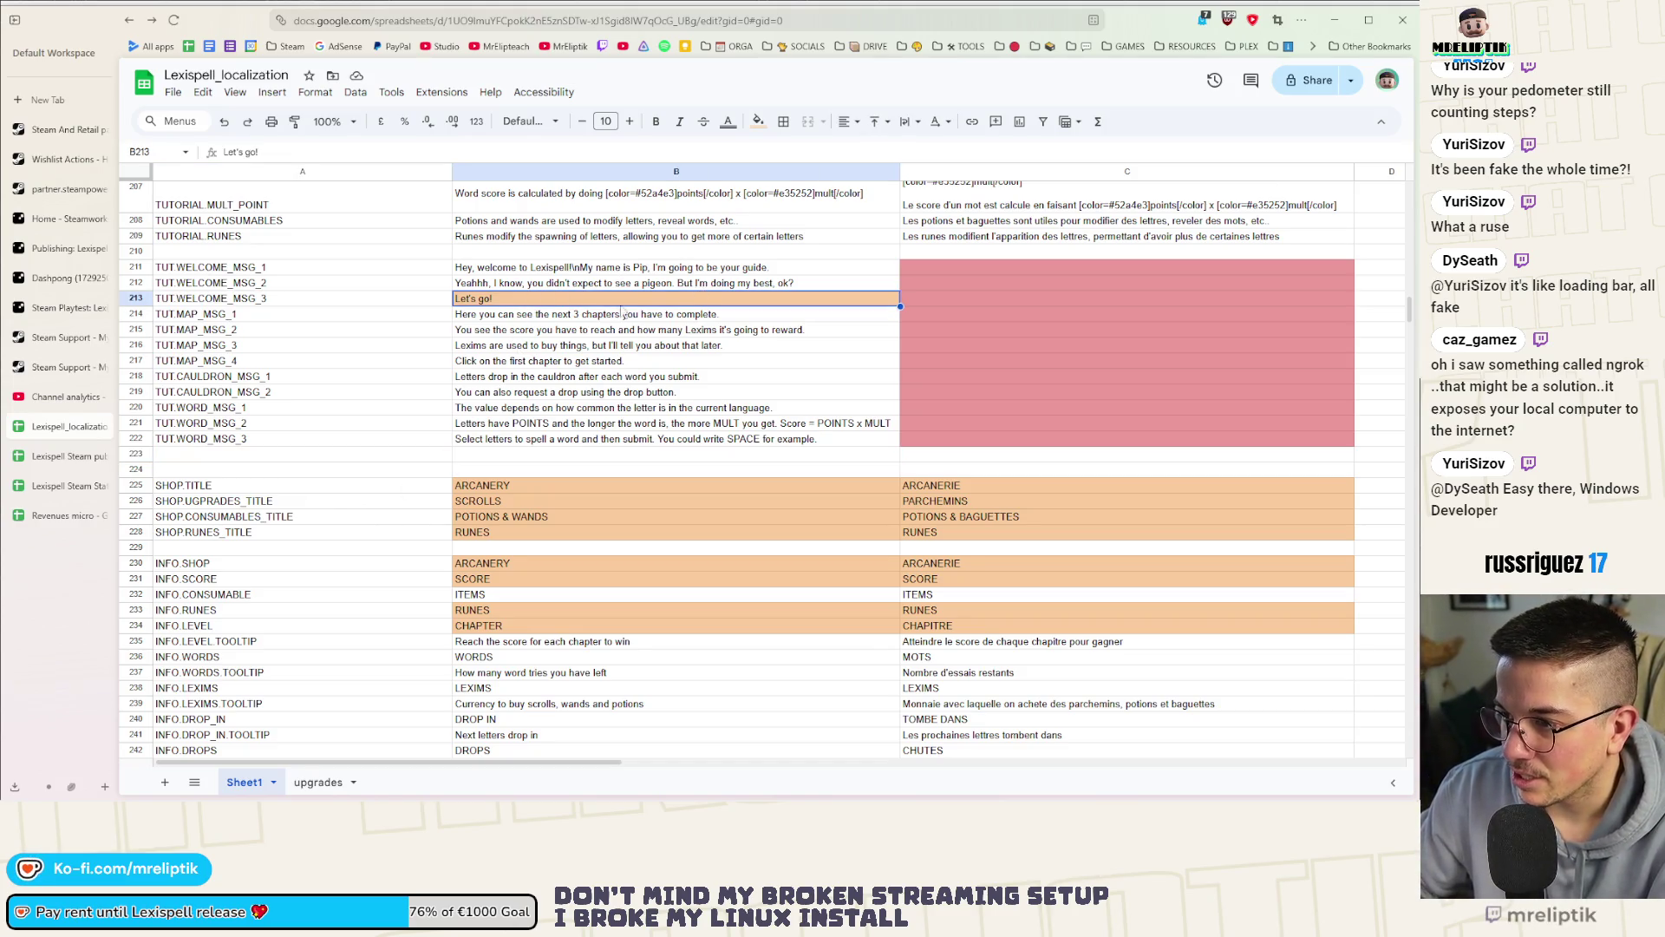
click(547, 424)
click(378, 413)
click(317, 391)
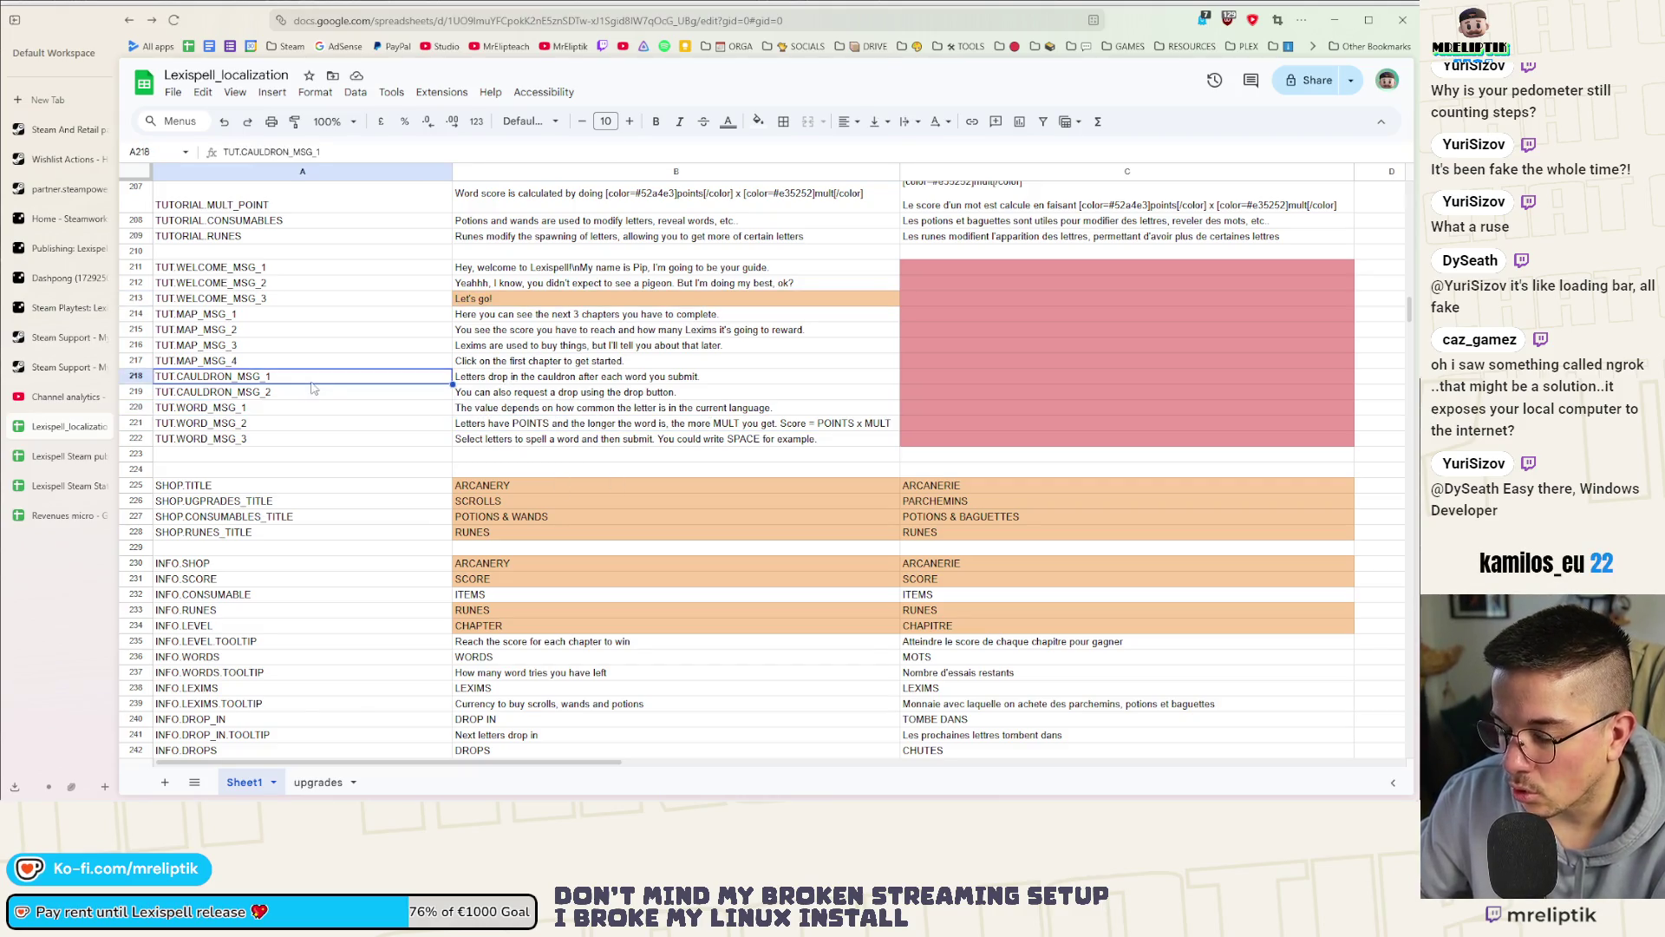
click(293, 413)
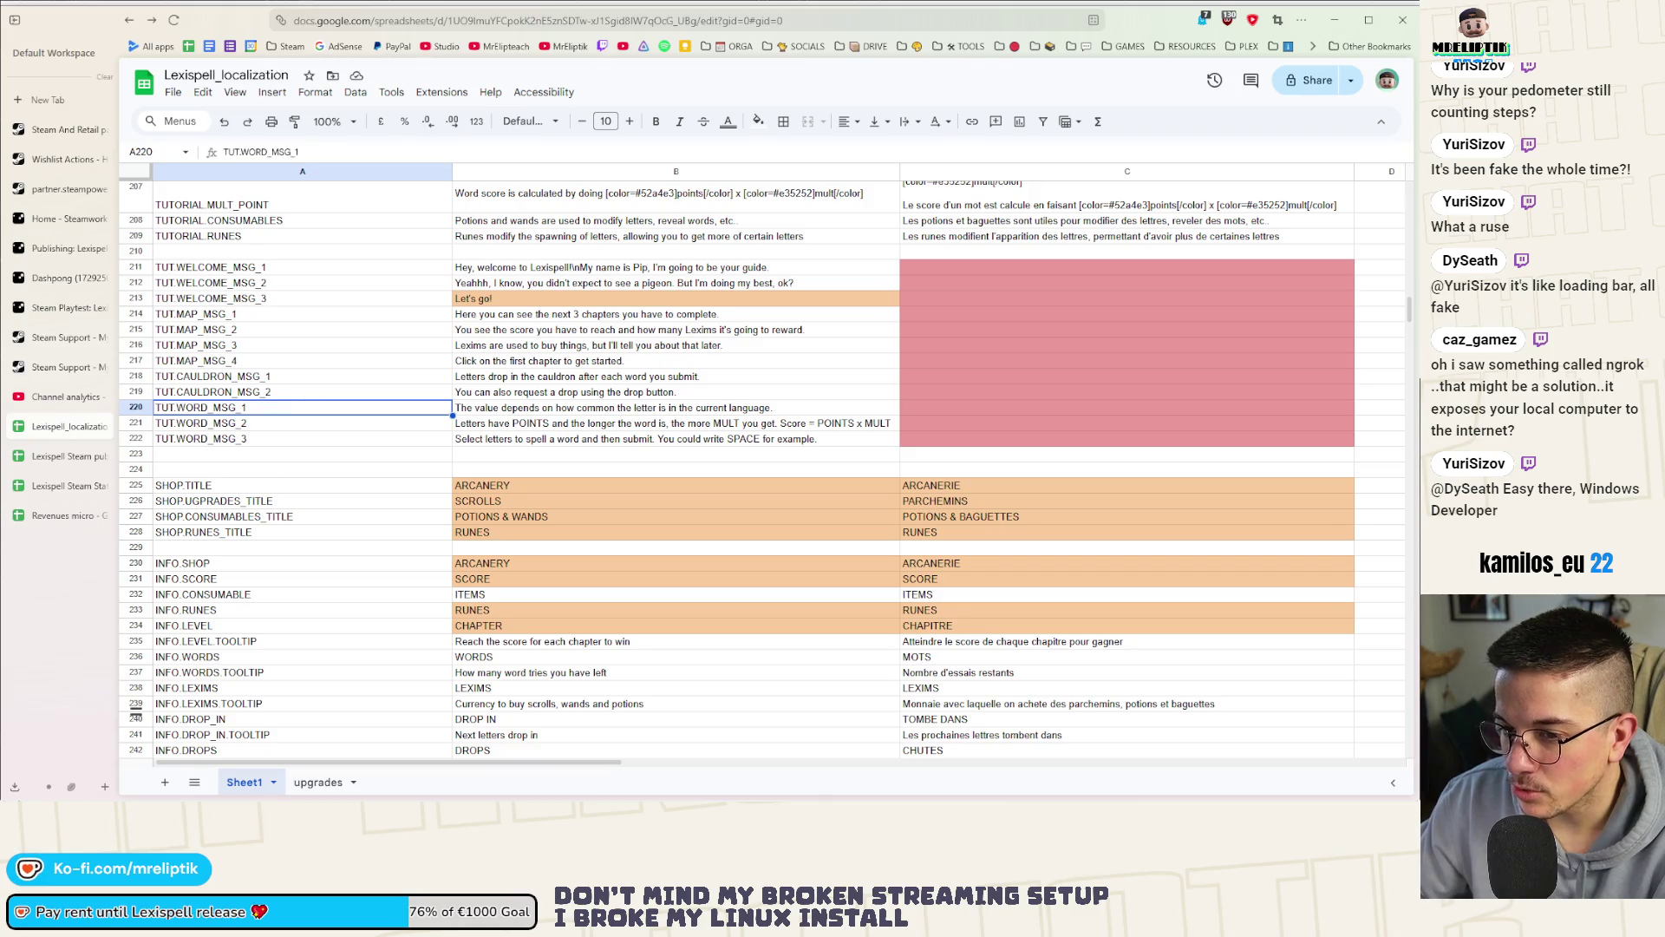
Download the sheet as Comma-separated values (.csv) and return to Godot.
mouse_move(35, 800)
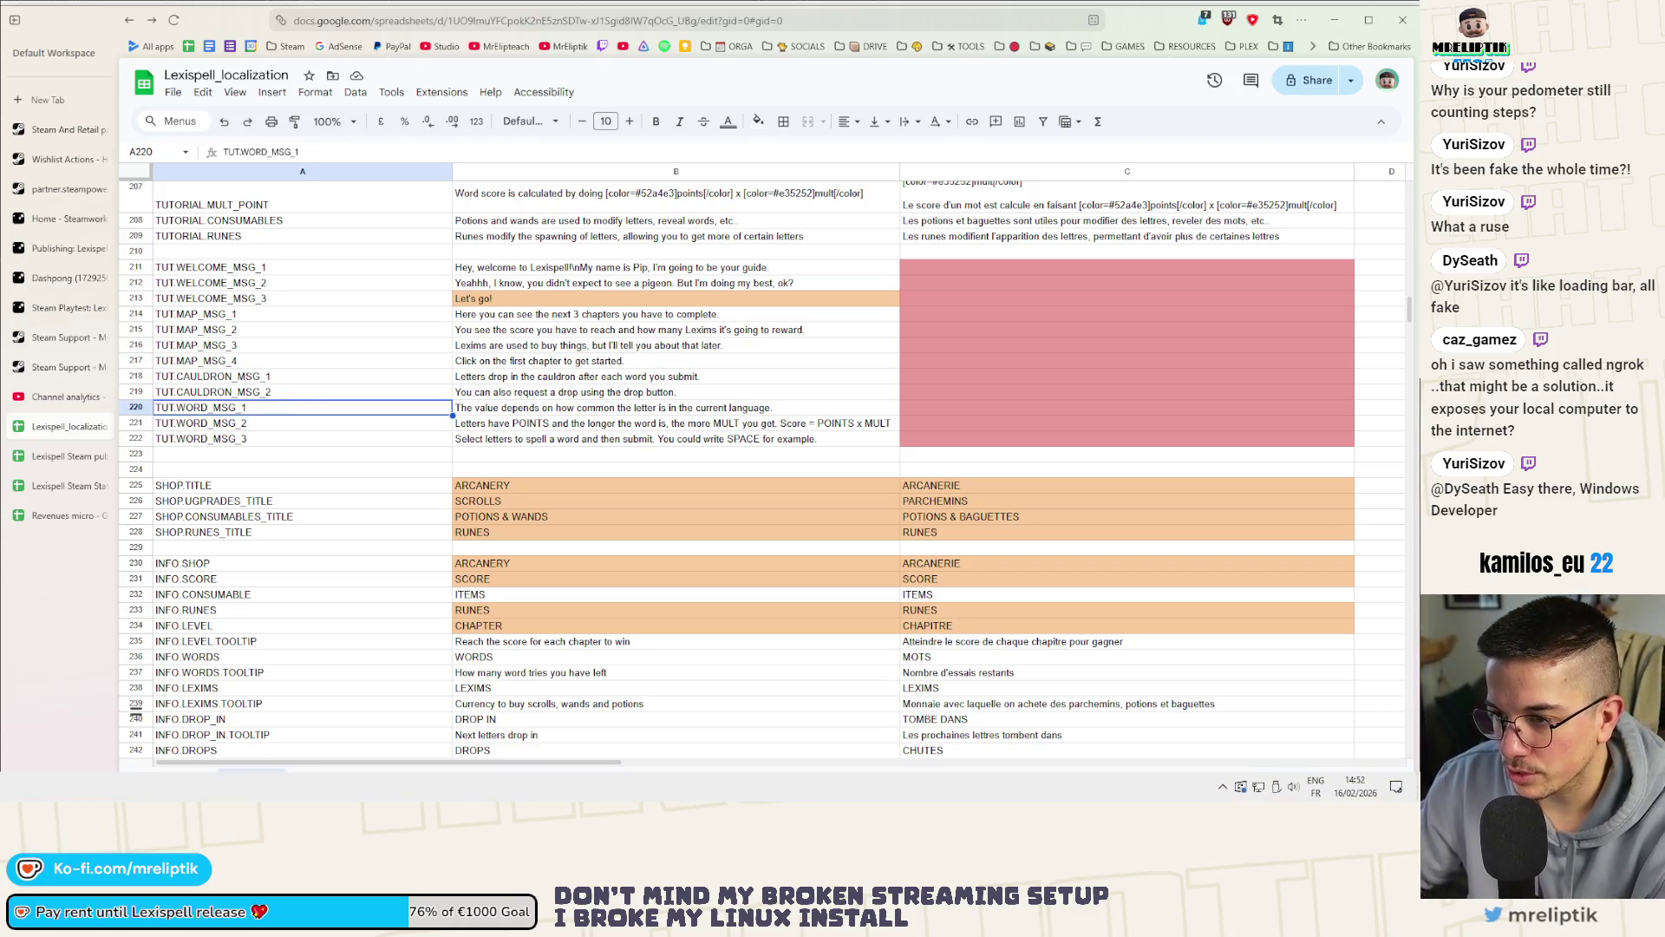
click(170, 93)
mouse_move(304, 274)
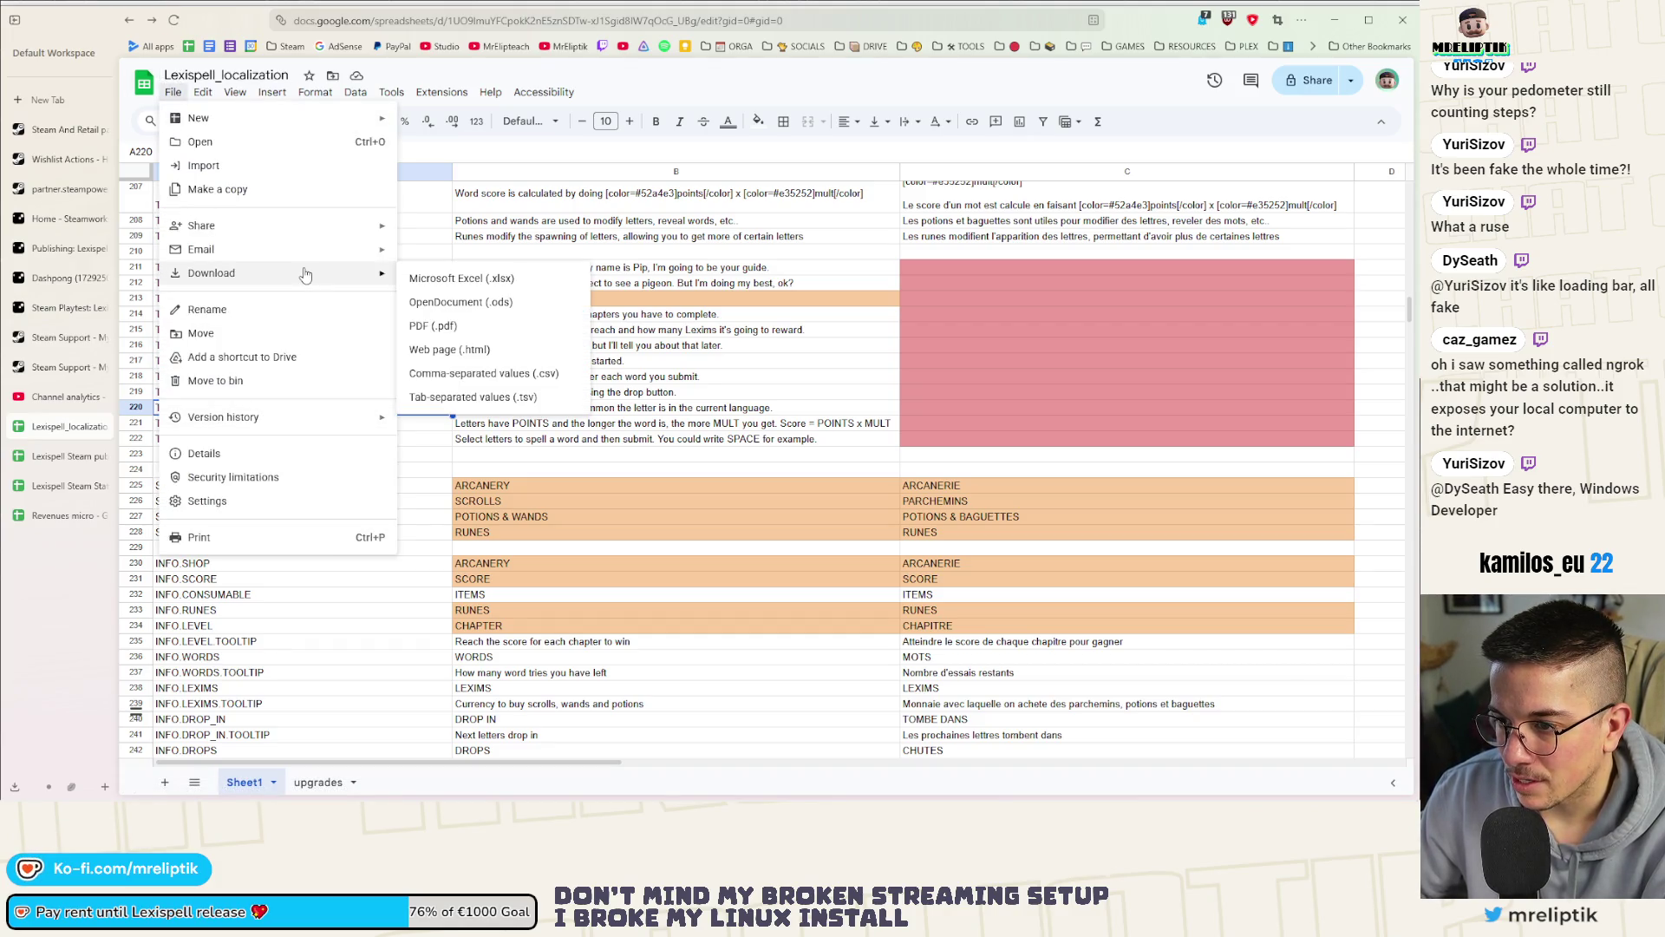
click(510, 373)
key(alt+Tab)
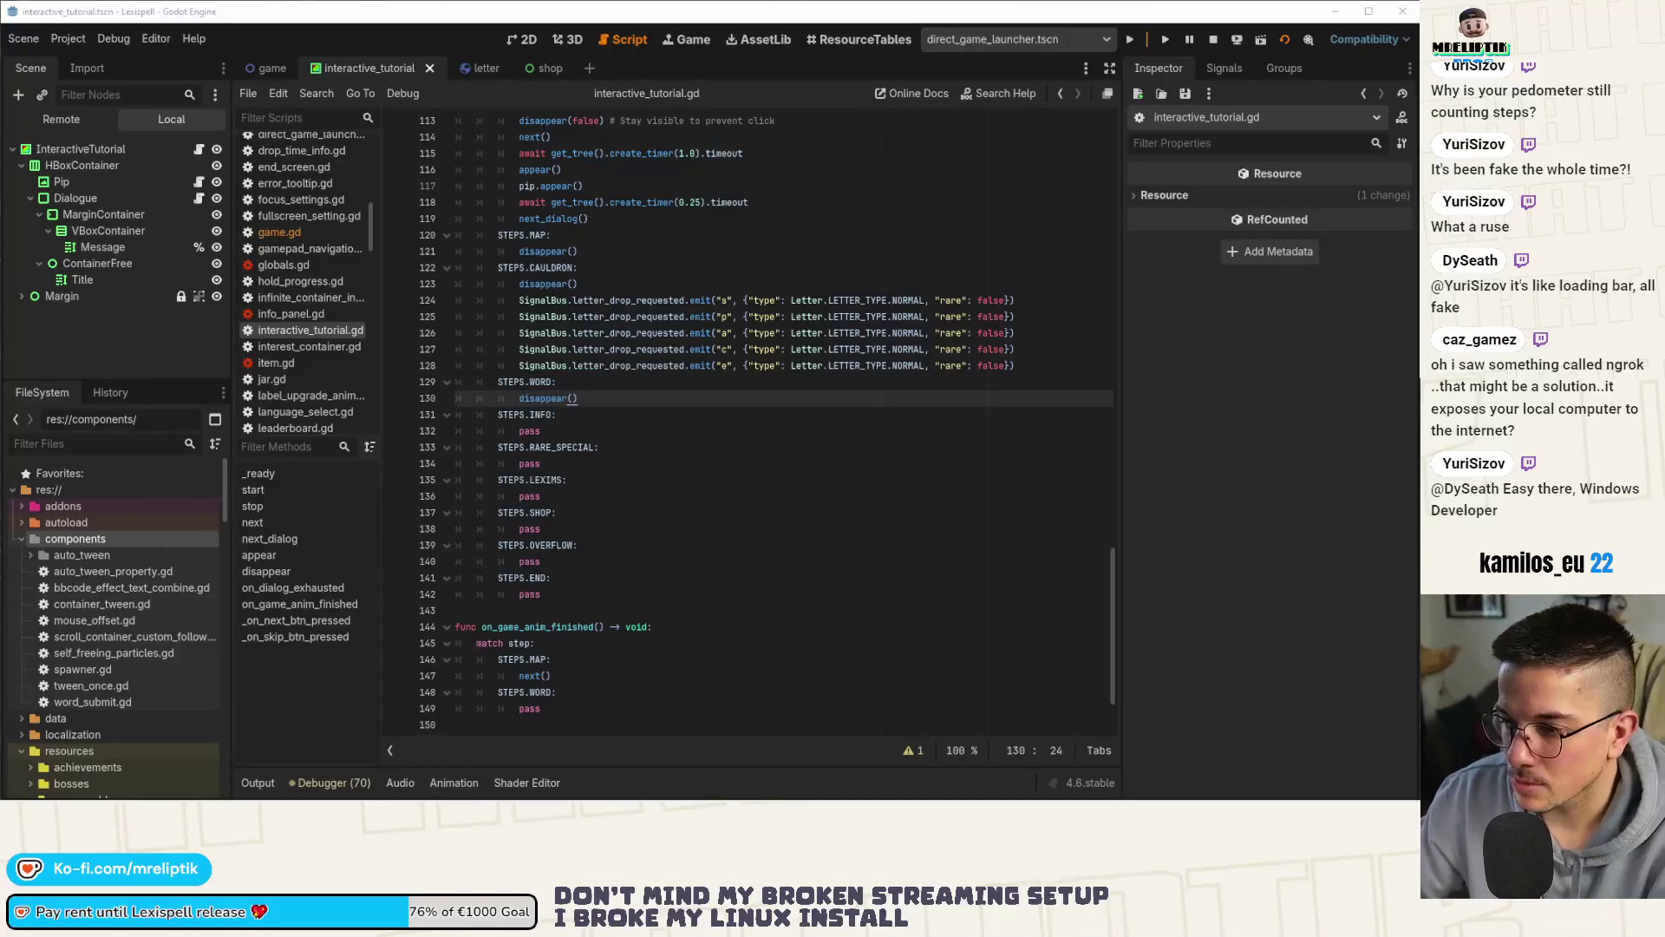
click(1241, 786)
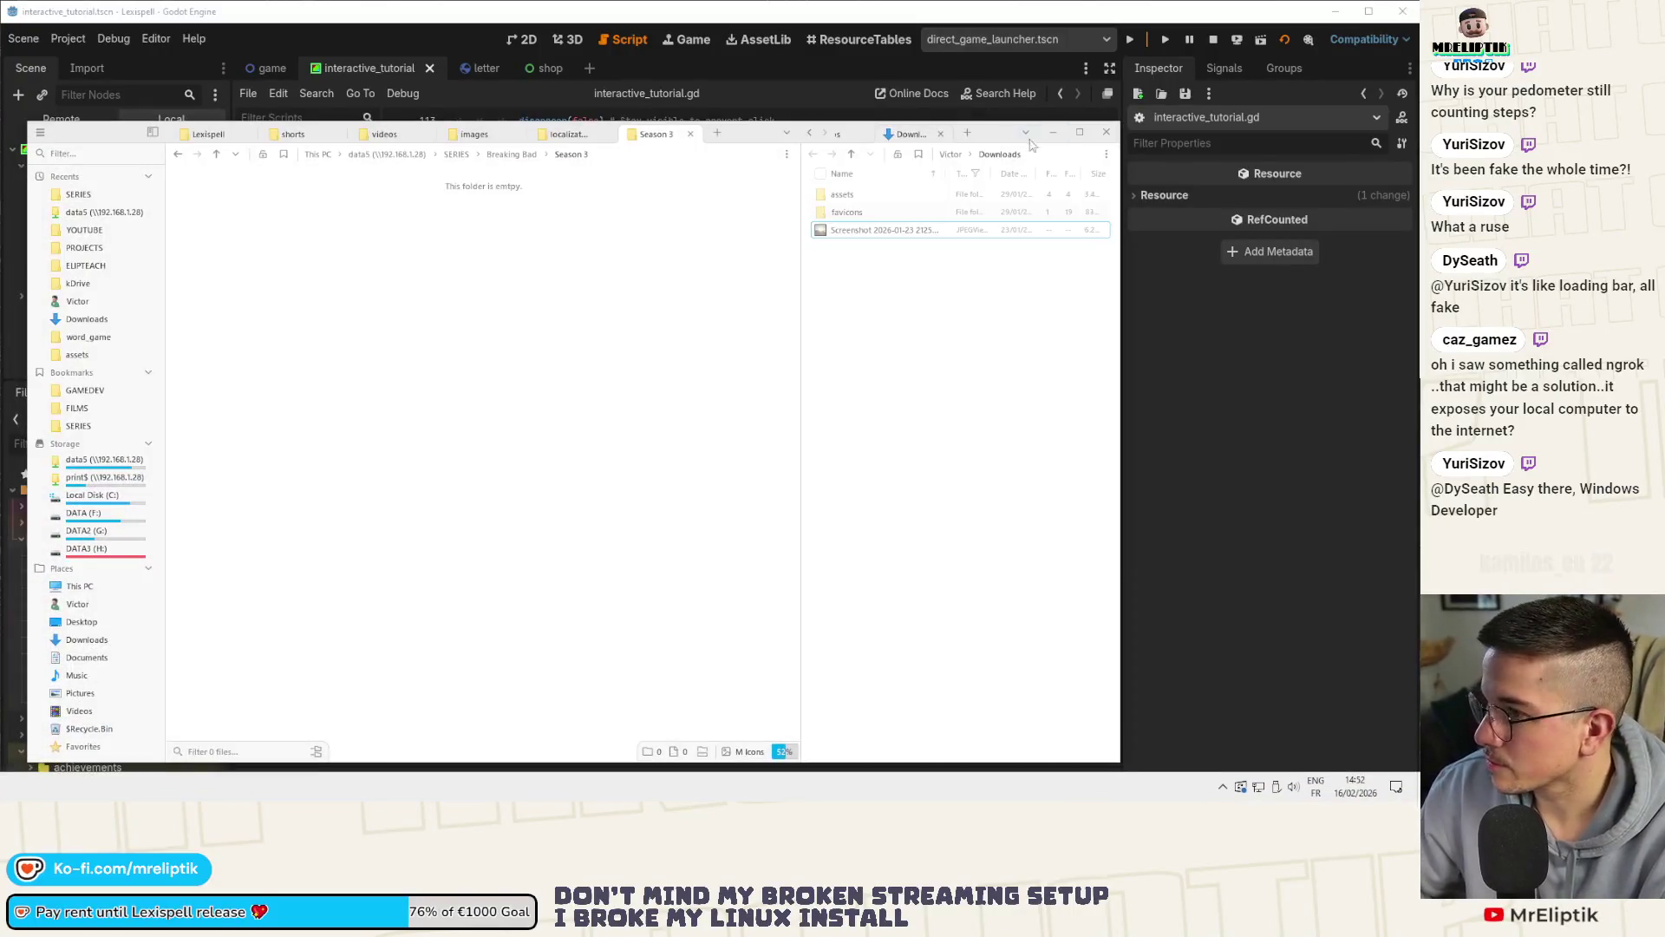
click(1053, 133)
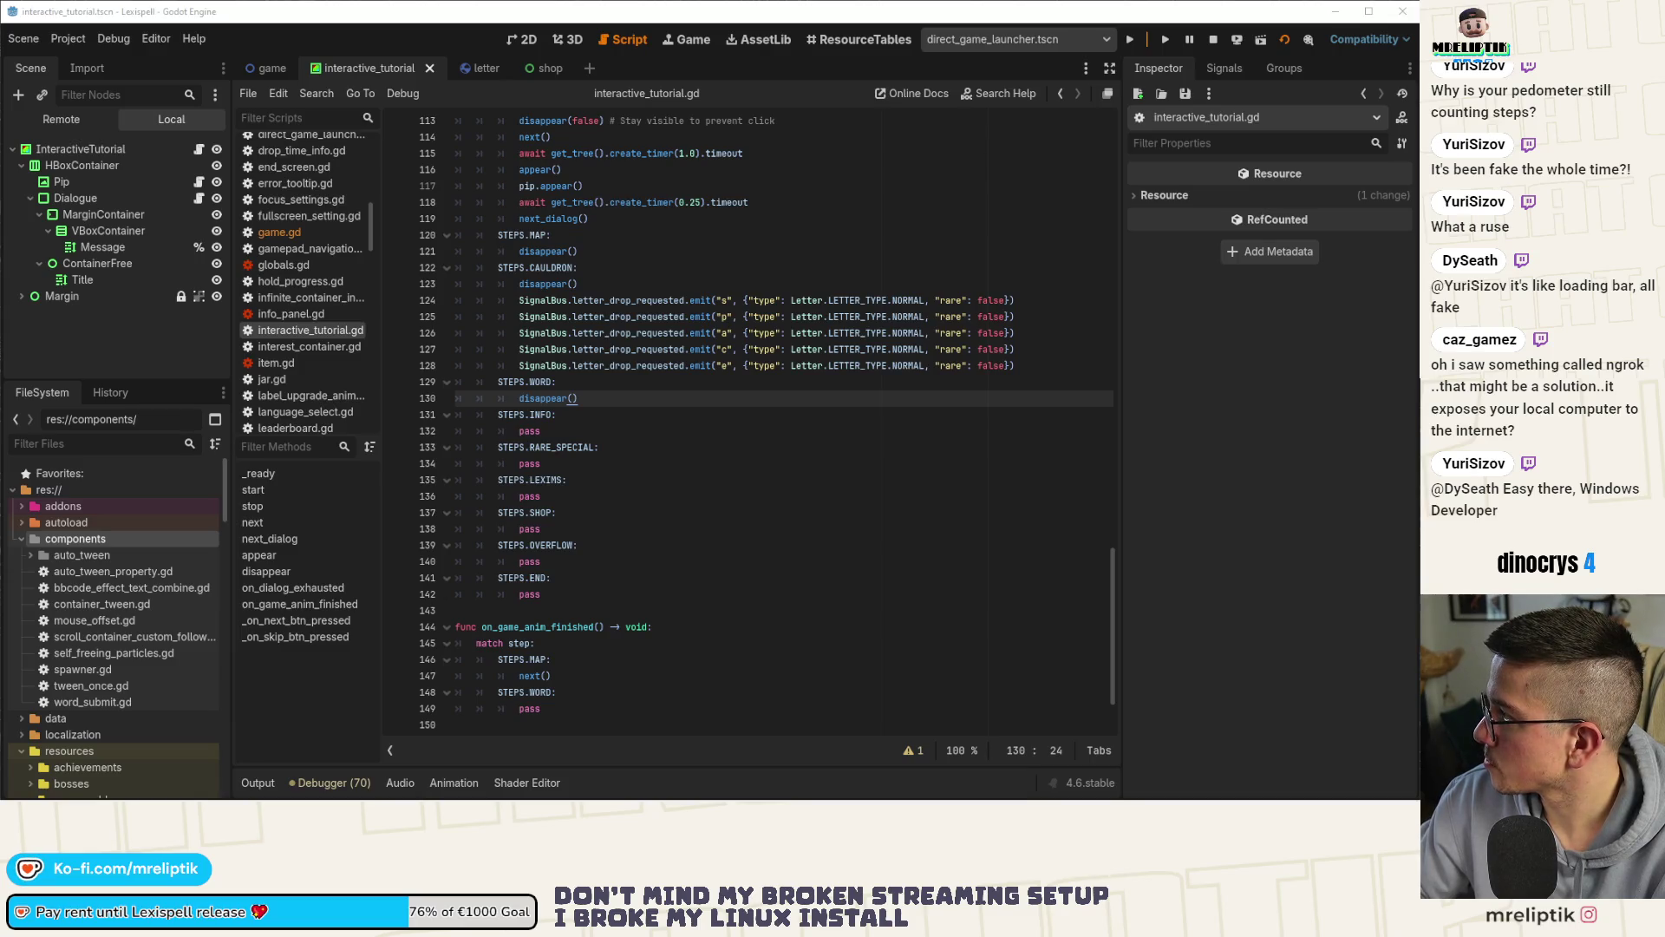
click(764, 496)
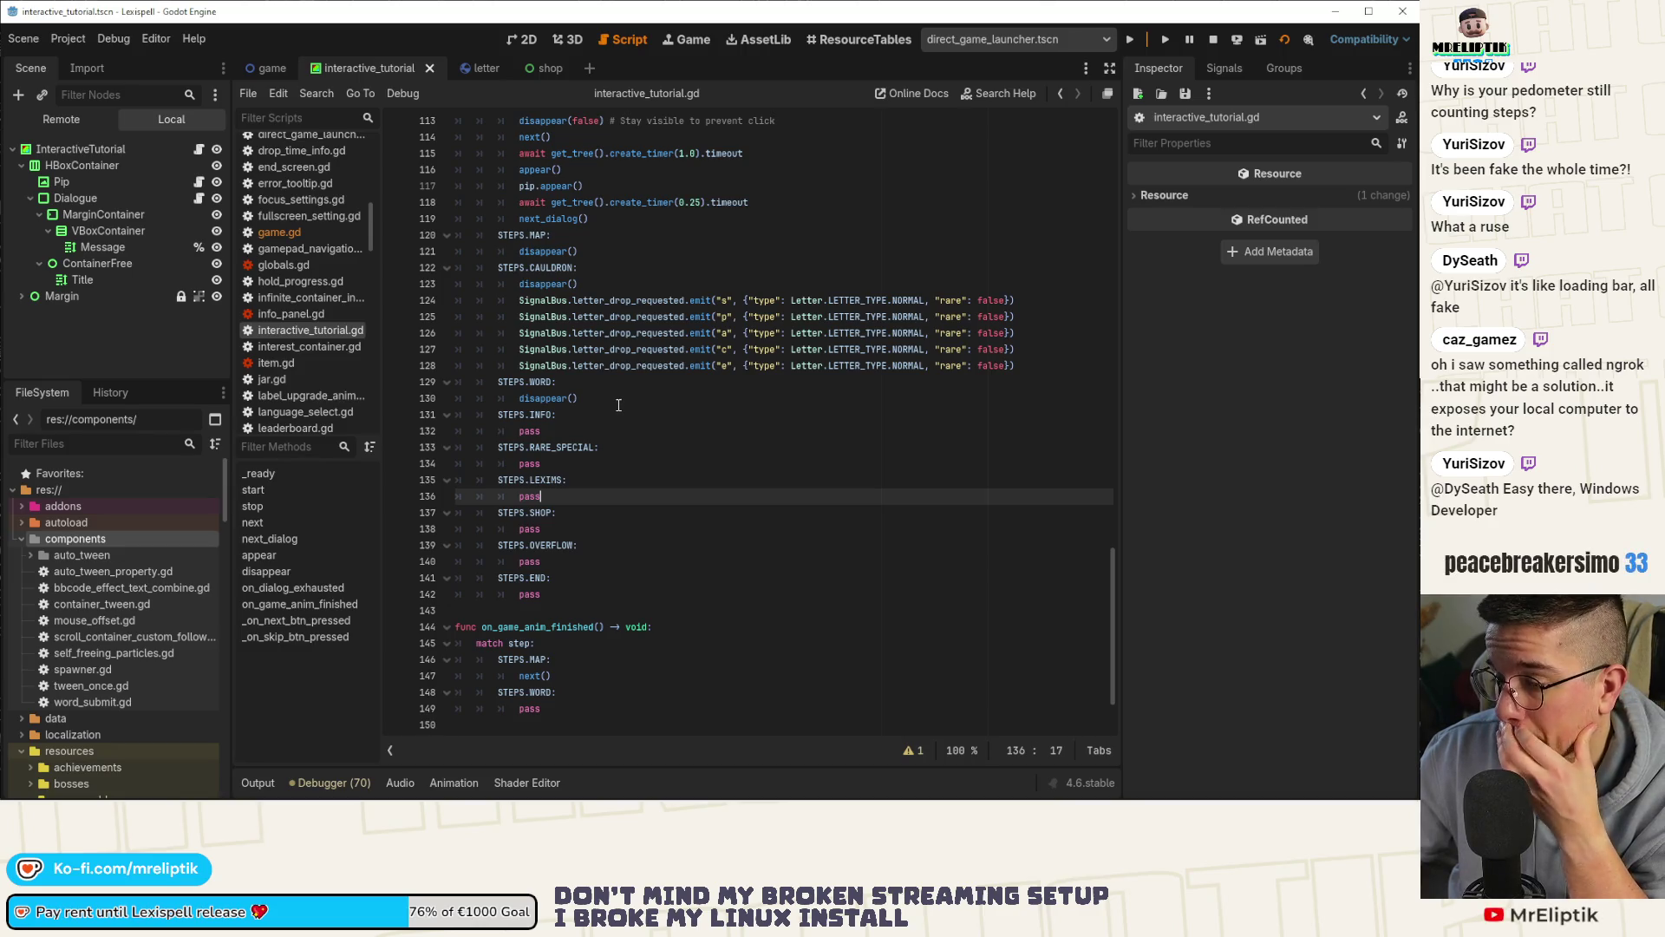
scroll(618, 405, up, 16)
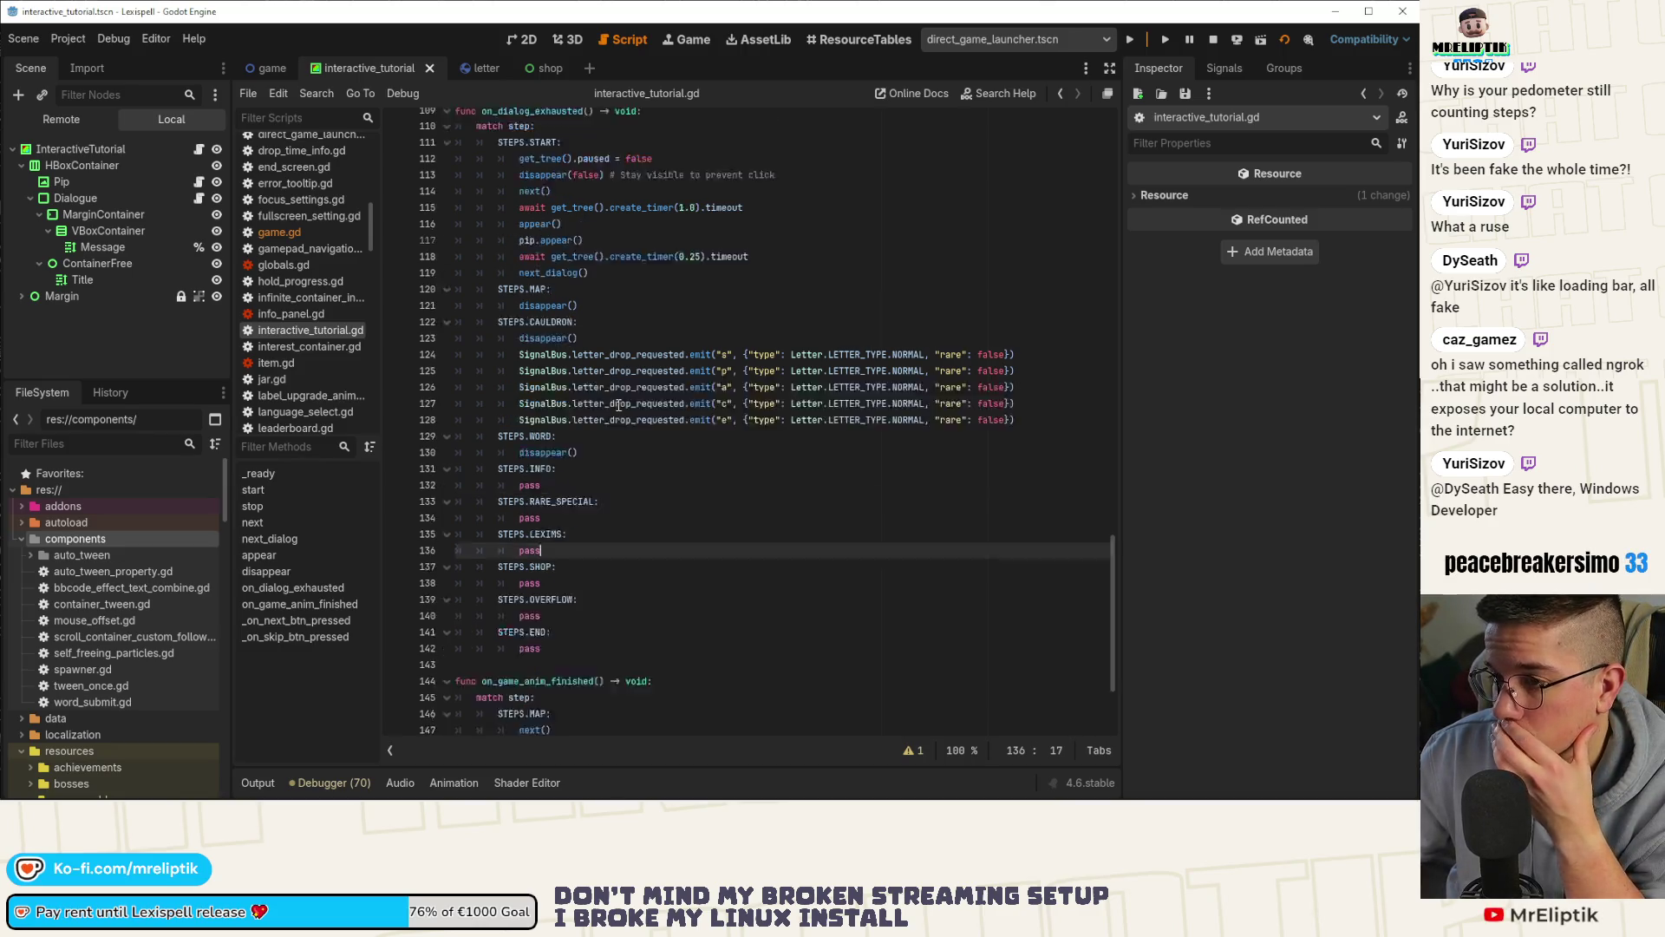
scroll(618, 405, up, 6)
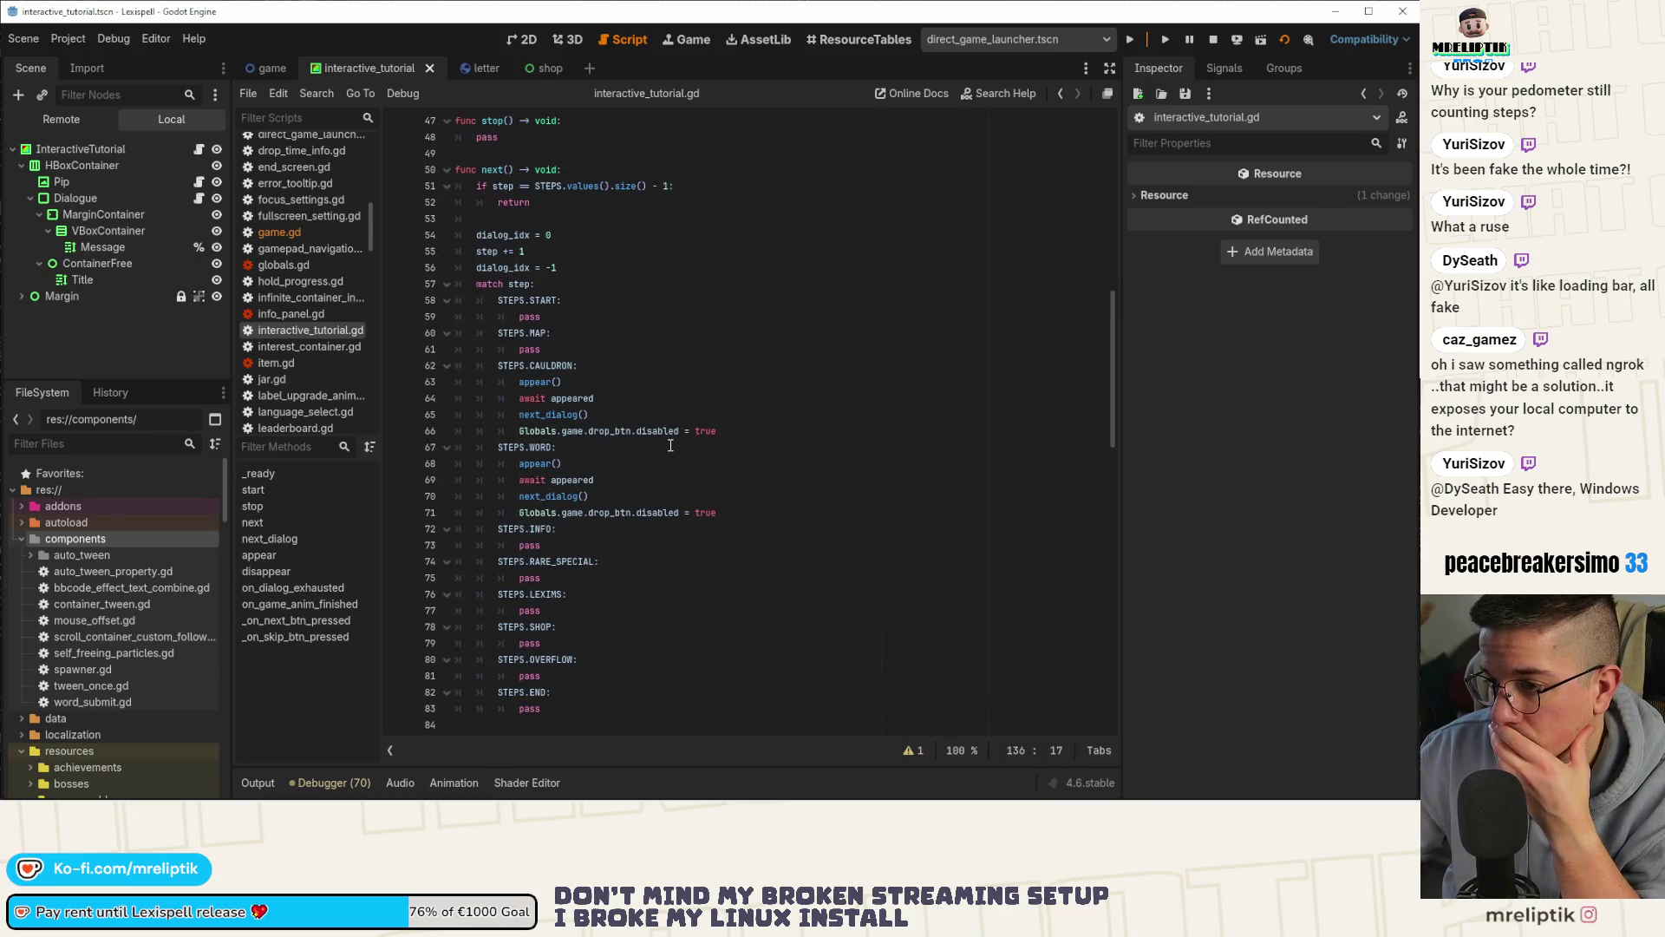
click(574, 366)
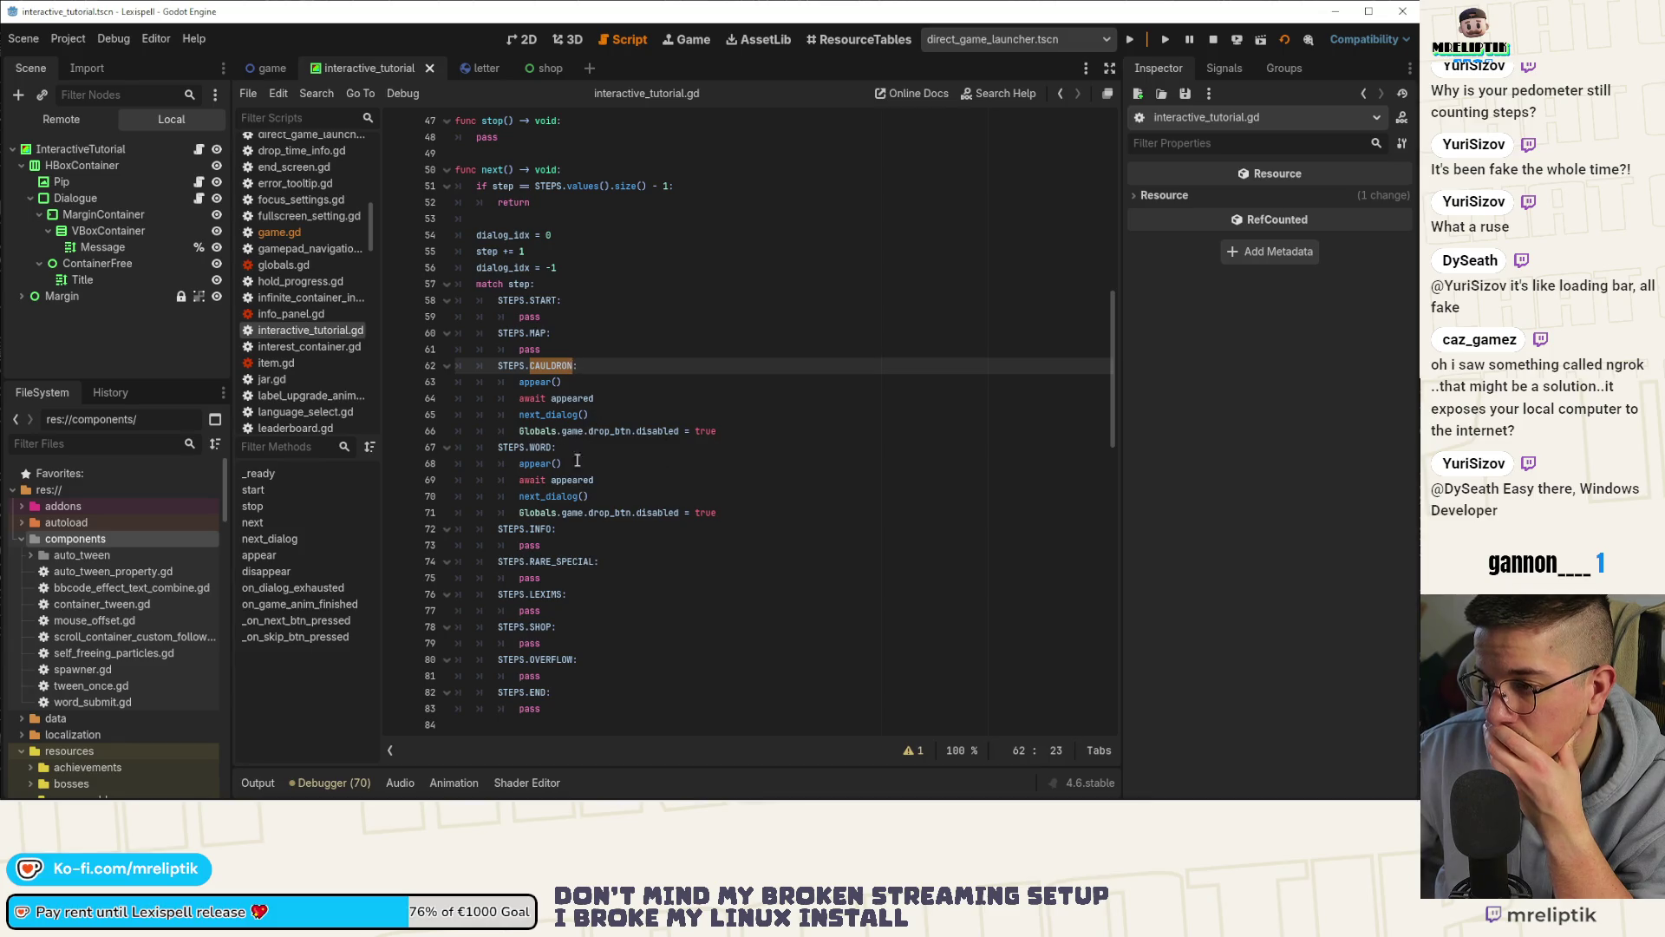
click(738, 433)
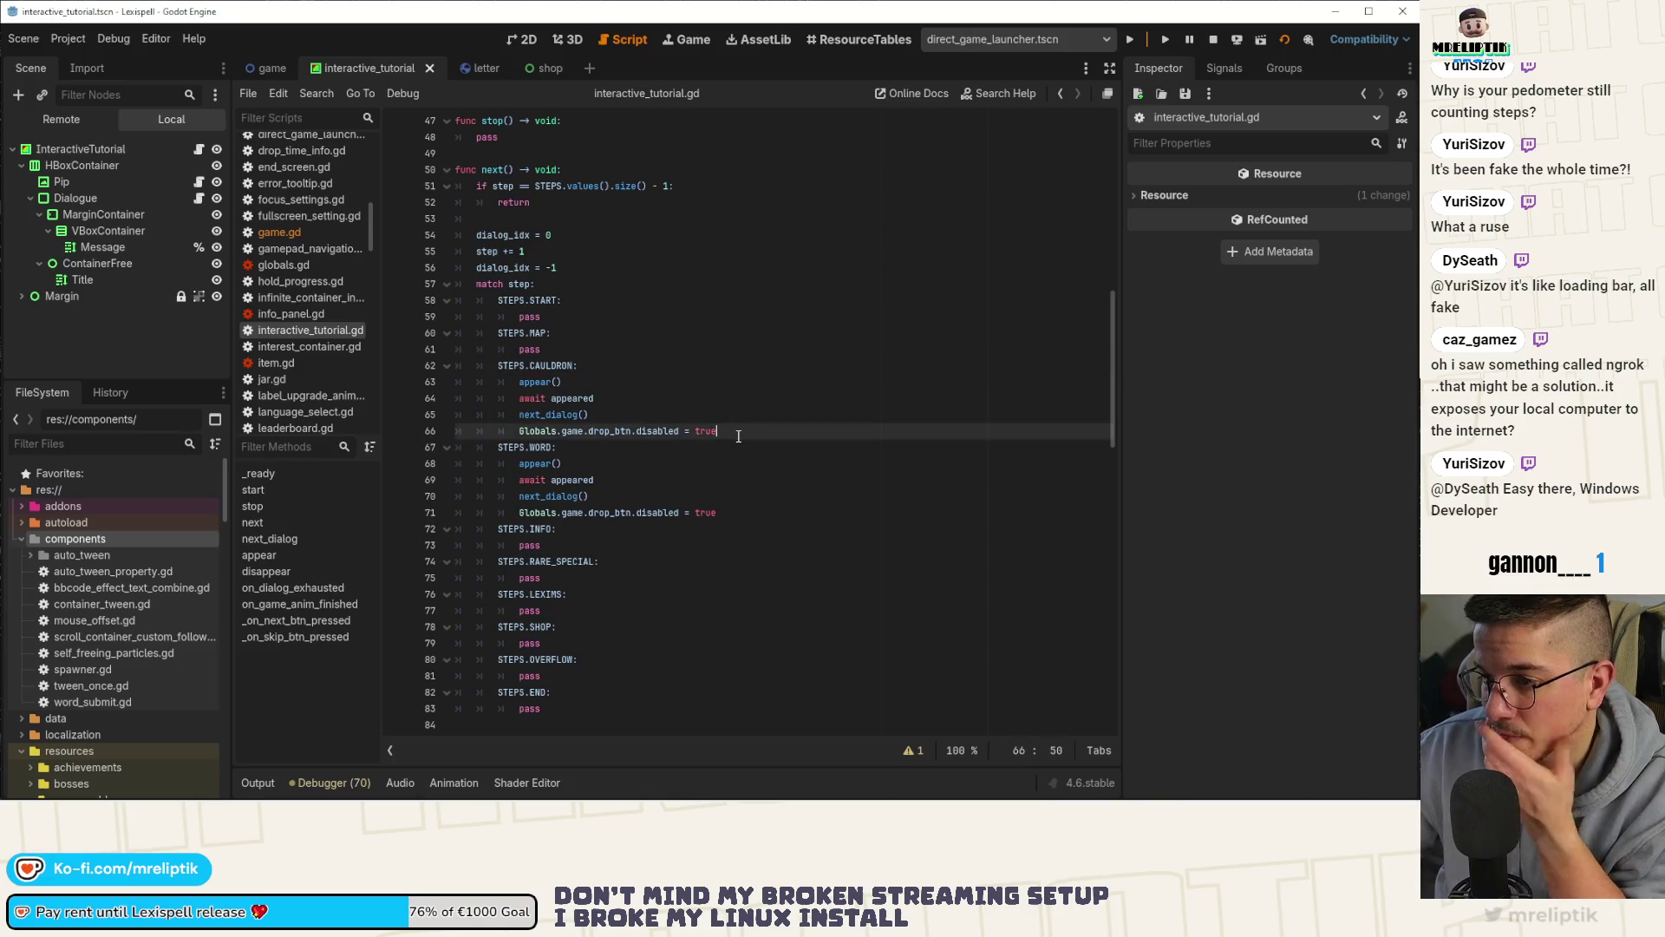
Strip 'Globals.' from the drop_btn line and add game.drop_btn.z_index = 10 under CAULDRON.
key(Return)
text(Gl)
key(BackSpace)
key(BackSpace)
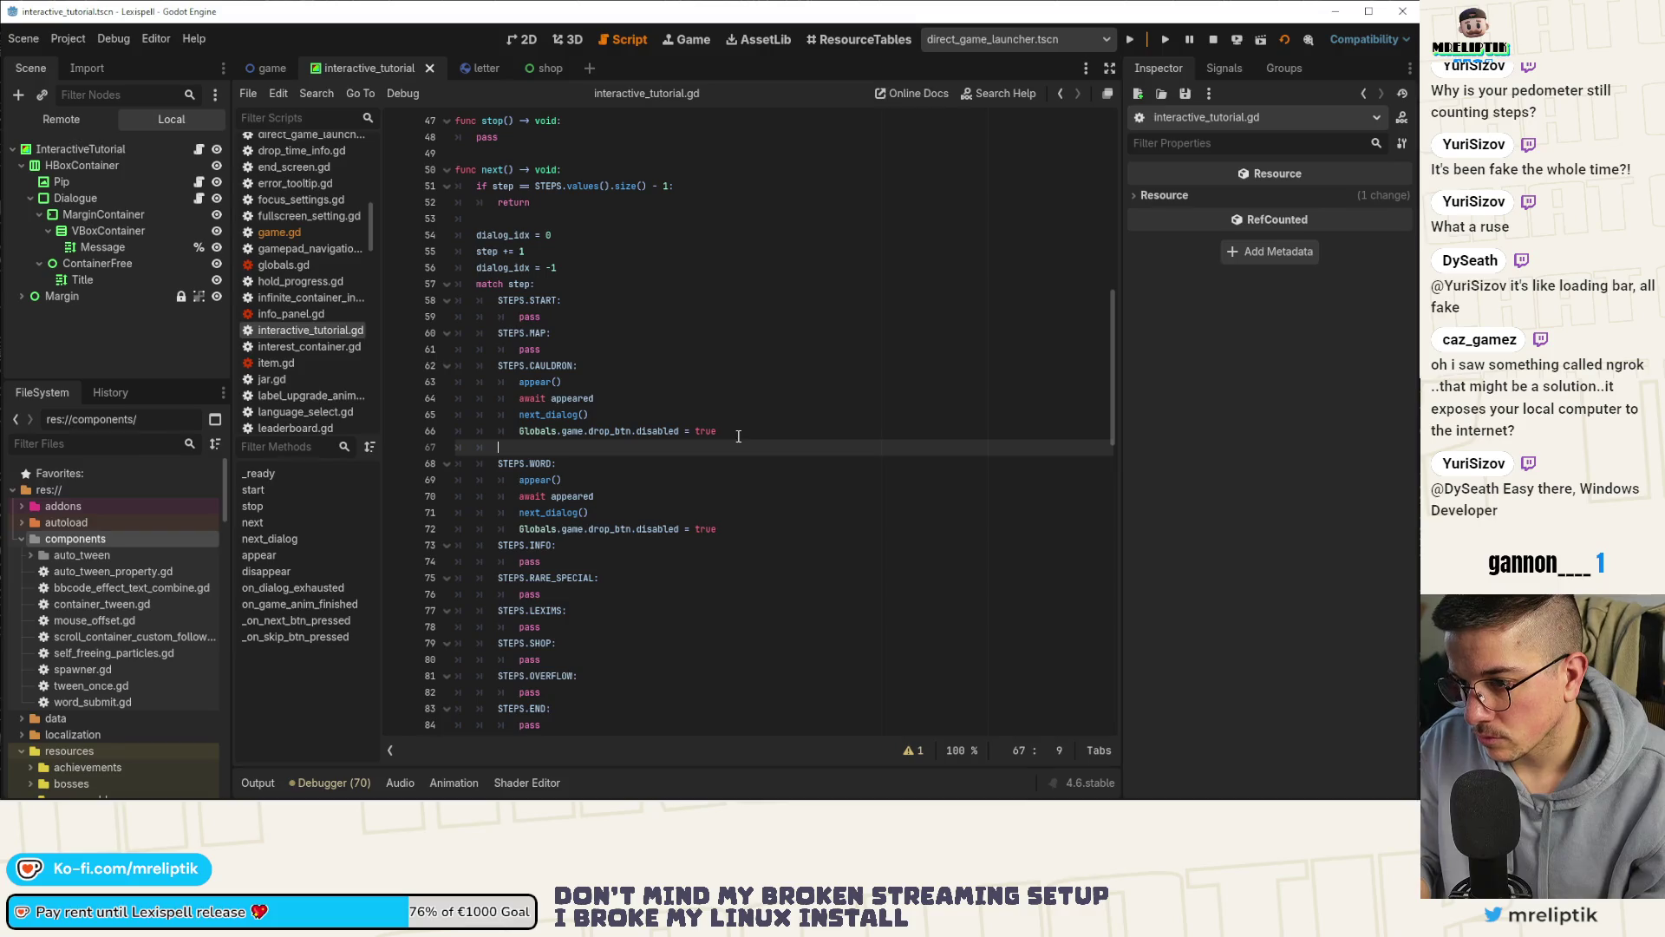
key(Up)
key(ctrl+shift+Right)
key(Delete)
key(Delete)
key(Down)
text(game.)
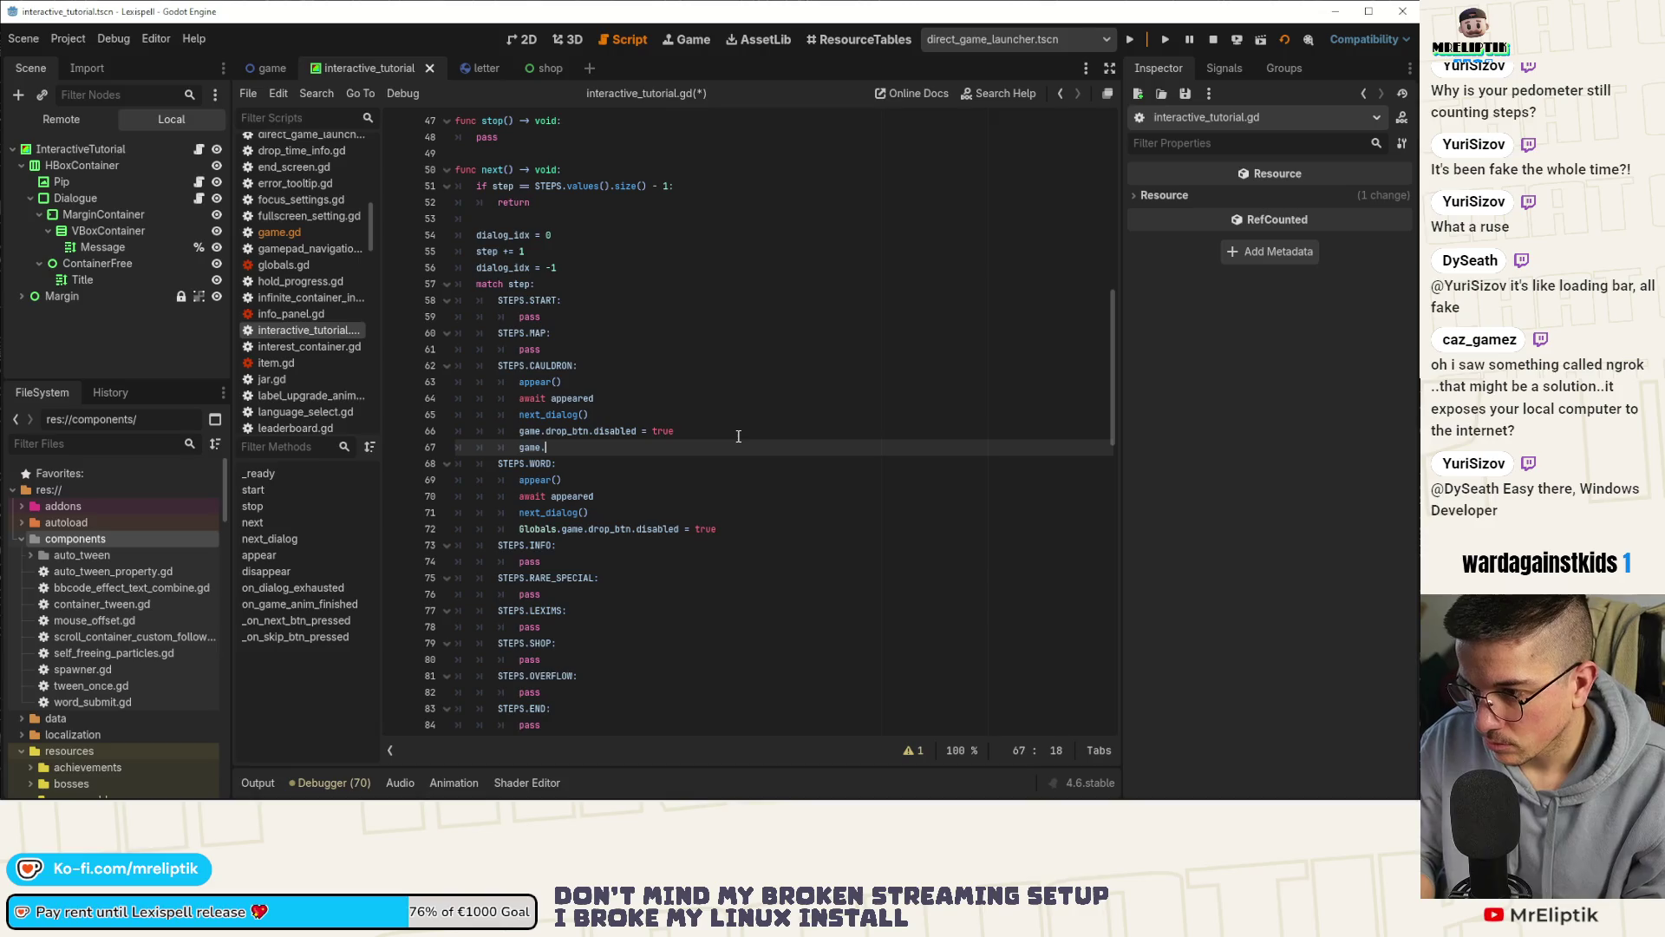
text(drop_btn.z_index = 10)
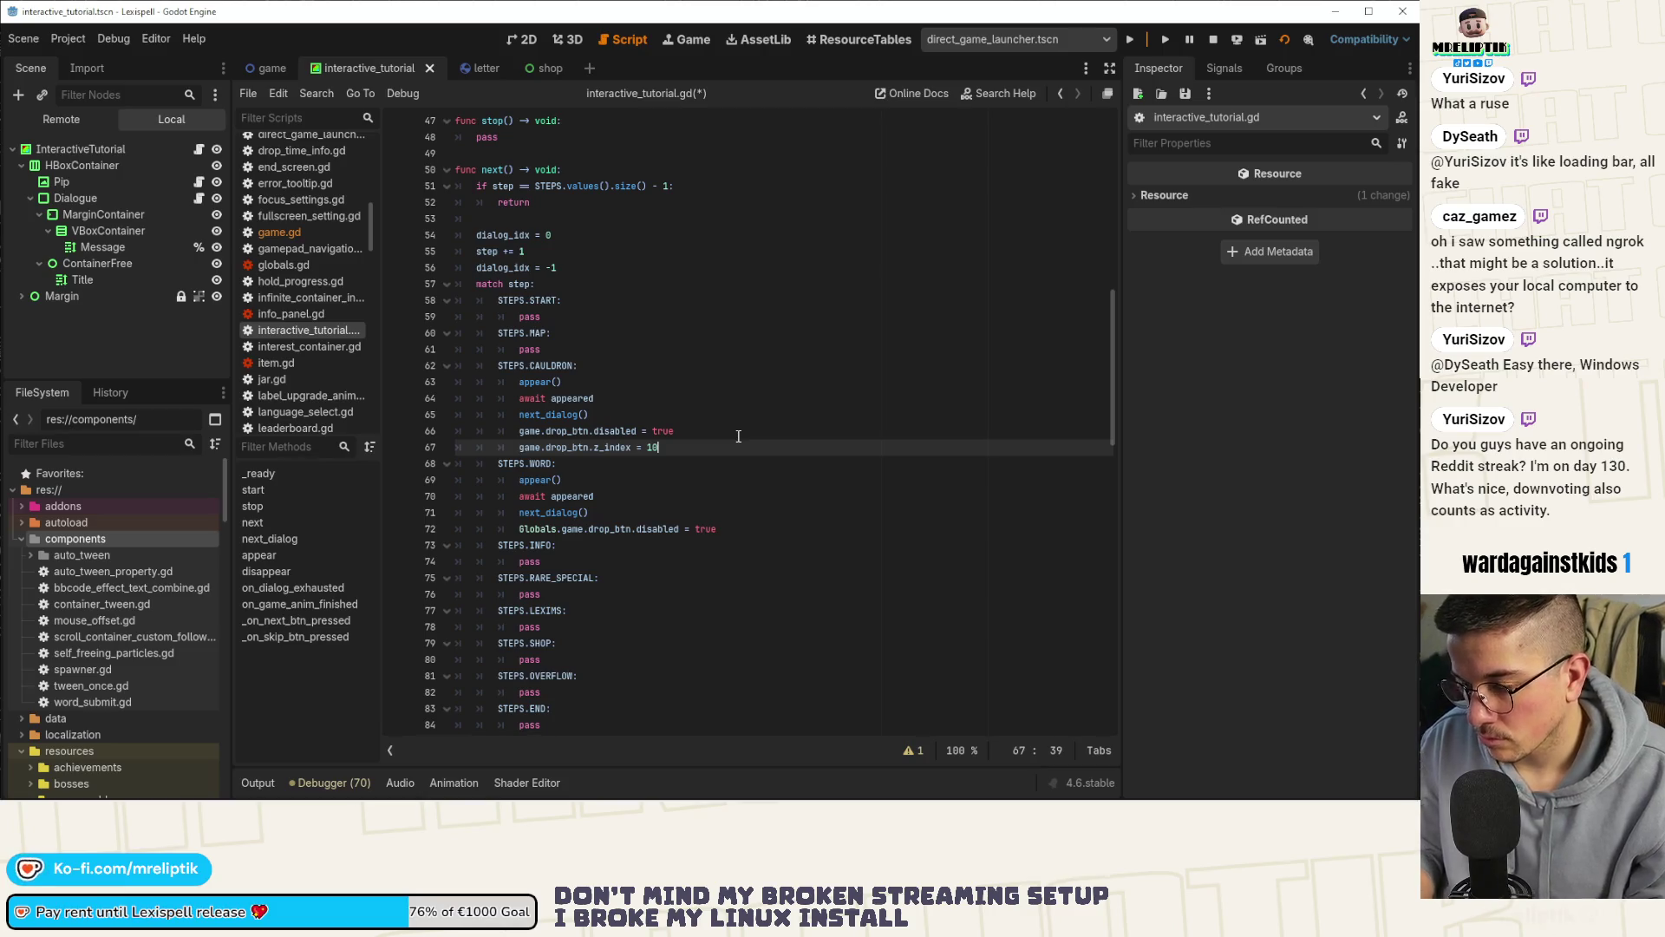
Look over the game scene's script, then go back to interactive_tutorial.gd.
mouse_move(272, 68)
mouse_down()
mouse_move(454, 69)
mouse_move(407, 82)
mouse_up()
click(192, 148)
scroll(173, 337, down, 5)
click(192, 337)
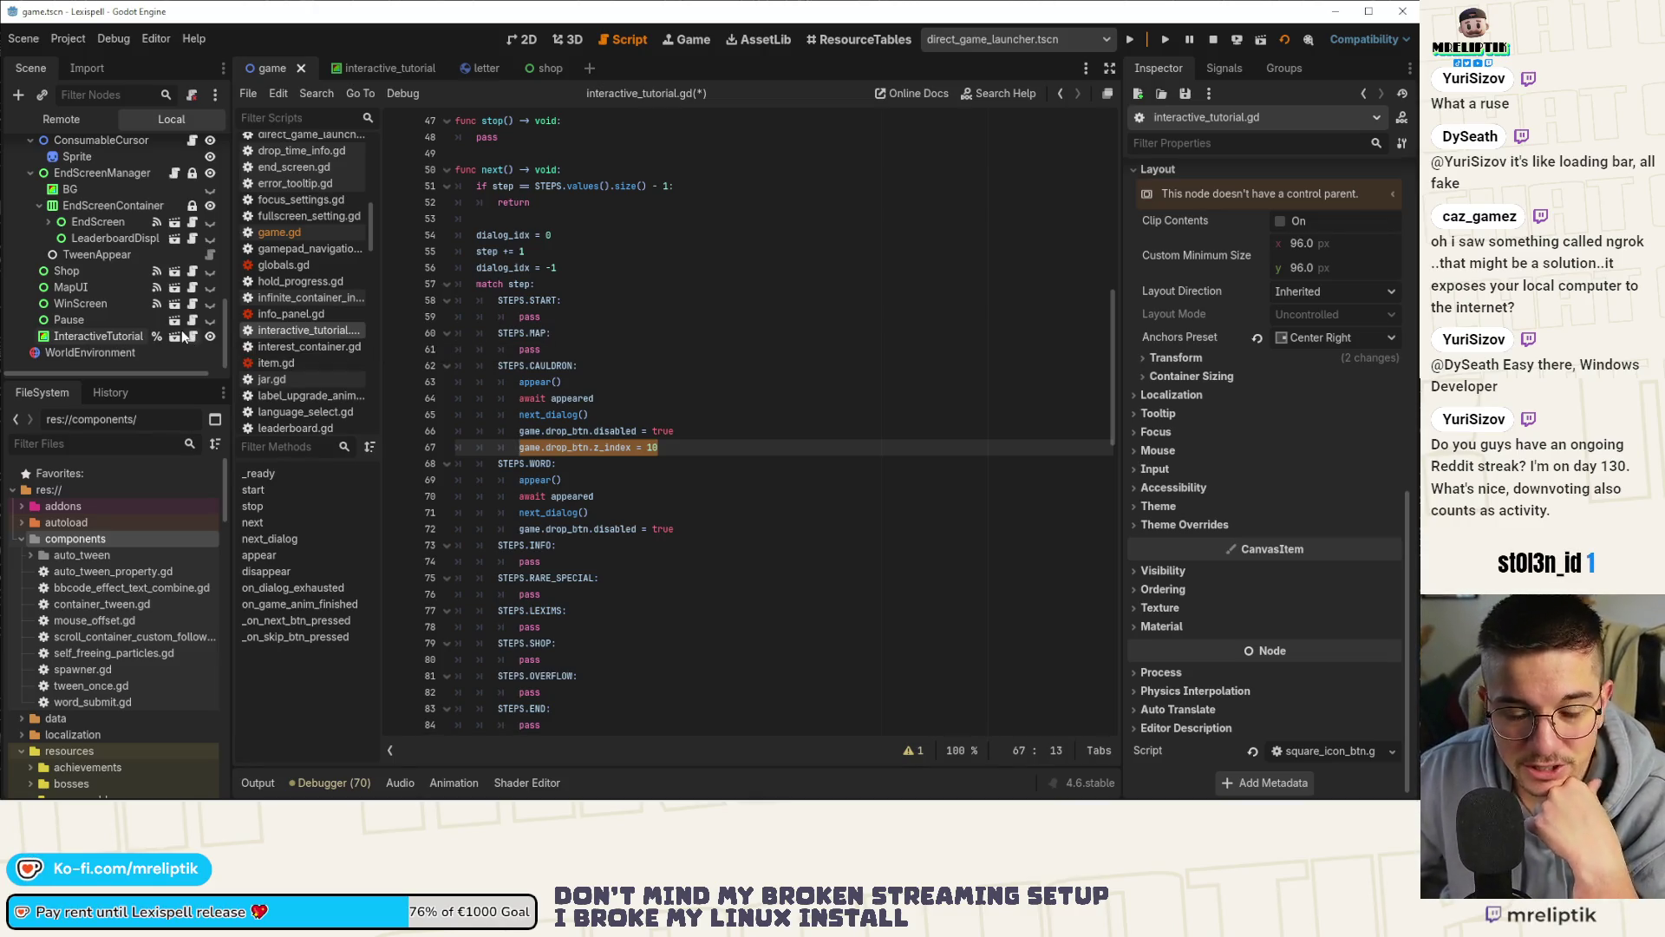
Scroll down to on_dialog_exhausted and place the cursor on its STEPS.WORD branch.
mouse_move(670, 462)
mouse_down()
mouse_move(521, 451)
mouse_move(661, 448)
mouse_up()
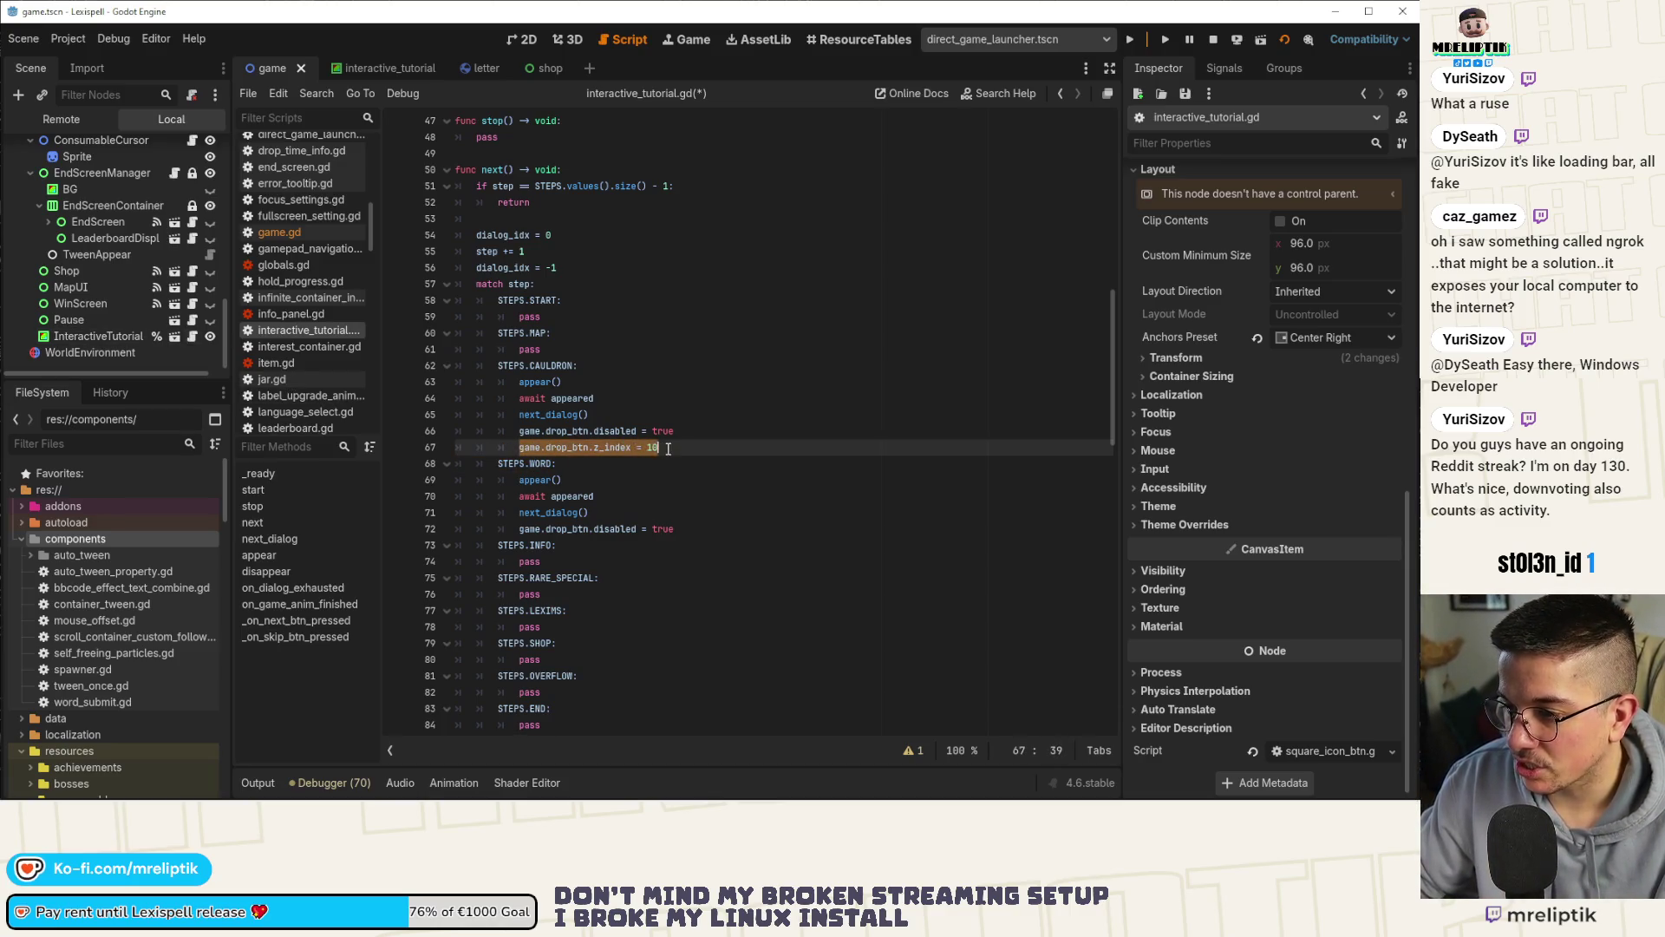
scroll(690, 465, down, 5)
scroll(691, 465, down, 6)
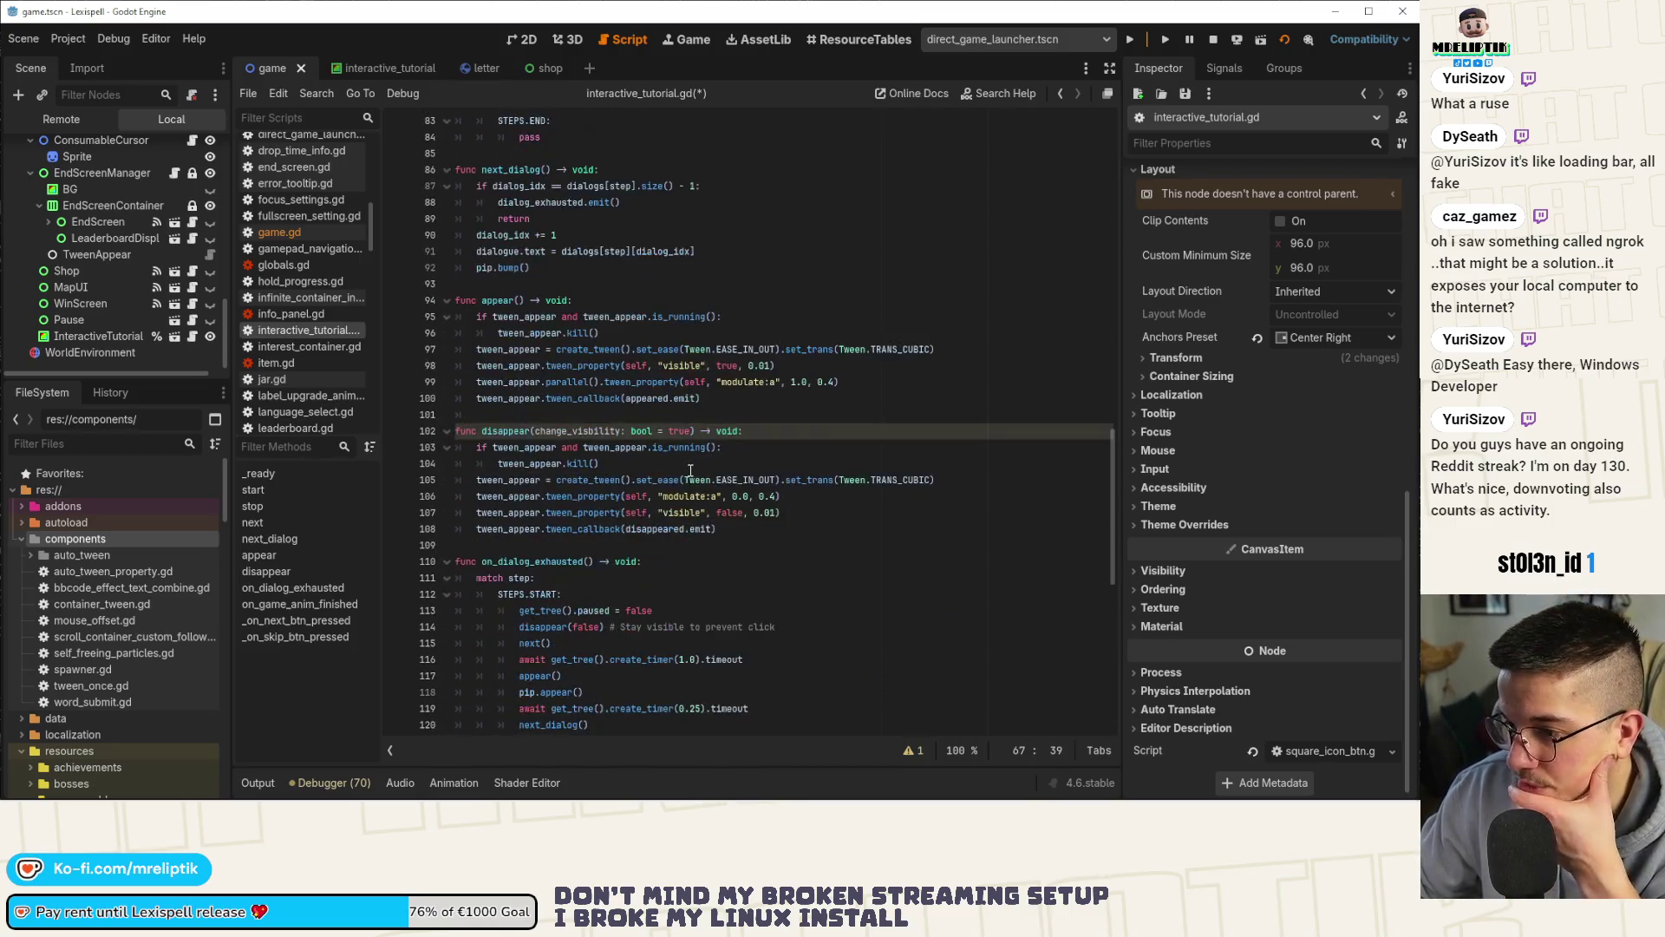
scroll(690, 470, down, 7)
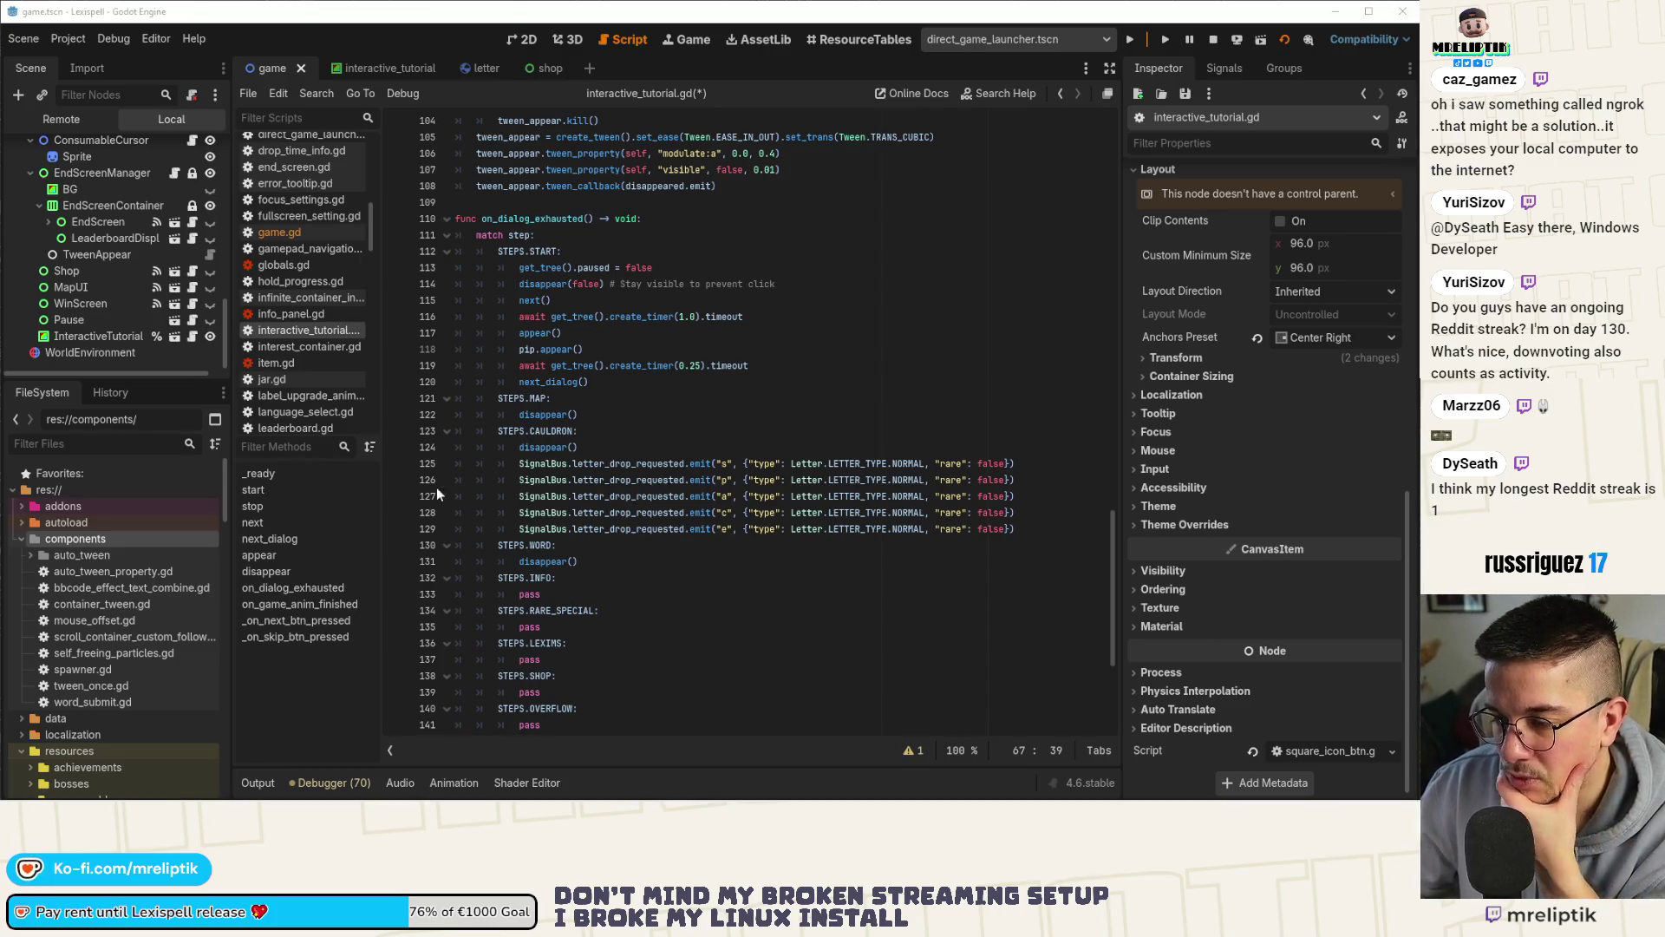
click(598, 547)
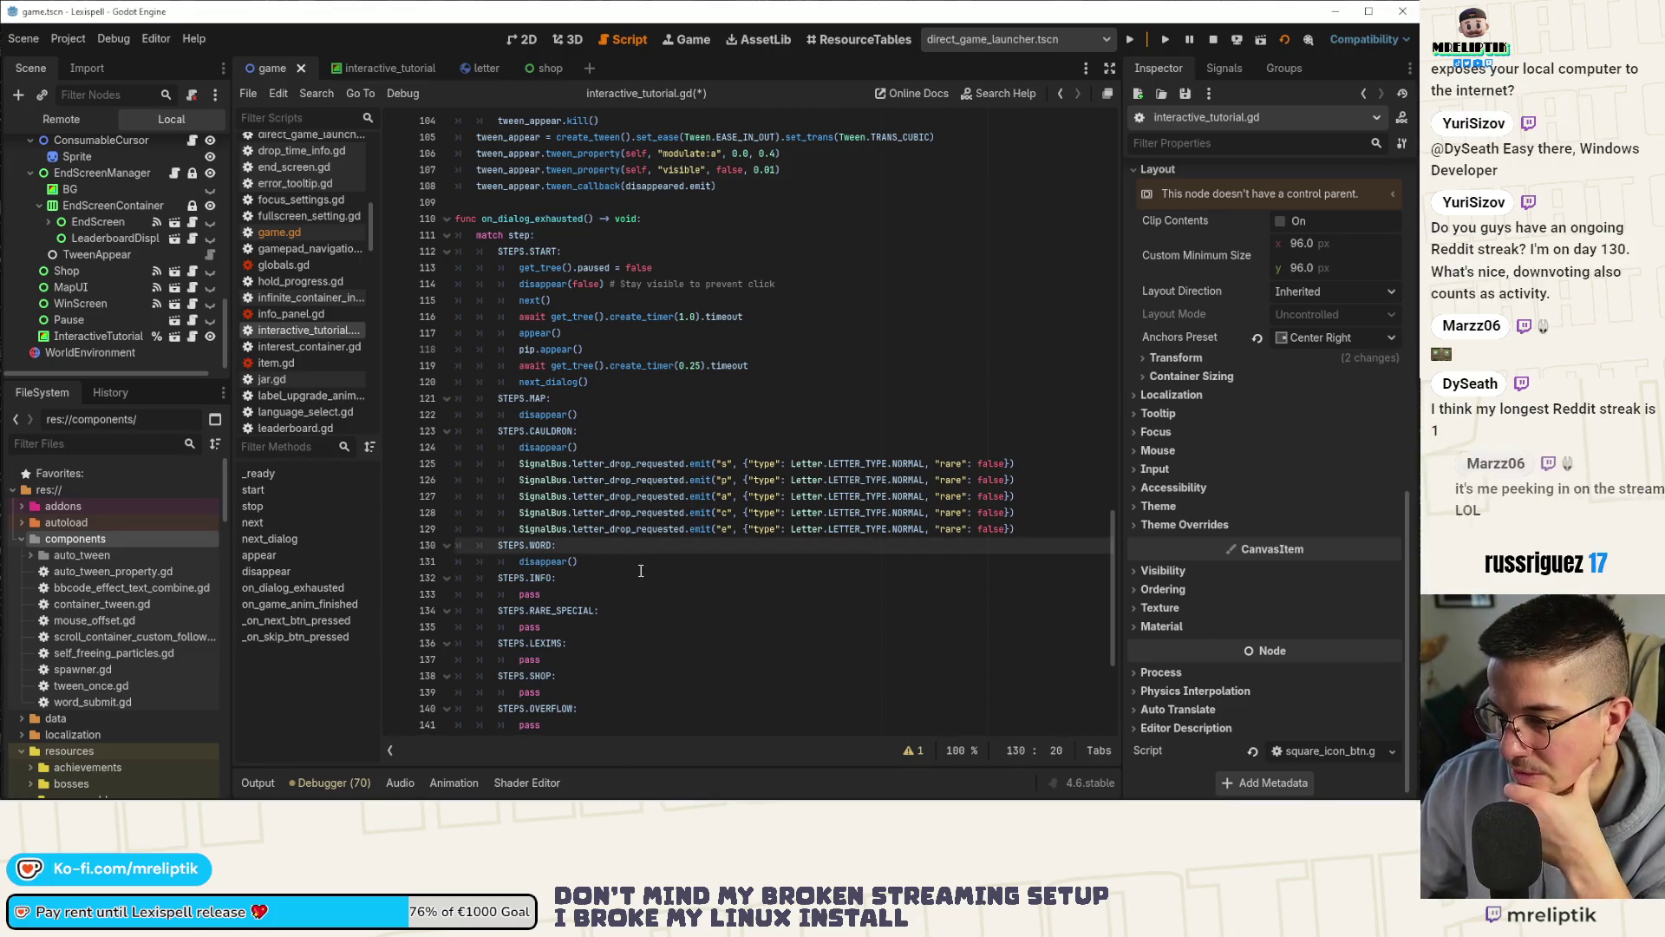
mouse_move(603, 535)
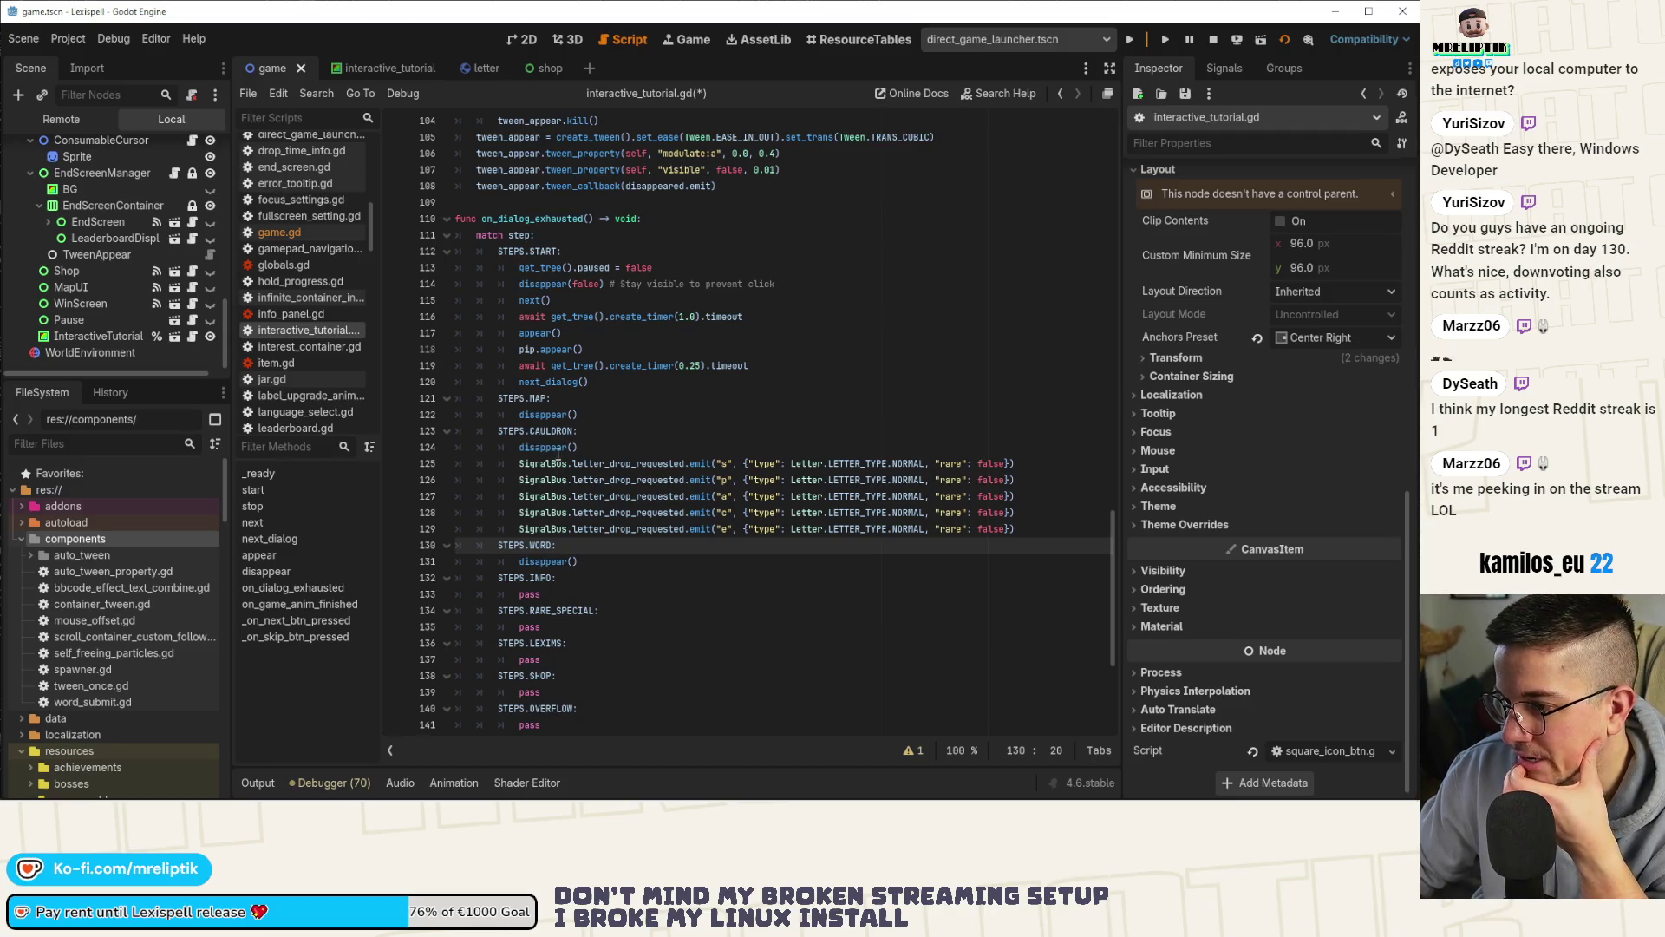
Insert game.drop_btn.z_index = 0 after the CAULDRON case's disappear() and save.
click(608, 451)
key(Return)
text(game.drop_btn.z_index = 10)
key(BackSpace)
key(BackSpace)
text(0)
key(ctrl+s)
click(626, 572)
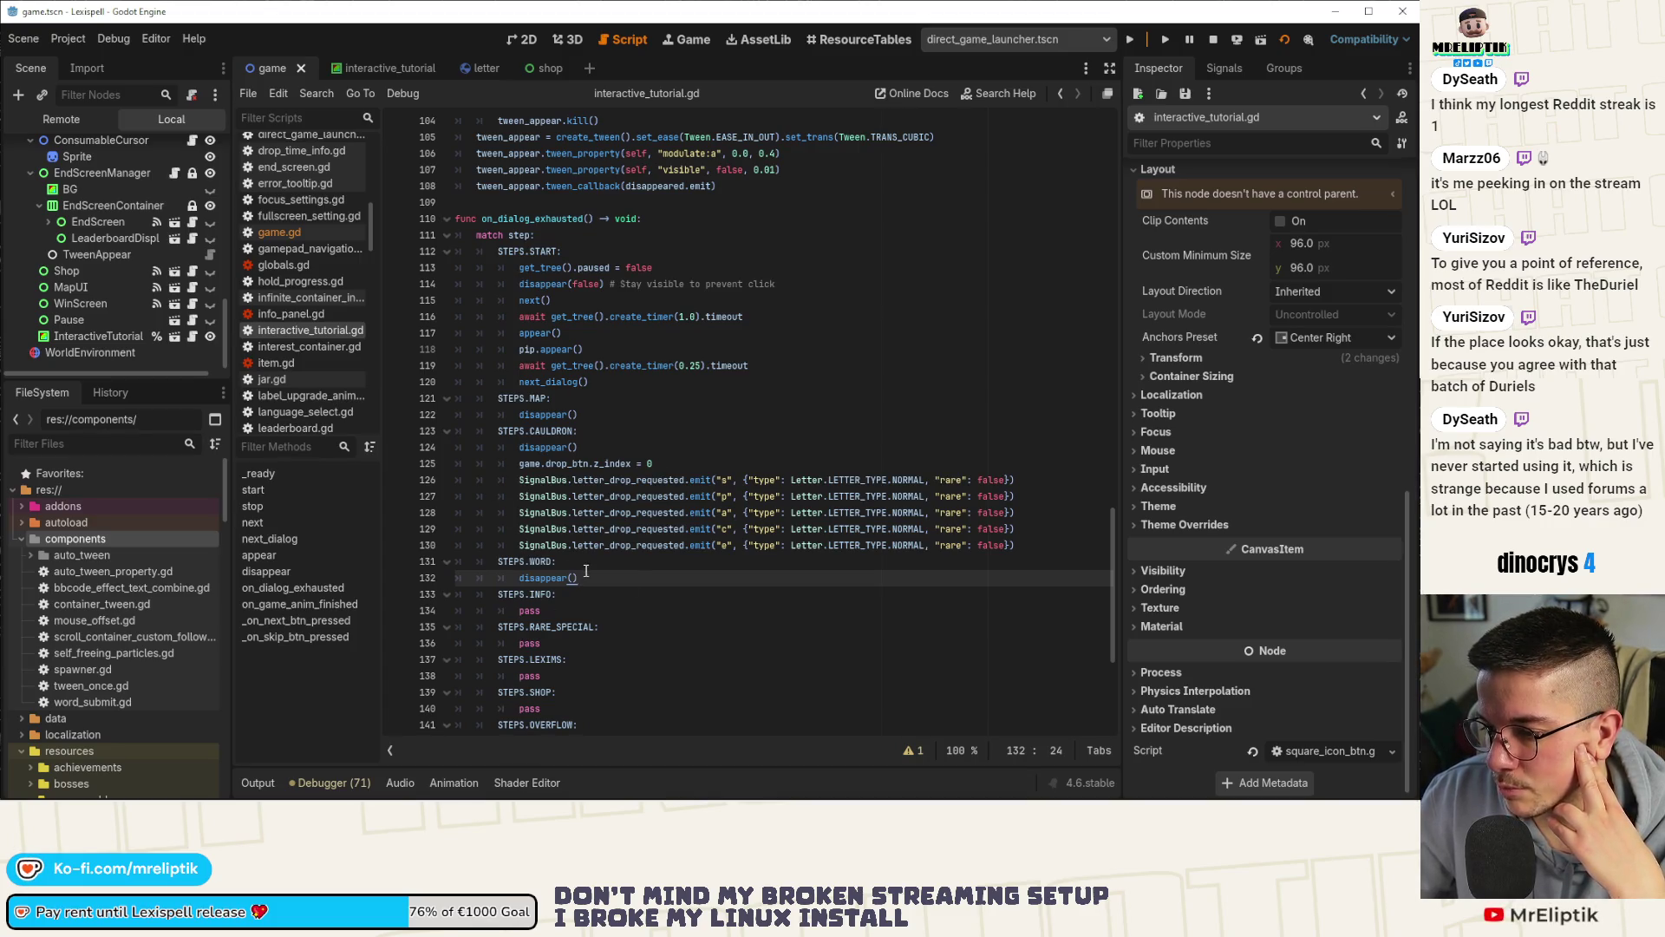
Move the dialog_exhausted connect line above the game_anim_finished connection in _ready.
scroll(620, 568, up, 20)
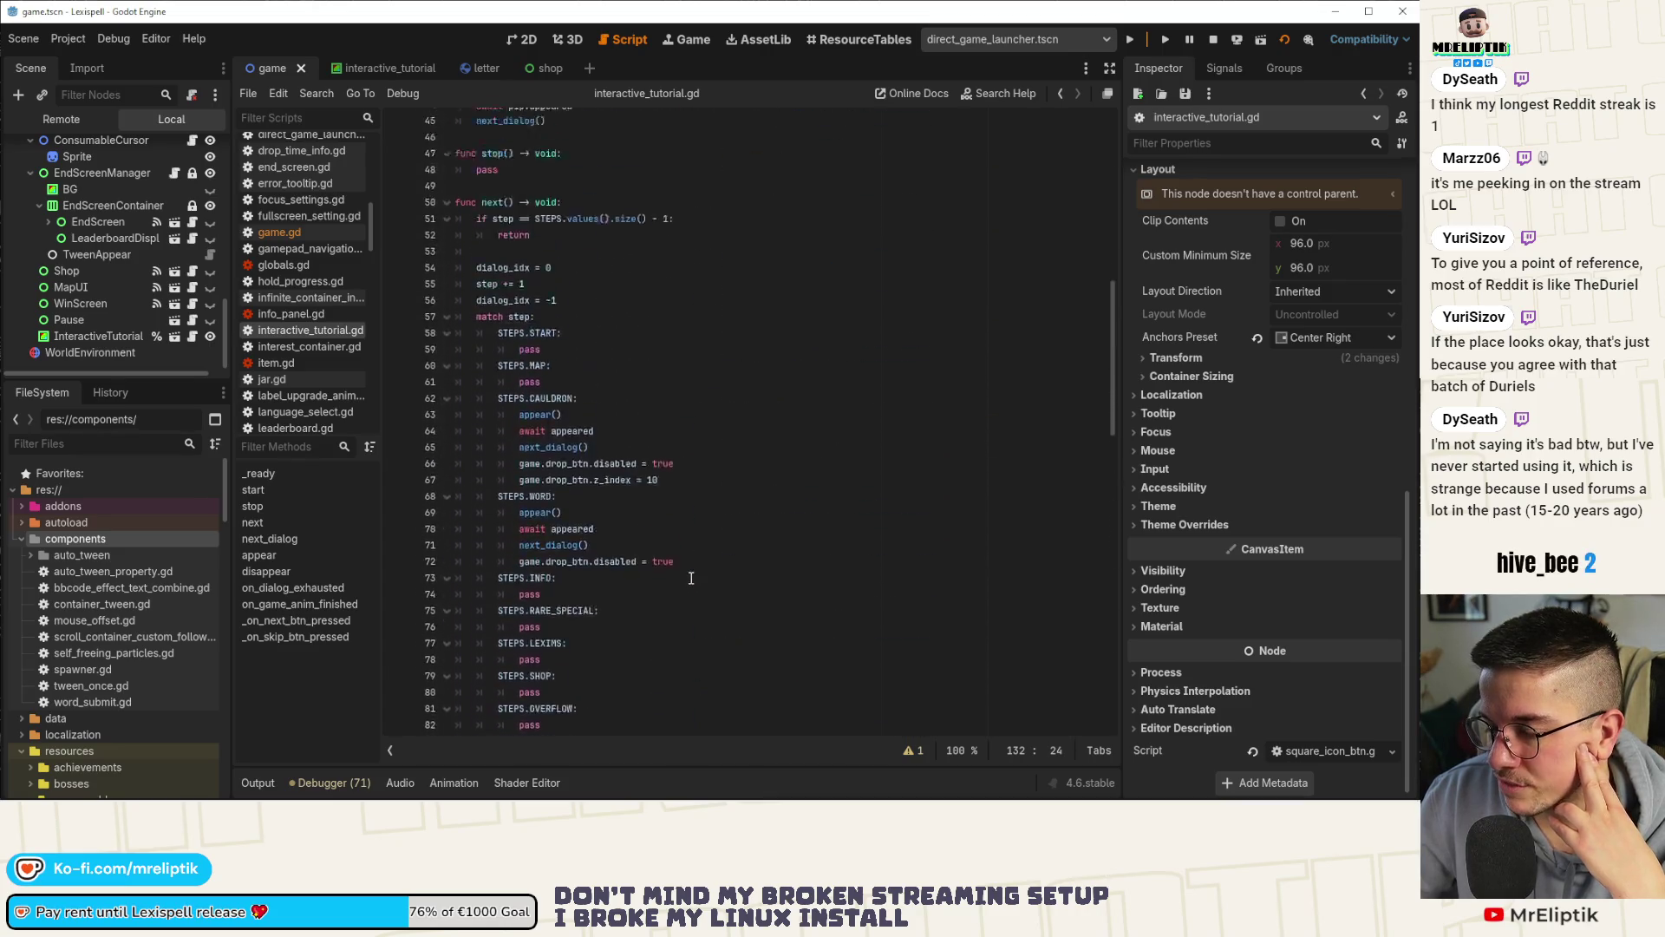
click(801, 432)
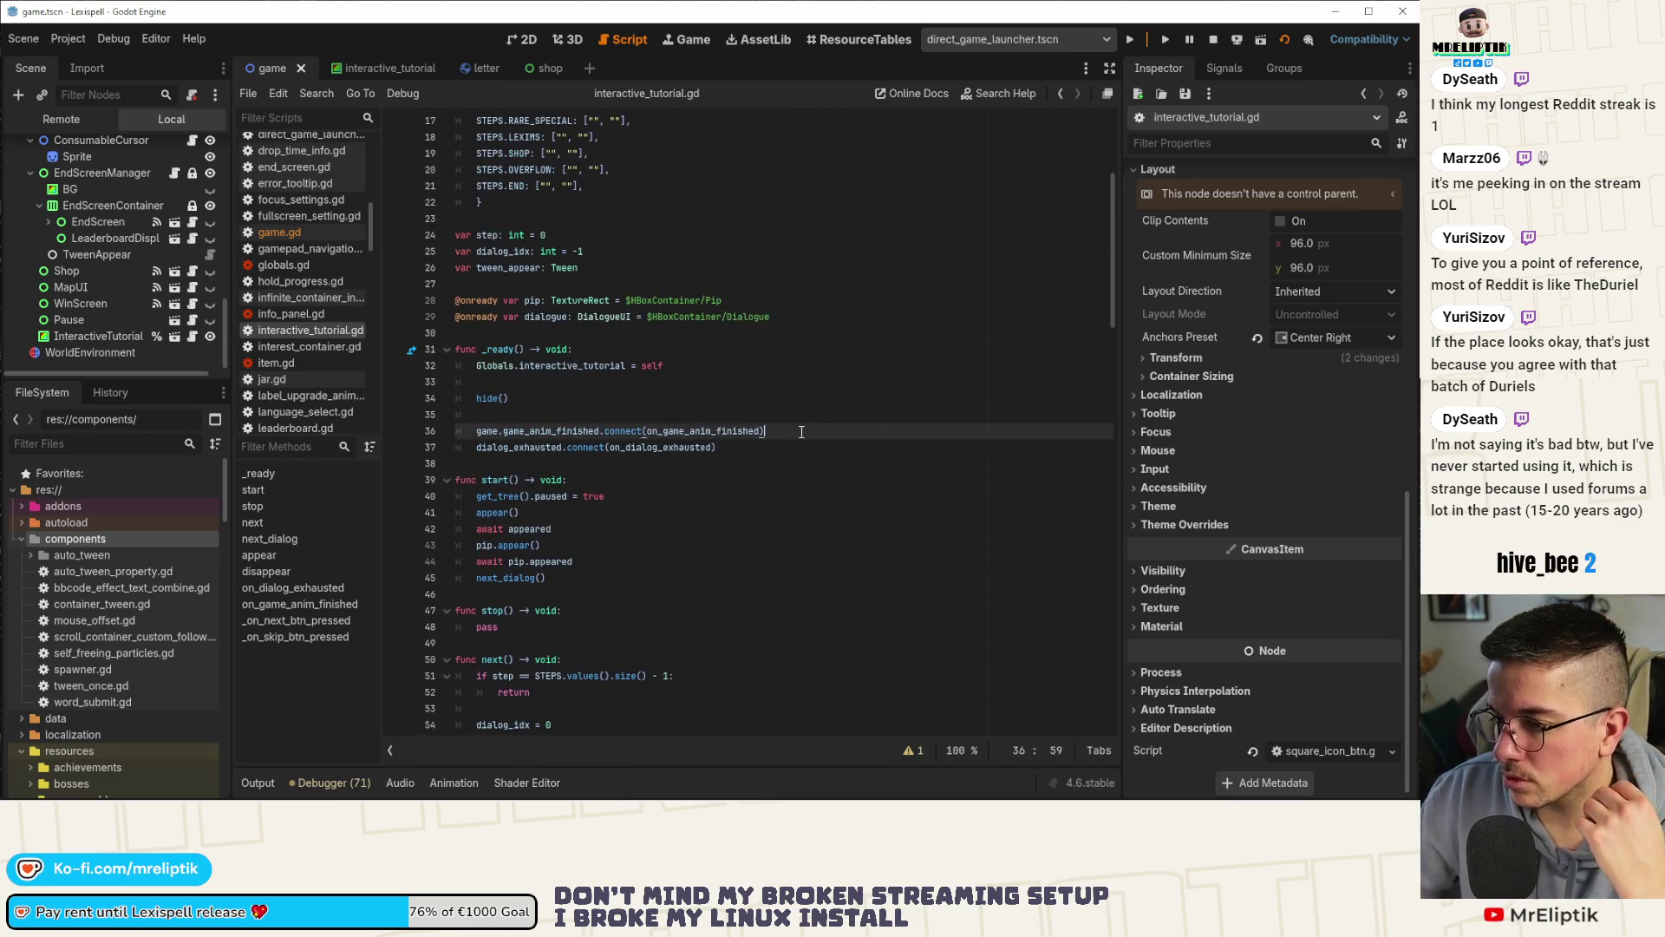
key(Down)
key(alt+Up)
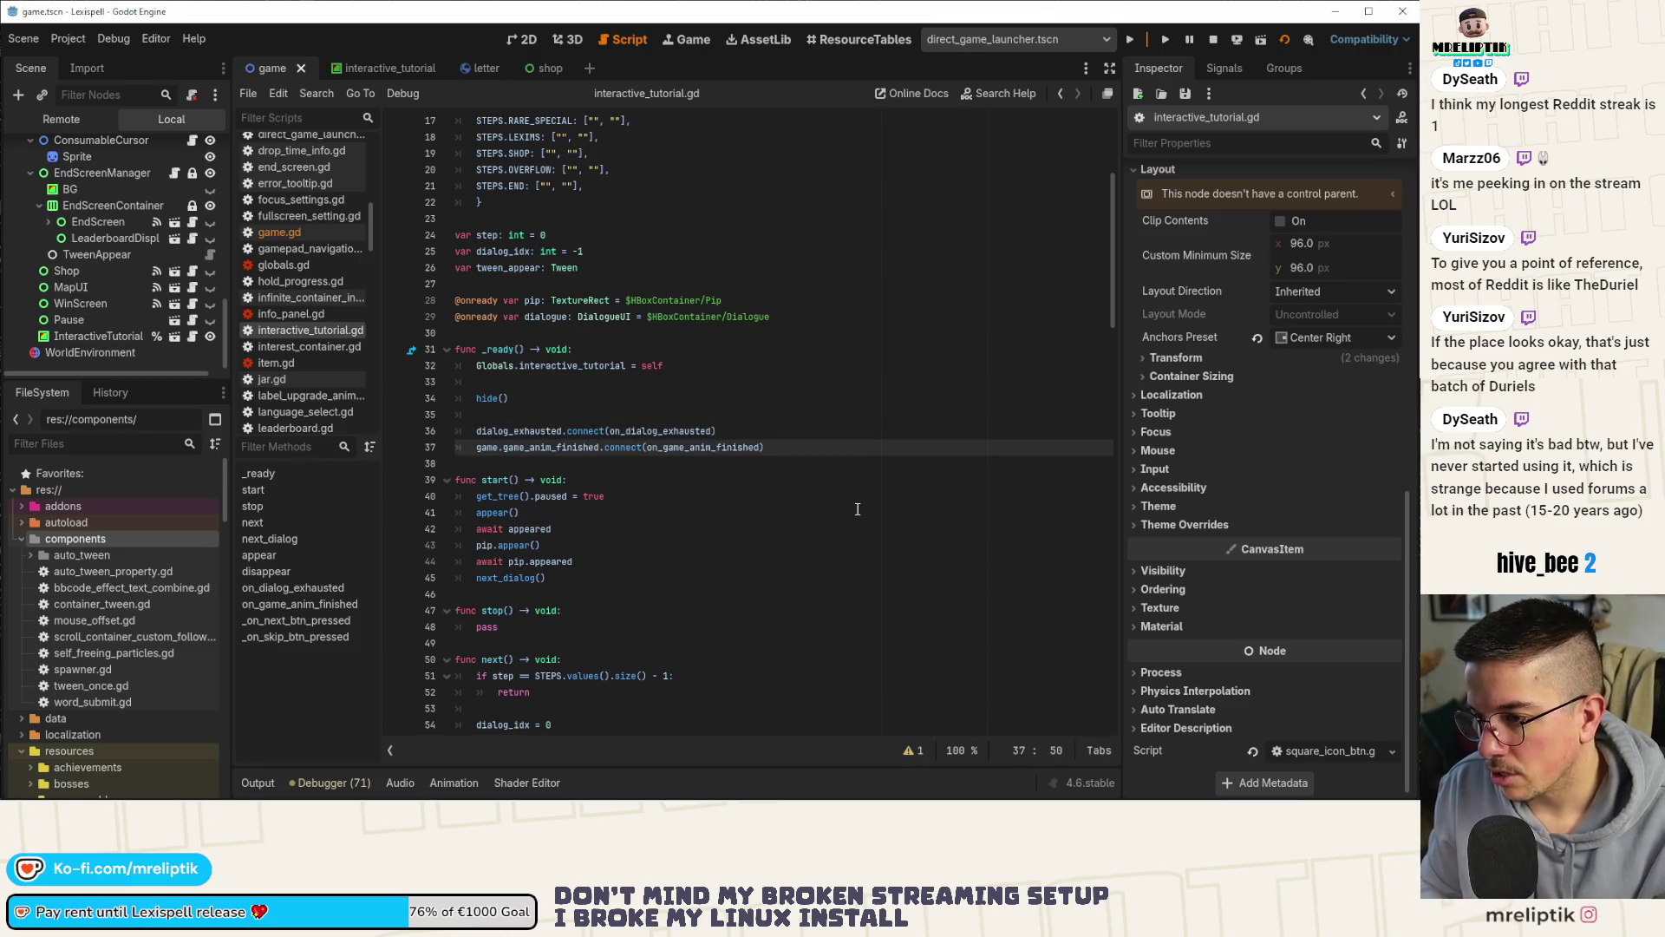
Add SignalBus.score_calculation_finished.connect(on_score_calculation_finished) after the connections and save.
key(Down)
key(End)
key(Return)
text(SignalBus.)
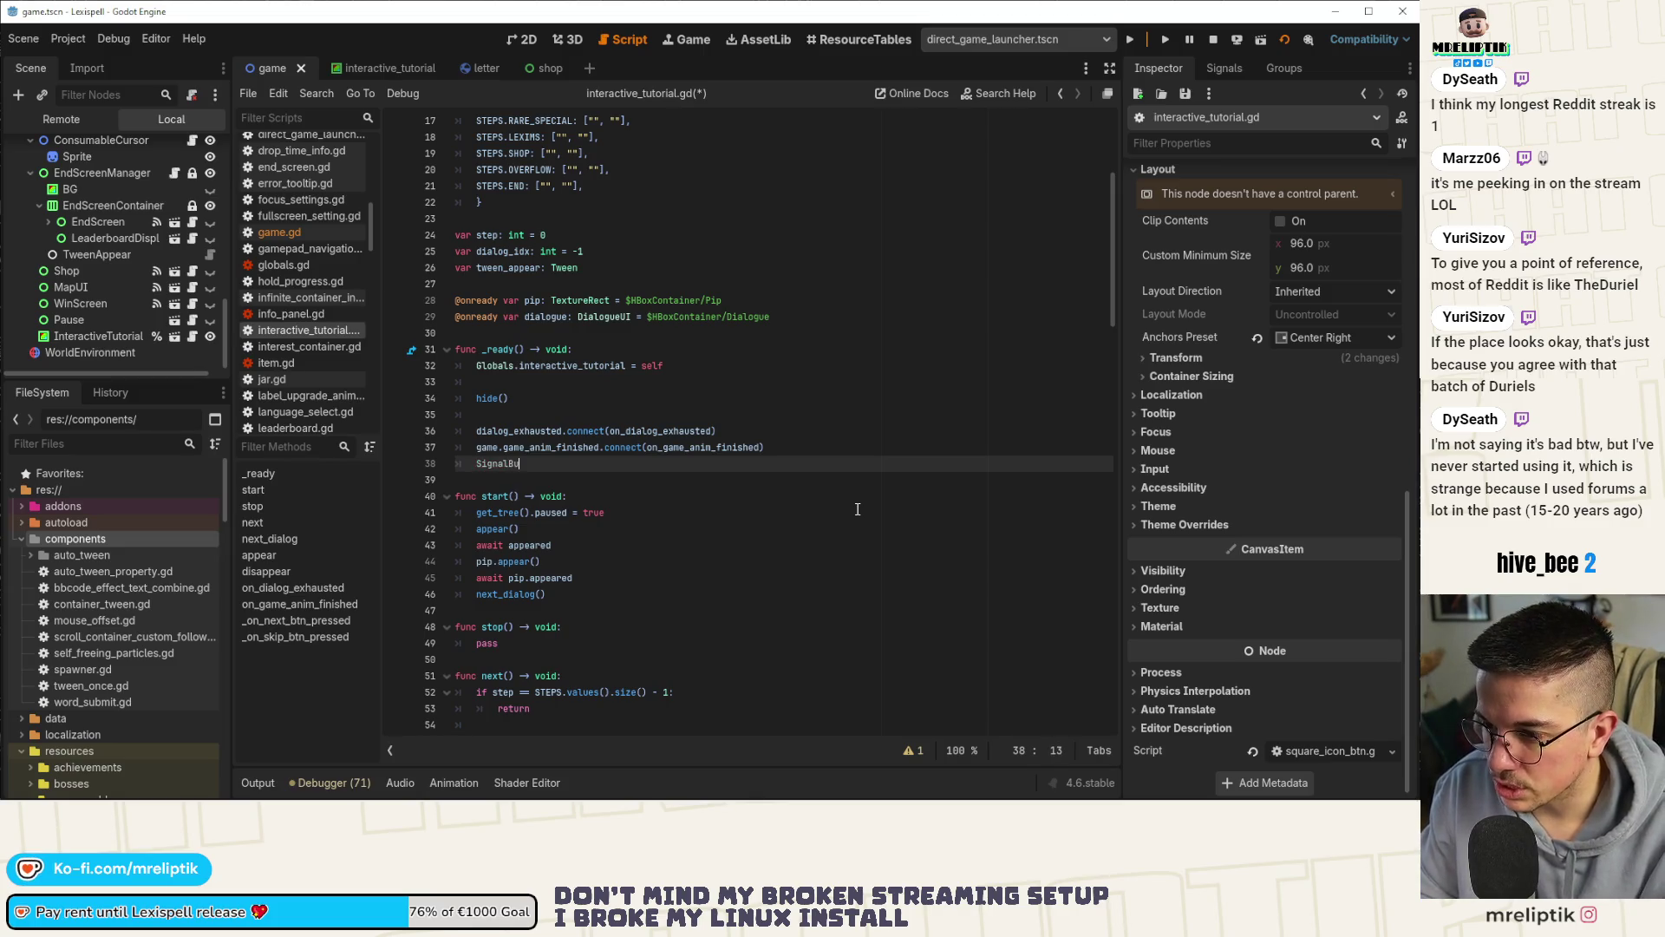
text(word)
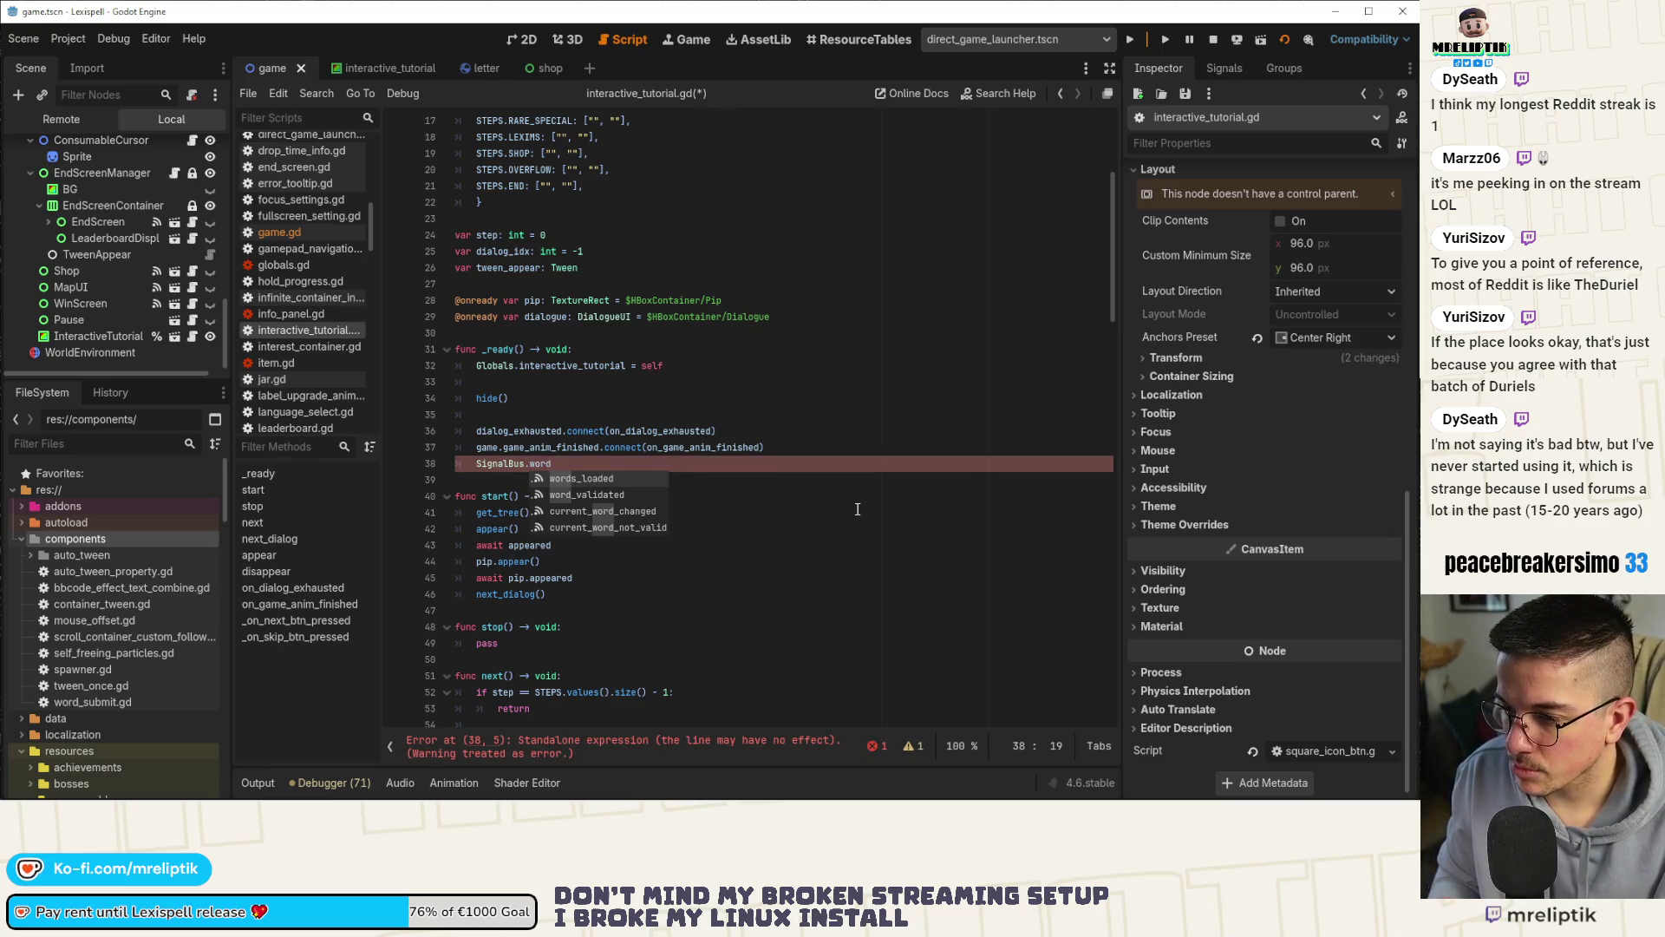
key(BackSpace)
key(BackSpace)
key(BackSpace)
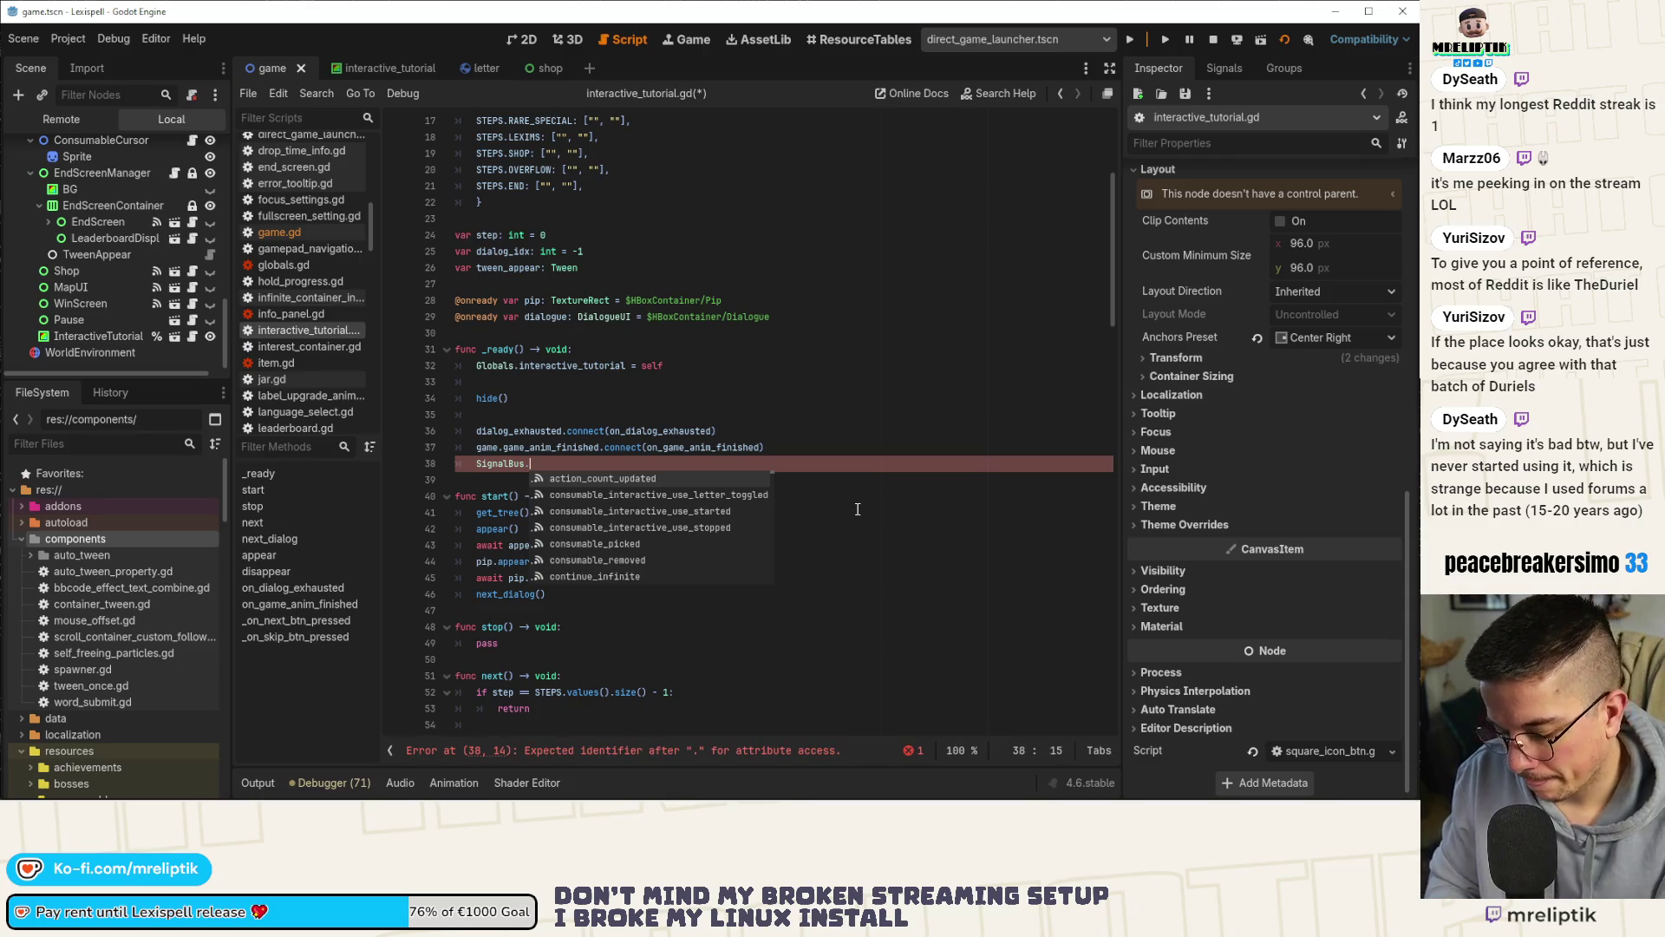
text(score_calculation_finished)
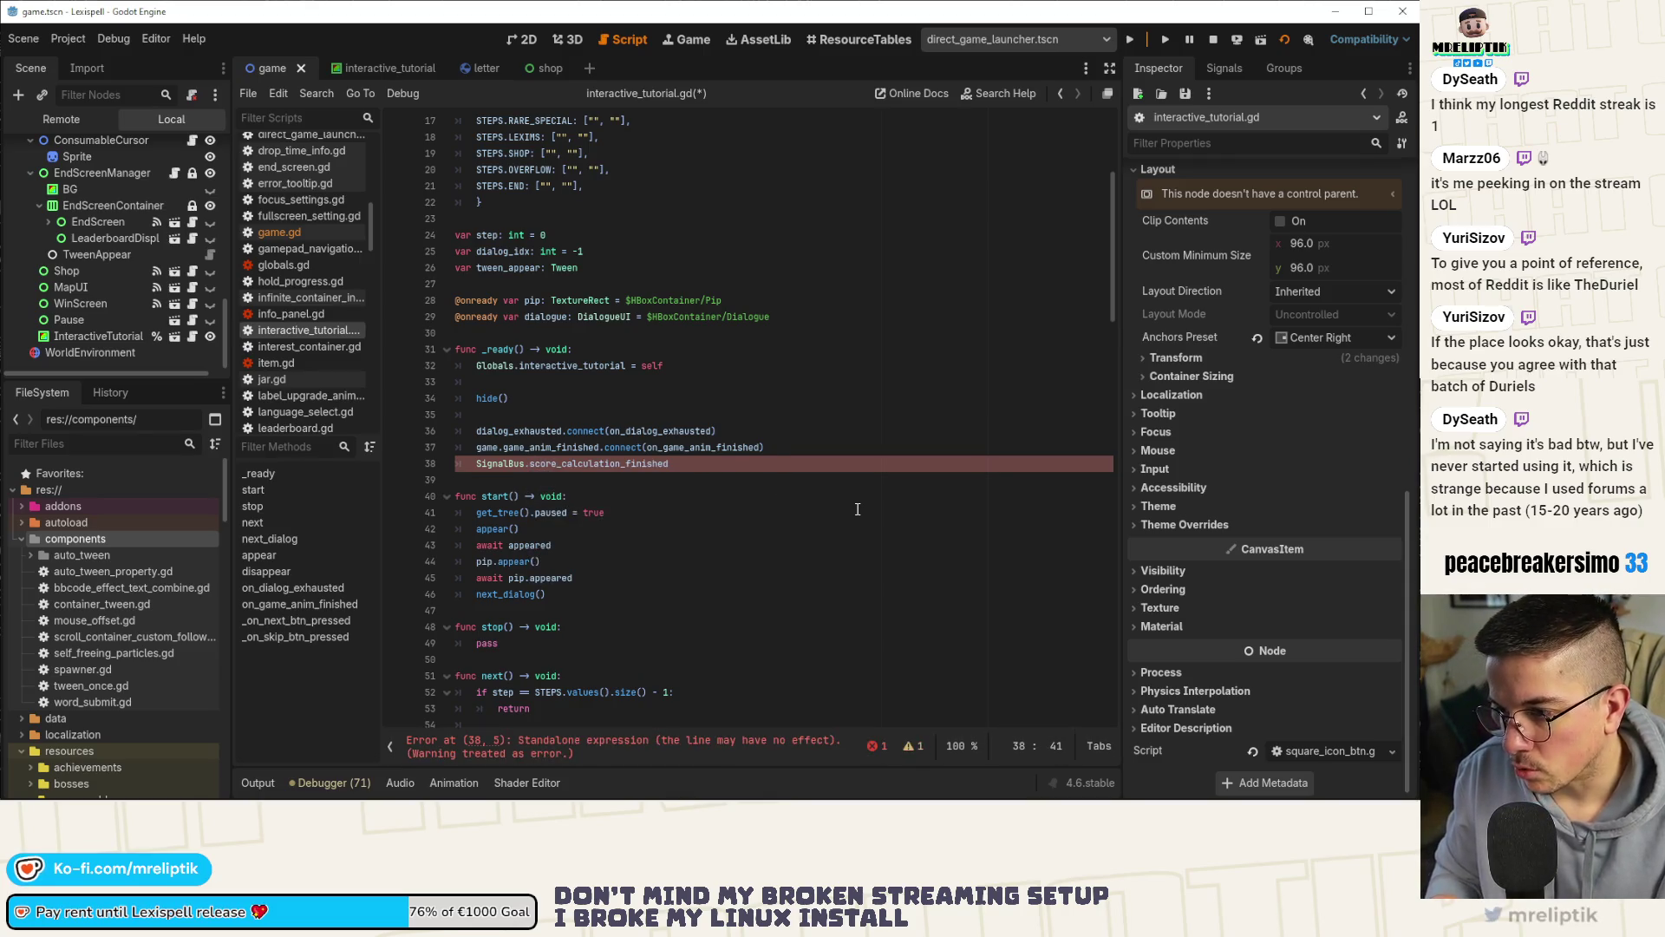
key(Return)
text(.connect(on_)
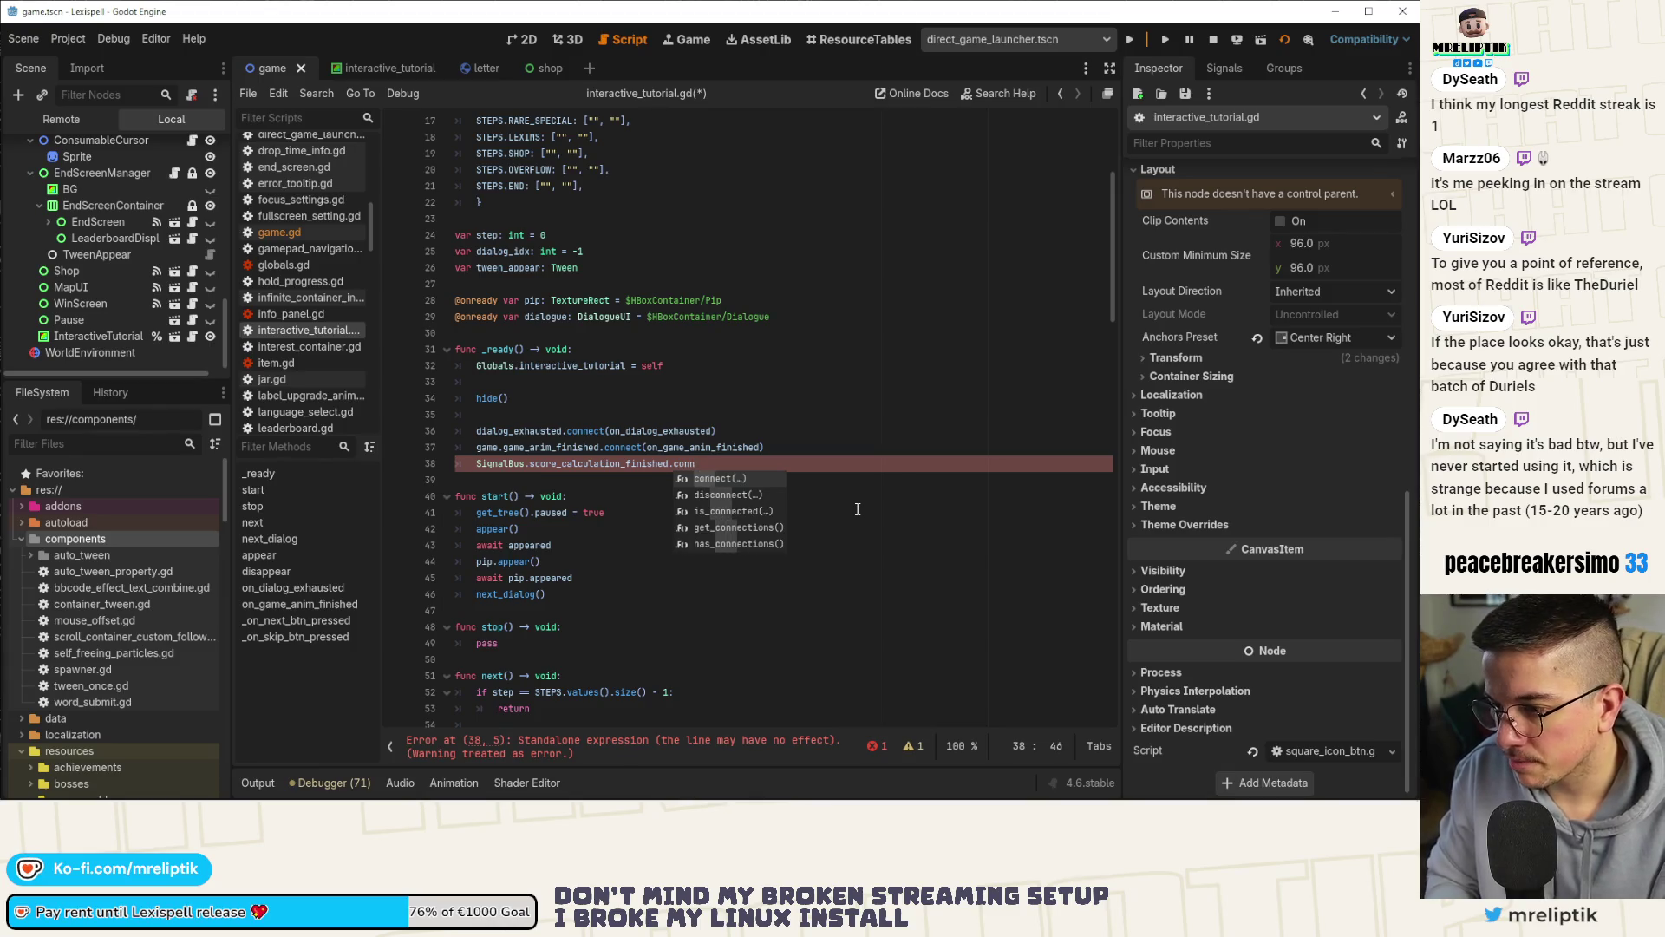
text(score_calc)
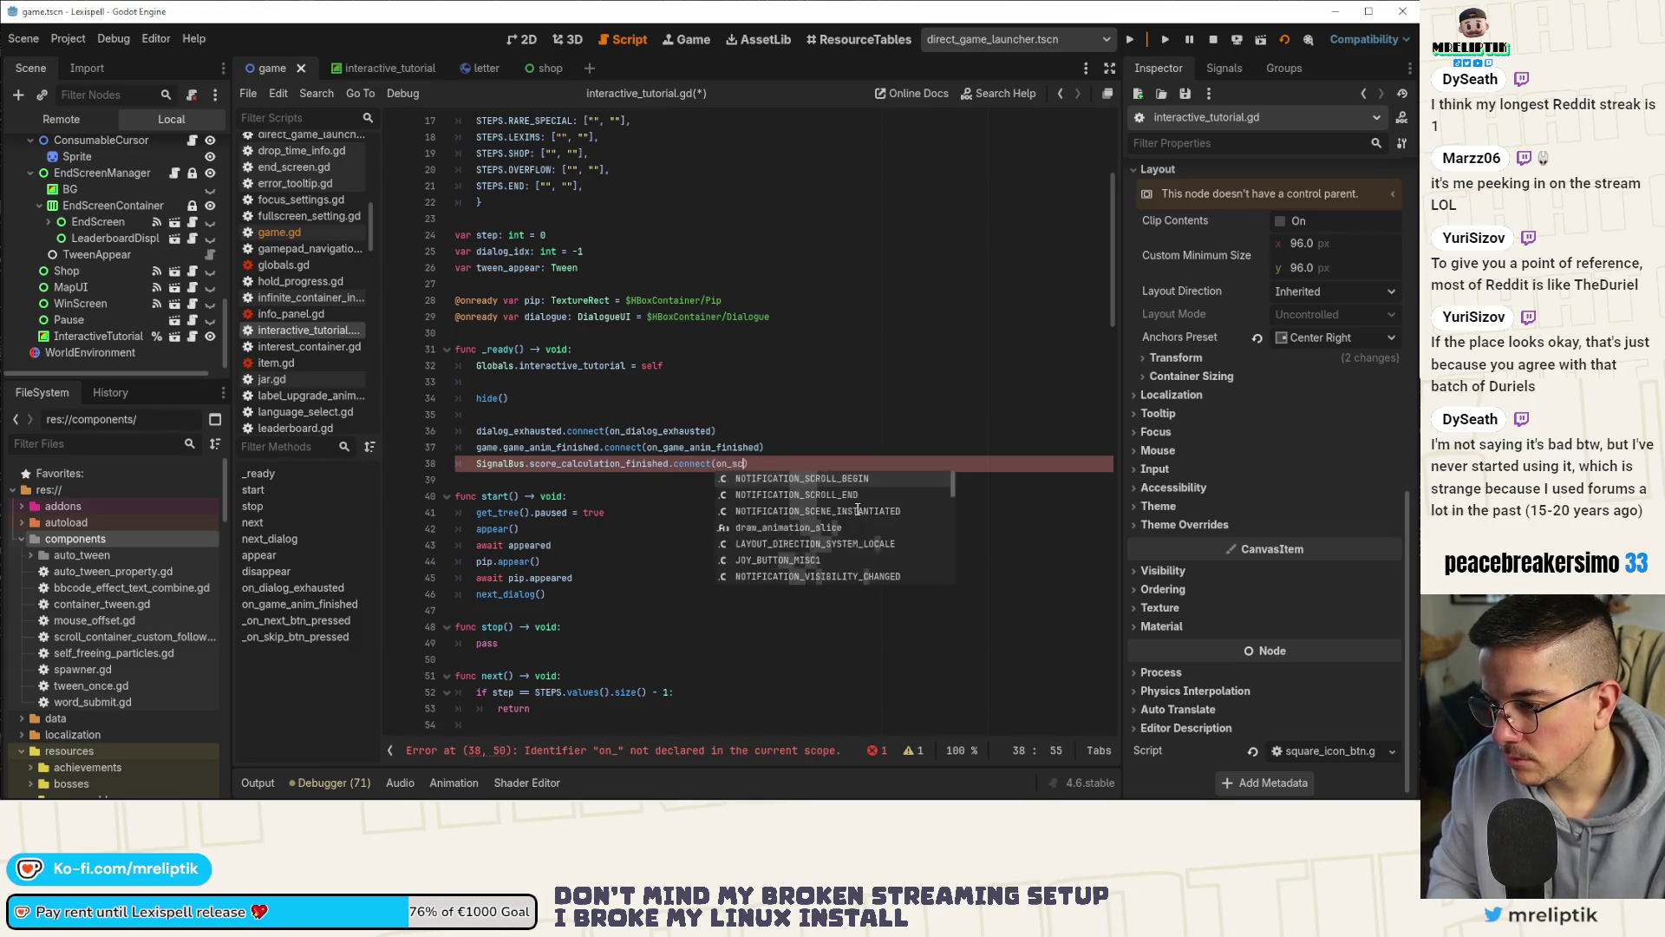
text(ulation_finished)
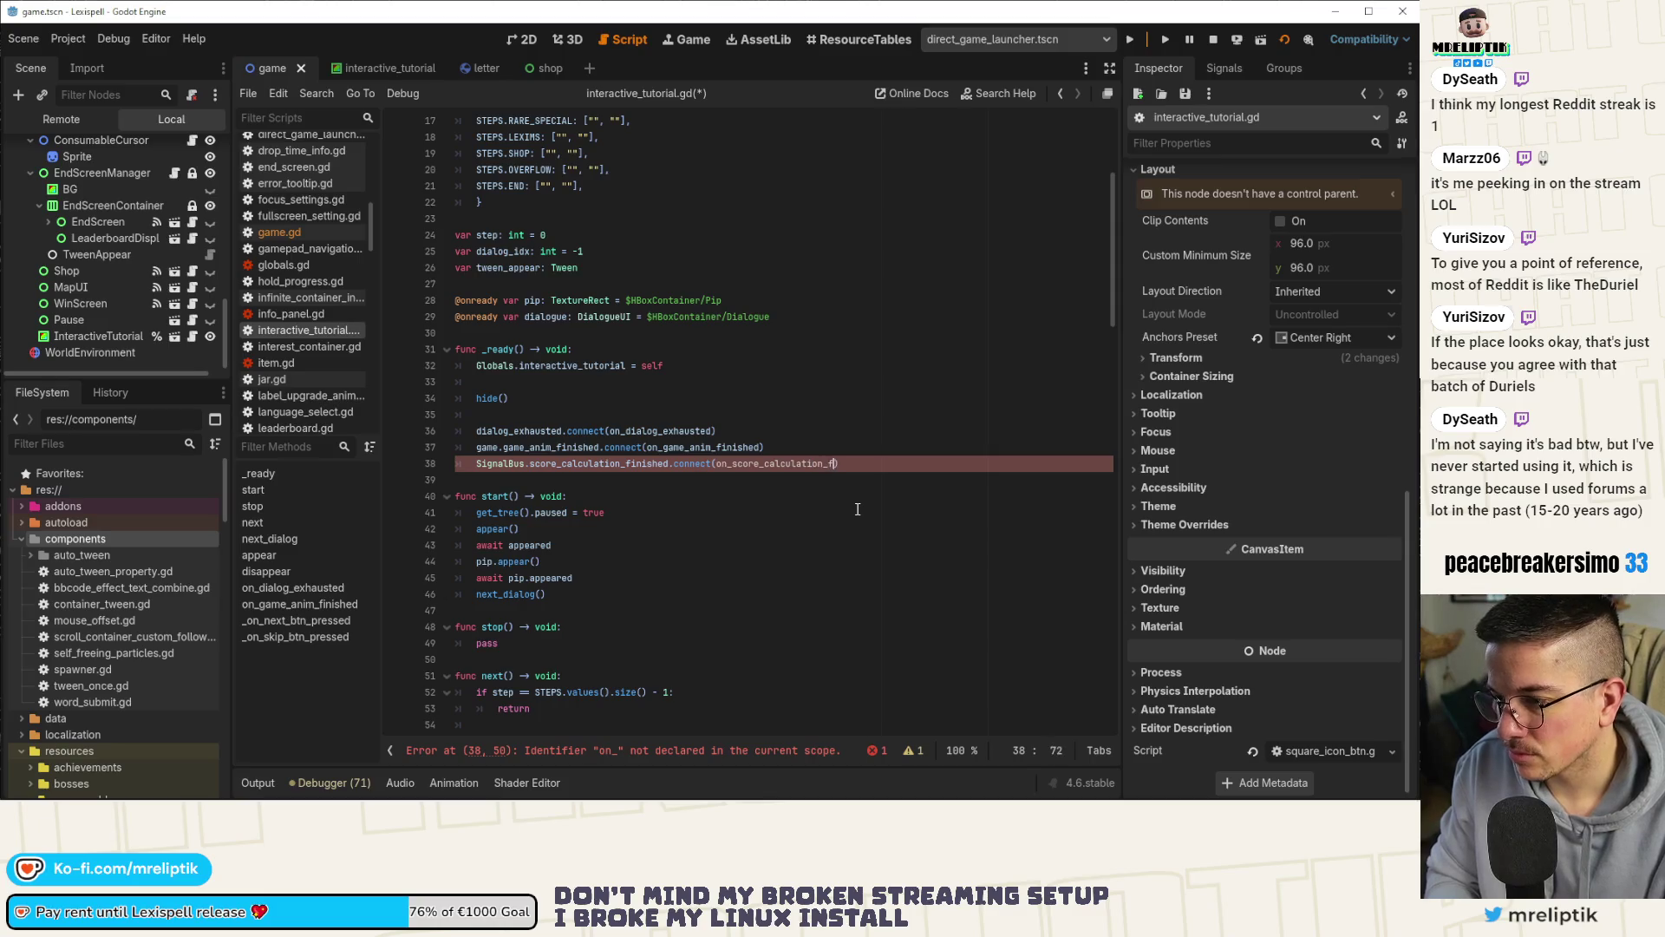
key(ctrl+s)
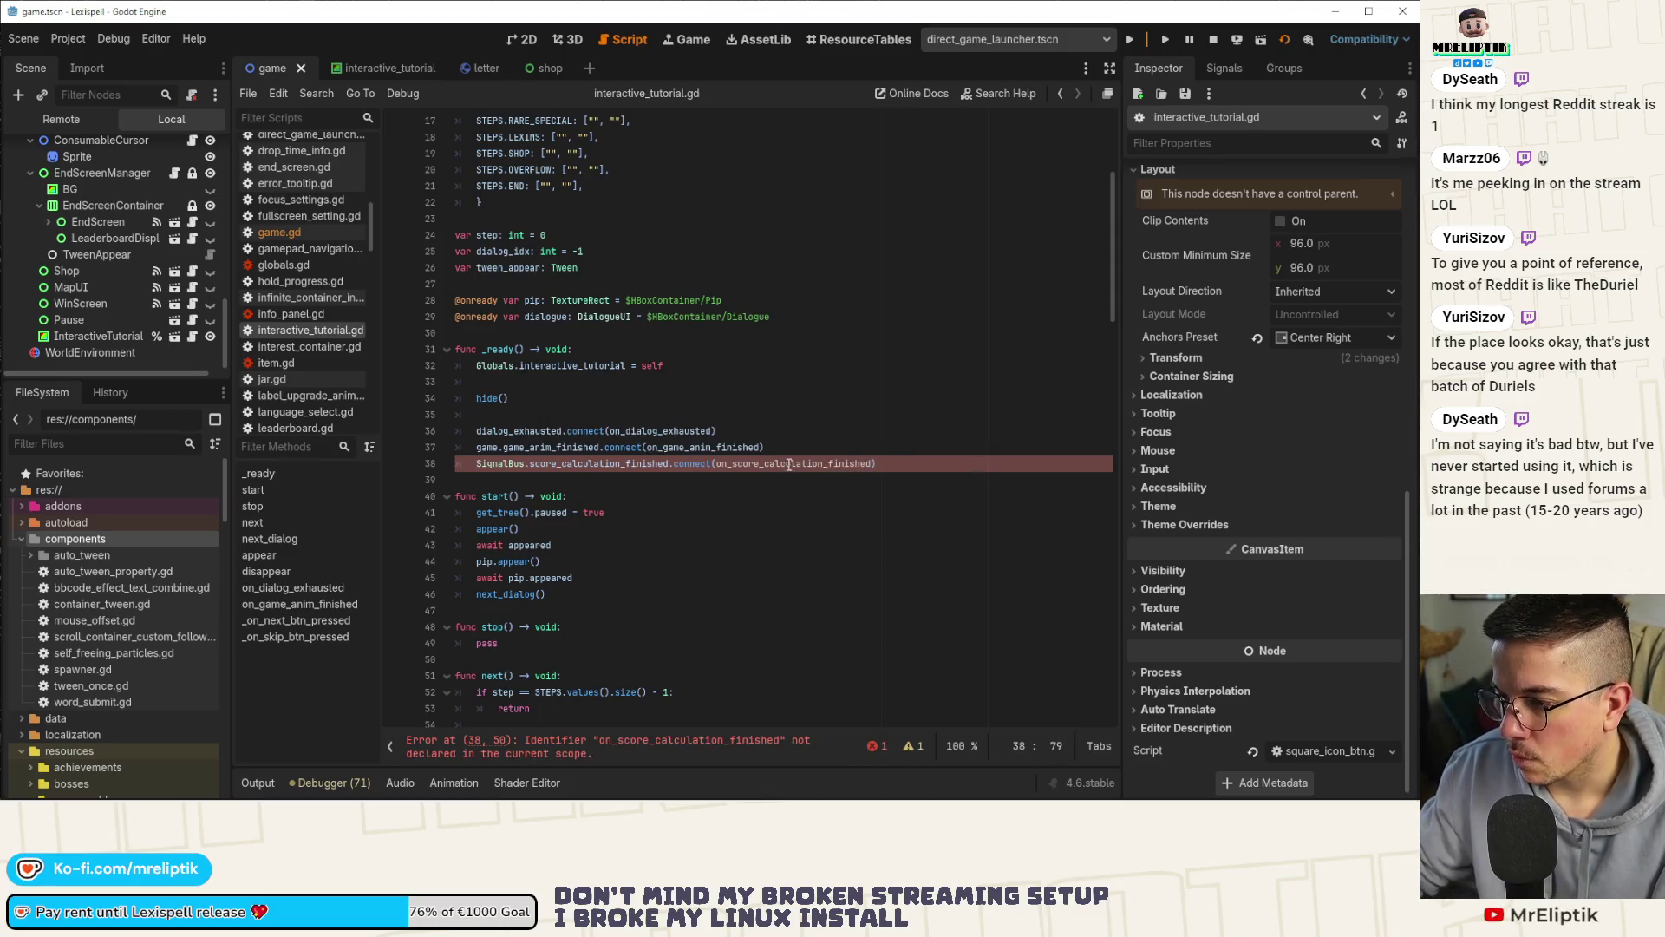
click(686, 518)
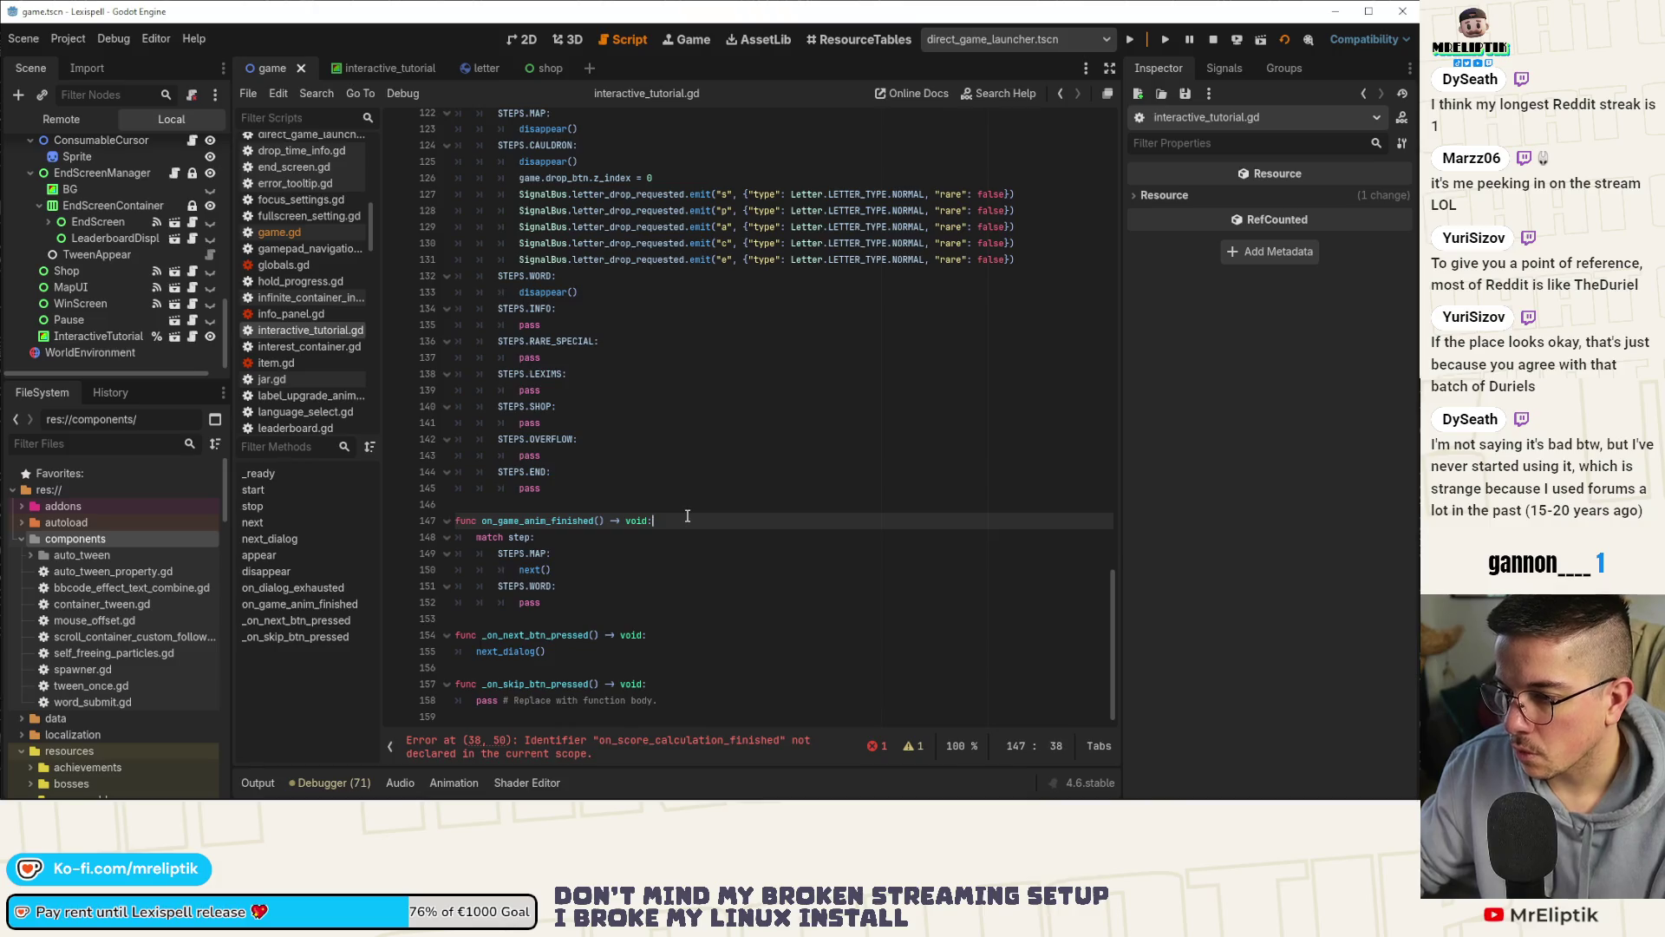
Duplicate the on_game_anim_finished declaration, rename the copy on_score_calculation_finished, and save.
key(ctrl+c)
key(Down)
key(Down)
key(Down)
key(ctrl+v)
key(Home)
key(Return)
text(on_score_calculation_finished)
key(ctrl+s)
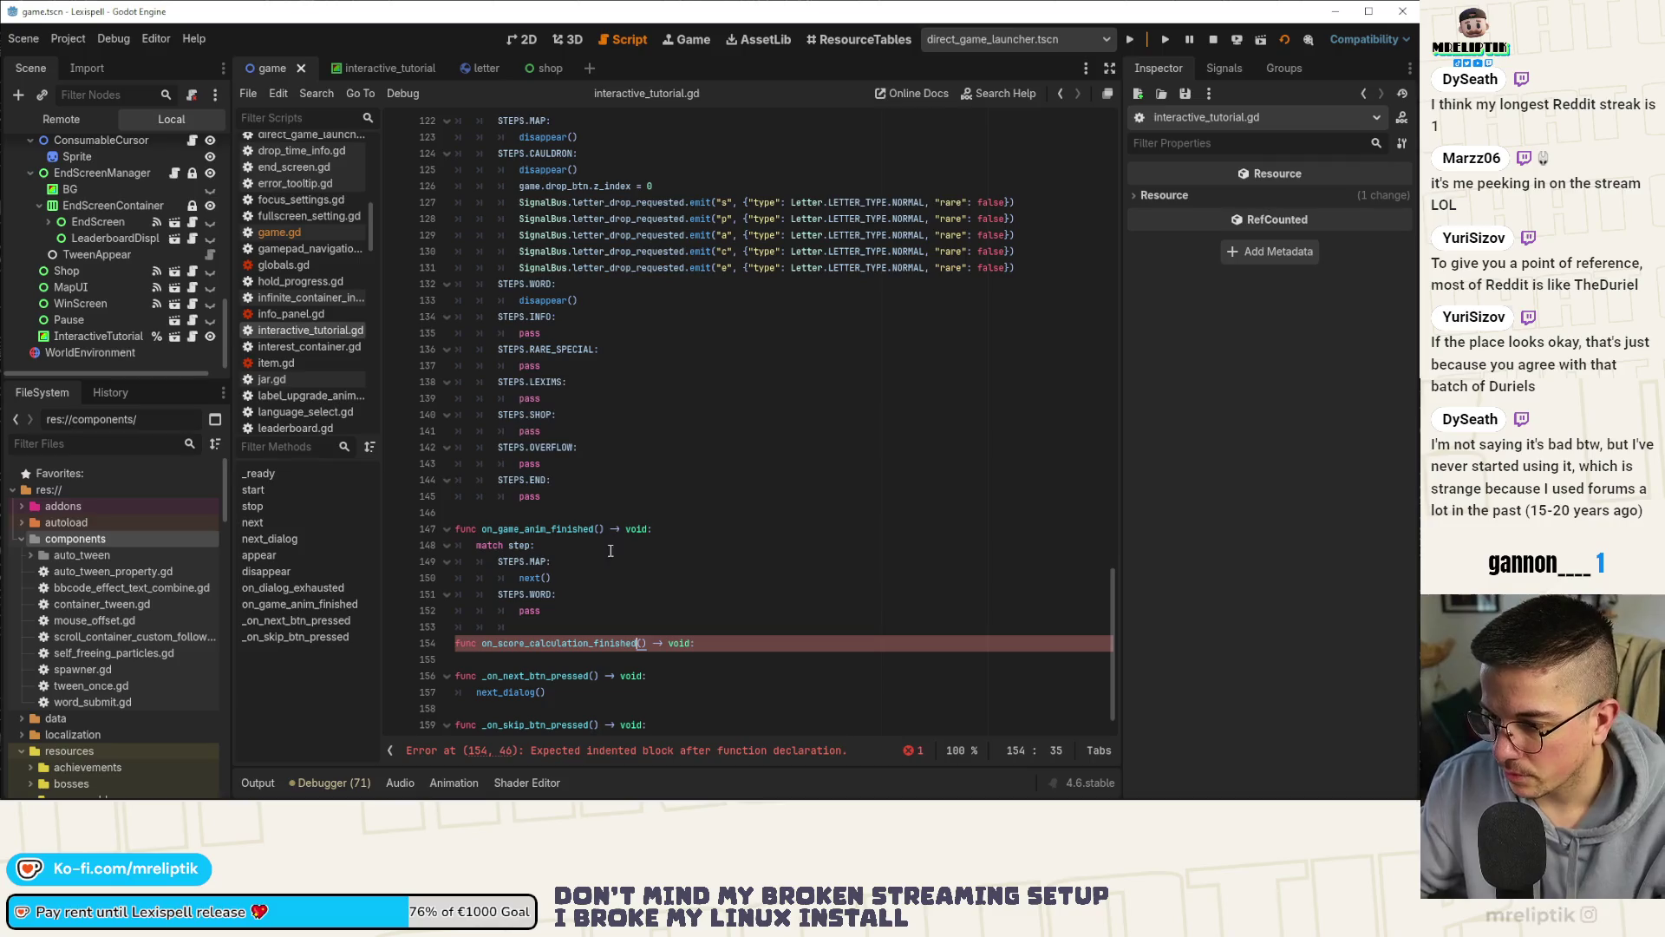
Give the new handler a match on step whose only STEPS.WORD branch calls next().
drag(543, 612, 444, 554)
key(shift+Up)
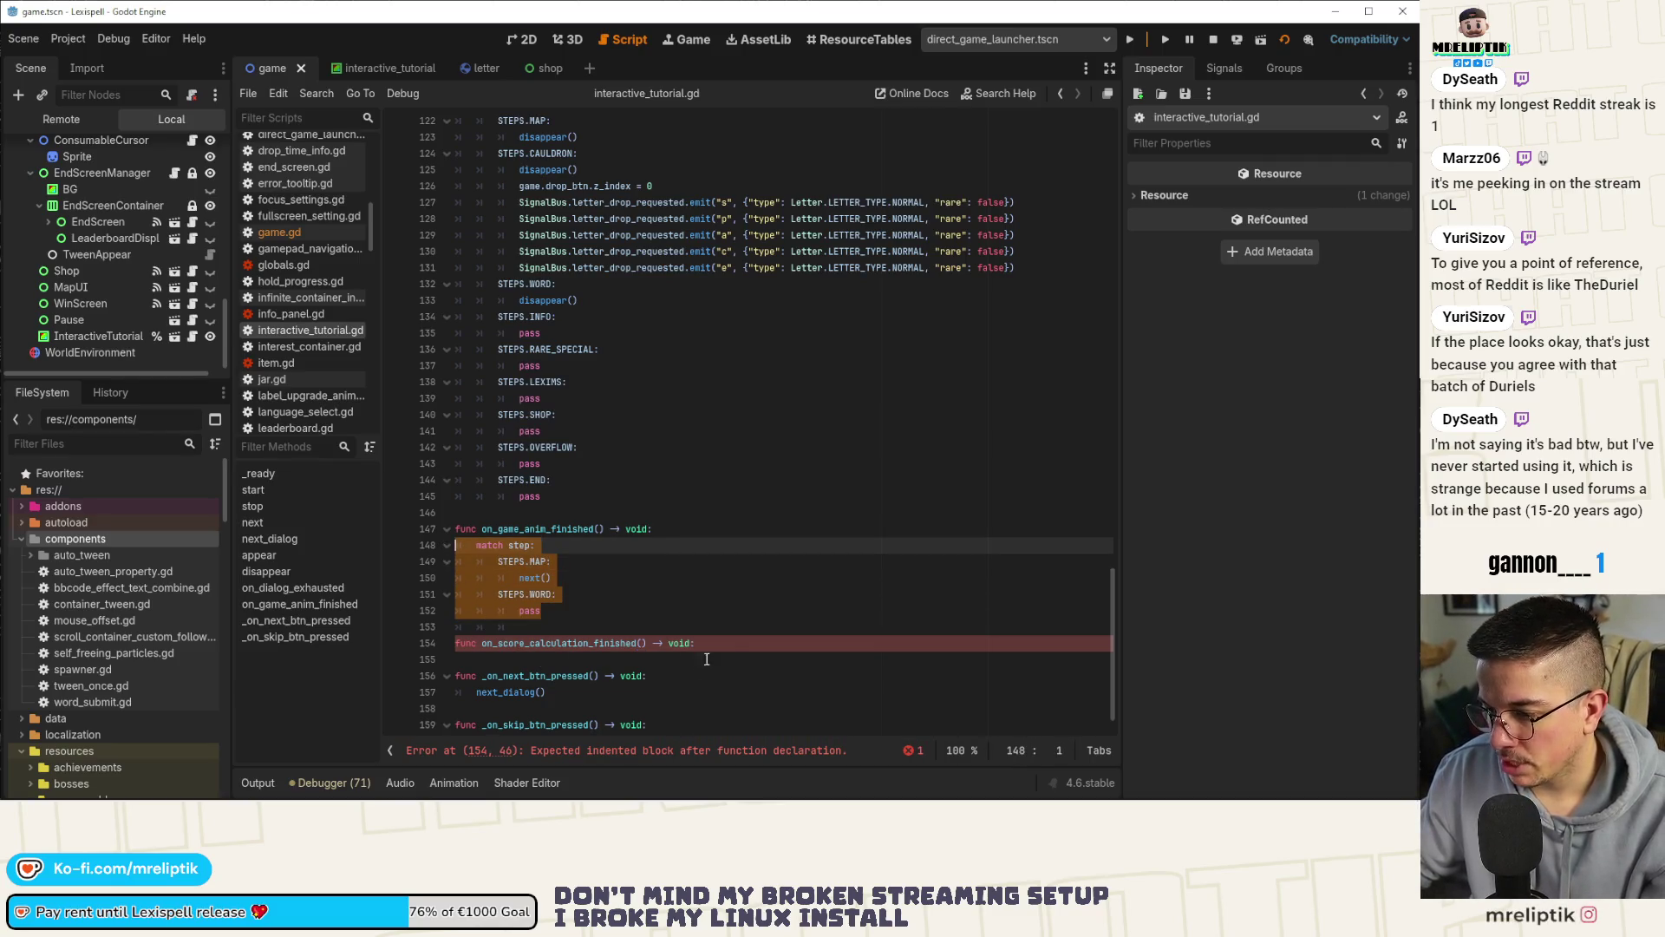
key(ctrl+c)
click(701, 659)
key(Tab)
key(ctrl+v)
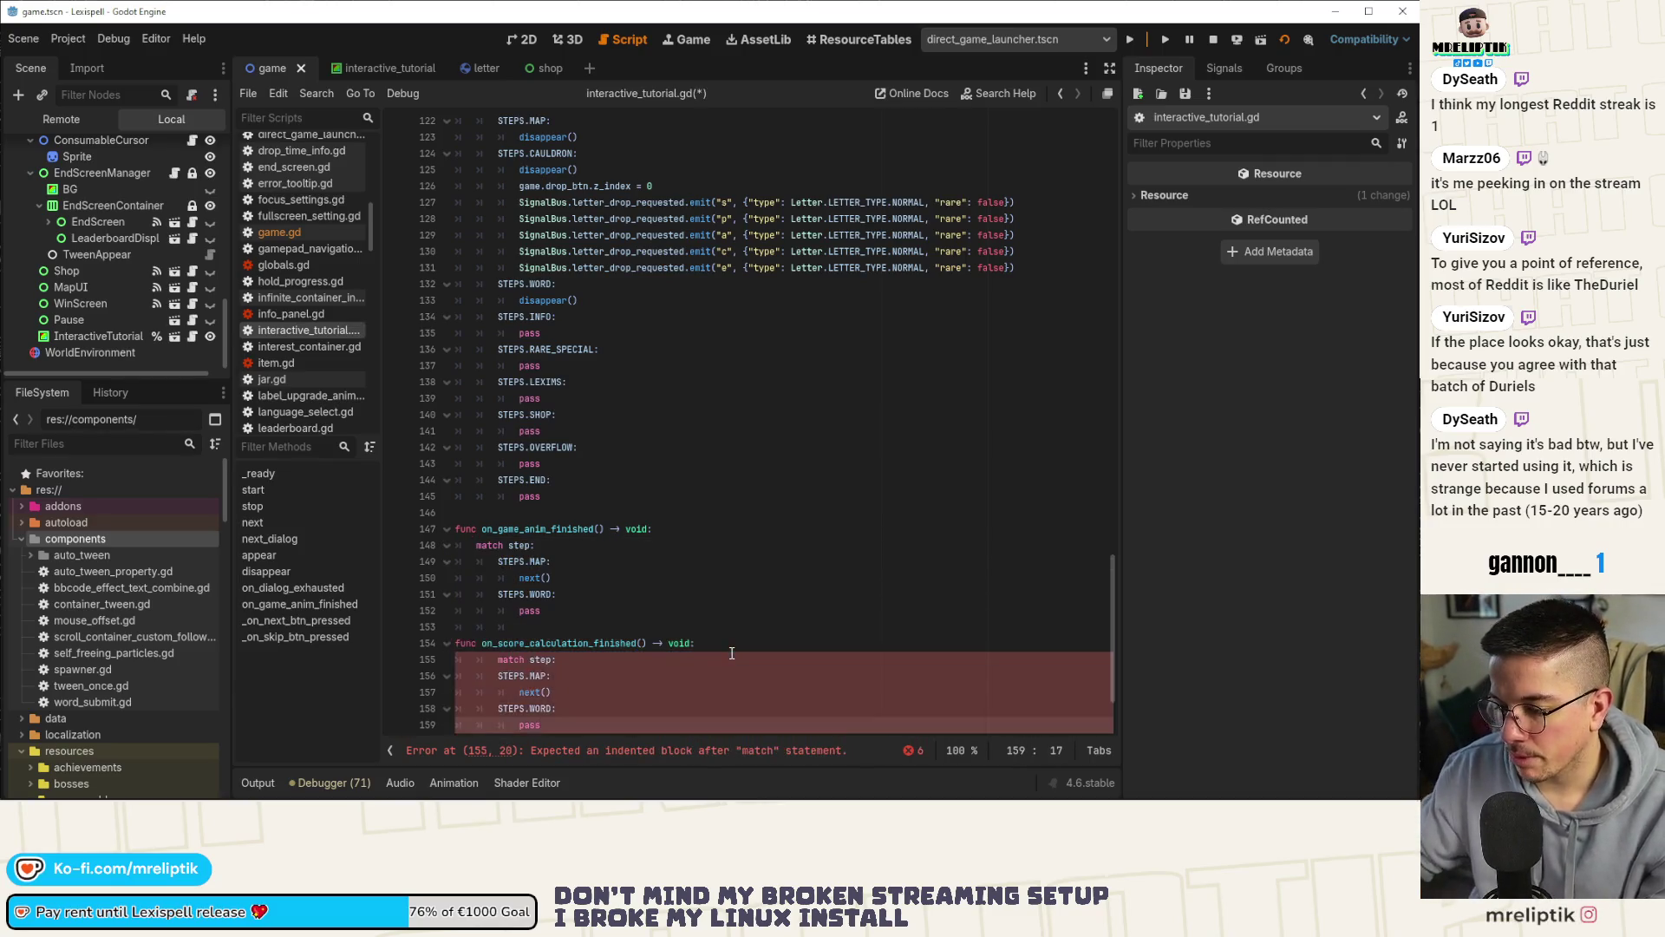
scroll(731, 652, down, 2)
click(506, 561)
key(shift+Tab)
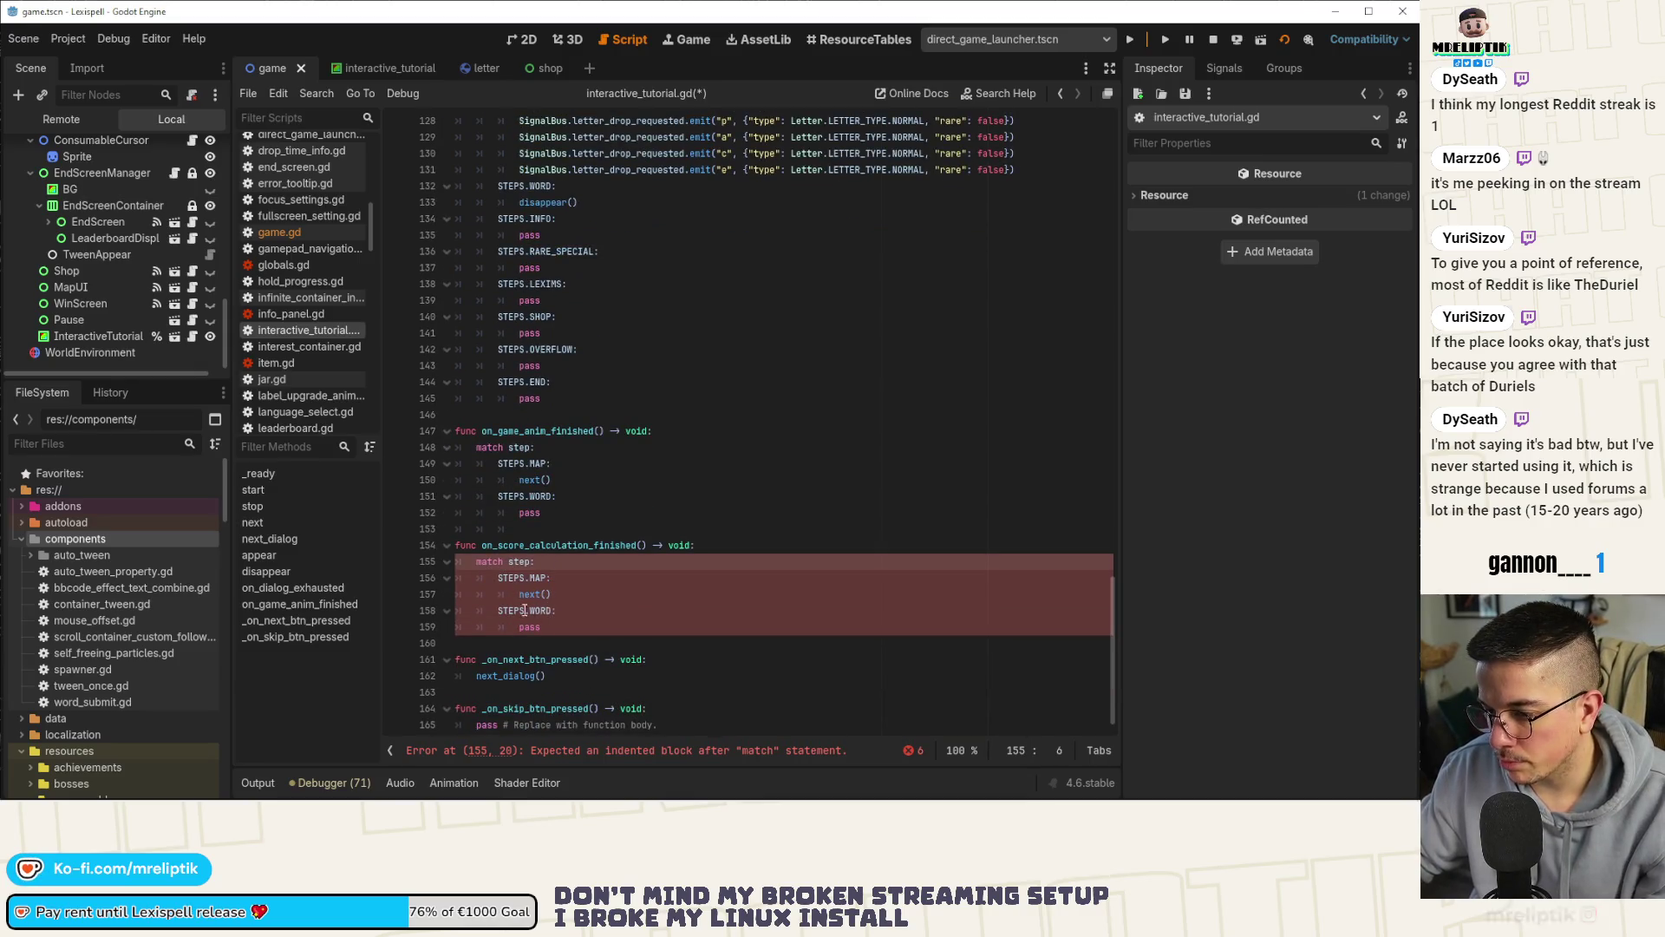
drag(534, 561, 572, 595)
key(Delete)
key(ctrl+s)
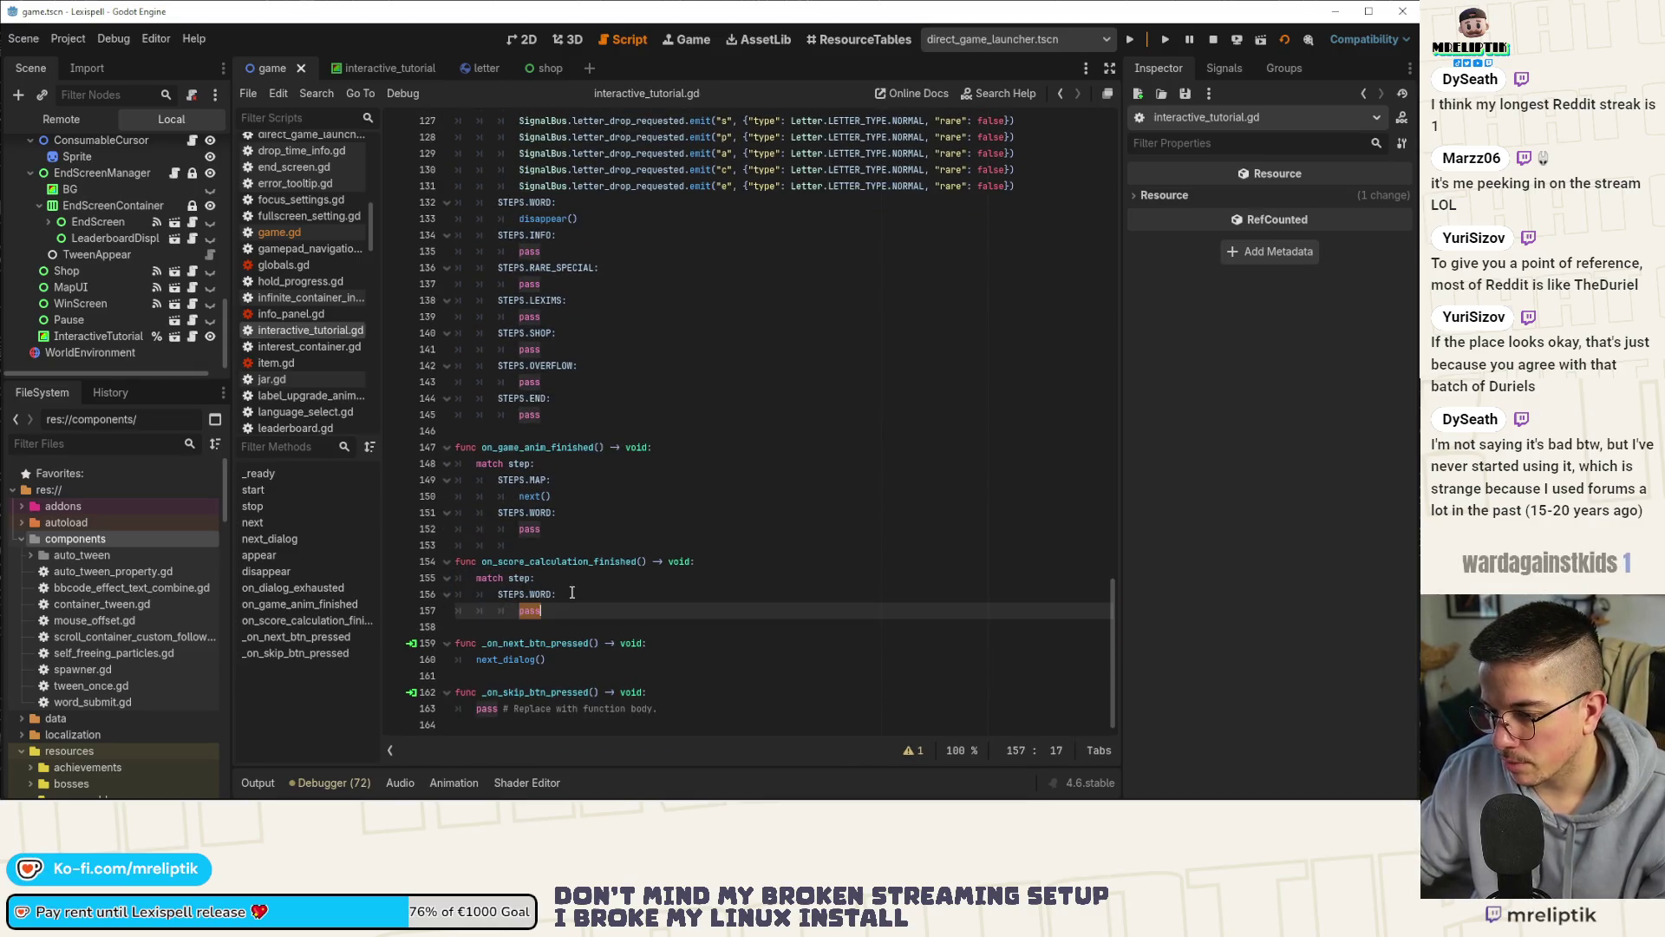
text(next()
key(ctrl+s)
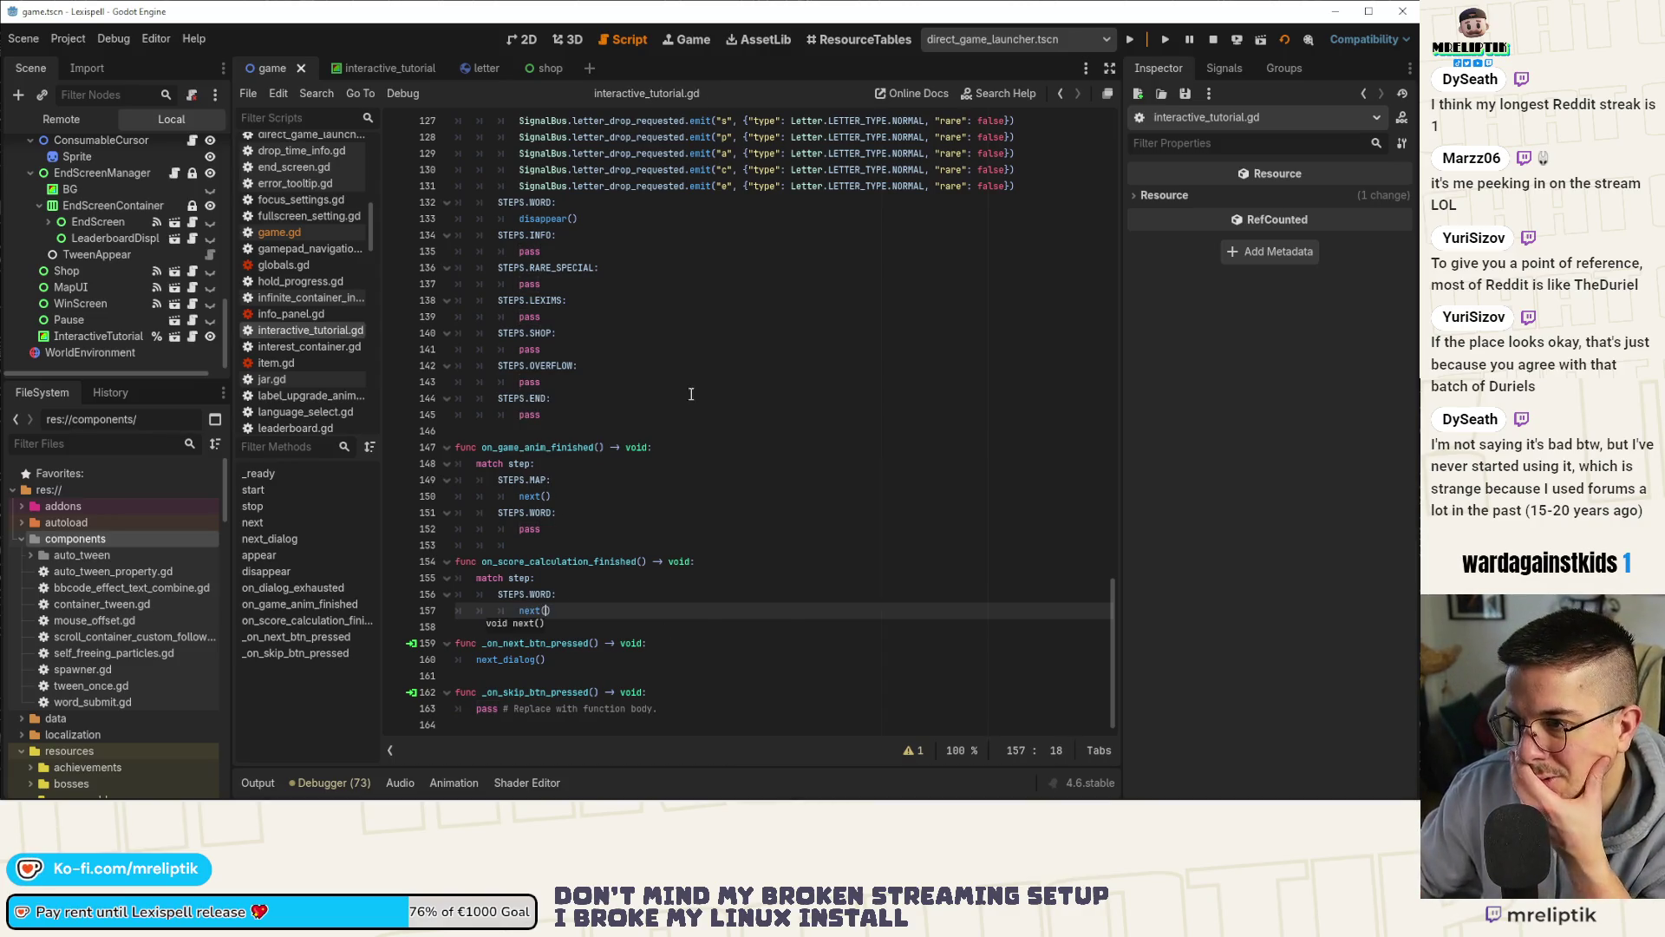
Delete the unused button handler stubs at the end of the script.
key(ctrl+shift+End)
key(Delete)
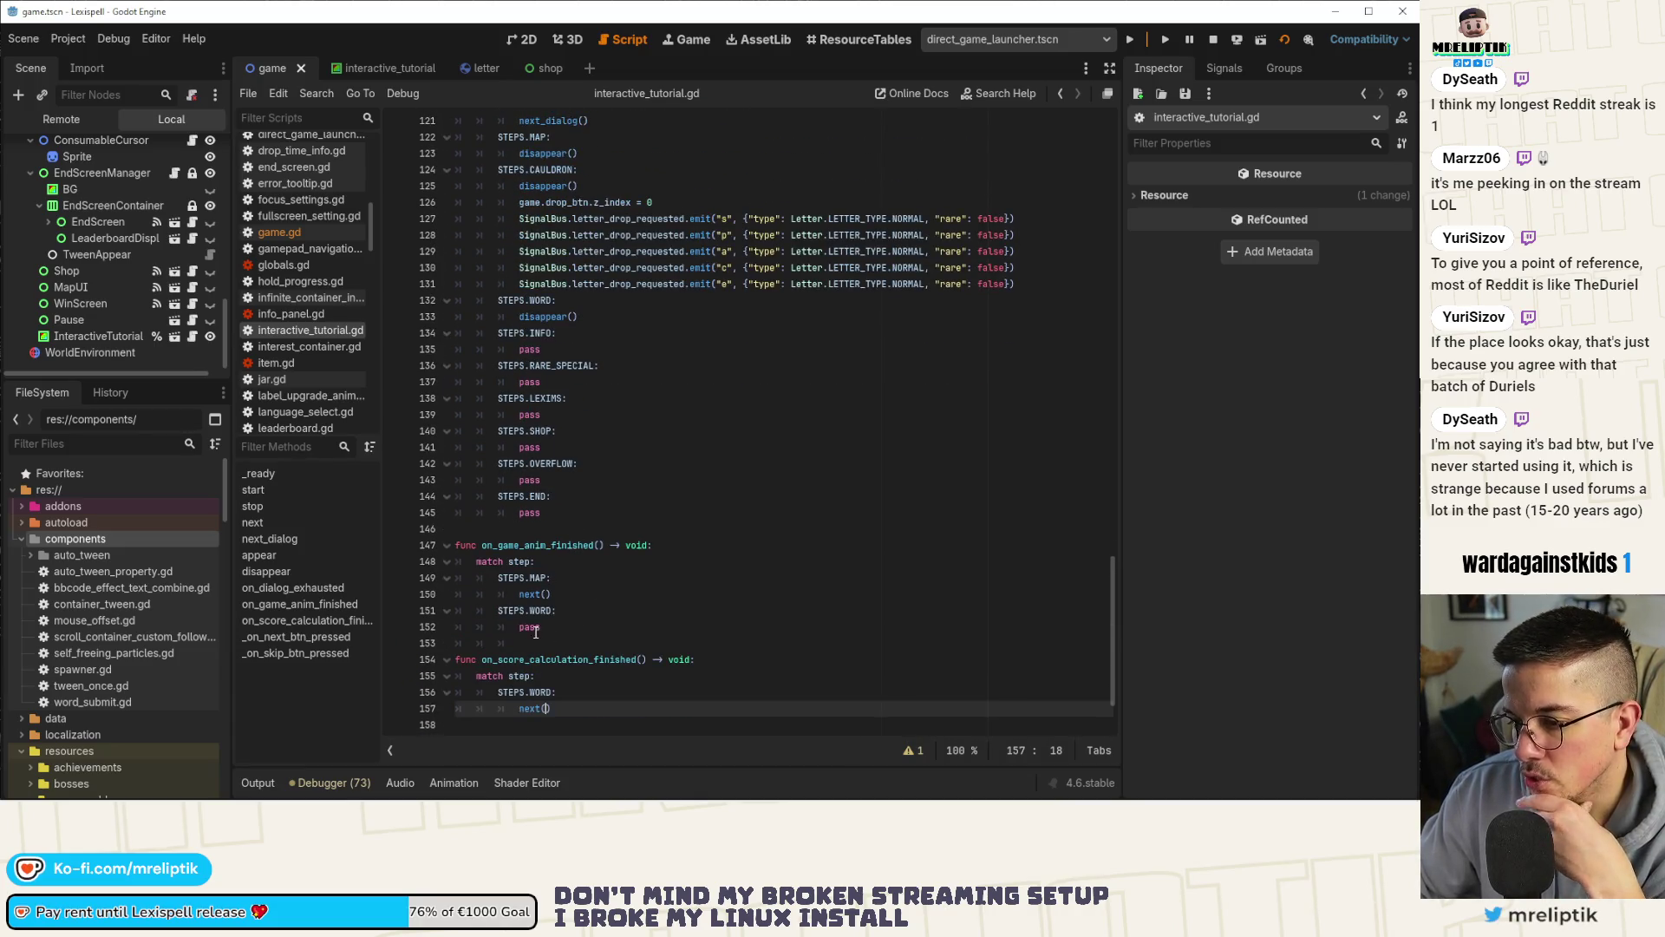
scroll(608, 568, up, 3)
Paste the WORD step's appear/await/next_dialog block into STEPS.INFO in place of pass.
scroll(607, 568, up, 15)
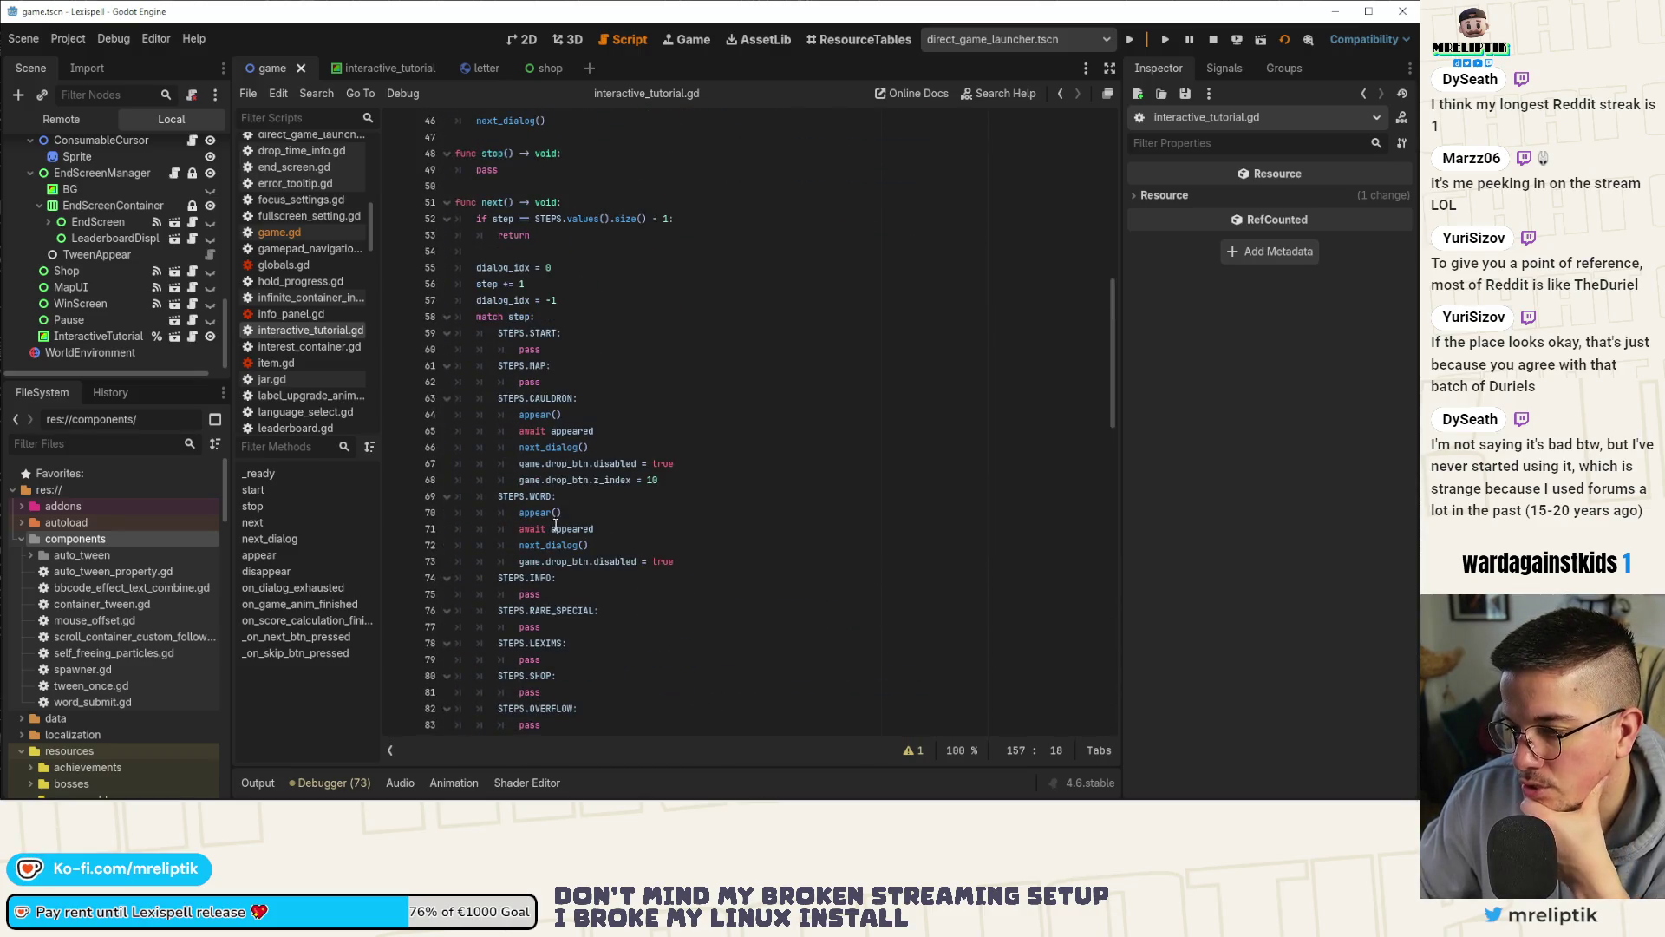
scroll(555, 528, down, 2)
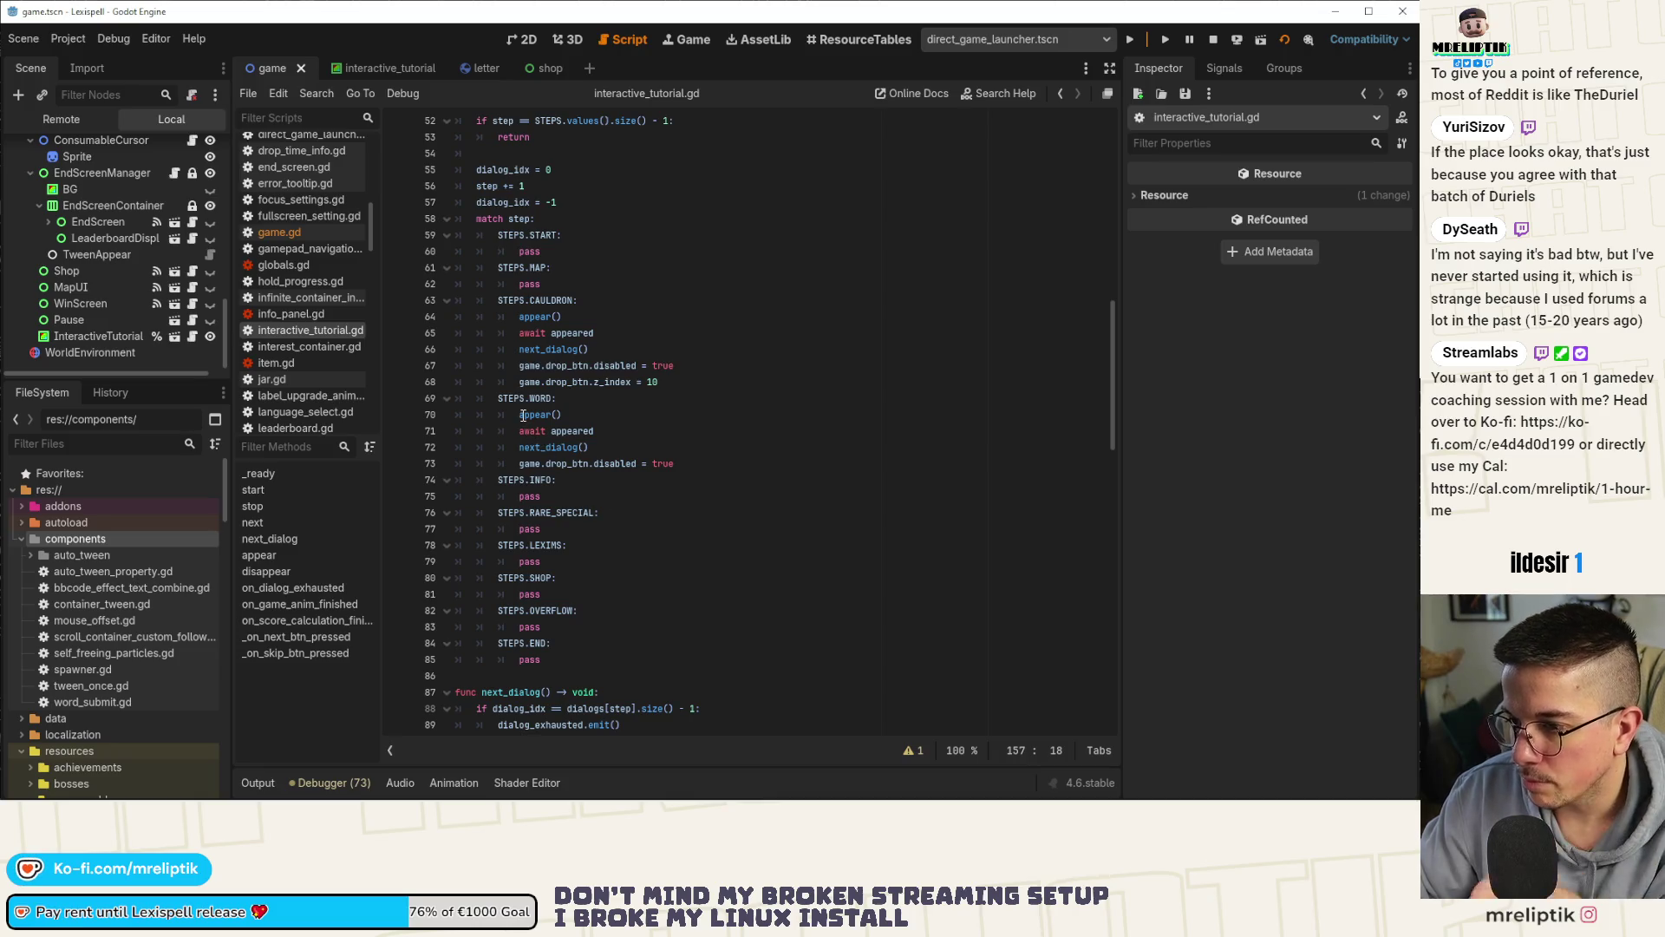
drag(519, 414, 731, 461)
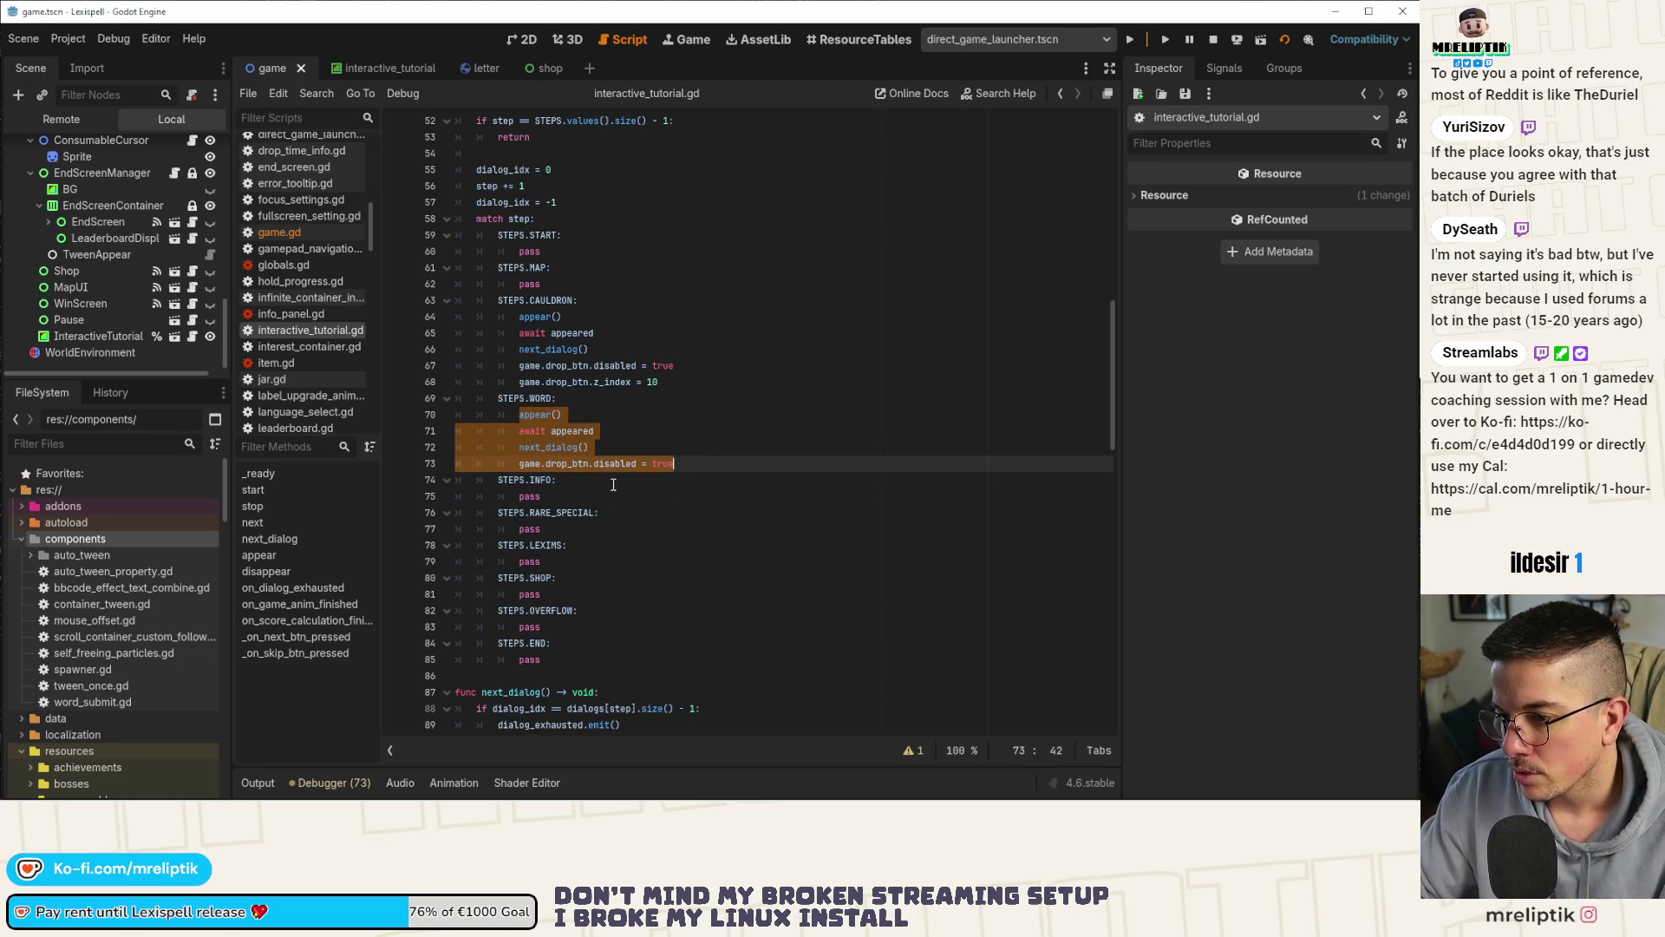
key(ctrl+c)
click(618, 496)
key(shift+Home)
key(ctrl+v)
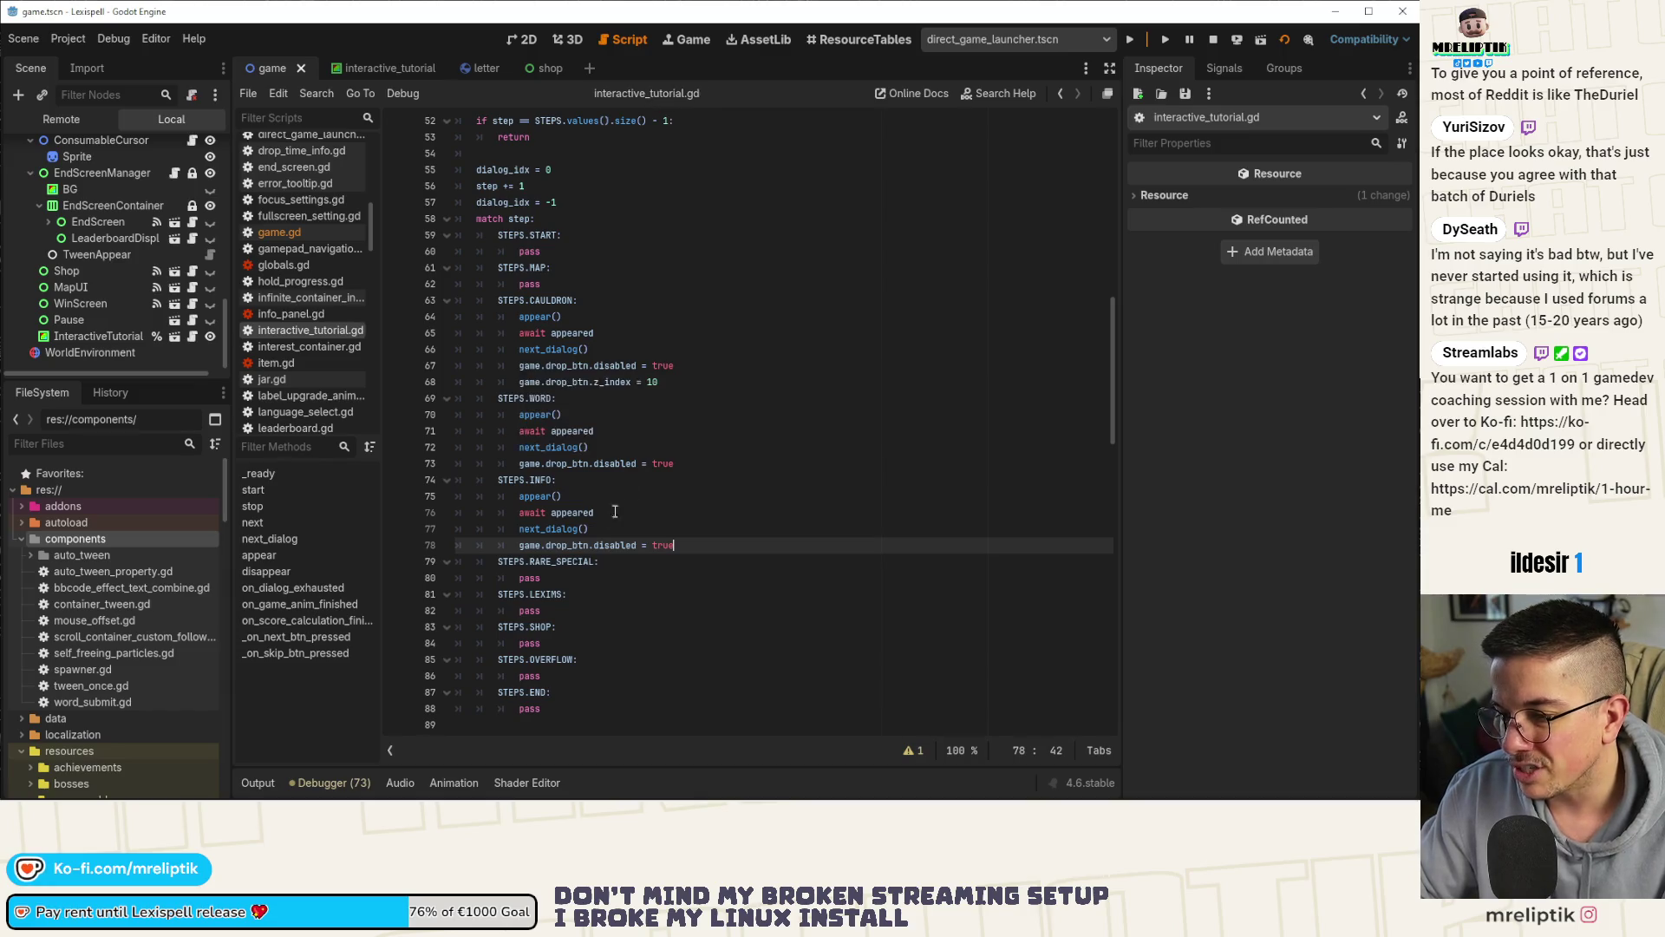
Remove the copied drop_btn.disabled line and leave an empty indented line after next_dialog().
click(620, 531)
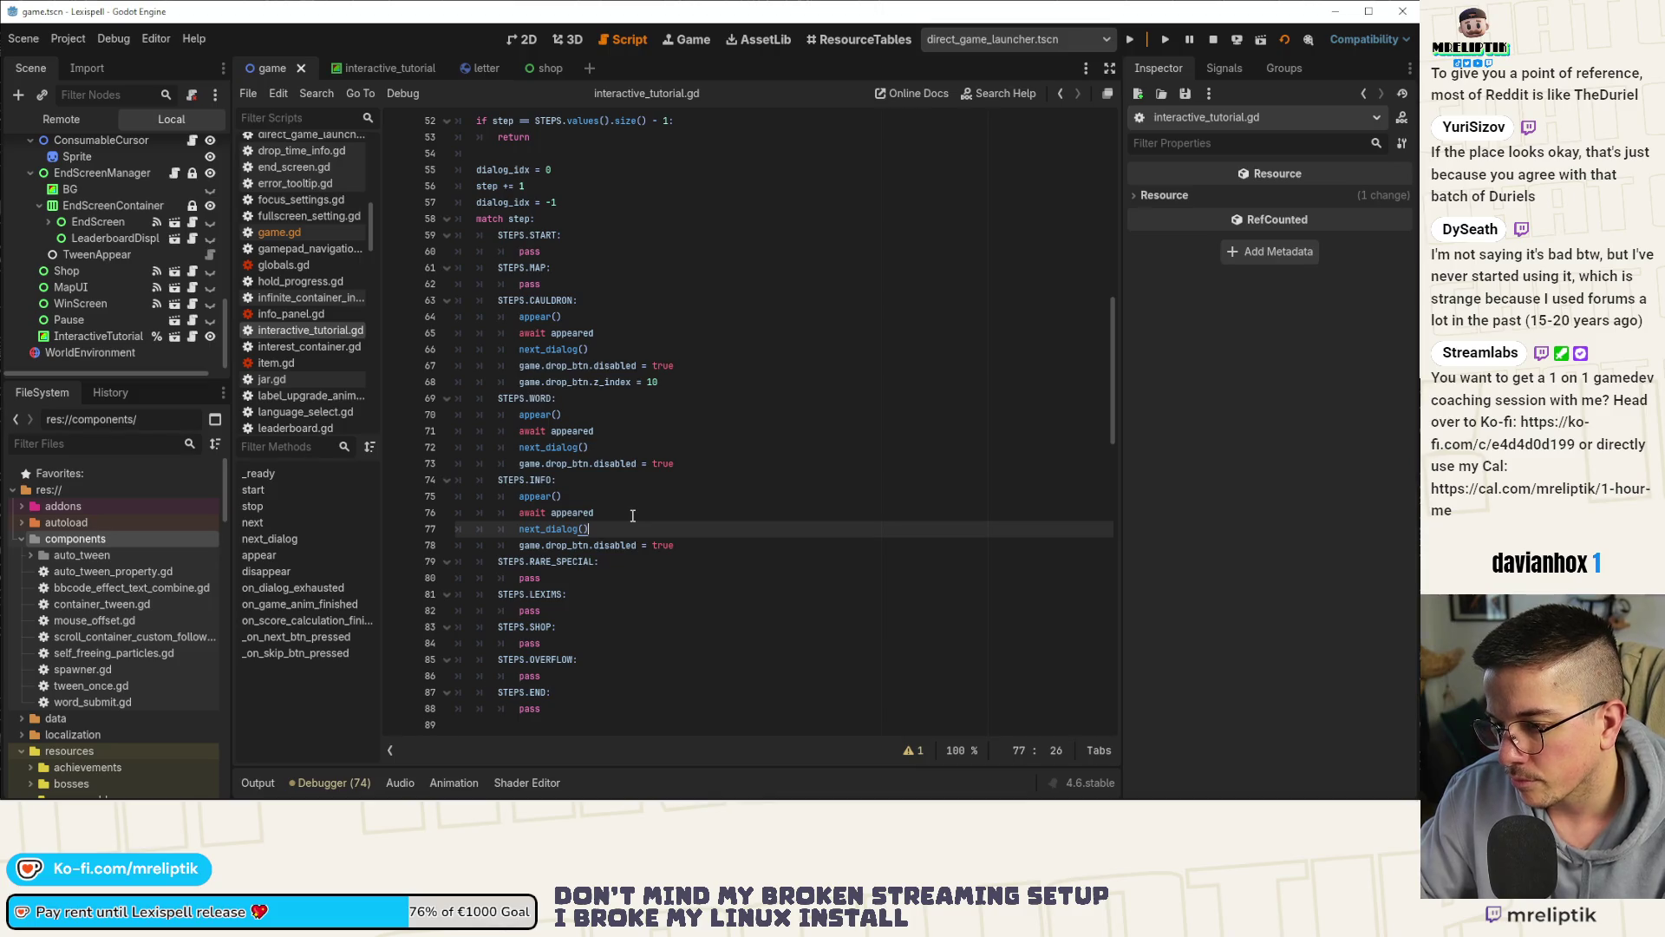
click(692, 544)
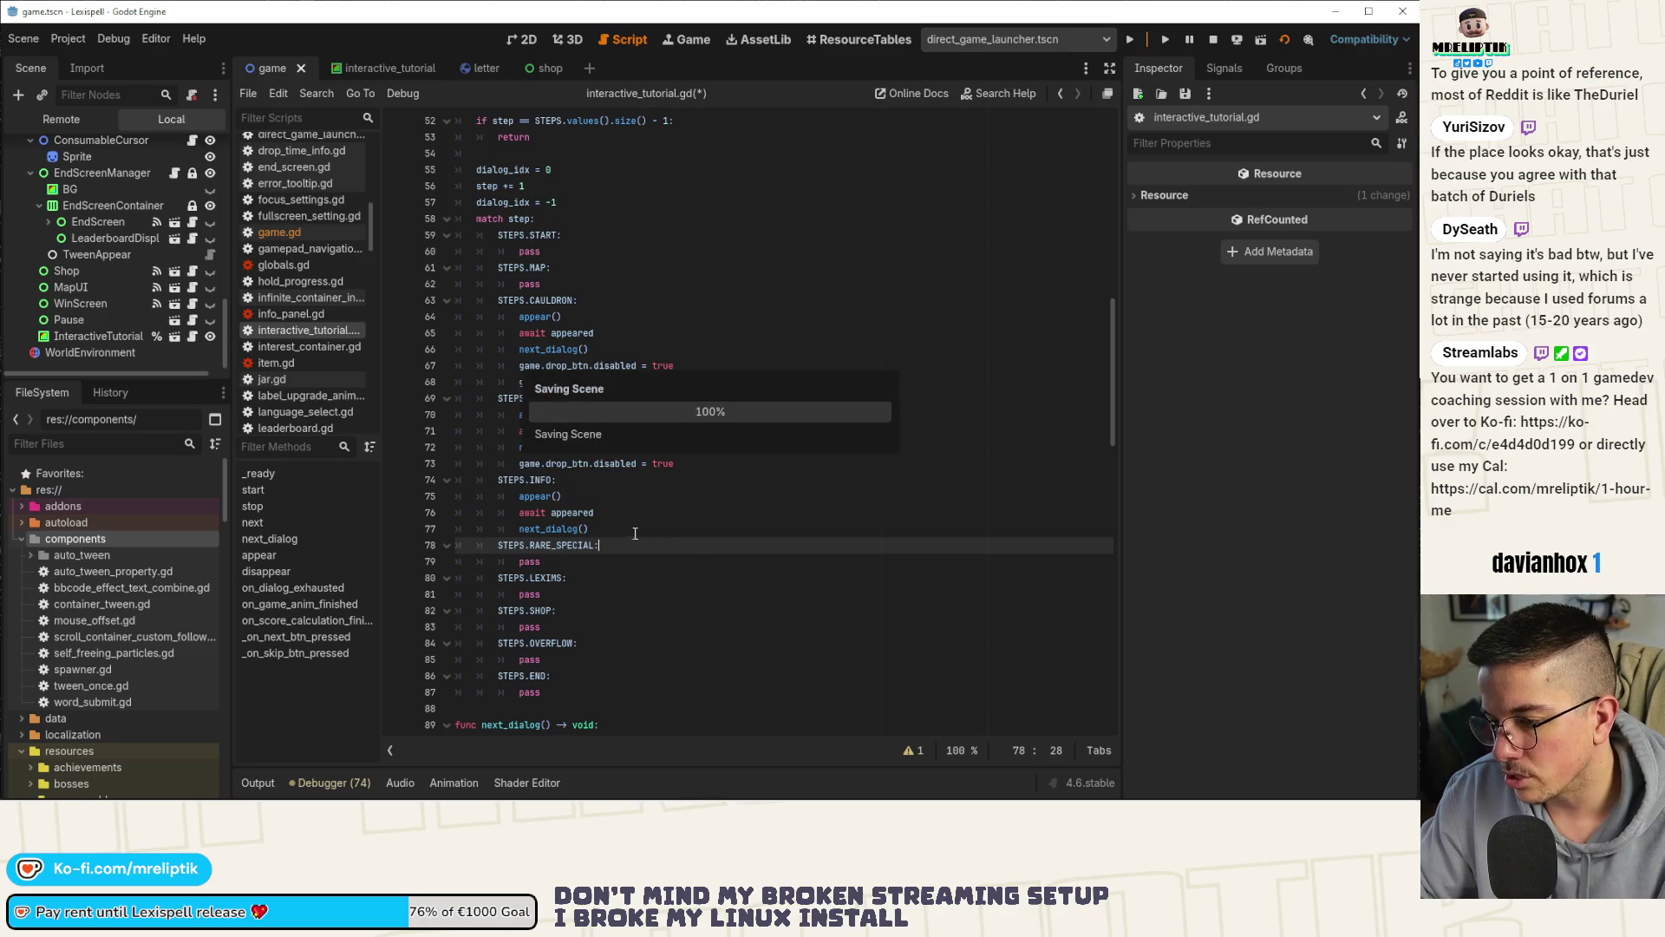
key(ctrl+shift+k)
key(Return)
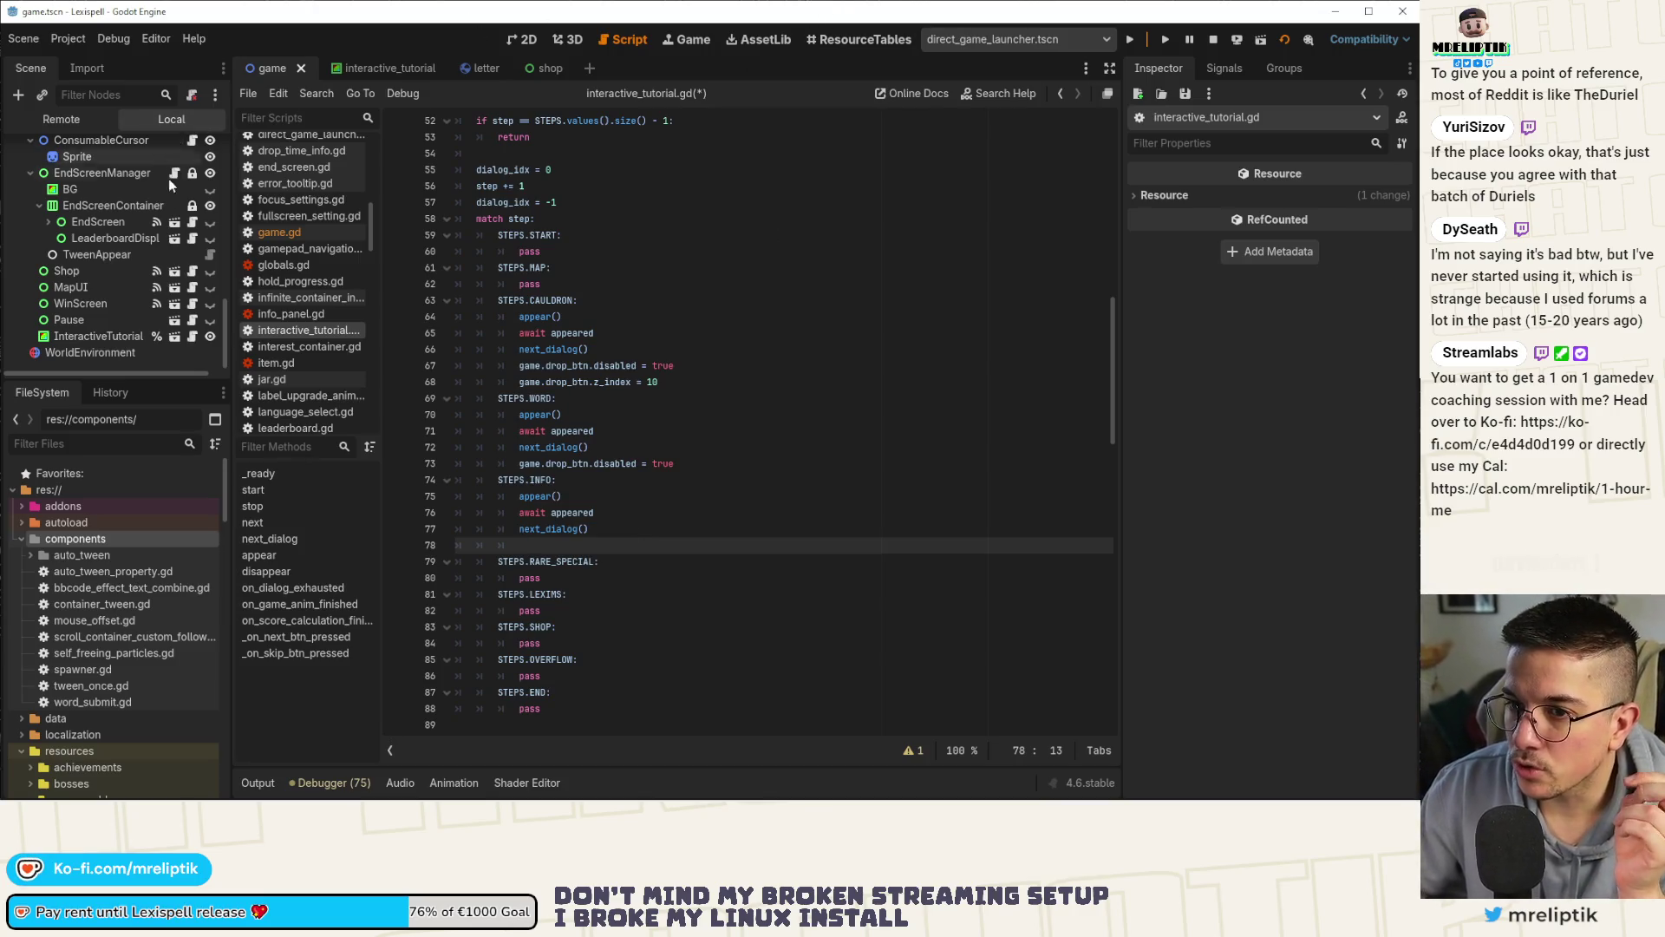
scroll(120, 198, up, 5)
scroll(122, 207, down, 2)
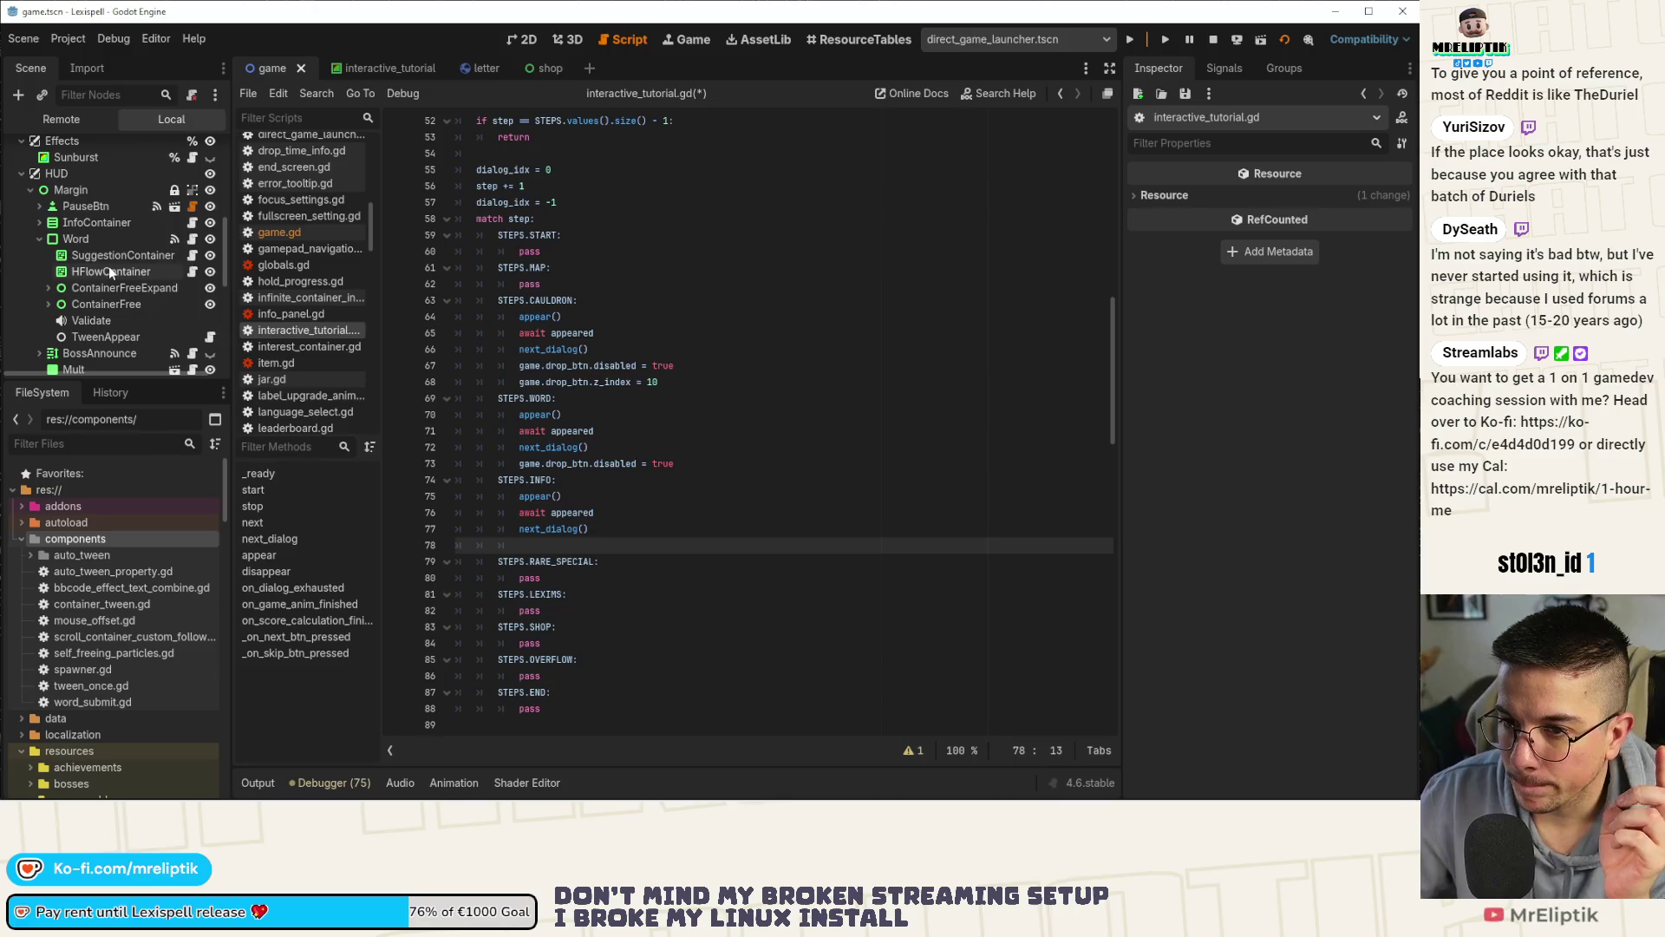
Select InfoContainer, toggle its visibility off and on twice, and pan the 2D canvas.
click(101, 220)
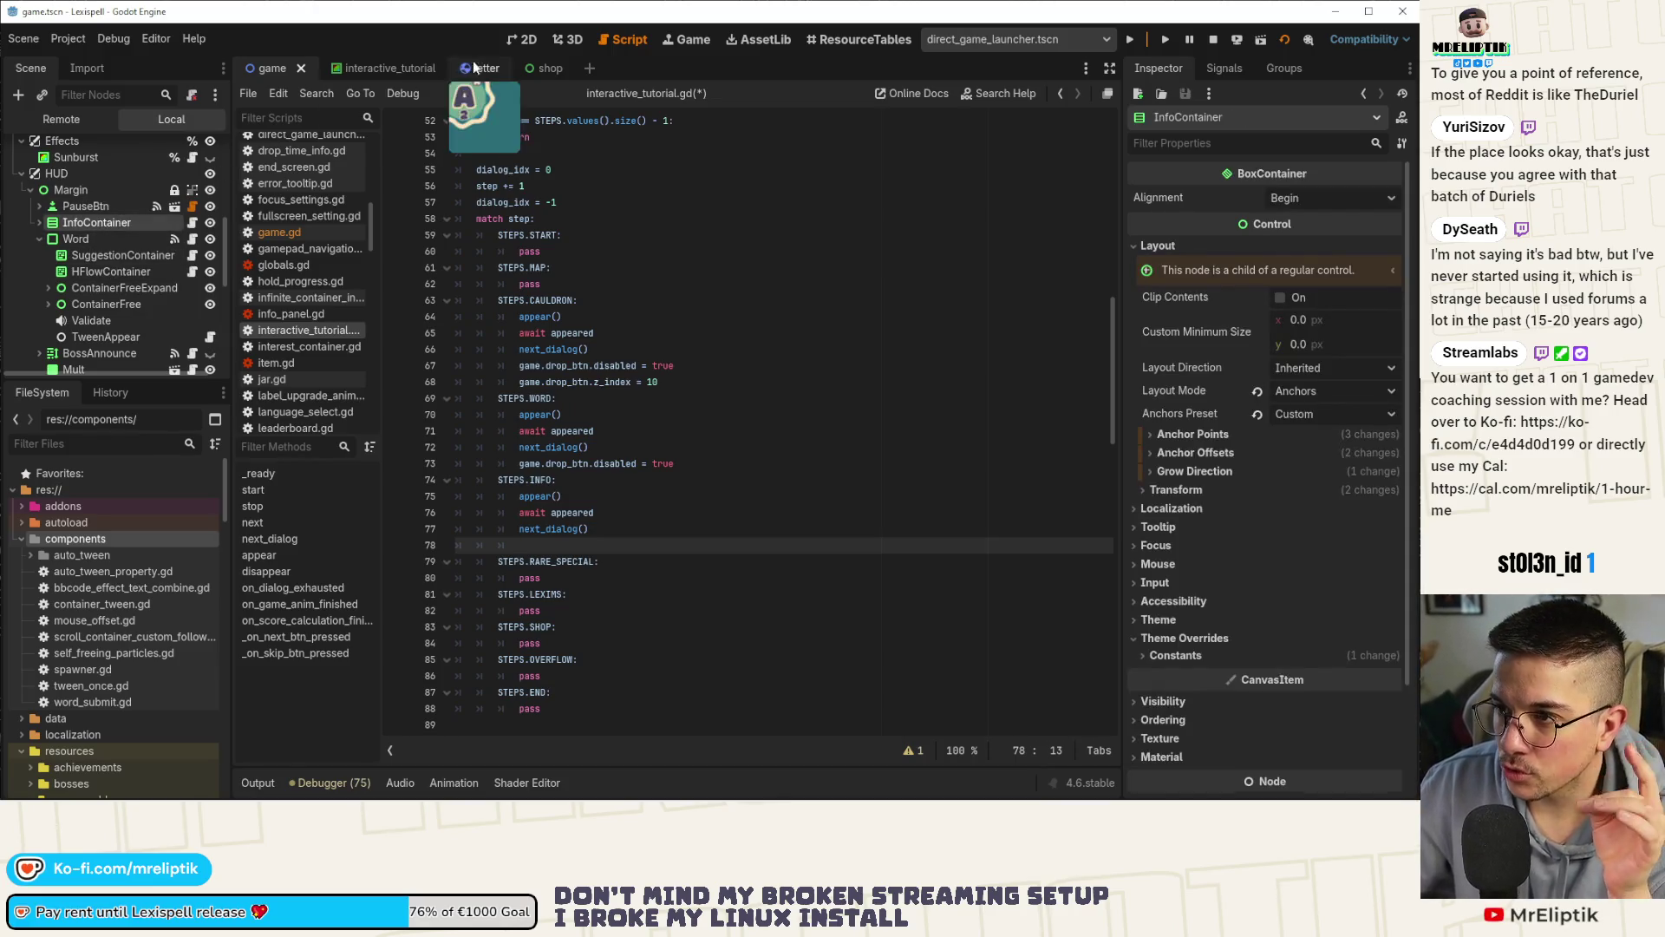
click(524, 42)
scroll(512, 331, up, 2)
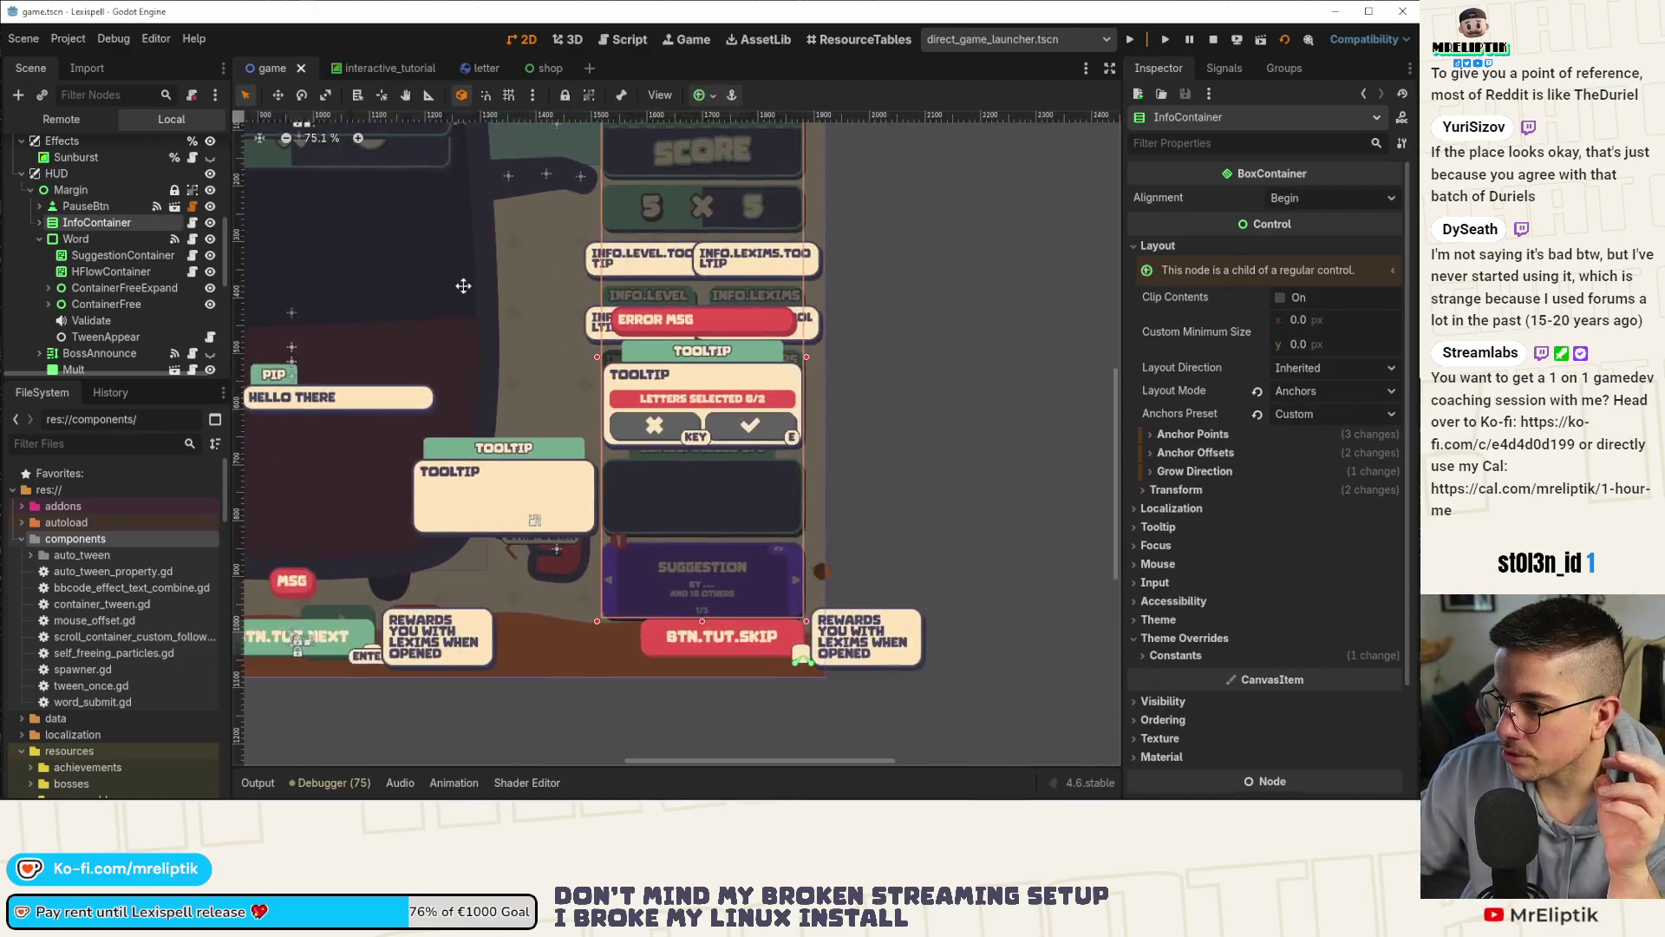
click(210, 223)
click(210, 223)
click(210, 223)
click(210, 223)
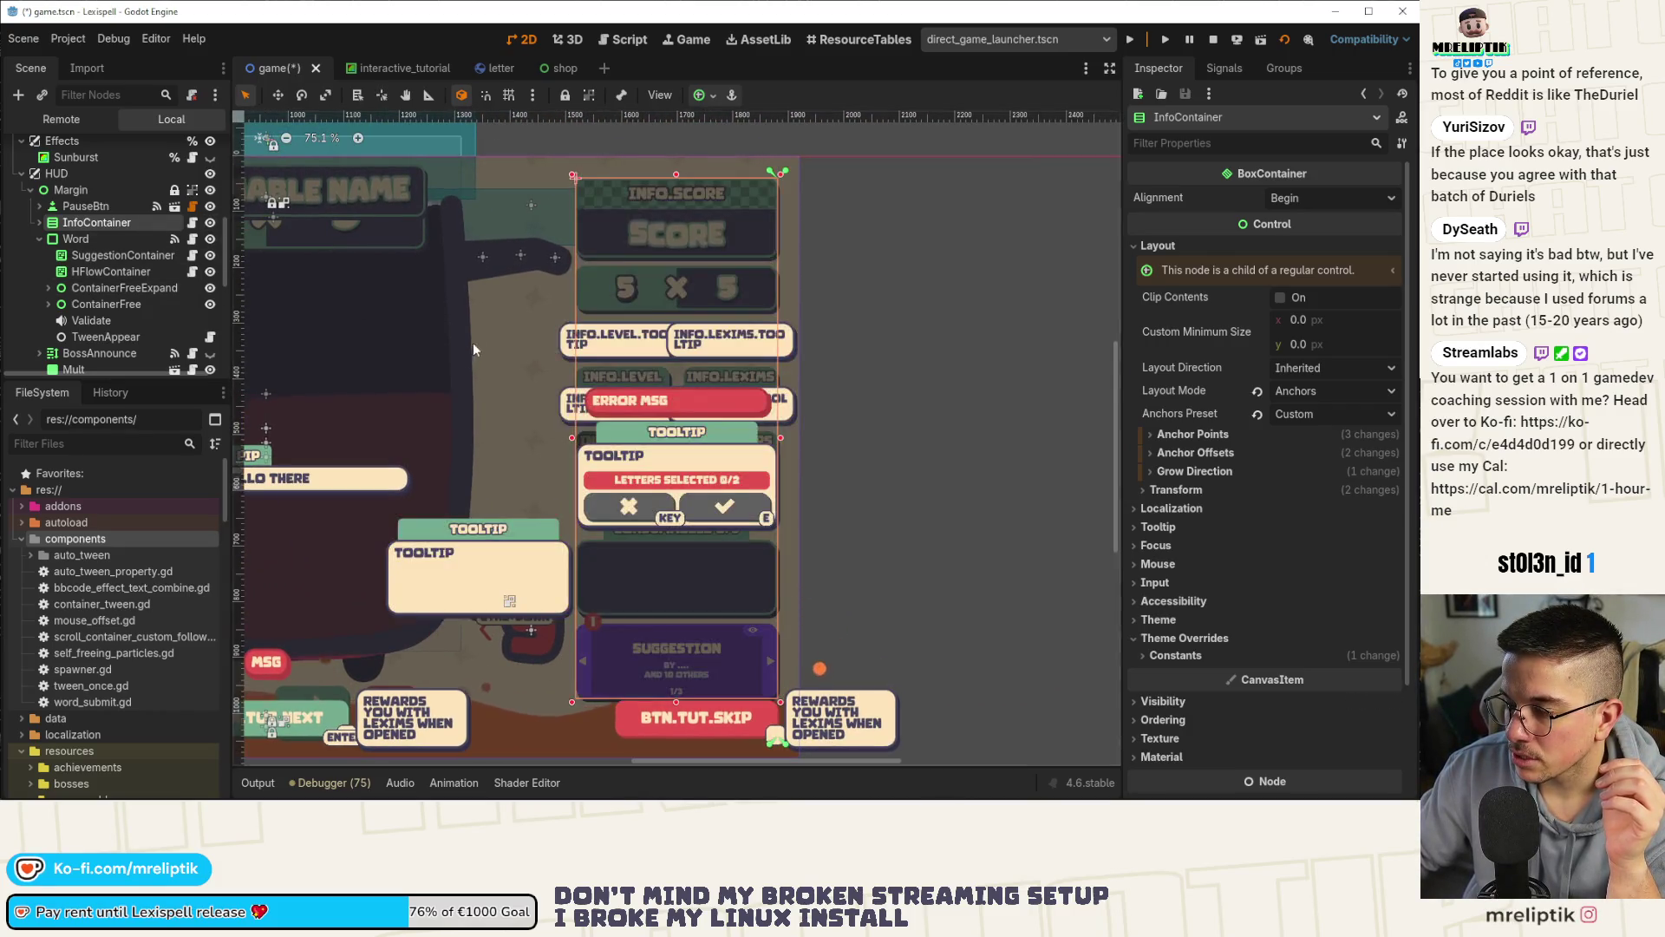
drag(471, 337, 612, 339)
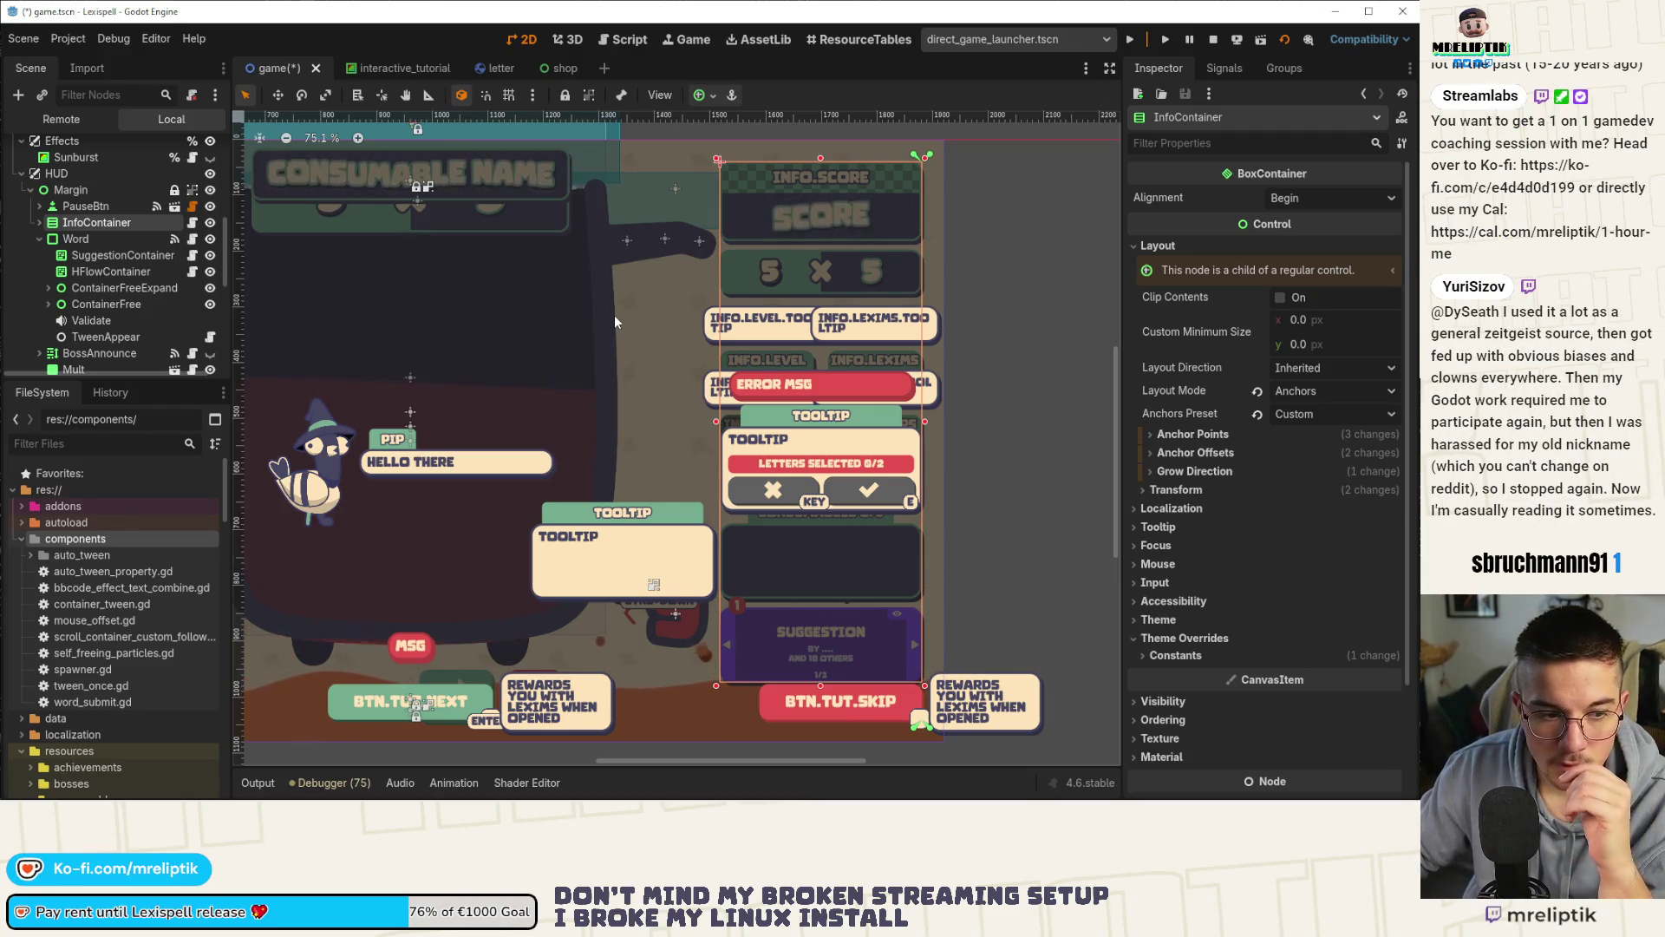
mouse_move(614, 800)
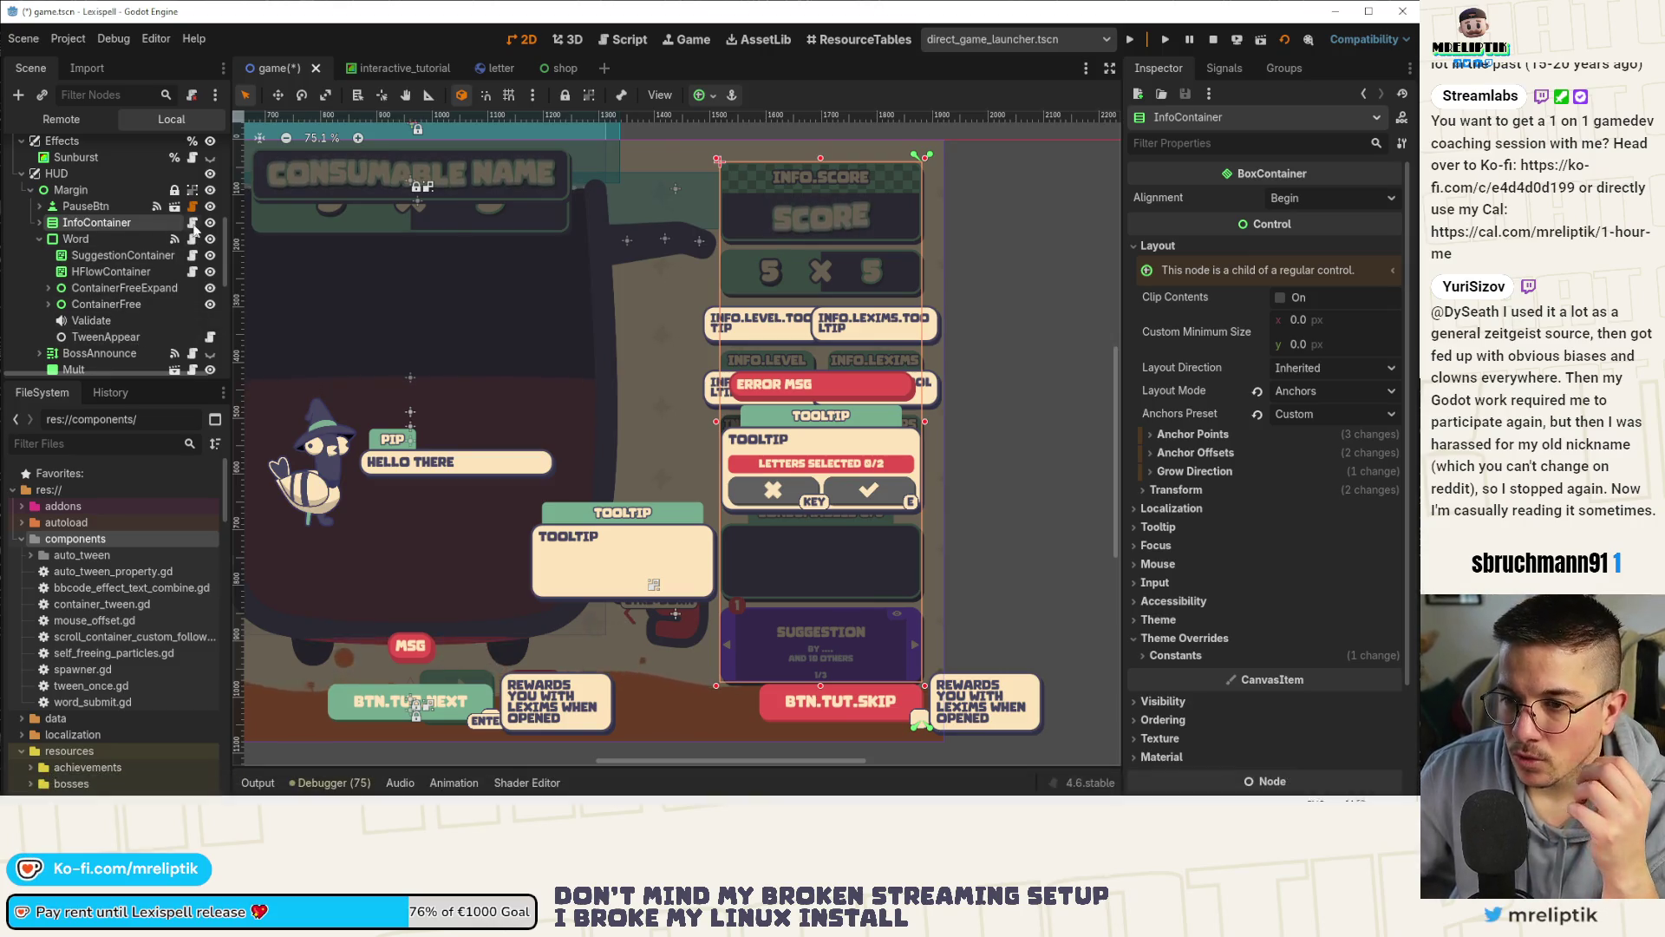
scroll(195, 199, up, 5)
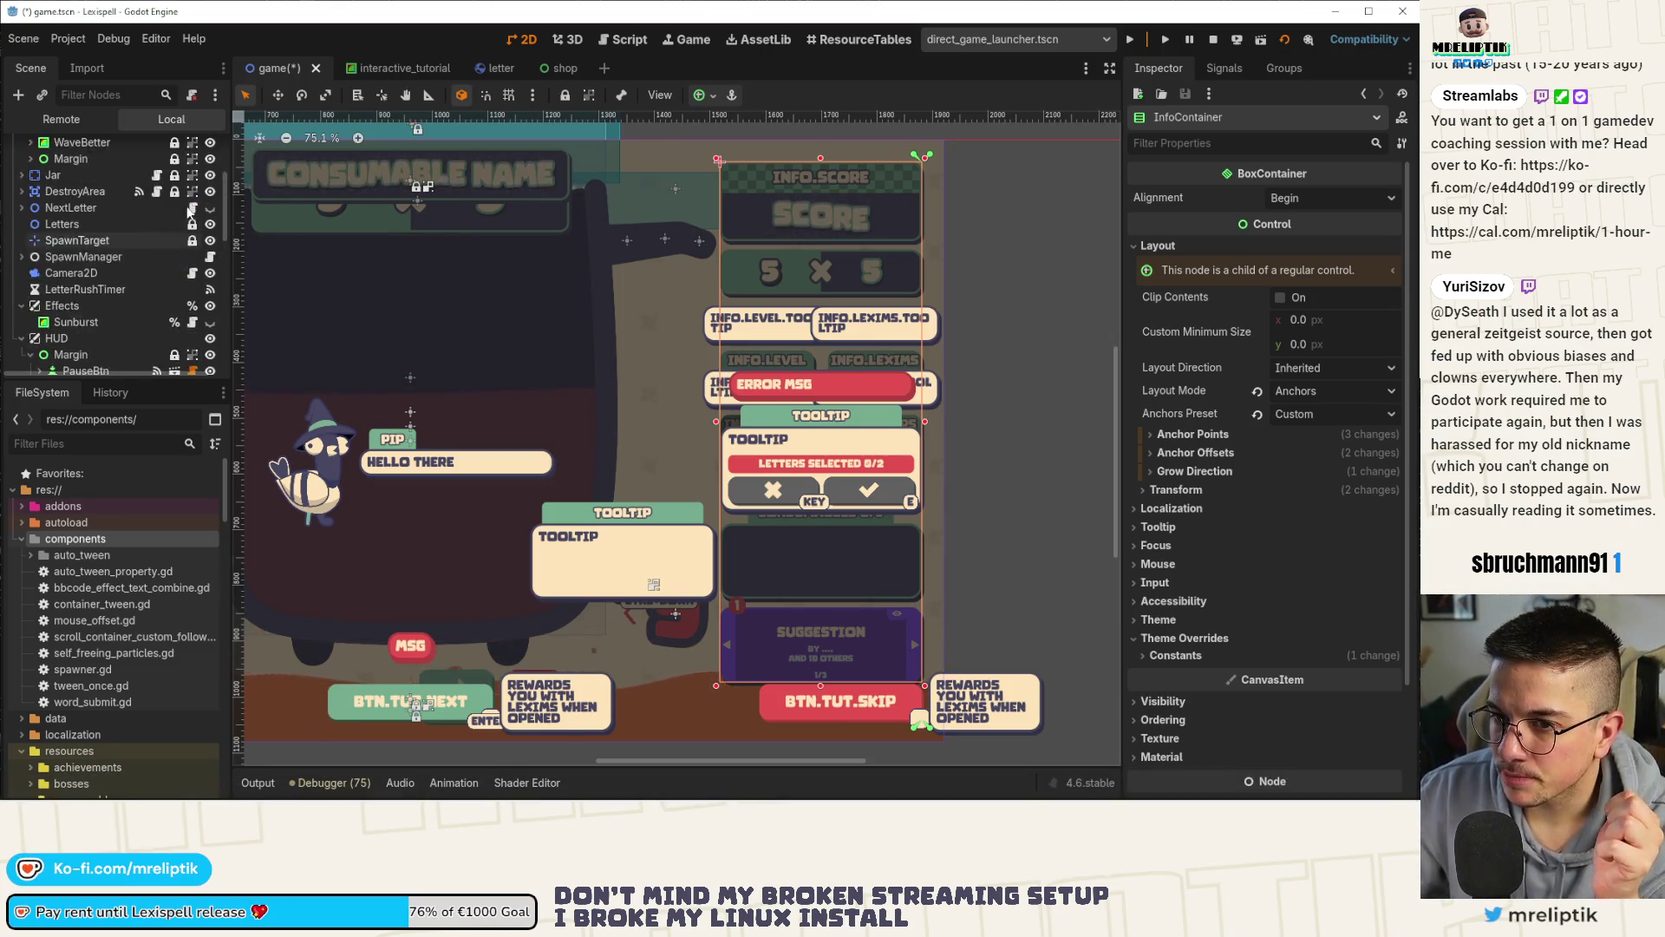
Search game.gd for 'info_' and select the info_container variable.
click(192, 149)
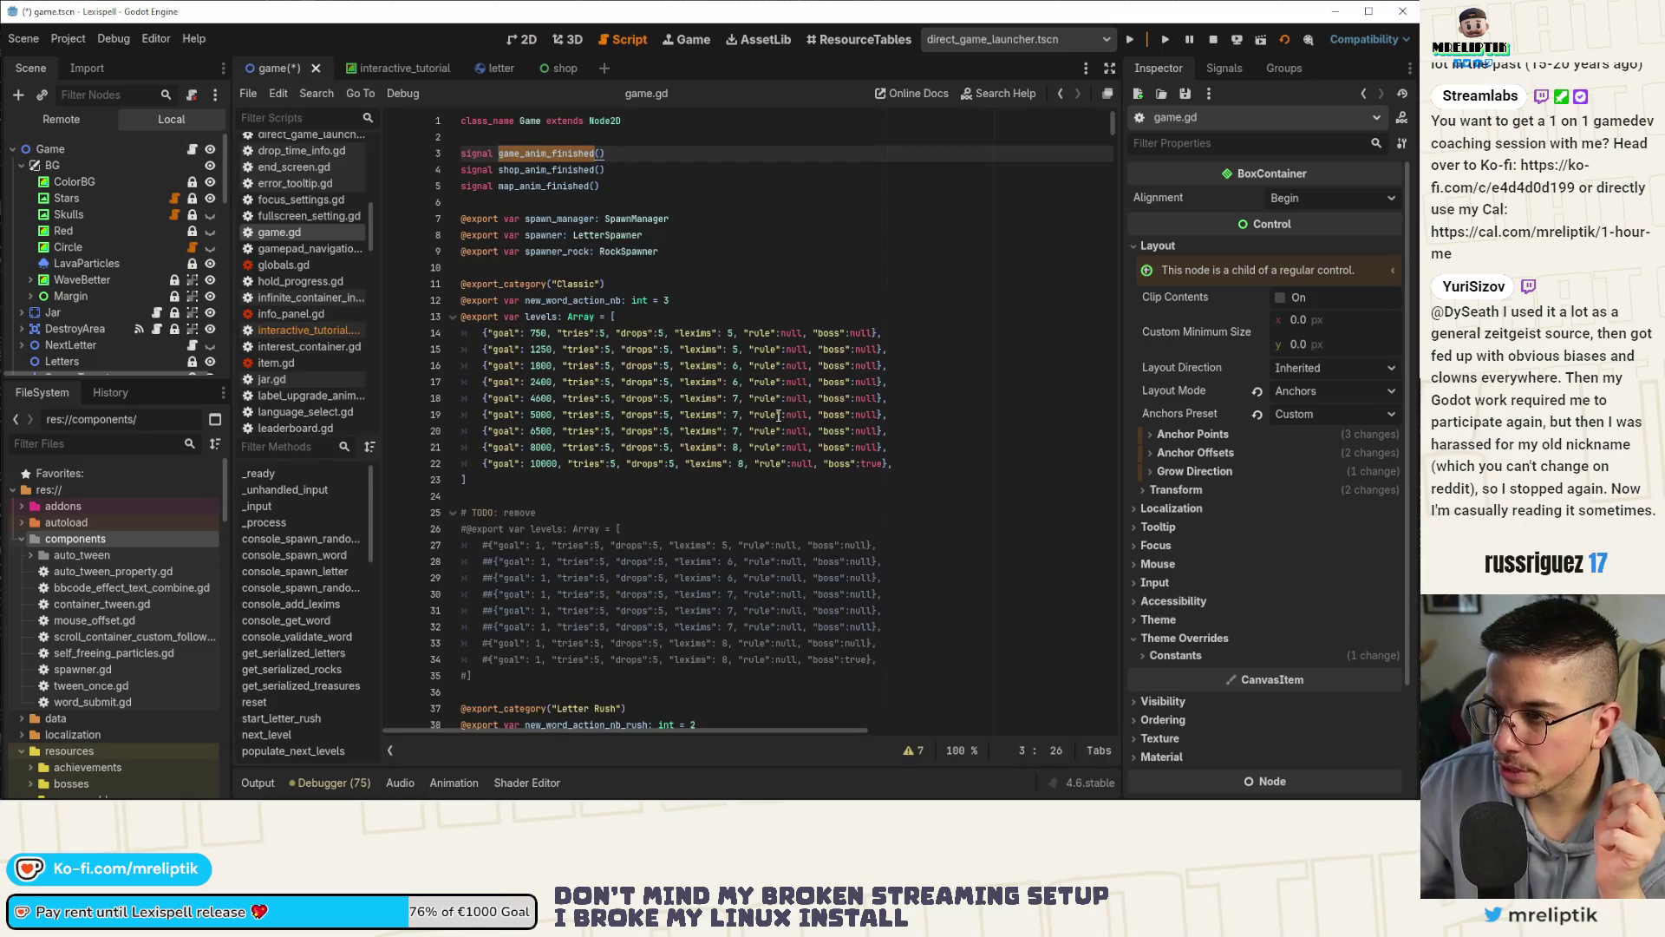
scroll(602, 431, down, 8)
click(812, 412)
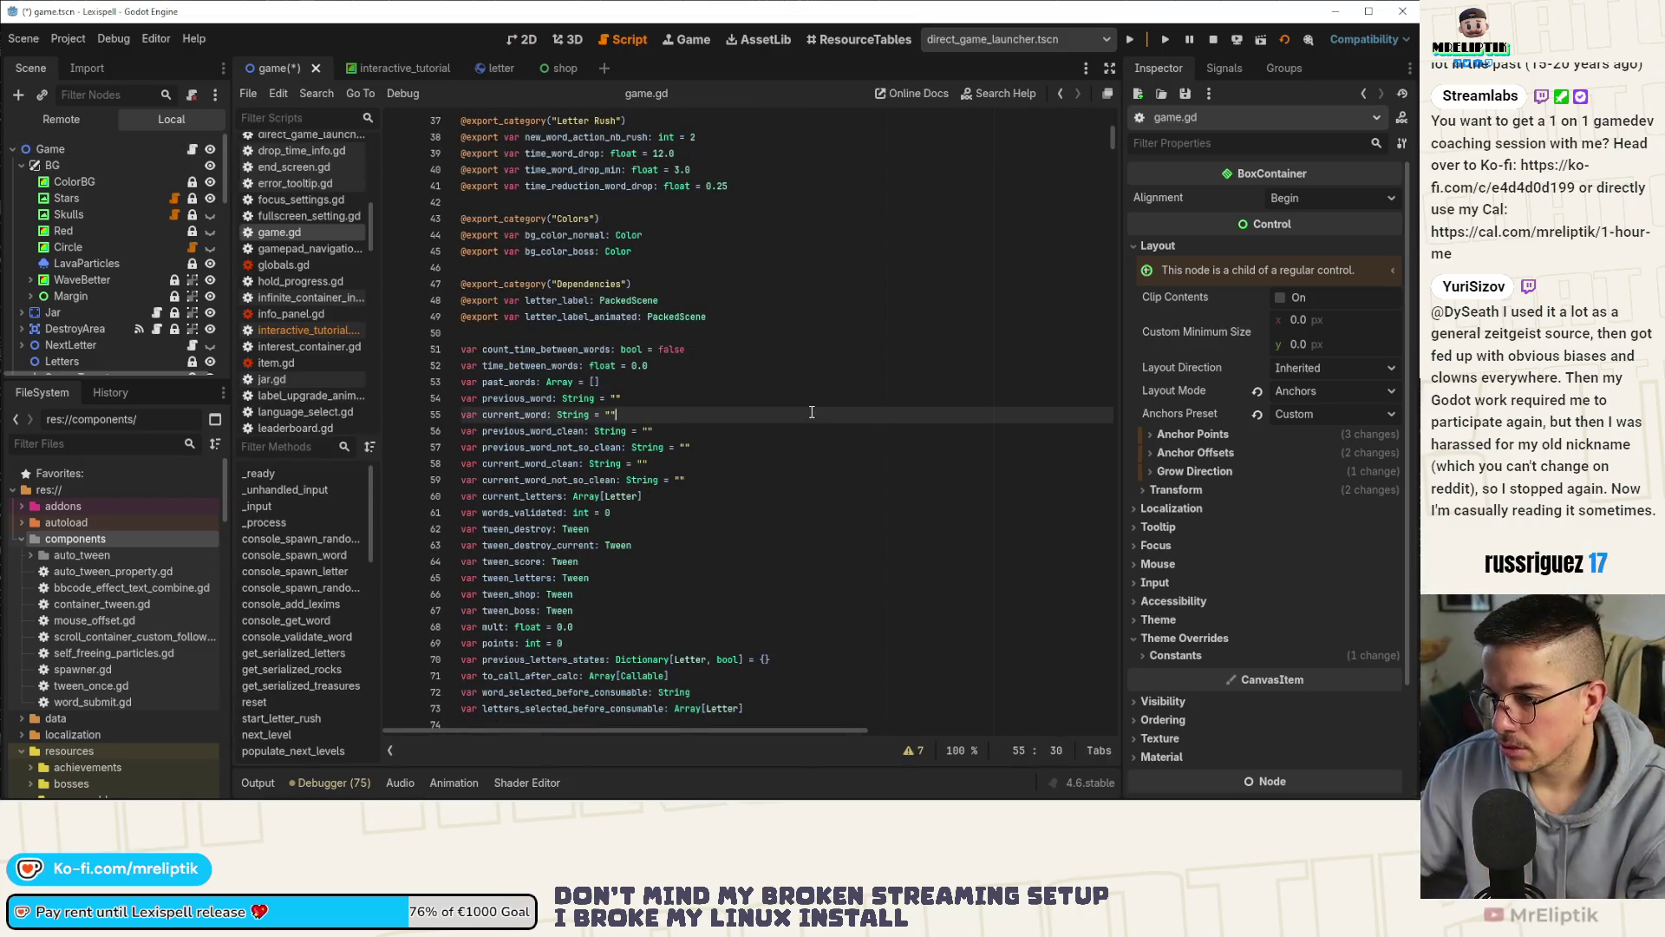
scroll(814, 418, down, 5)
key(ctrl+f)
text(info_)
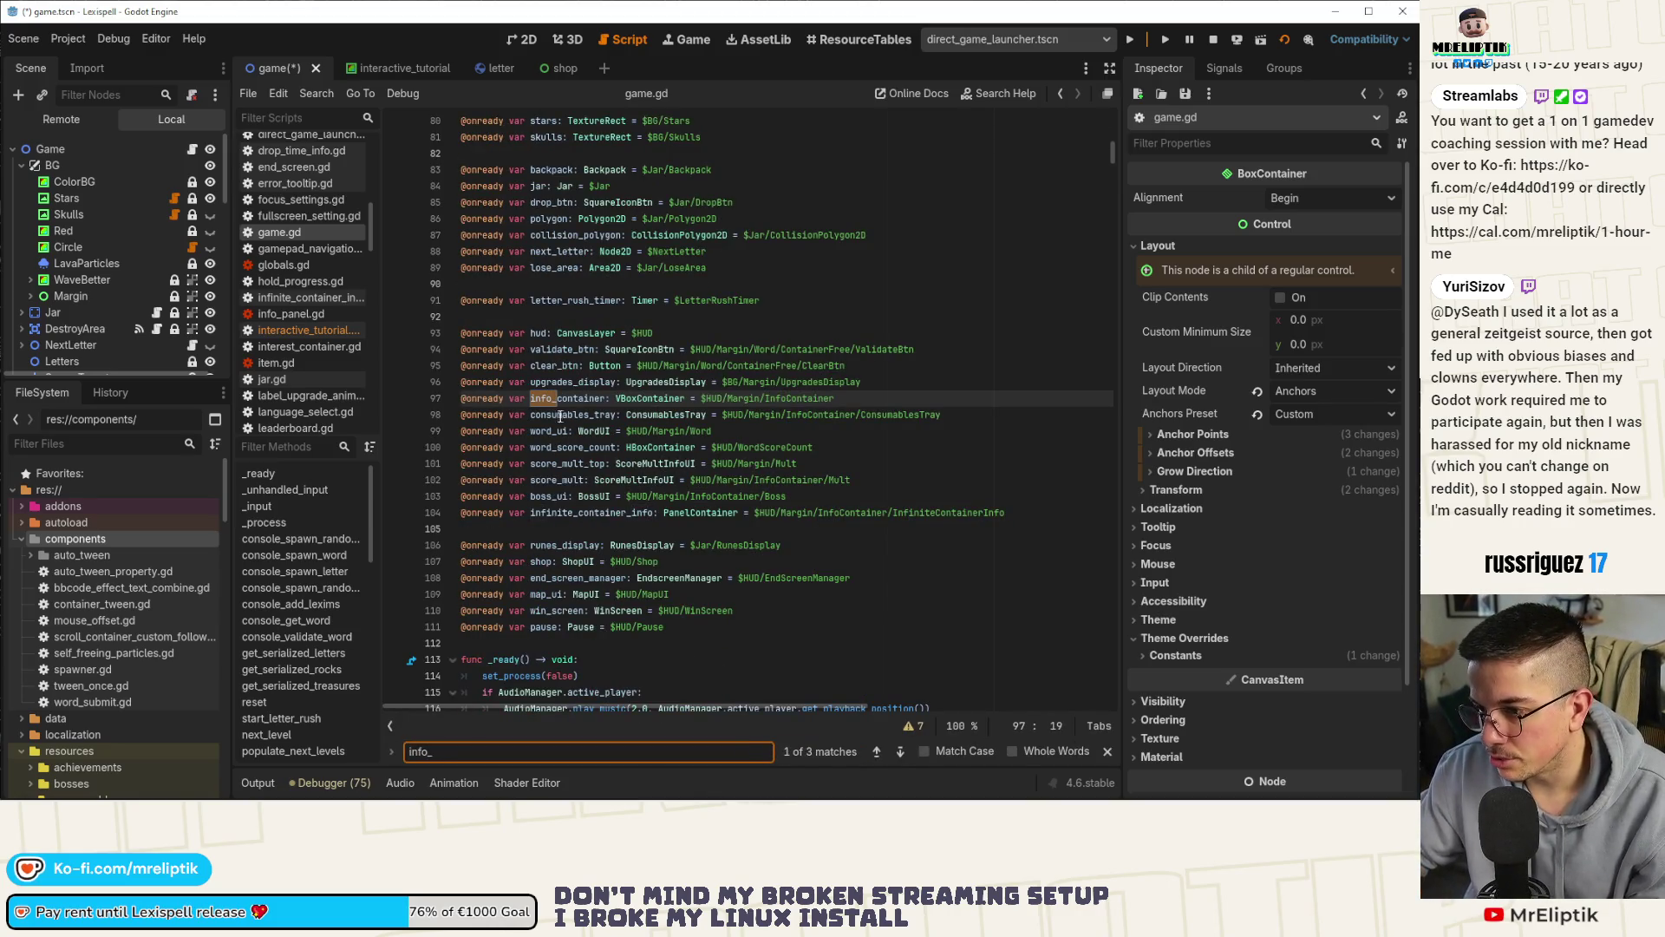
double_click(566, 399)
Save the game scene and go back to the interactive_tutorial script.
key(ctrl+s)
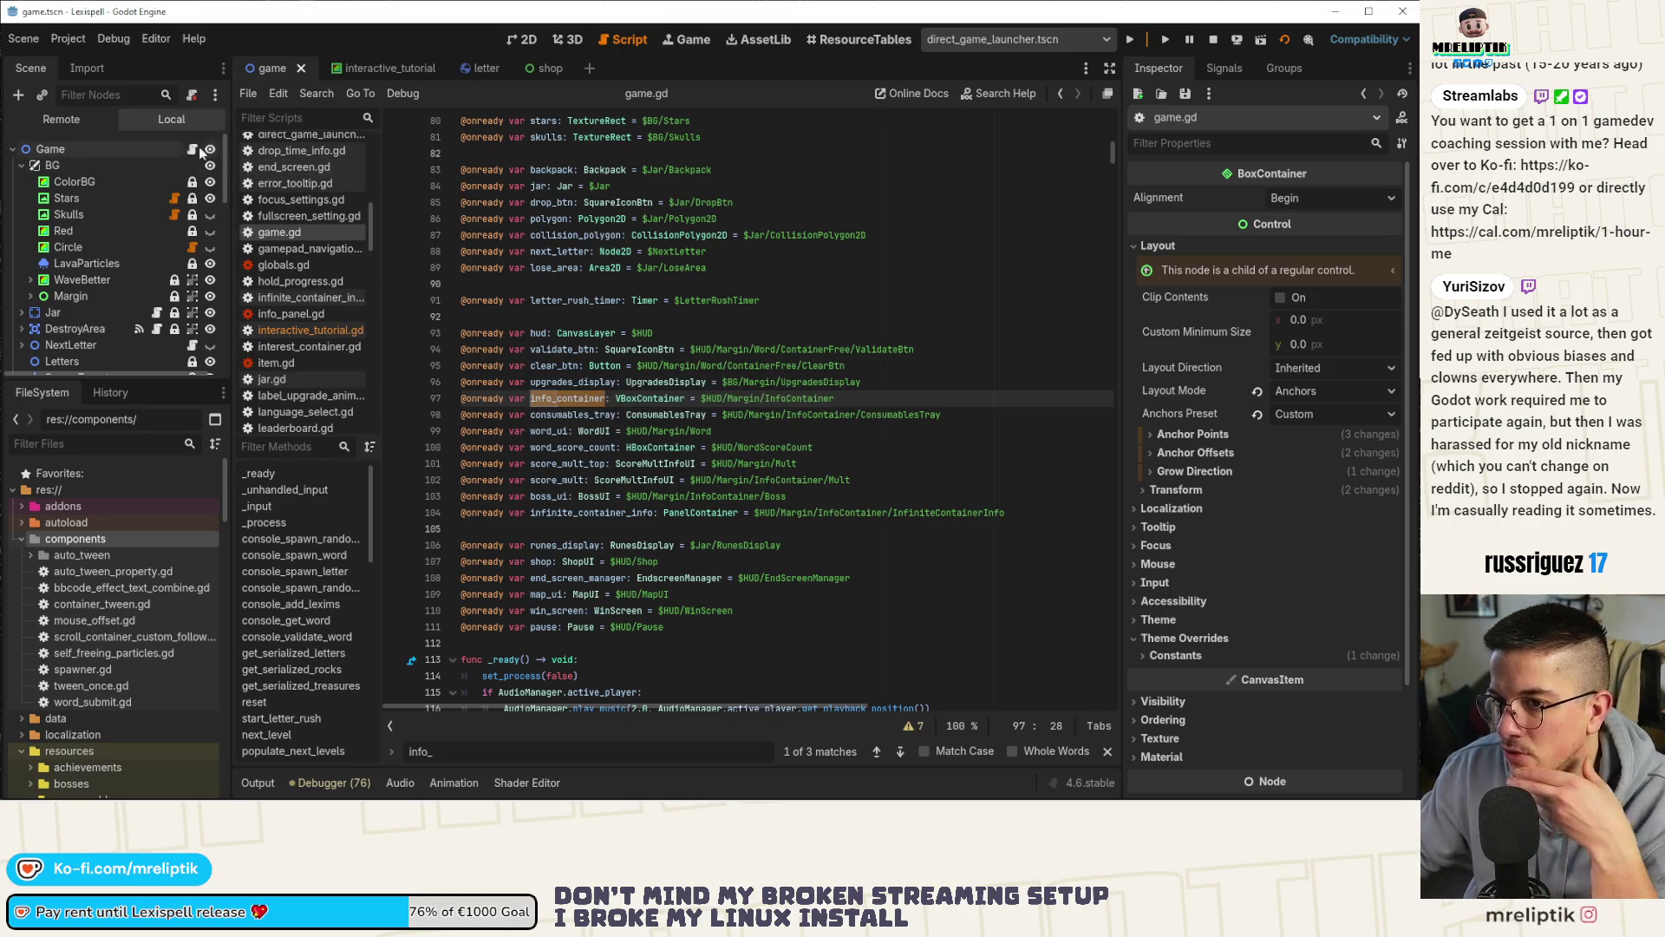
scroll(174, 316, down, 5)
click(375, 68)
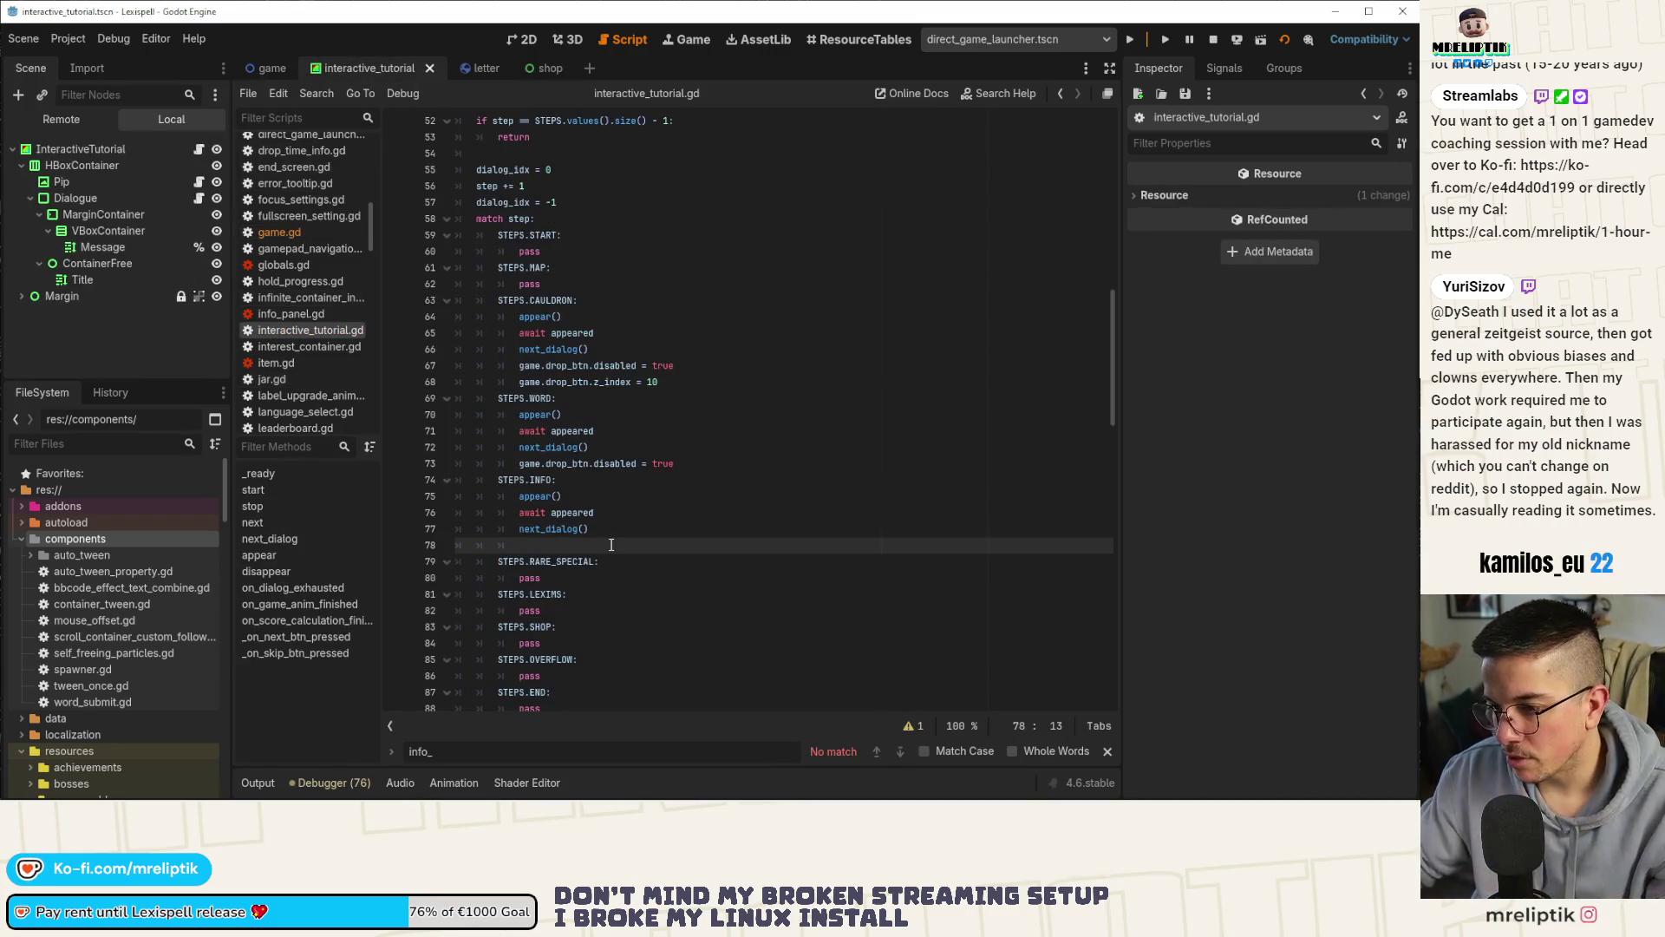
Add info_container.z_index = 10 under STEPS.INFO and paste it over pass in the exhausted INFO case.
text(info_container.z_index)
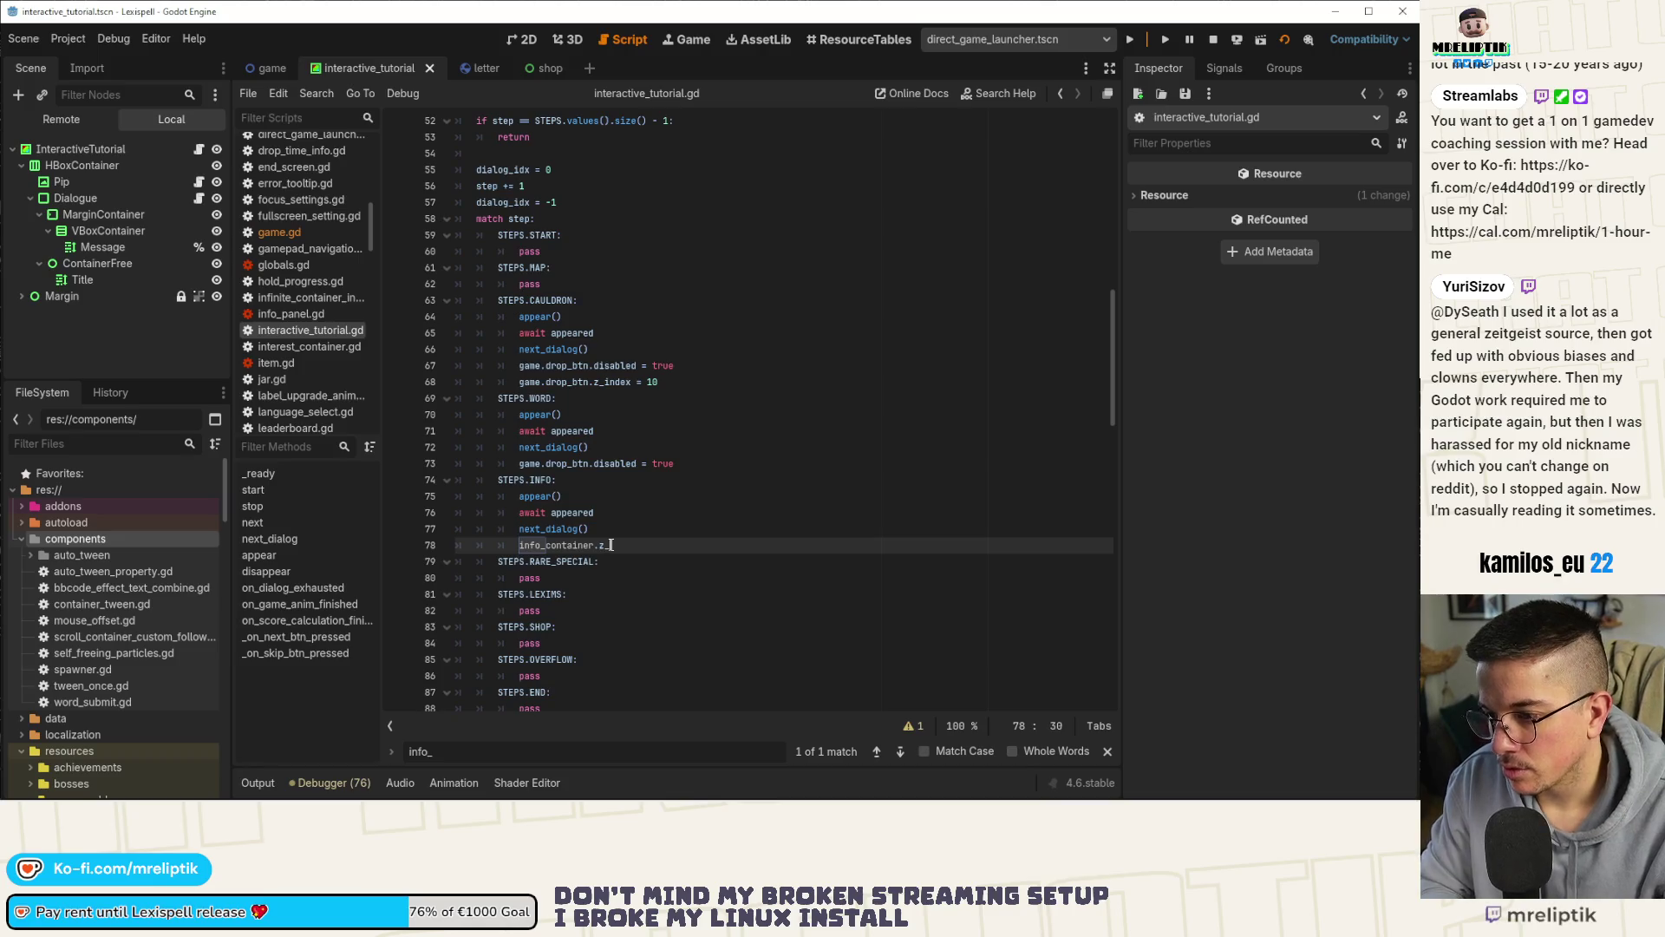
text( = 10)
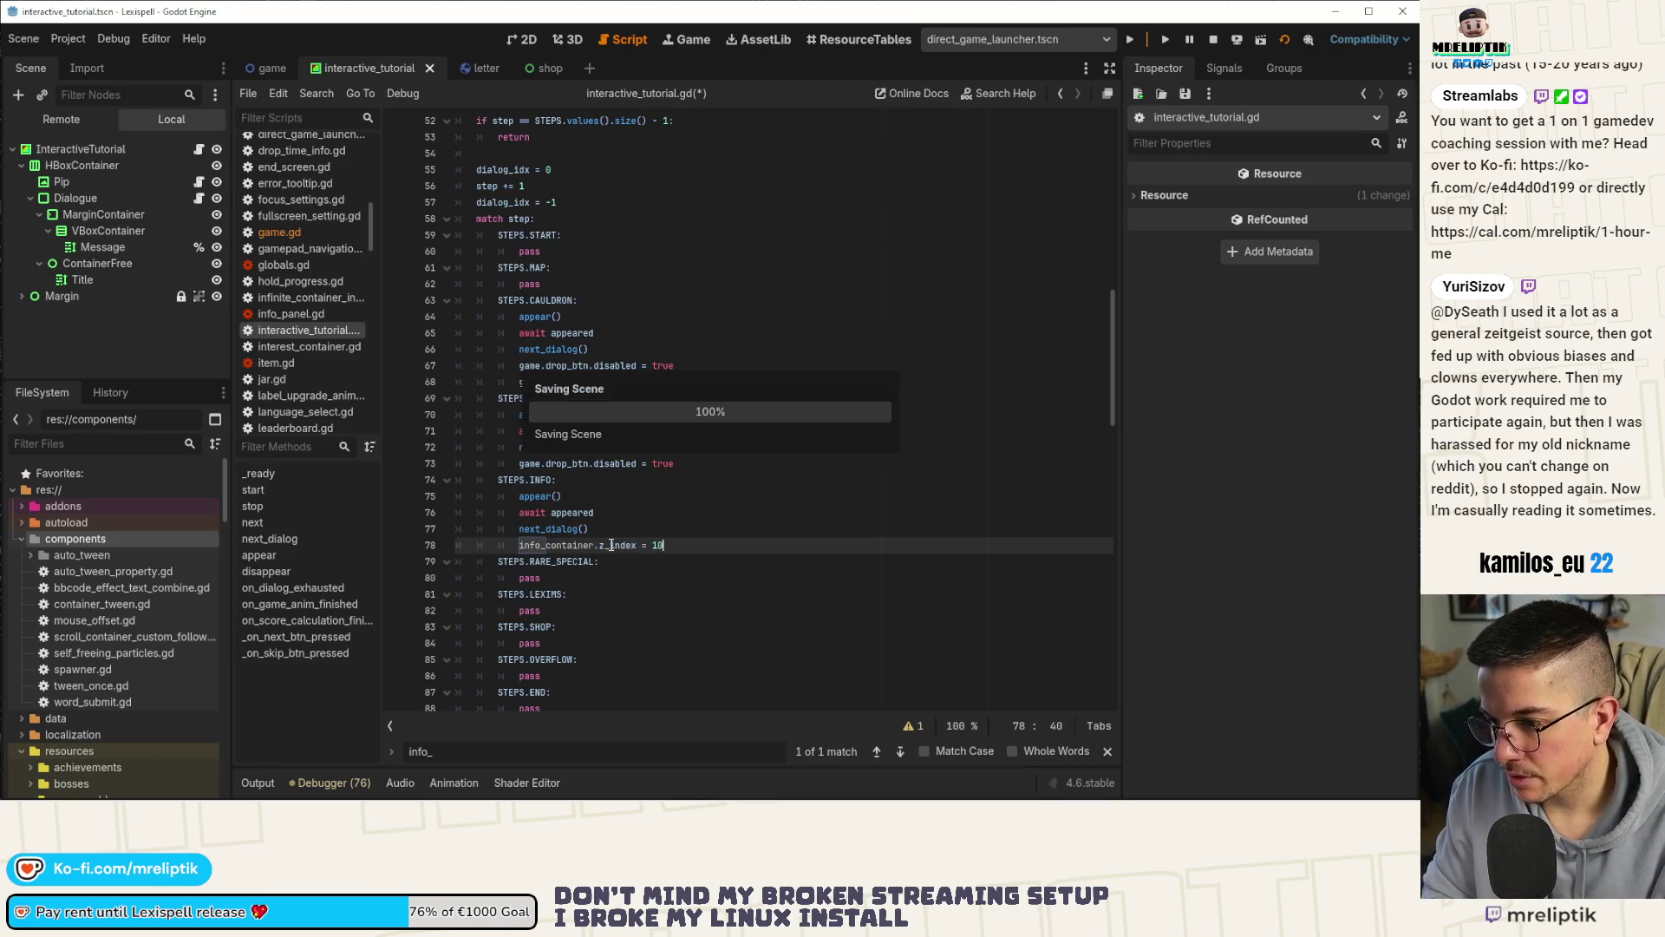
drag(519, 544, 717, 545)
key(ctrl+c)
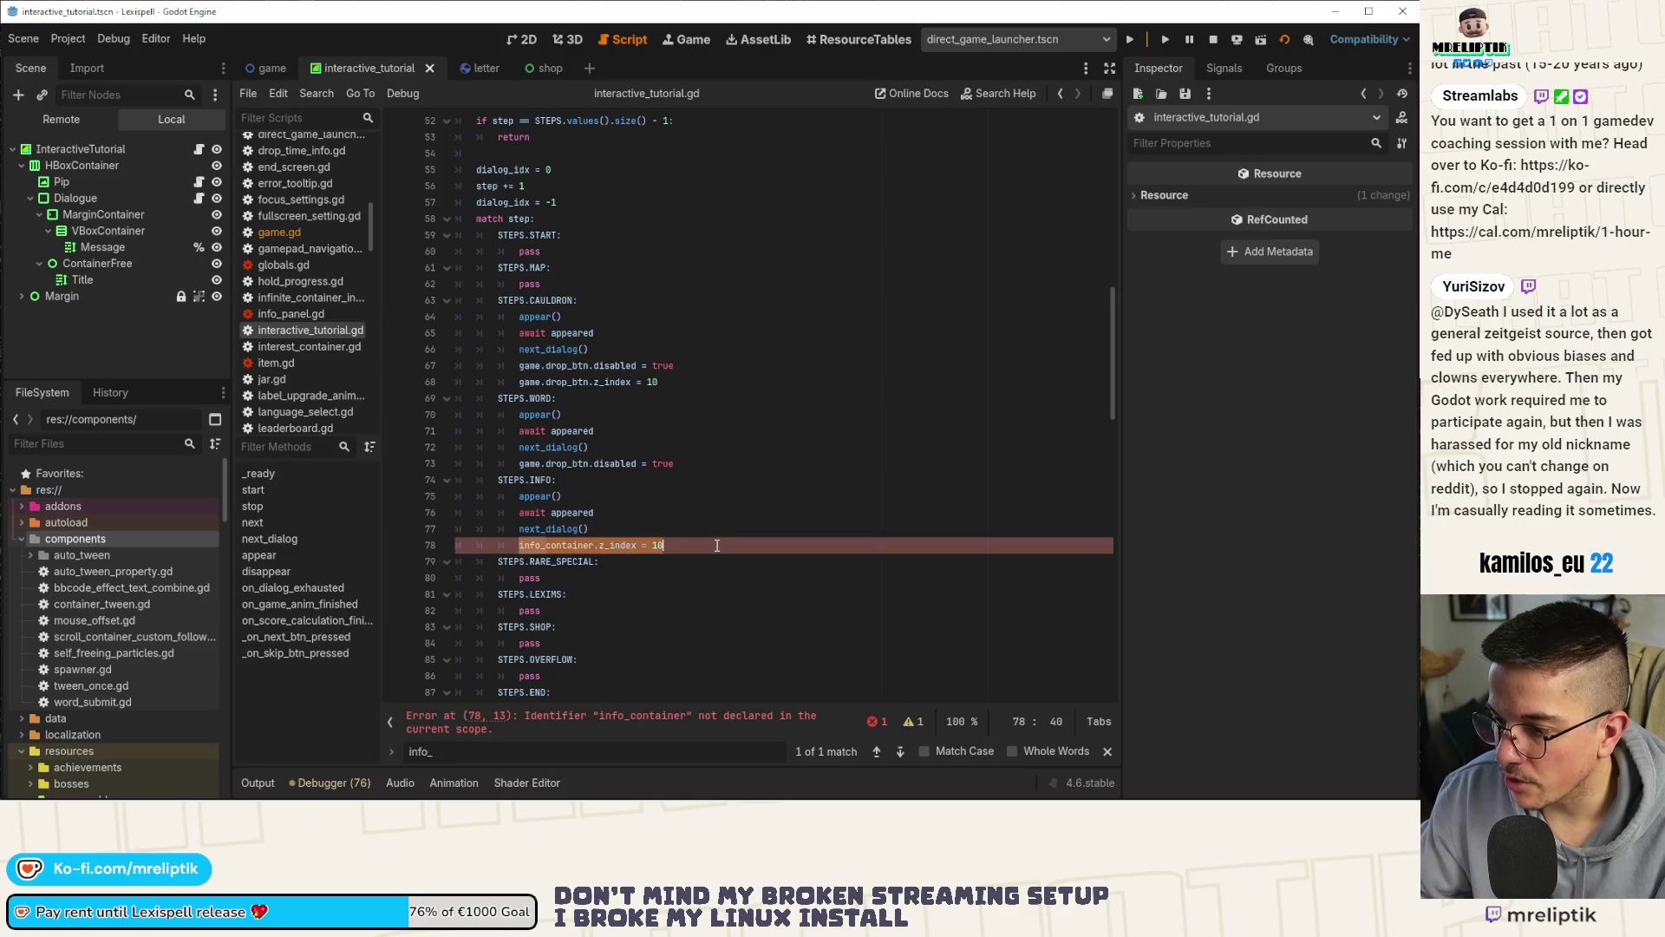
scroll(633, 540, down, 20)
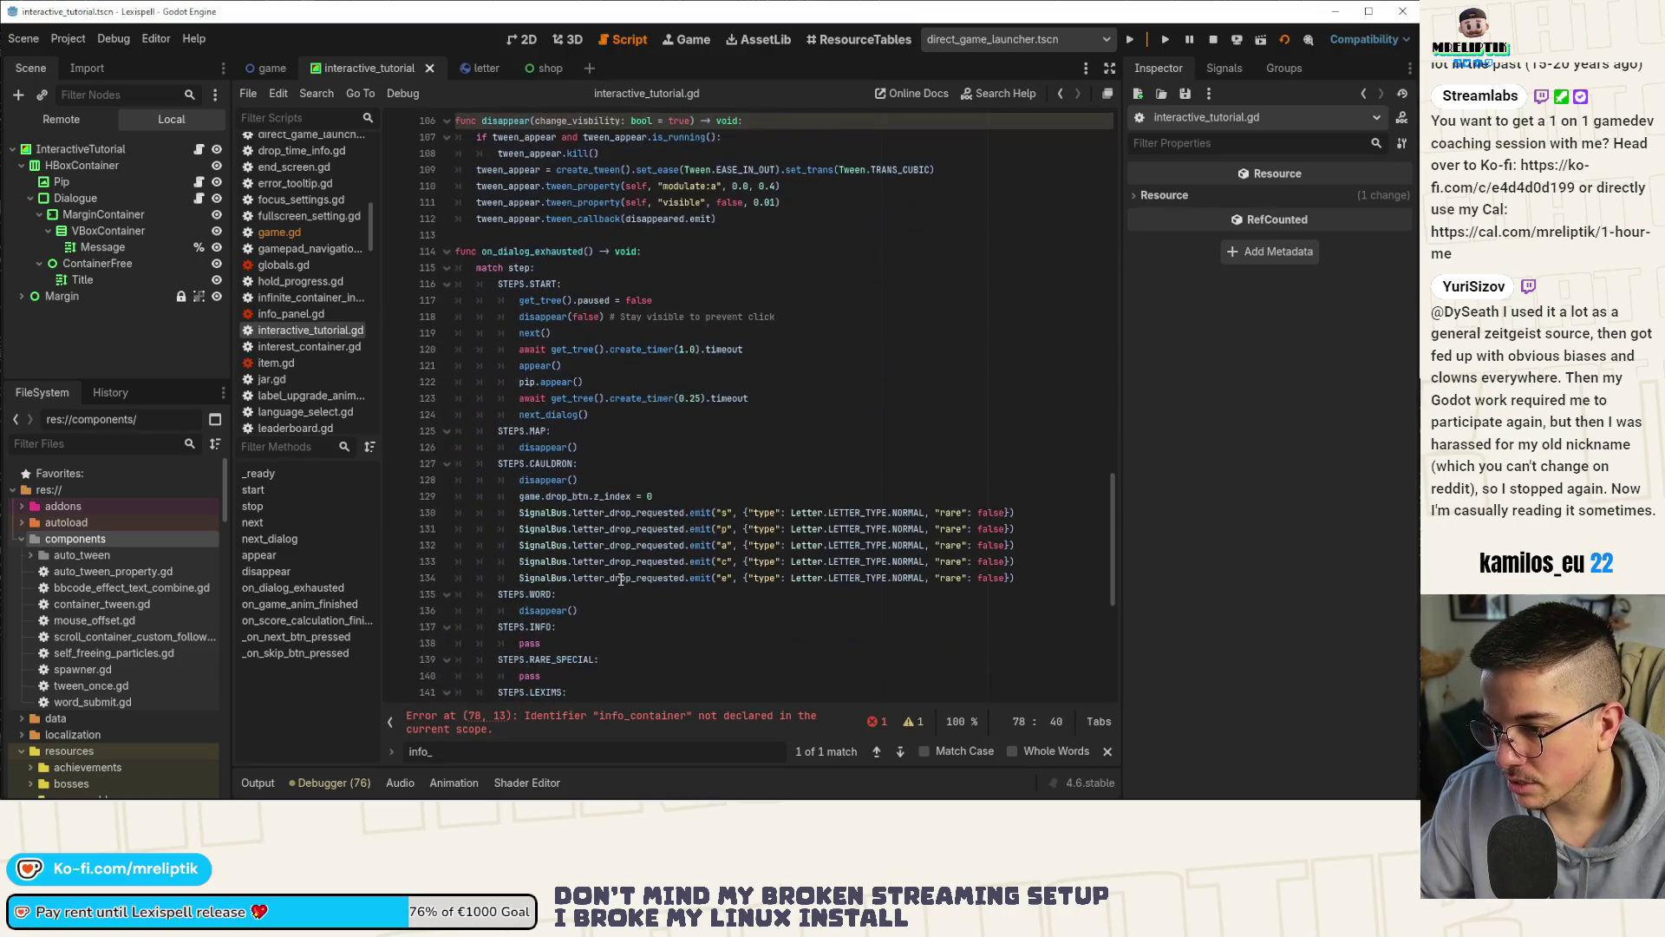
double_click(529, 544)
key(ctrl+v)
Give the exhausted INFO case a disappear() call and game.info_container.z_index = 0.
click(620, 513)
key(ctrl+shift+d)
key(alt+Down)
key(ctrl+s)
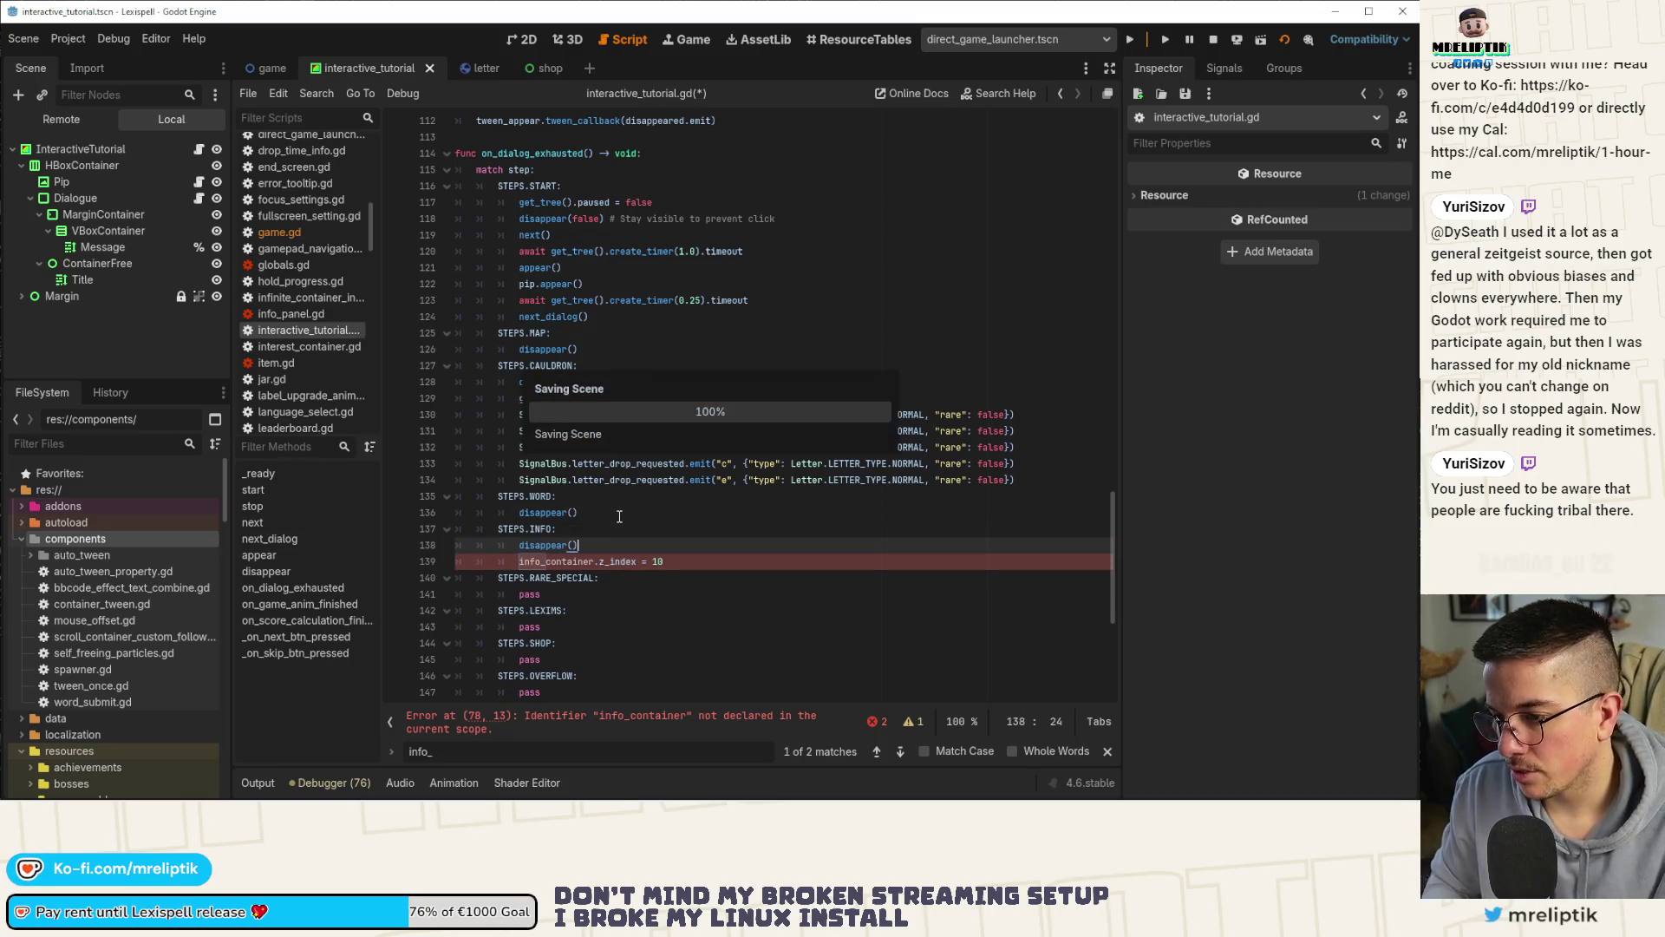
click(699, 569)
text(0)
key(Home)
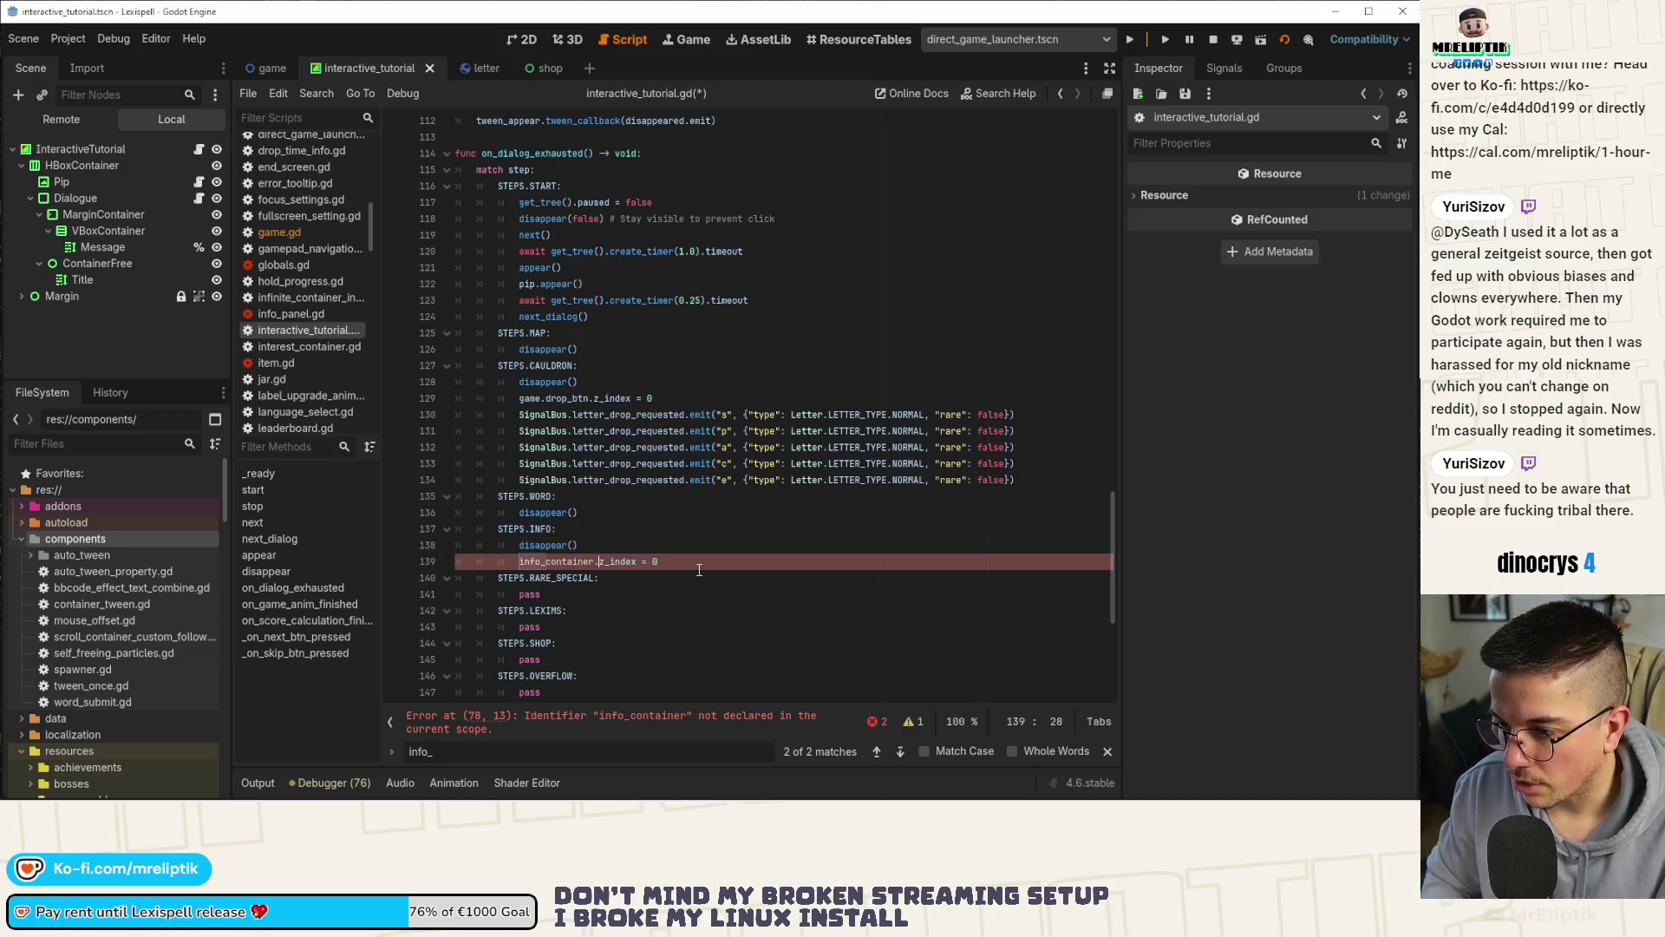
text(game.)
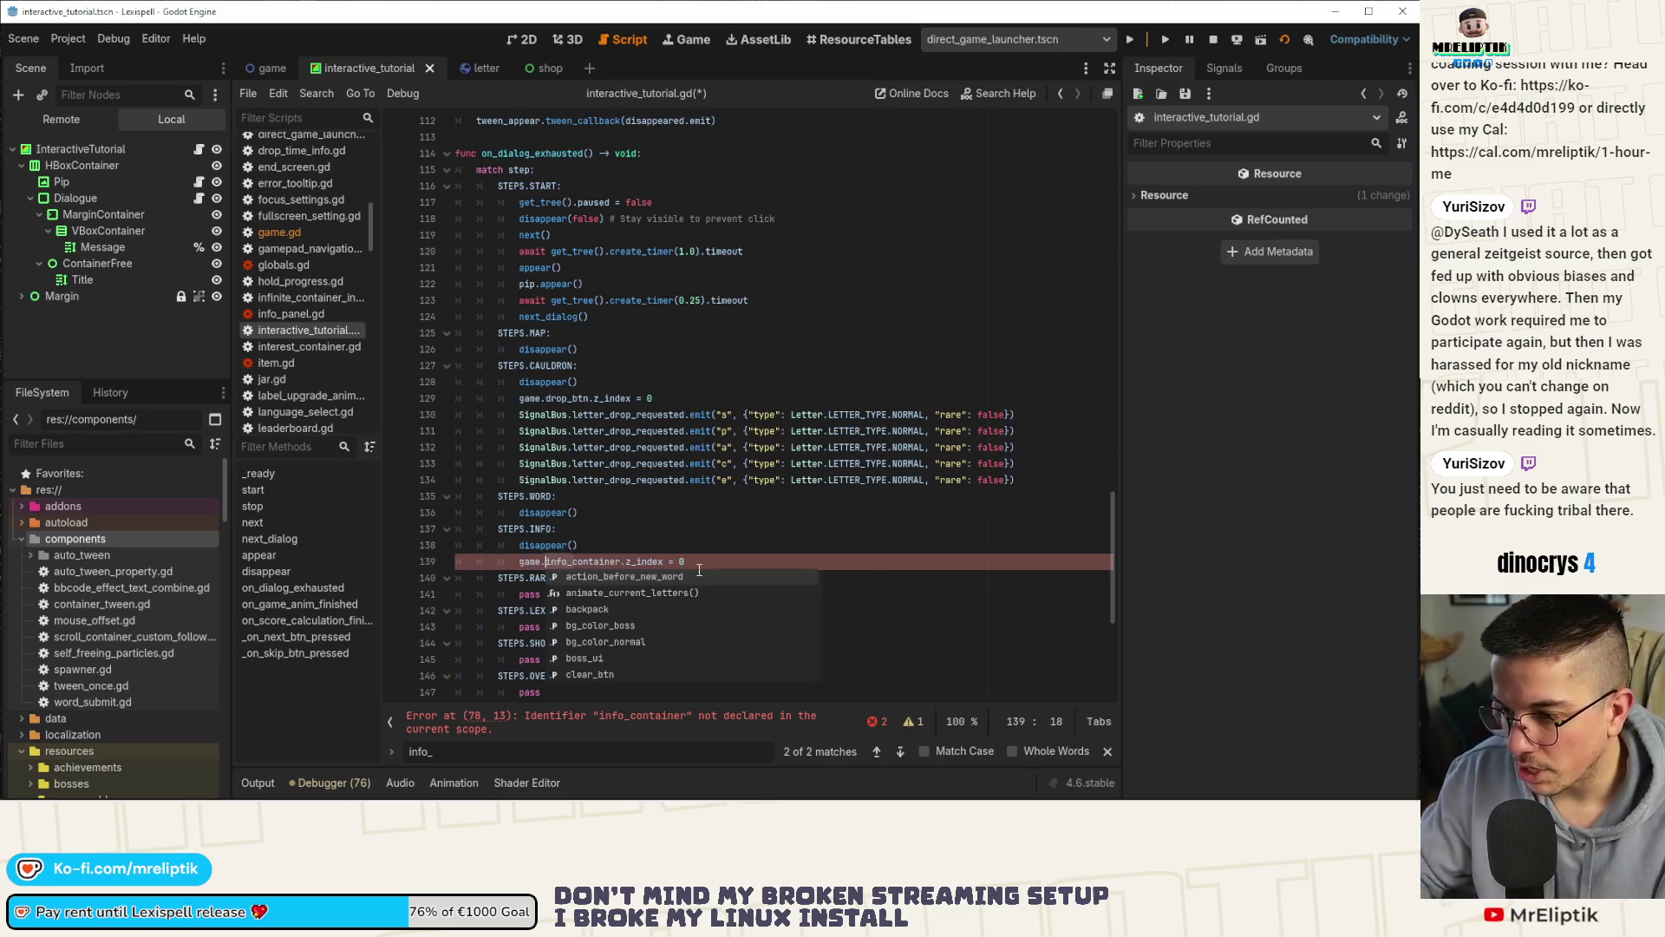
Add the missing 'game.' prefix before info_container on line 78 and save.
click(796, 326)
scroll(797, 327, up, 15)
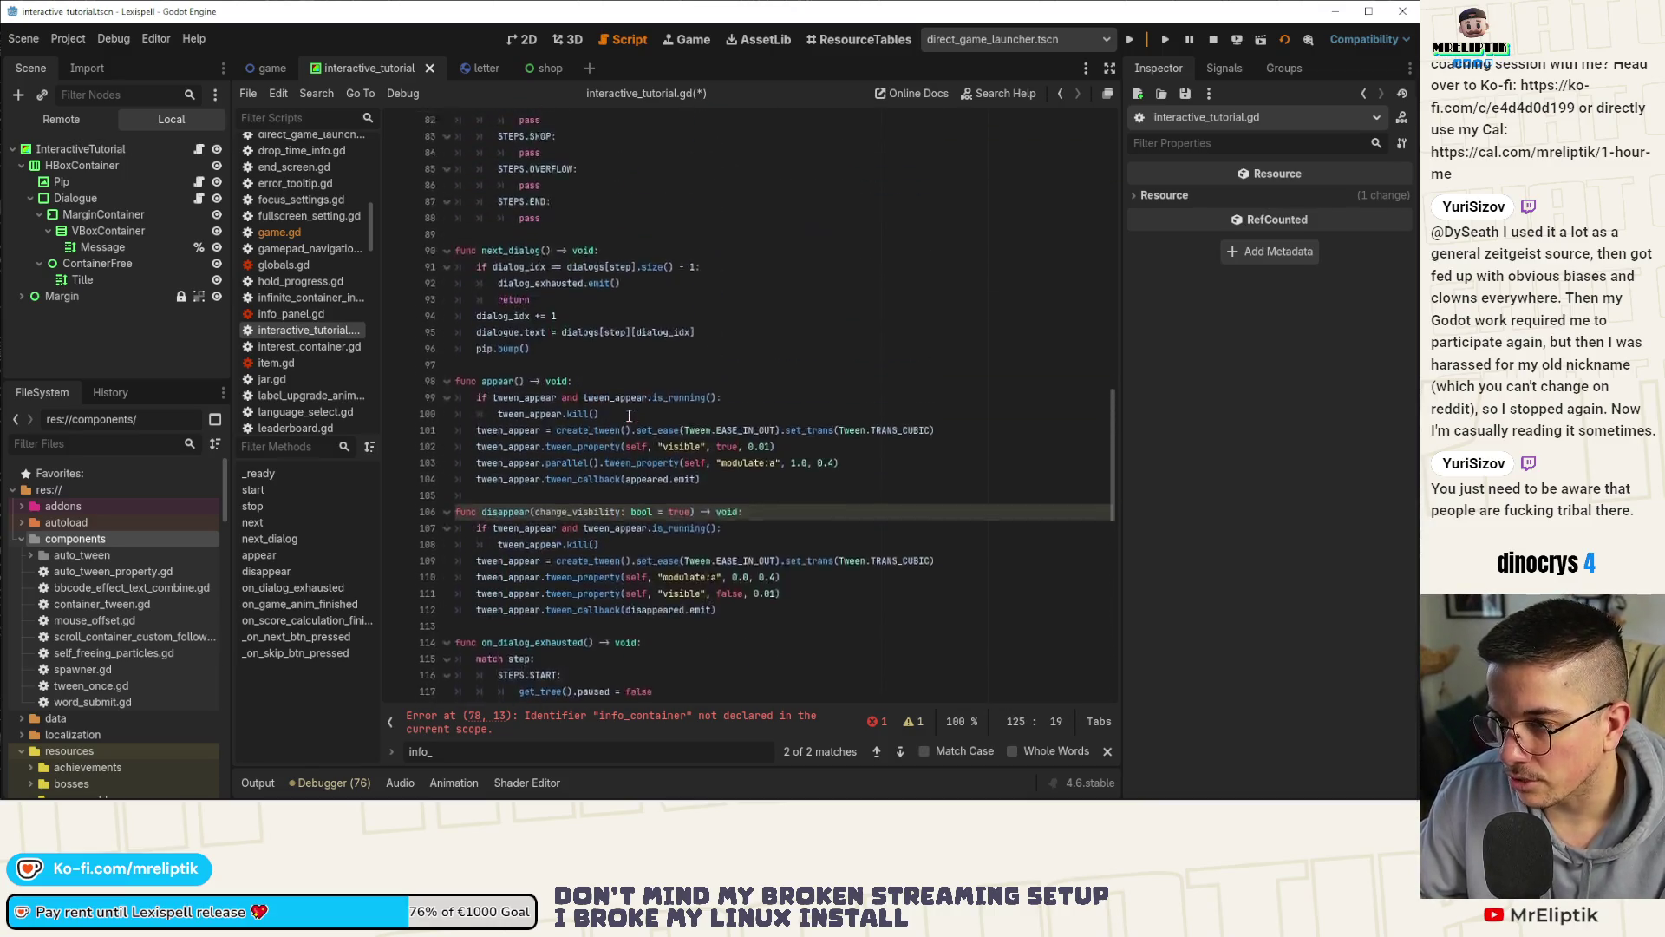
click(519, 349)
text(game.info_container.z_index = 10)
key(ctrl+s)
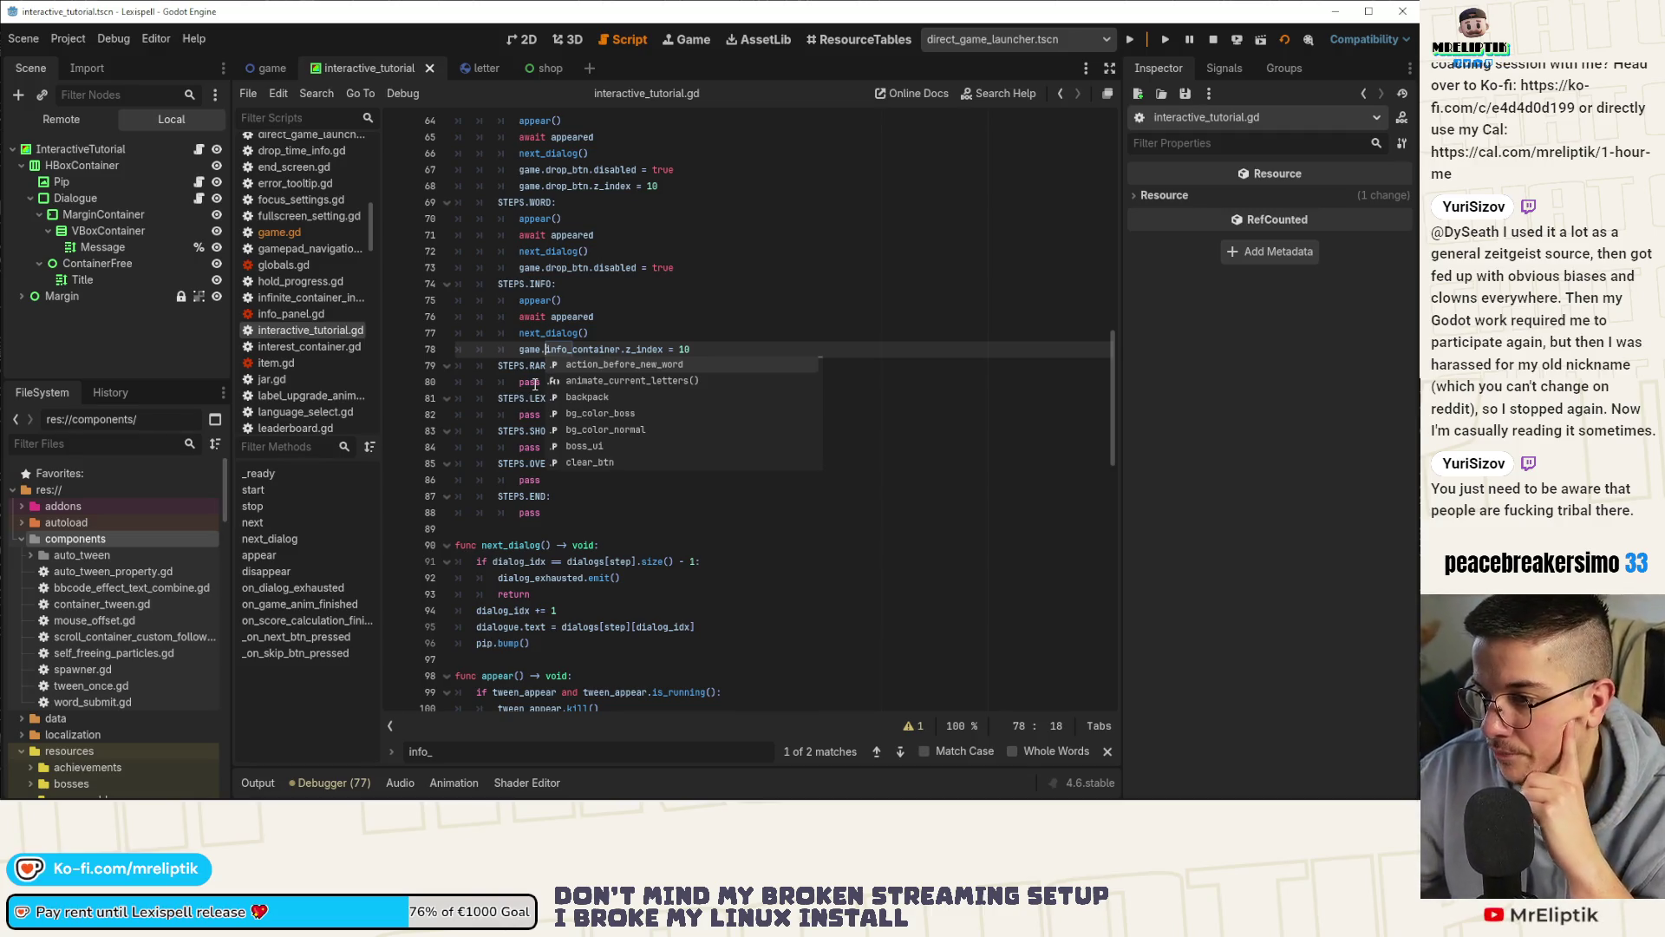
click(627, 335)
click(702, 352)
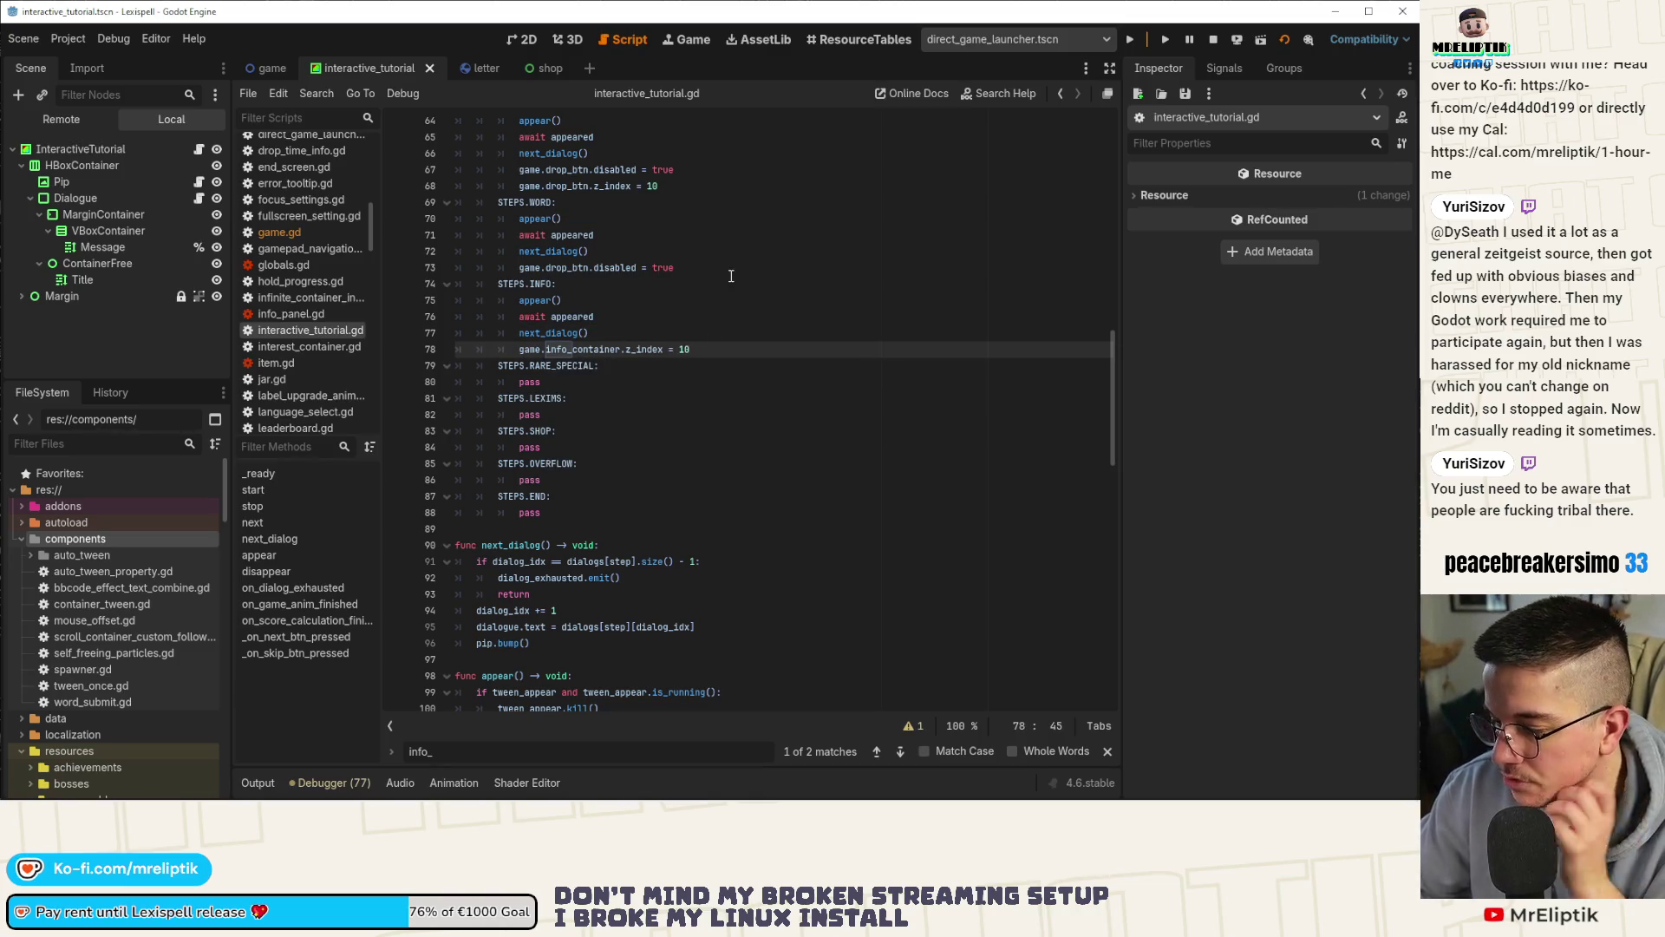
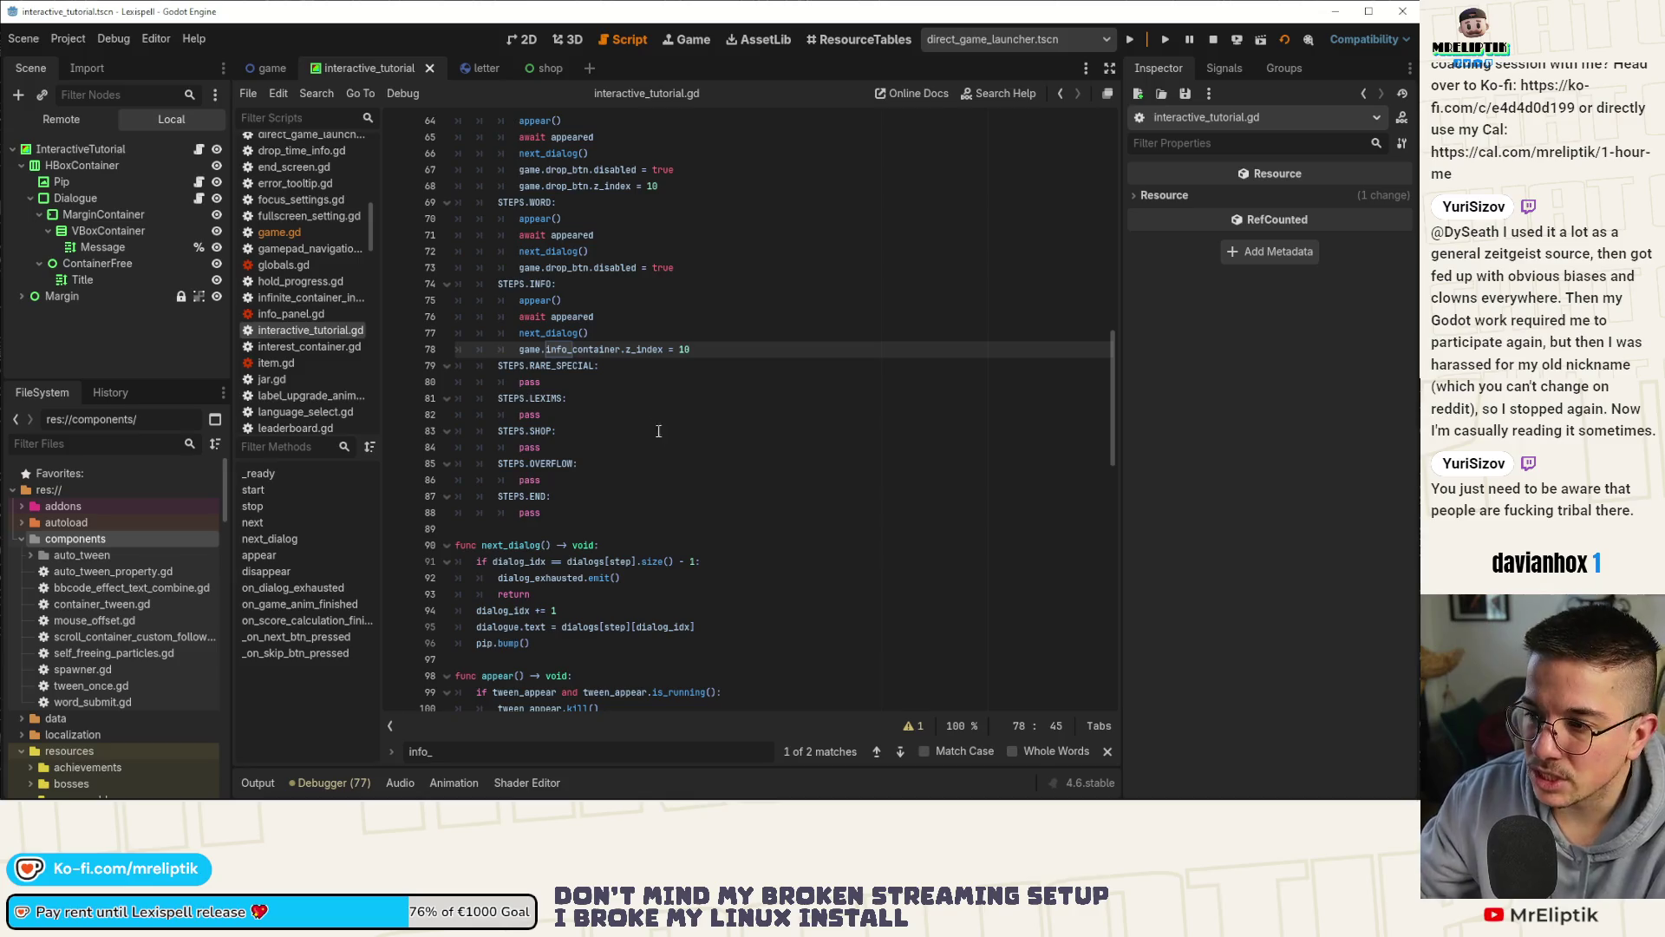
Stop and relaunch the game from the script editor so Pip's tutorial starts over.
click(626, 400)
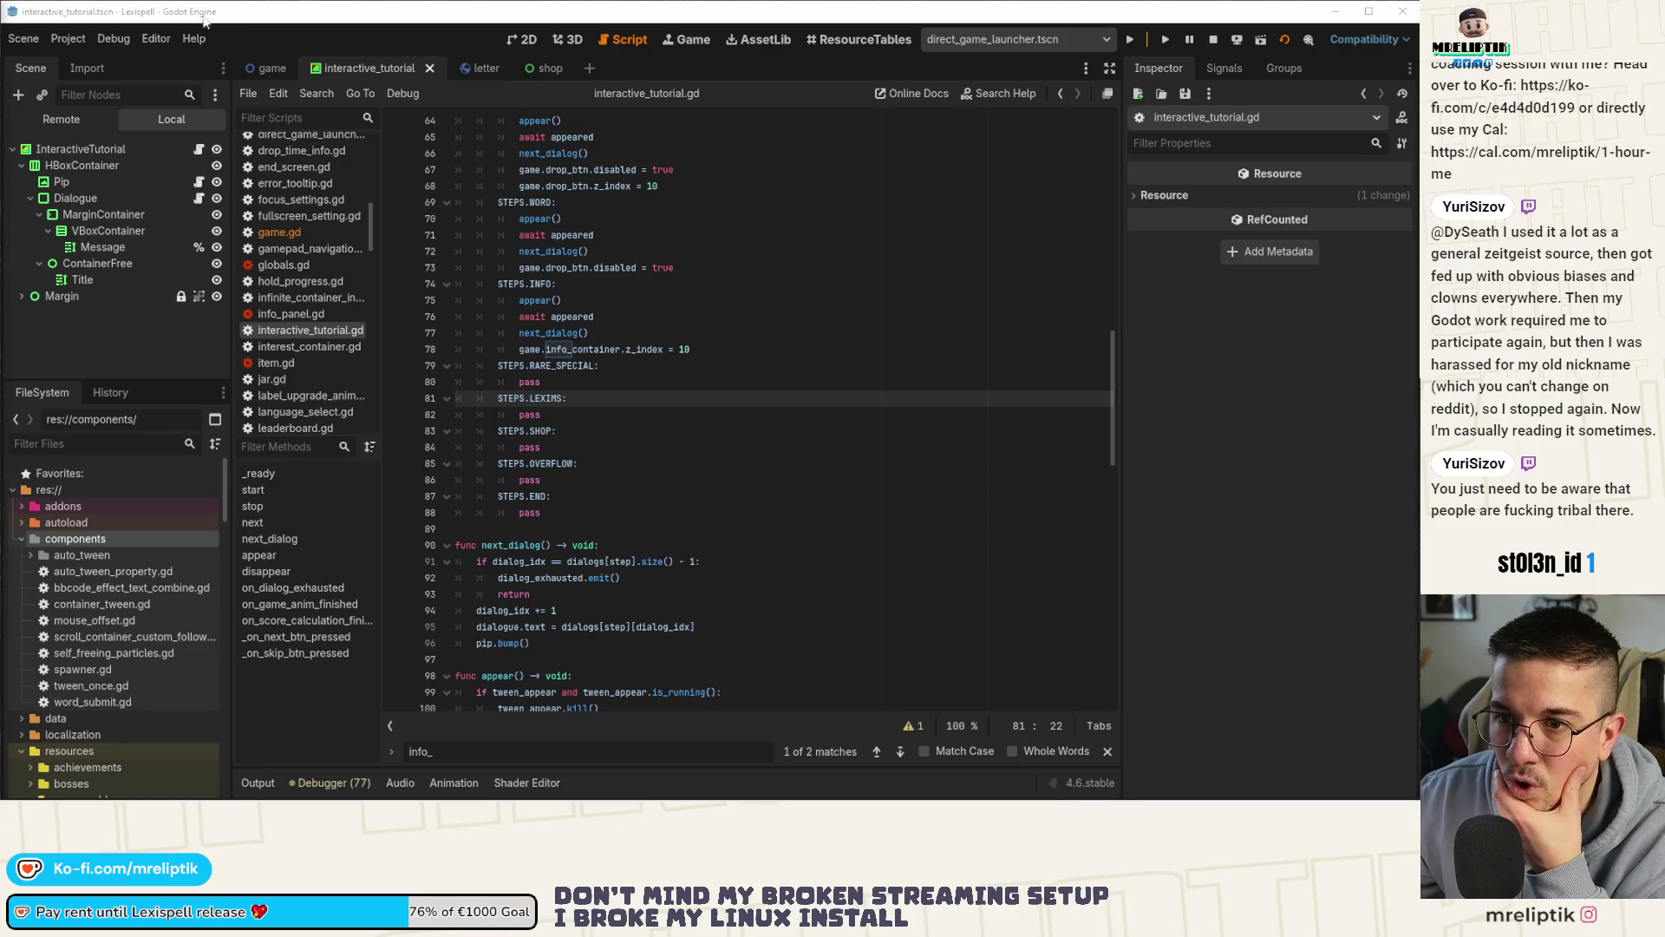
click(1211, 43)
click(1131, 39)
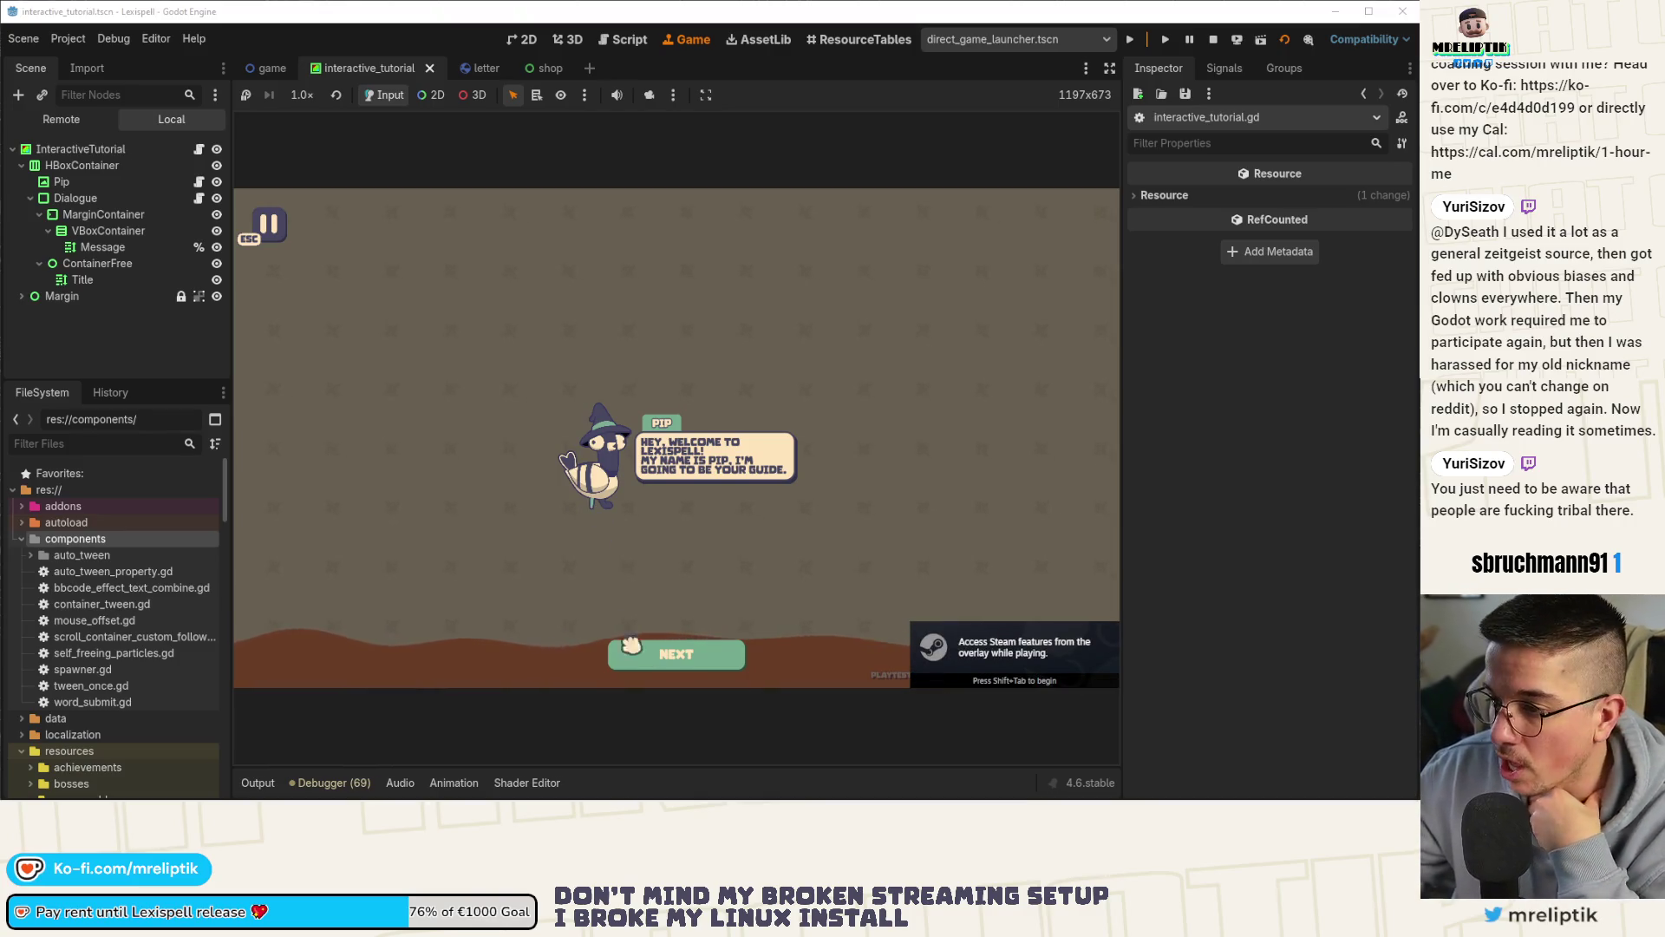
Advance Pip's welcome, chapter and drop explanations until the letters drop in.
click(687, 659)
click(691, 661)
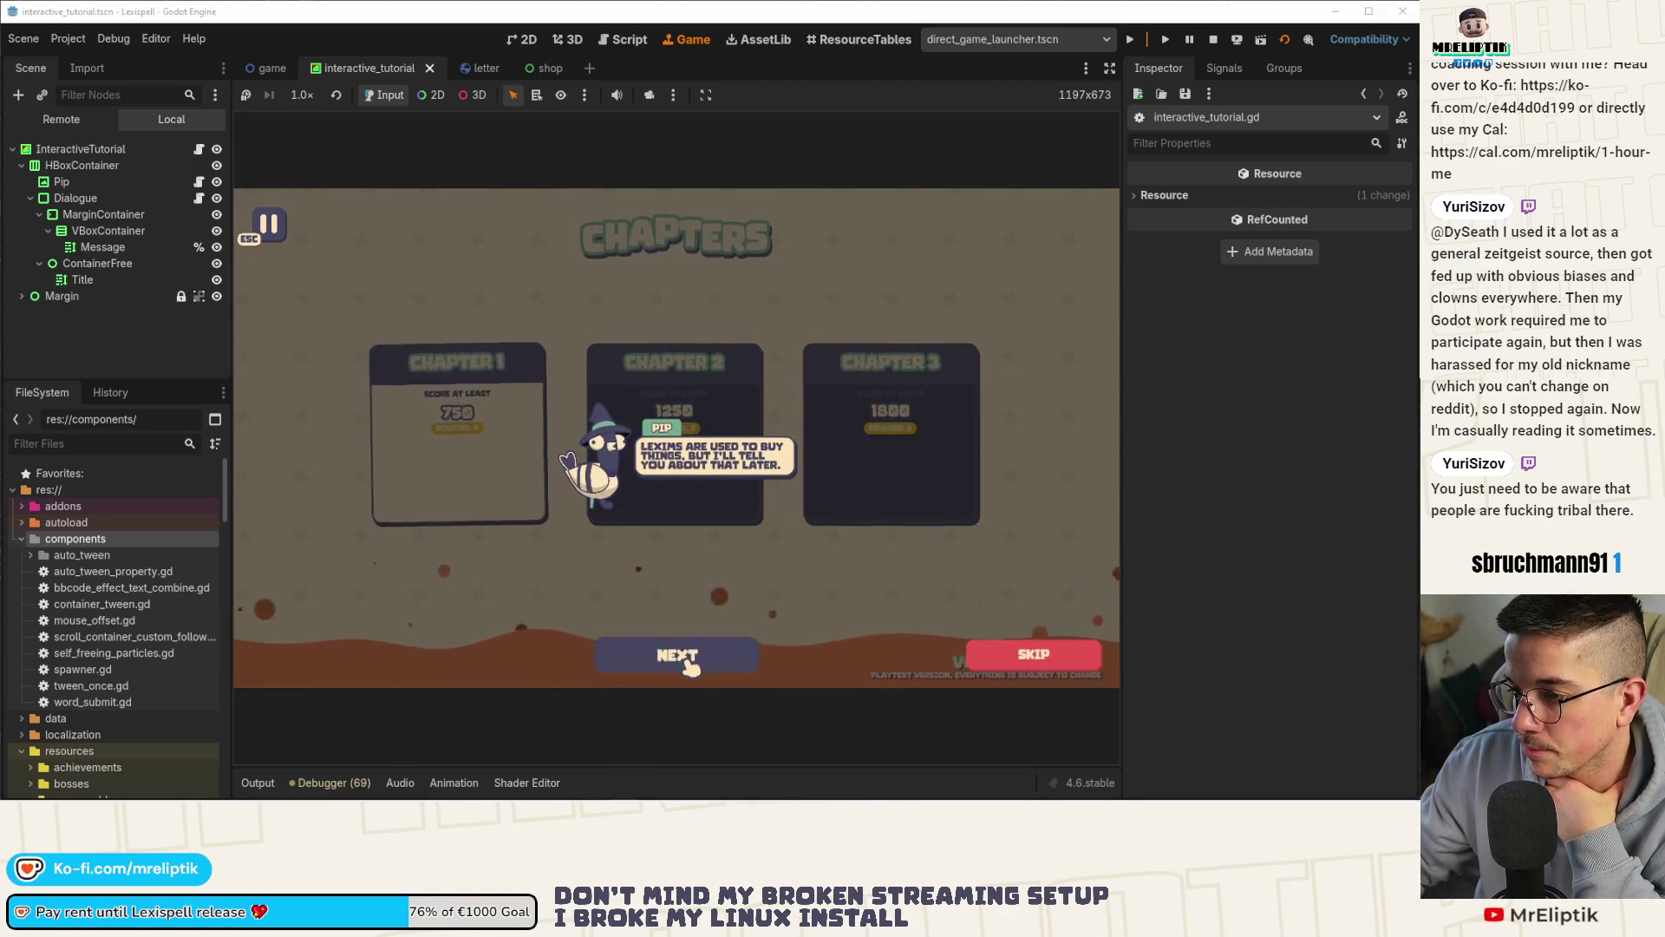
click(689, 662)
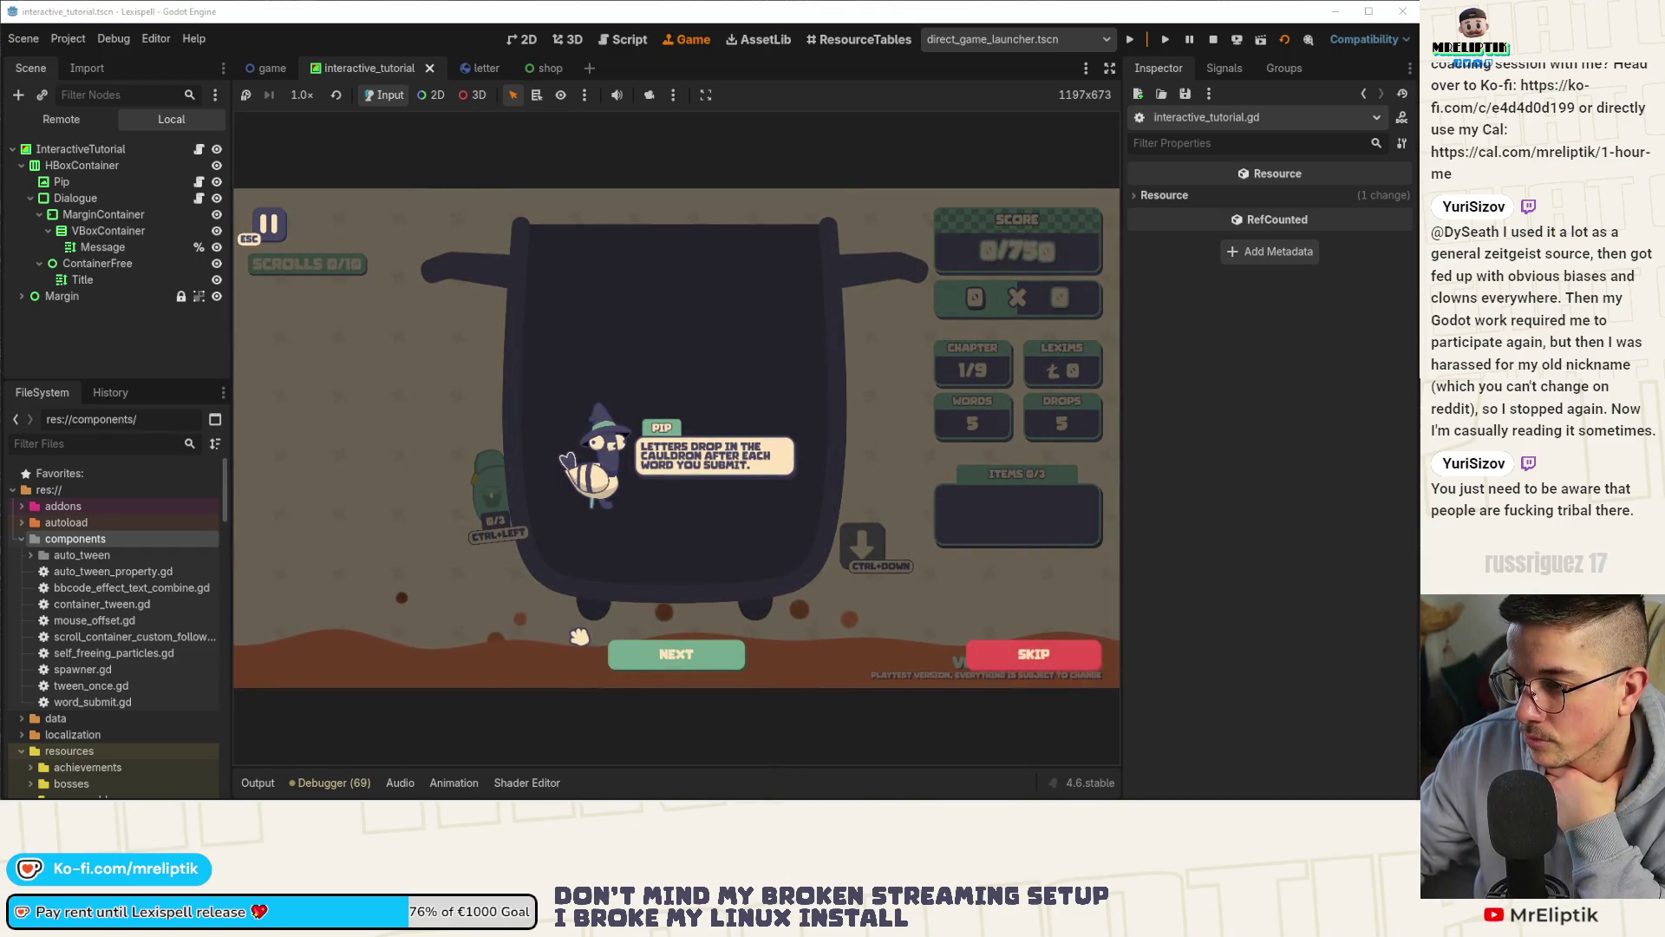
click(679, 659)
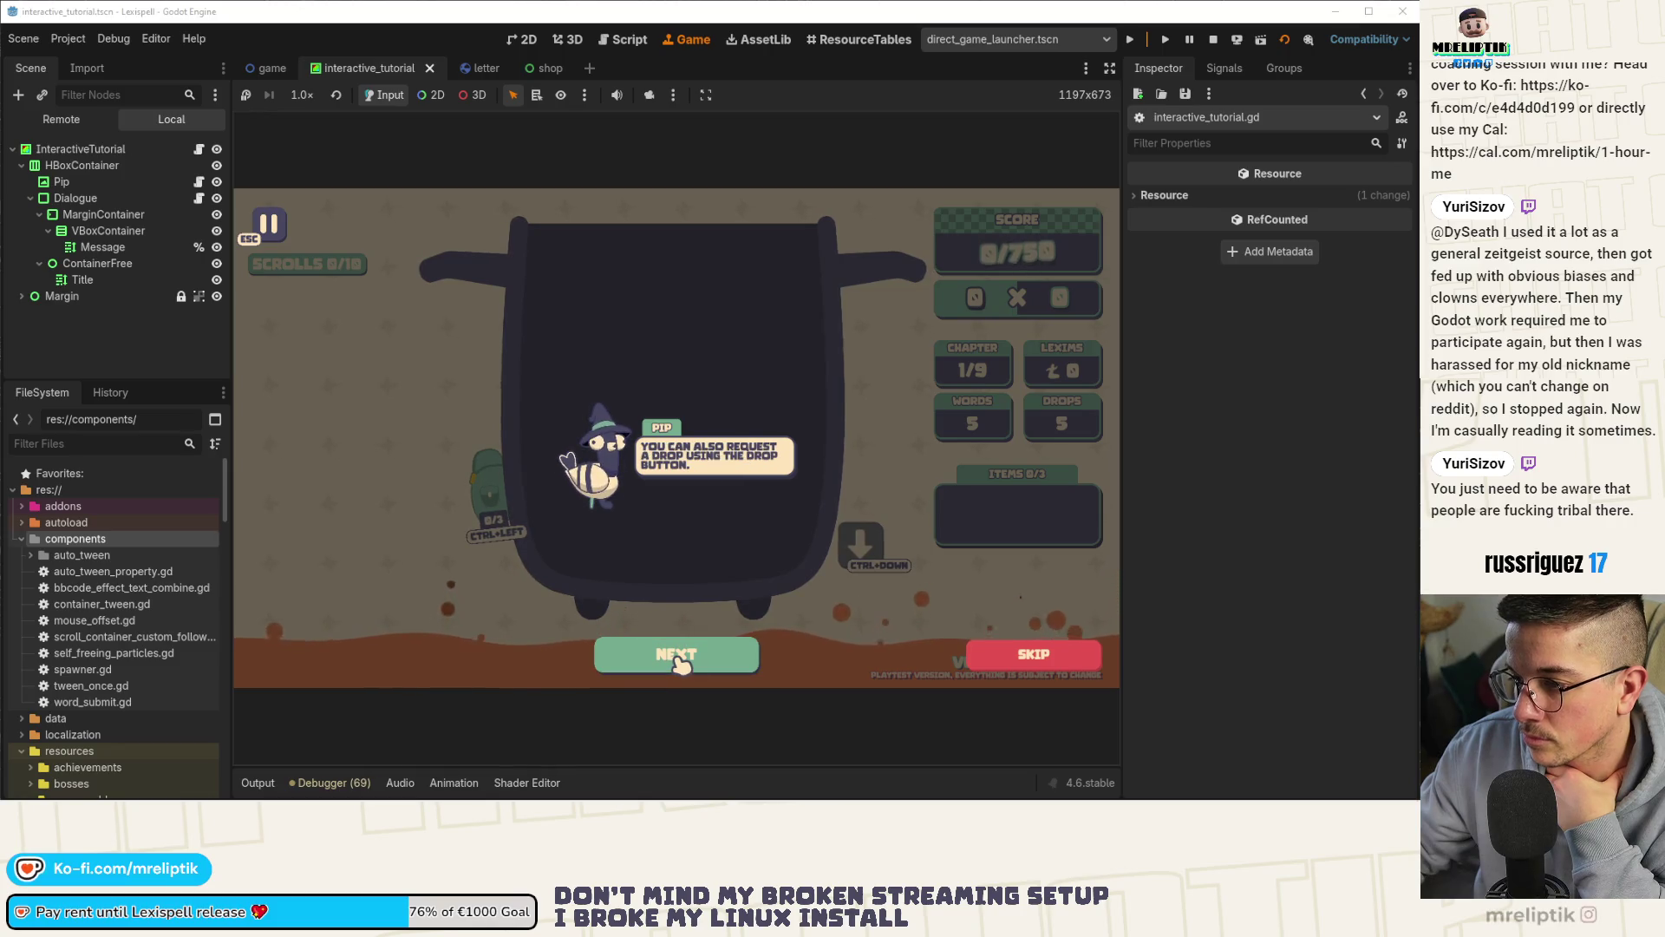
click(683, 664)
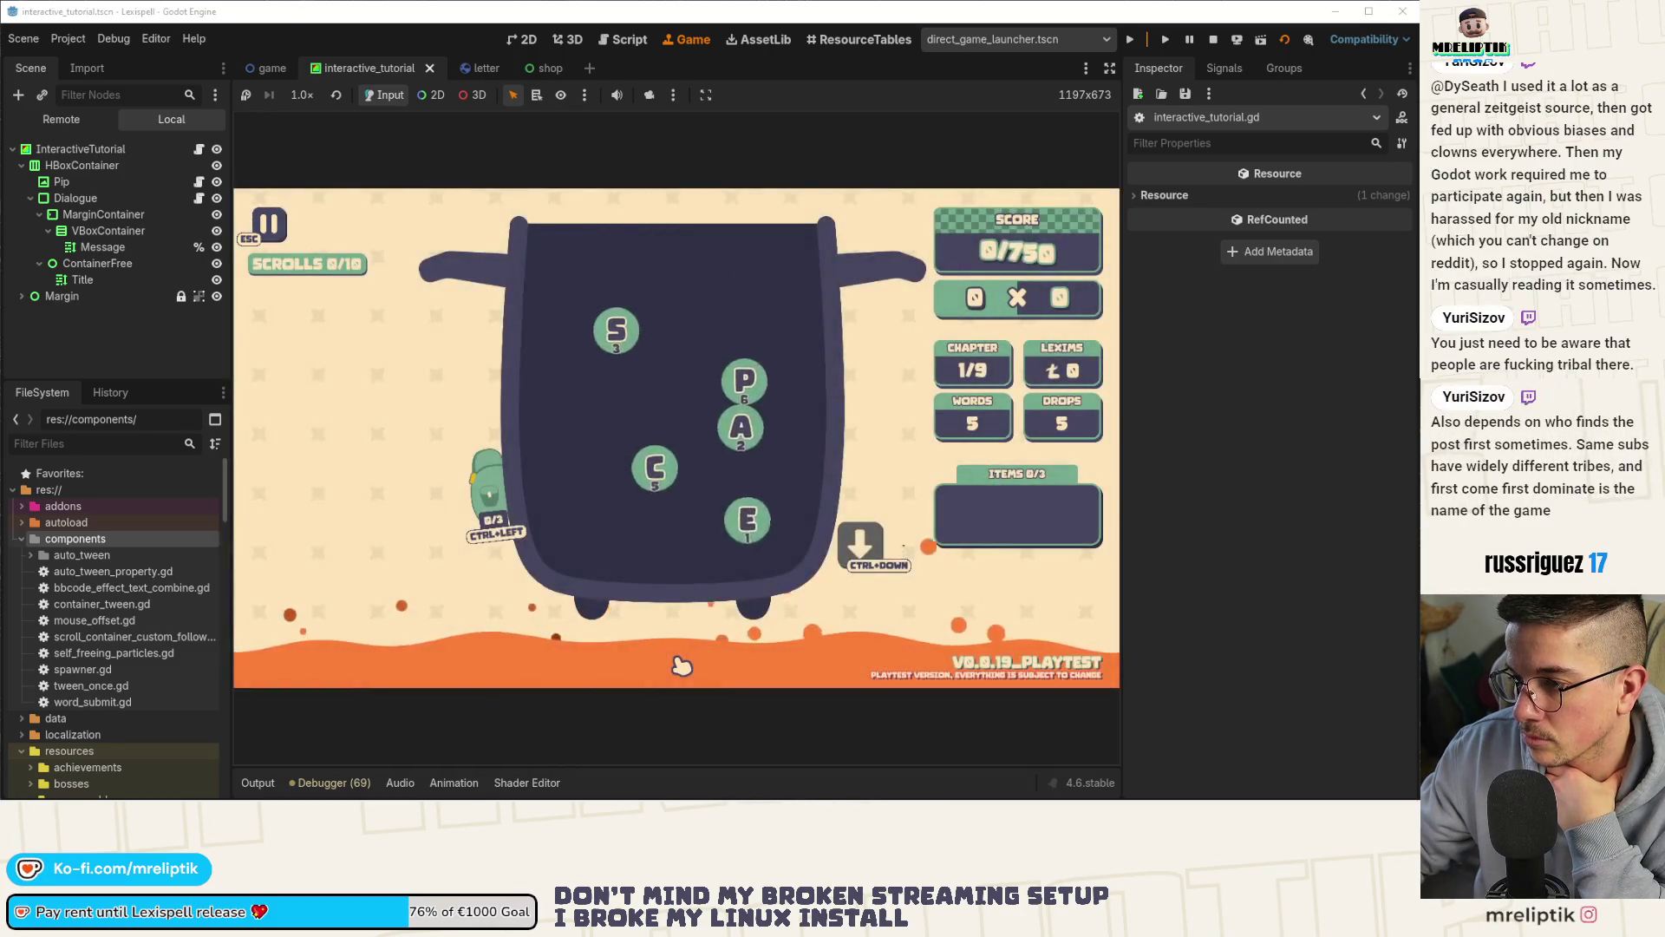
Spell and submit SPACE, then return to the interactive_tutorial.gd script.
text(space)
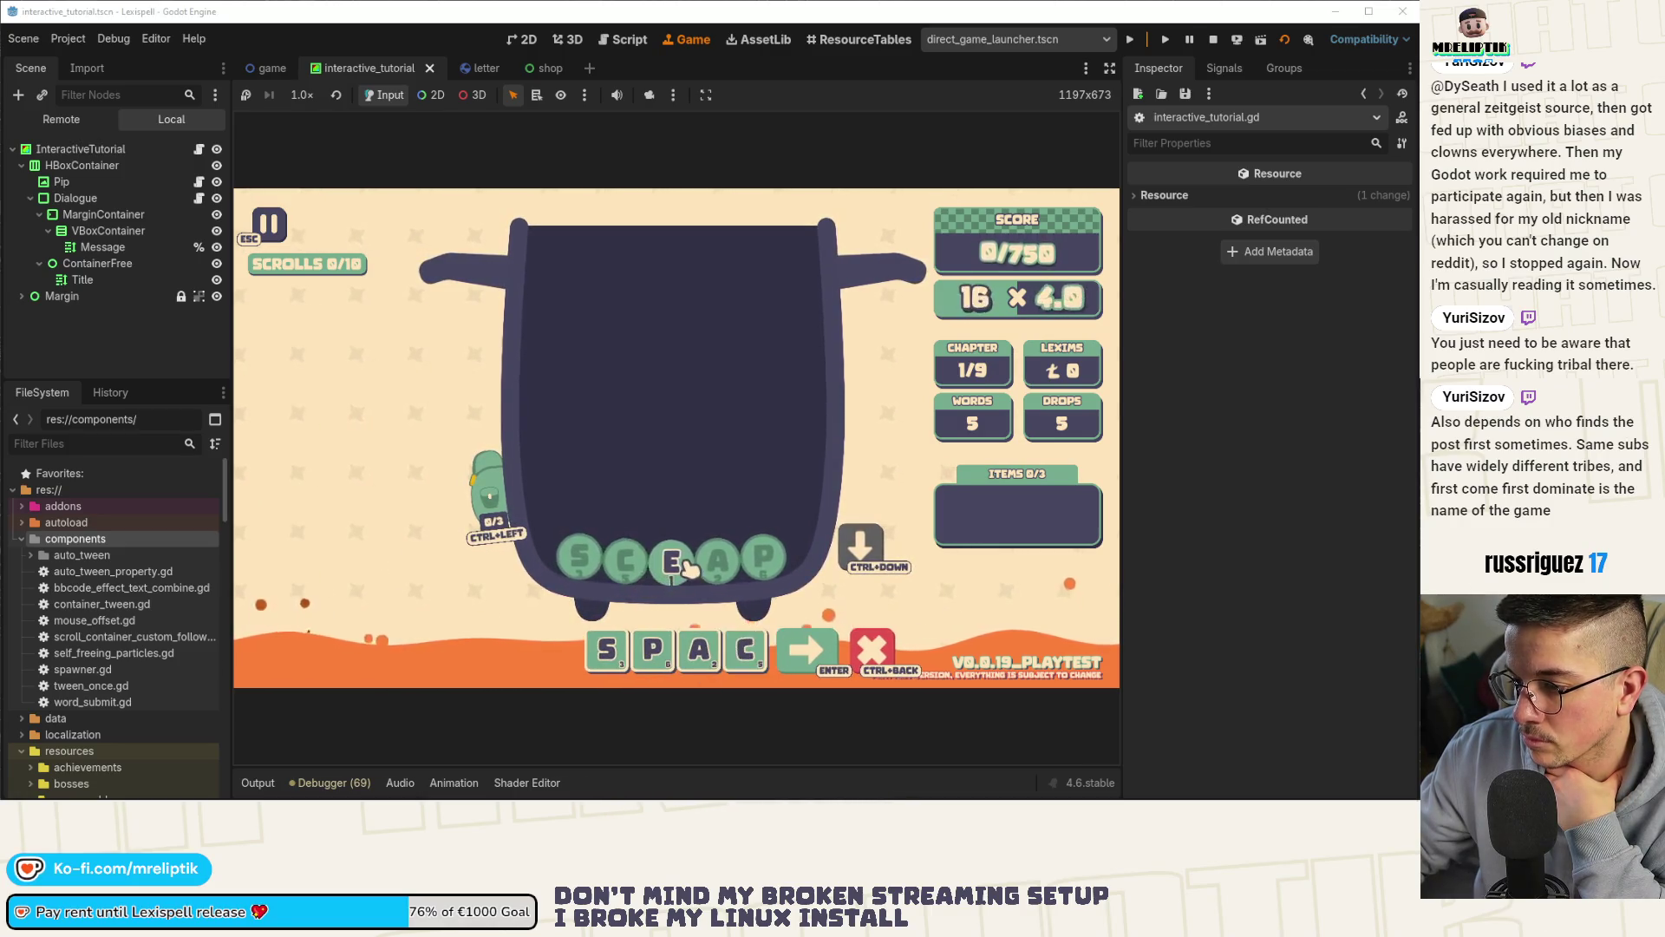
key(Return)
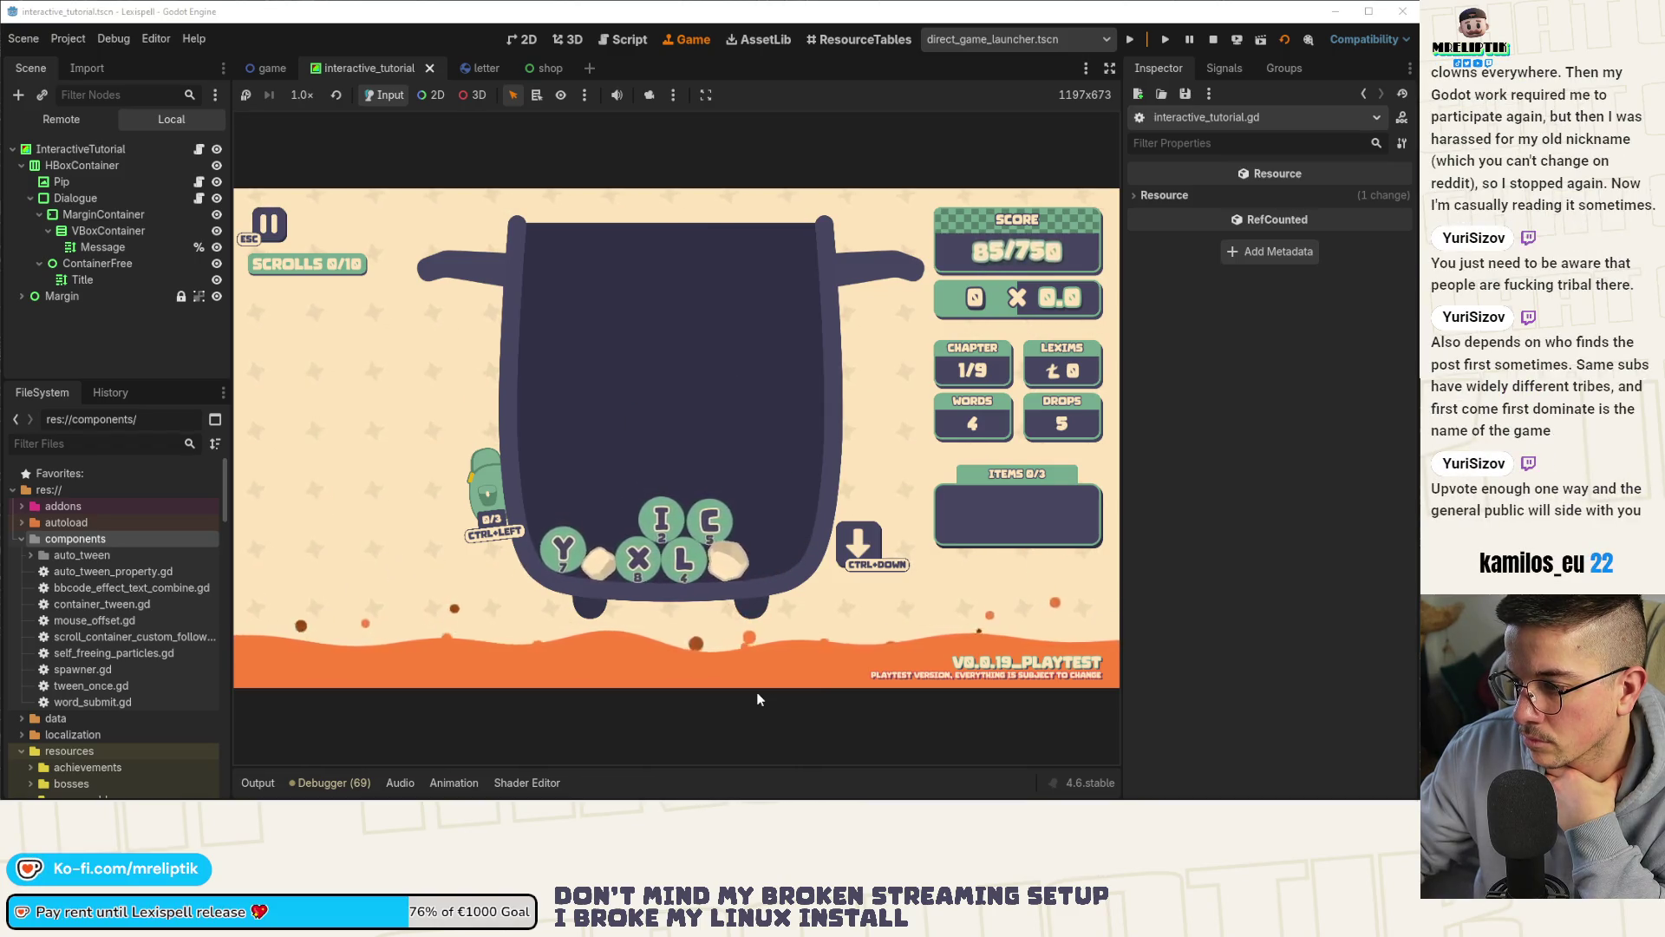
click(199, 150)
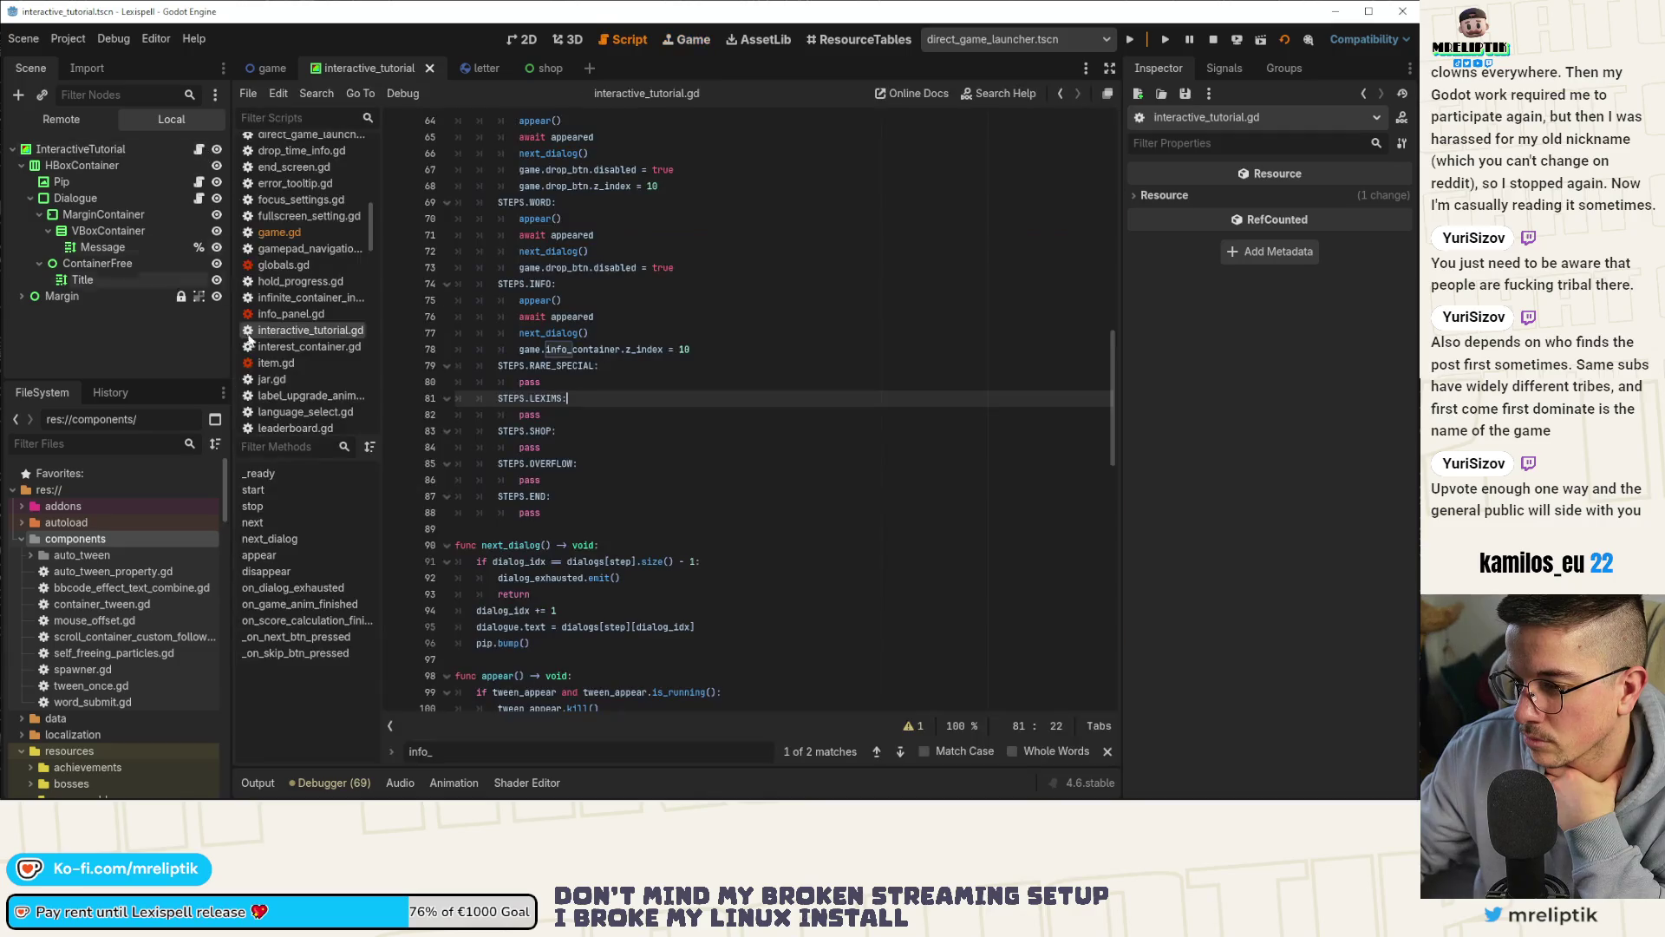
scroll(593, 432, down, 15)
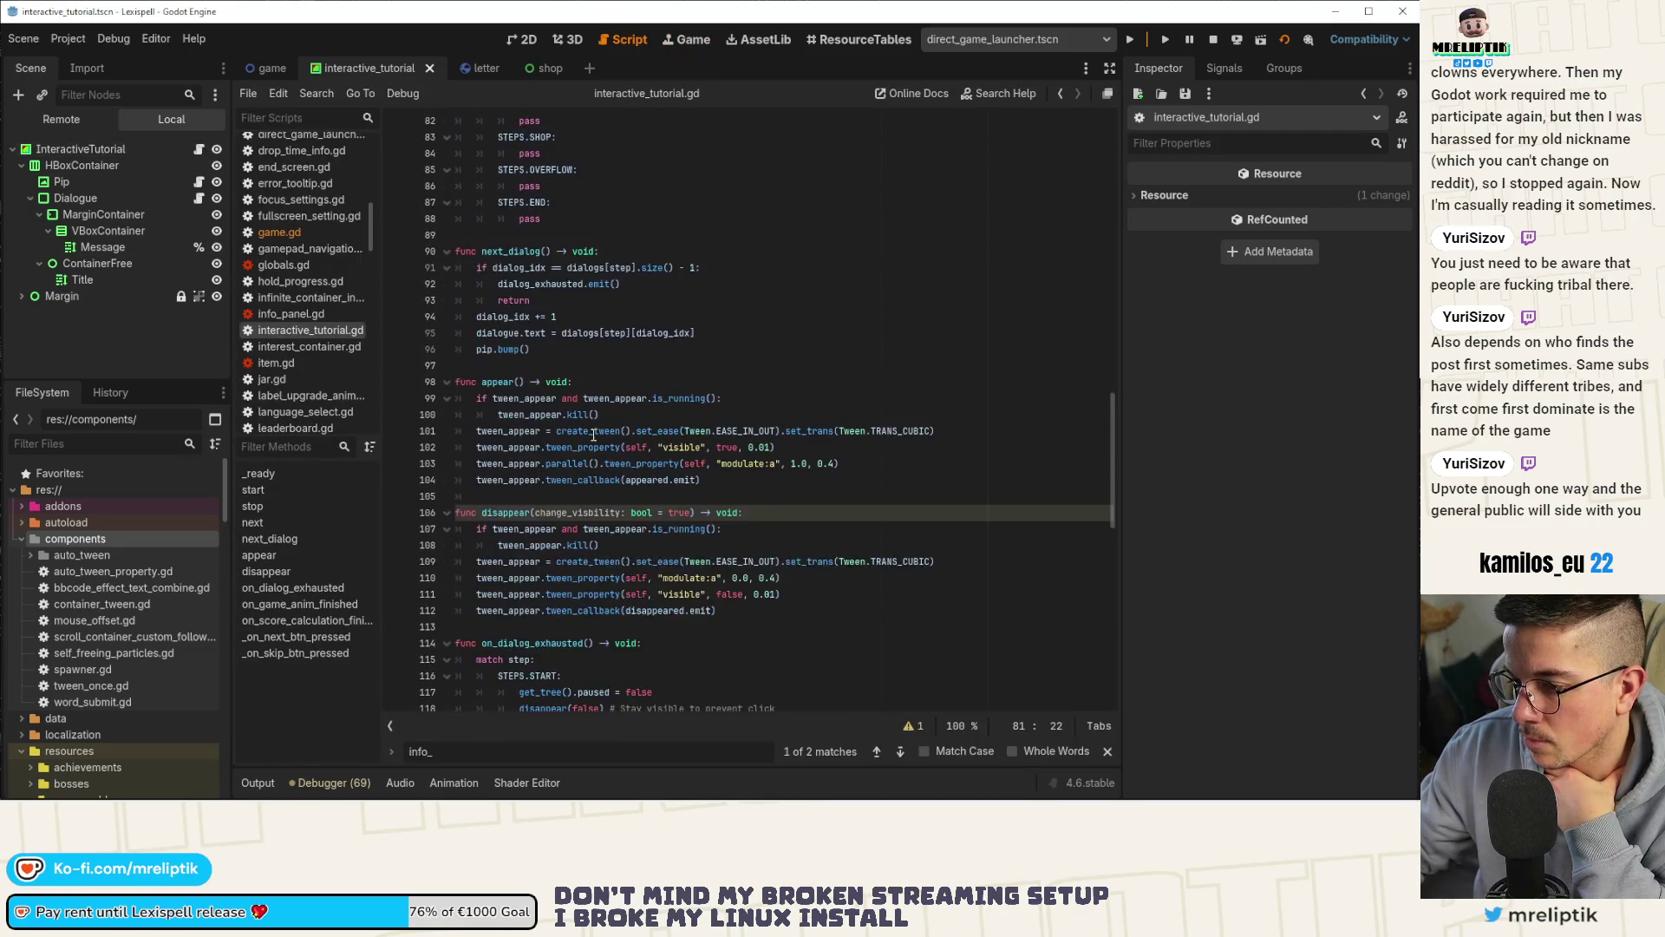
scroll(595, 442, down, 7)
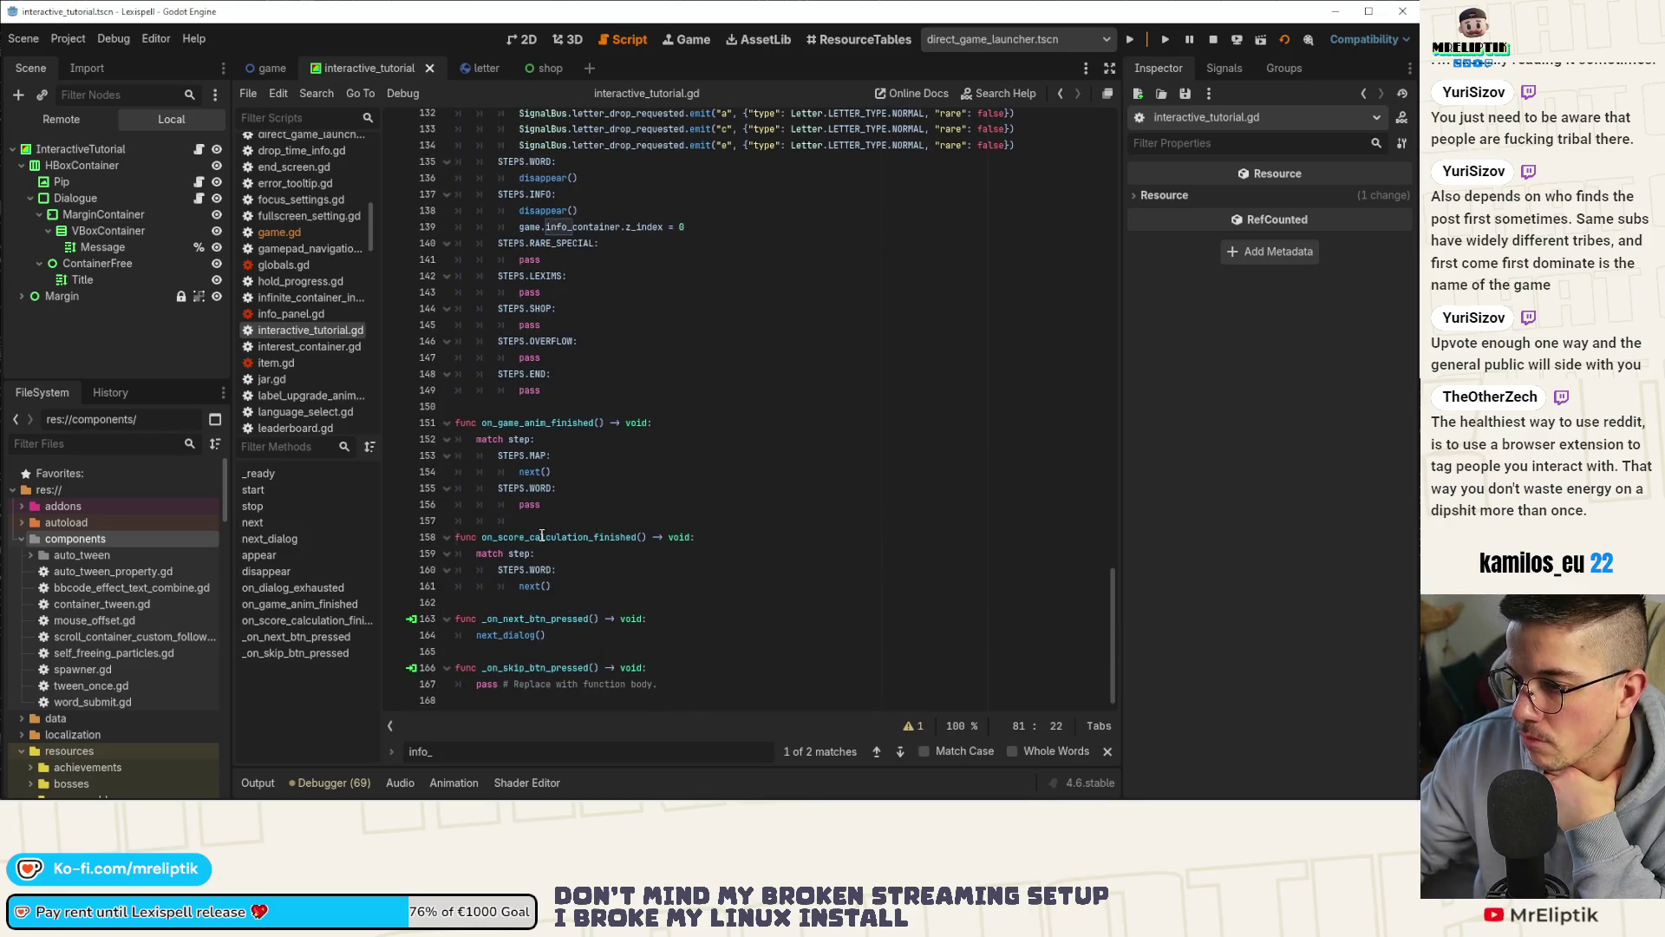
double_click(560, 537)
click(536, 572)
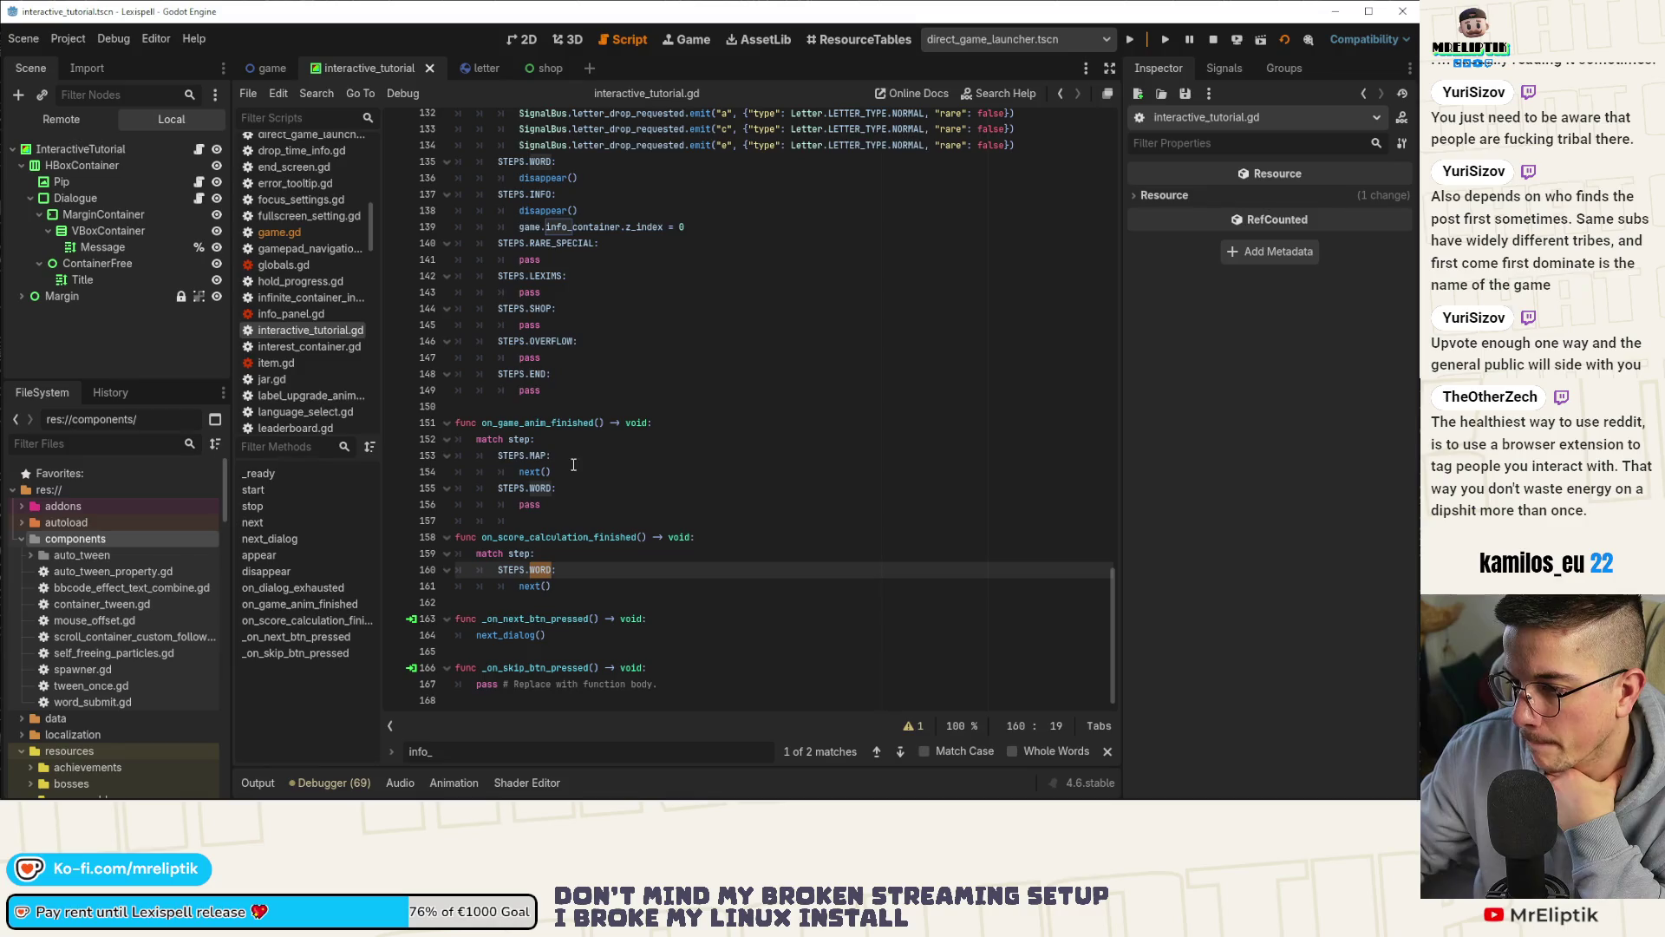
scroll(614, 486, up, 7)
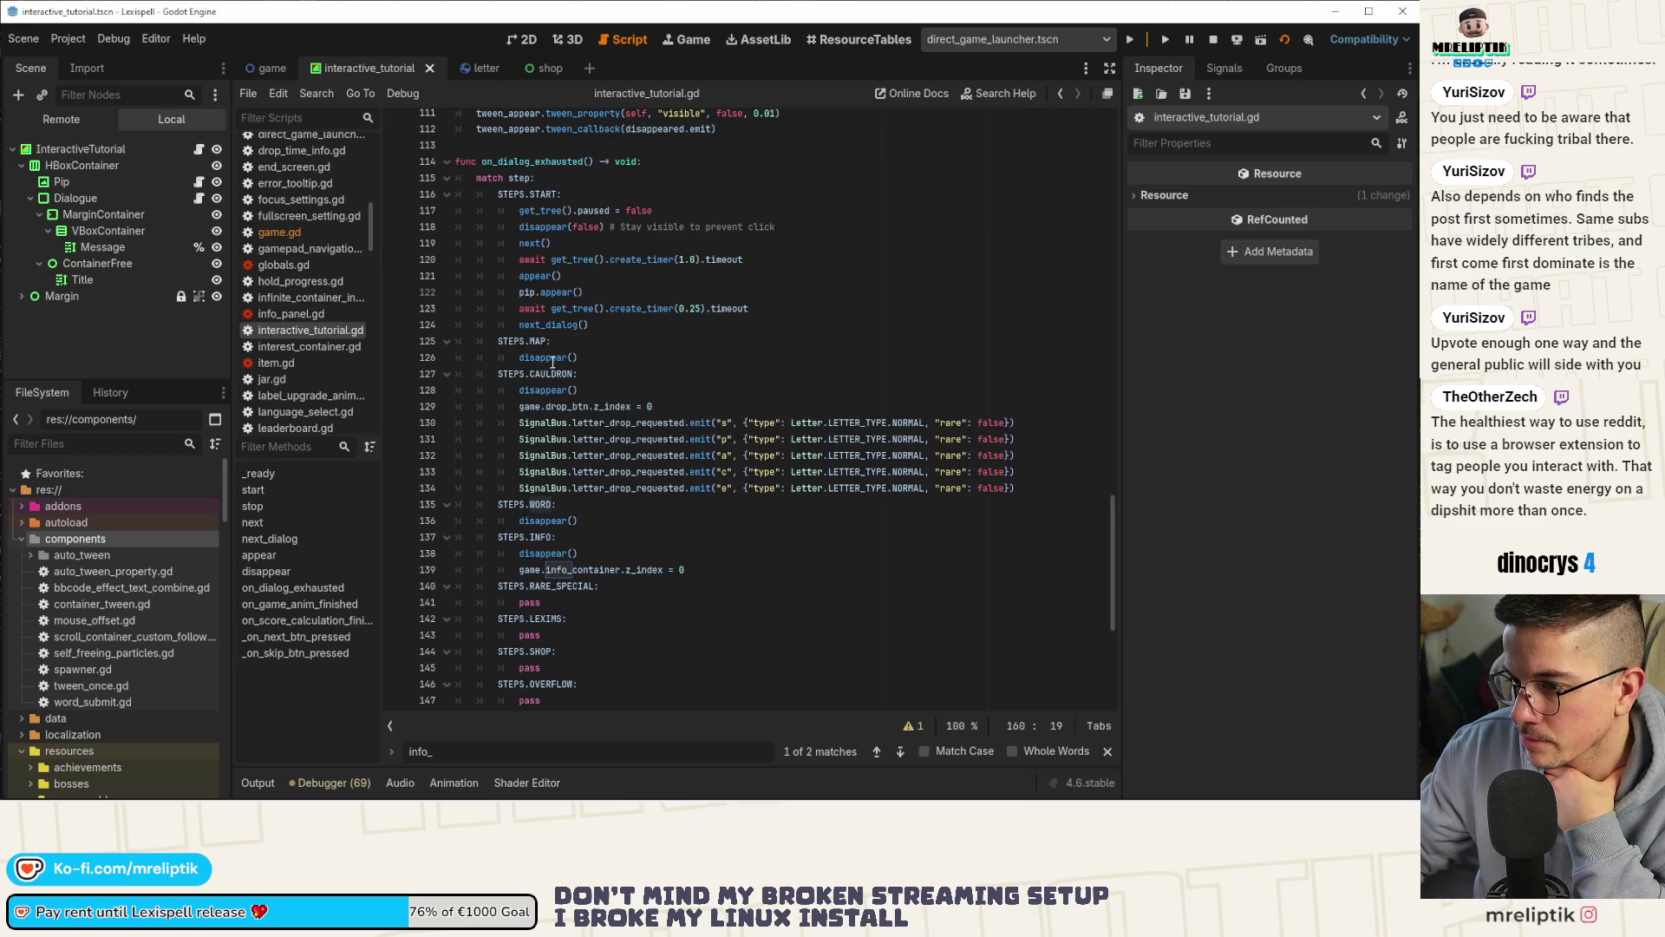
click(548, 358)
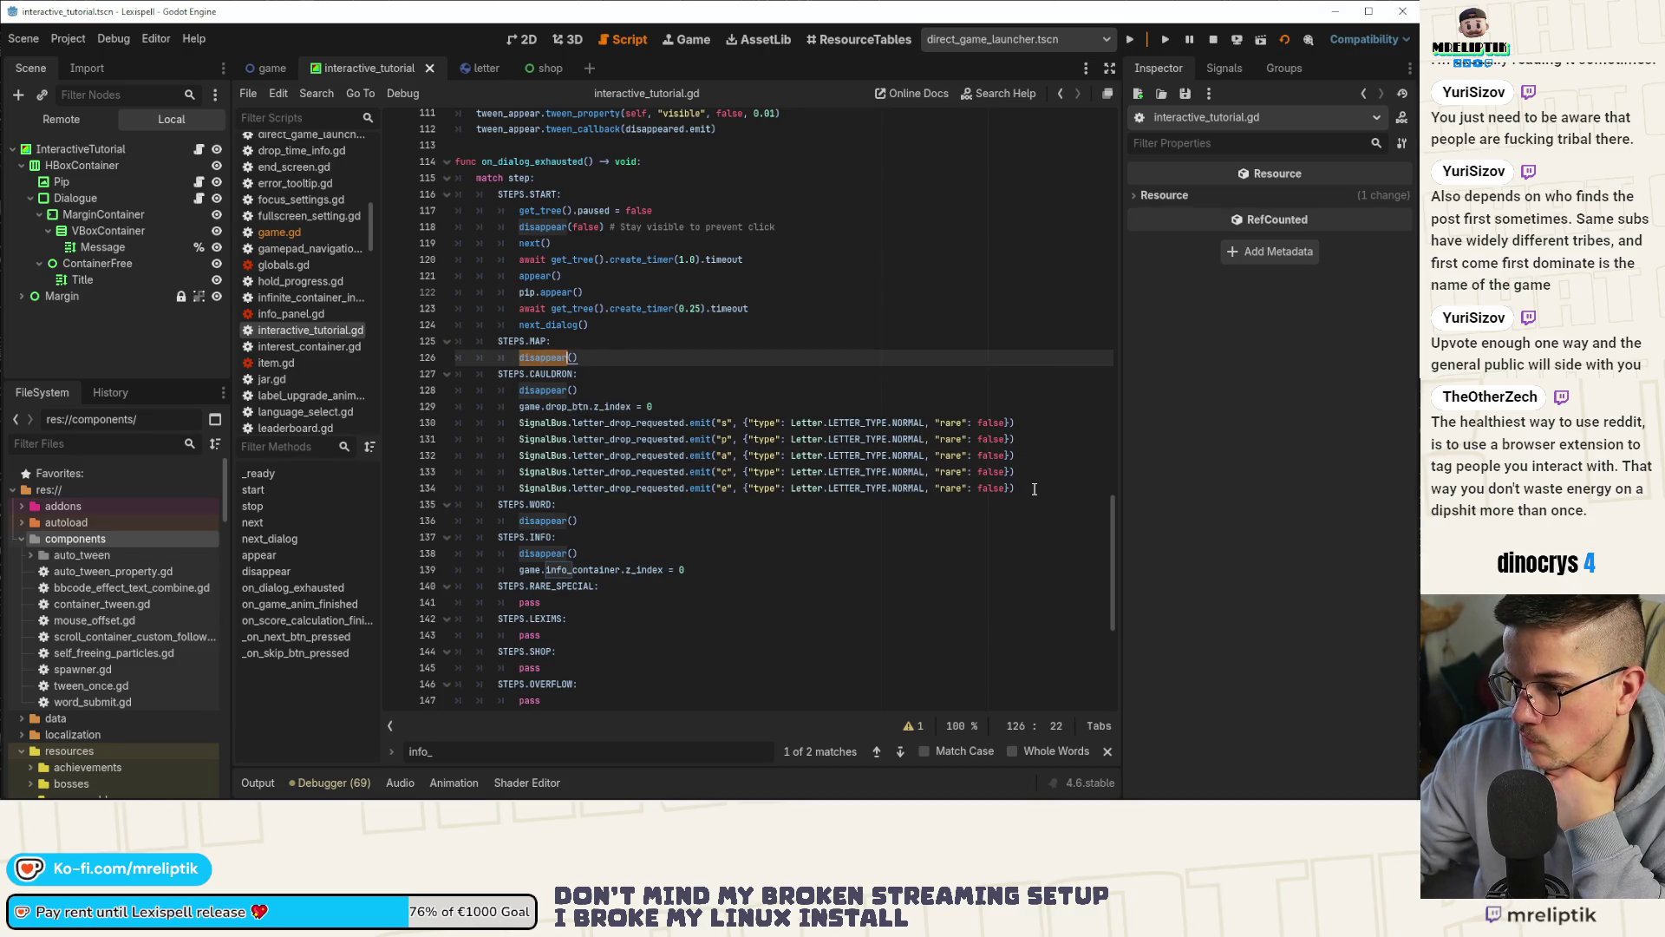
scroll(607, 512, down, 4)
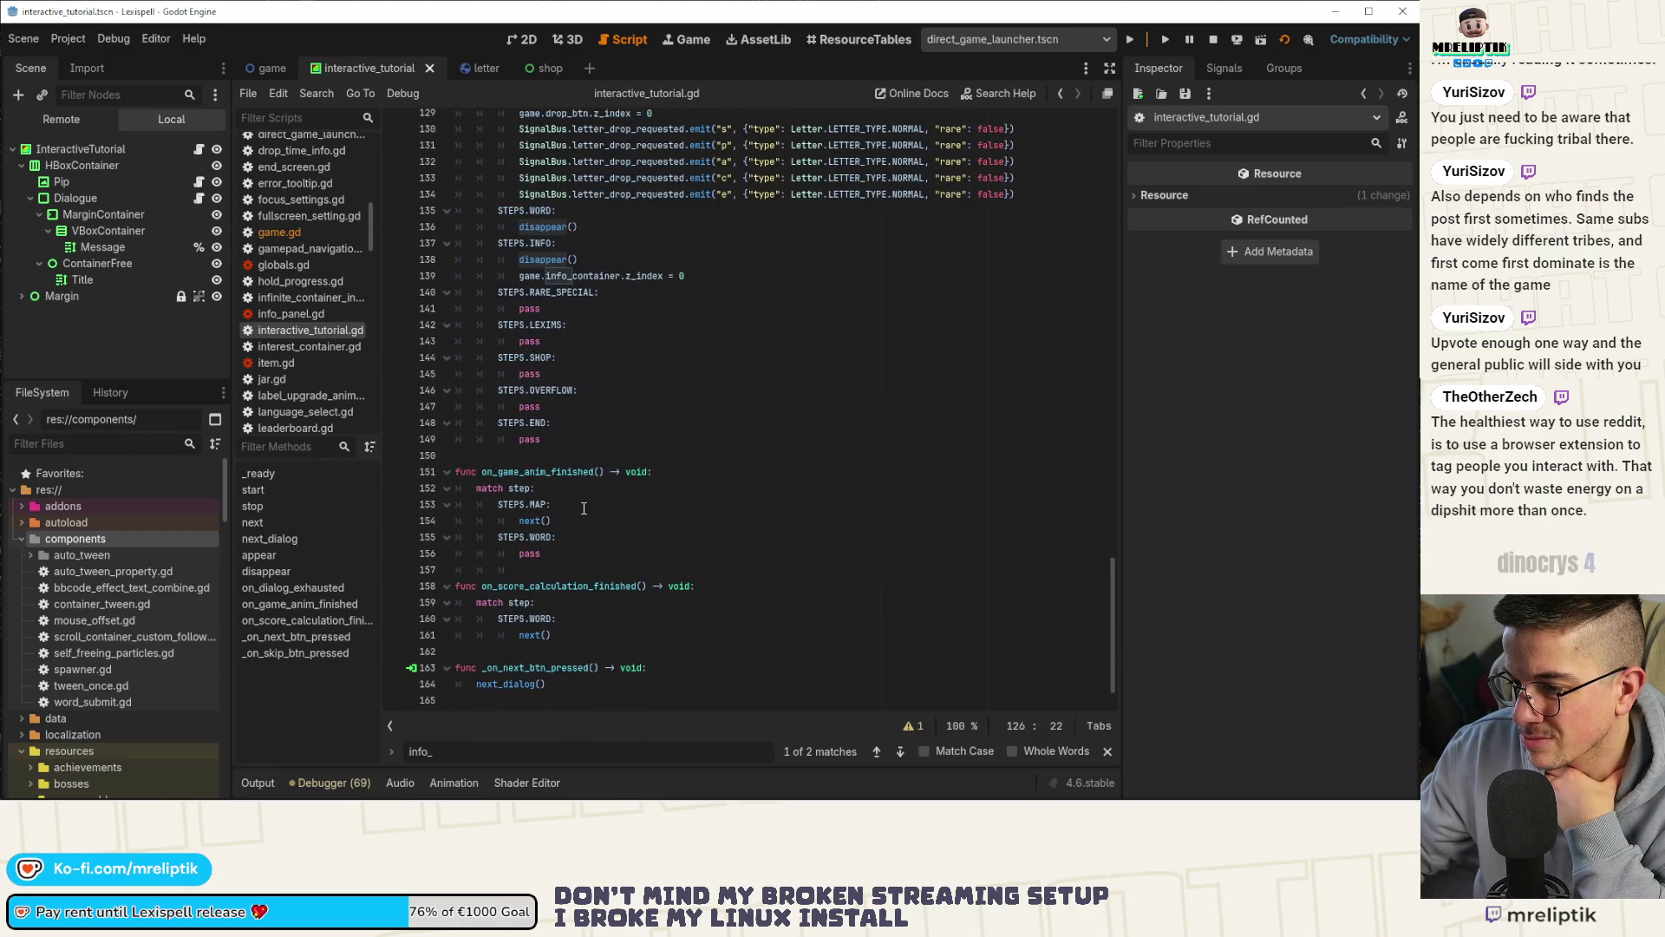
scroll(586, 512, up, 3)
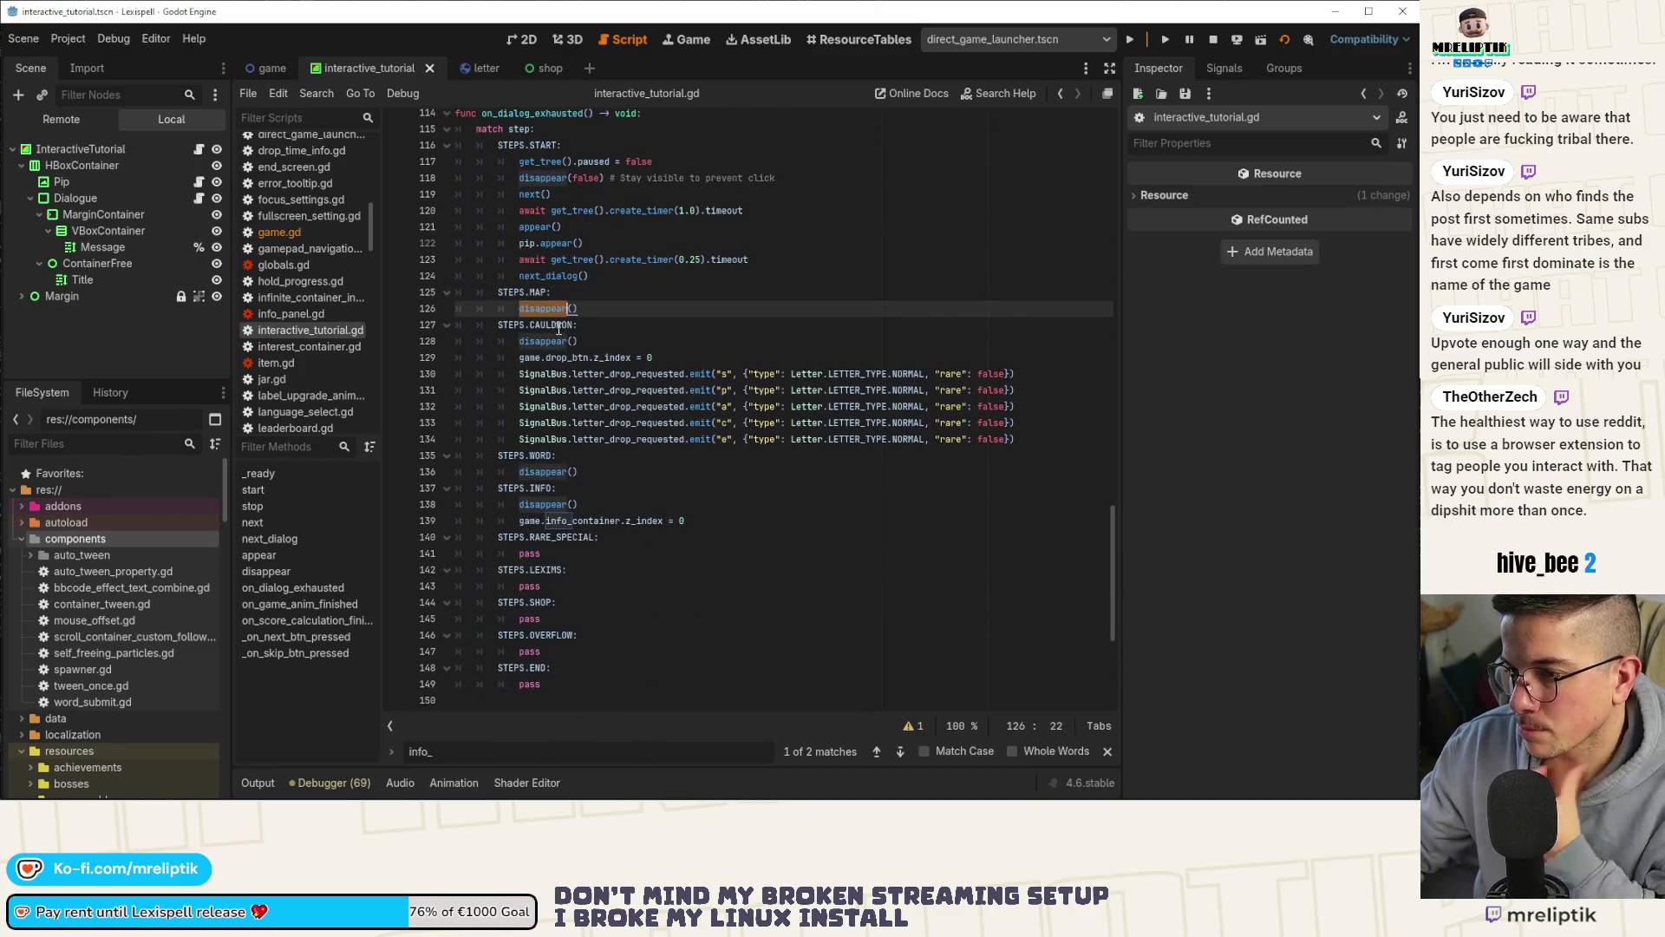
double_click(555, 324)
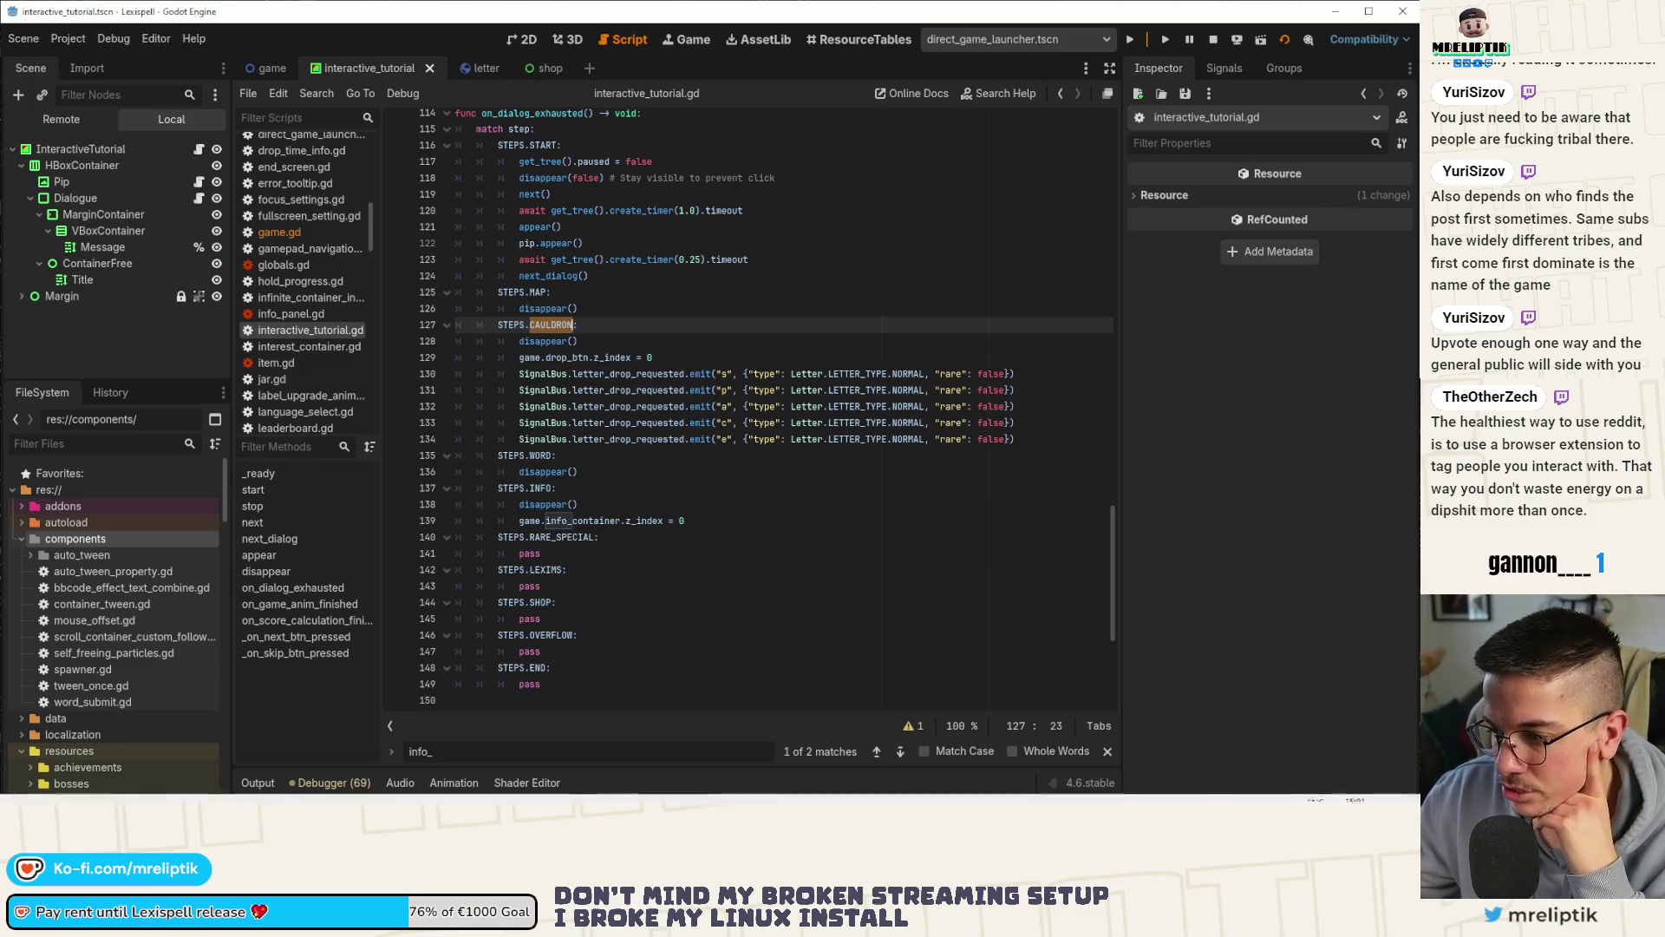
click(1222, 791)
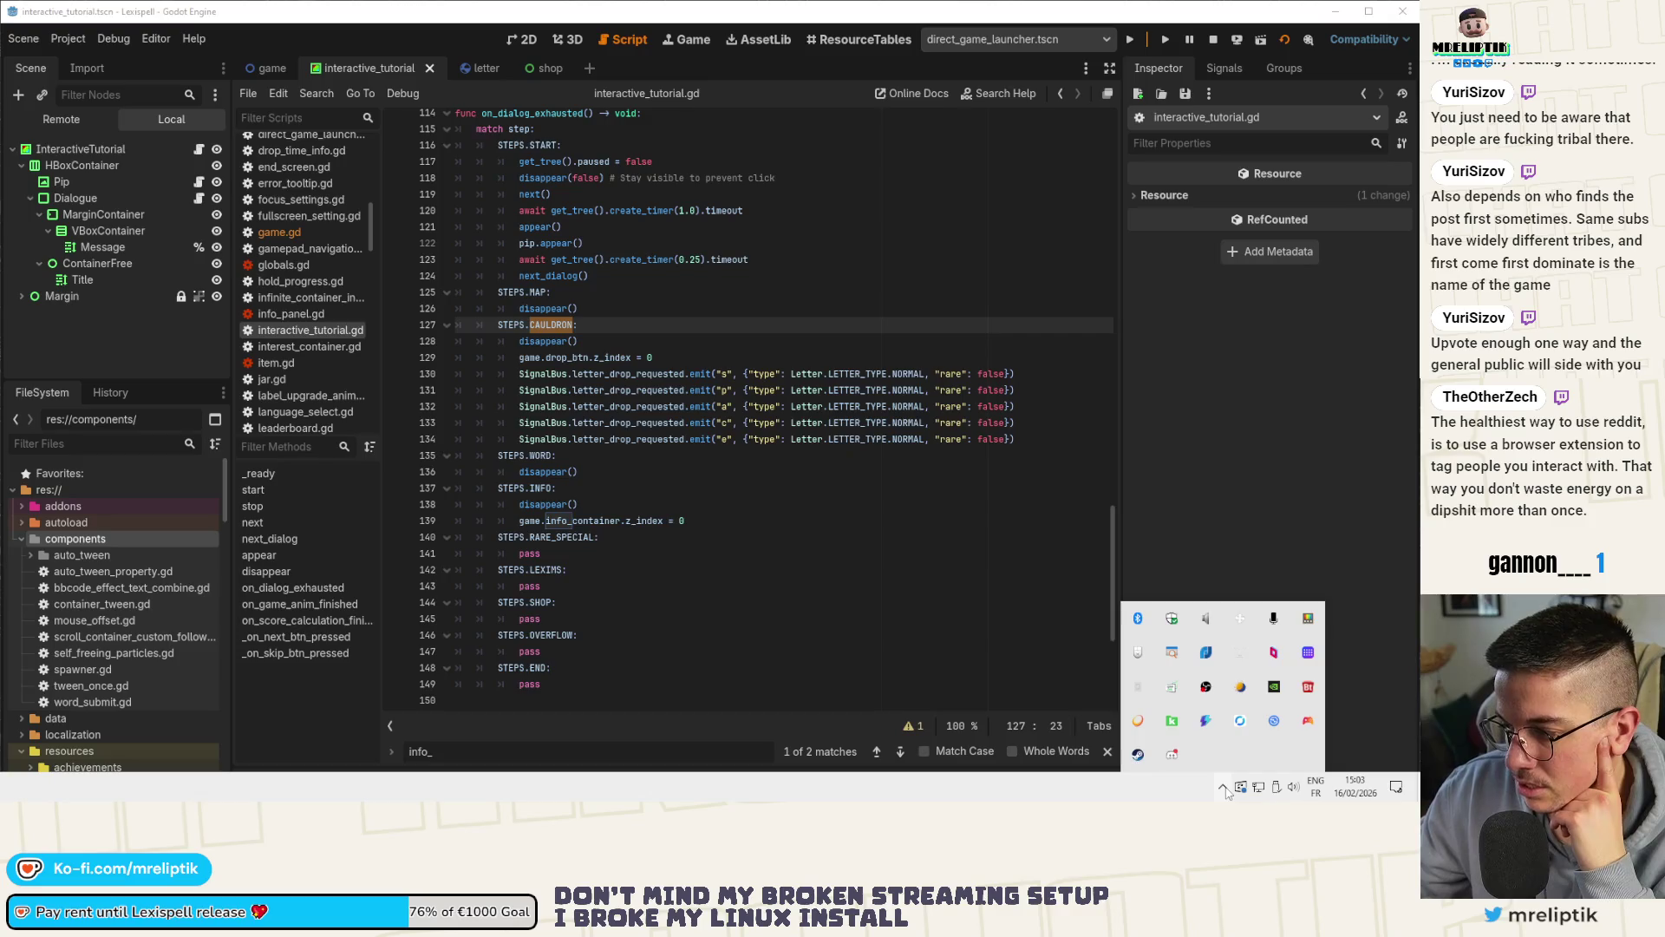
click(1227, 794)
click(1215, 464)
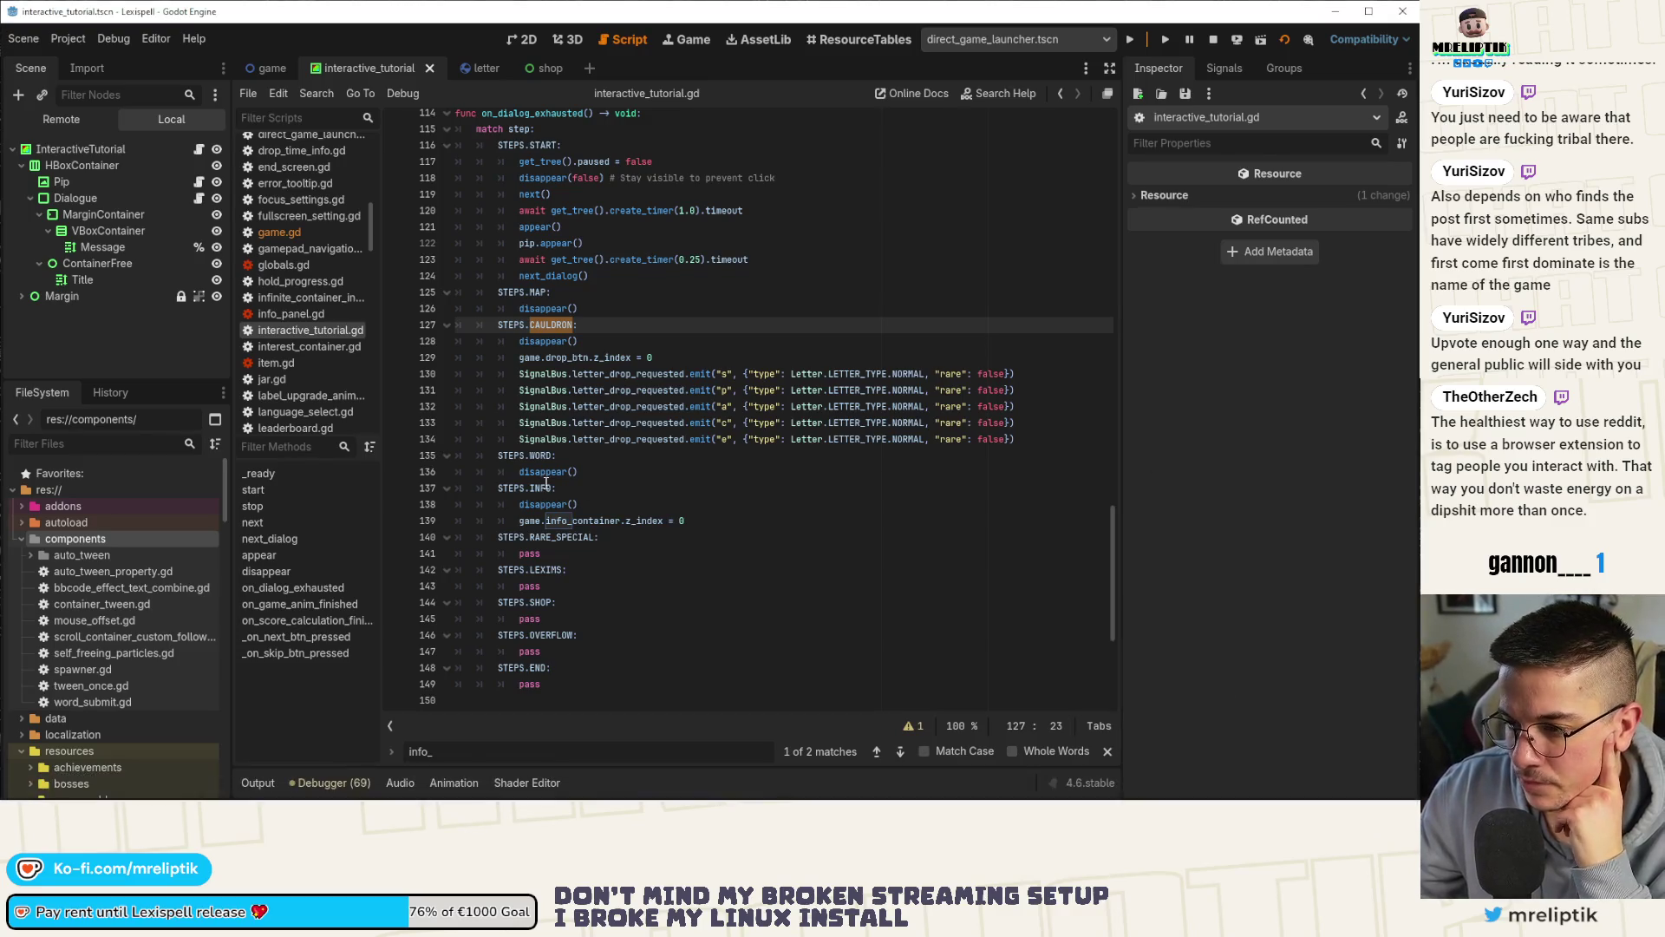
click(623, 455)
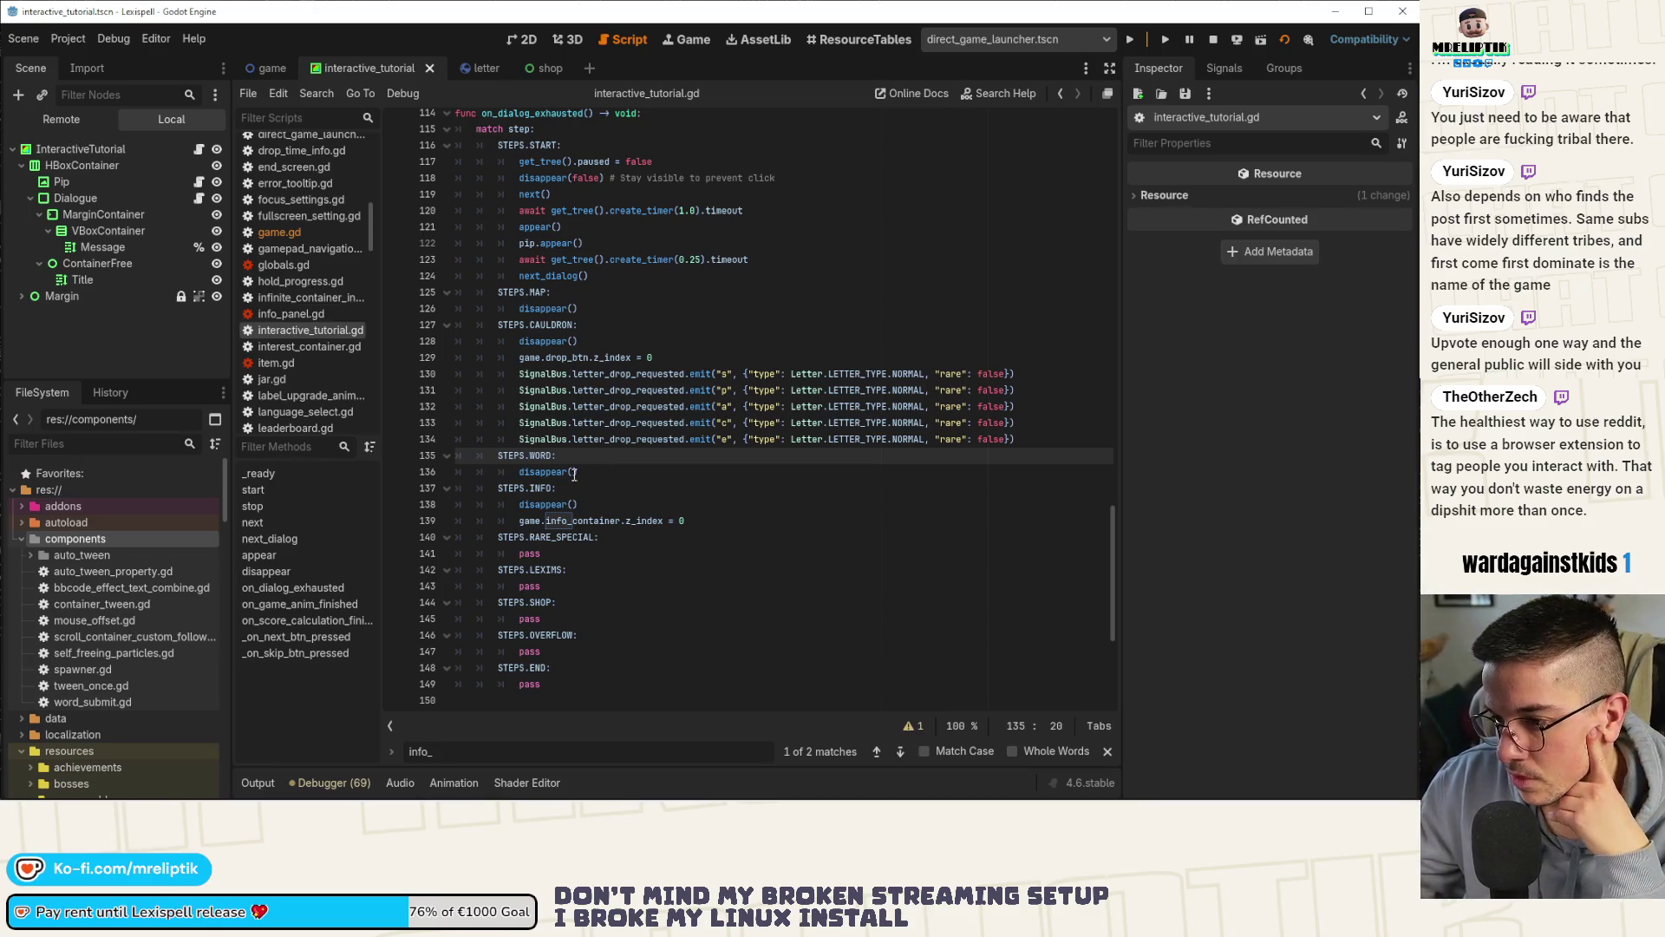
double_click(543, 473)
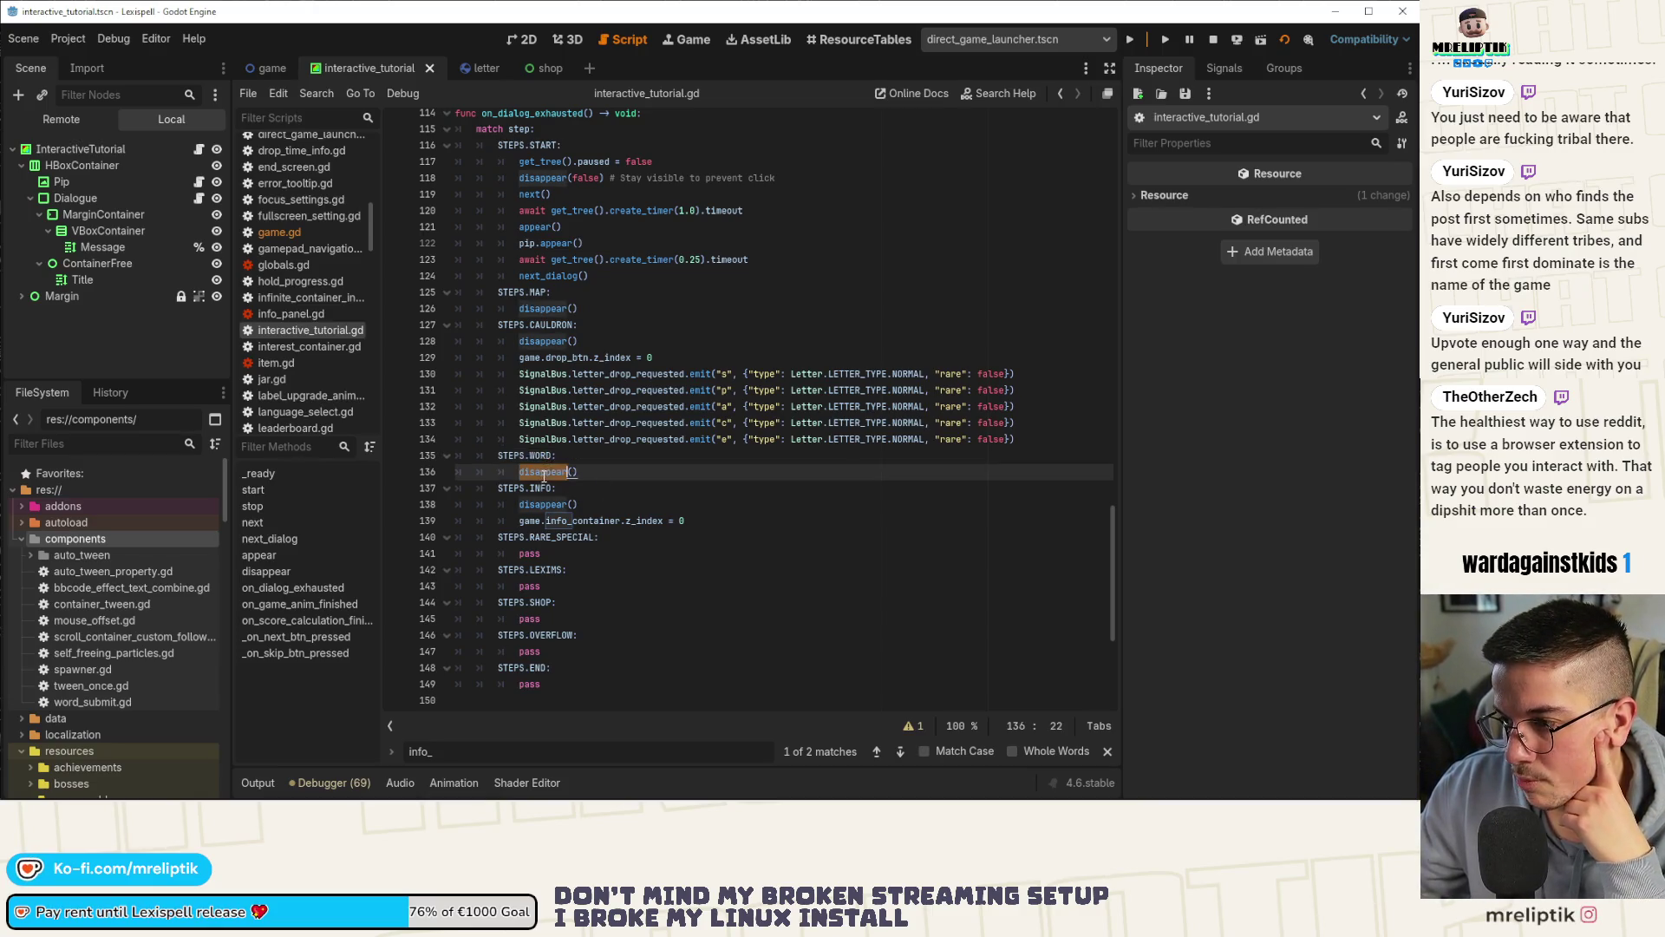
click(542, 455)
double_click(547, 472)
mouse_move(549, 473)
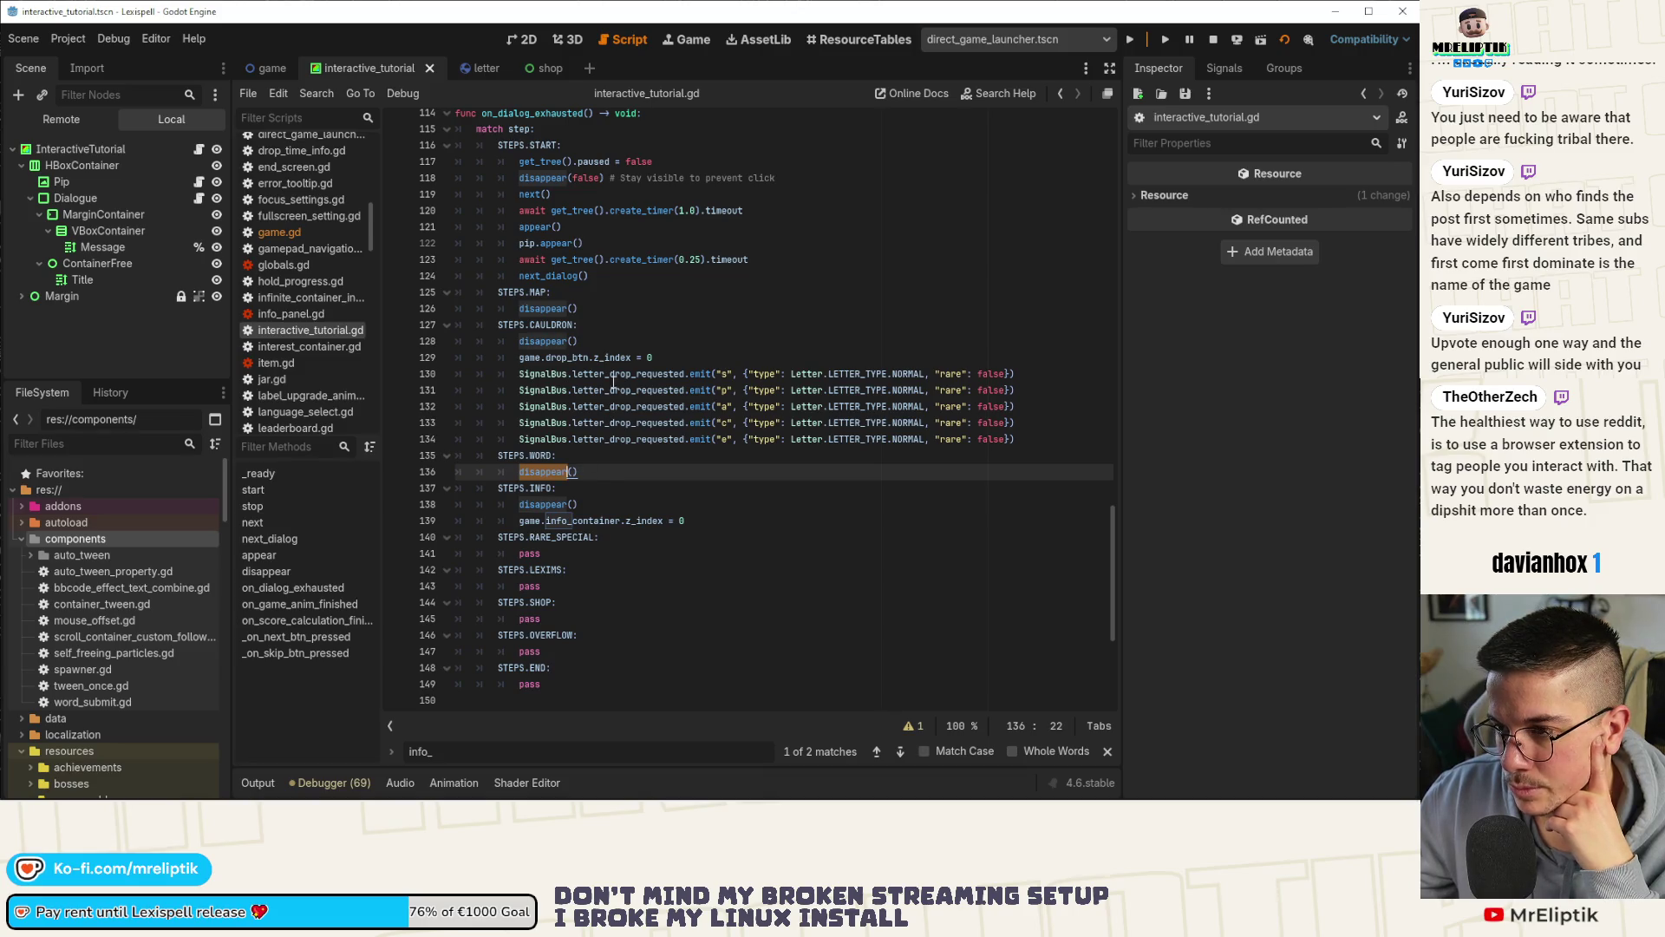
double_click(531, 194)
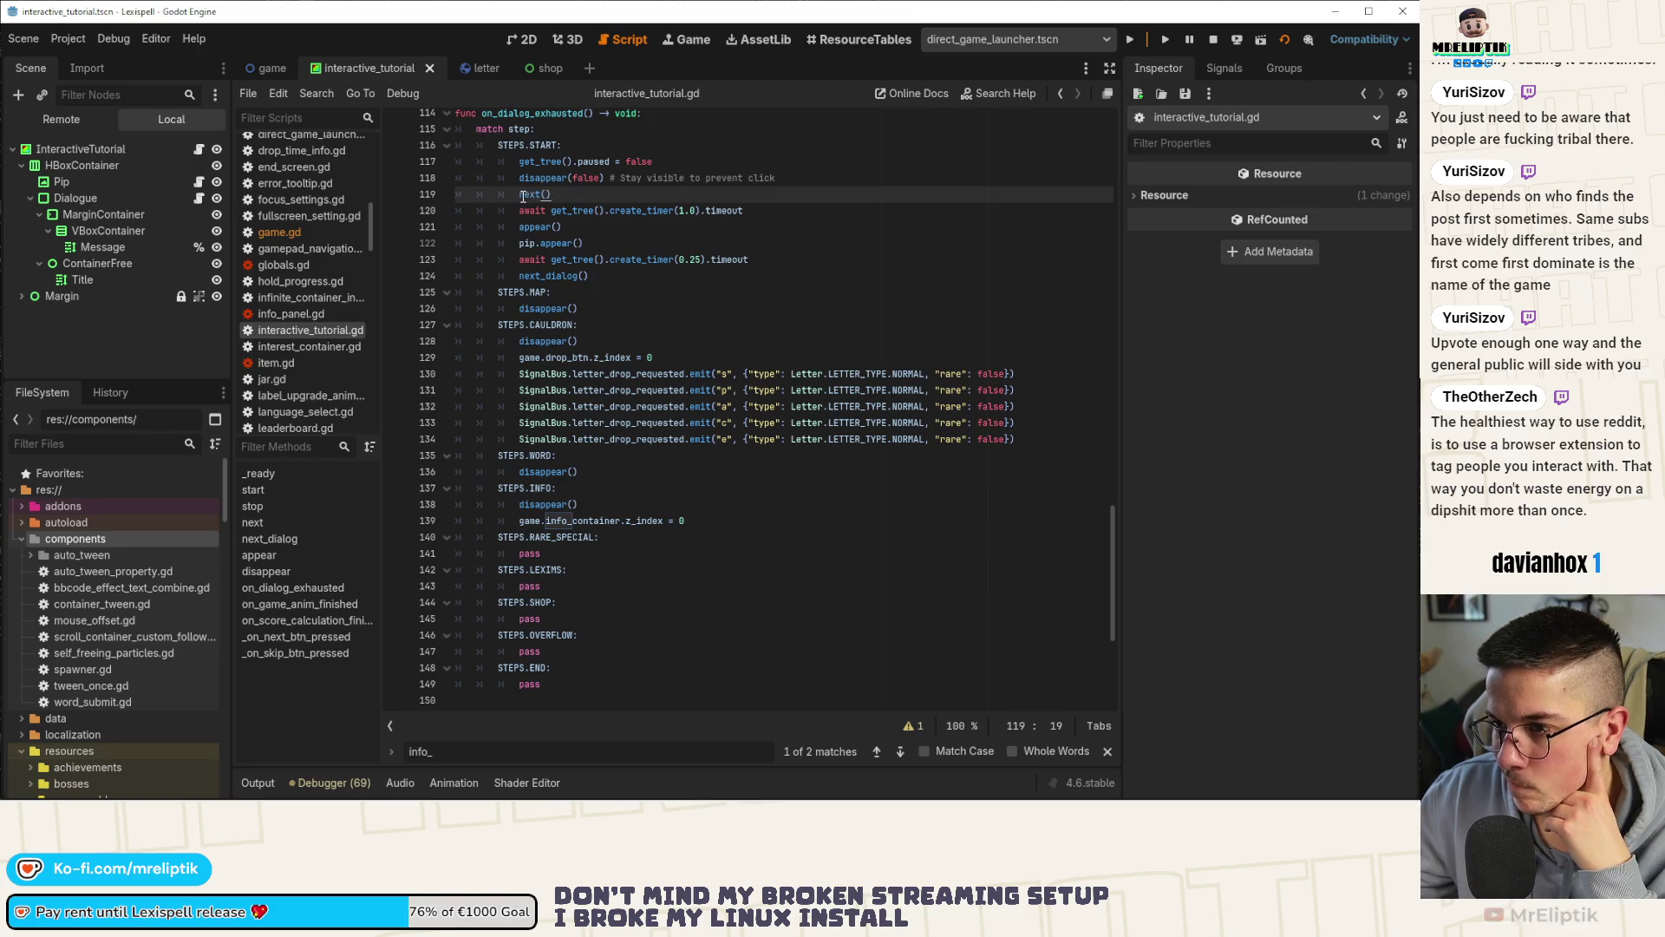
Paste the wait and next() lines after the CAULDRON letter drops, with create_timer(1.0) before next().
drag(523, 194, 744, 211)
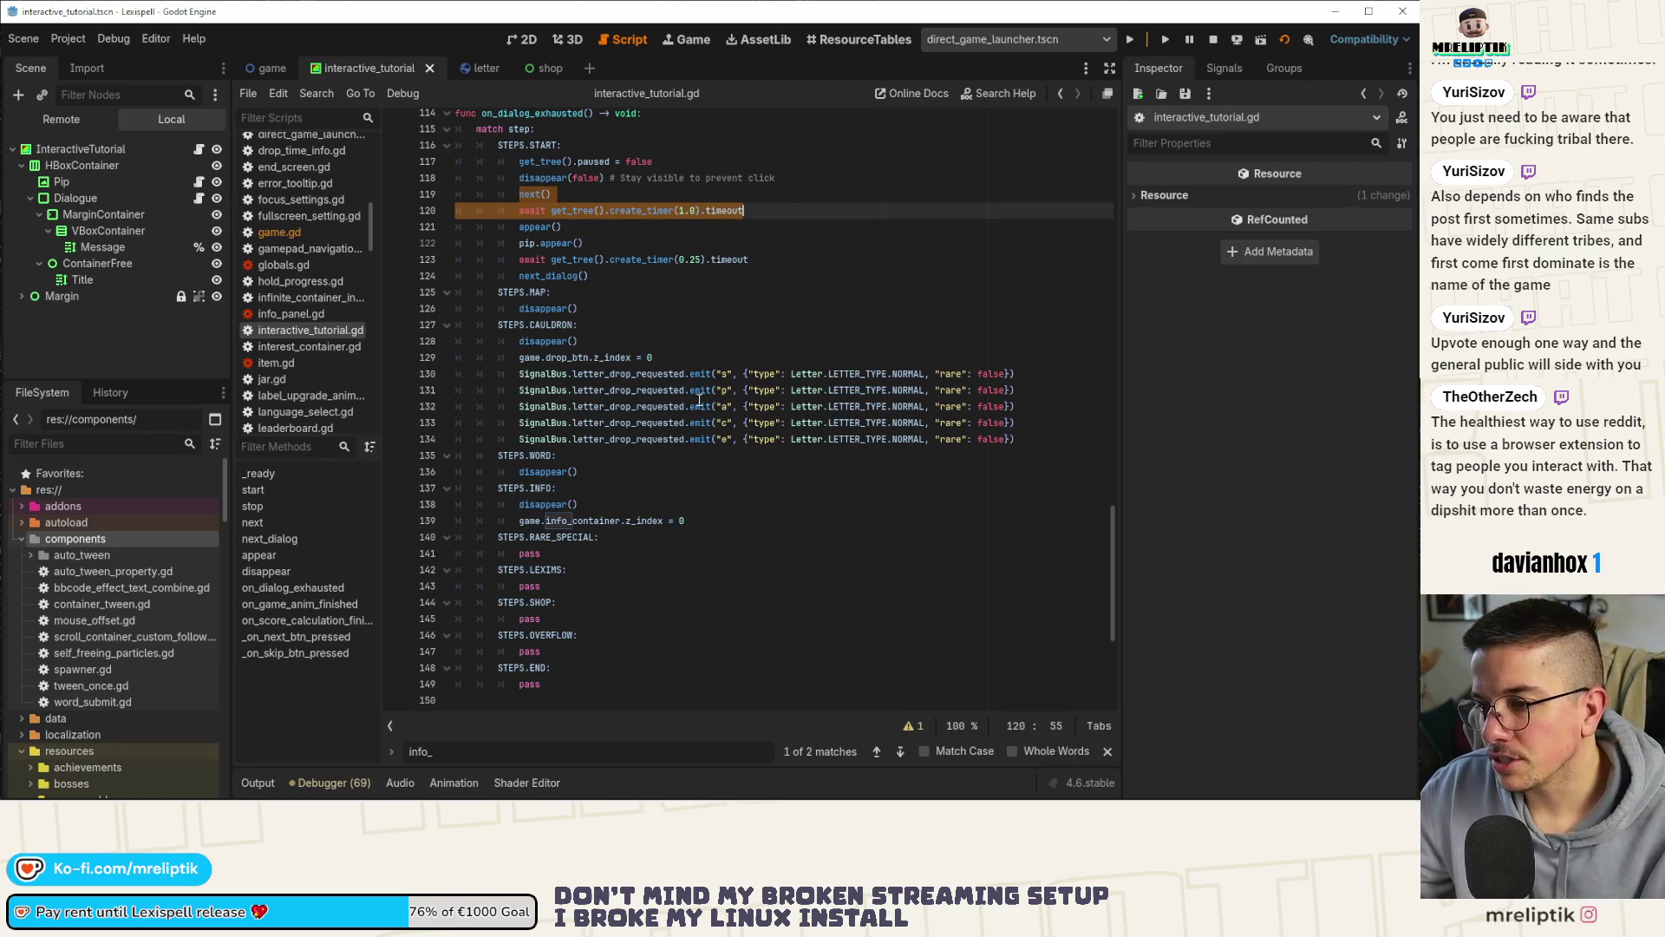
click(1044, 438)
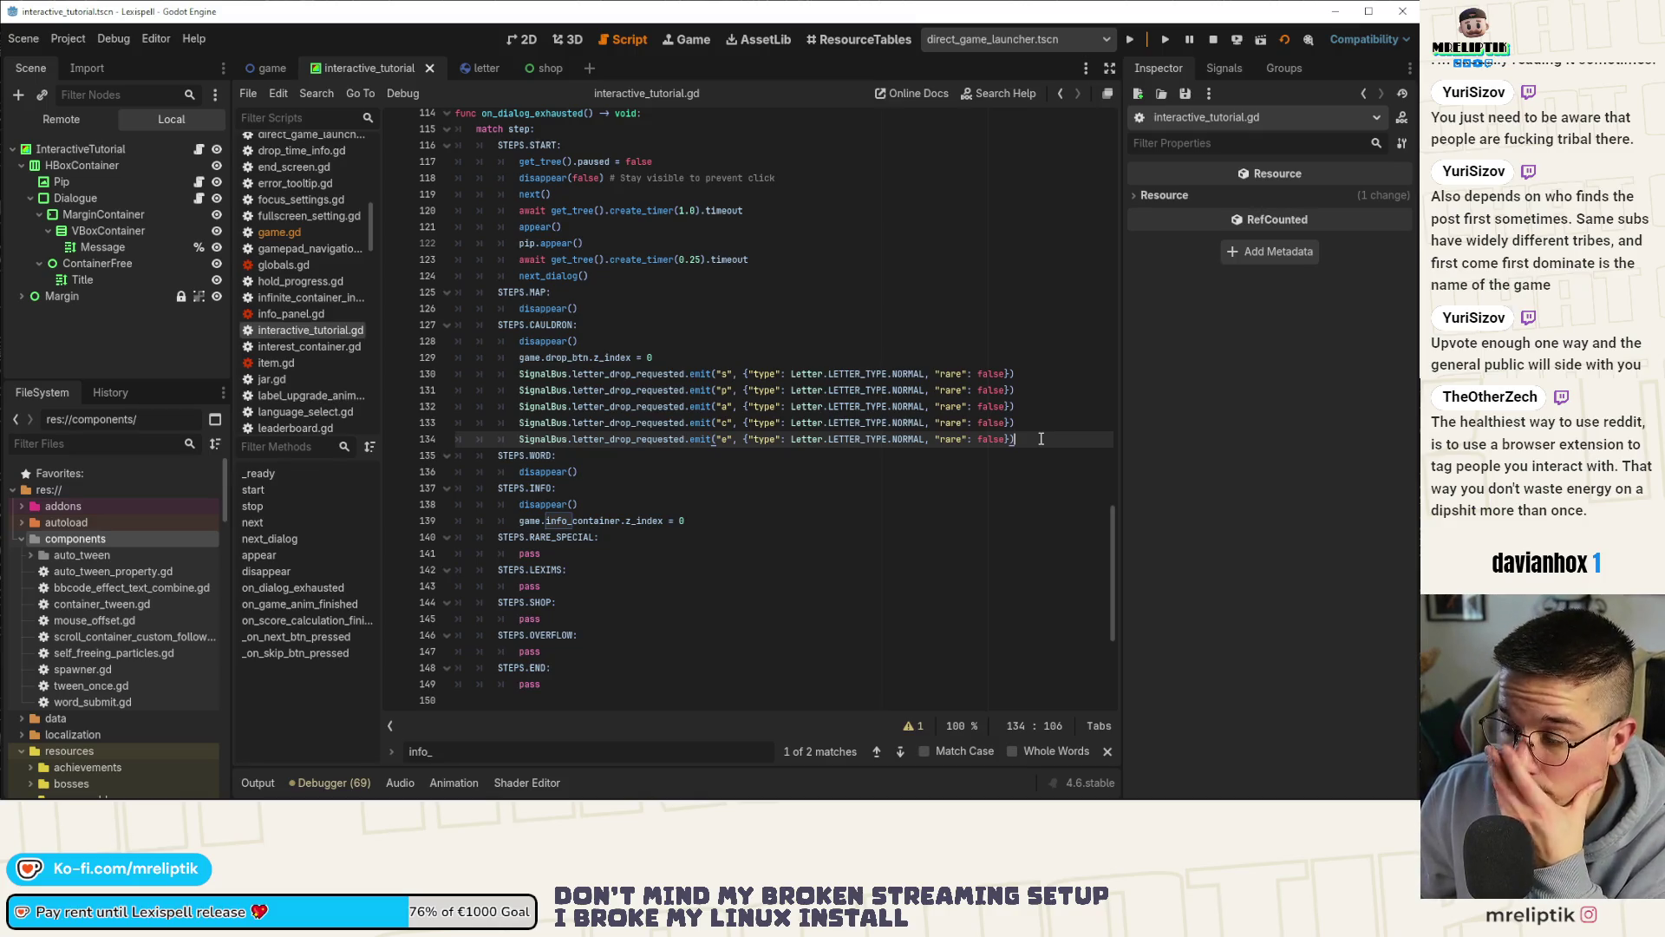
key(Return)
text(next() 			await get_tree().create_timer(1.0).timeout)
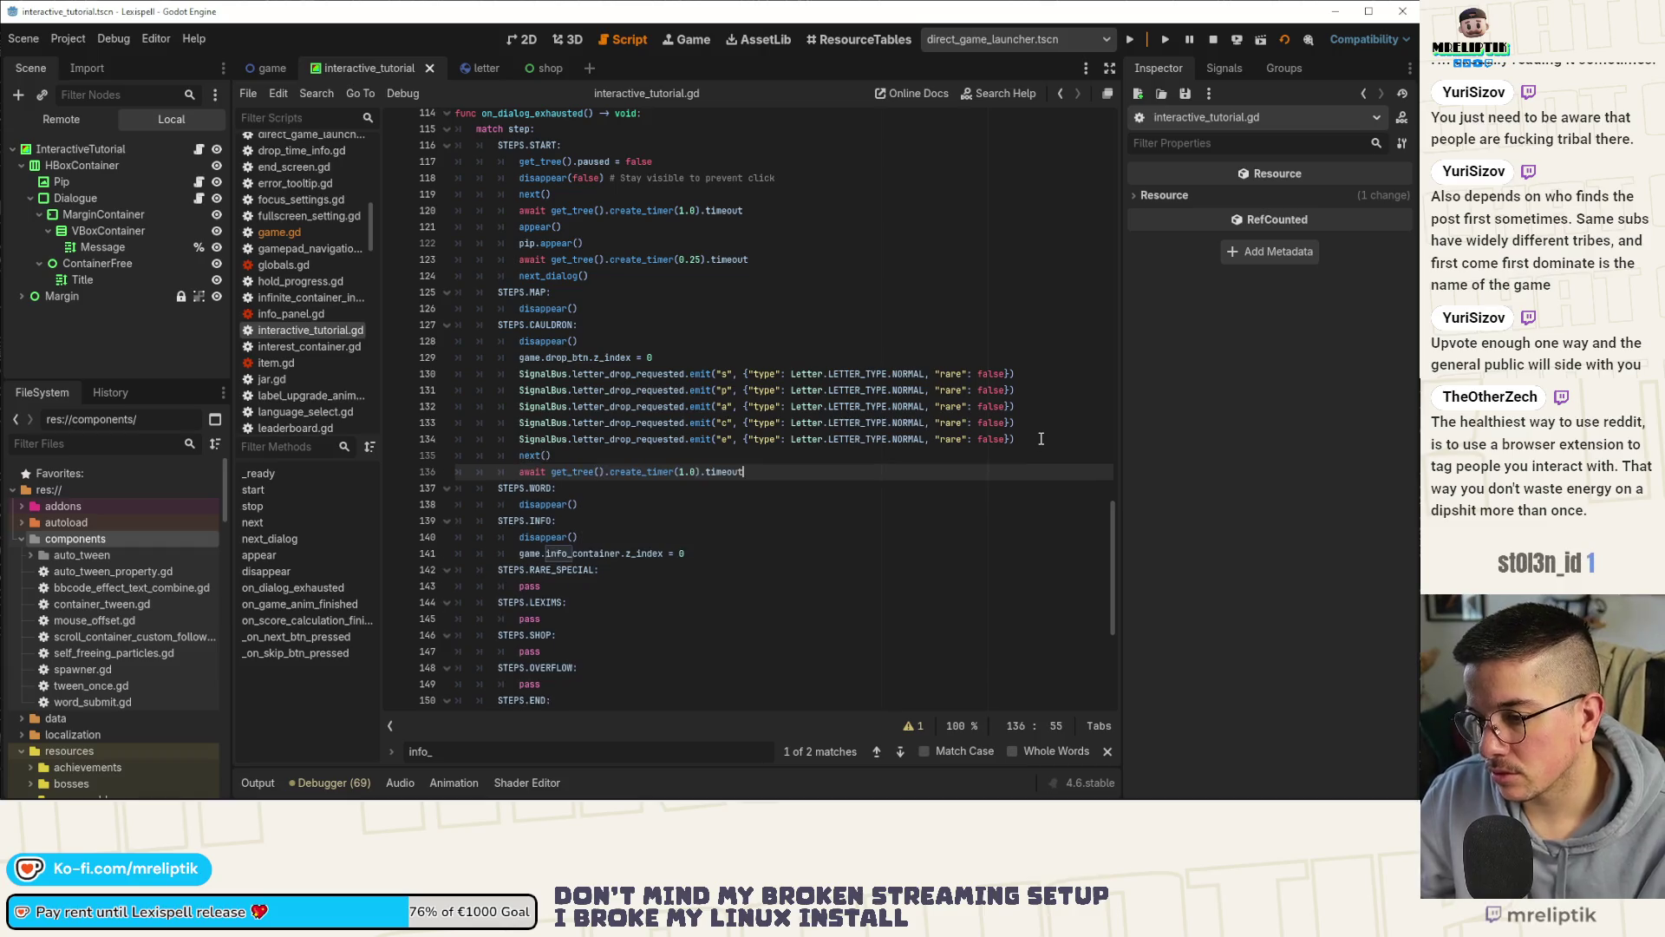
key(alt+Up)
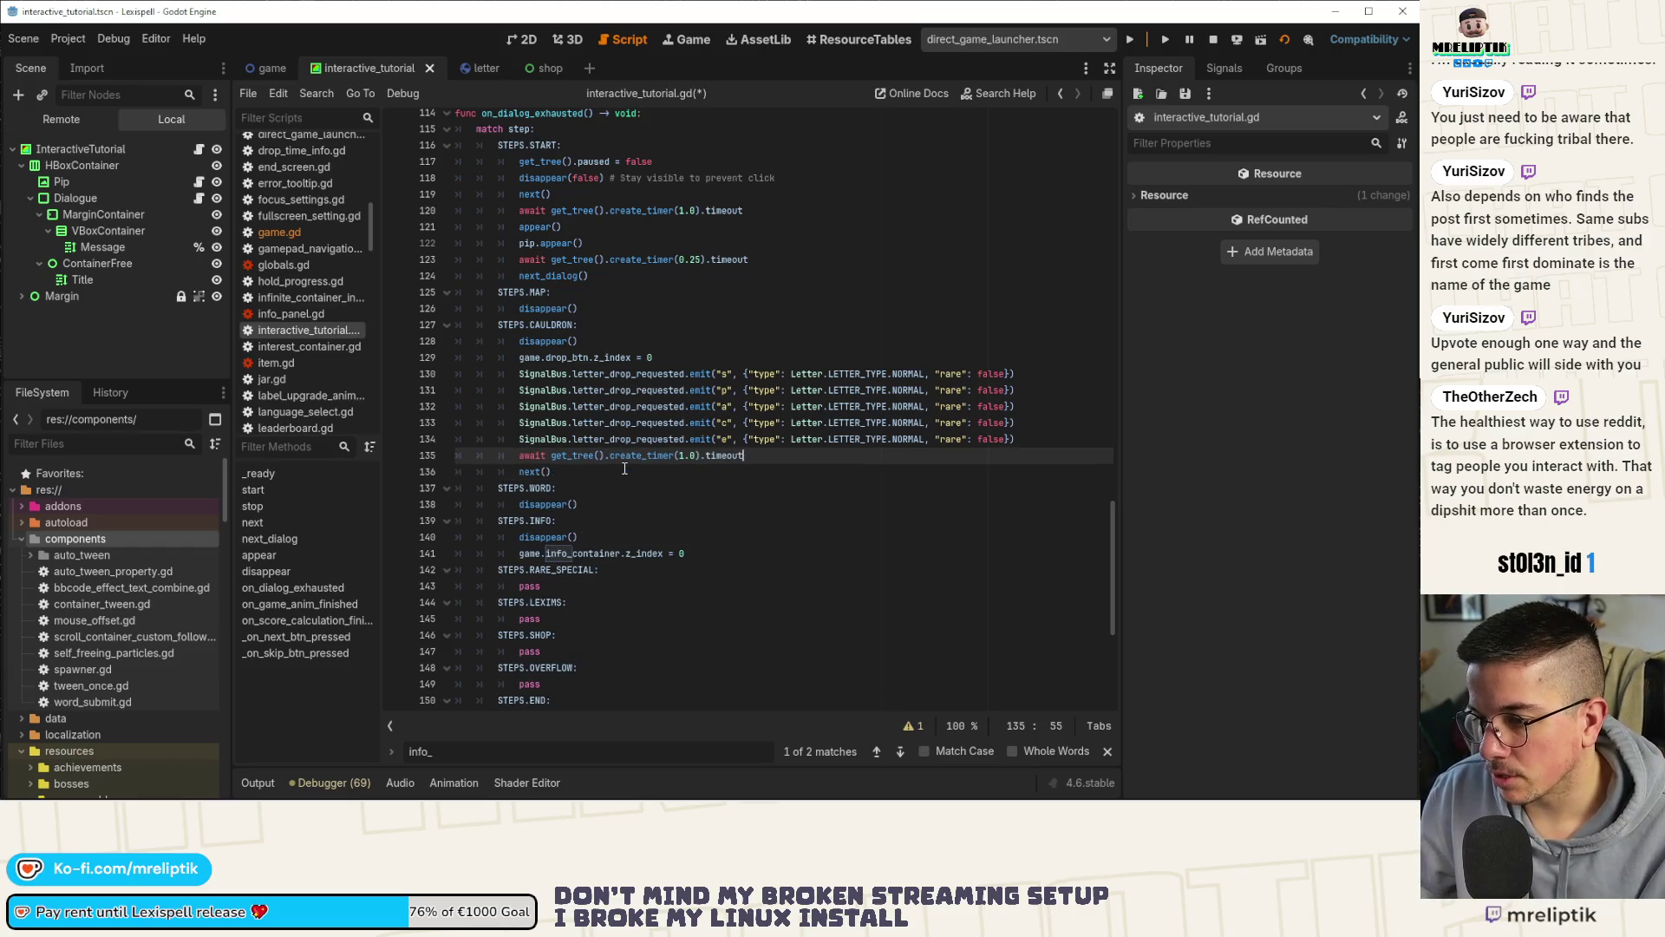
key(BackSpace)
key(BackSpace)
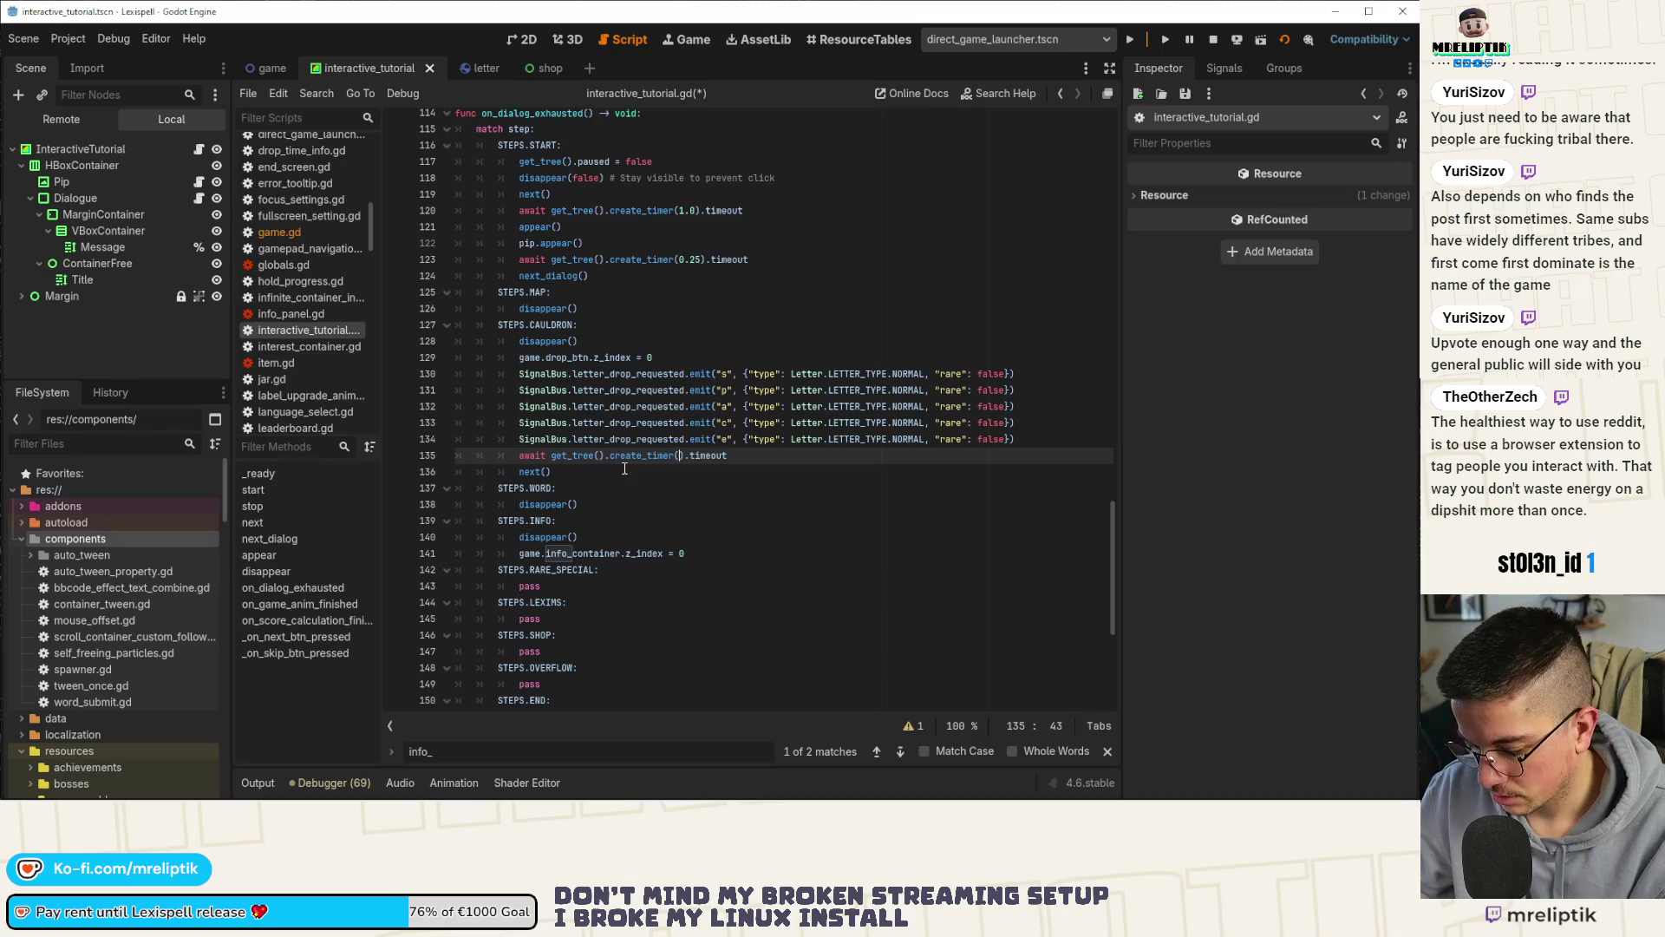
text(1.0)
key(Down)
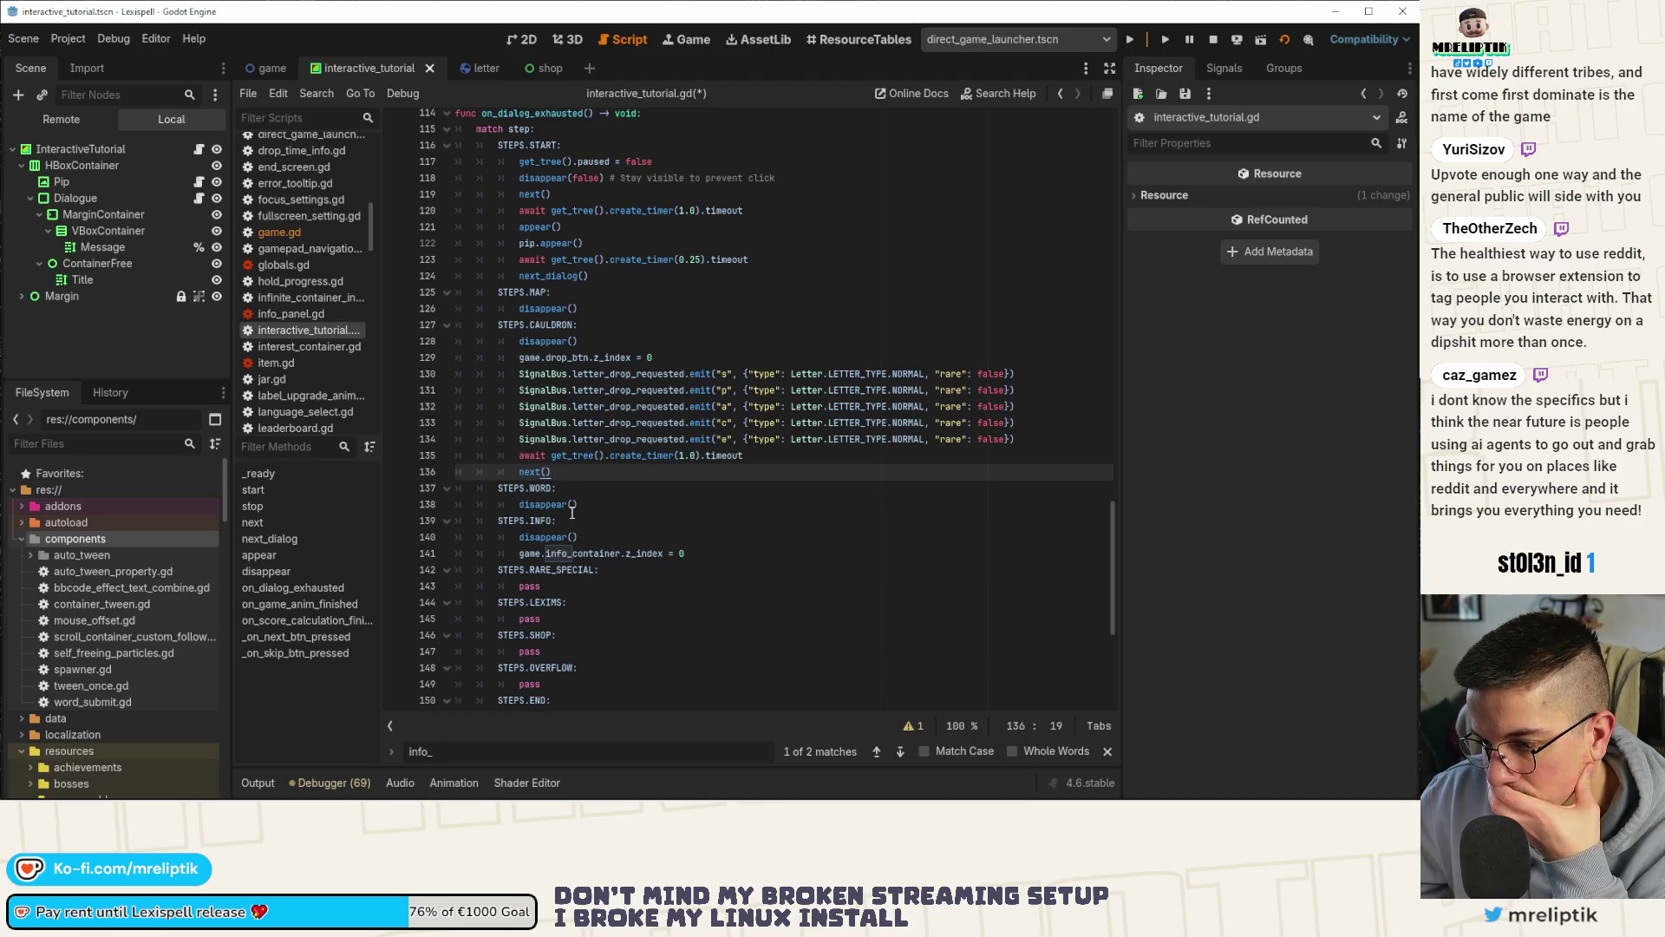
Review the script and place the caret on the RARE_SPECIAL step's pass line.
scroll(536, 473, up, 15)
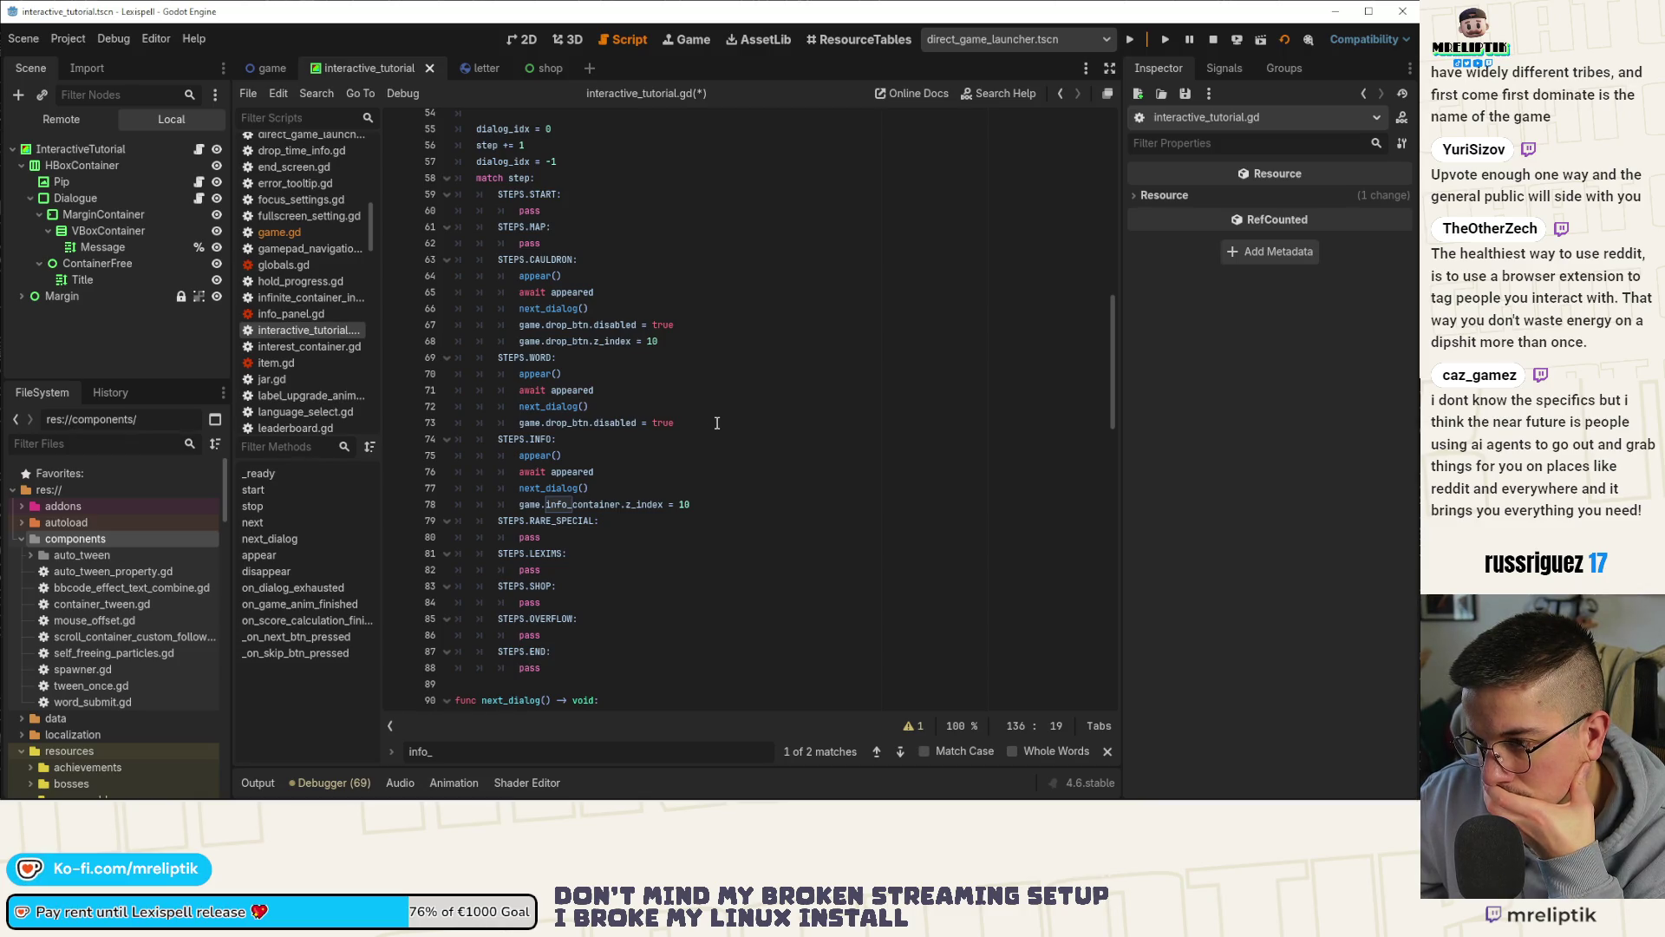
scroll(716, 425, down, 15)
scroll(715, 429, down, 12)
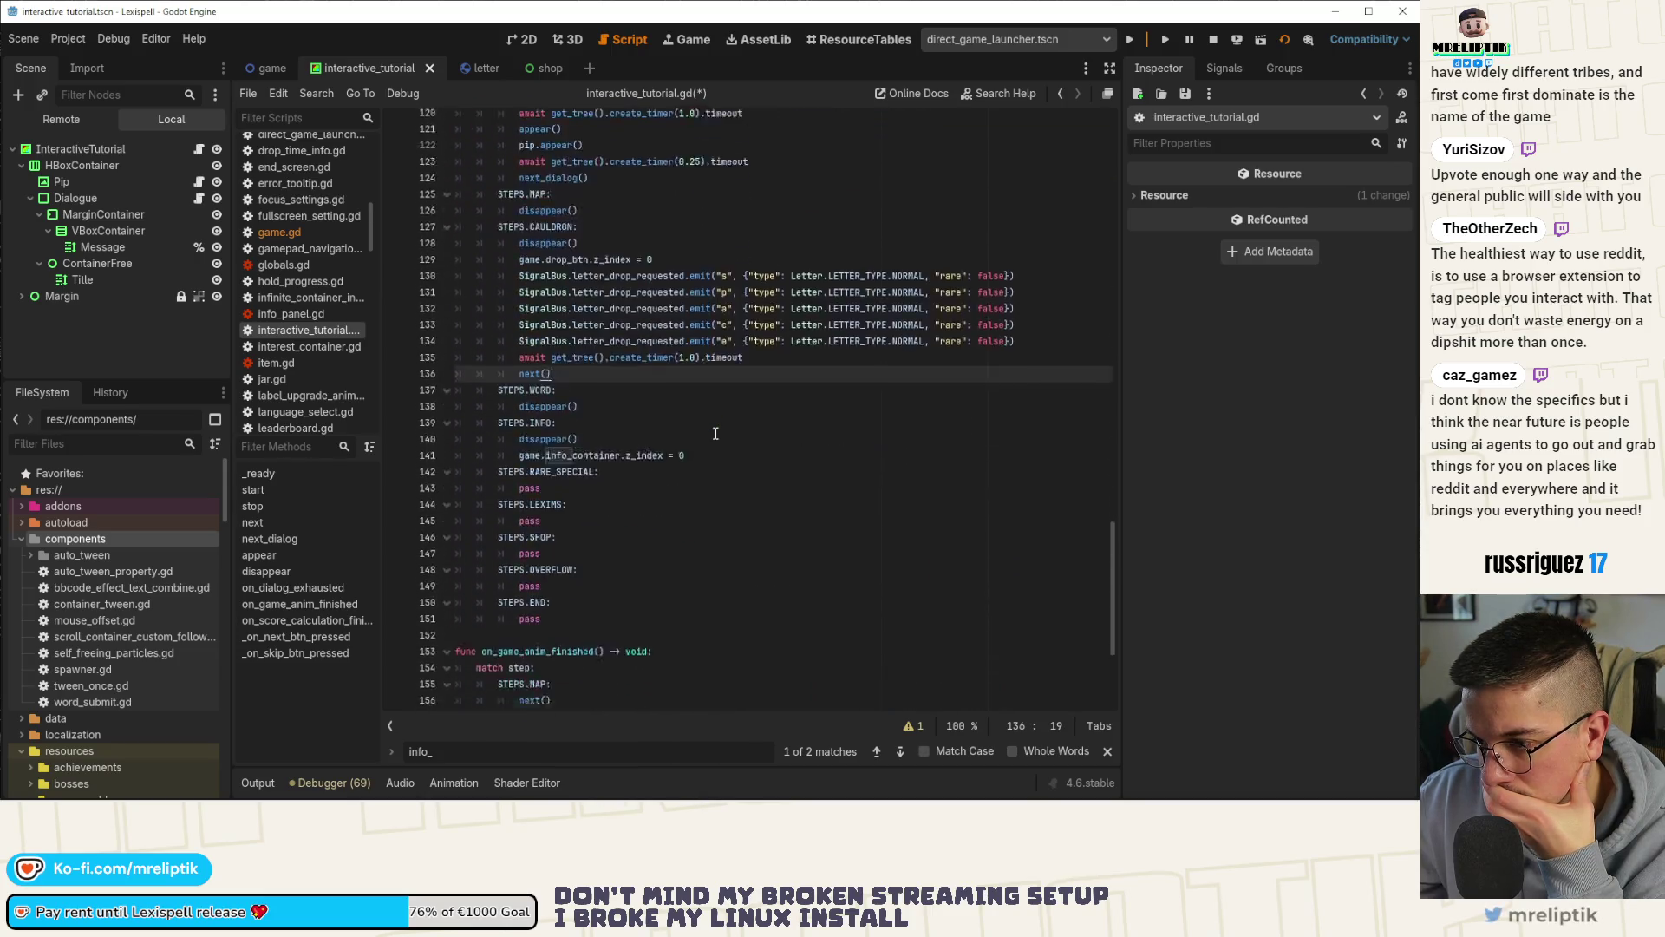
scroll(715, 429, up, 12)
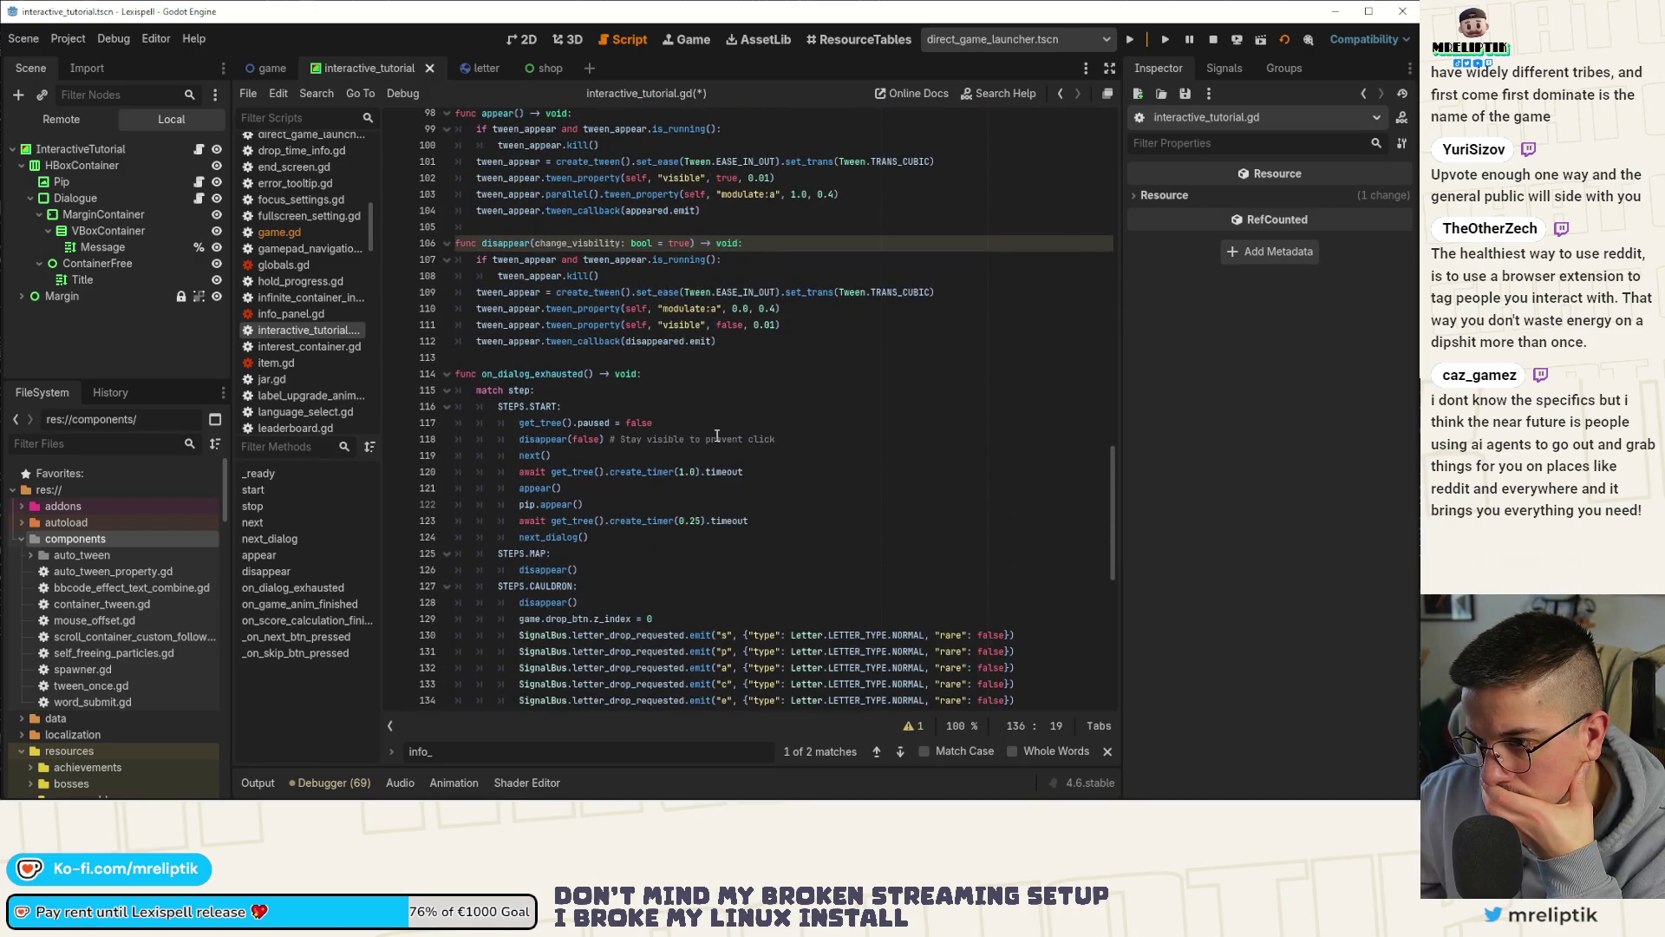
scroll(716, 437, down, 5)
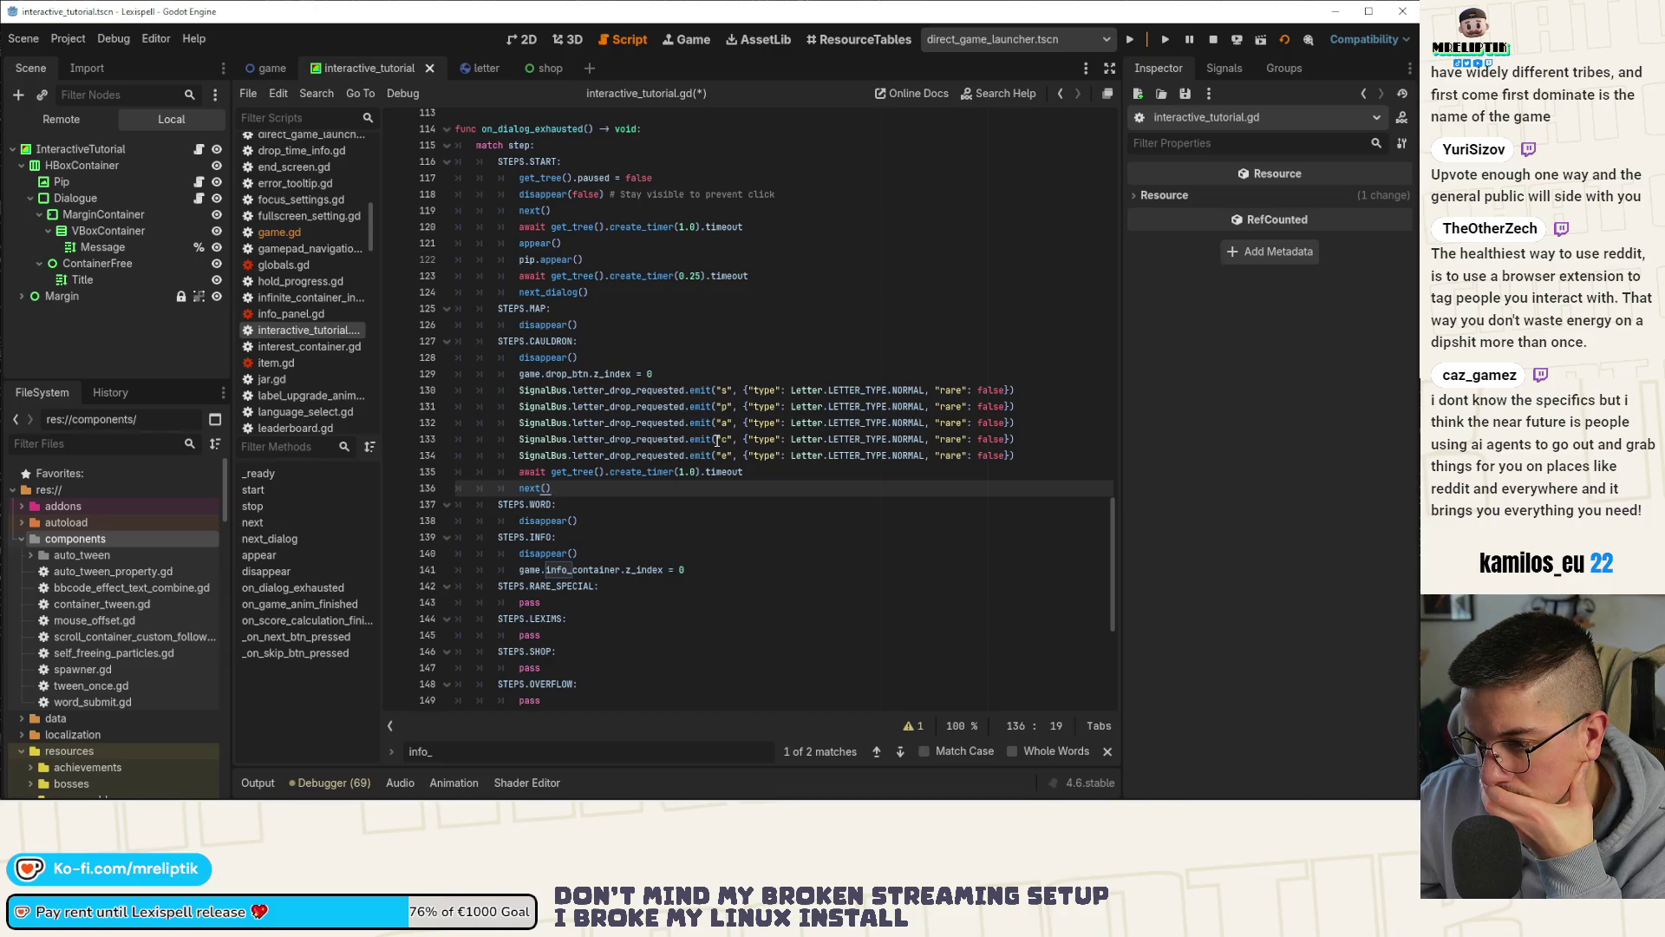
scroll(717, 440, down, 6)
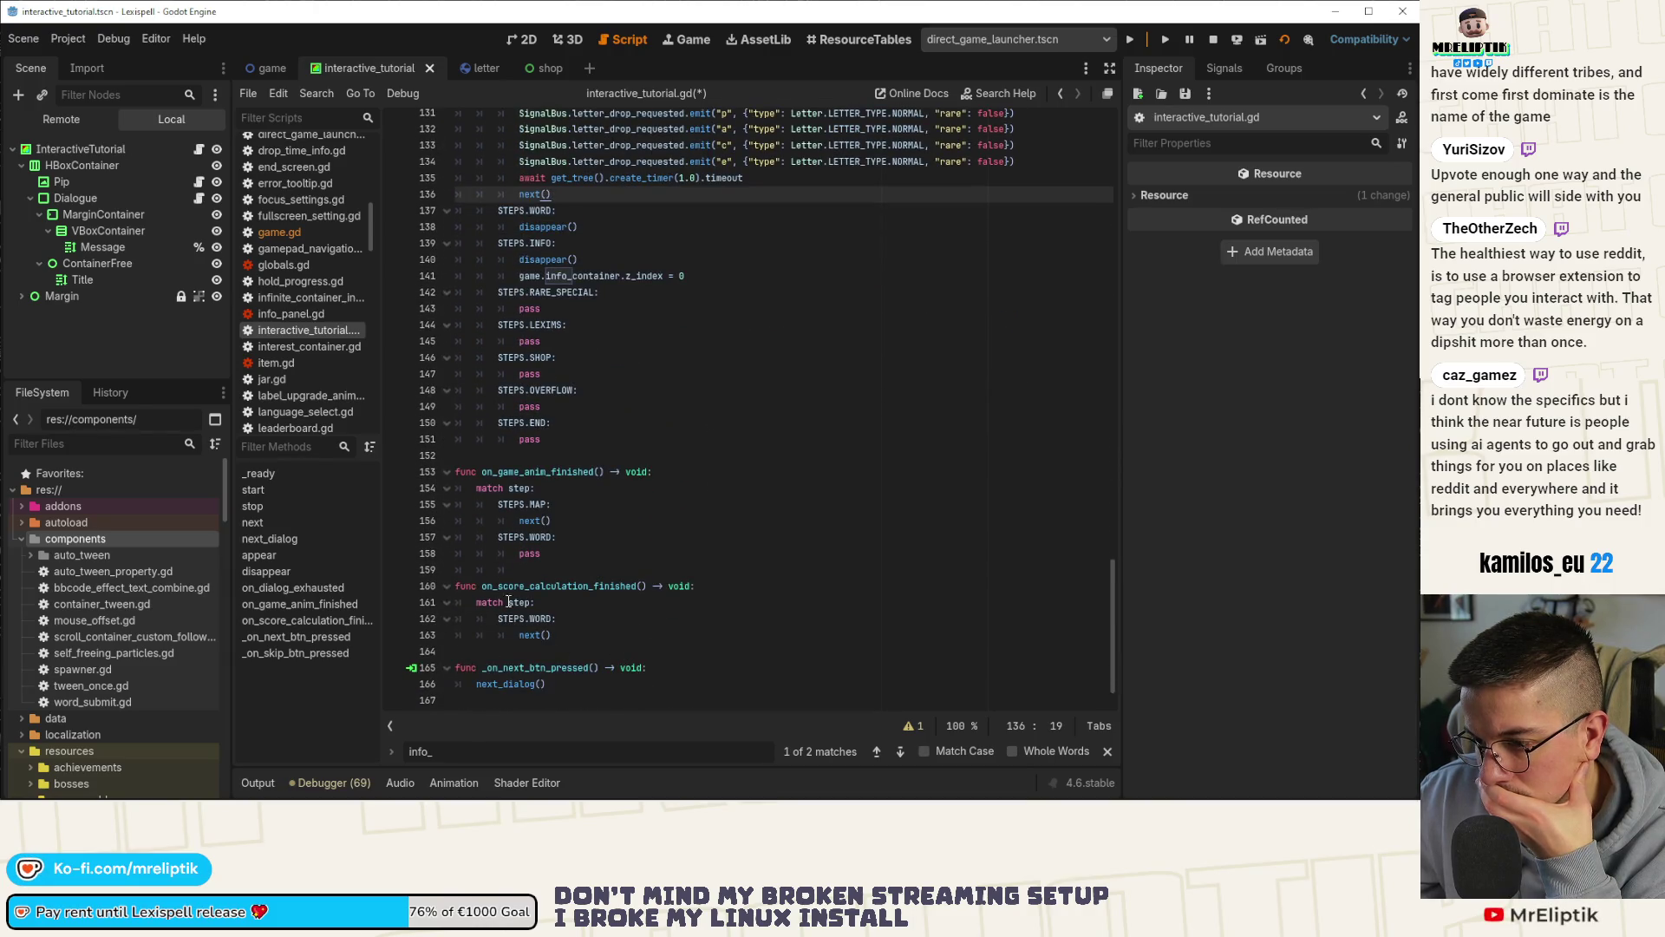
scroll(758, 341, up, 1)
click(756, 357)
Save the script and scene, then relaunch the game to test the tutorial.
key(ctrl+s)
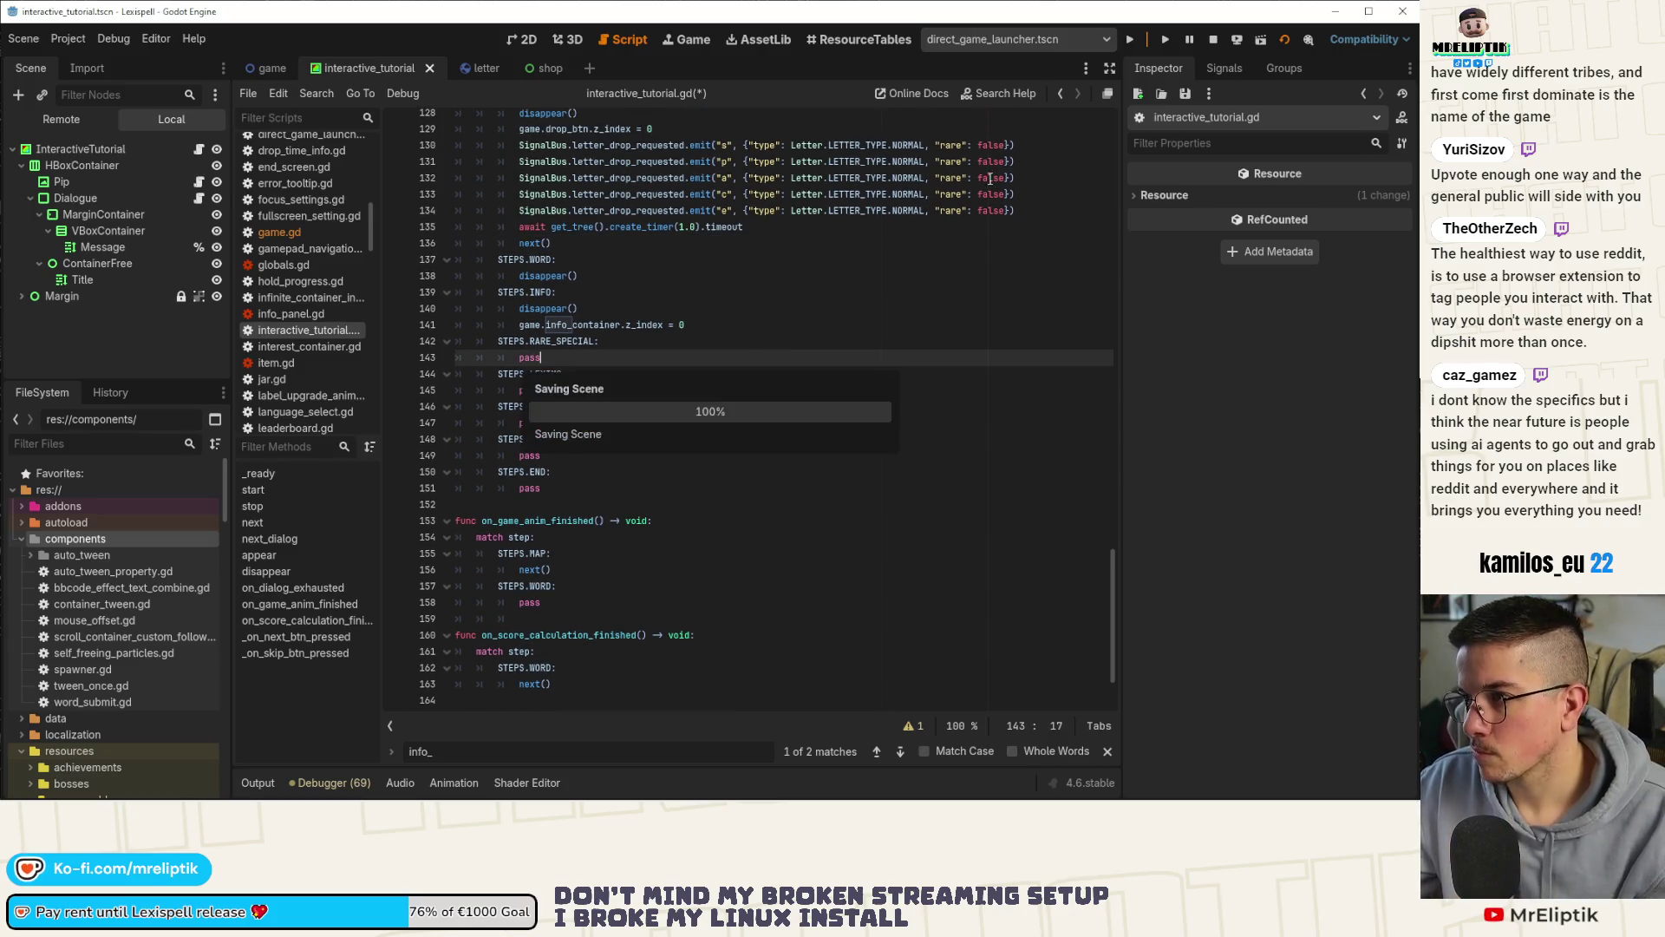
key(alt+Tab)
key(alt+Tab)
click(1130, 39)
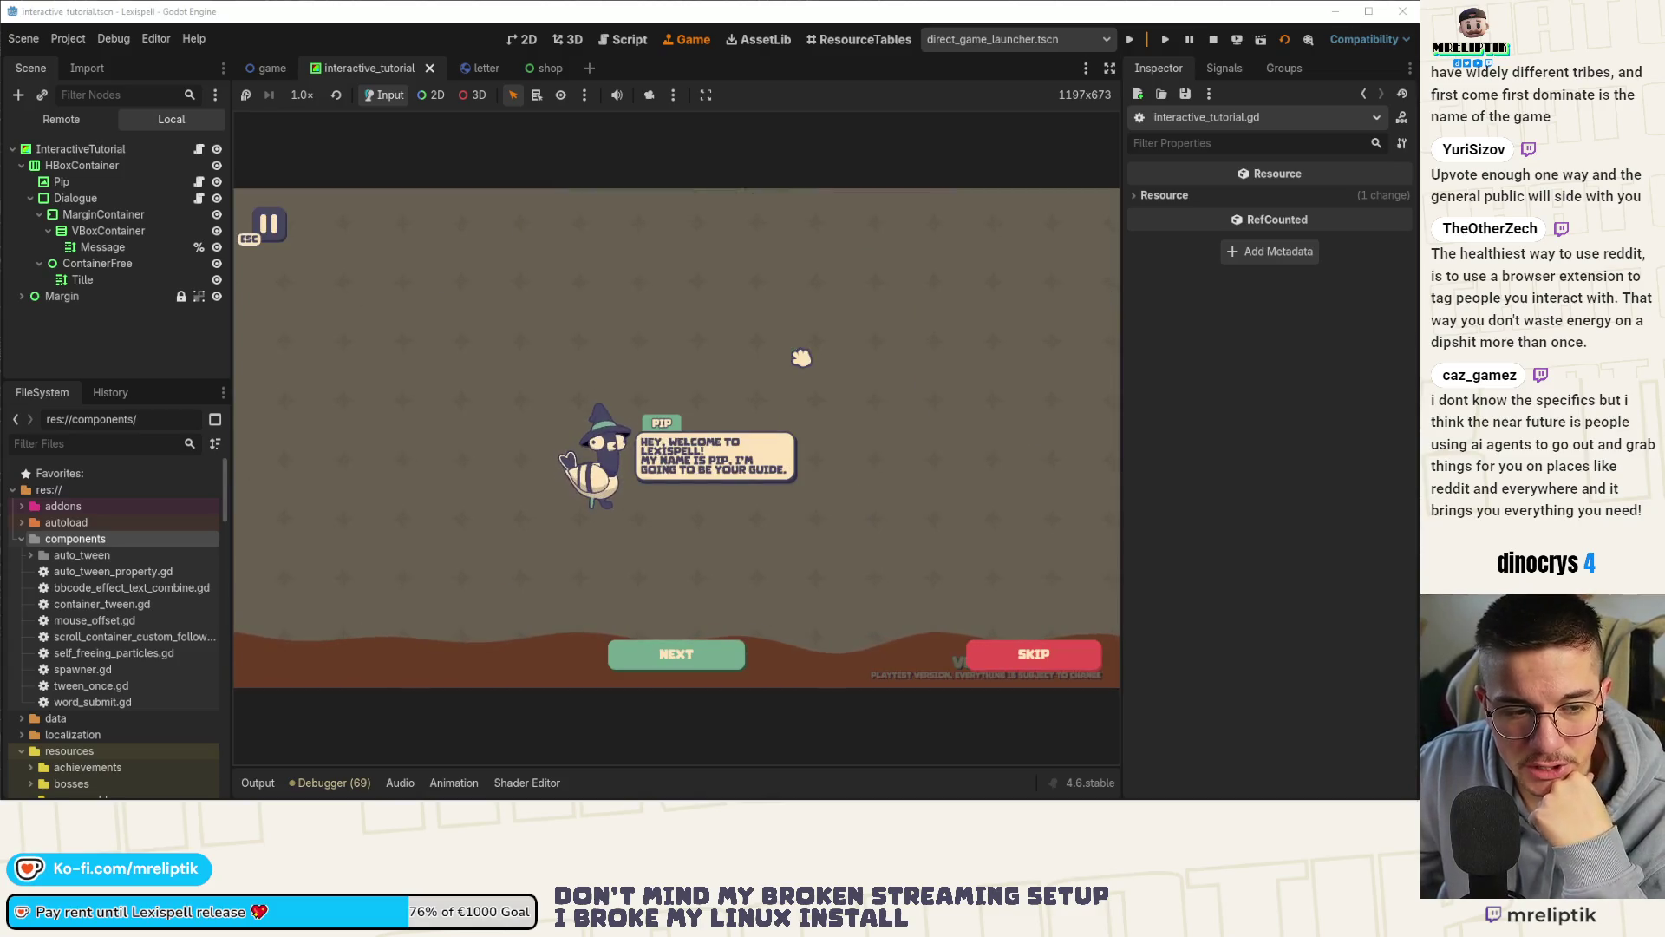
Advance Pip's welcome and chapter tip, start Chapter 1, and let the letters drop.
click(672, 656)
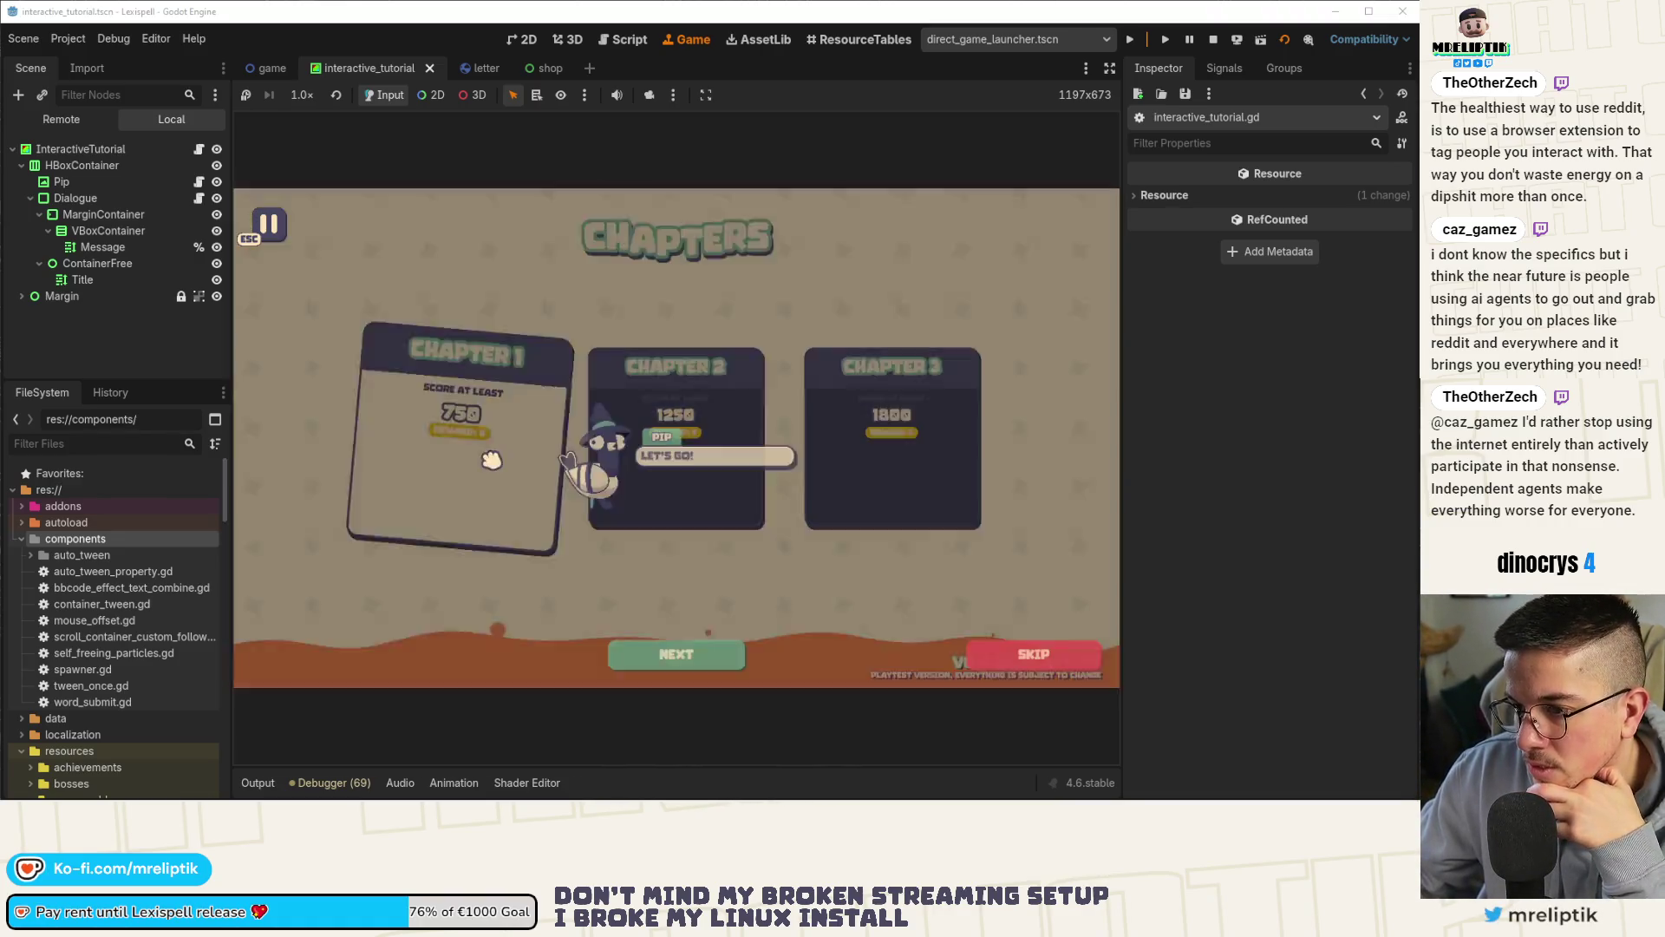
click(697, 661)
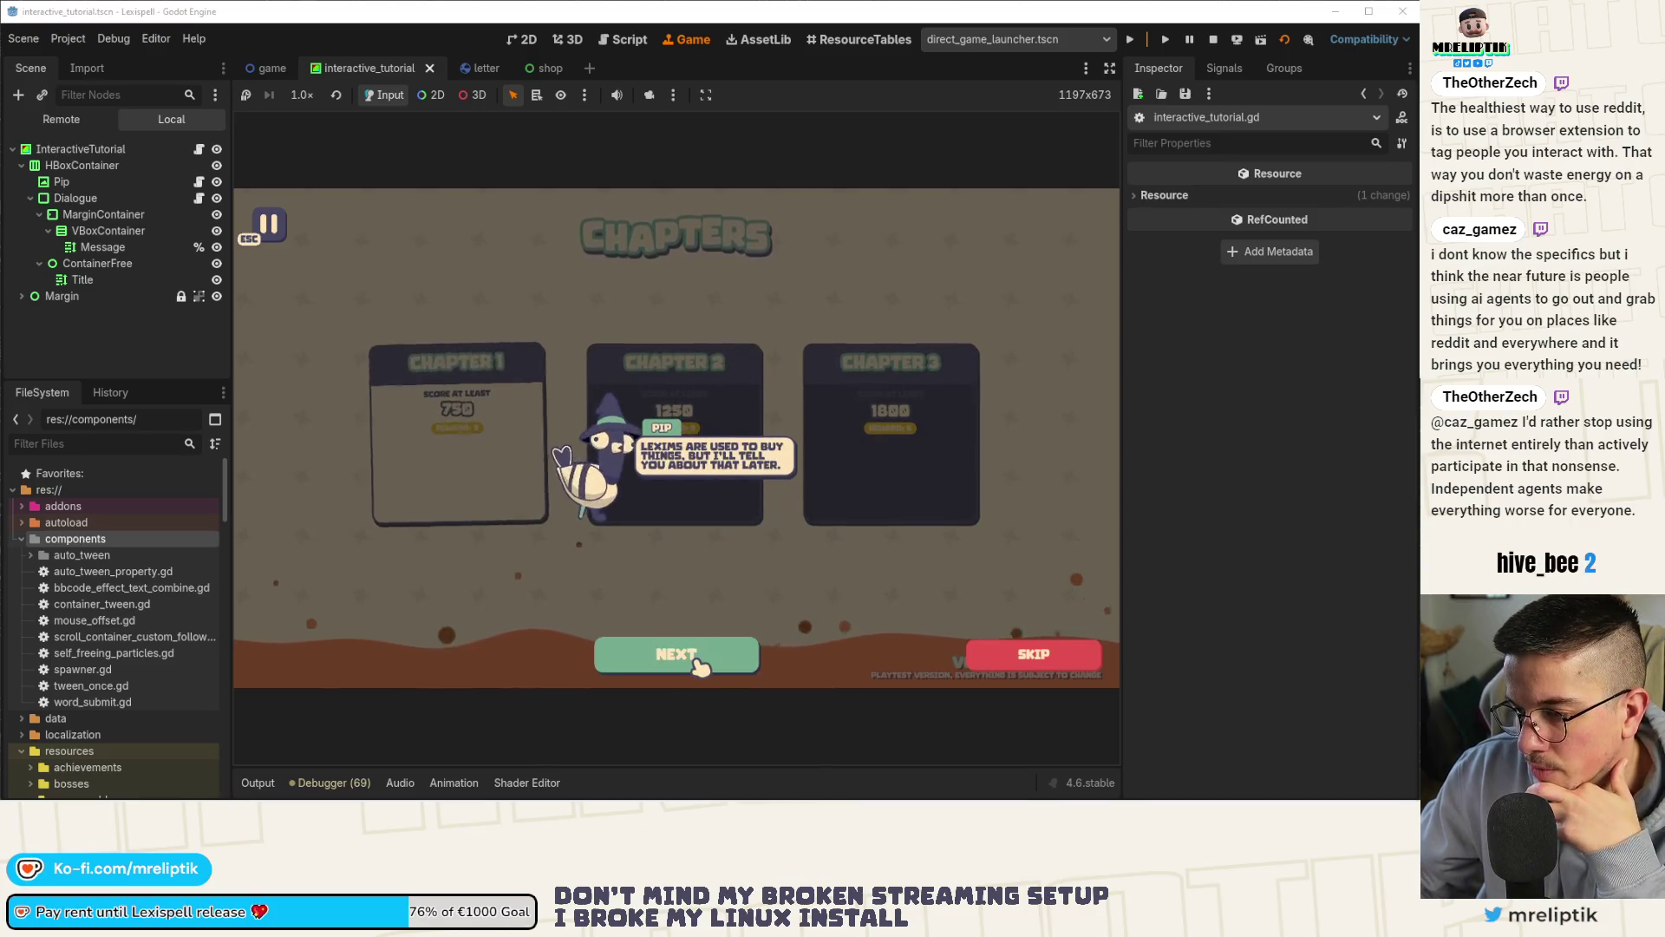
click(501, 507)
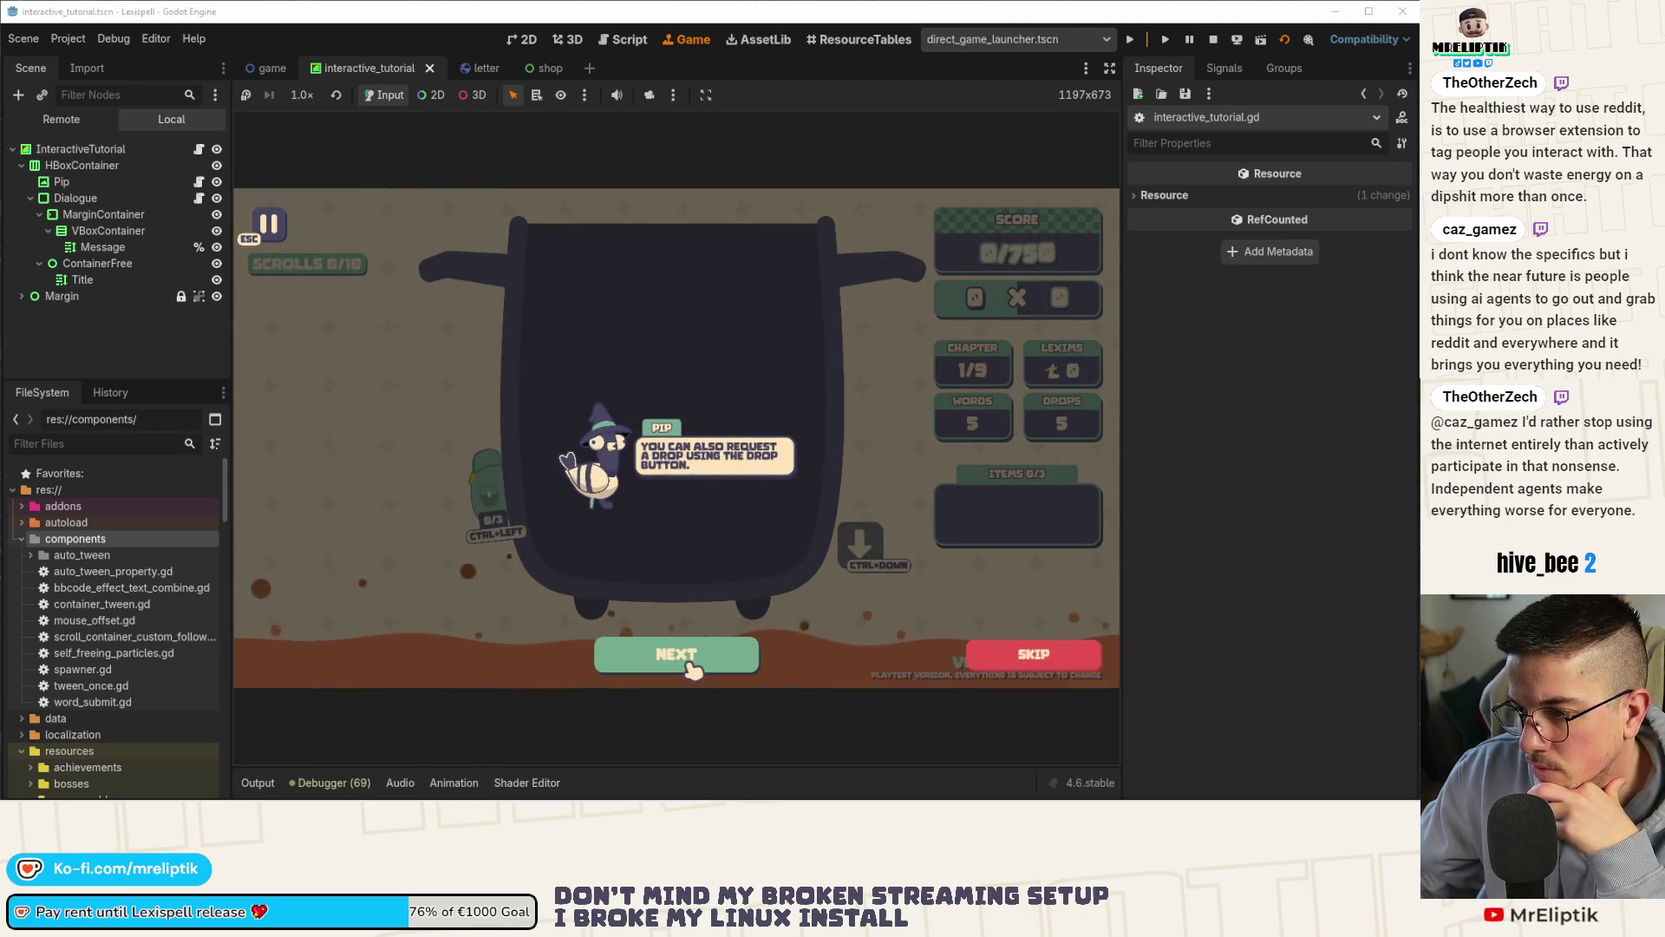
click(691, 669)
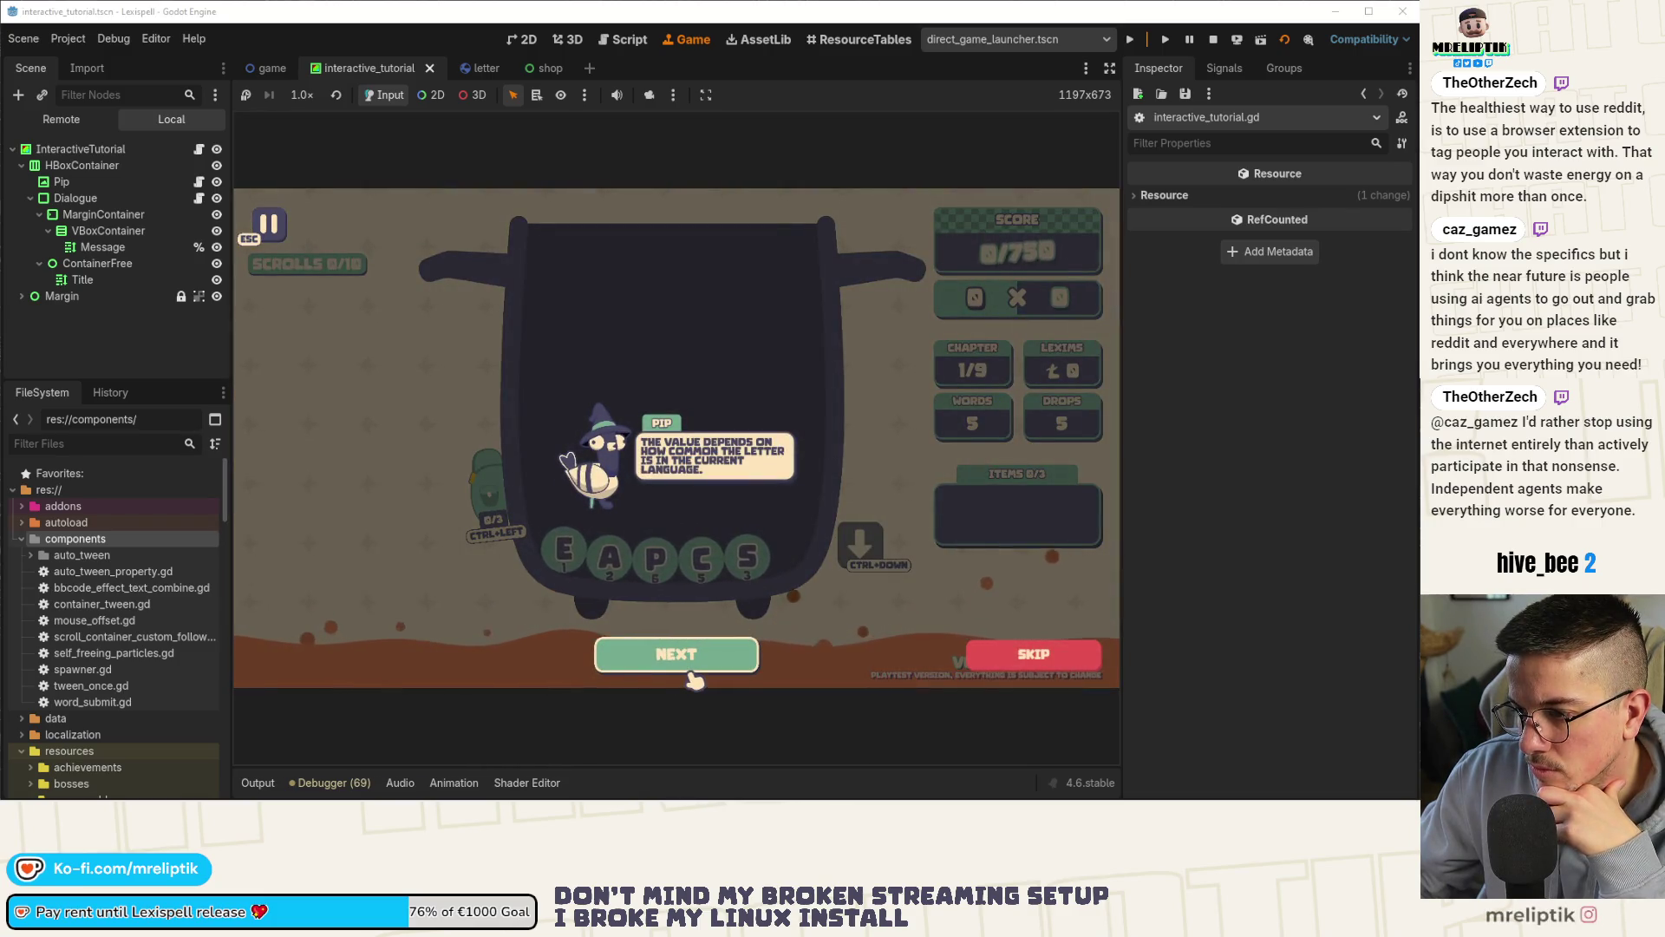
Get through Pip's letter points and spelling explanations, then queue the S tile.
click(696, 665)
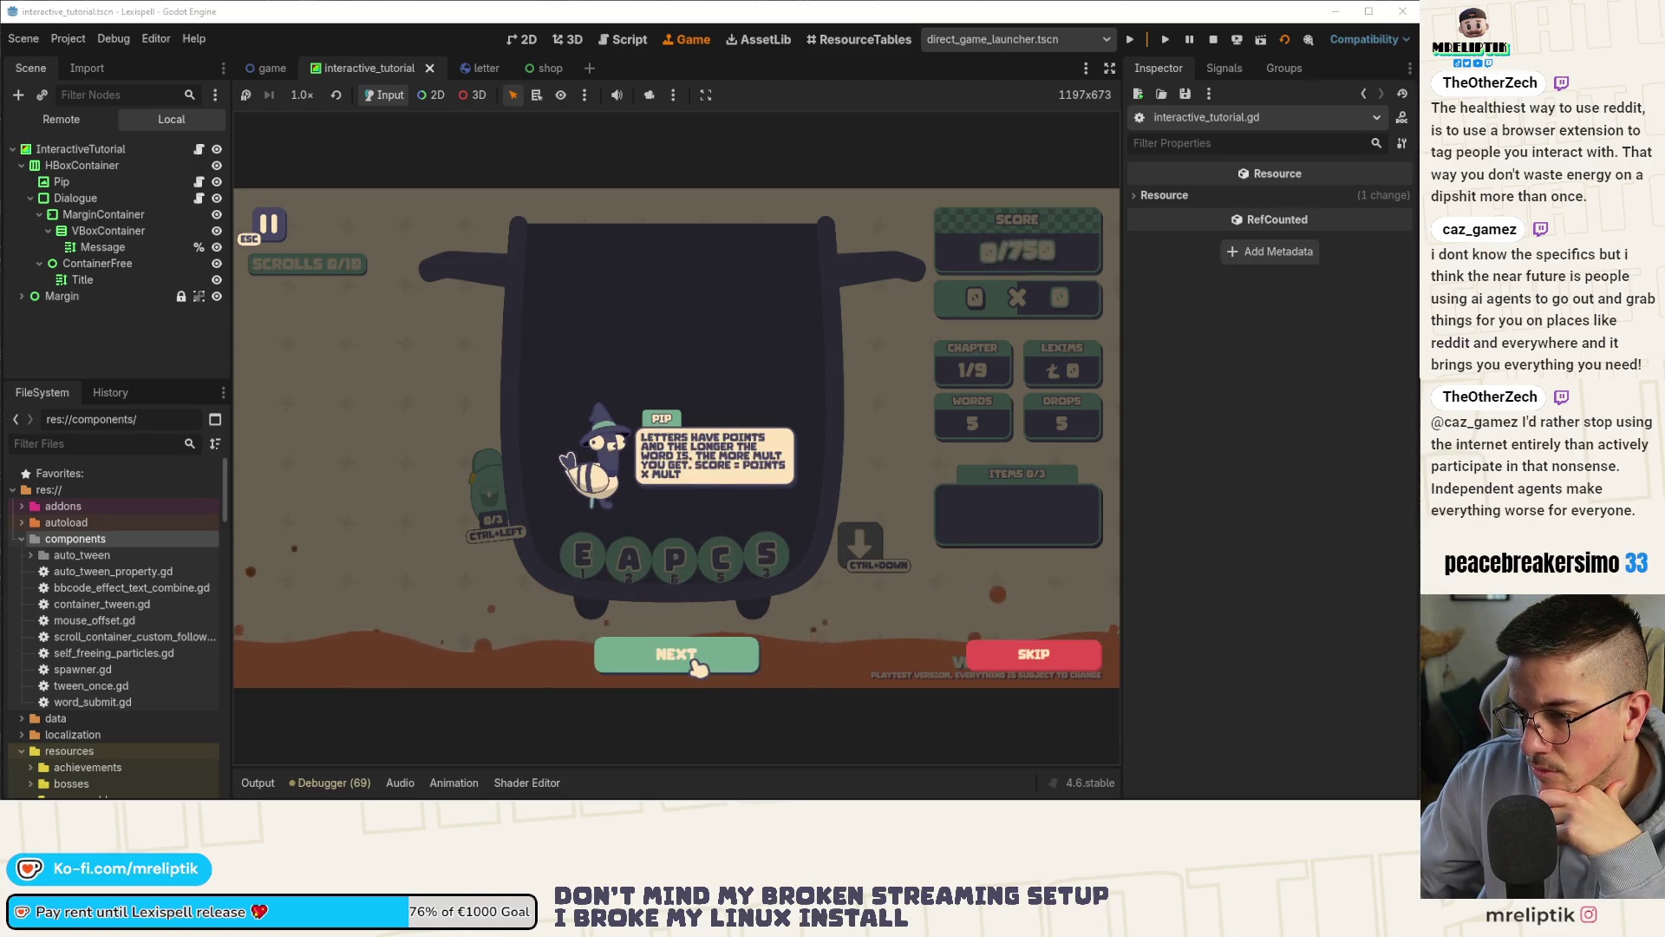
click(698, 666)
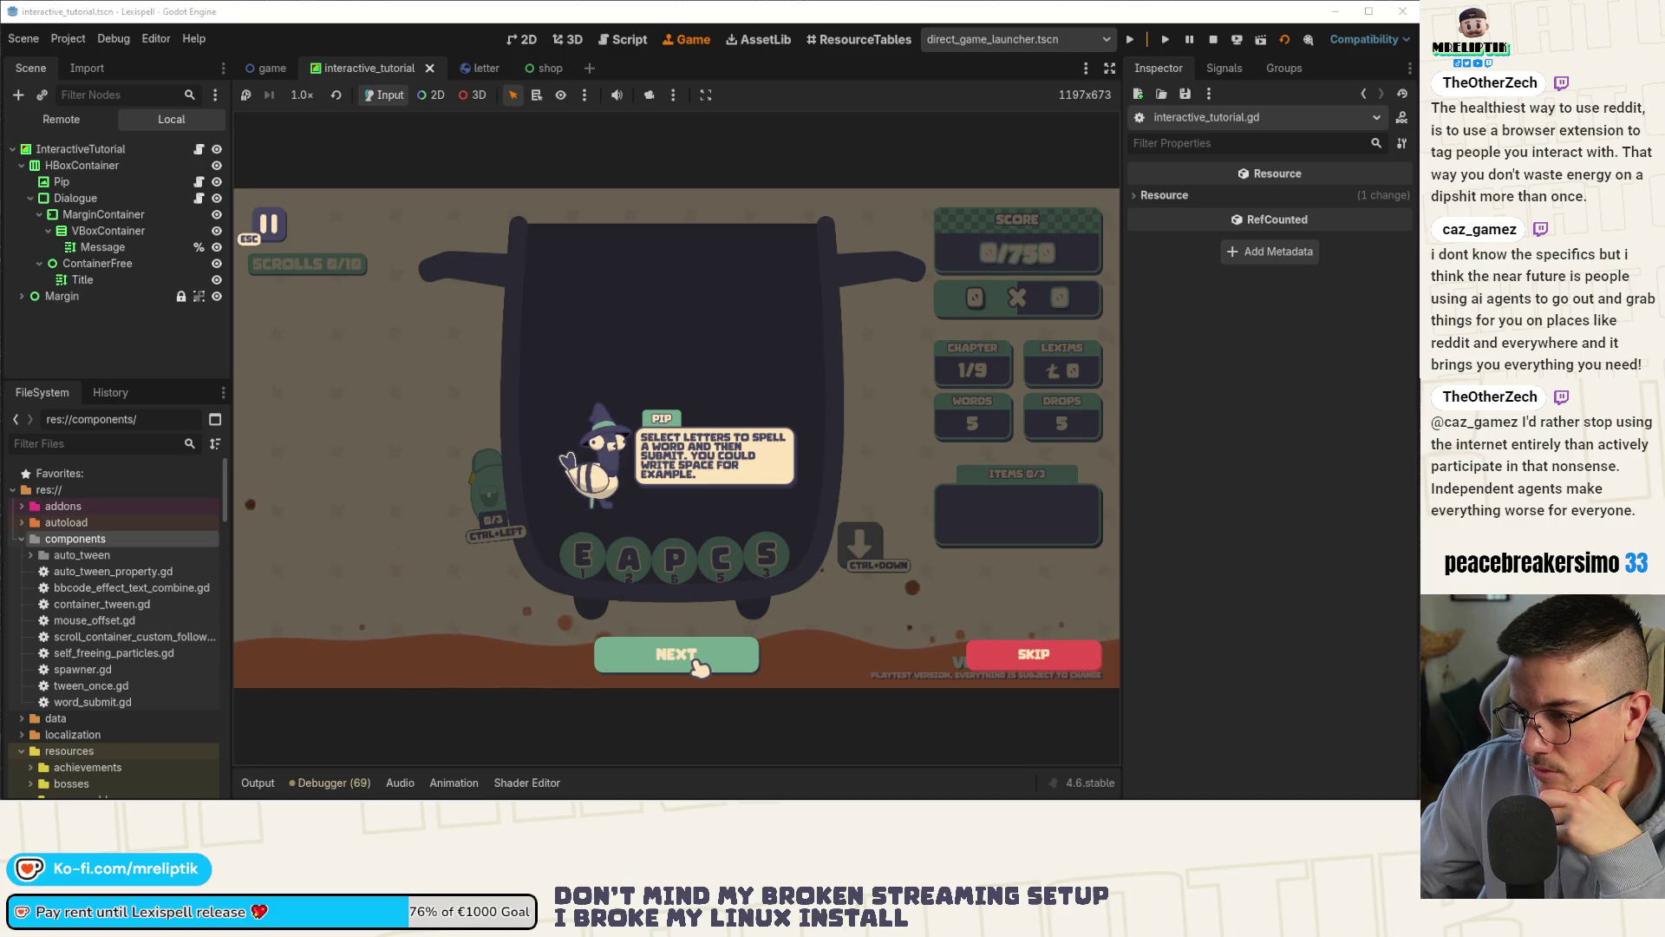
click(698, 665)
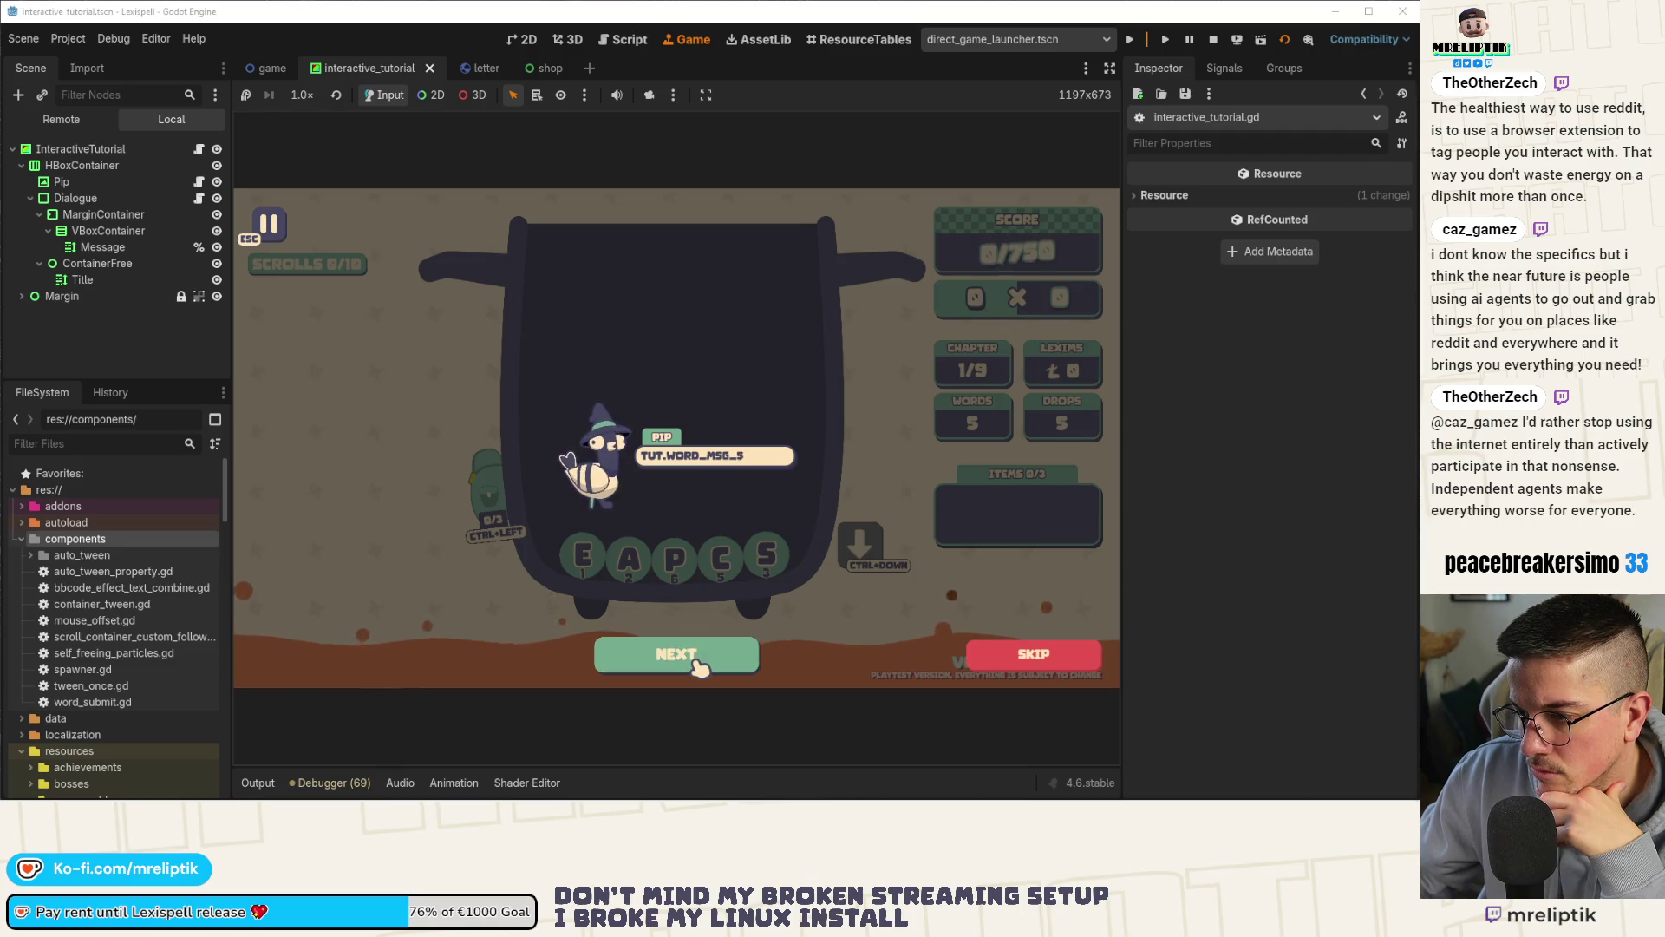
click(698, 665)
click(766, 555)
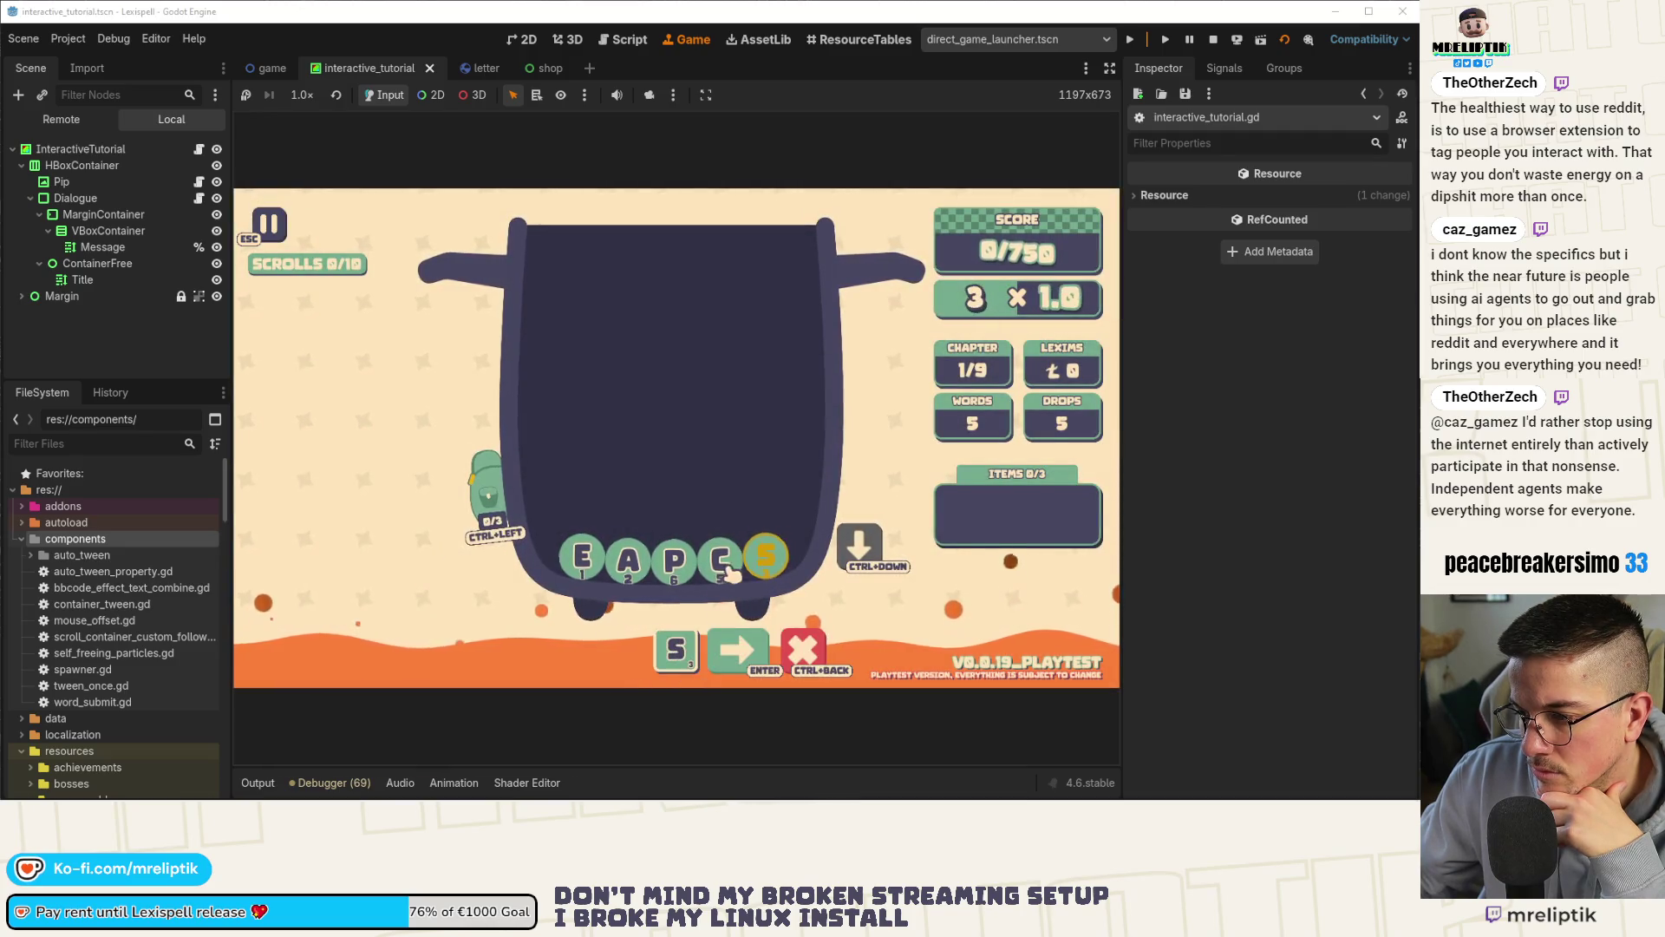
Retype and rearrange the dropped tiles until the word row reads SPACE (17 × 5.0).
click(683, 580)
key(s)
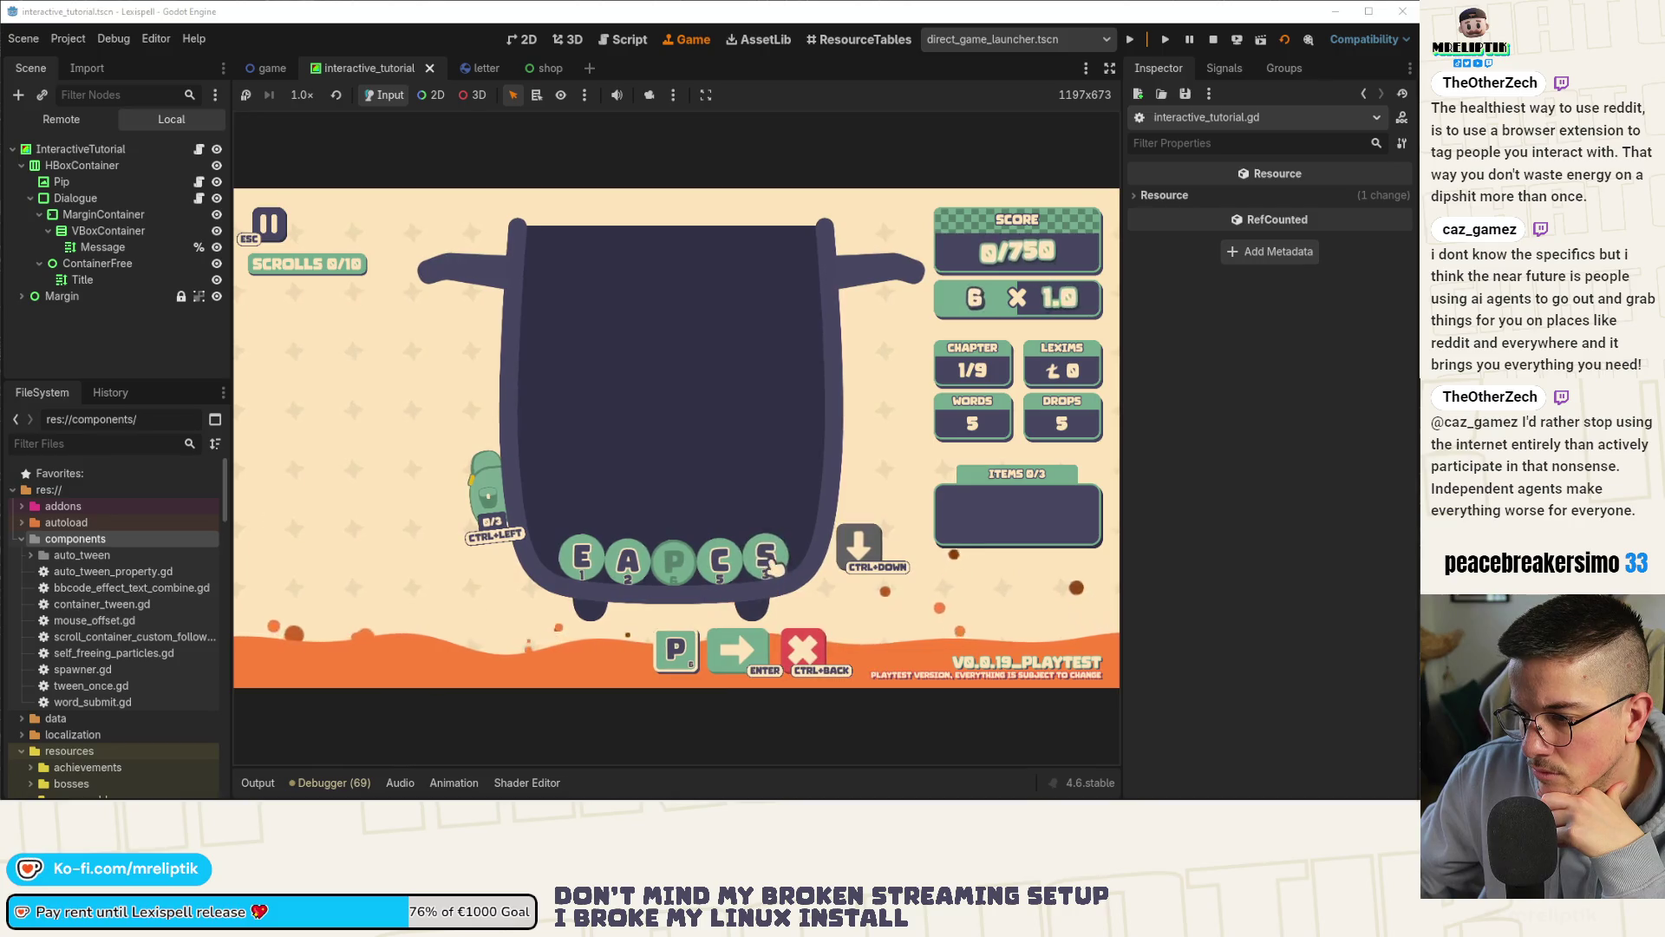
key(BackSpace)
text(spe)
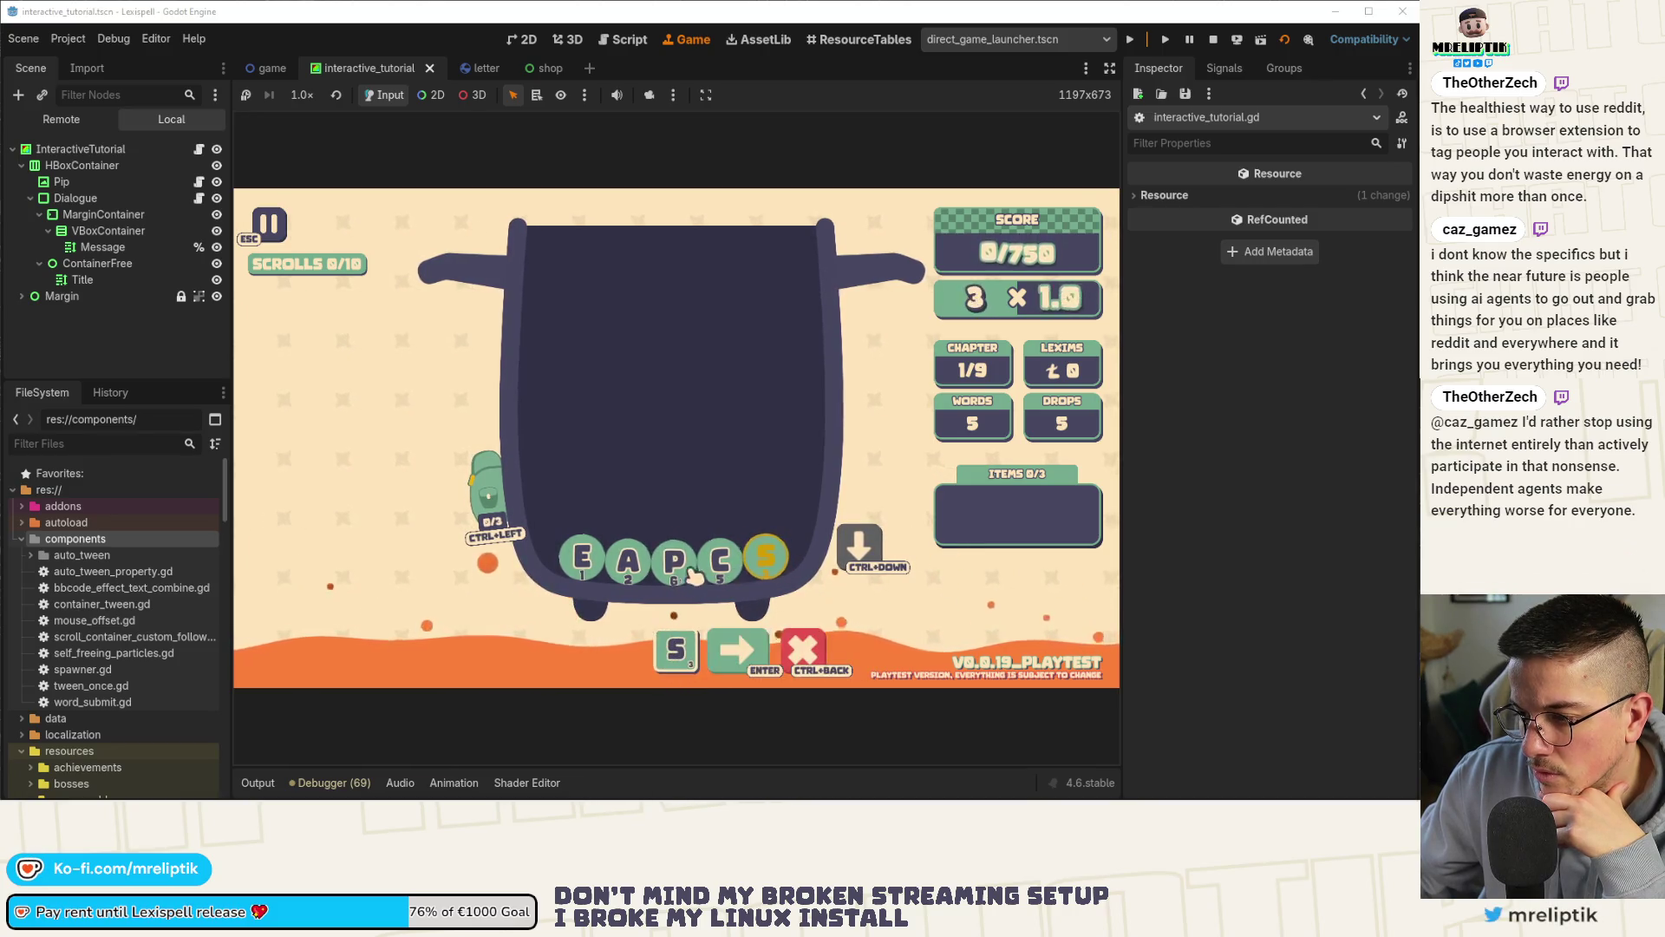
text(ca)
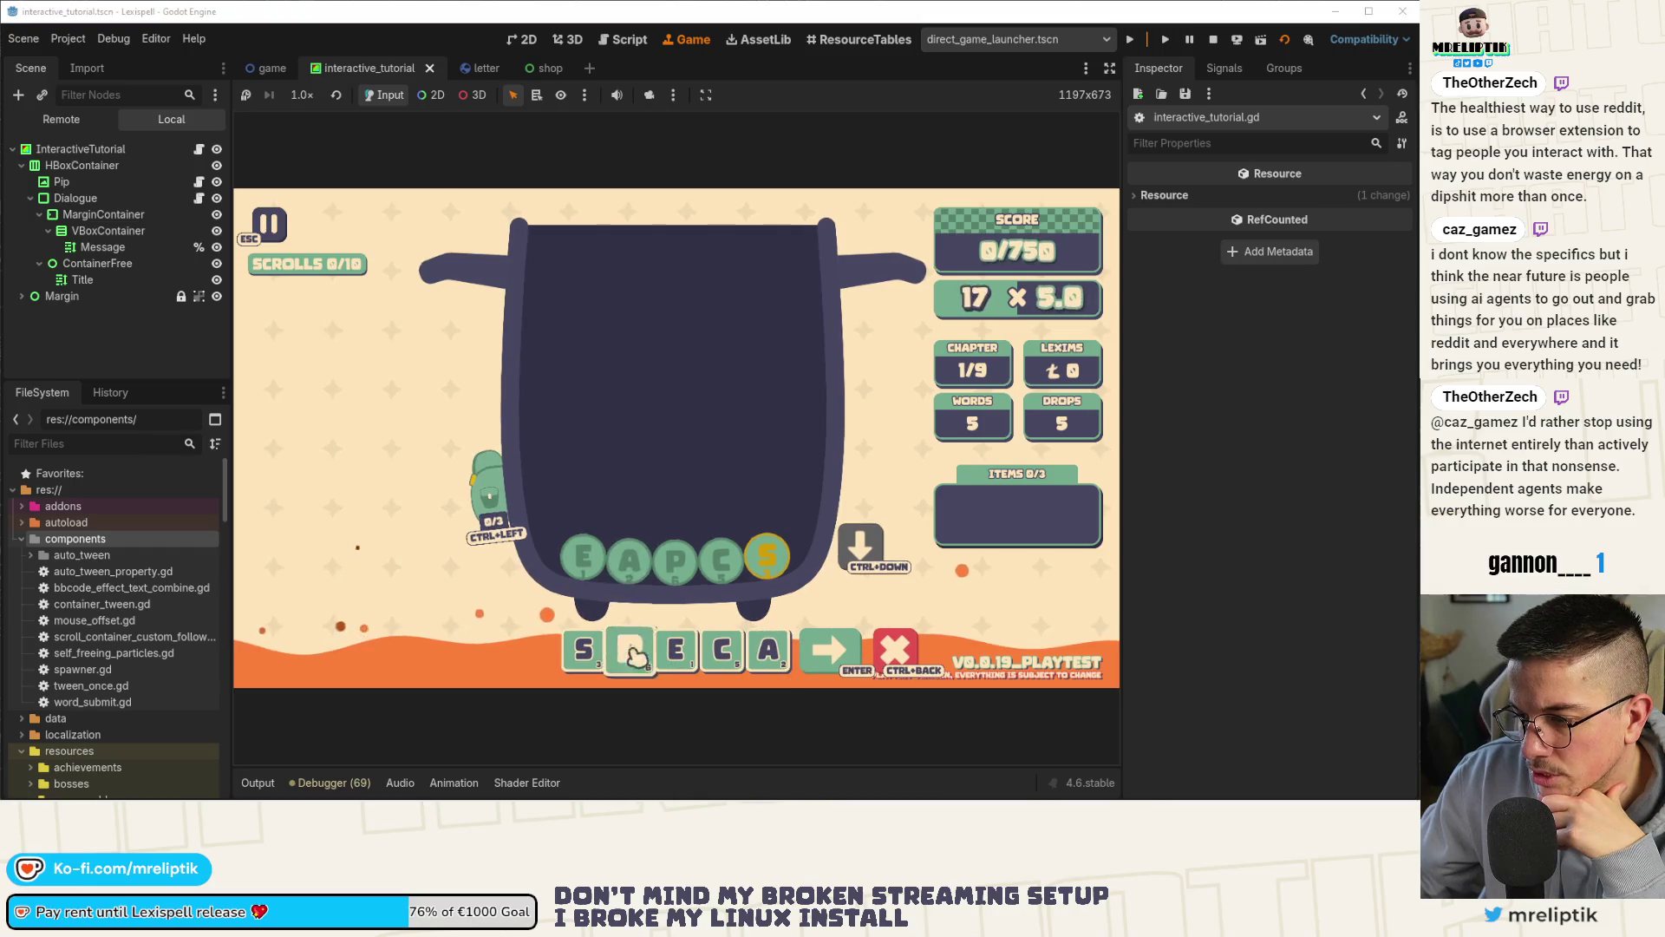
drag(679, 661, 776, 657)
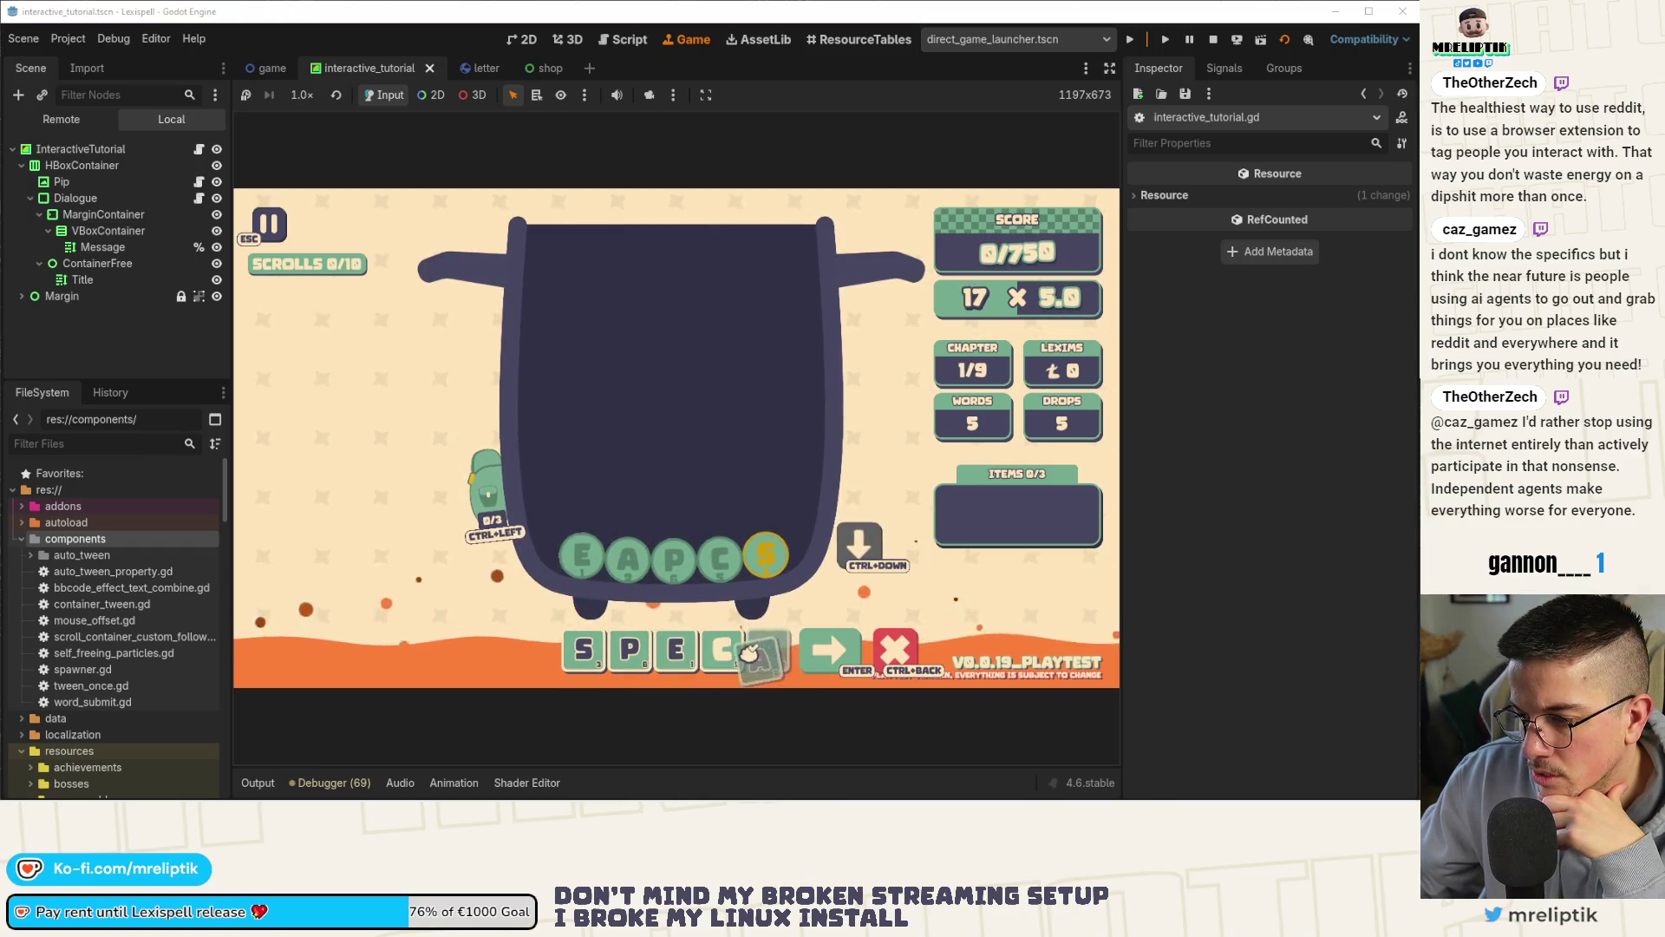
mouse_move(674, 657)
mouse_down()
mouse_move(746, 664)
mouse_move(659, 538)
mouse_up()
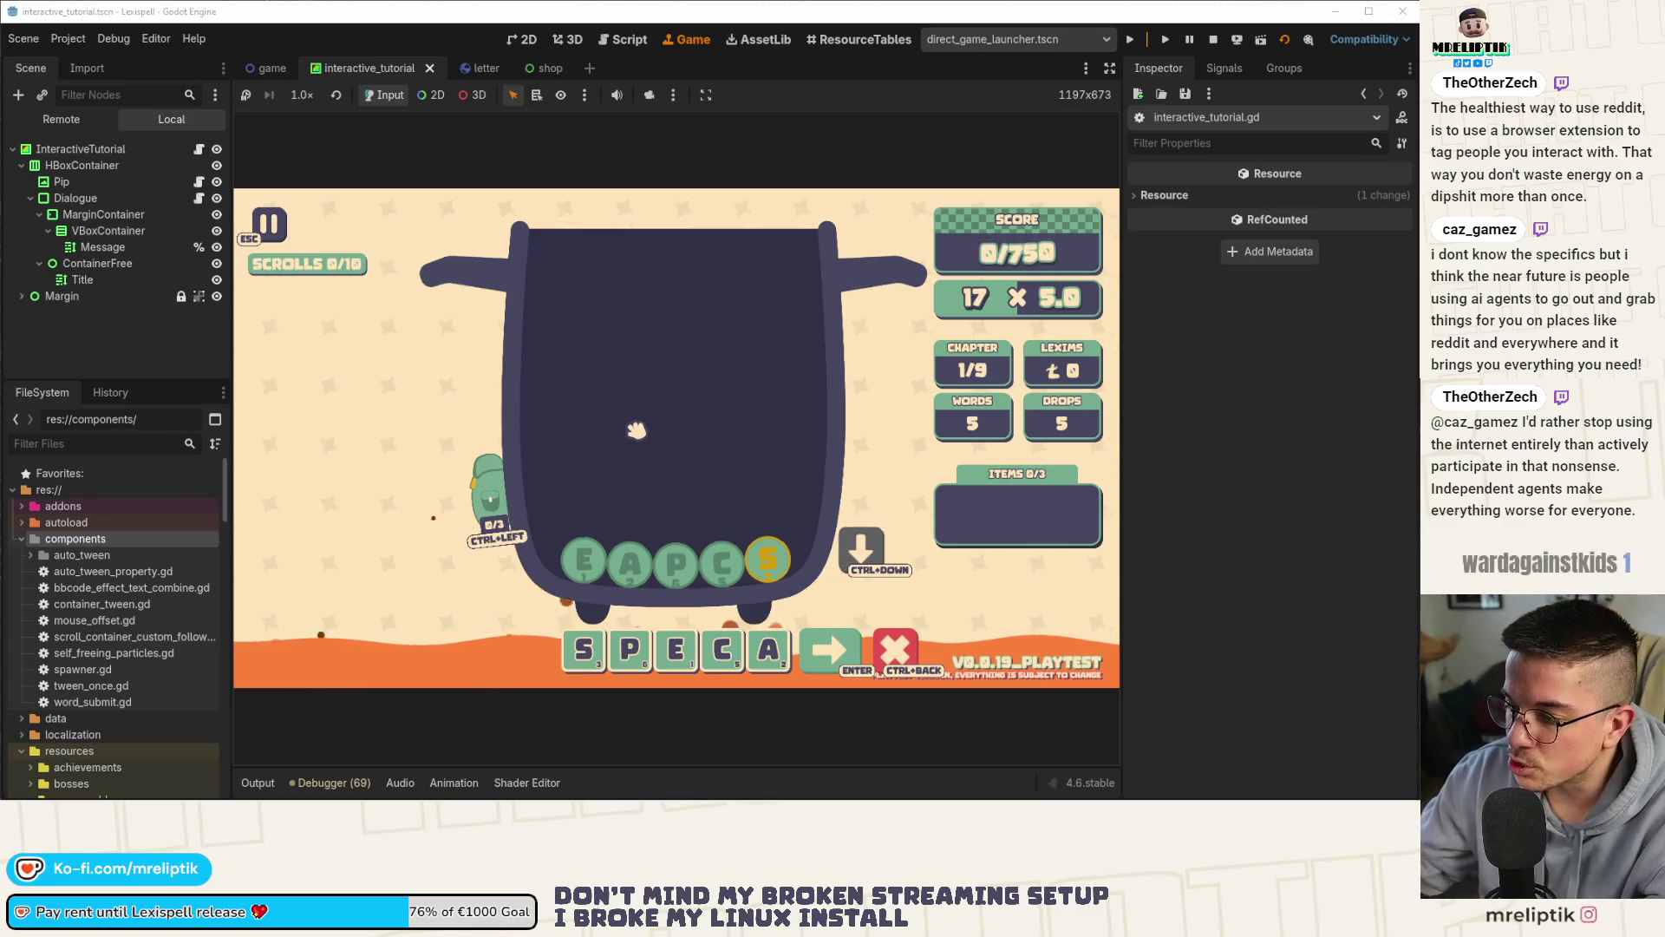
click(676, 649)
click(701, 649)
text(ce)
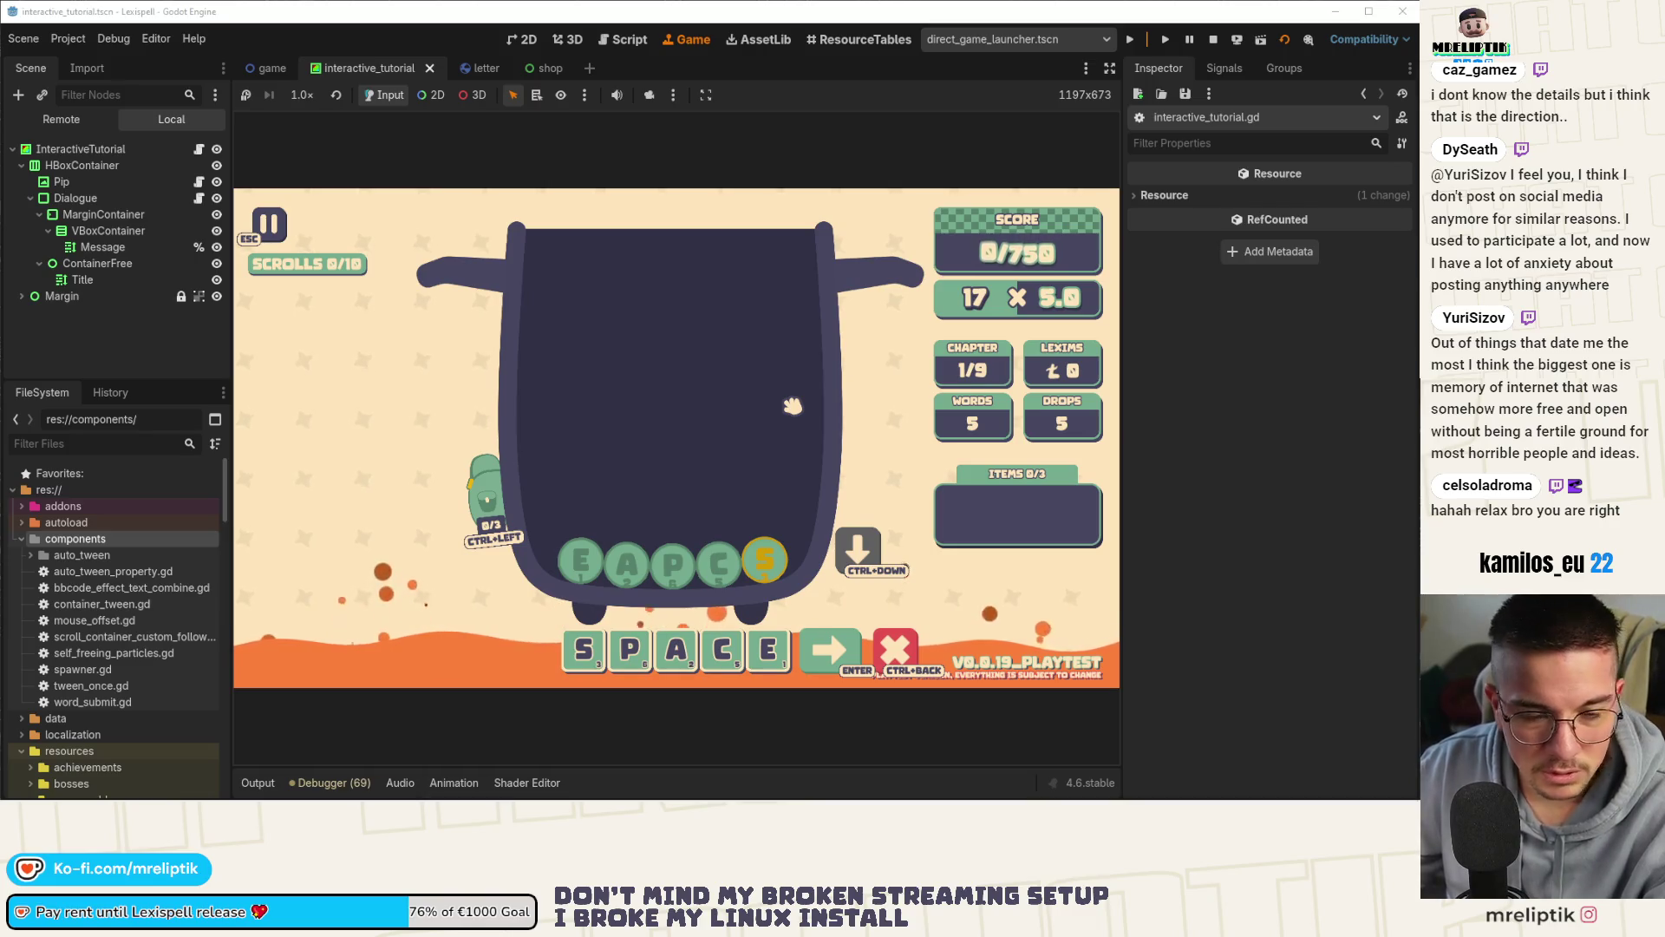
Submit SPACE for 85 points, dismiss Pip's message, and stop the game.
click(845, 670)
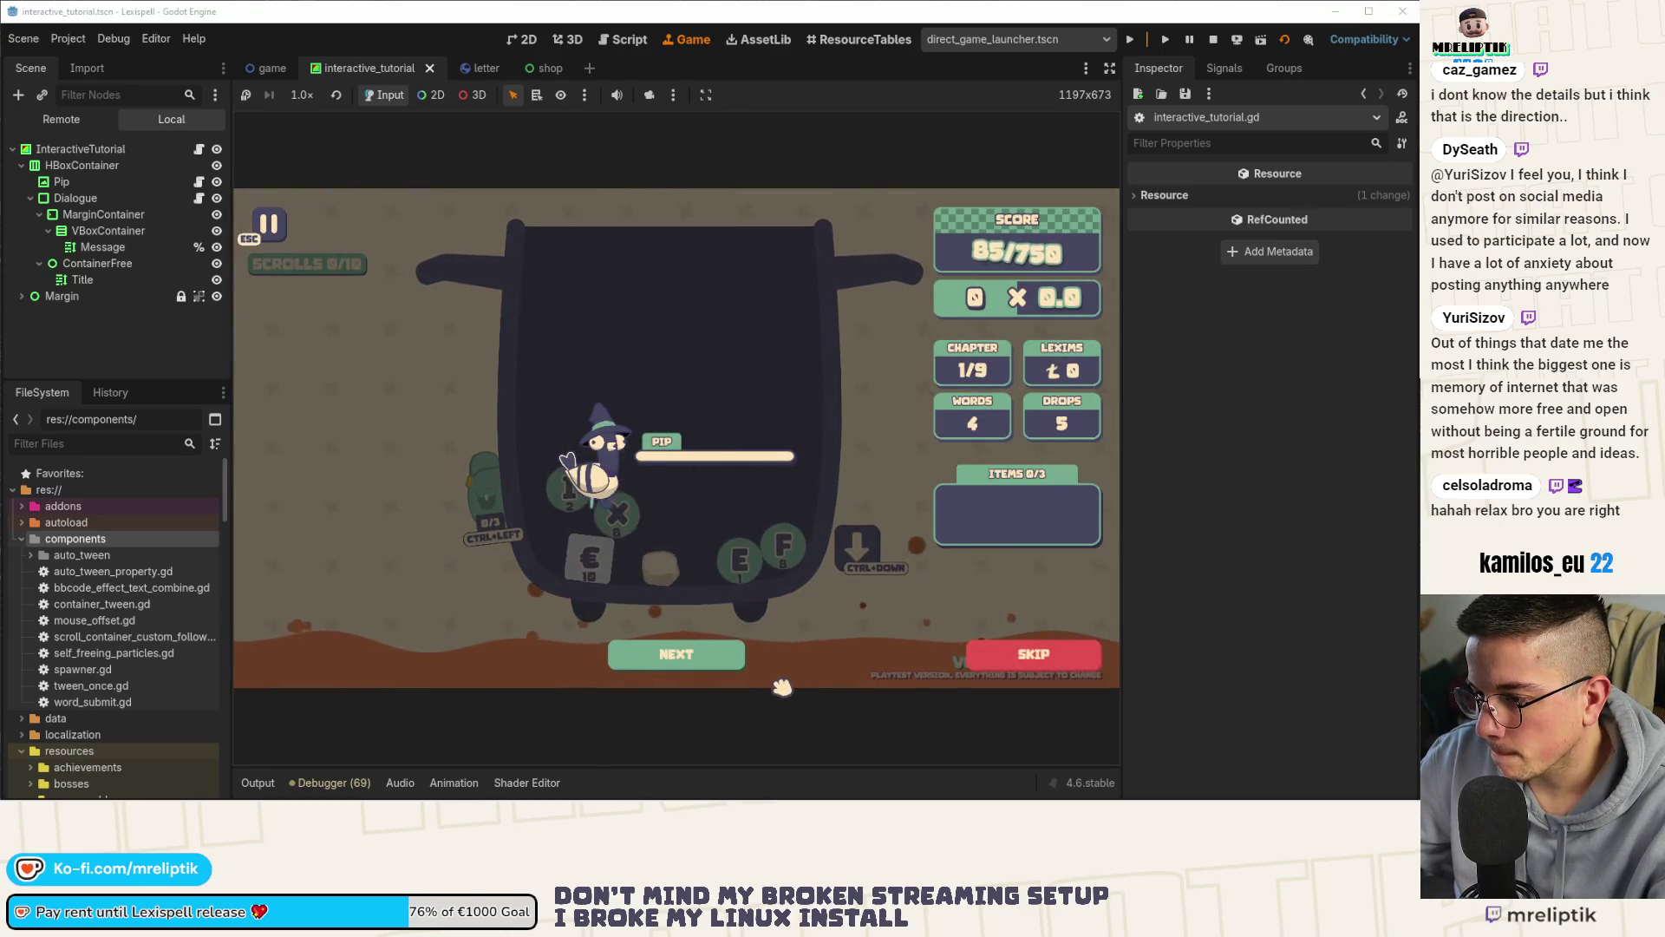
click(677, 663)
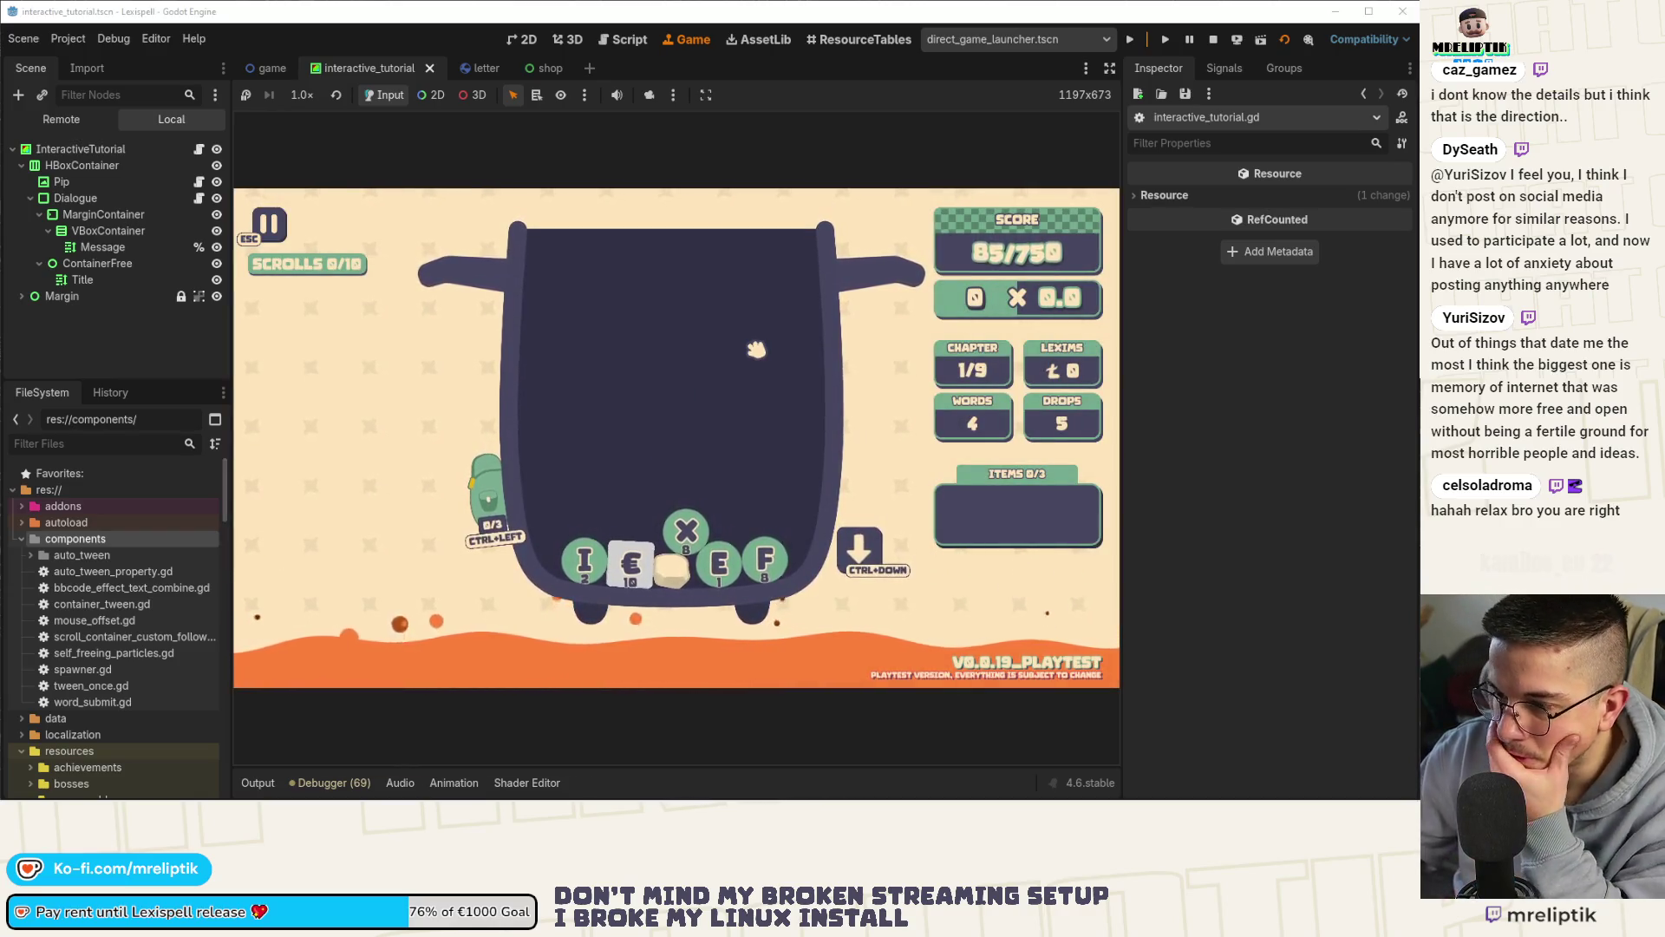
click(1205, 39)
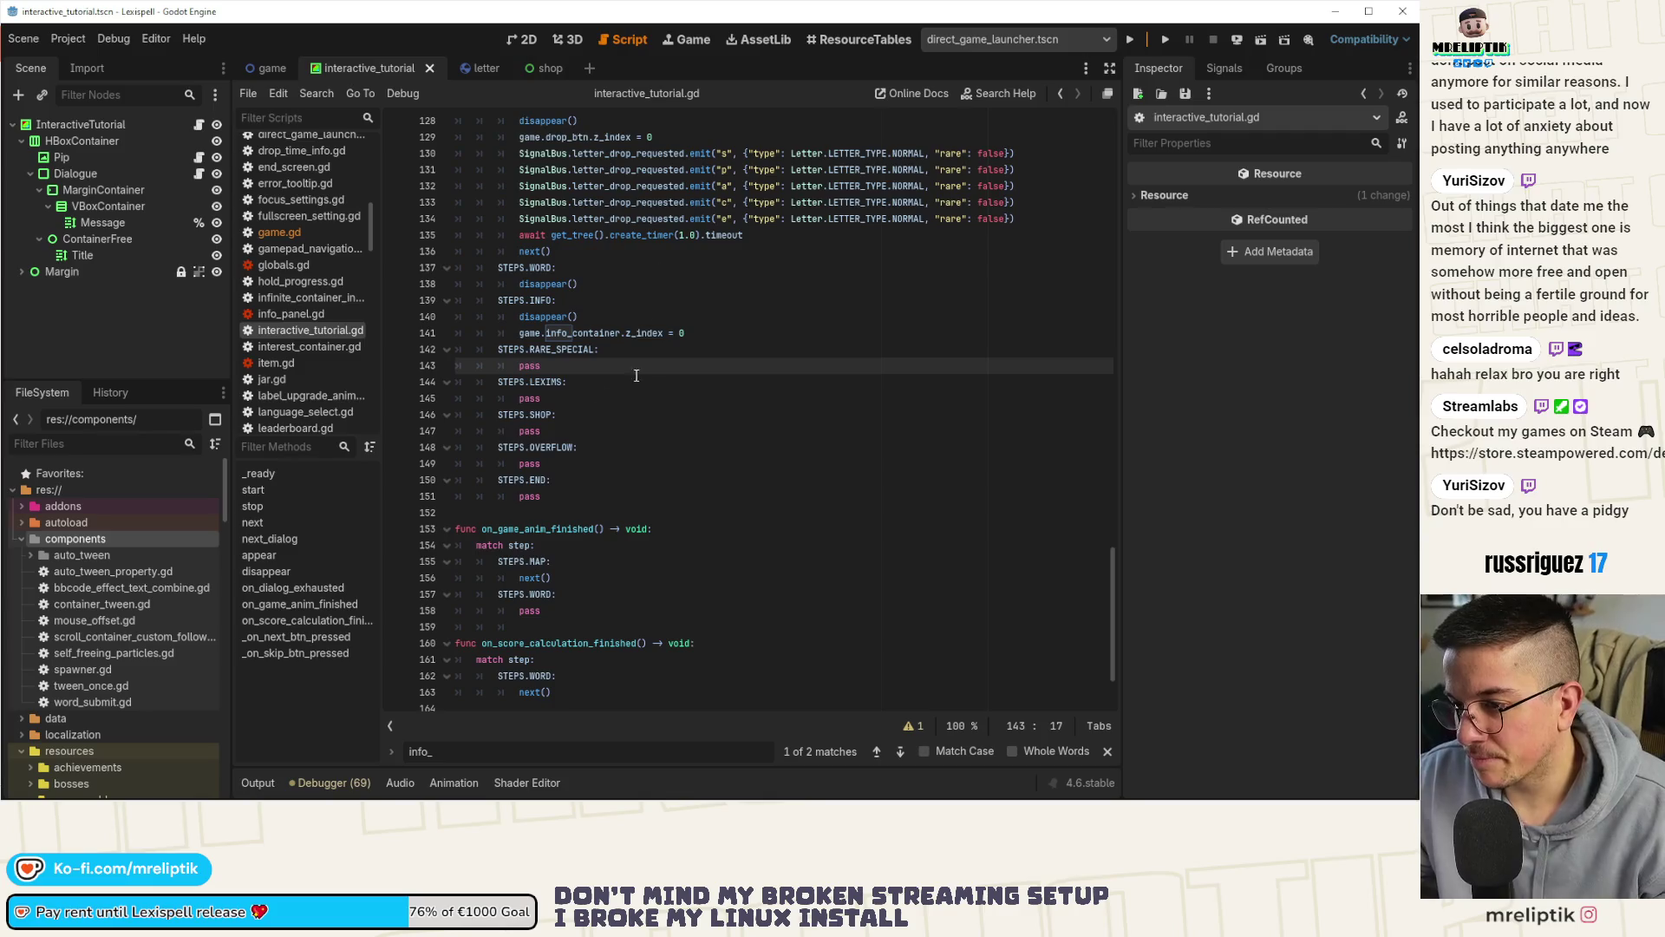
Edit the INFO step so it calls disappear() and sets game.info_container.z_index to 0.
double_click(540, 365)
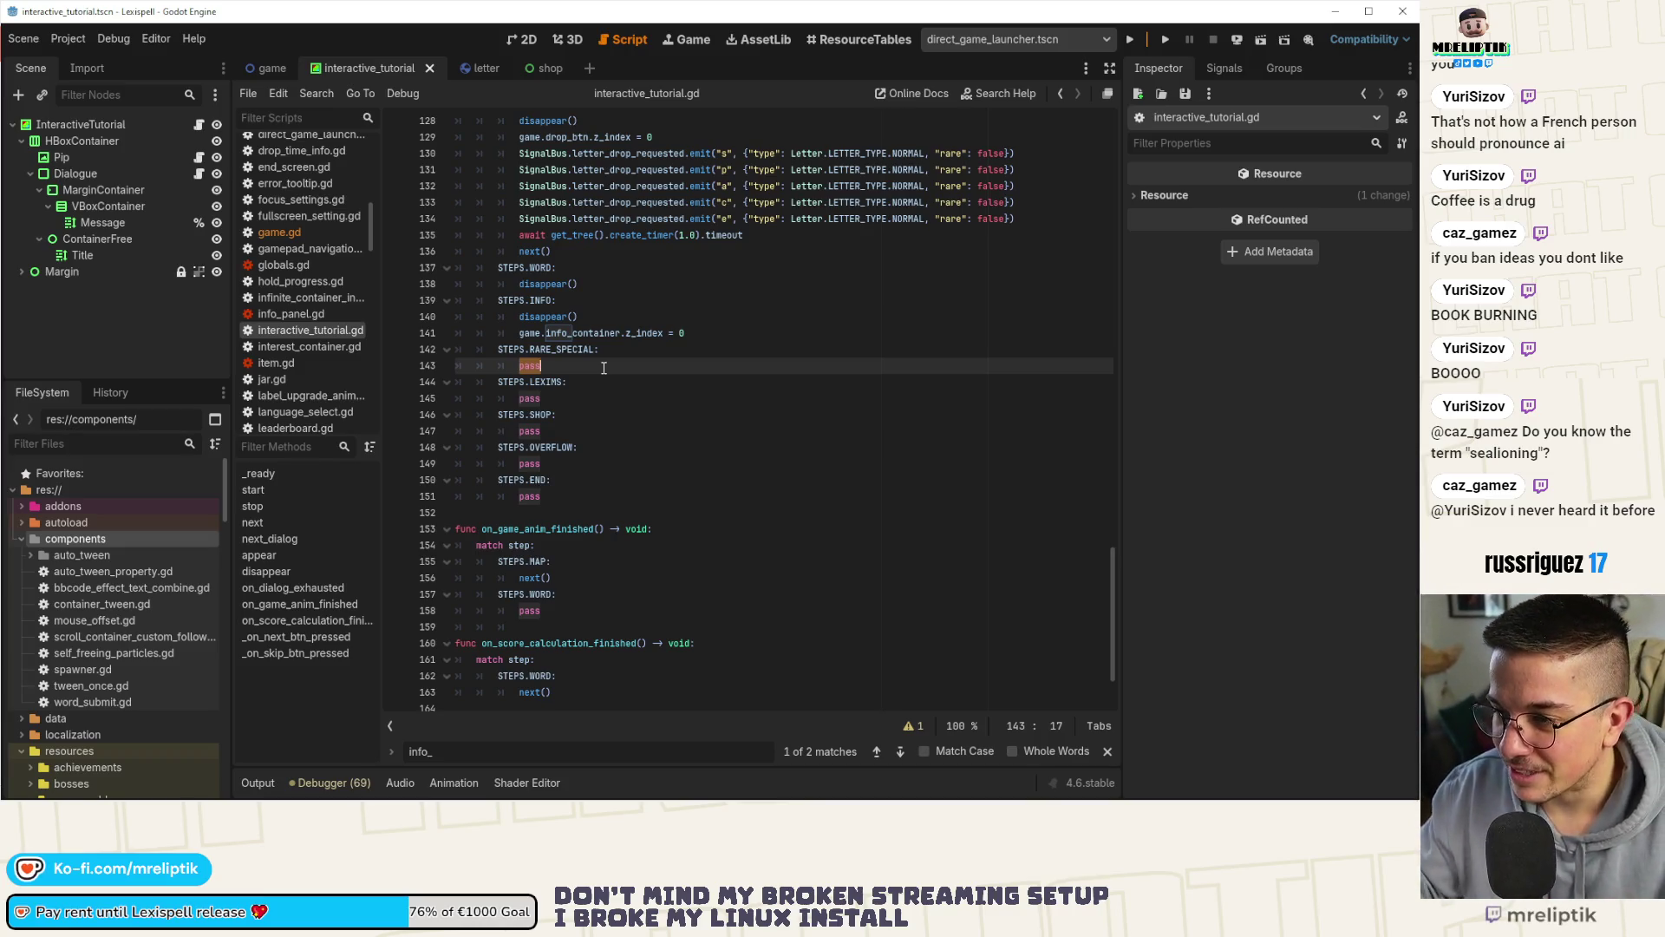
click(612, 316)
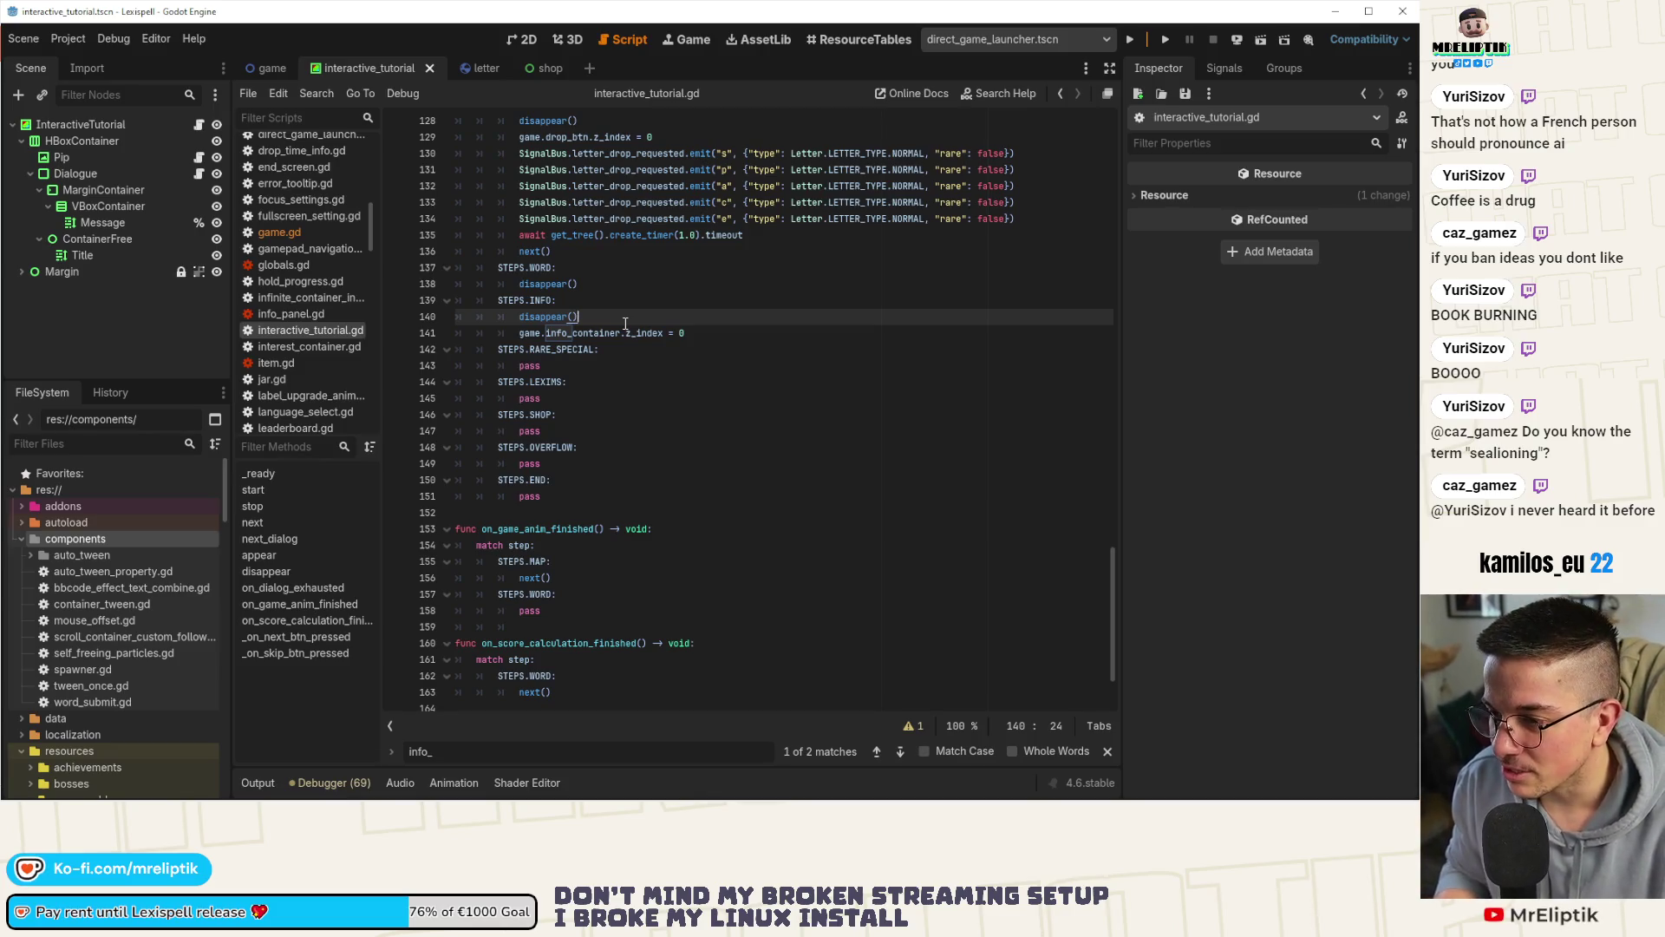
click(698, 333)
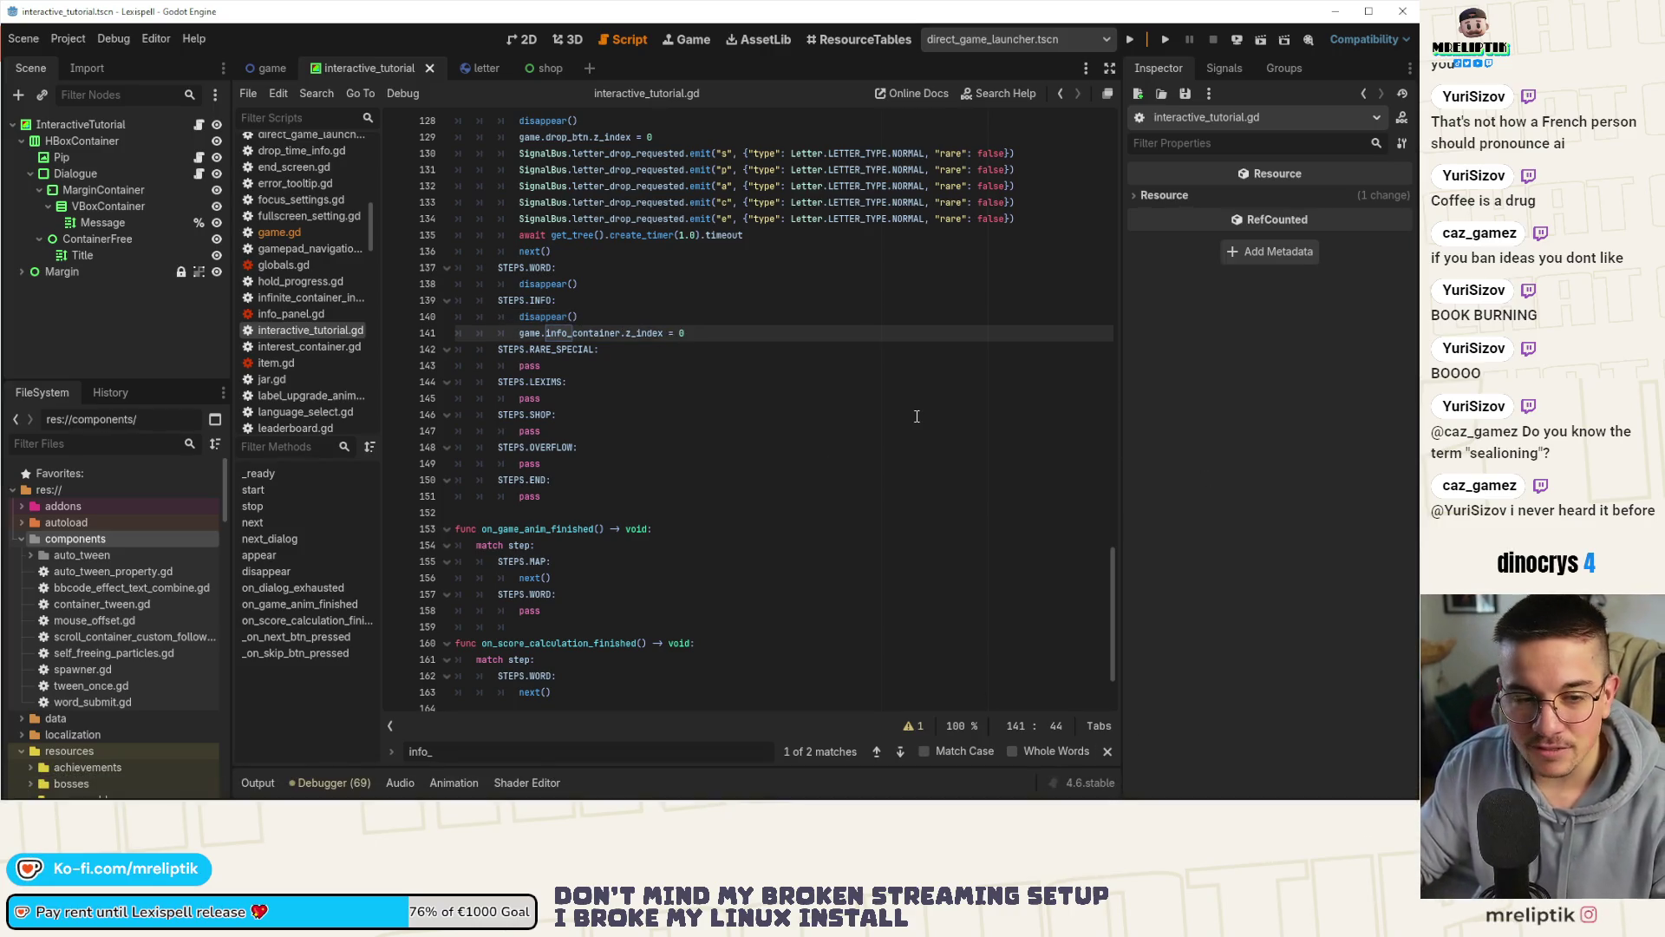
key(Up)
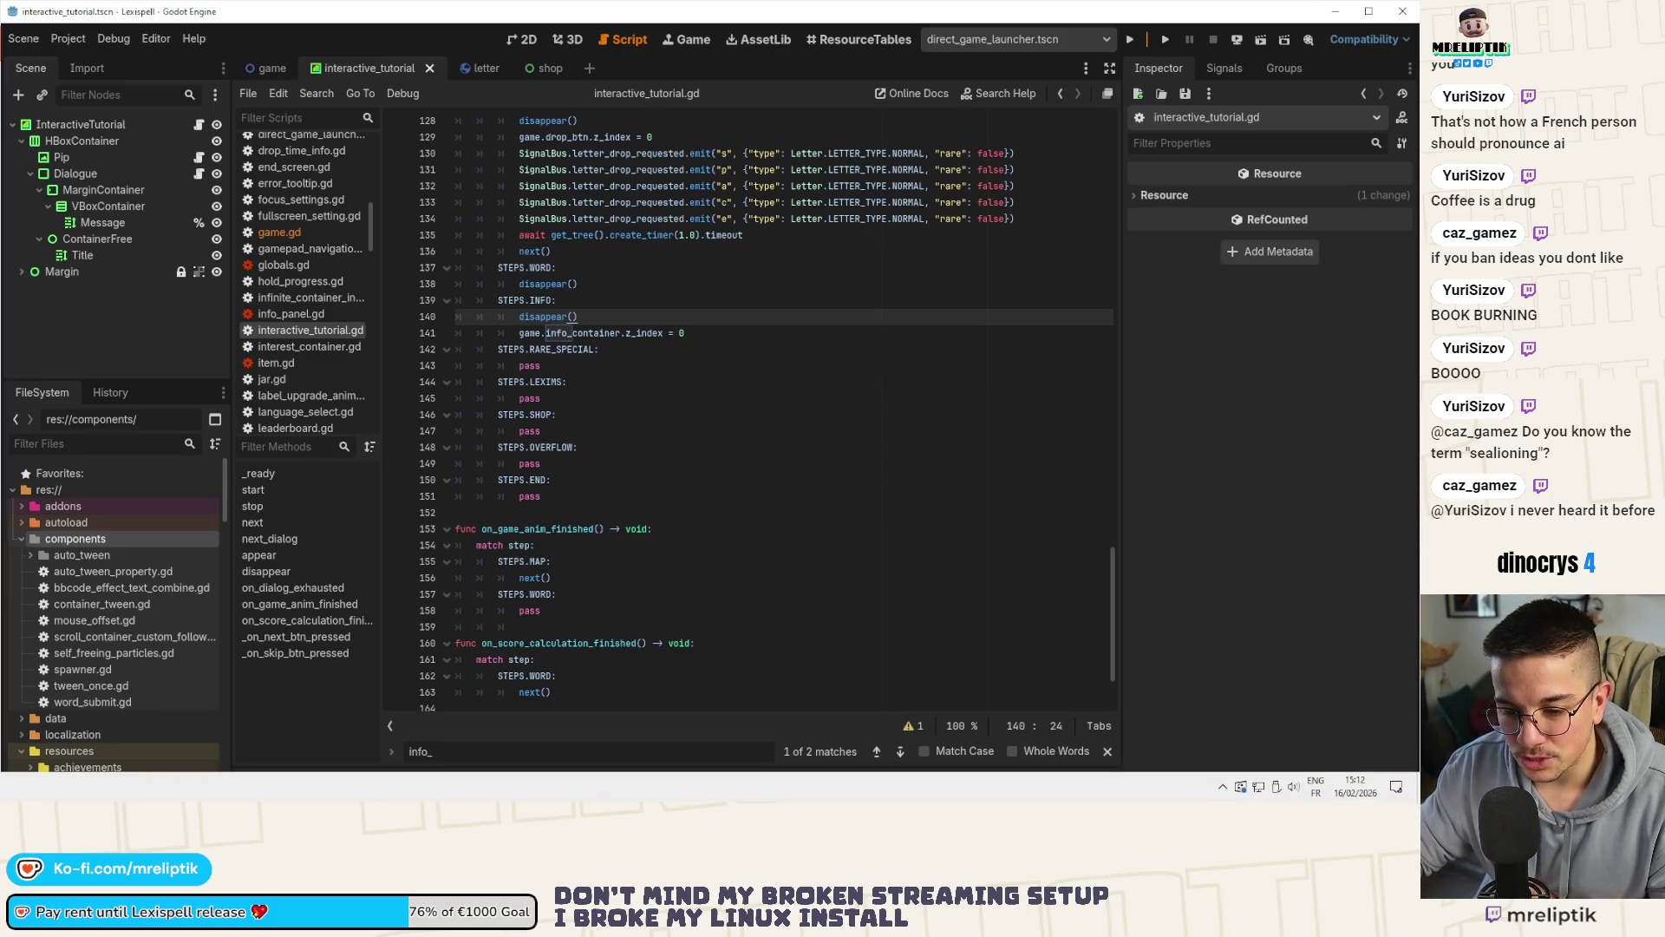
Compare the WORD message keys in the localization sheet against the script's dialog list.
key(alt+Tab)
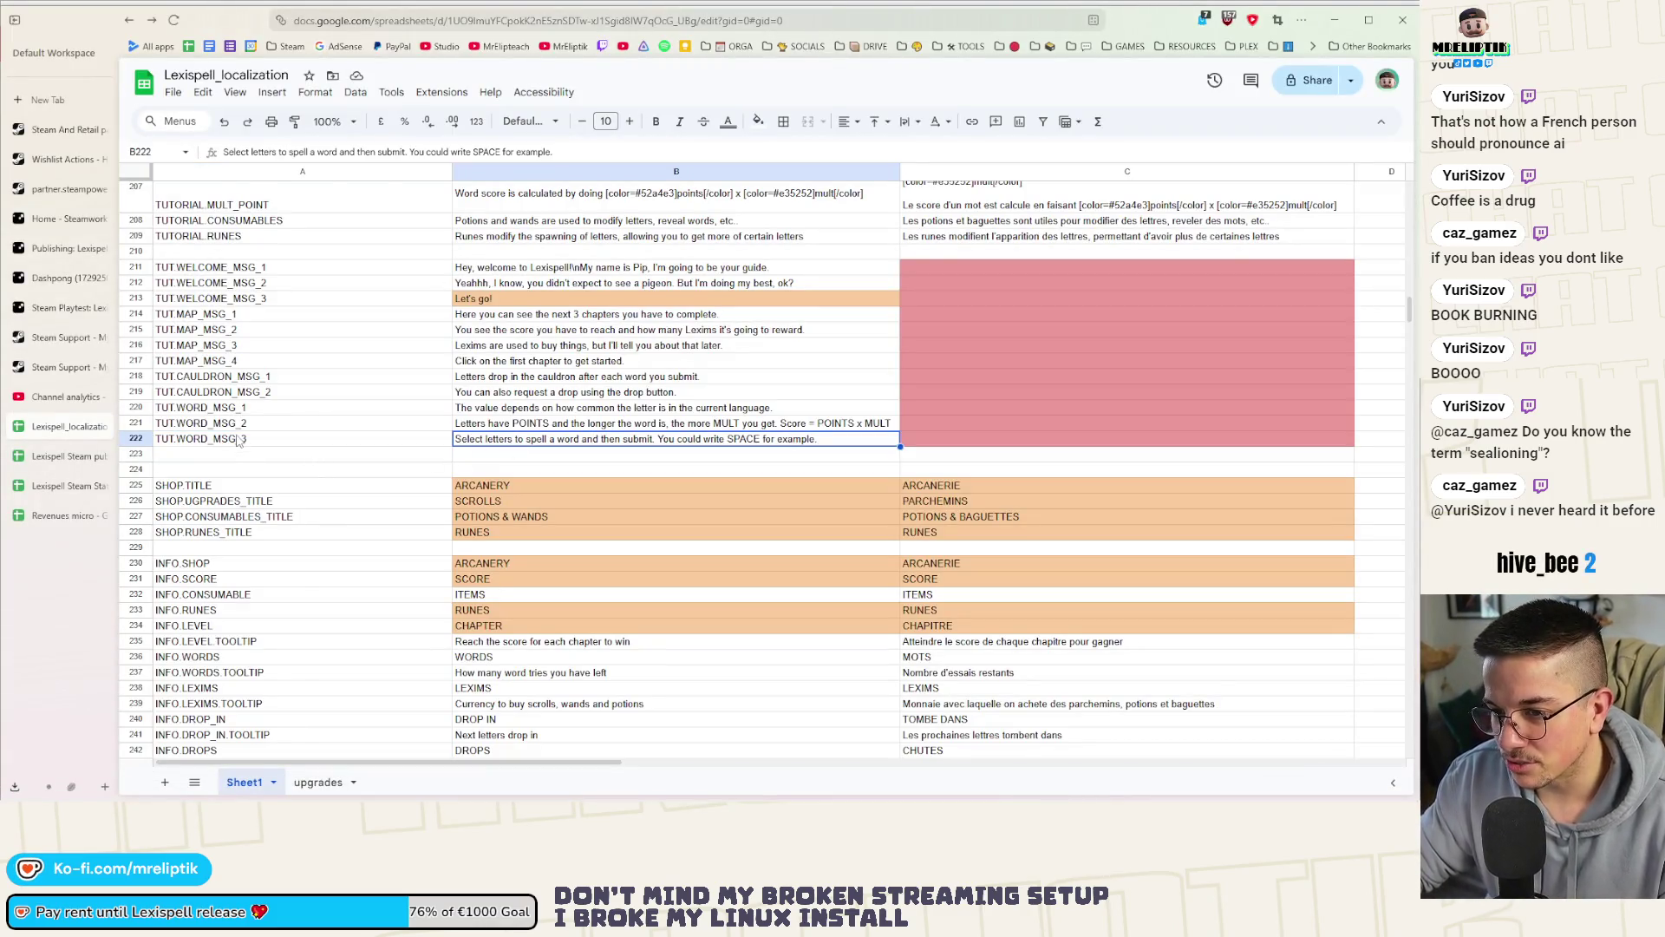
key(alt+Tab)
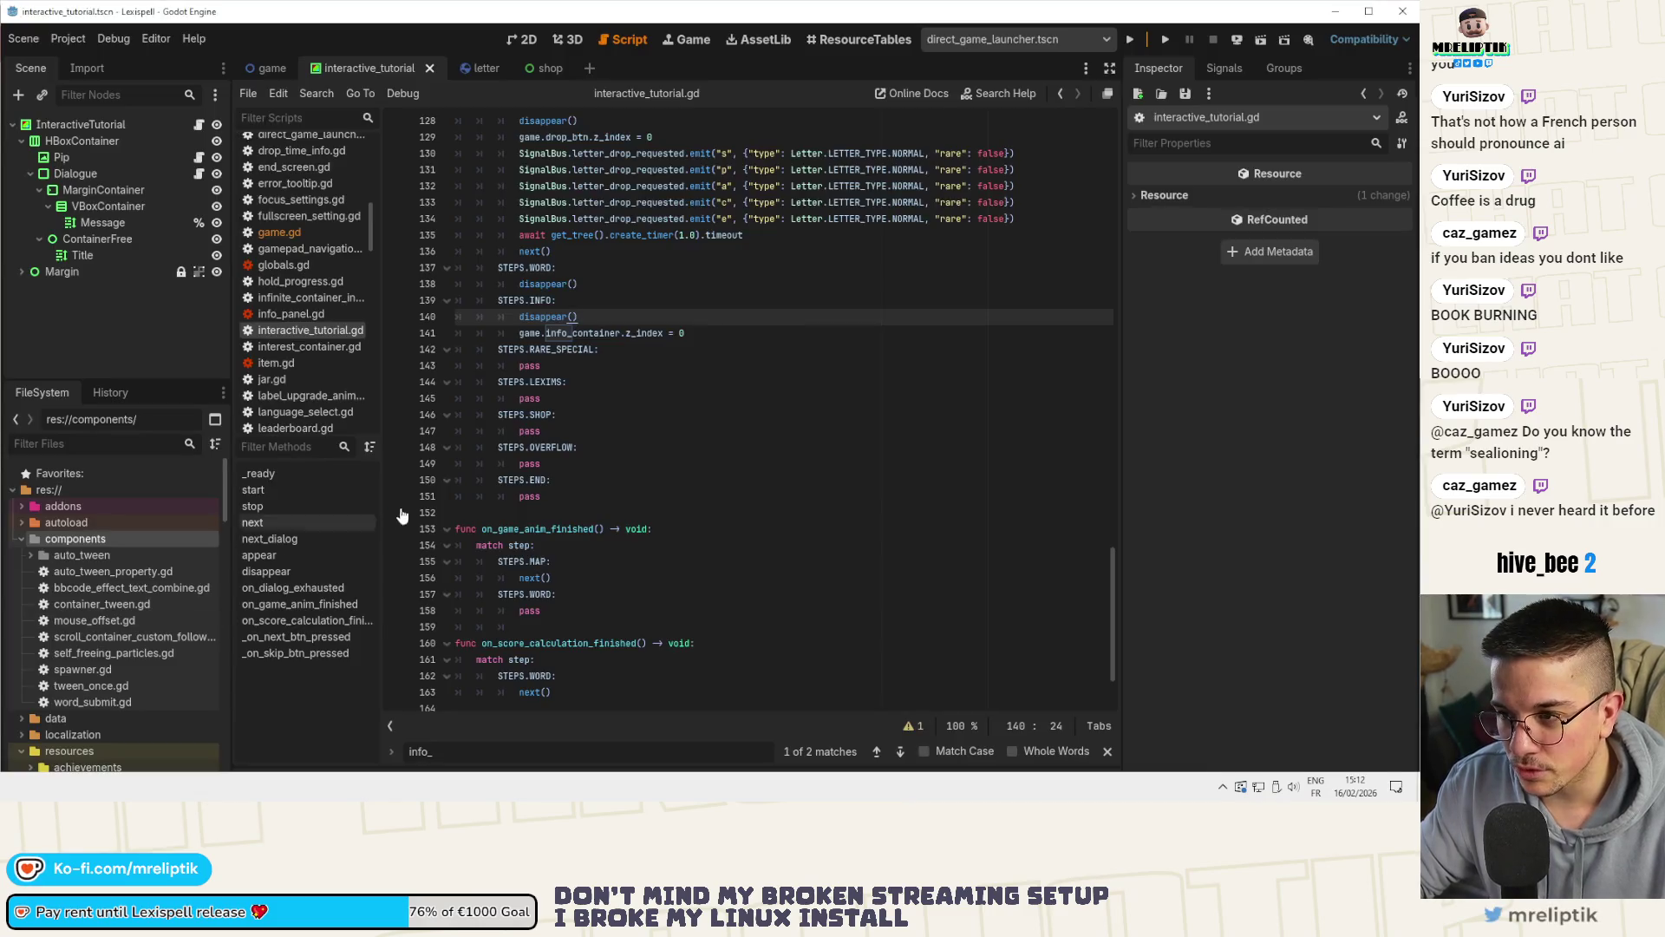
scroll(607, 513, up, 20)
scroll(672, 511, up, 10)
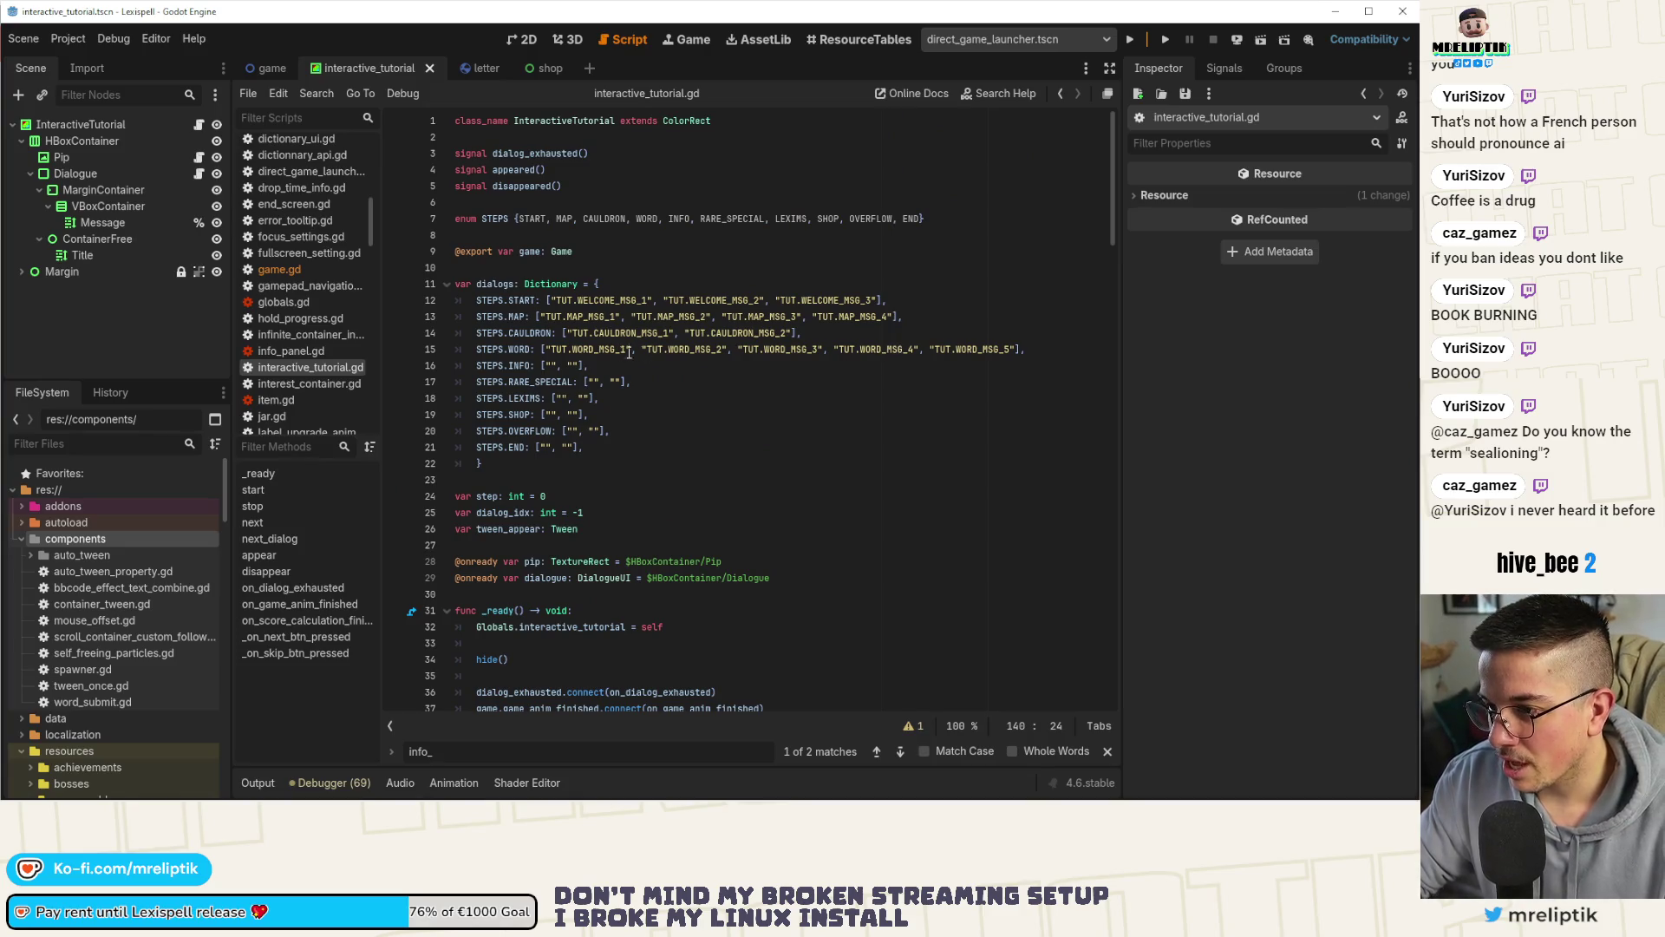
key(alt+Tab)
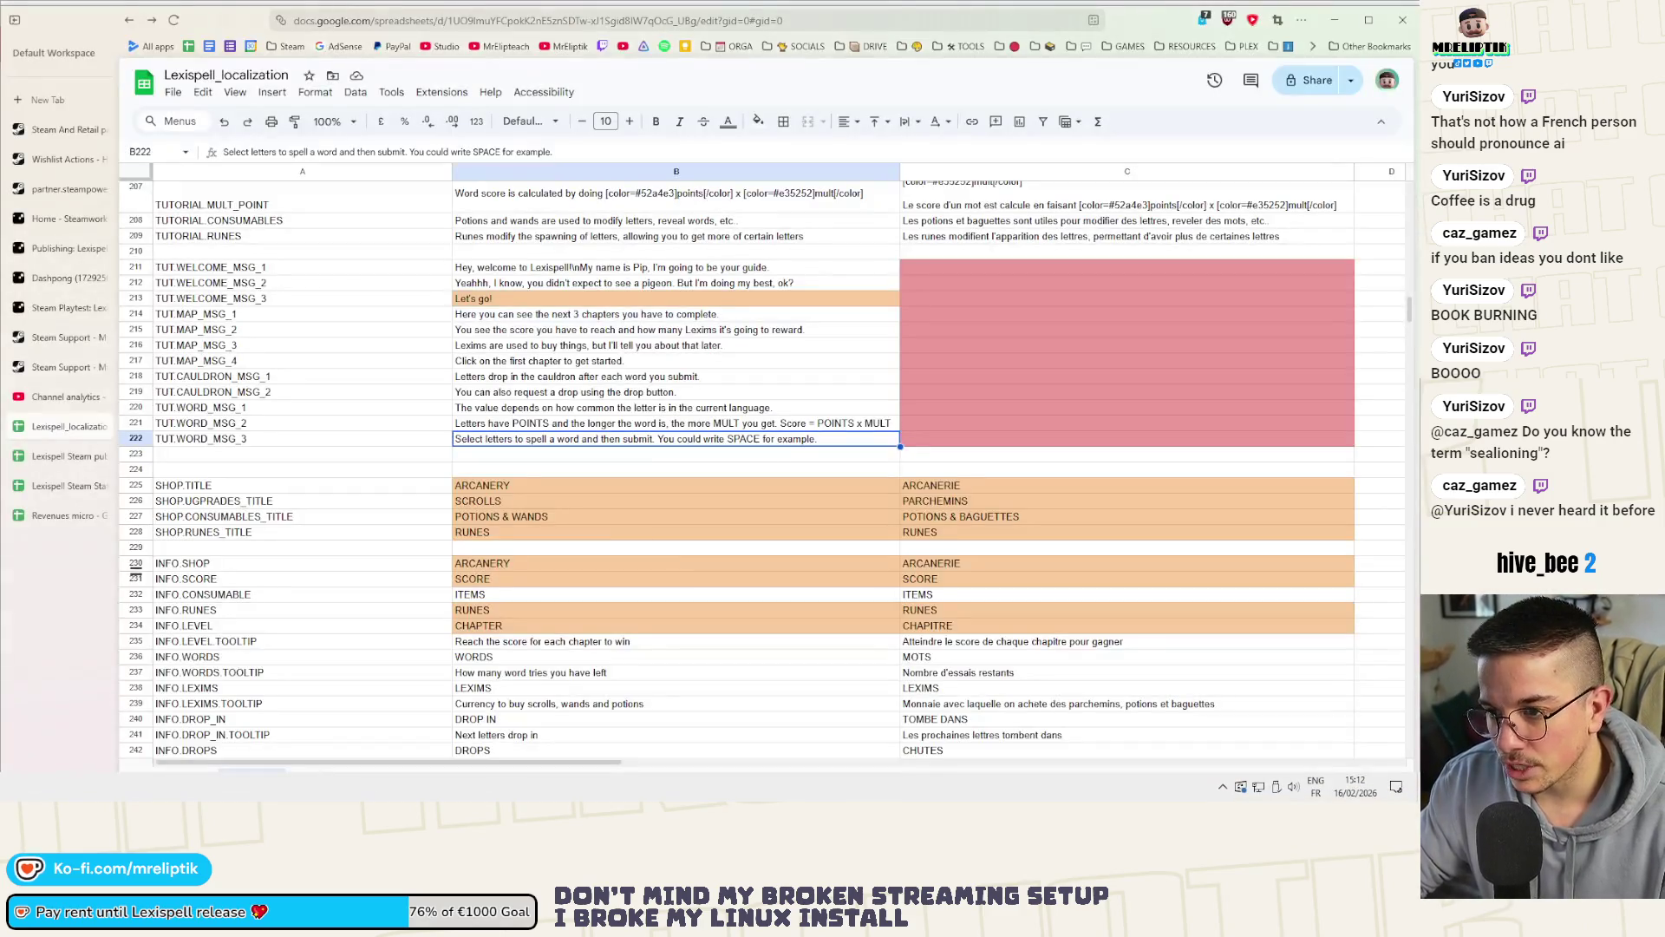
key(alt+Tab)
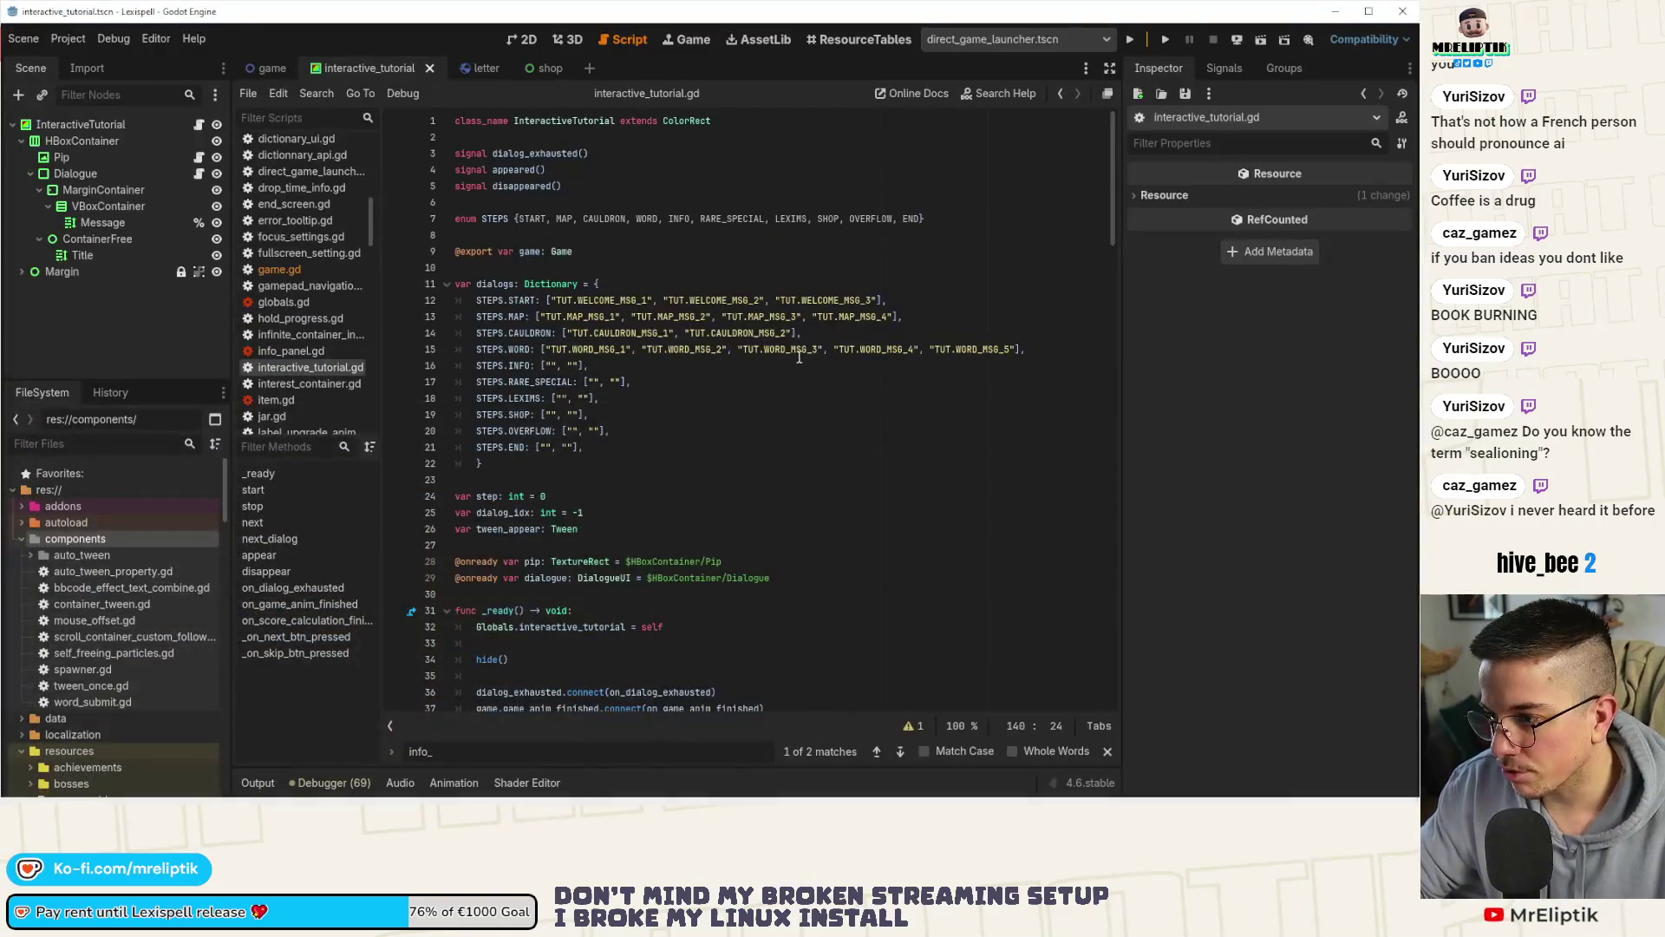
Delete TUT.WORD_MSG_4 and TUT.WORD_MSG_5 from line 15's WORD list and save.
double_click(885, 349)
key(BackSpace)
key(ctrl+shift+Right)
key(BackSpace)
key(ctrl+shift+Left)
key(BackSpace)
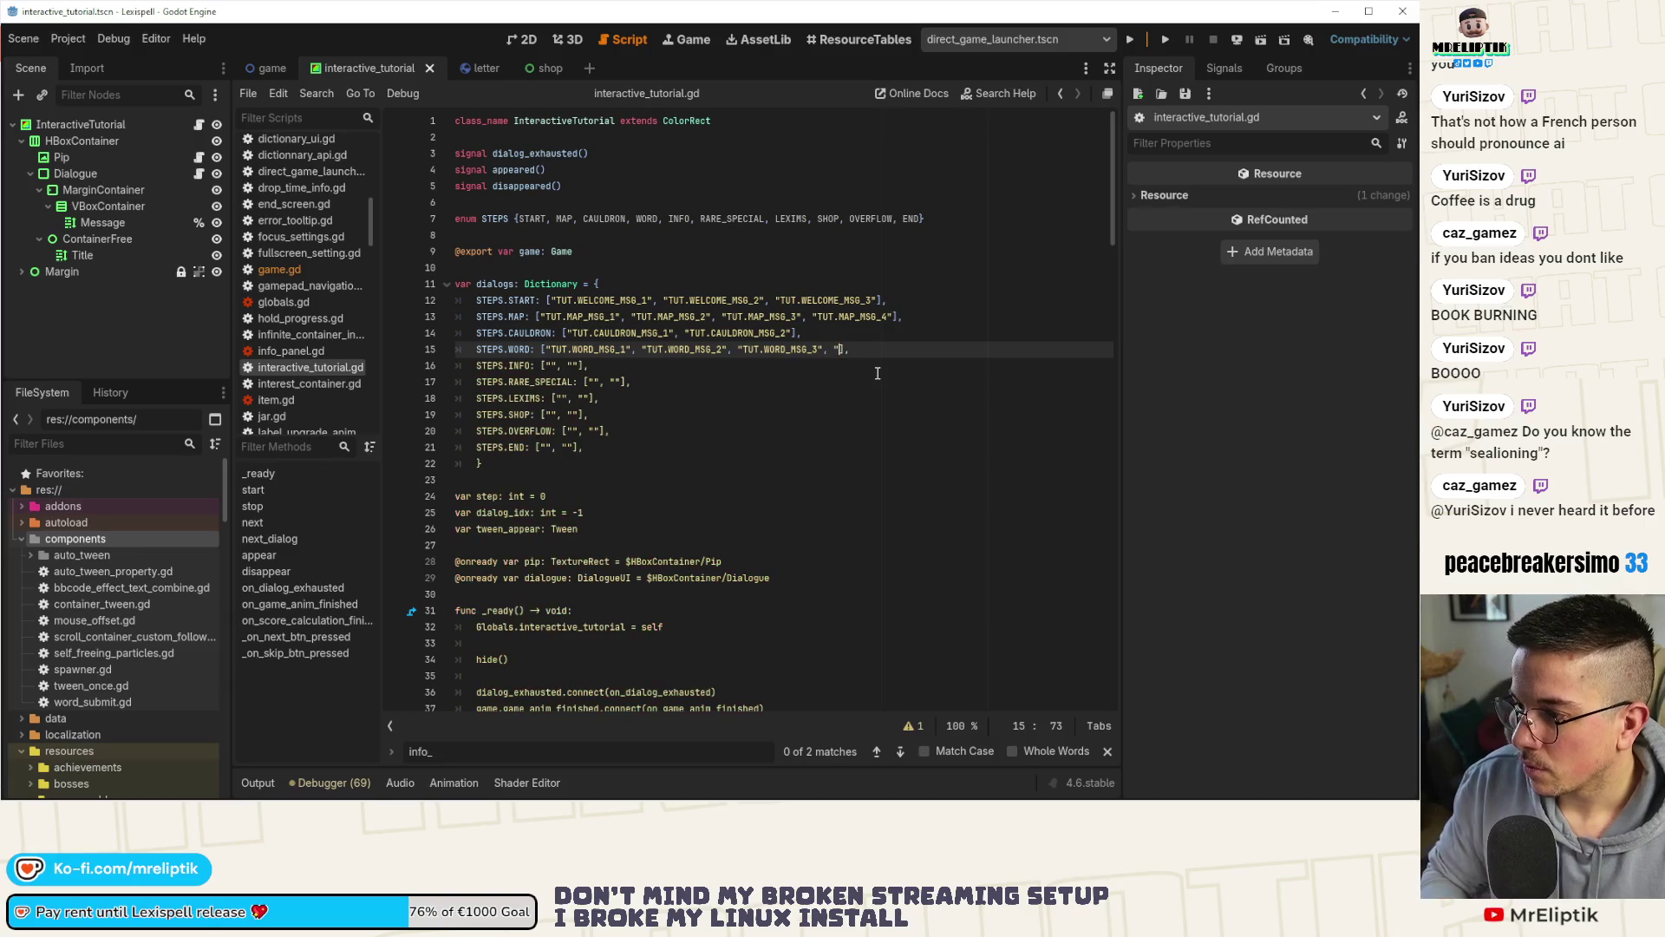
key(BackSpace)
key(BackSpace)
key(BackSpace)
key(ctrl+s)
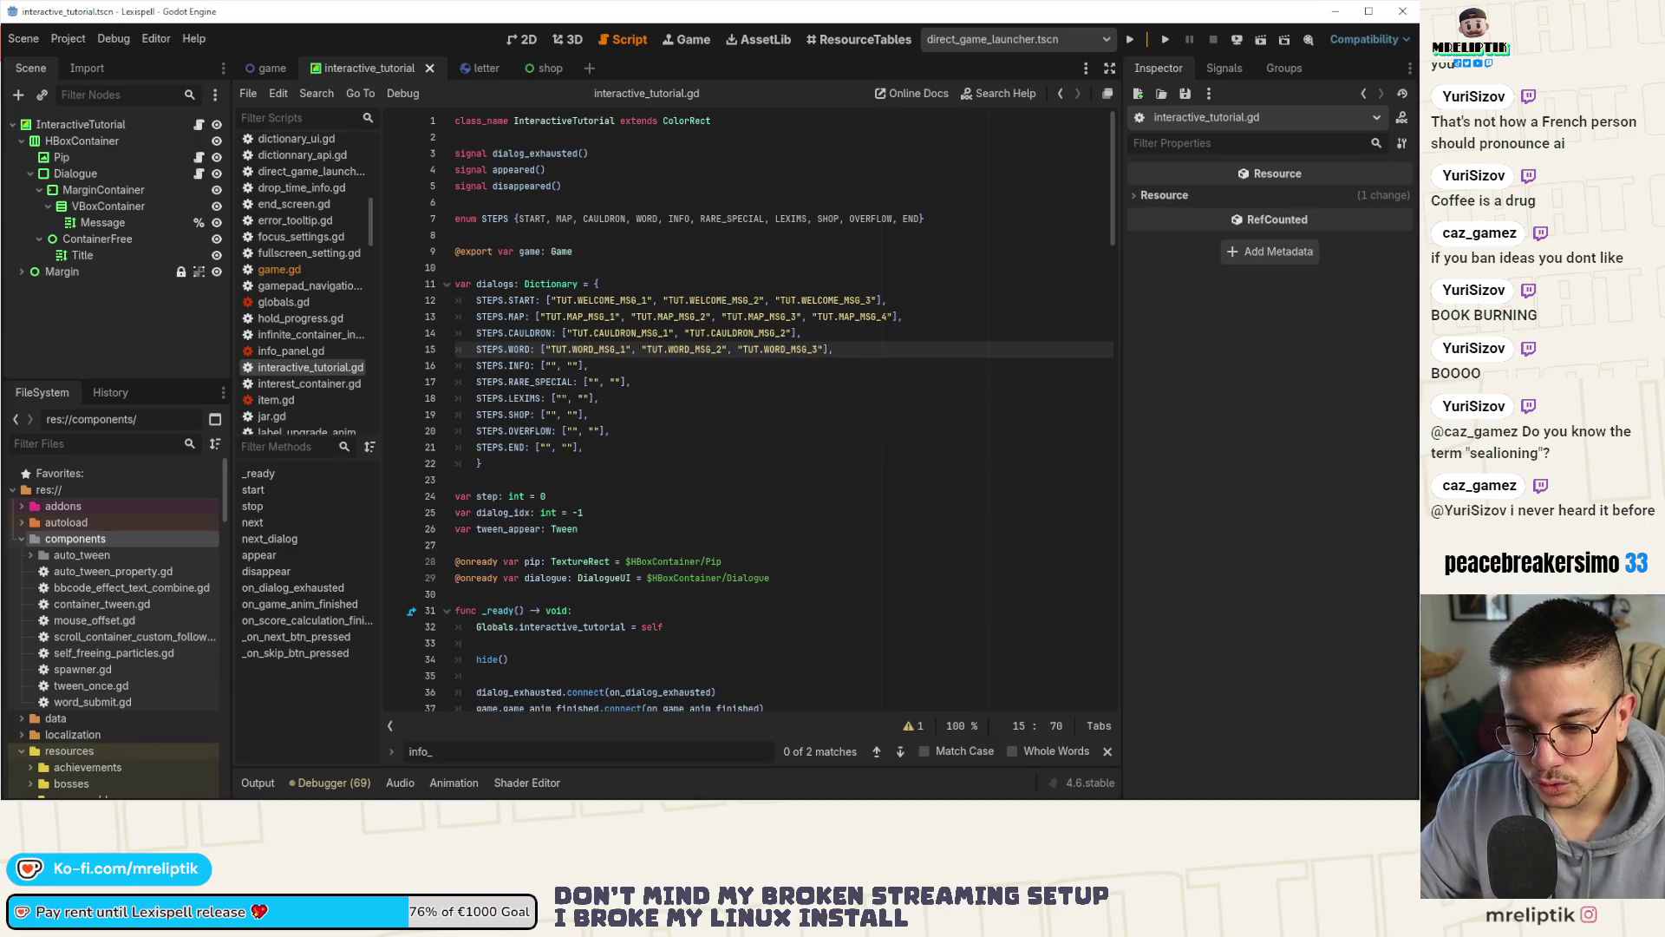
Check the INFO step's empty dialog entries, then return to the localization spreadsheet.
key(alt+Tab)
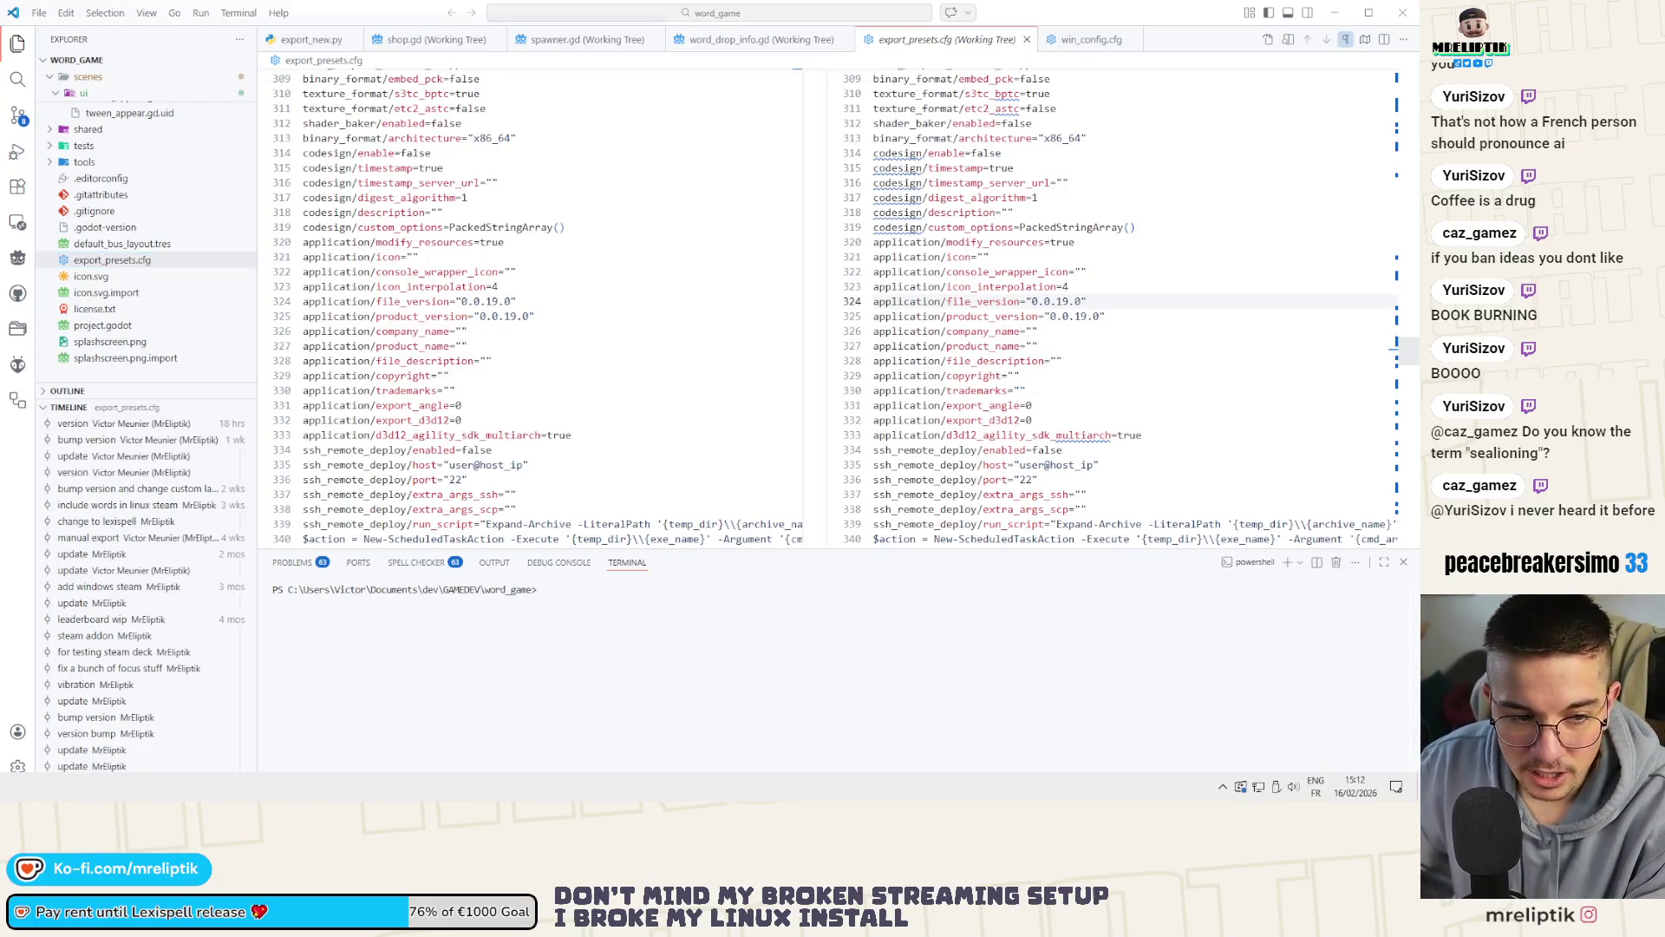
key(alt+Tab)
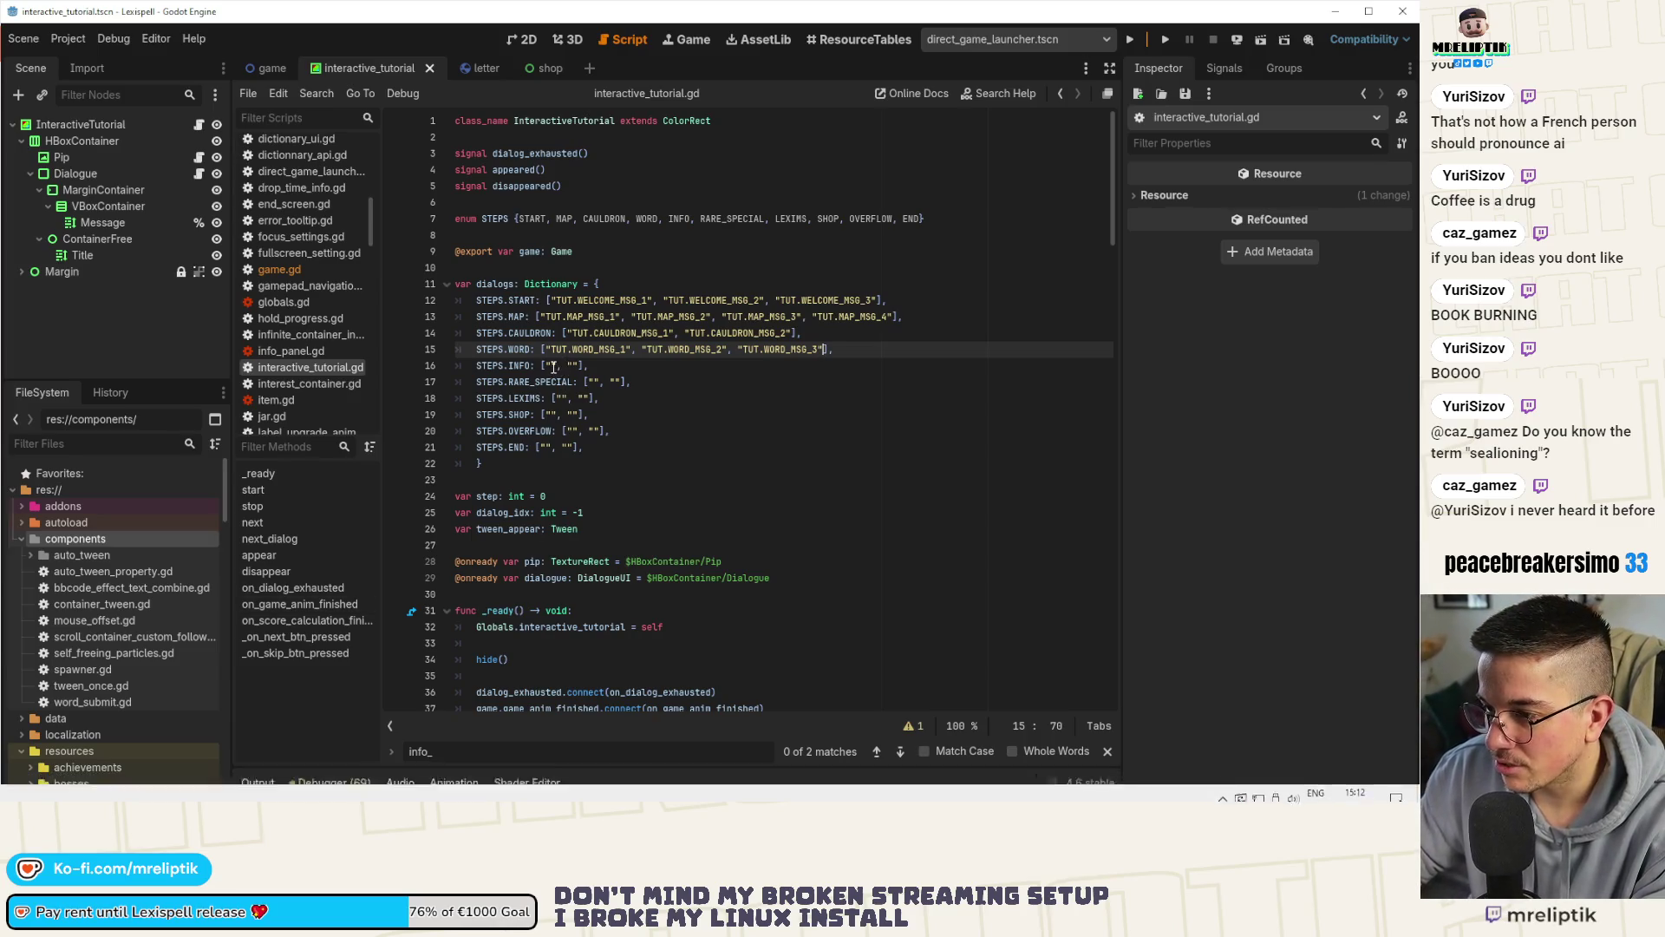
click(554, 365)
key(Up)
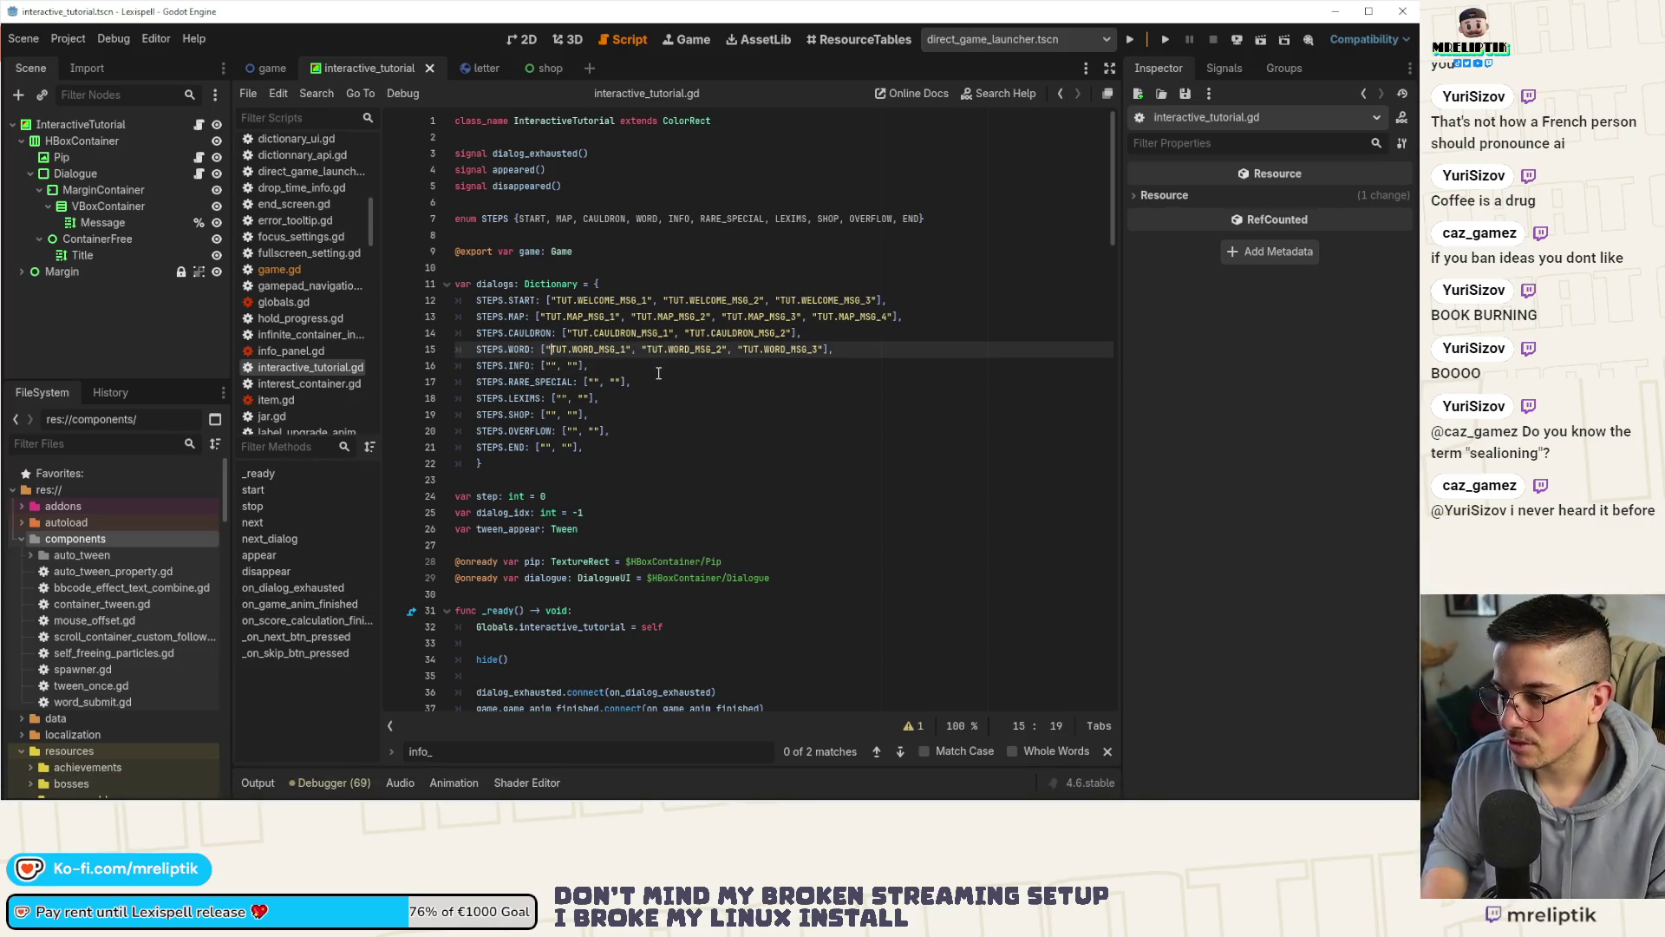
key(alt+Tab)
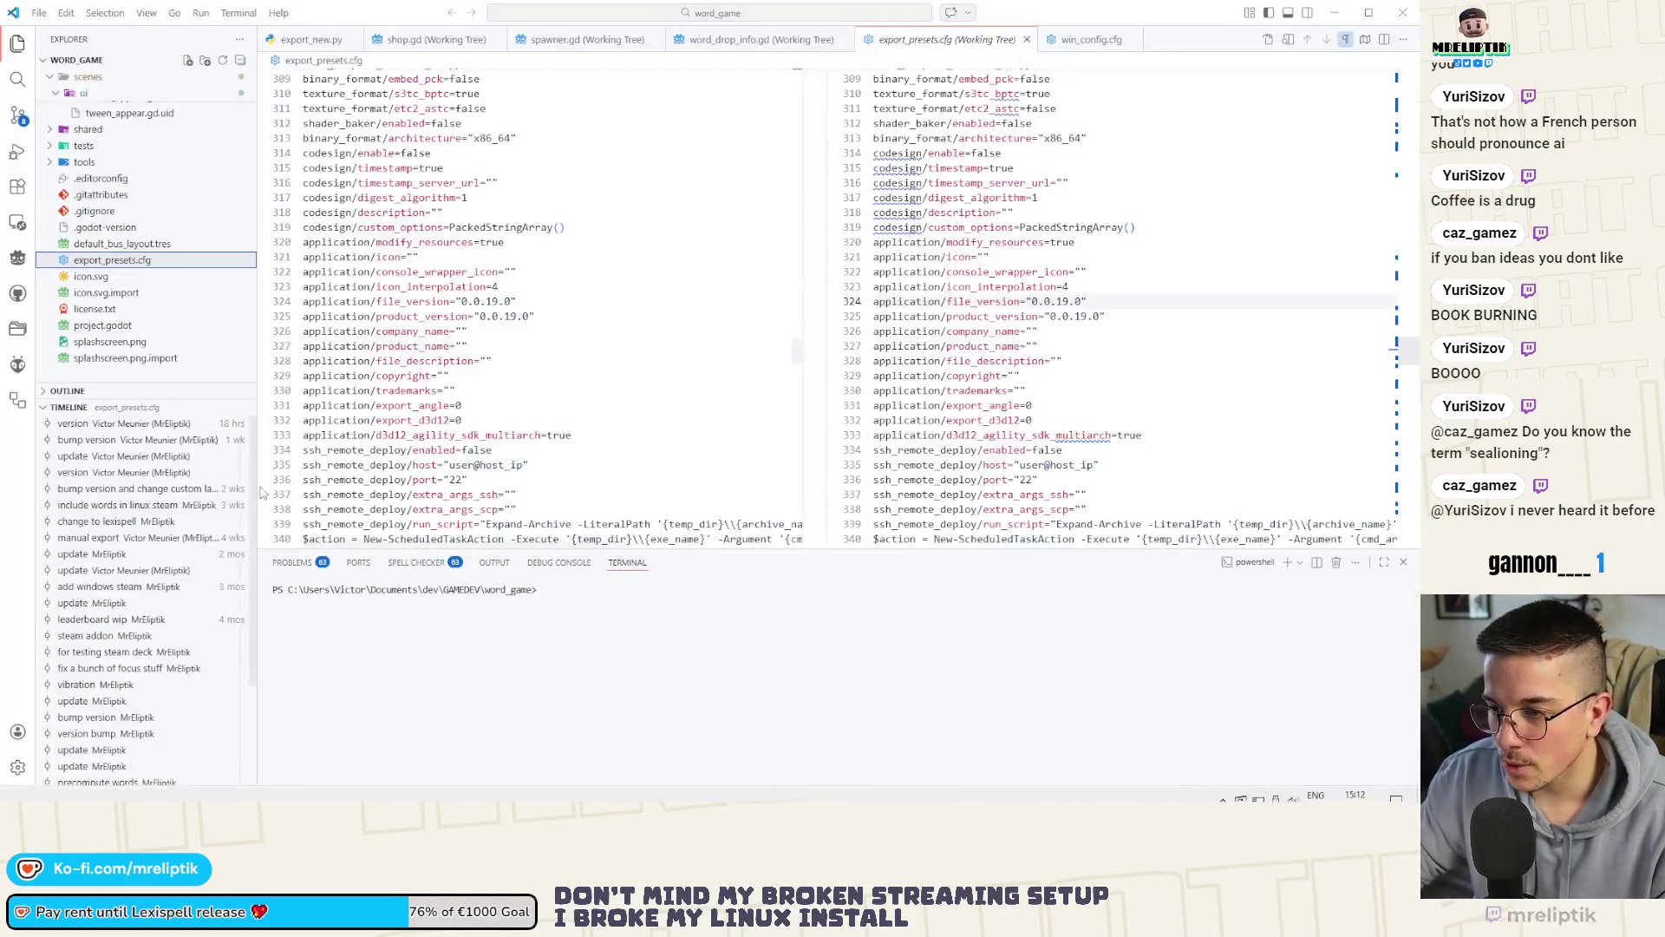
key(alt+Tab)
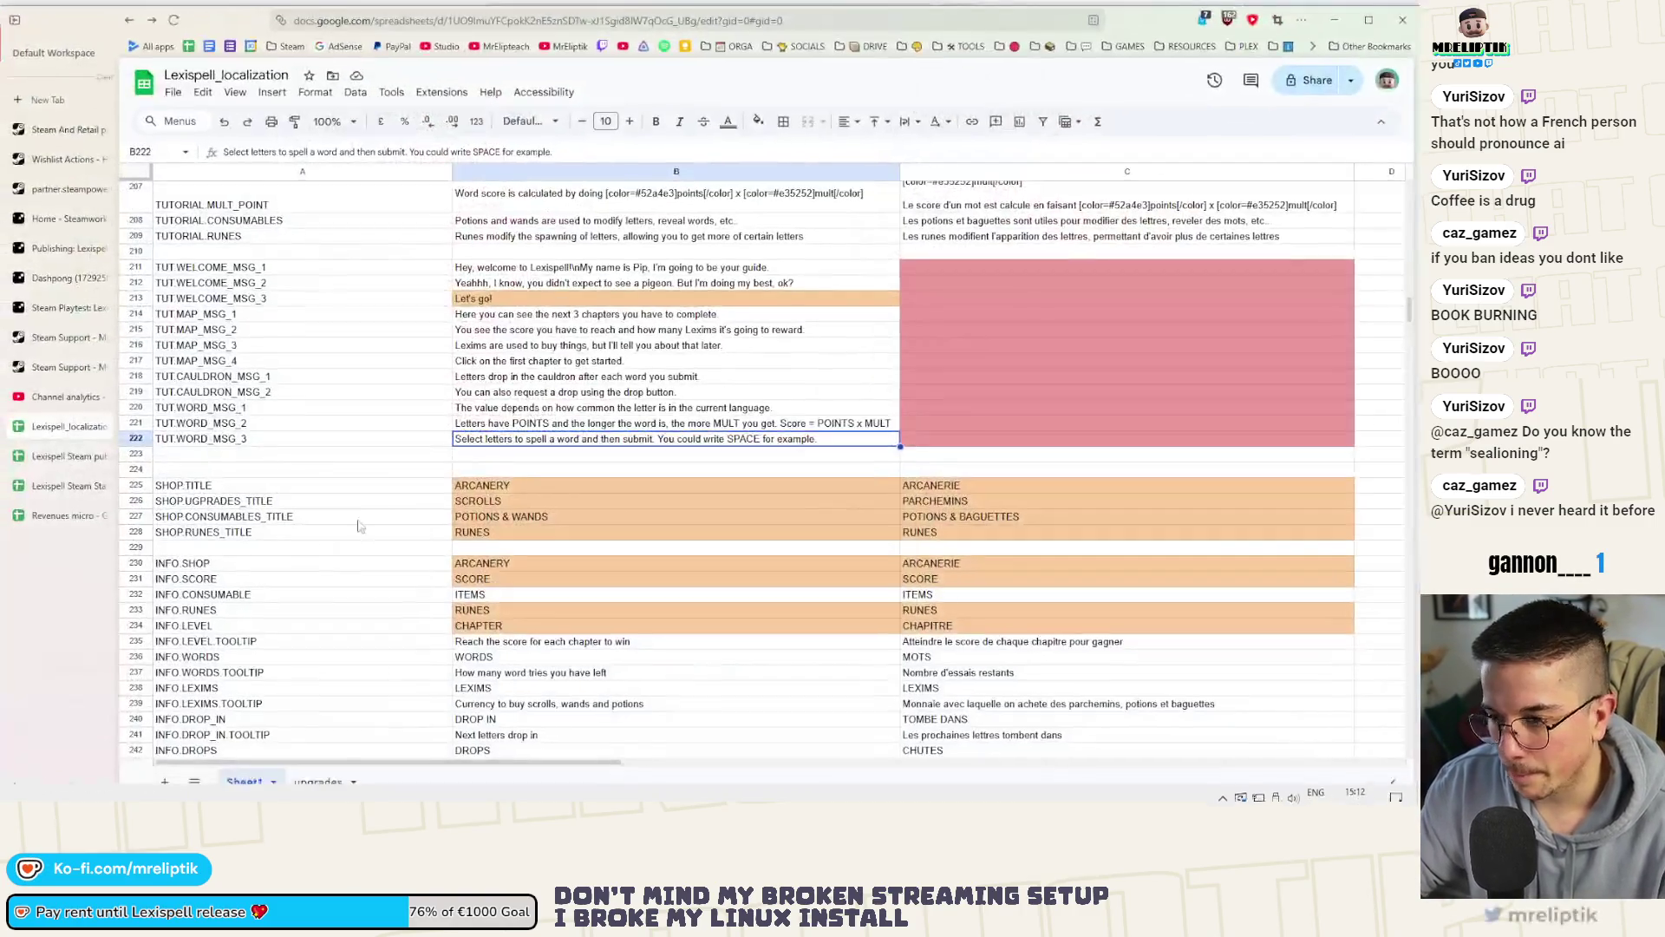
Insert two blank rows below TUT.WORD_MSG_3, undoing an accidental column insertion.
click(261, 444)
click(260, 453)
right_click(236, 453)
click(278, 358)
right_click(236, 453)
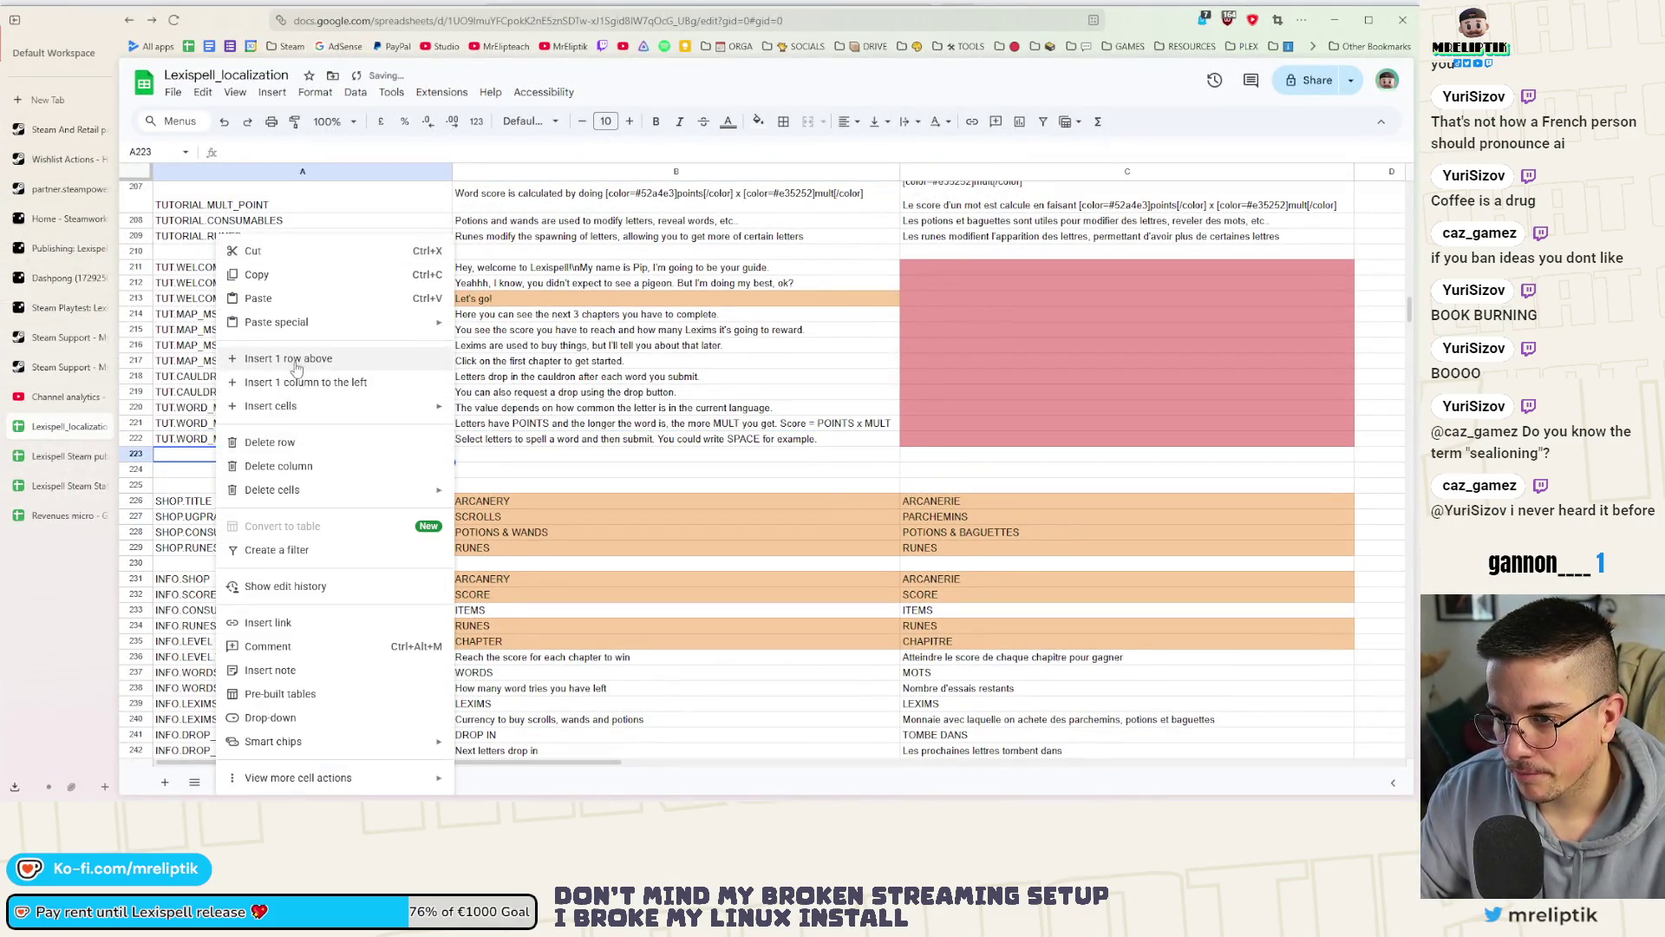
click(286, 358)
right_click(227, 454)
click(308, 382)
key(ctrl+z)
Paste the copied key into A223 and rename it to TUT.INFO_MSG_1.
text(TUT.WORD_MSG_3)
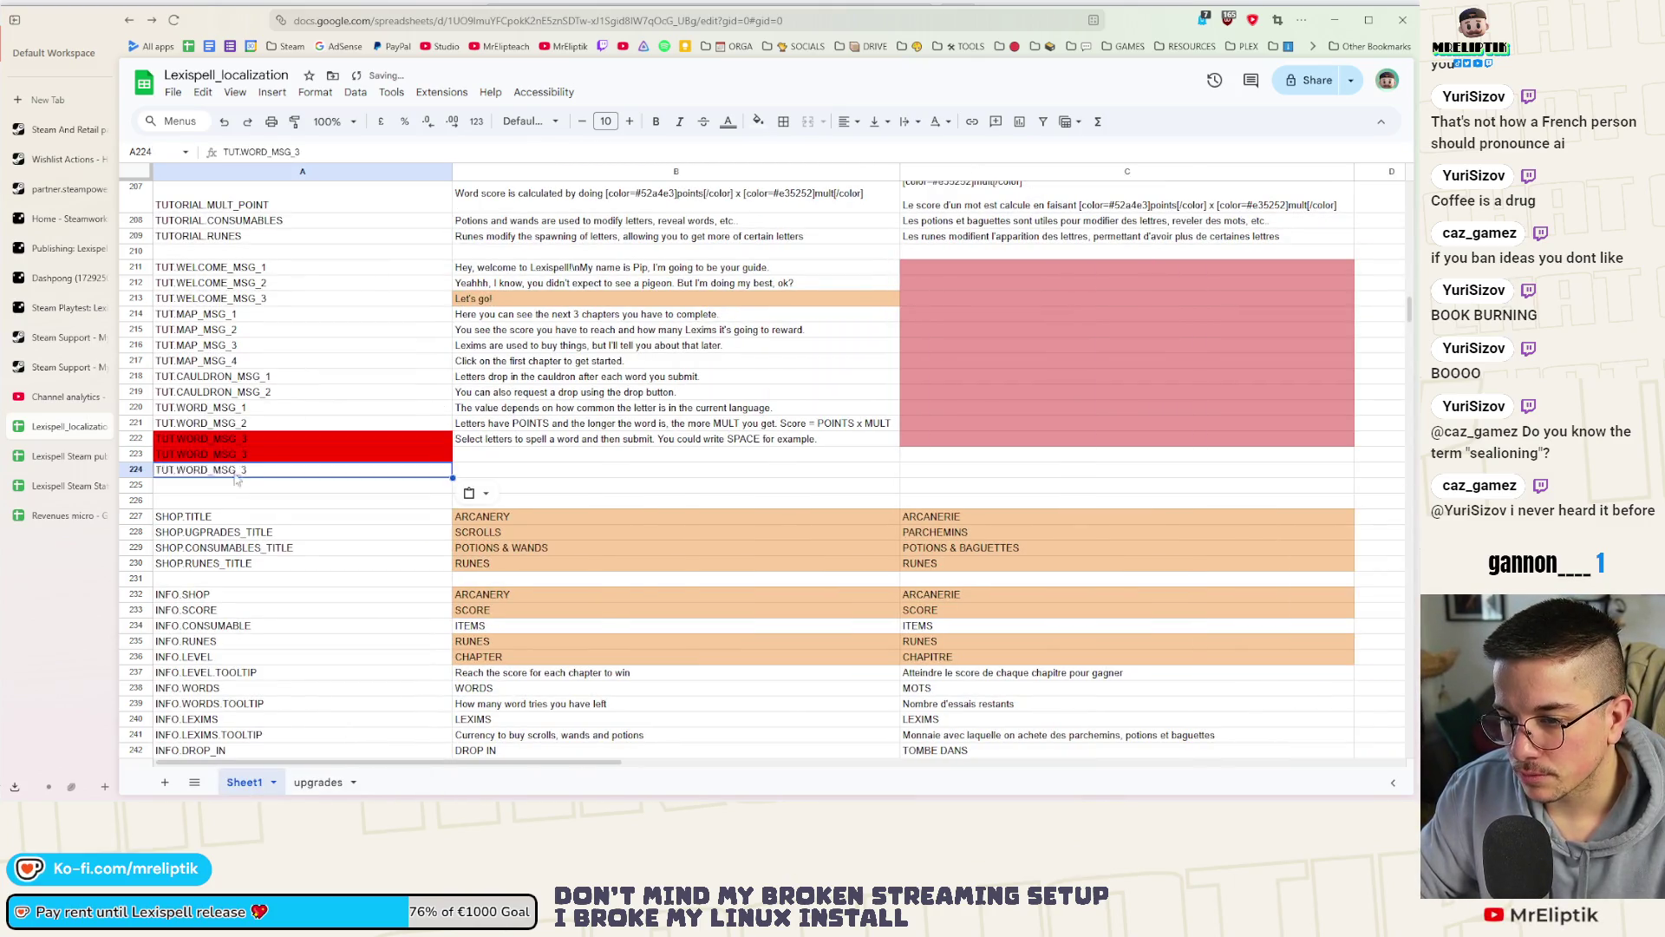
double_click(211, 454)
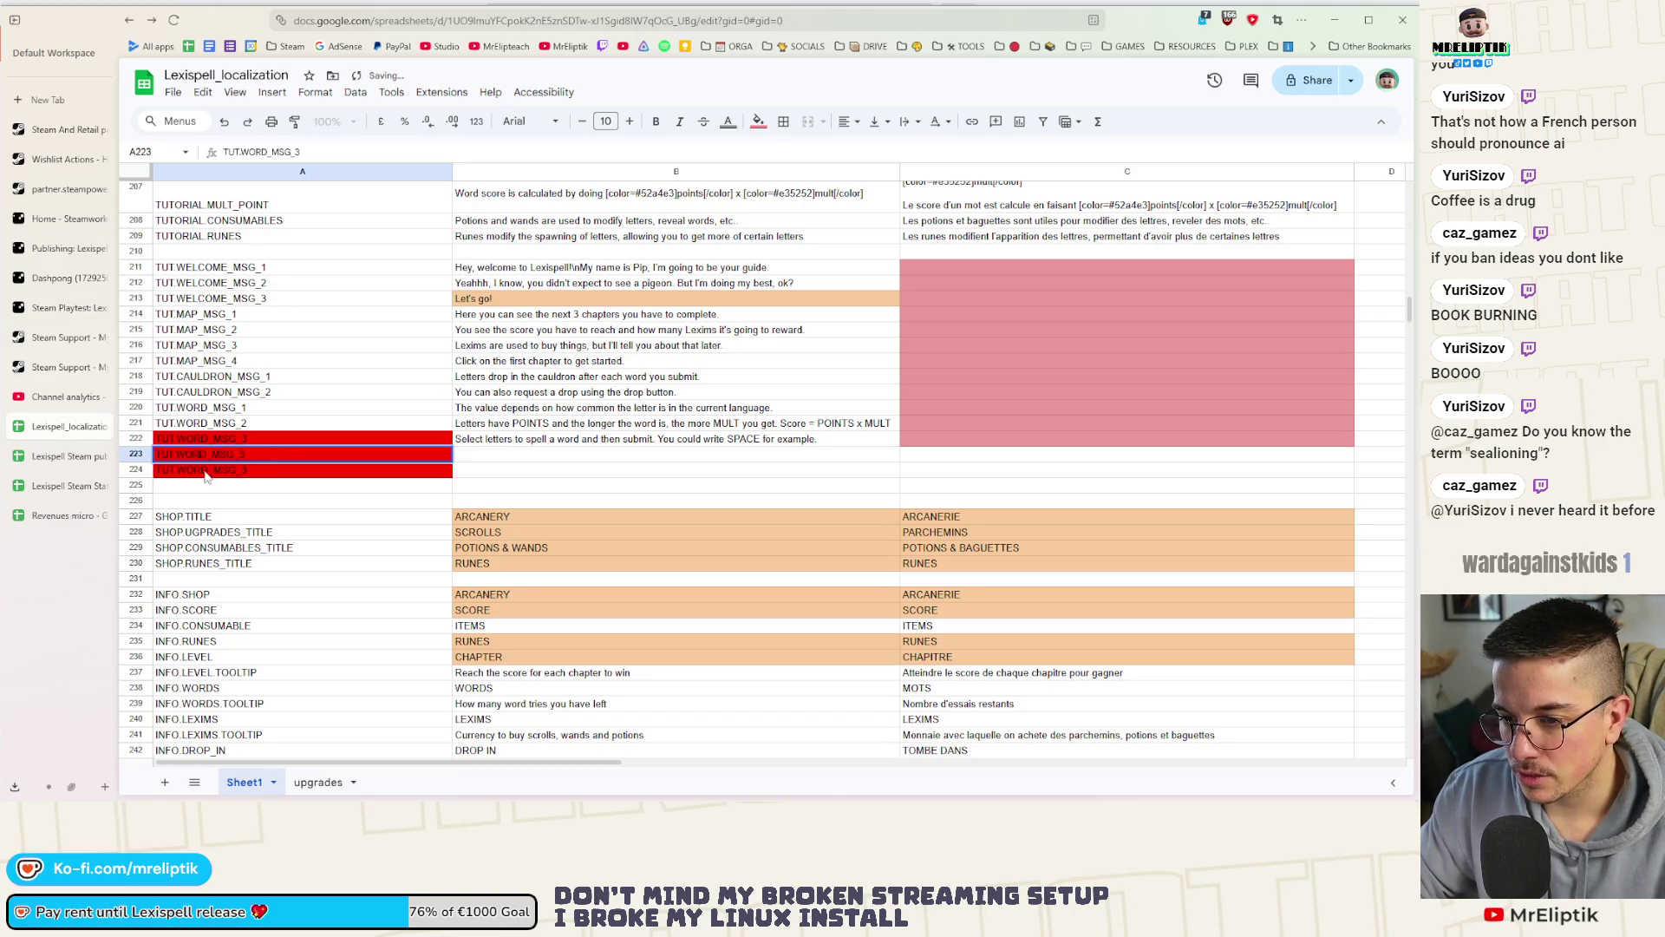
key(BackSpace)
key(BackSpace)
key(BackSpace)
key(BackSpace)
key(BackSpace)
text(.INFO)
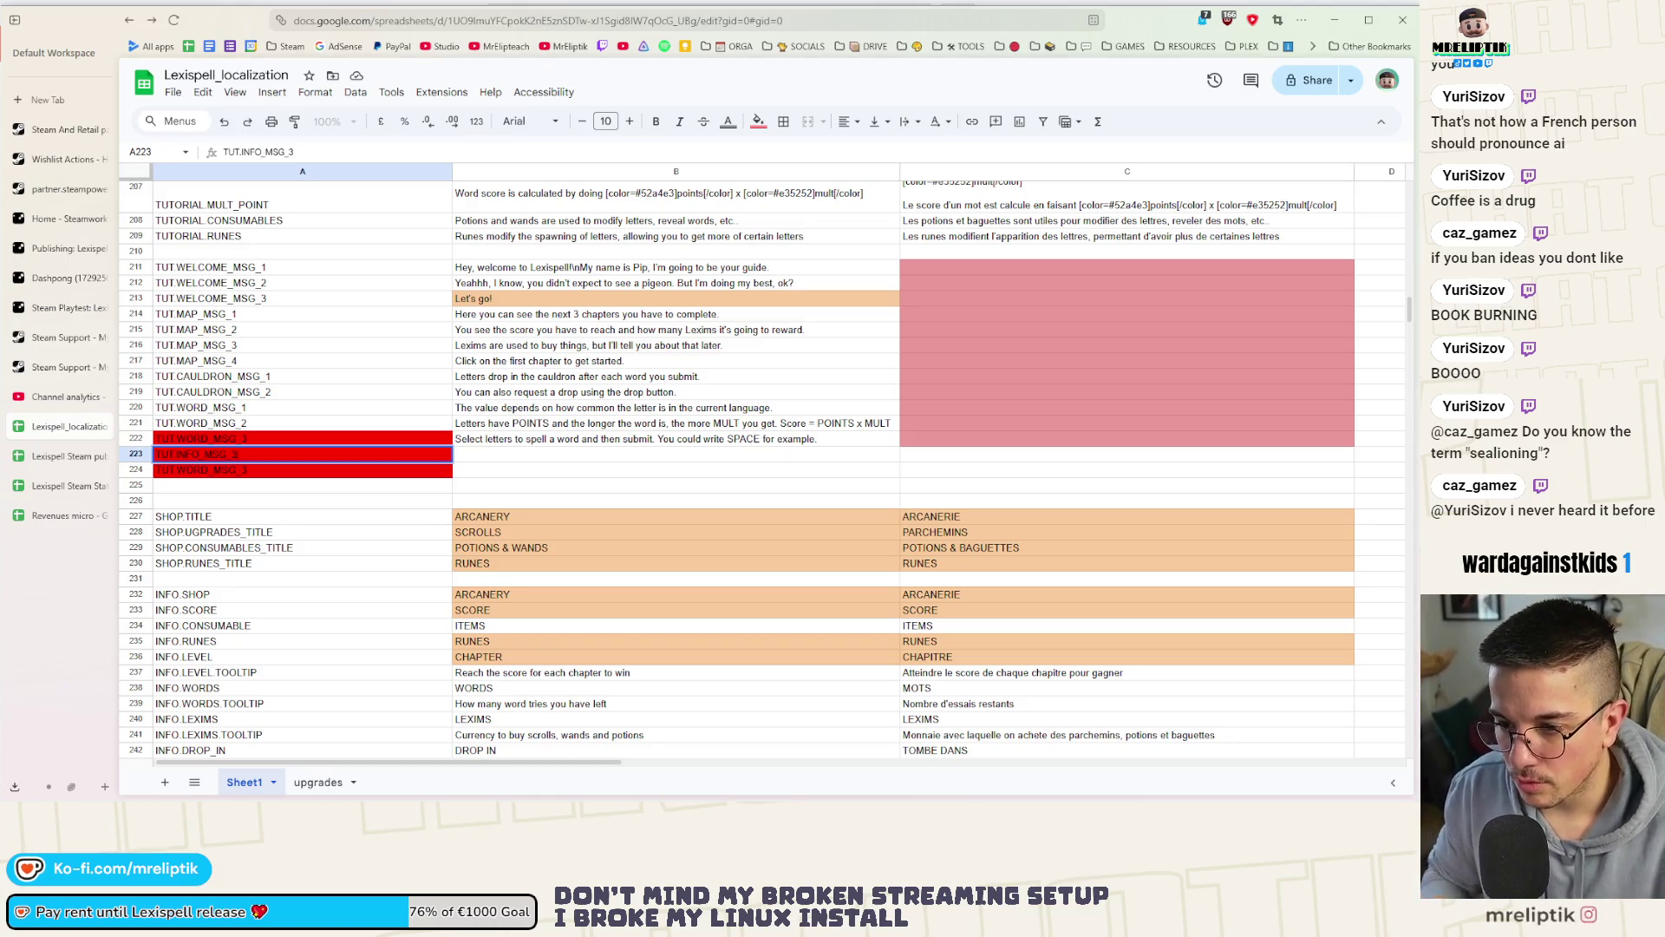
key(BackSpace)
text(1)
key(Return)
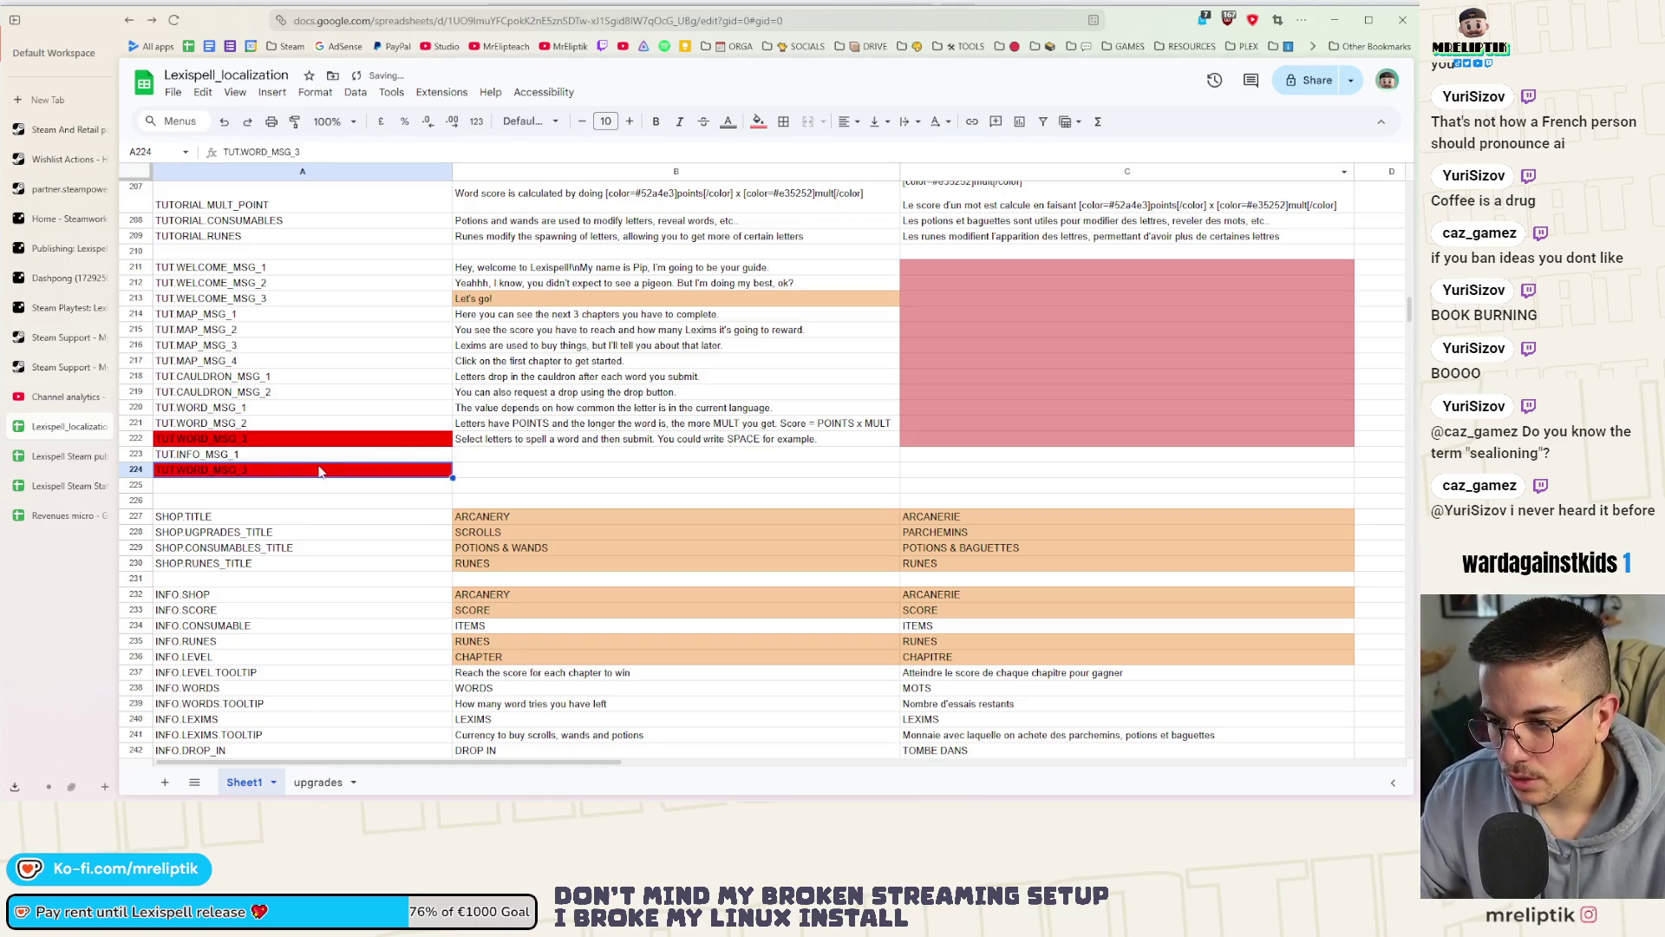
Add TUT.INFO_MSG_2 in A224 and extend the series to TUT.INFO_MSG_3.
click(267, 459)
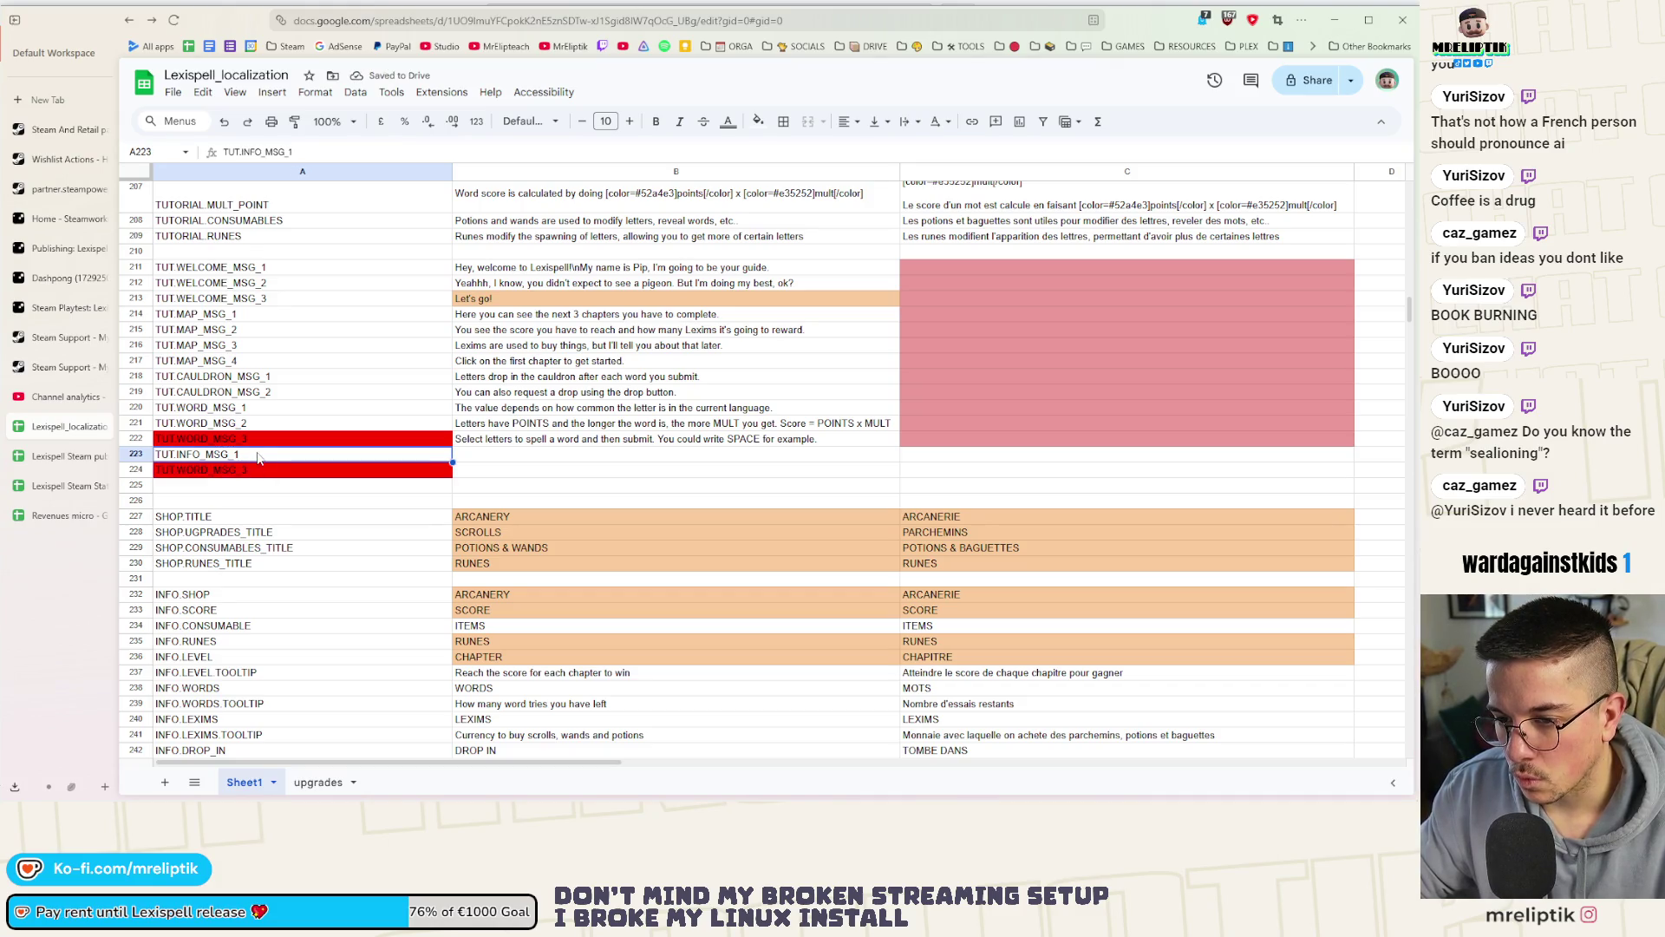
click(262, 469)
text(TUT.INFO_MSG_1)
double_click(263, 469)
key(BackSpace)
text(2)
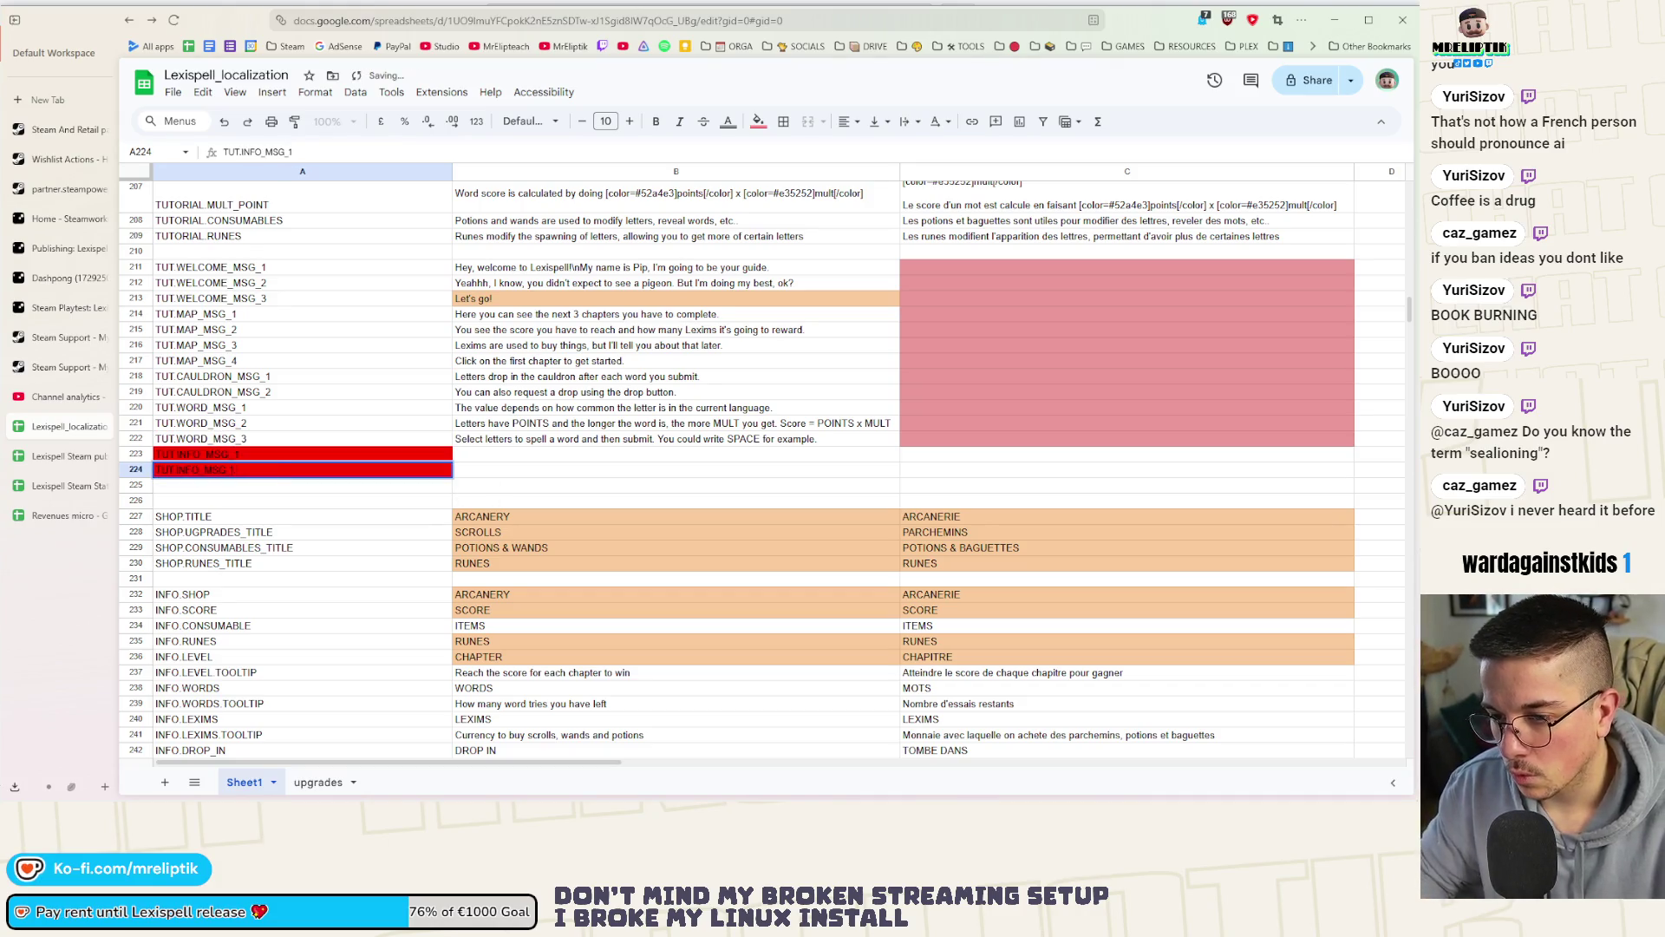
key(Return)
mouse_move(284, 461)
mouse_down()
mouse_move(440, 479)
mouse_move(429, 488)
mouse_up()
click(371, 494)
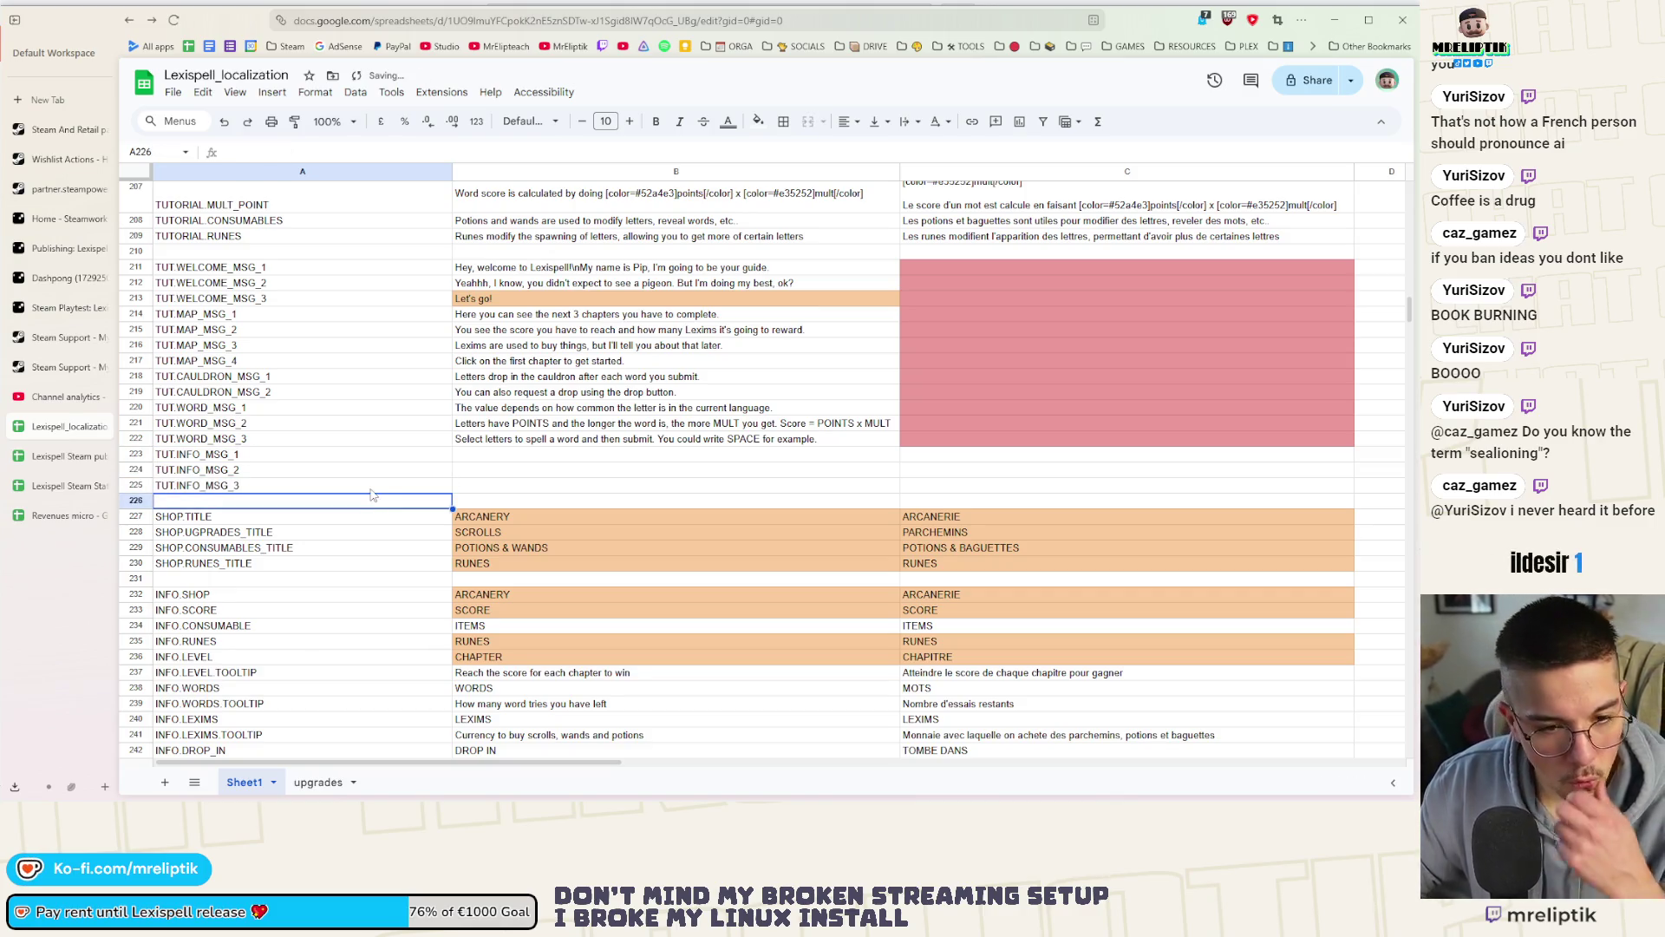
Enter TUT.INFO_MSG_1's English text: 'On the right panel you can find all the info about the run and the current chapter.'.
click(482, 458)
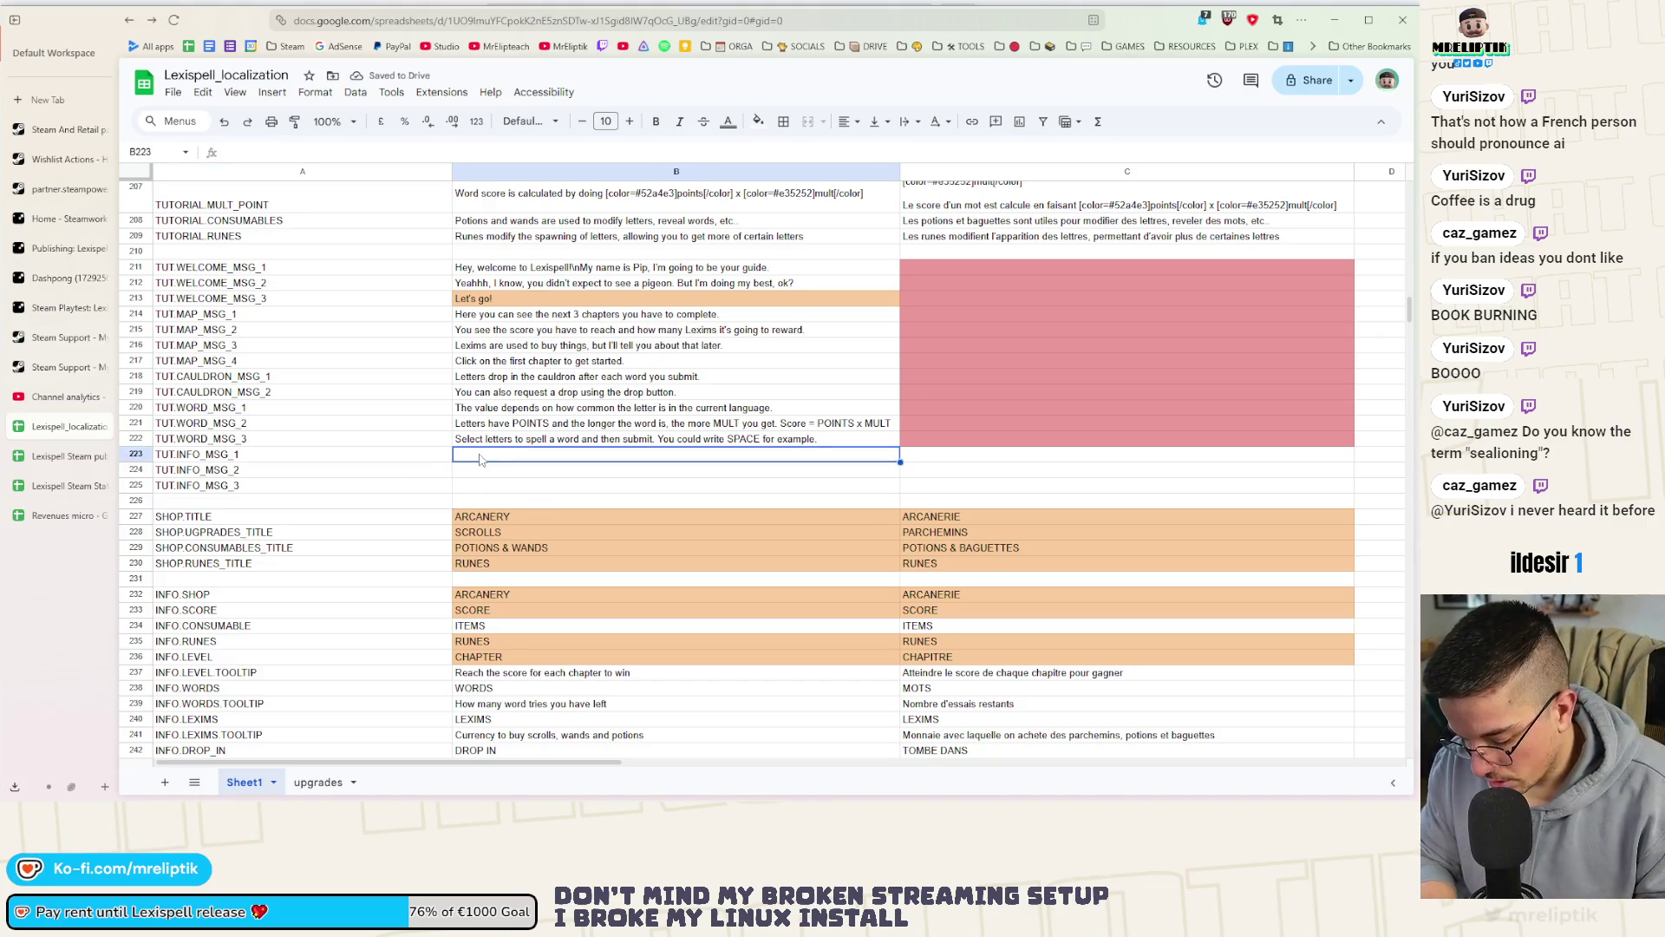
text(On the right panel)
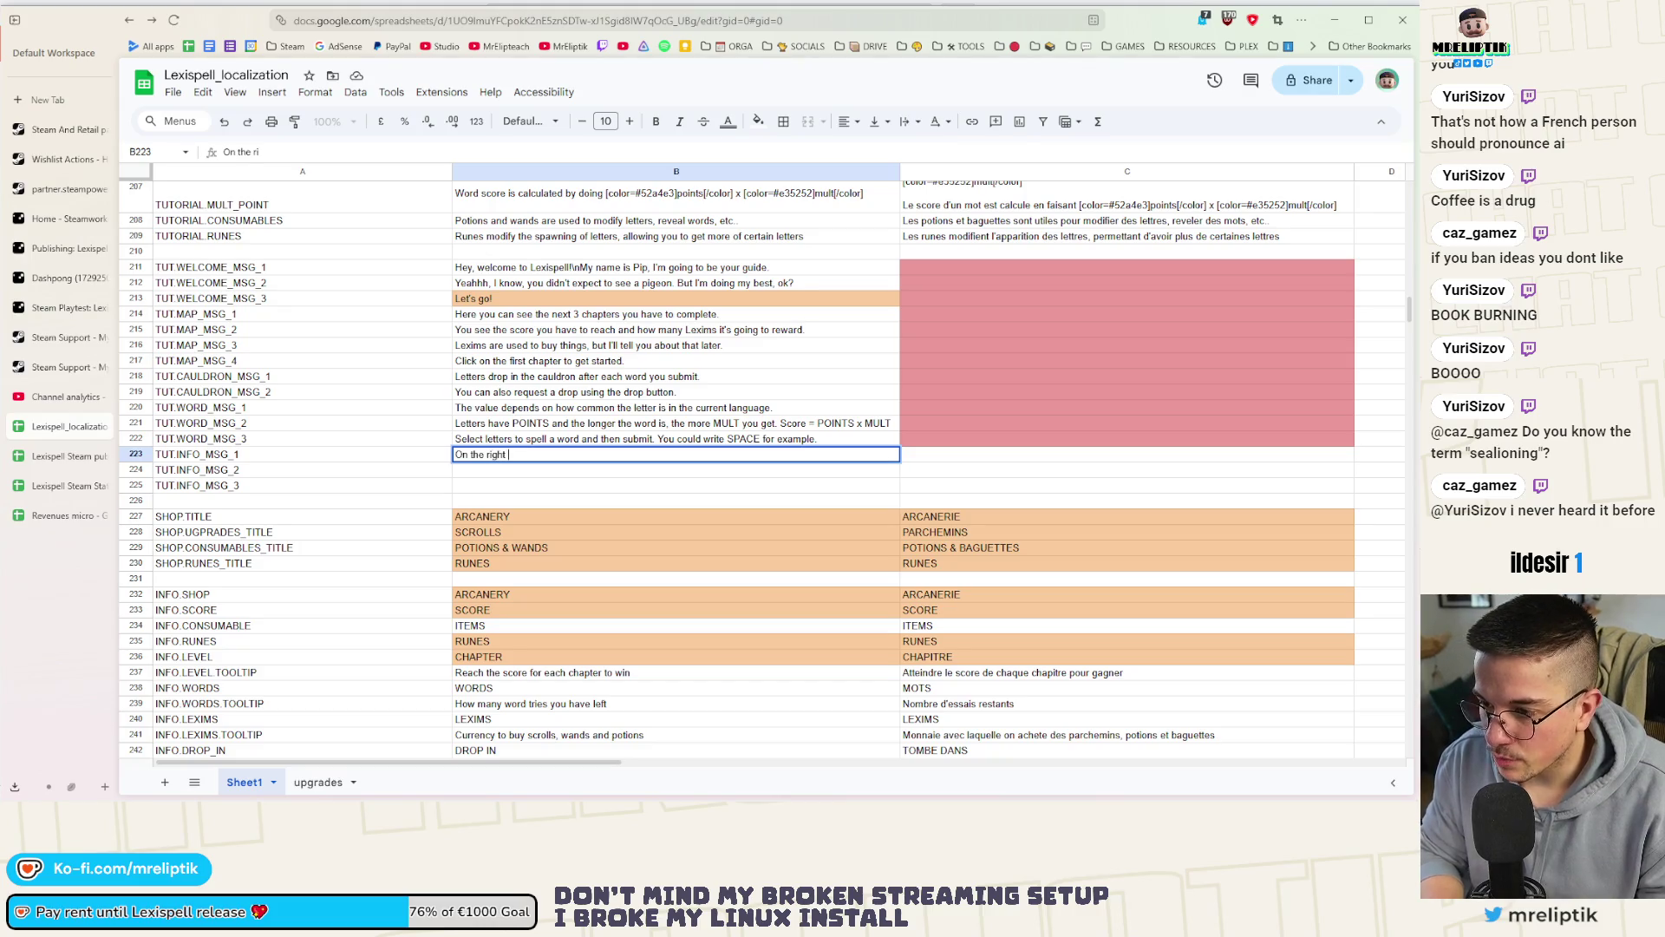
key(BackSpace)
key(BackSpace)
key(BackSpace)
text(ou can find all the info abou)
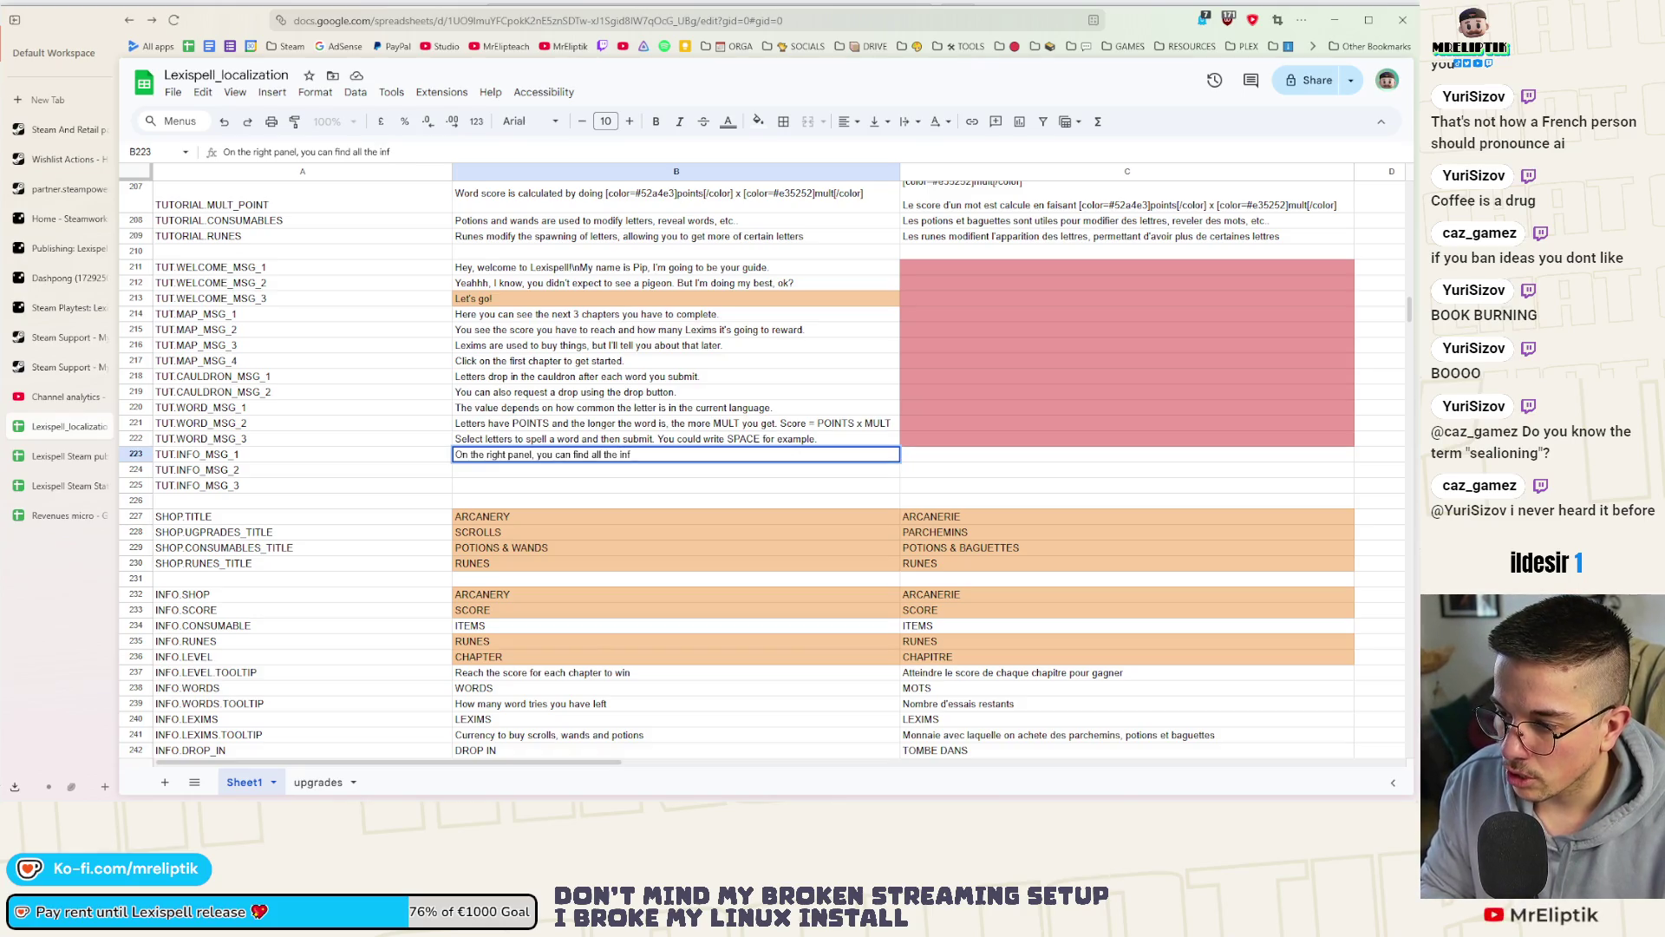
text(t the )
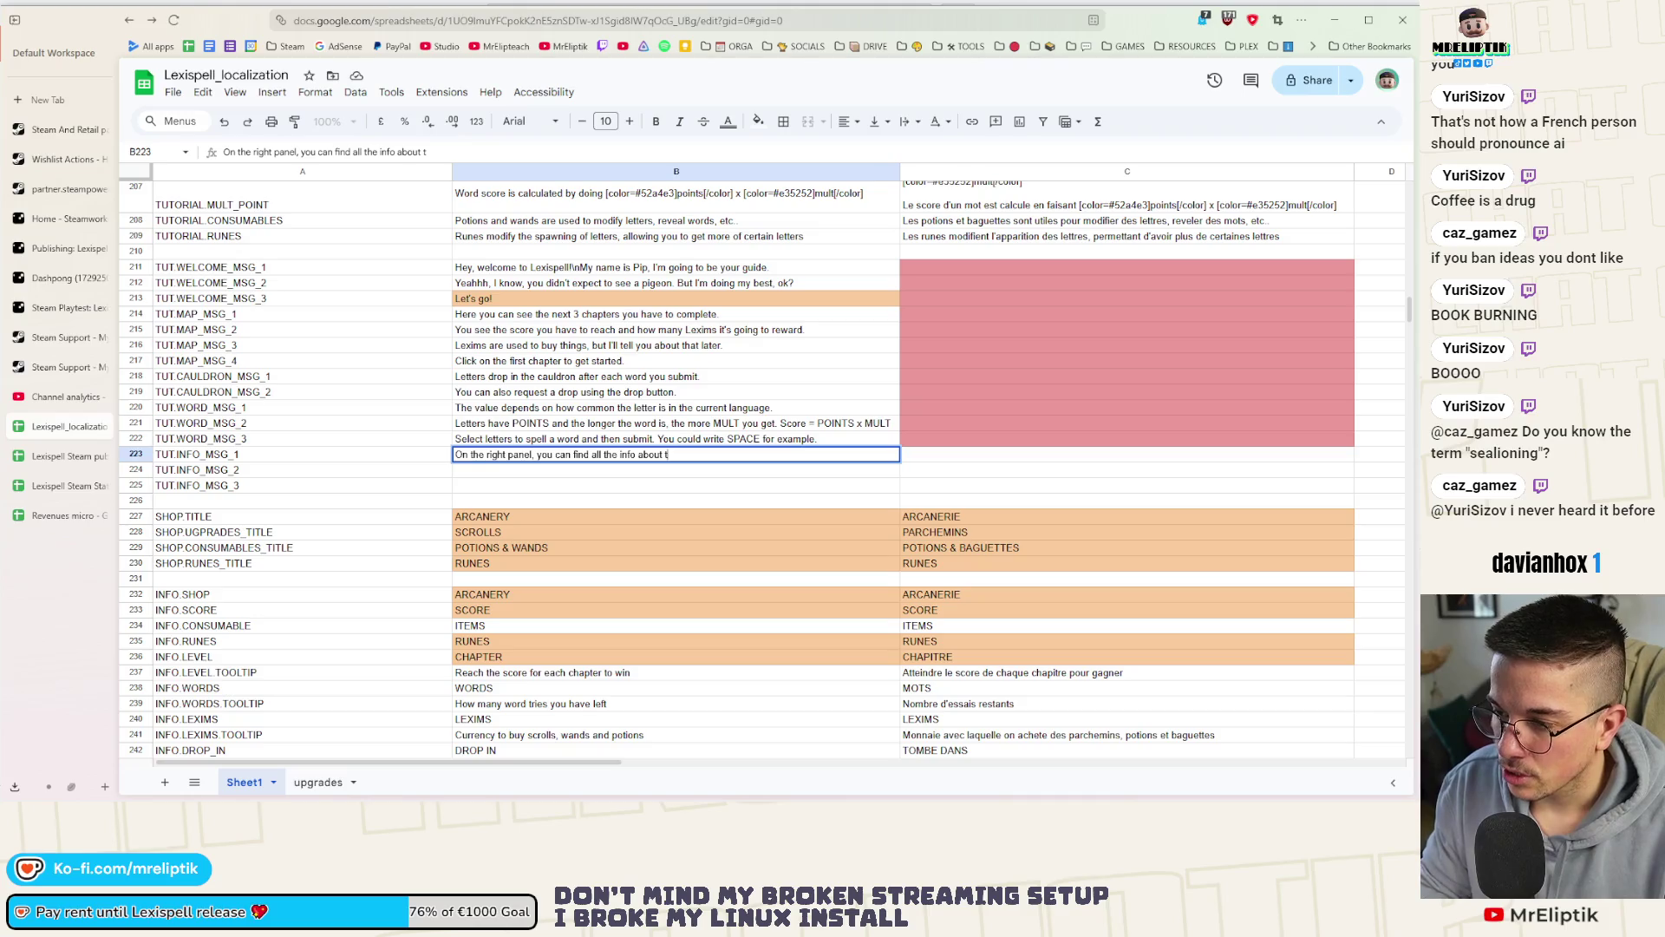
text(run and the current chapter)
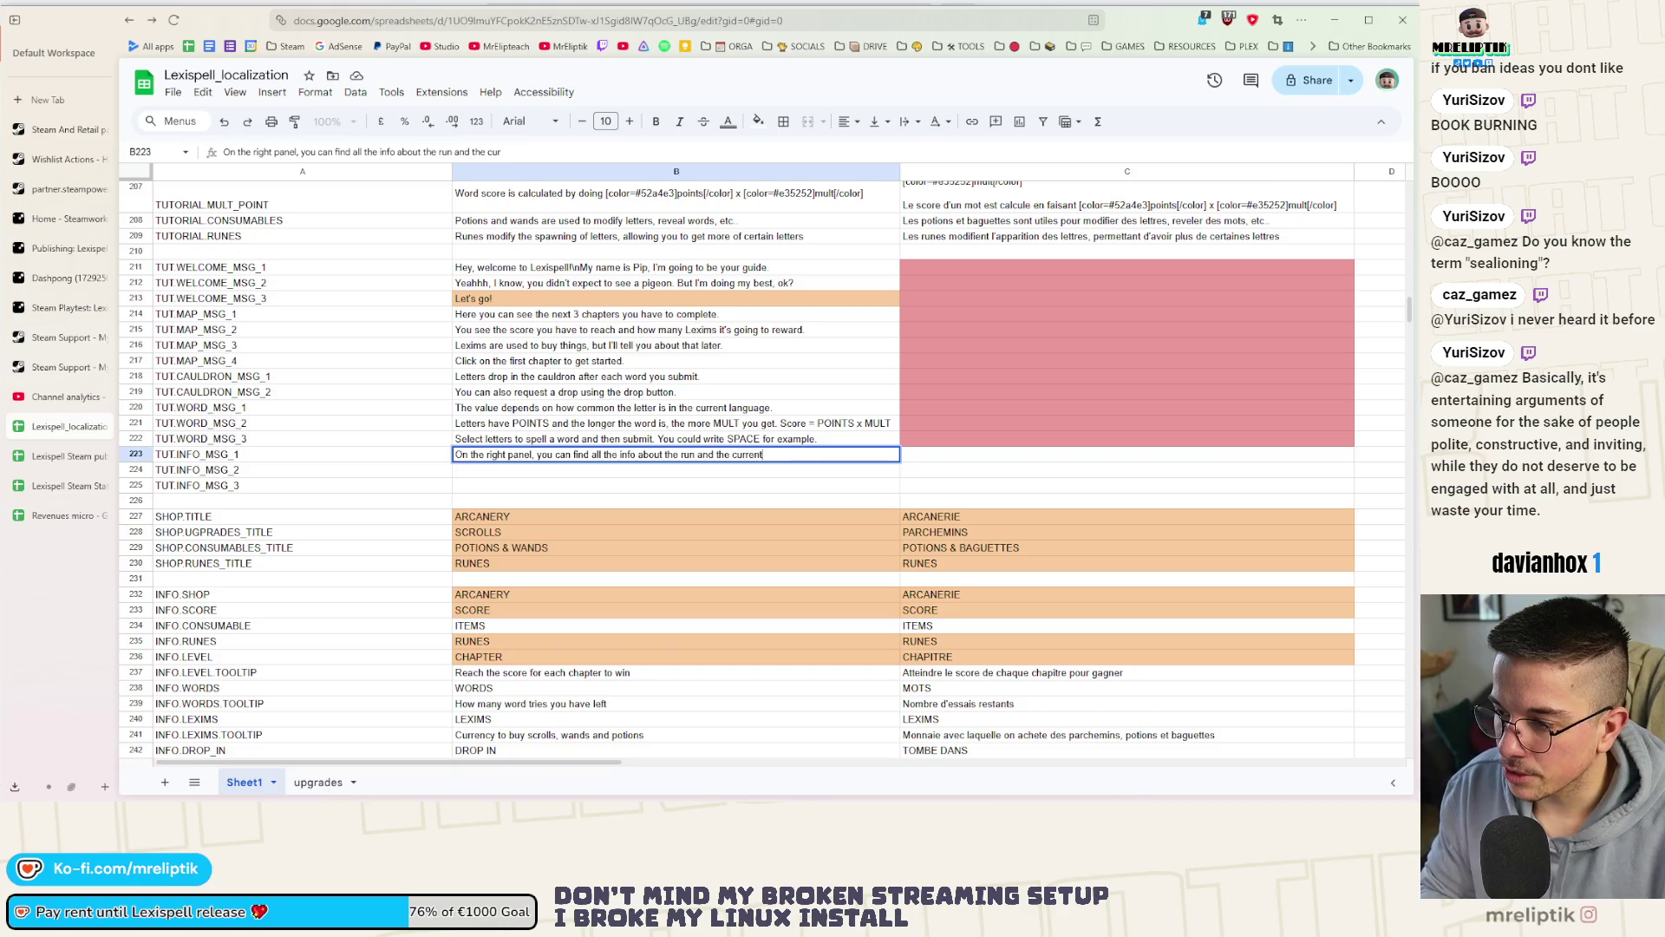
text(.)
key(Return)
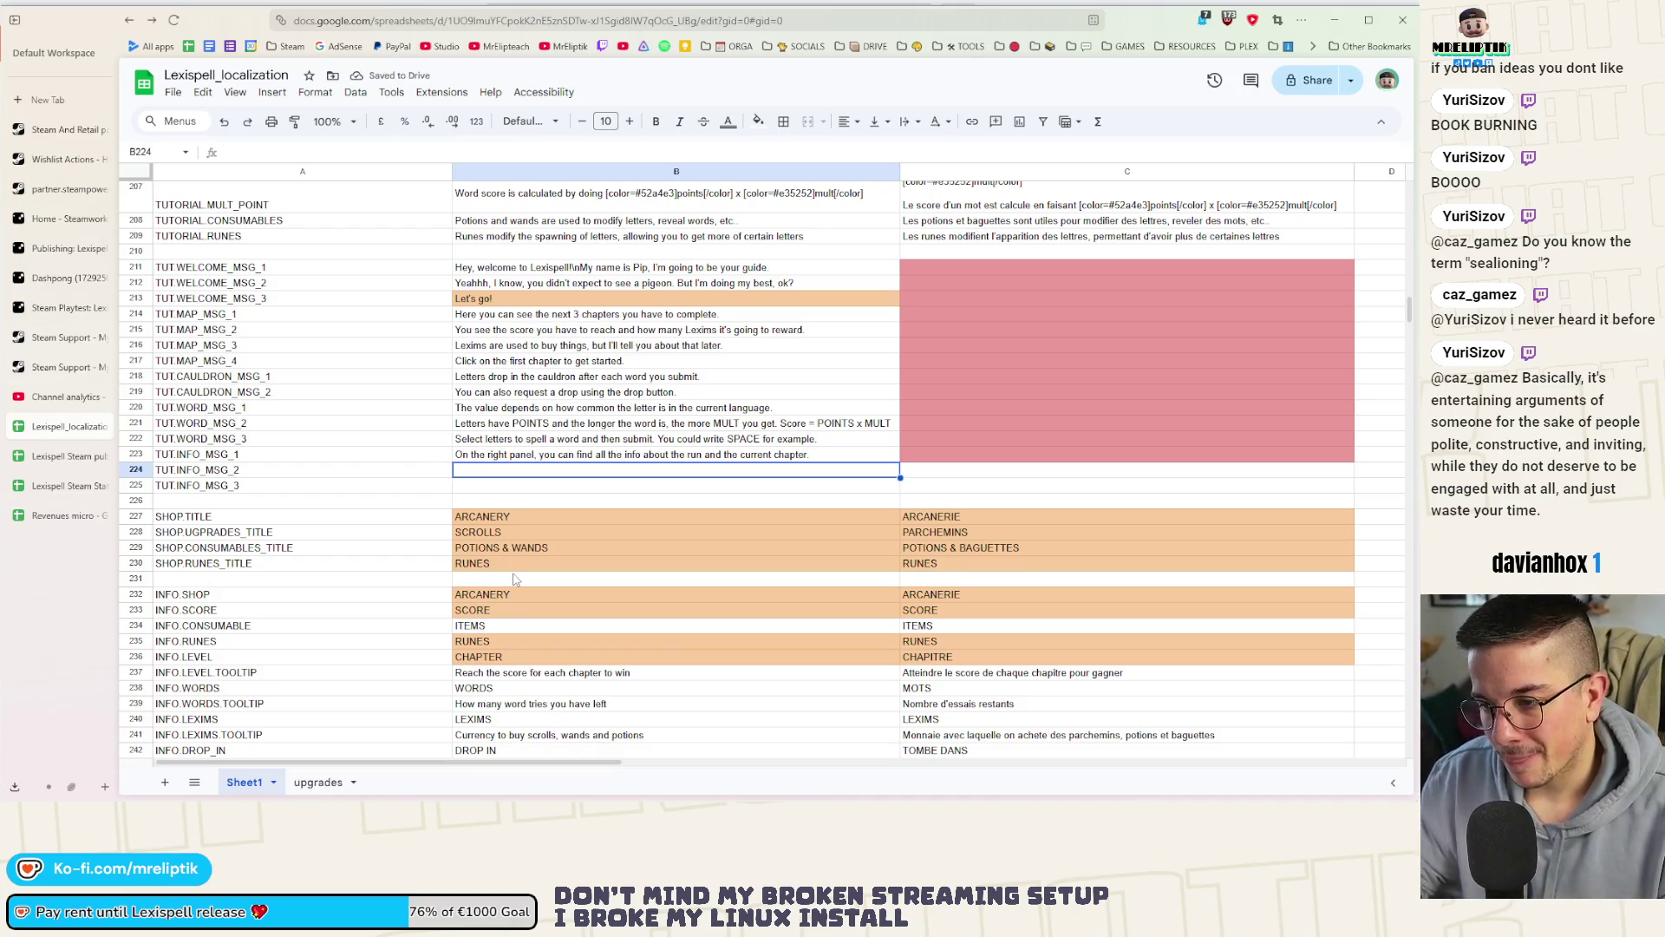
Write TUT.INFO_MSG_2's English text about the current score and the score needed to complete.
text(At the top)
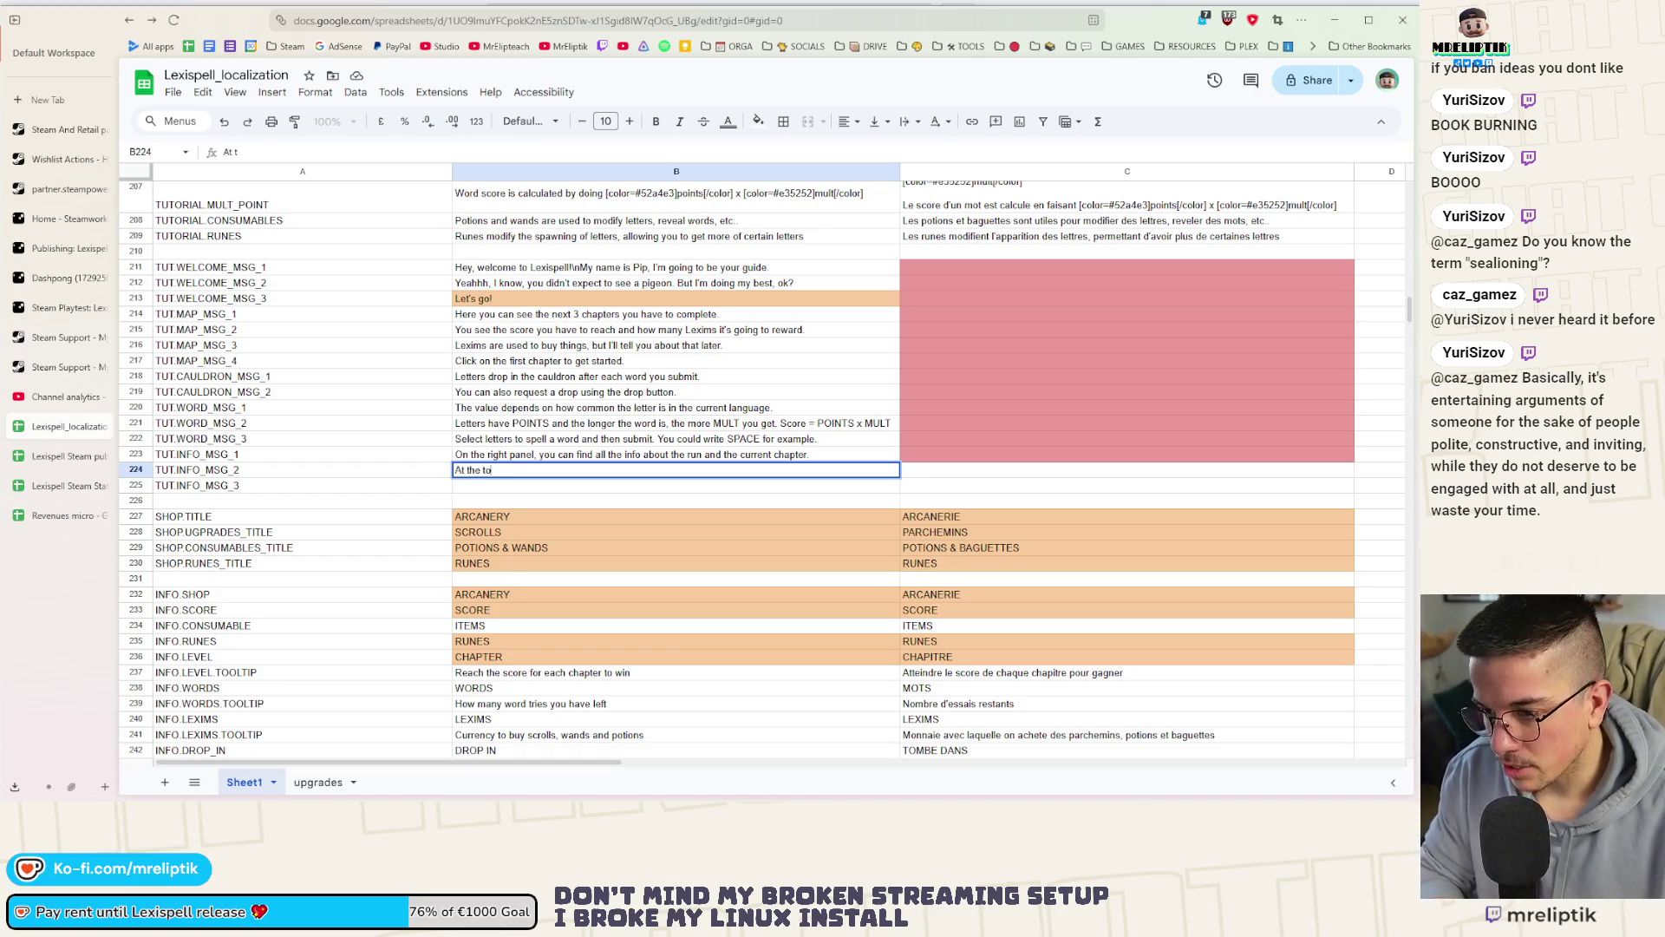
text(, you current s)
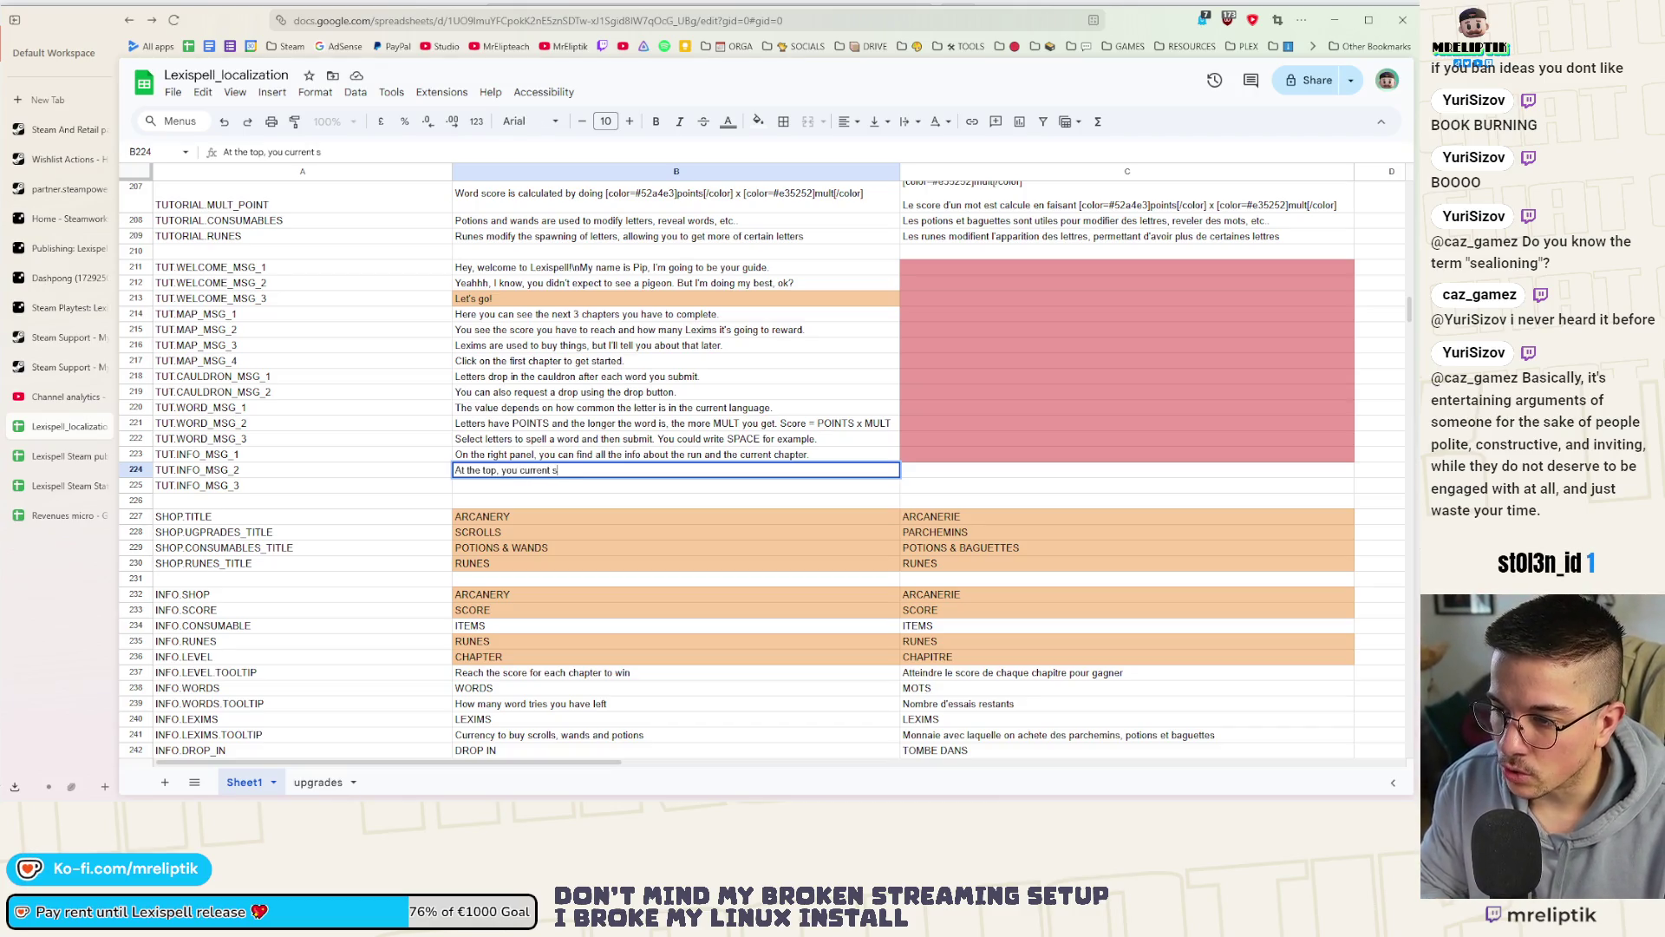
text(core and how much you need to re)
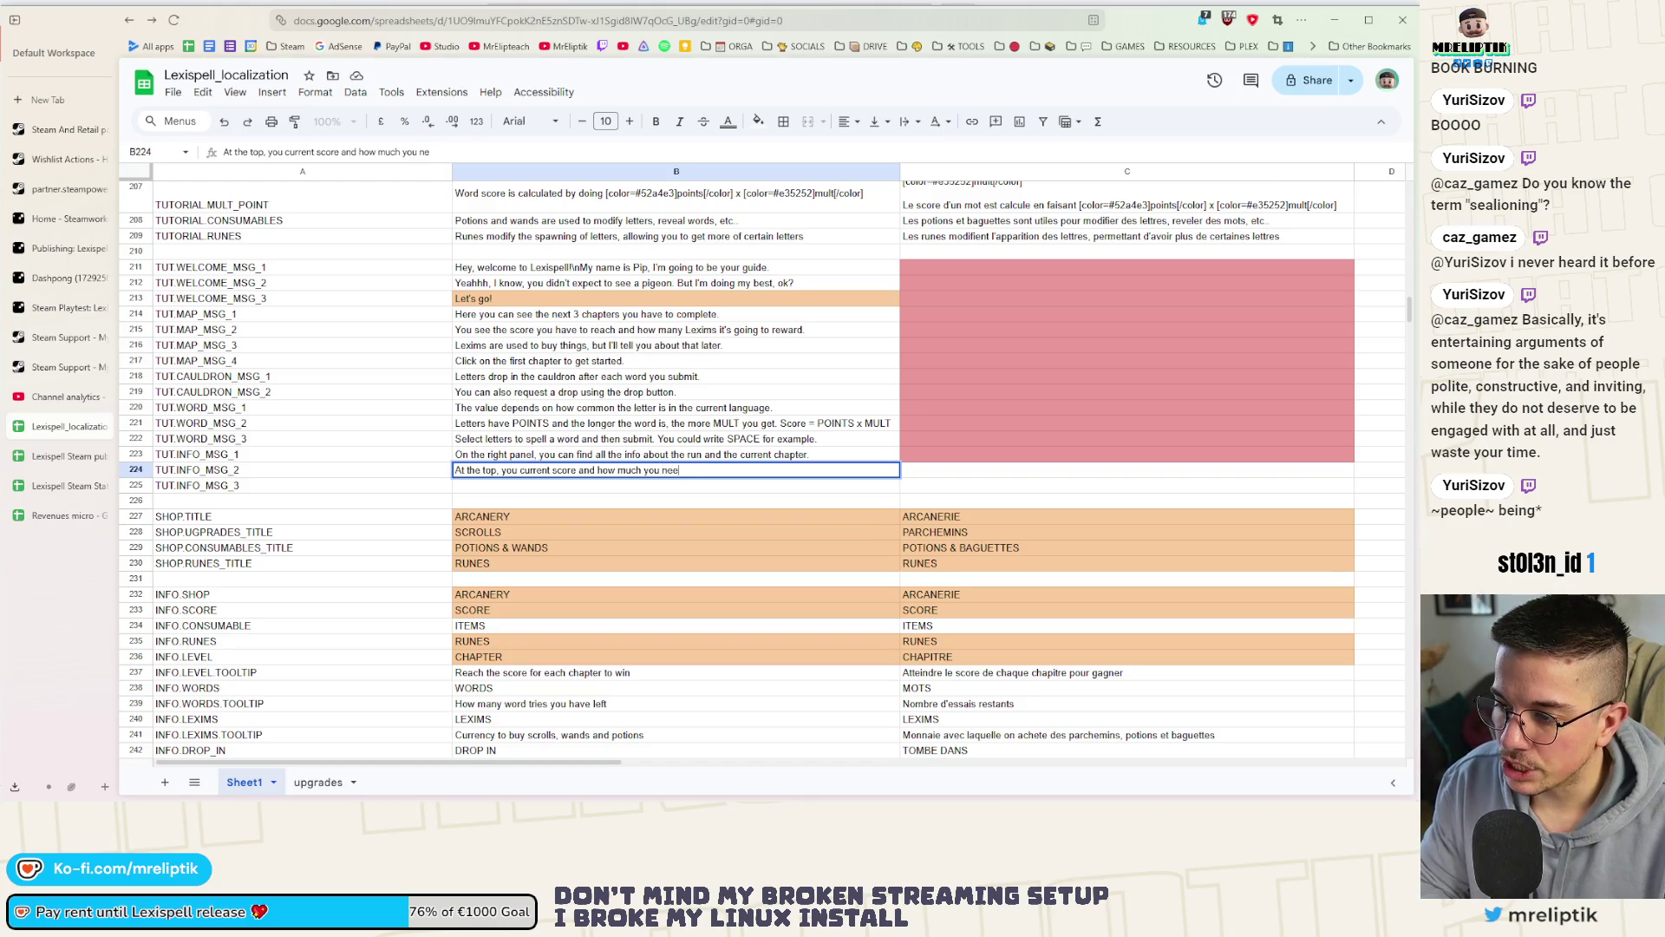
text(ach to compelt)
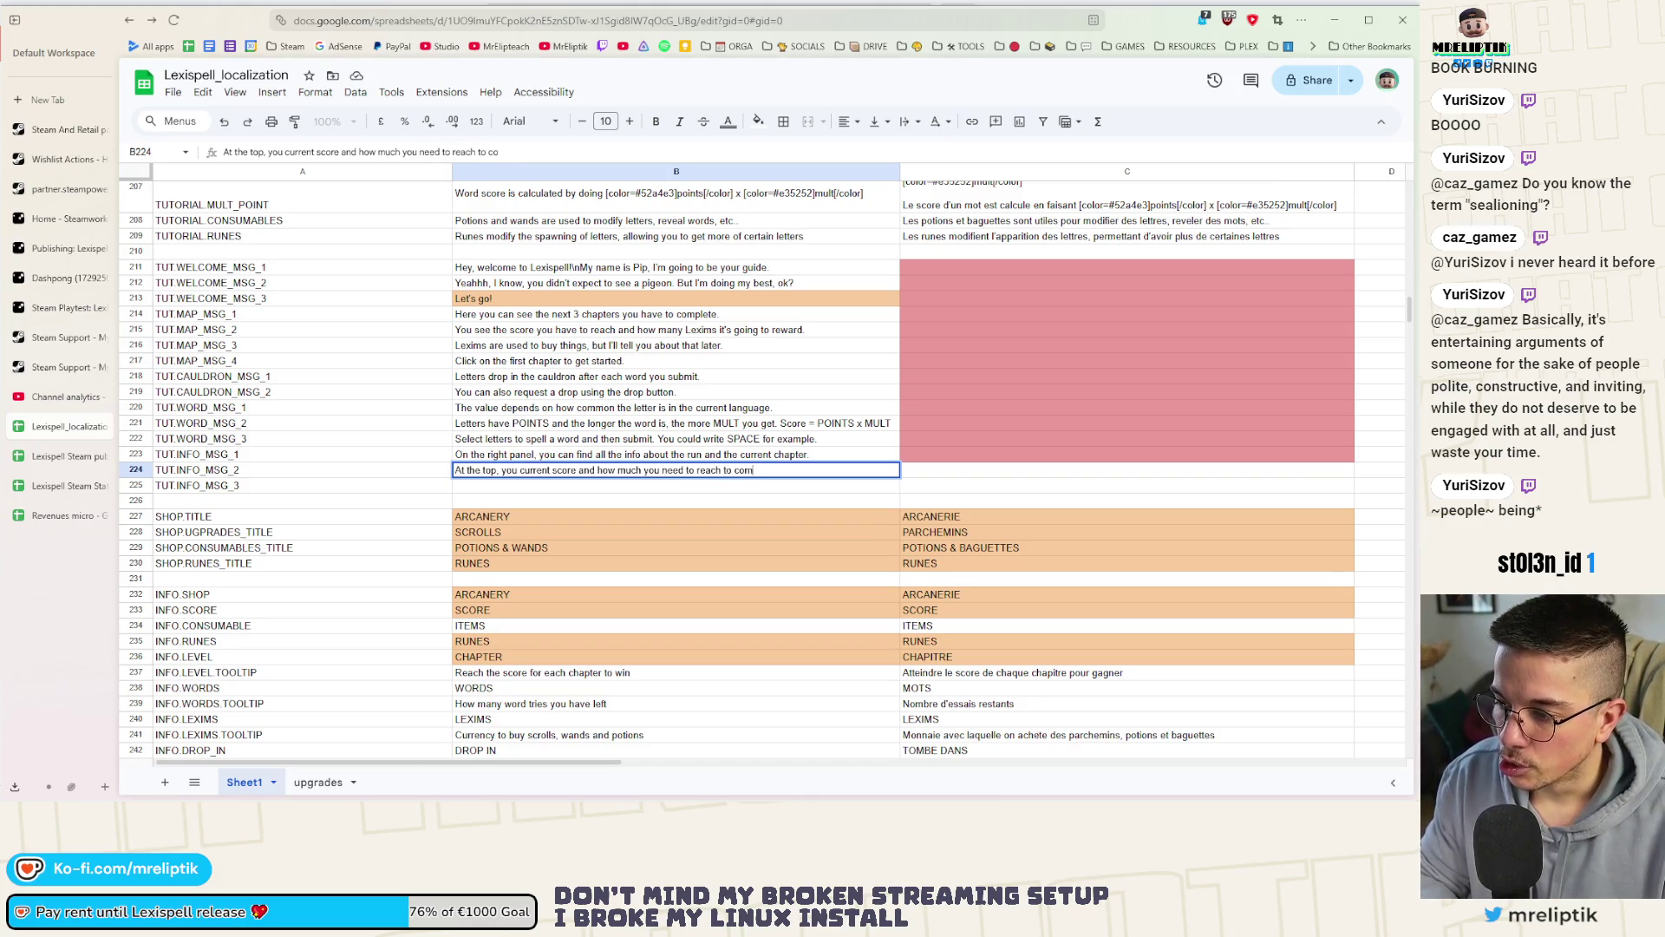
key(BackSpace)
key(BackSpace)
text(lte)
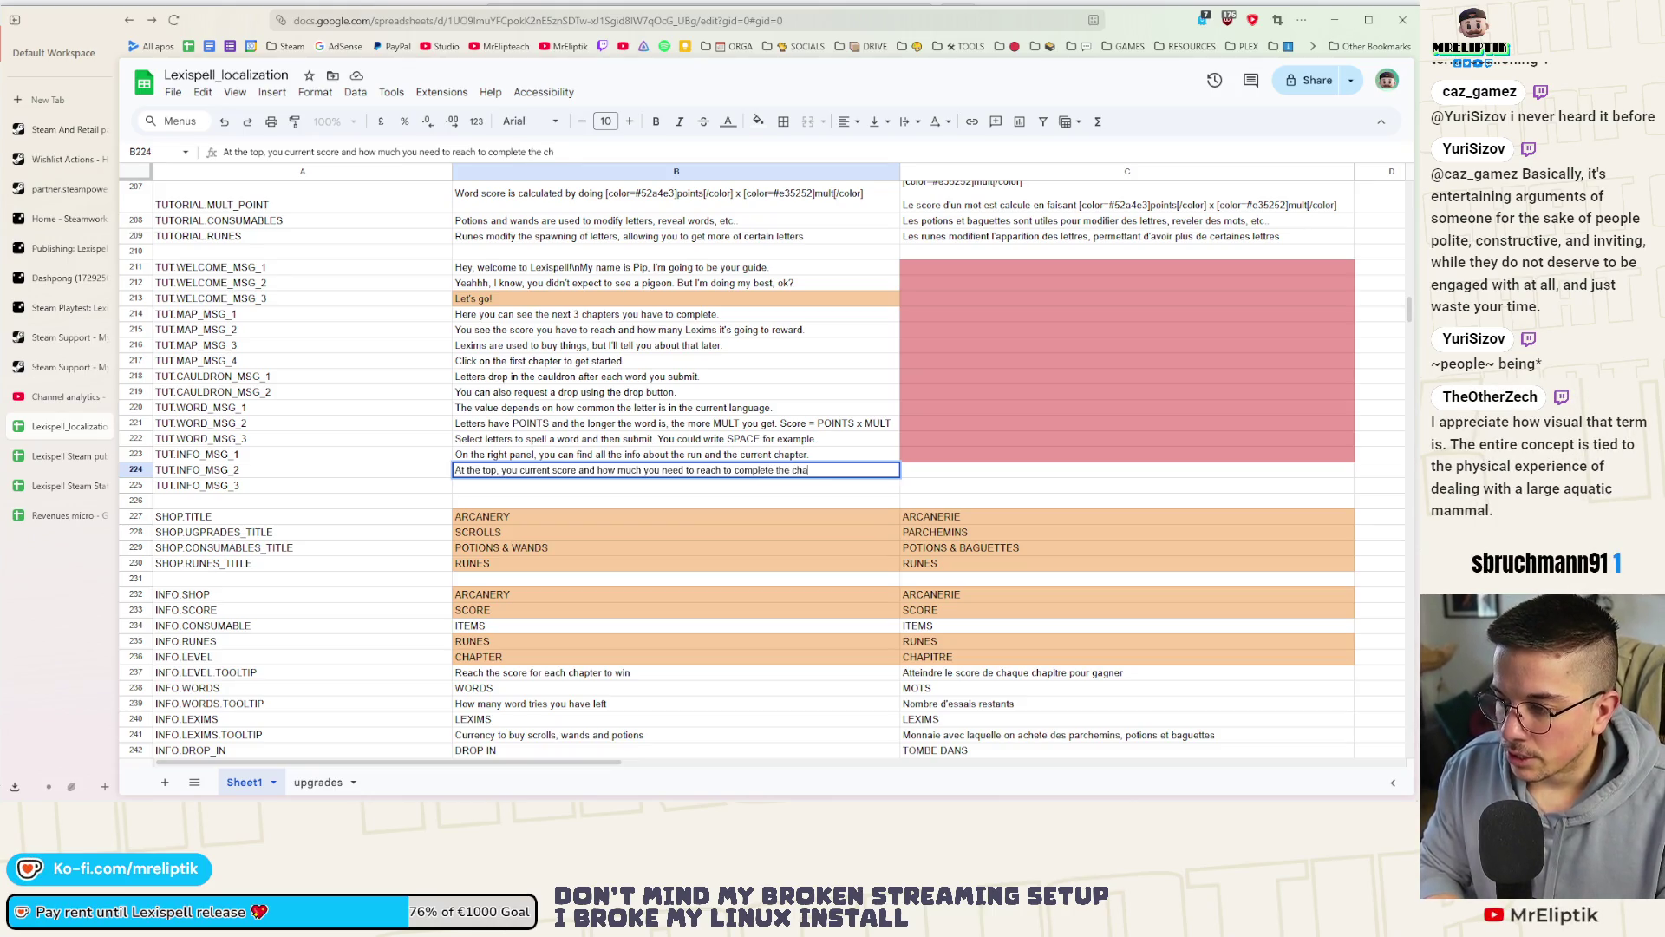
text(.)
key(Return)
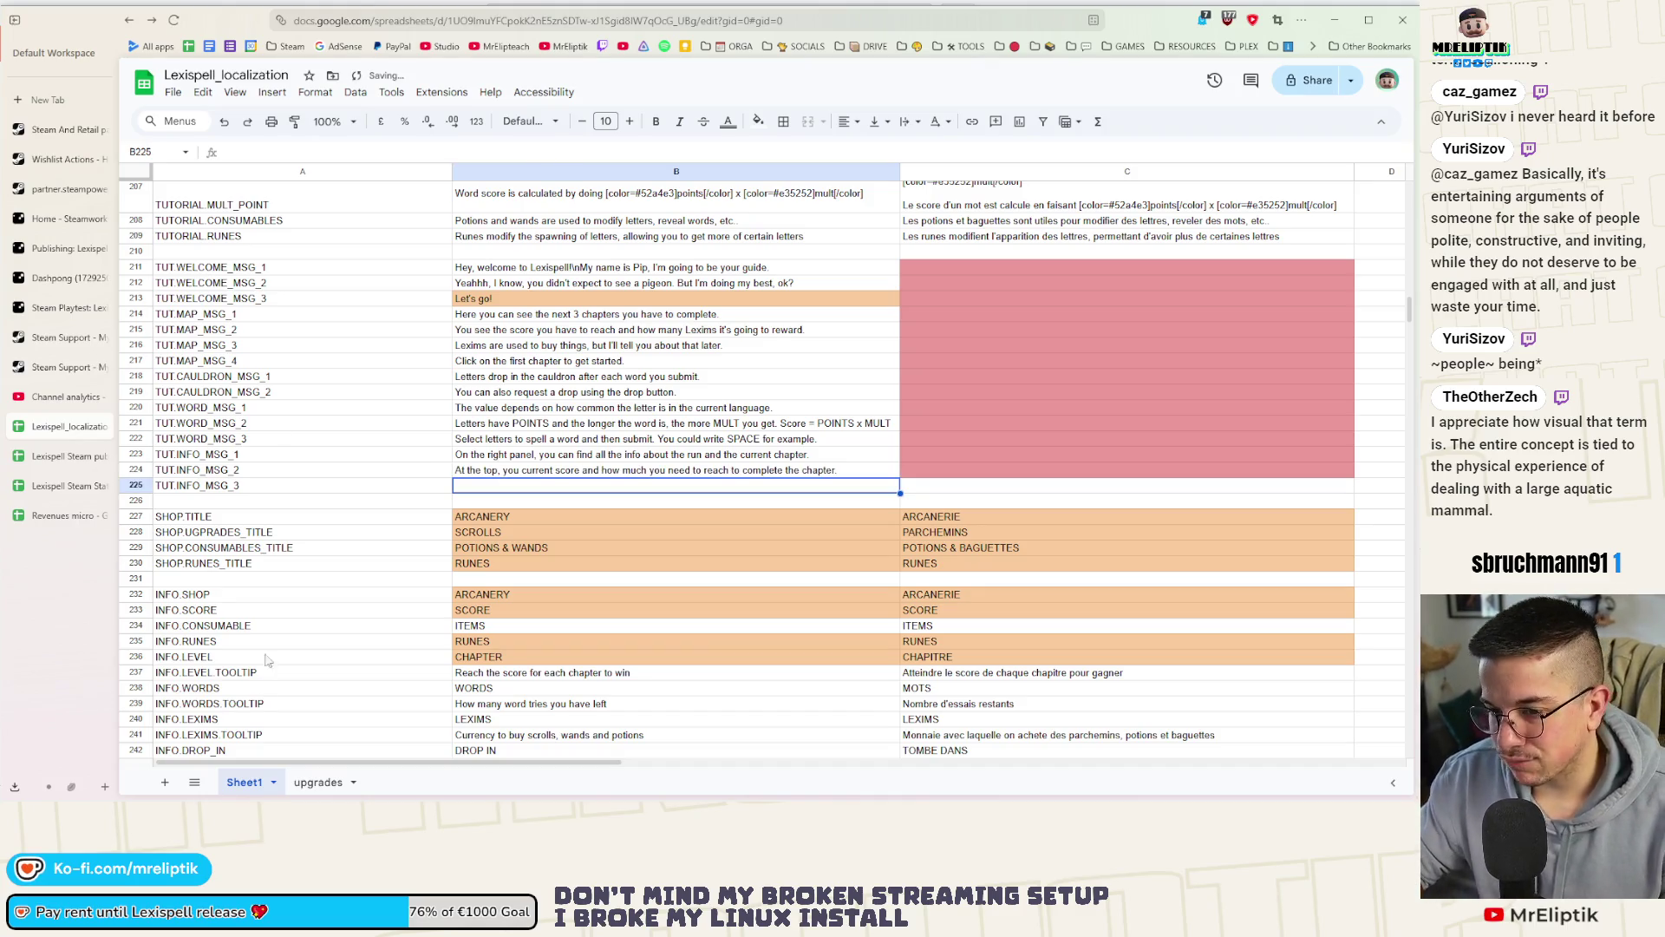
right_click(243, 517)
Insert two blank rows above SHOP.TITLE and start editing cell B225.
click(308, 360)
right_click(252, 501)
click(330, 359)
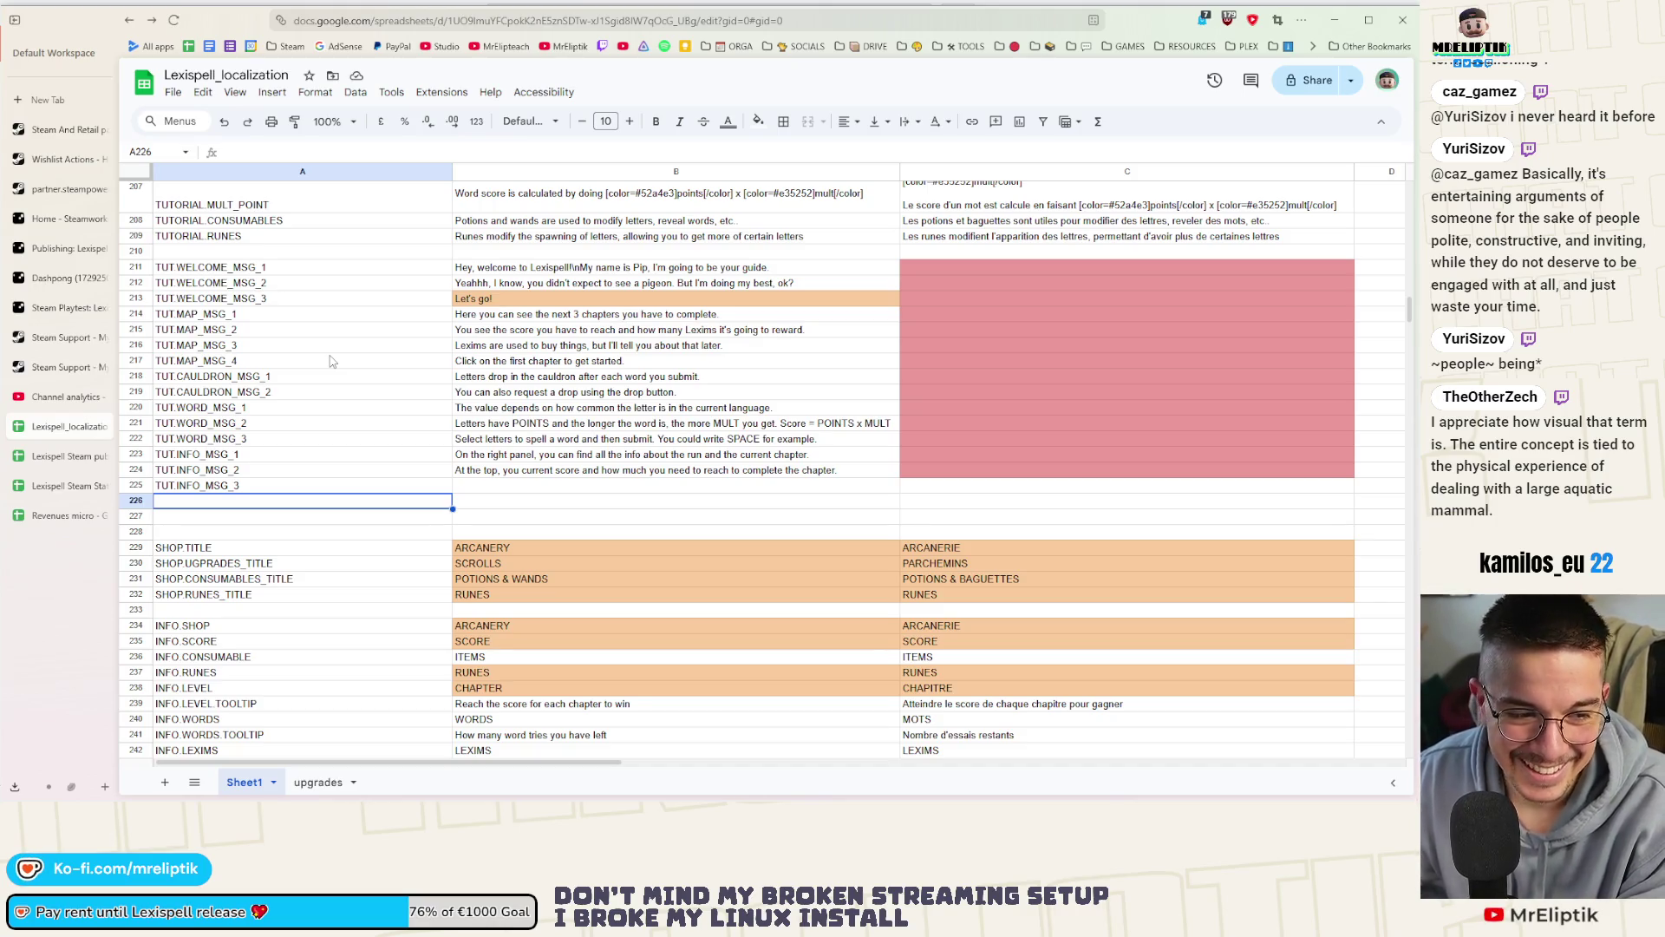
click(490, 491)
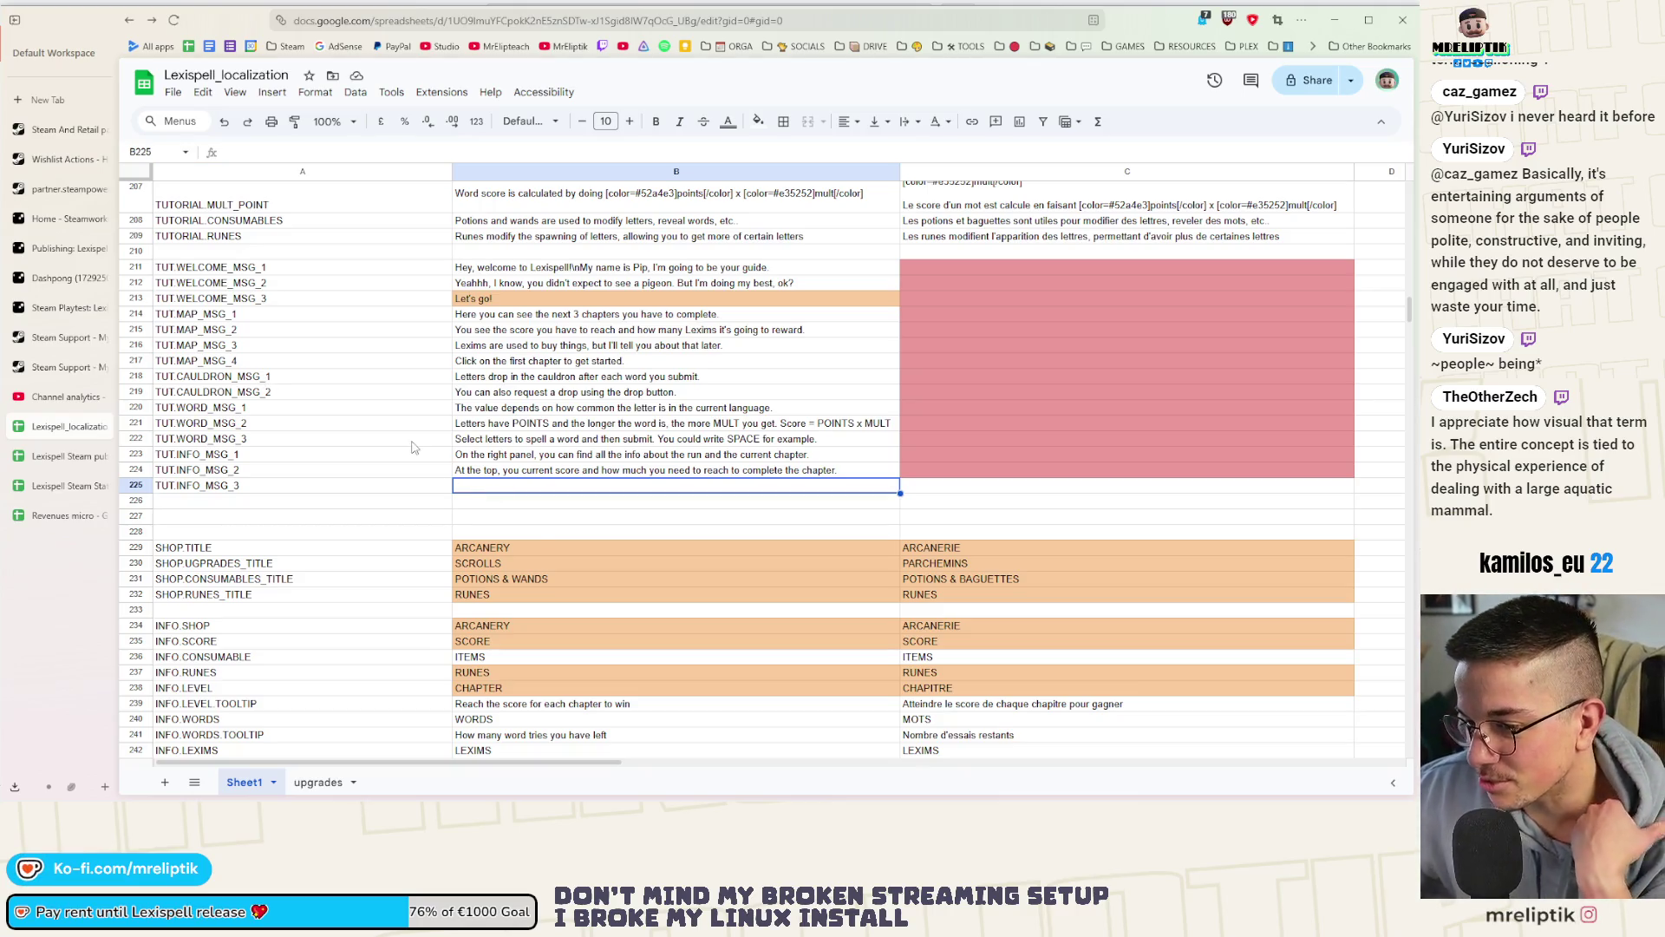
double_click(510, 486)
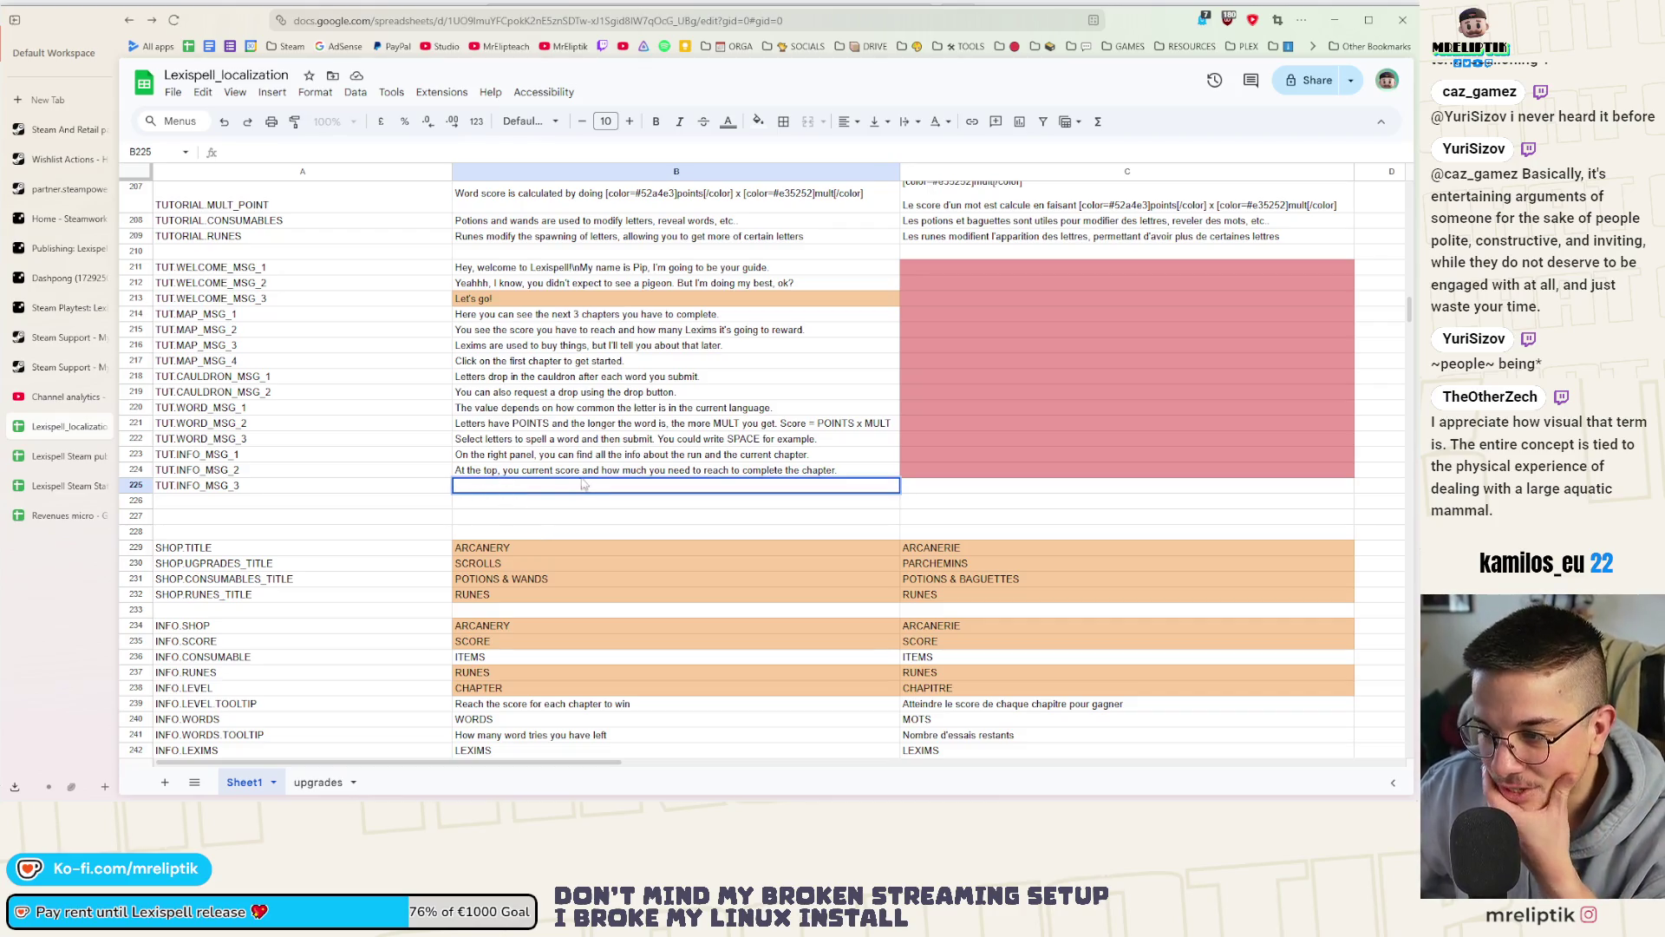
key(alt+Tab)
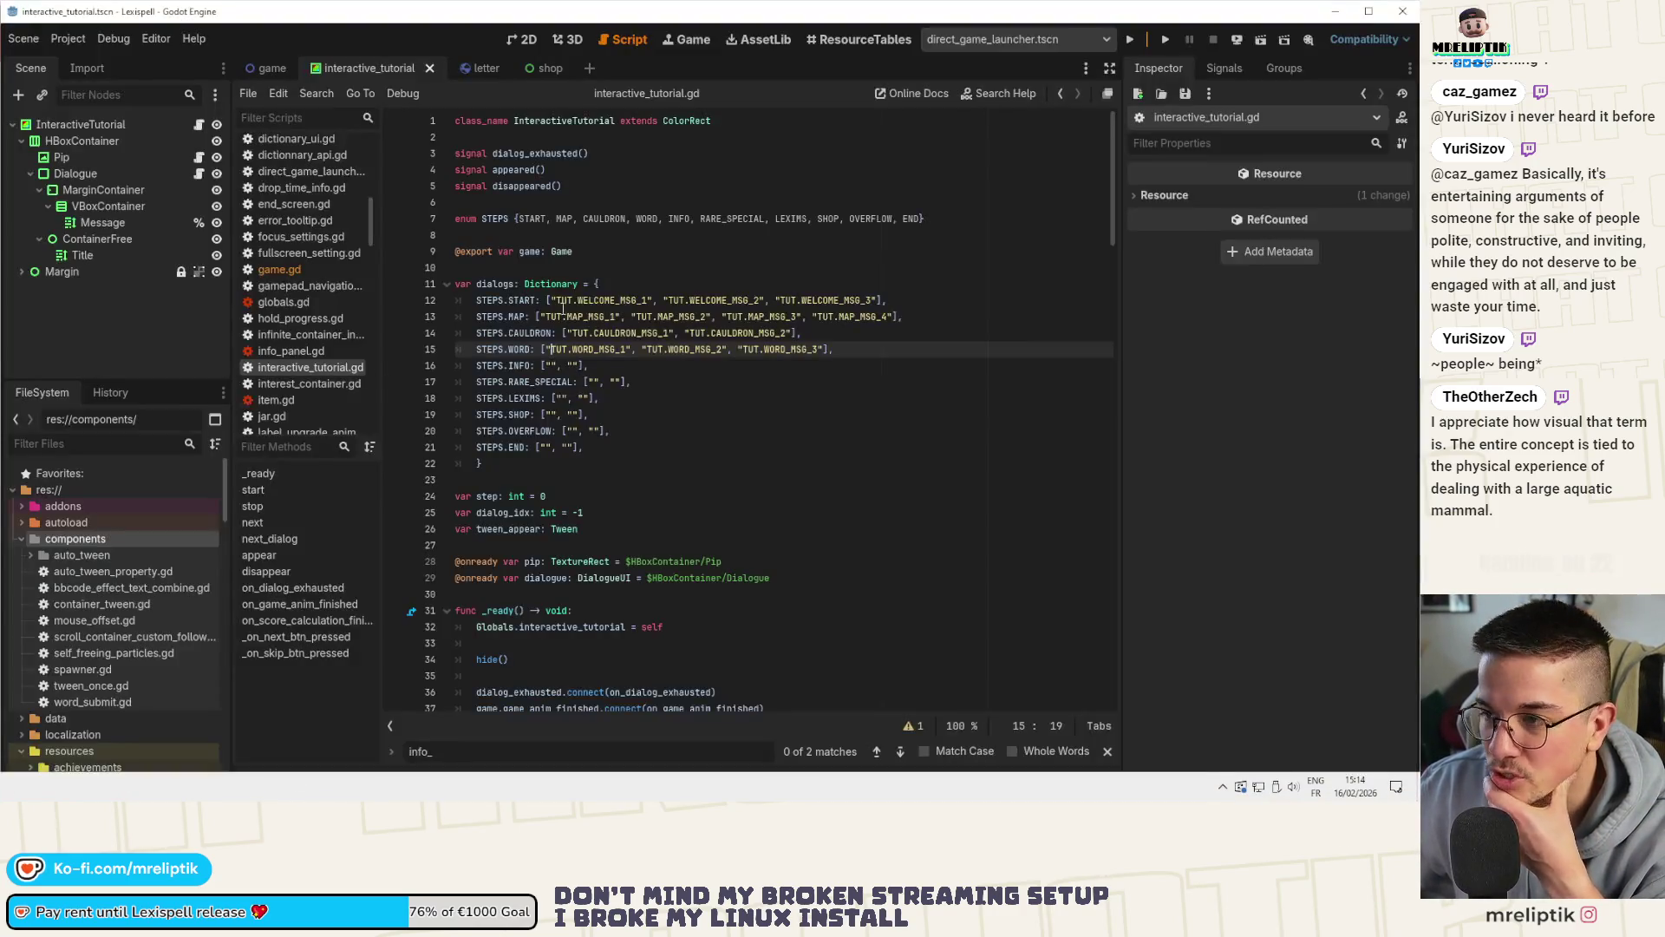
Show the game scene in Godot's 2D view and zoom toward the InfoContainer.
click(520, 40)
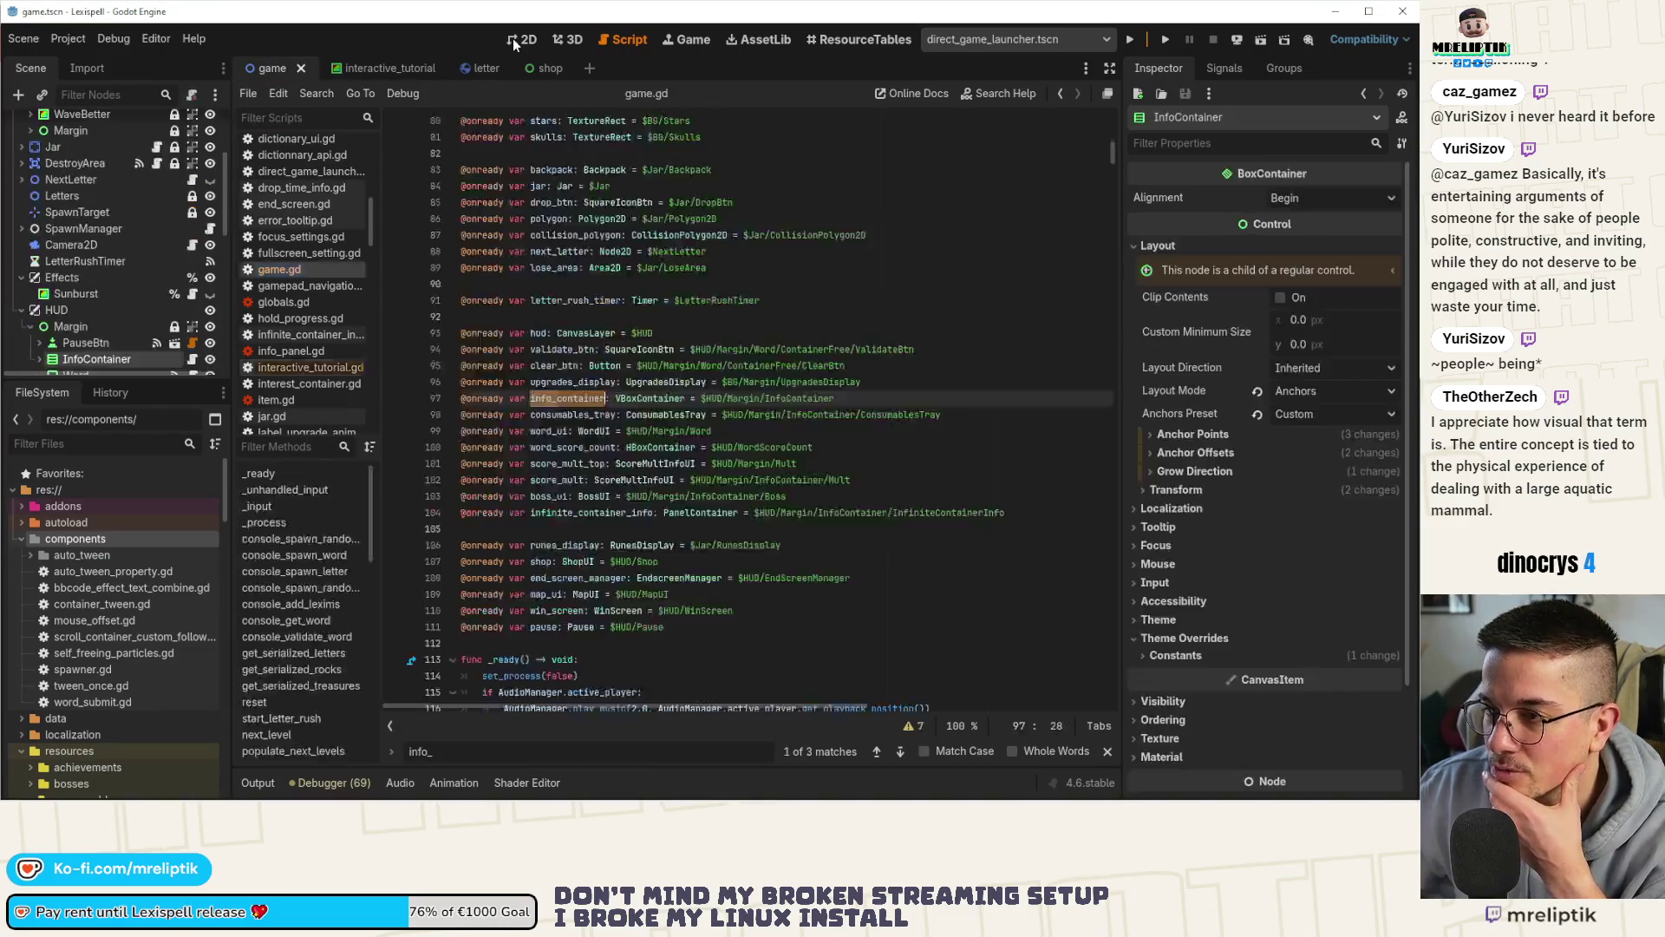
scroll(847, 306, up, 1)
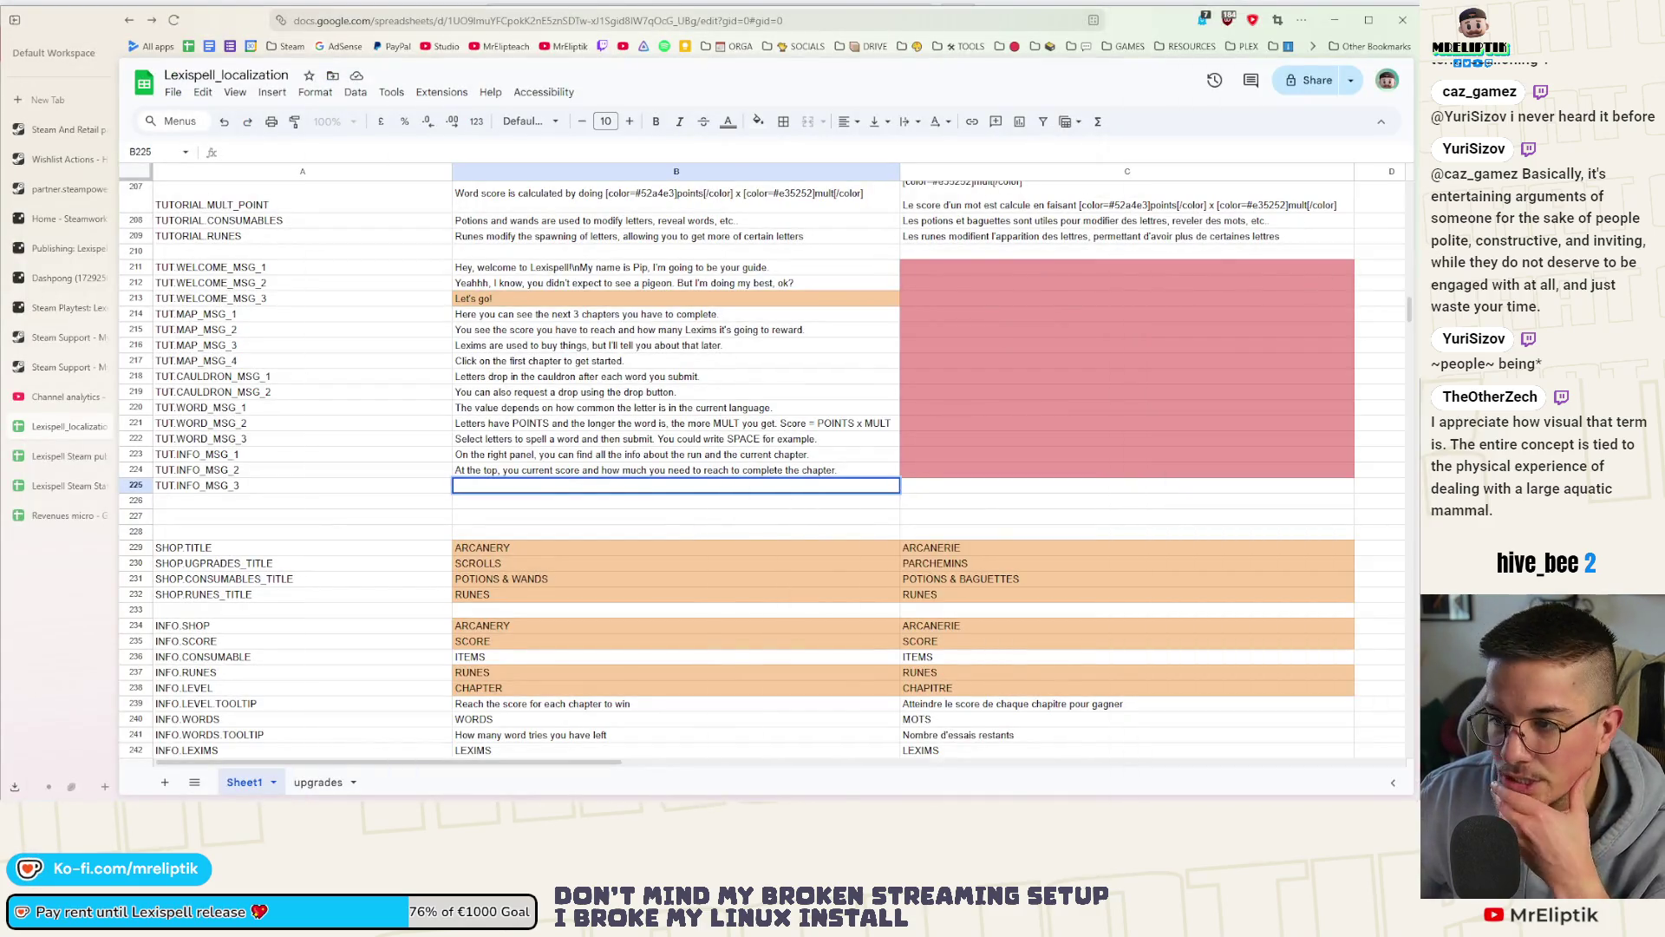
Fill B225 with 'Below, the current POINTS x MULT. It'll show you a preview when spelling a word.'.
click(500, 486)
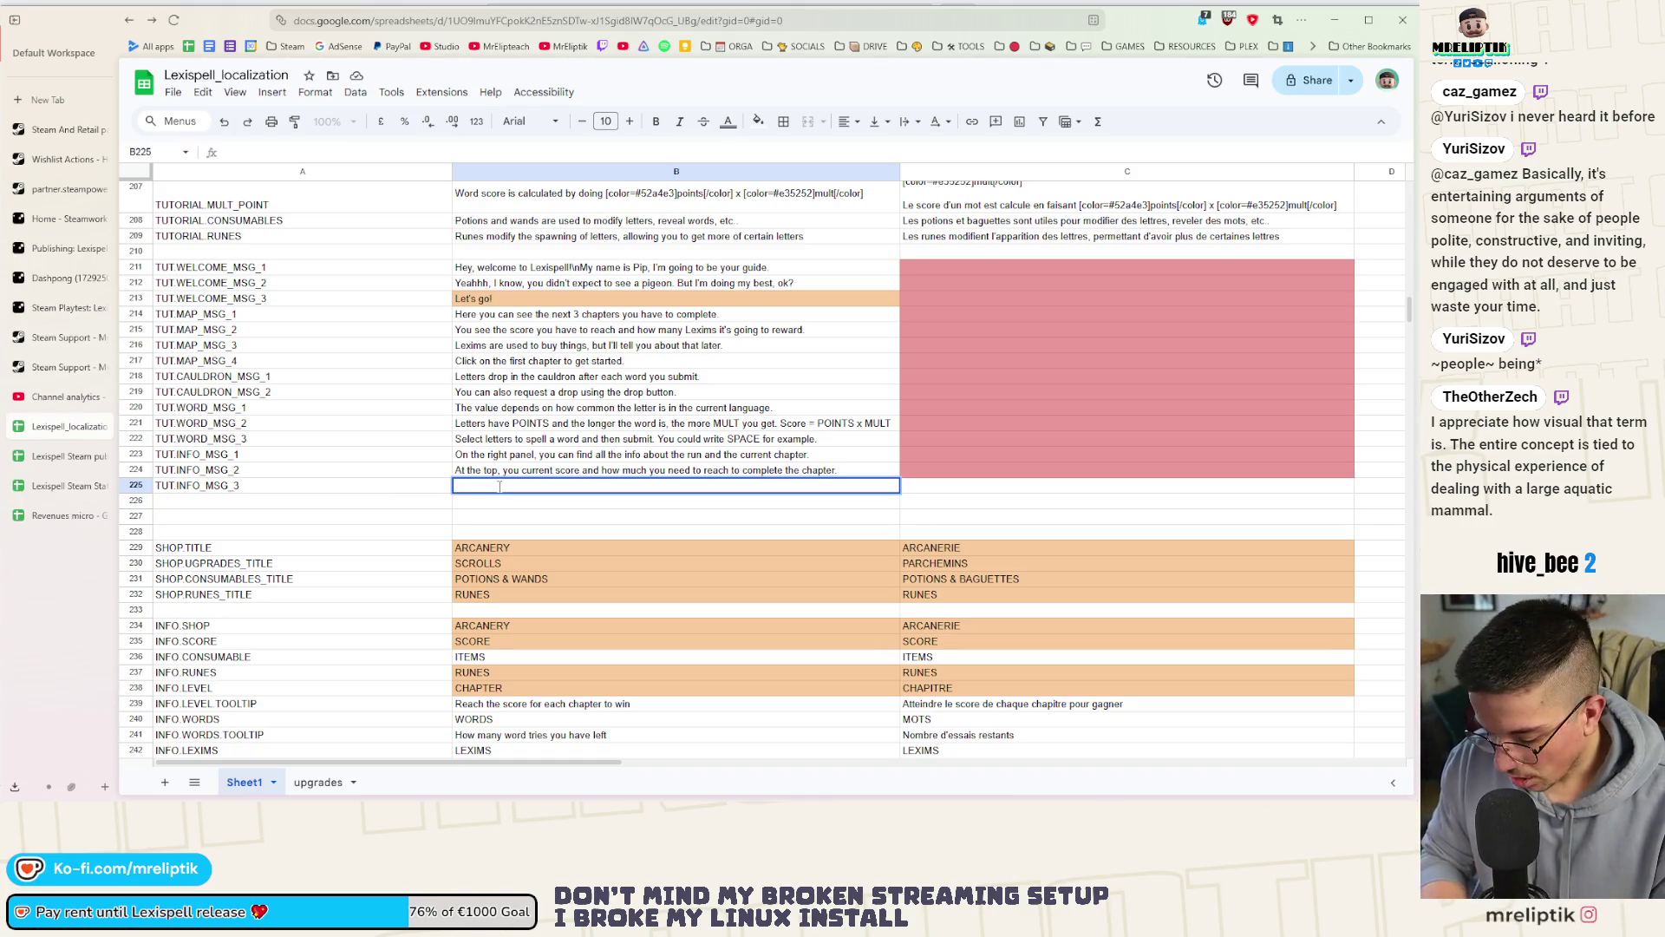
text(Below, the current)
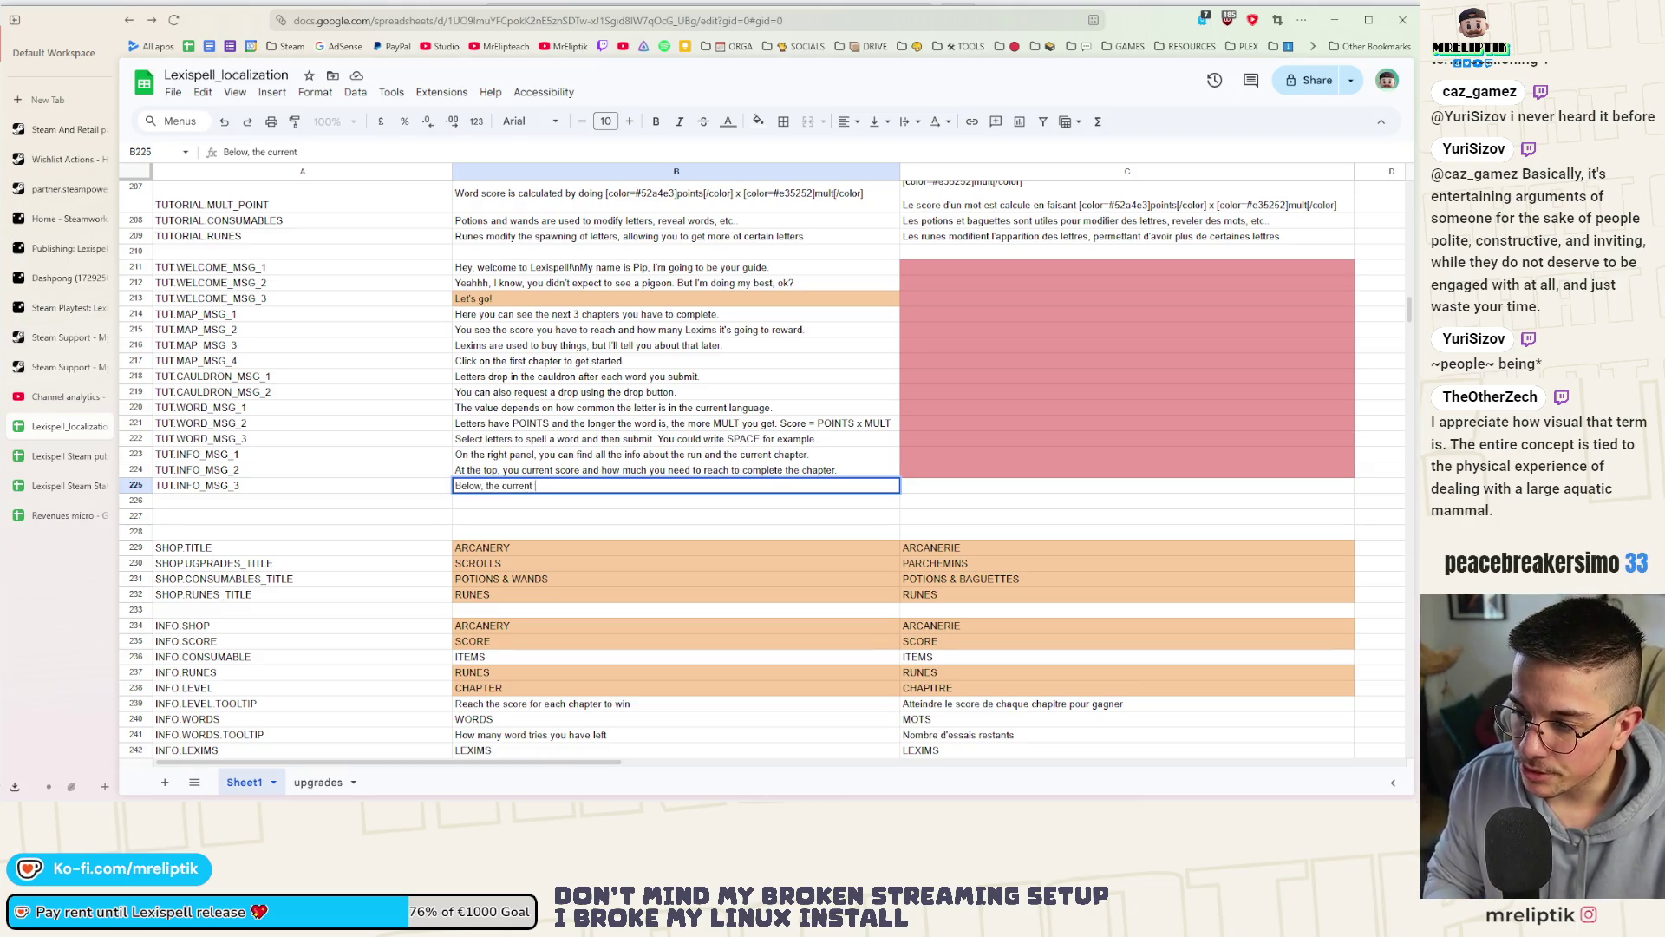
key(BackSpace)
key(BackSpace)
key(BackSpace)
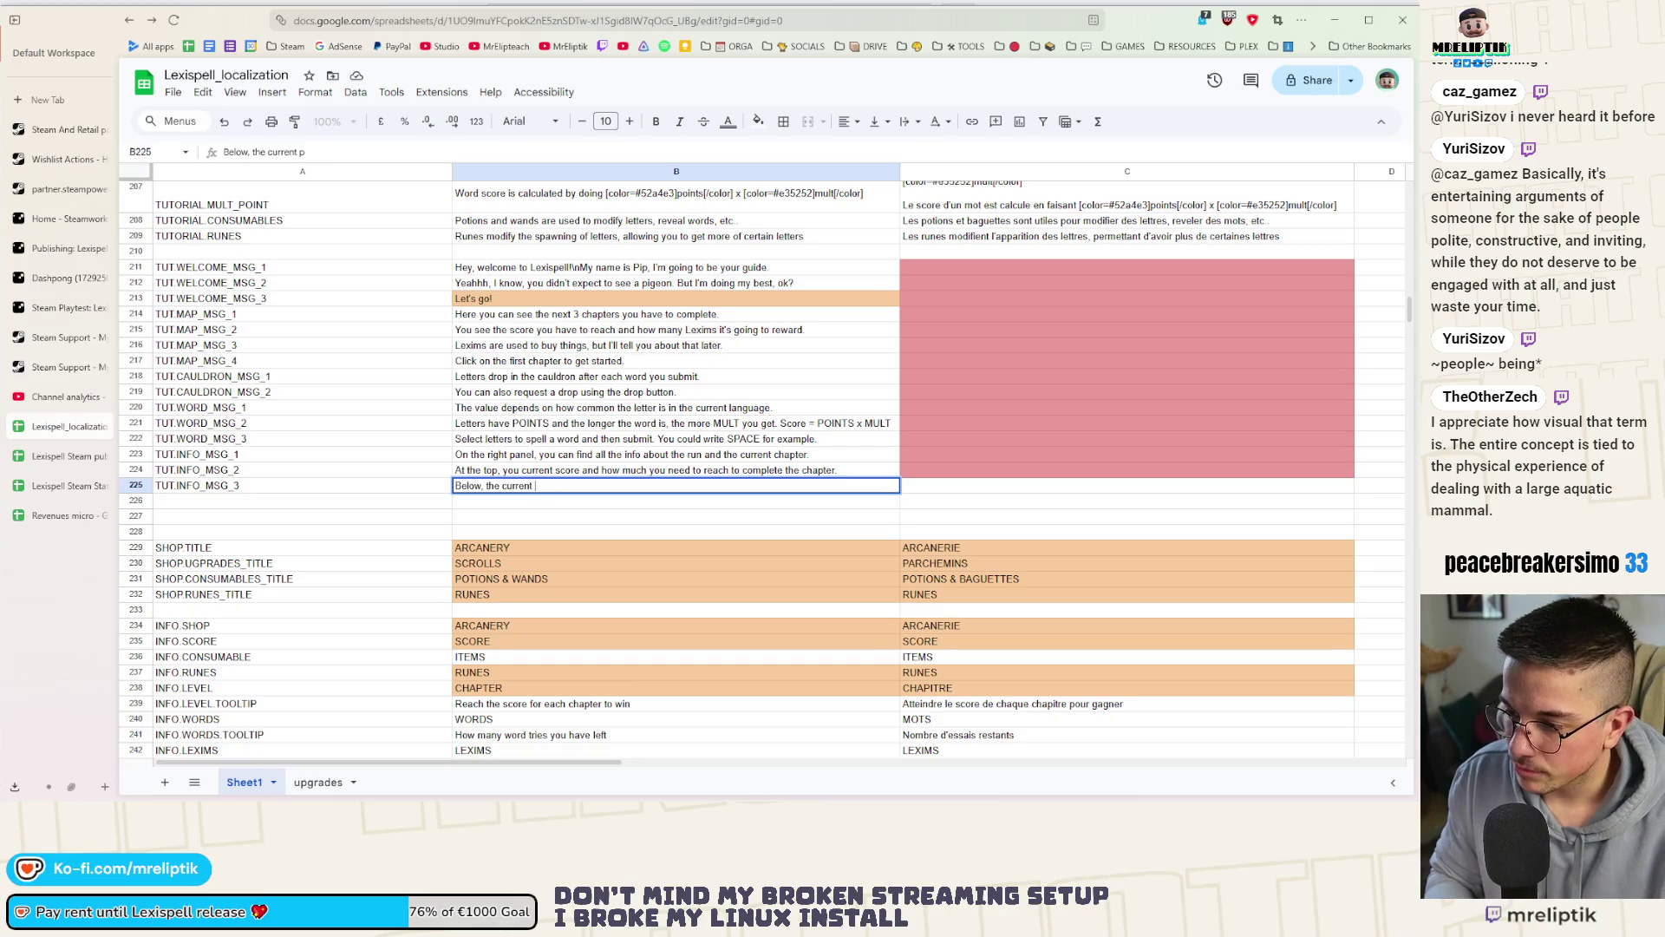
text(POINTS X MULT.)
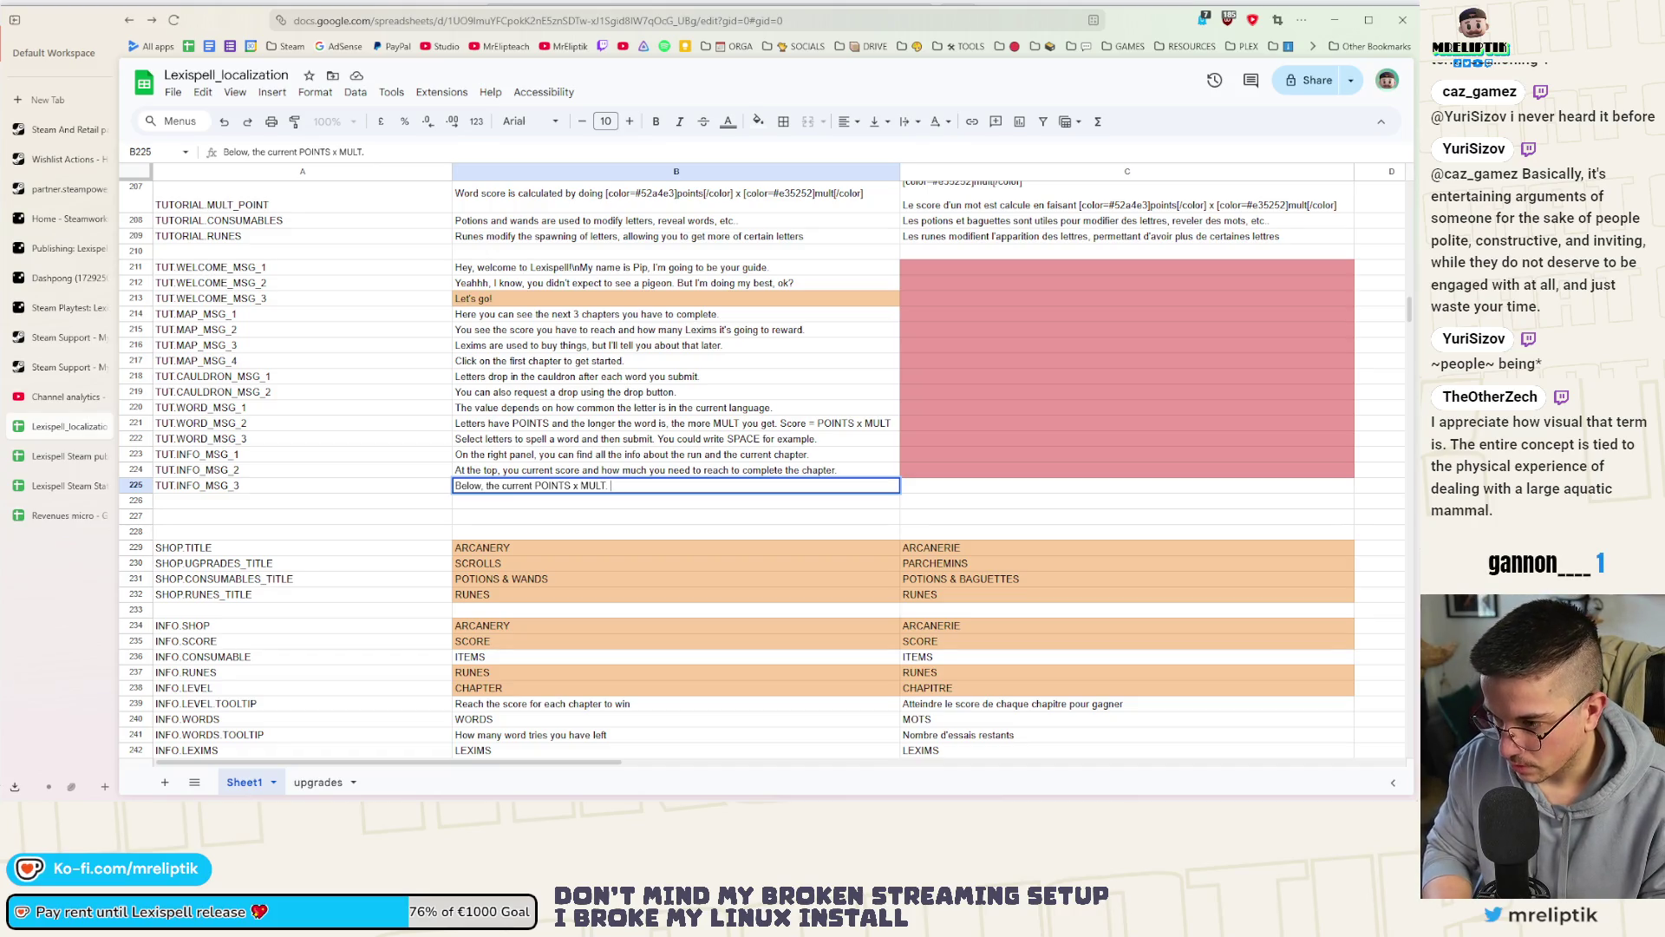
text(You'll s)
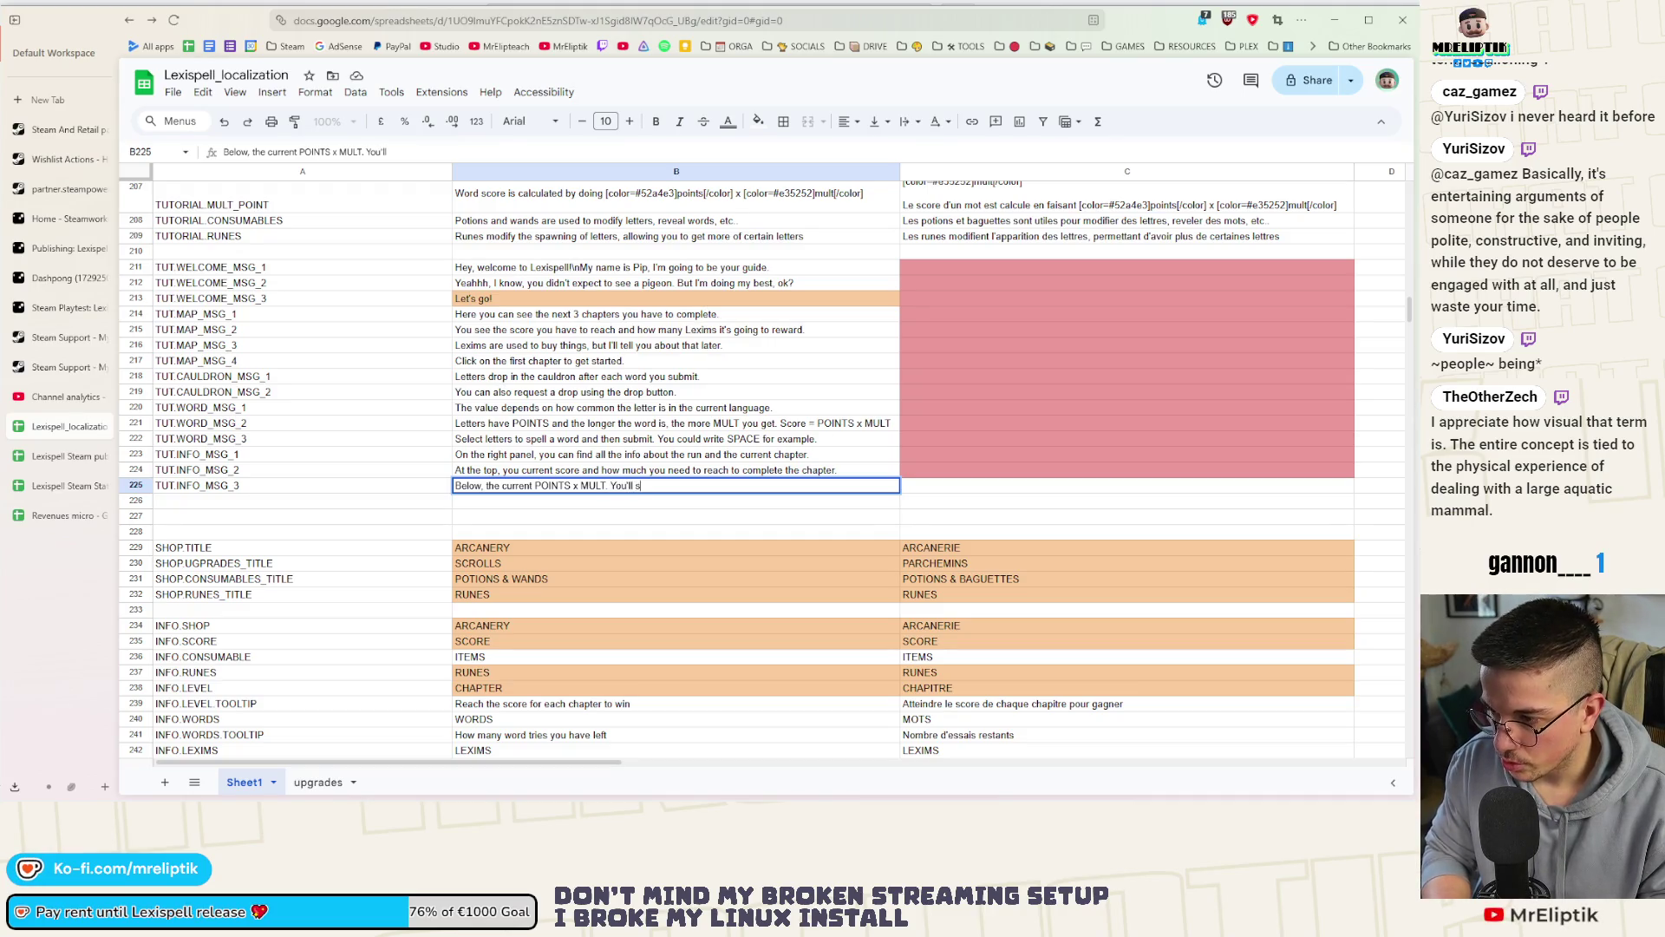
text(a preview when spe)
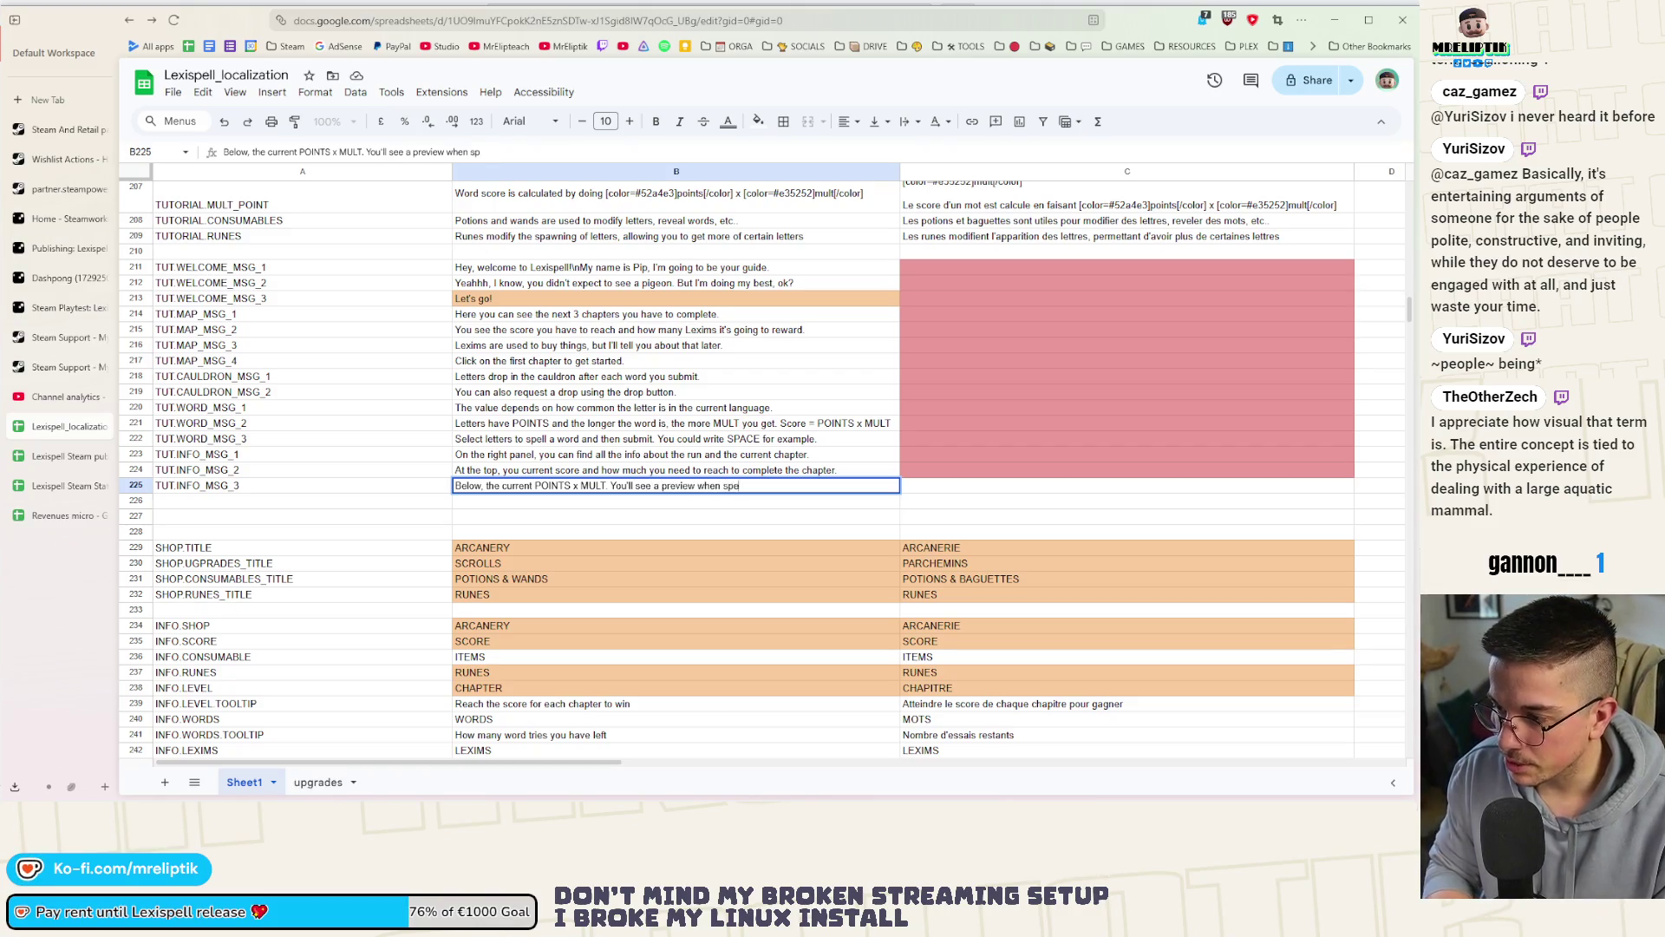
text(,g a )
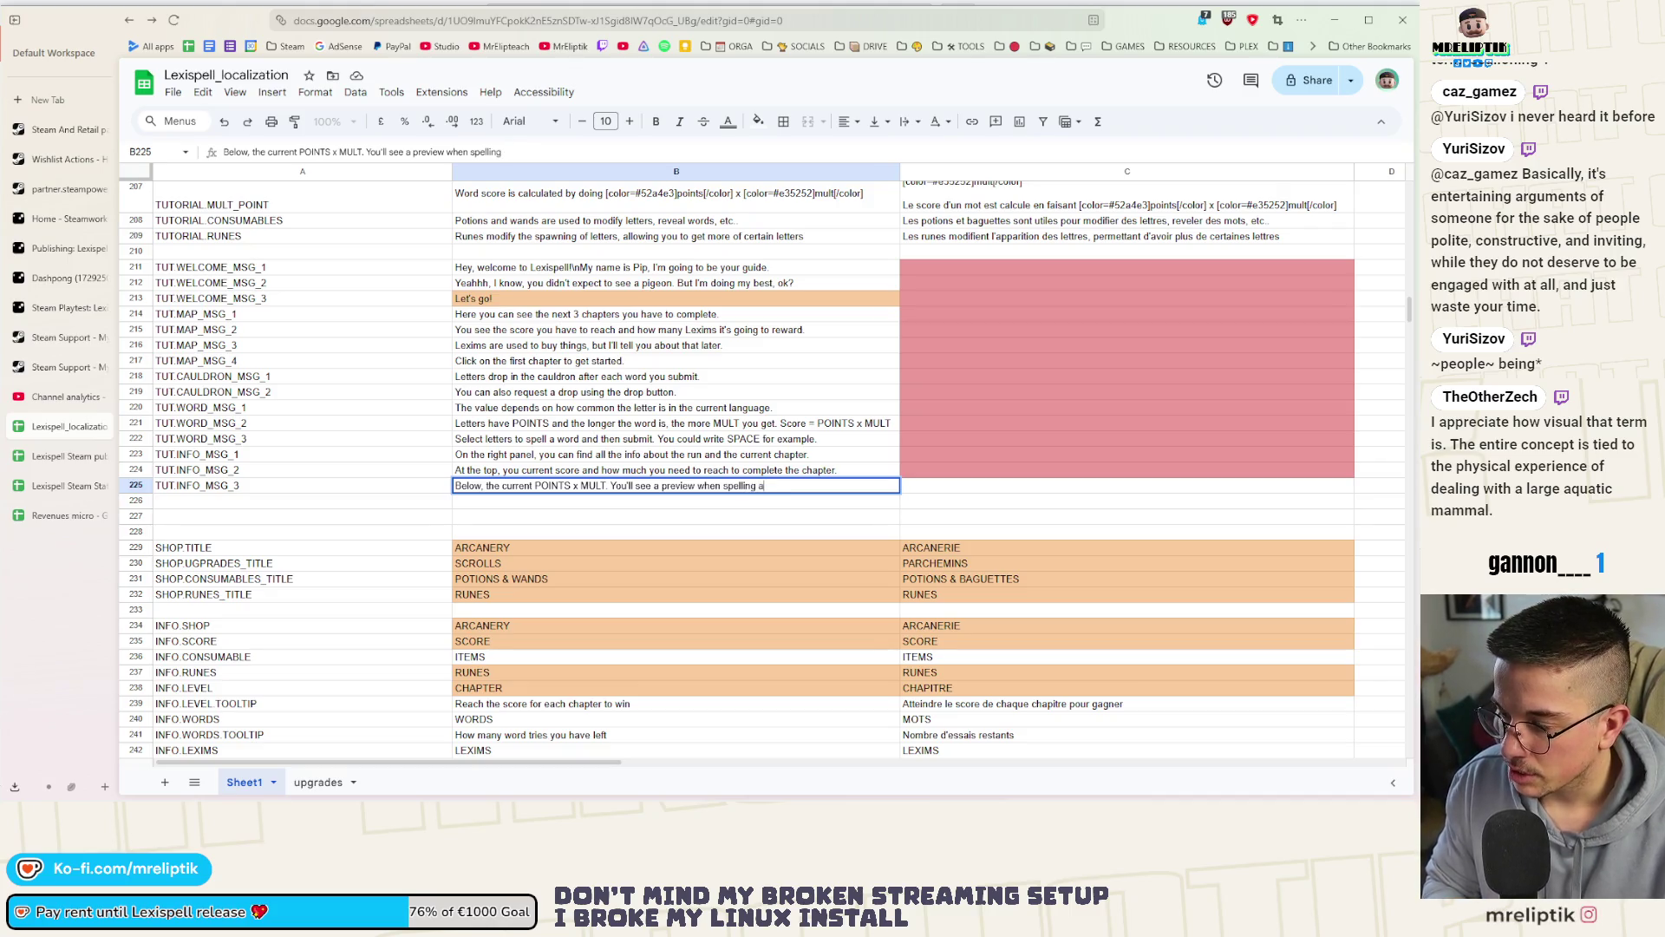
text(word)
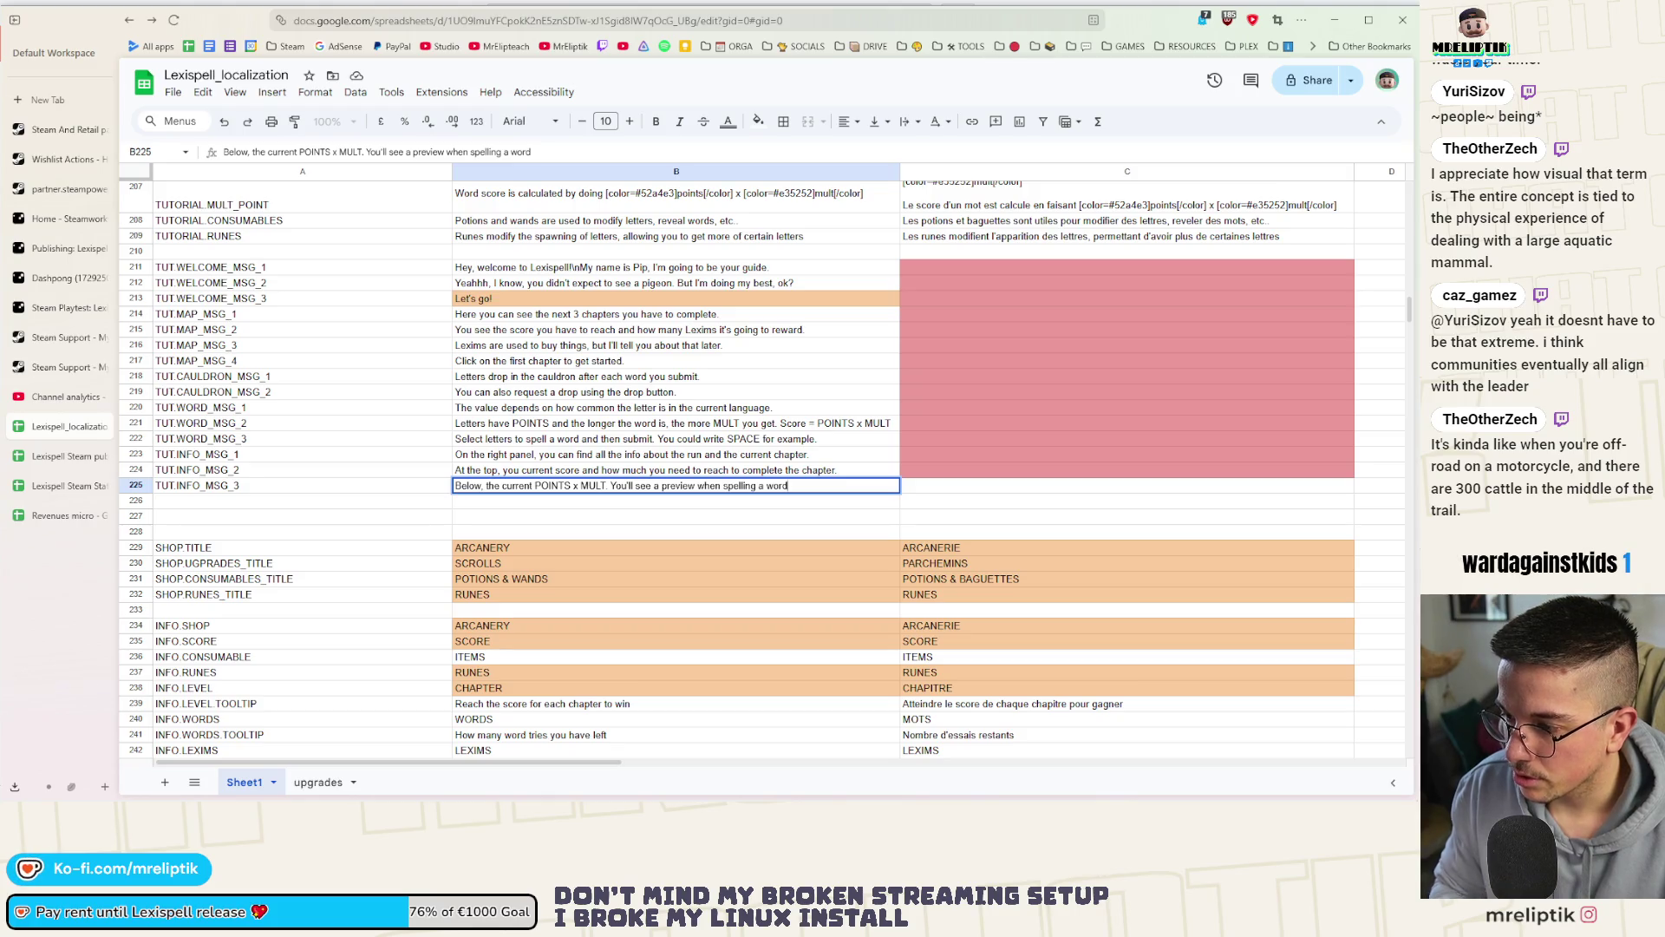
key(ctrl+shift+Left)
key(ctrl+shift+Left)
key(ctrl+shift+Left)
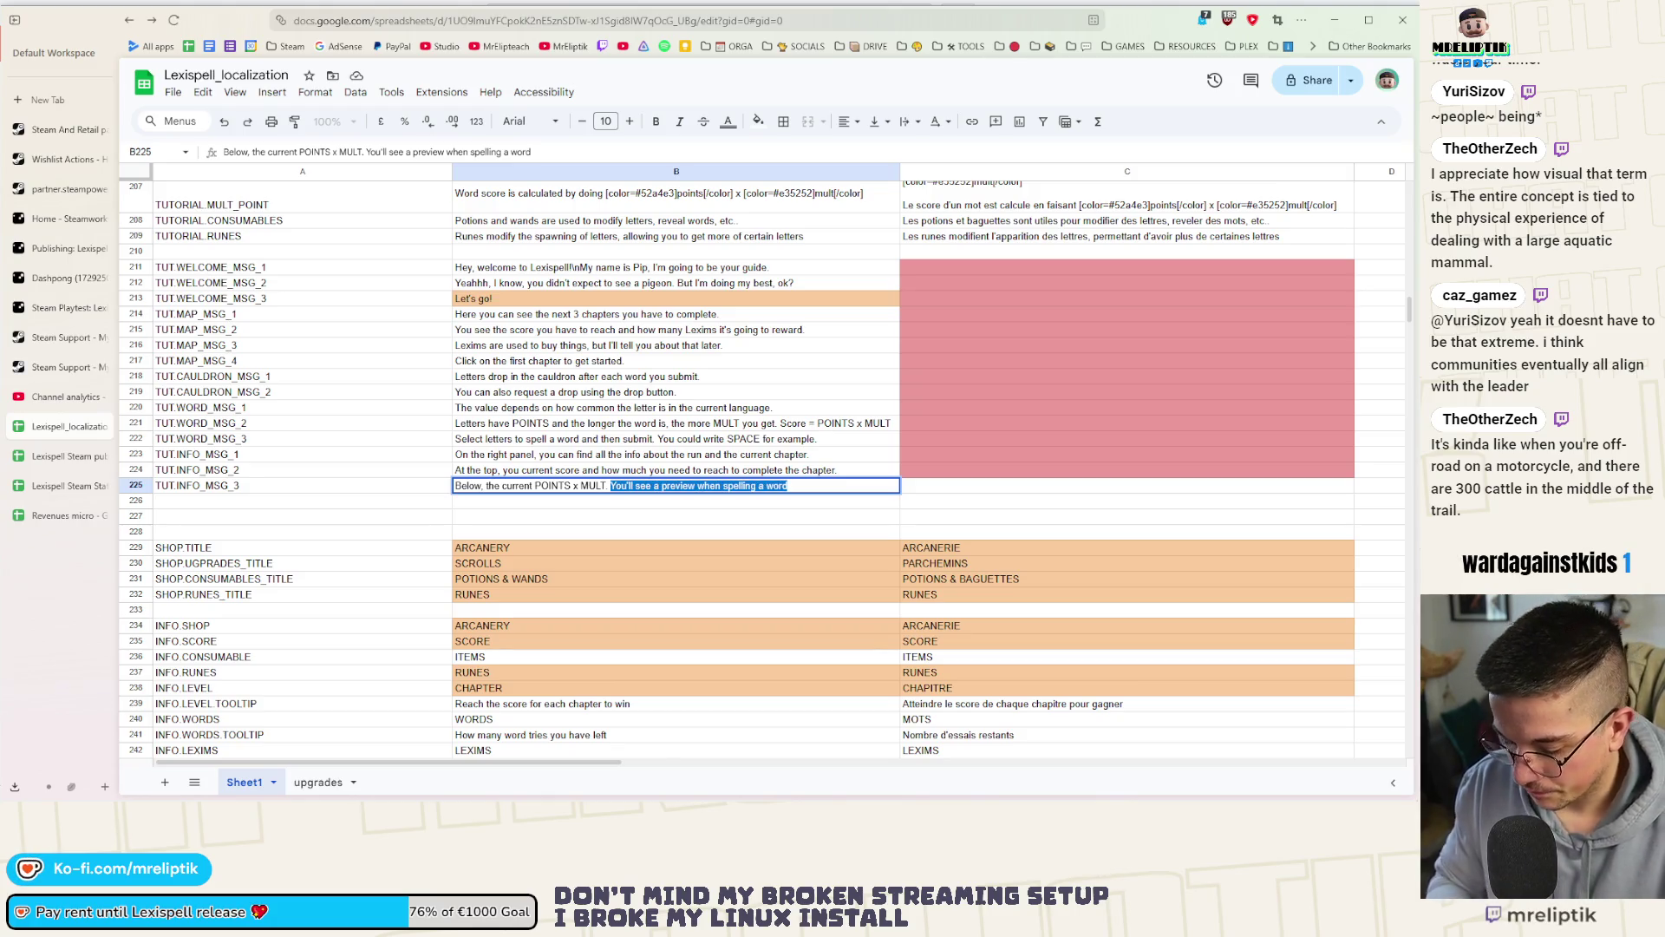
key(BackSpace)
text(ll show you)
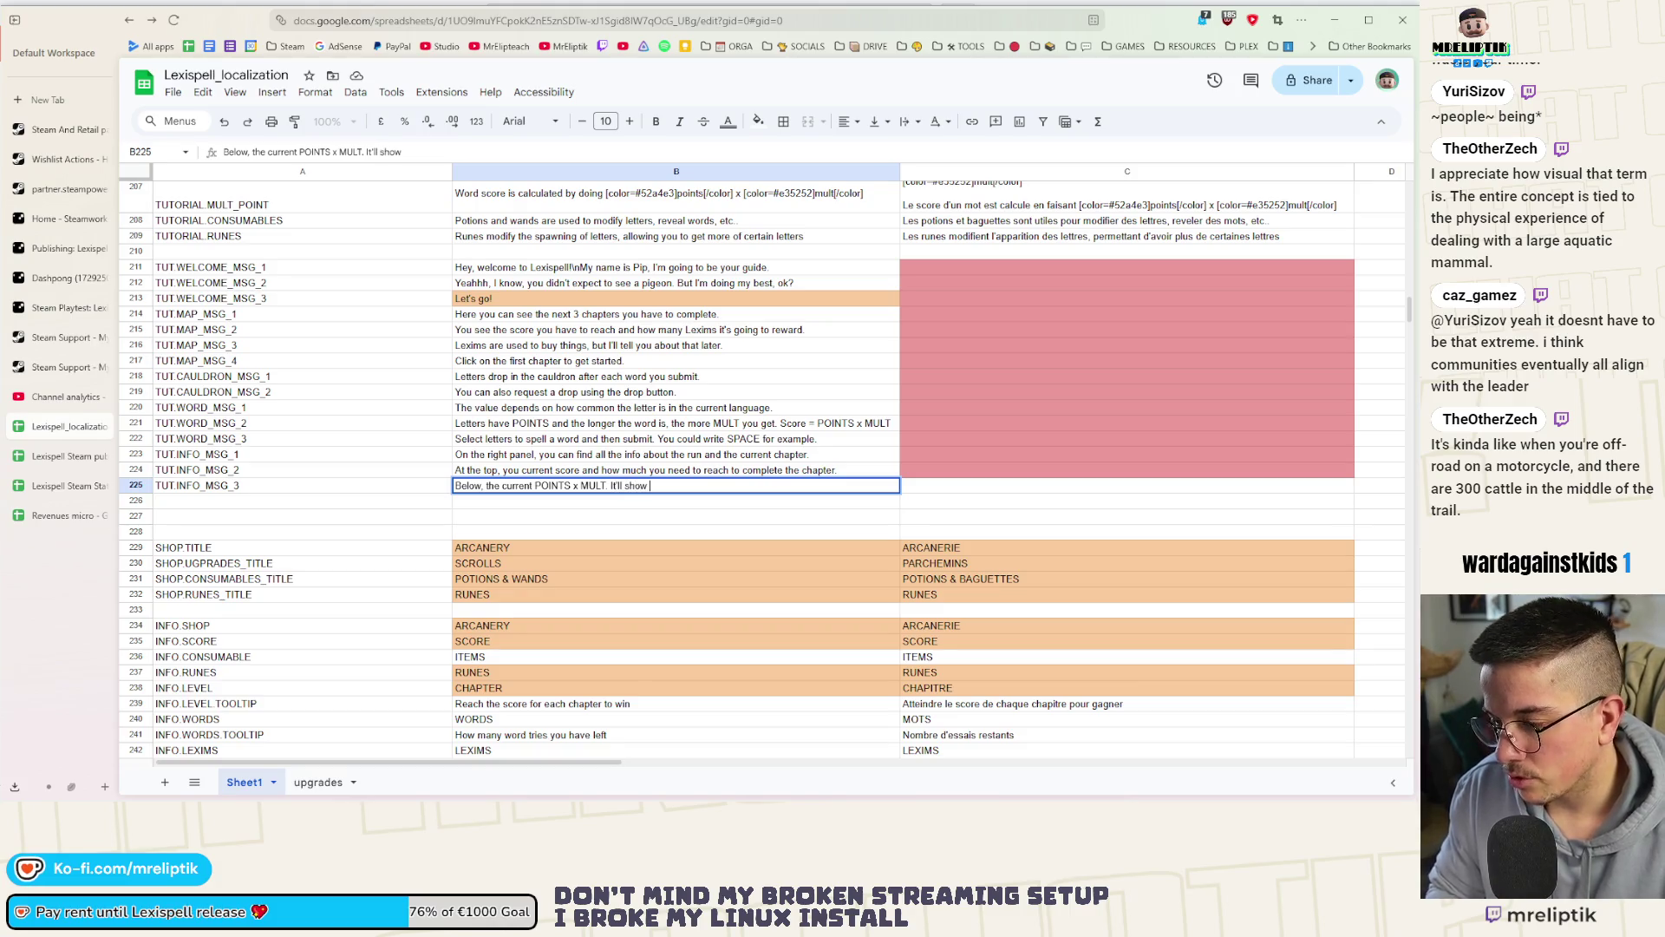
text( a preview when spelling a wo)
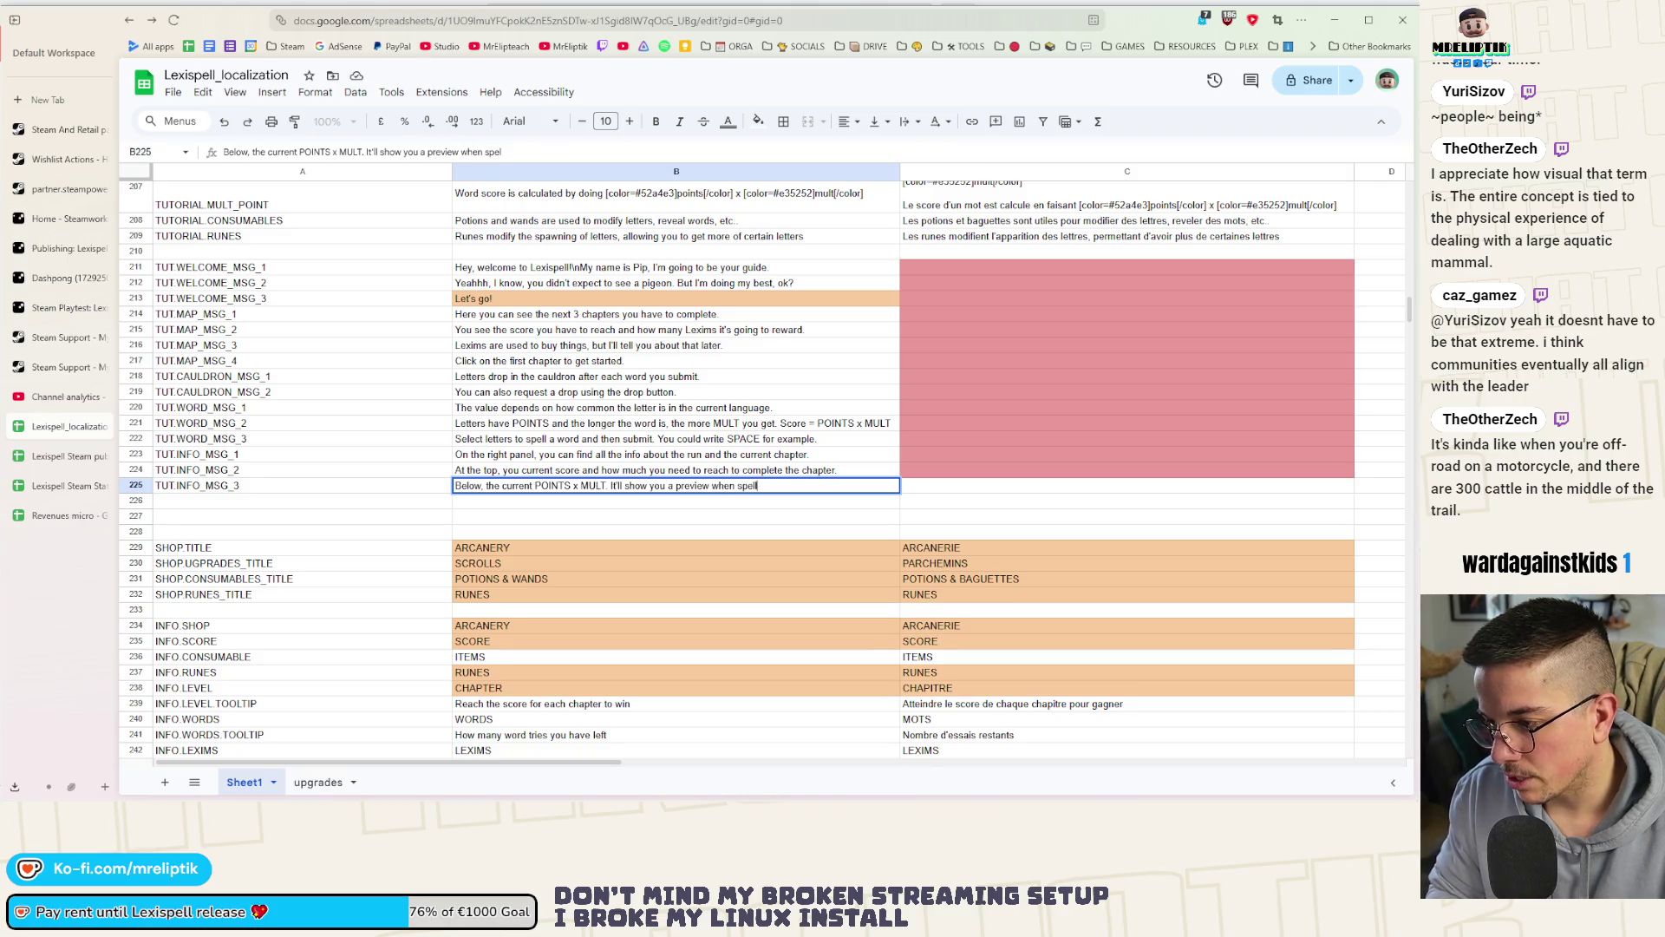
text(rd.)
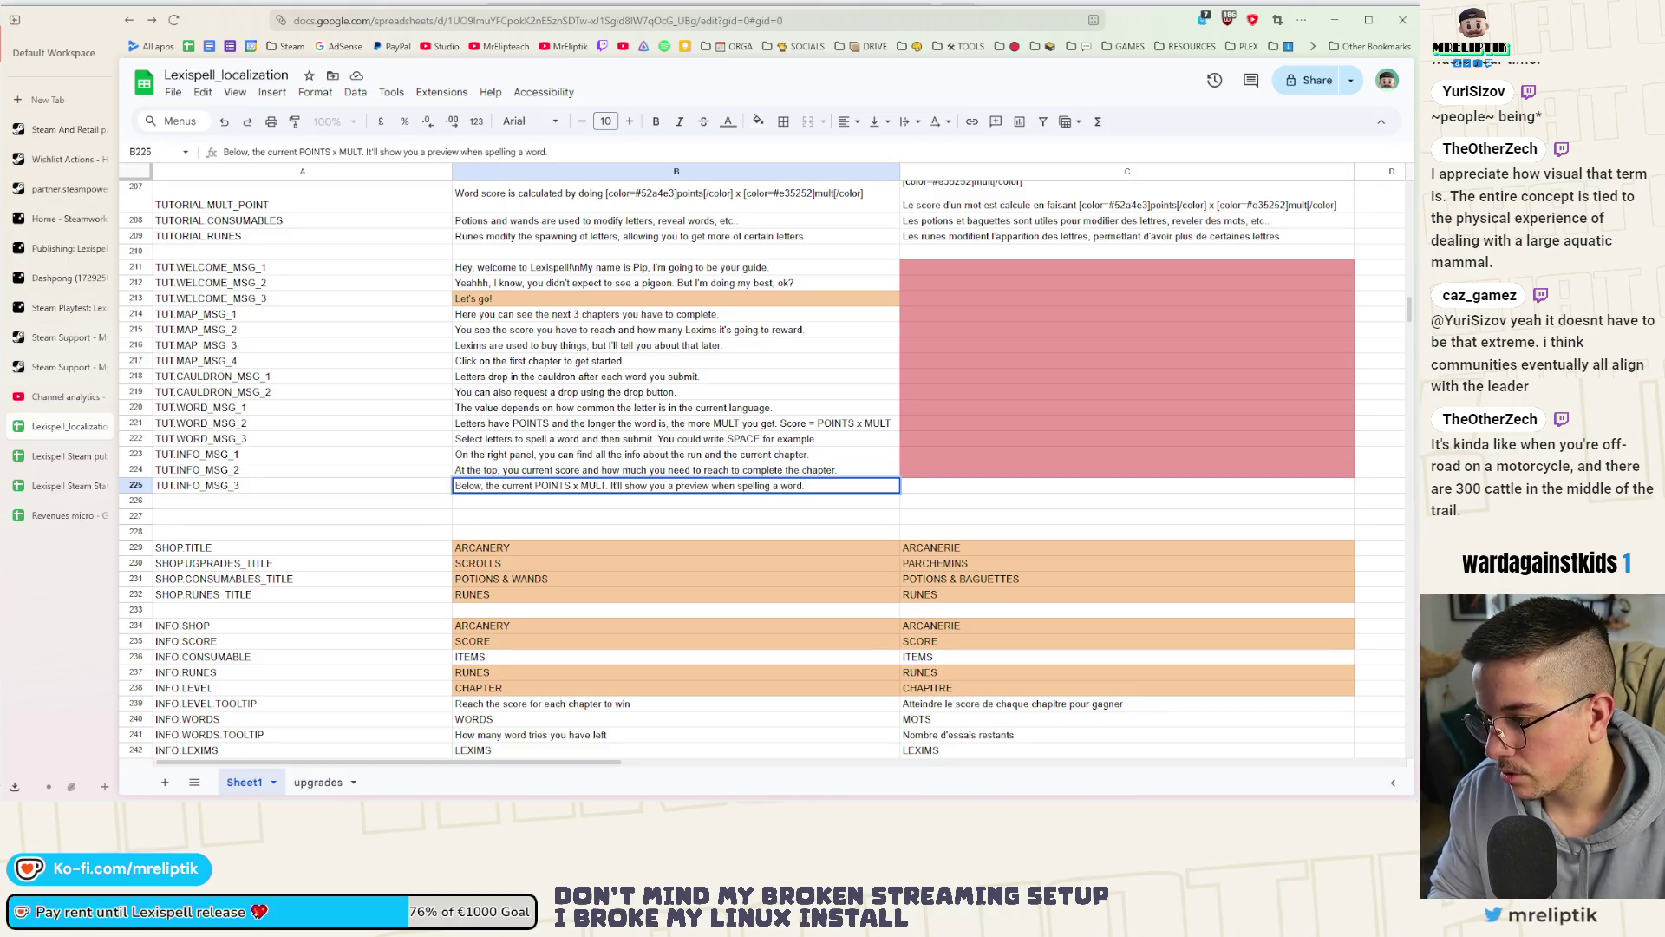
click(479, 507)
double_click(484, 503)
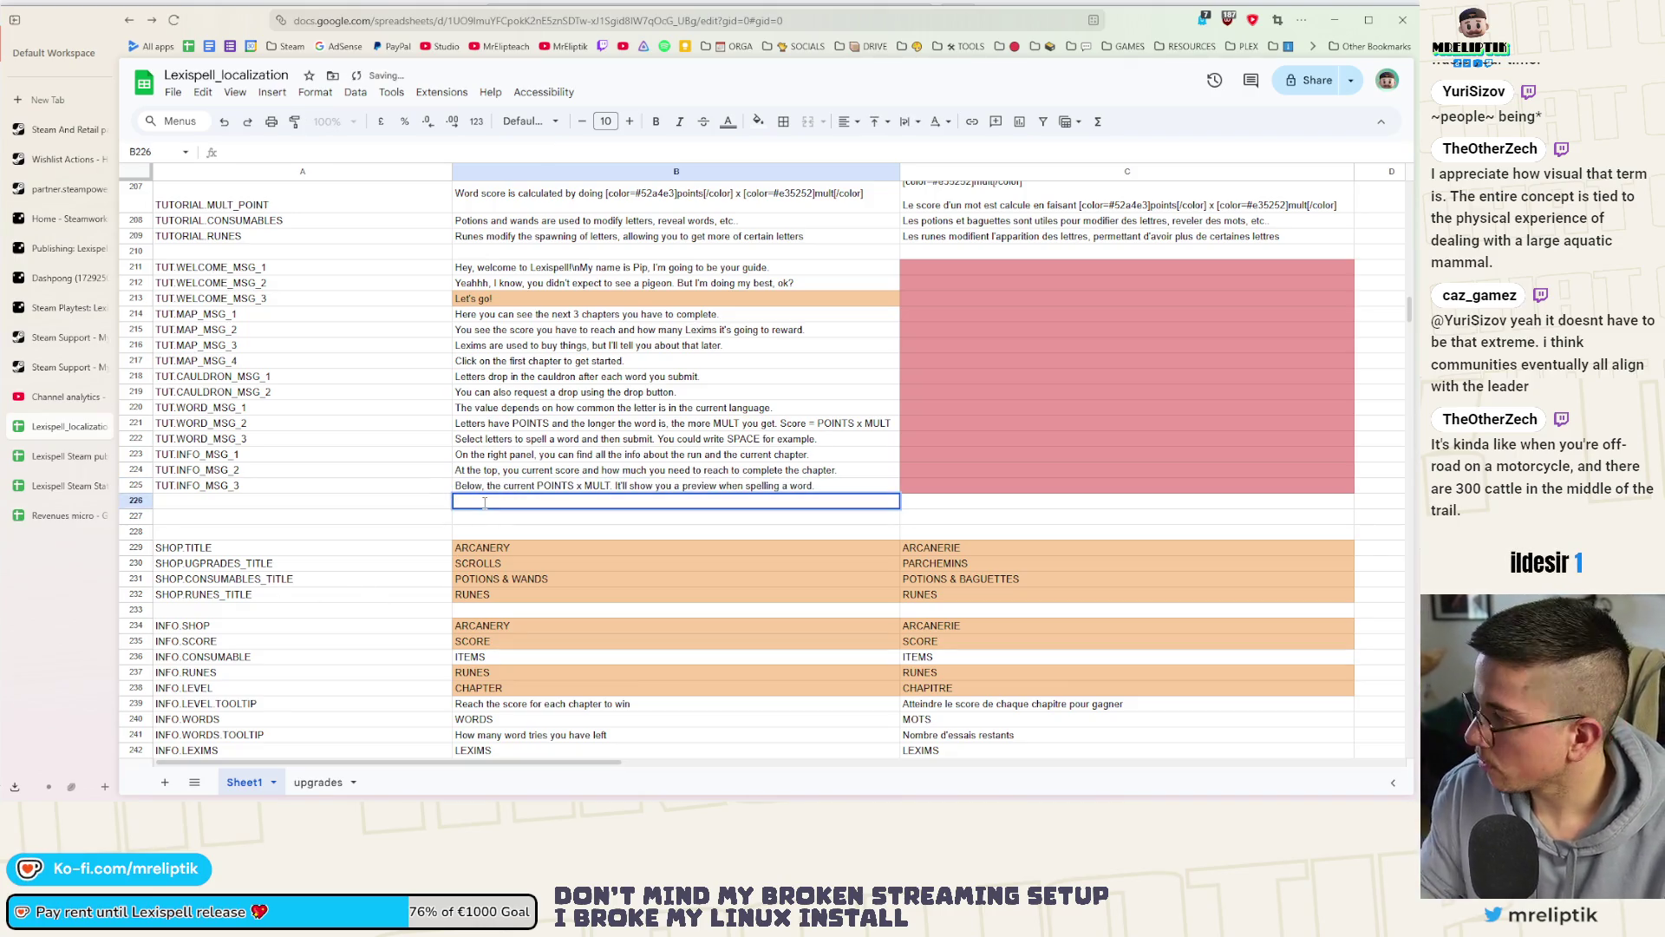
Start the B226 message: 'After that, you have 4 squares indicating the current chapter, the amount of'.
text(After tha)
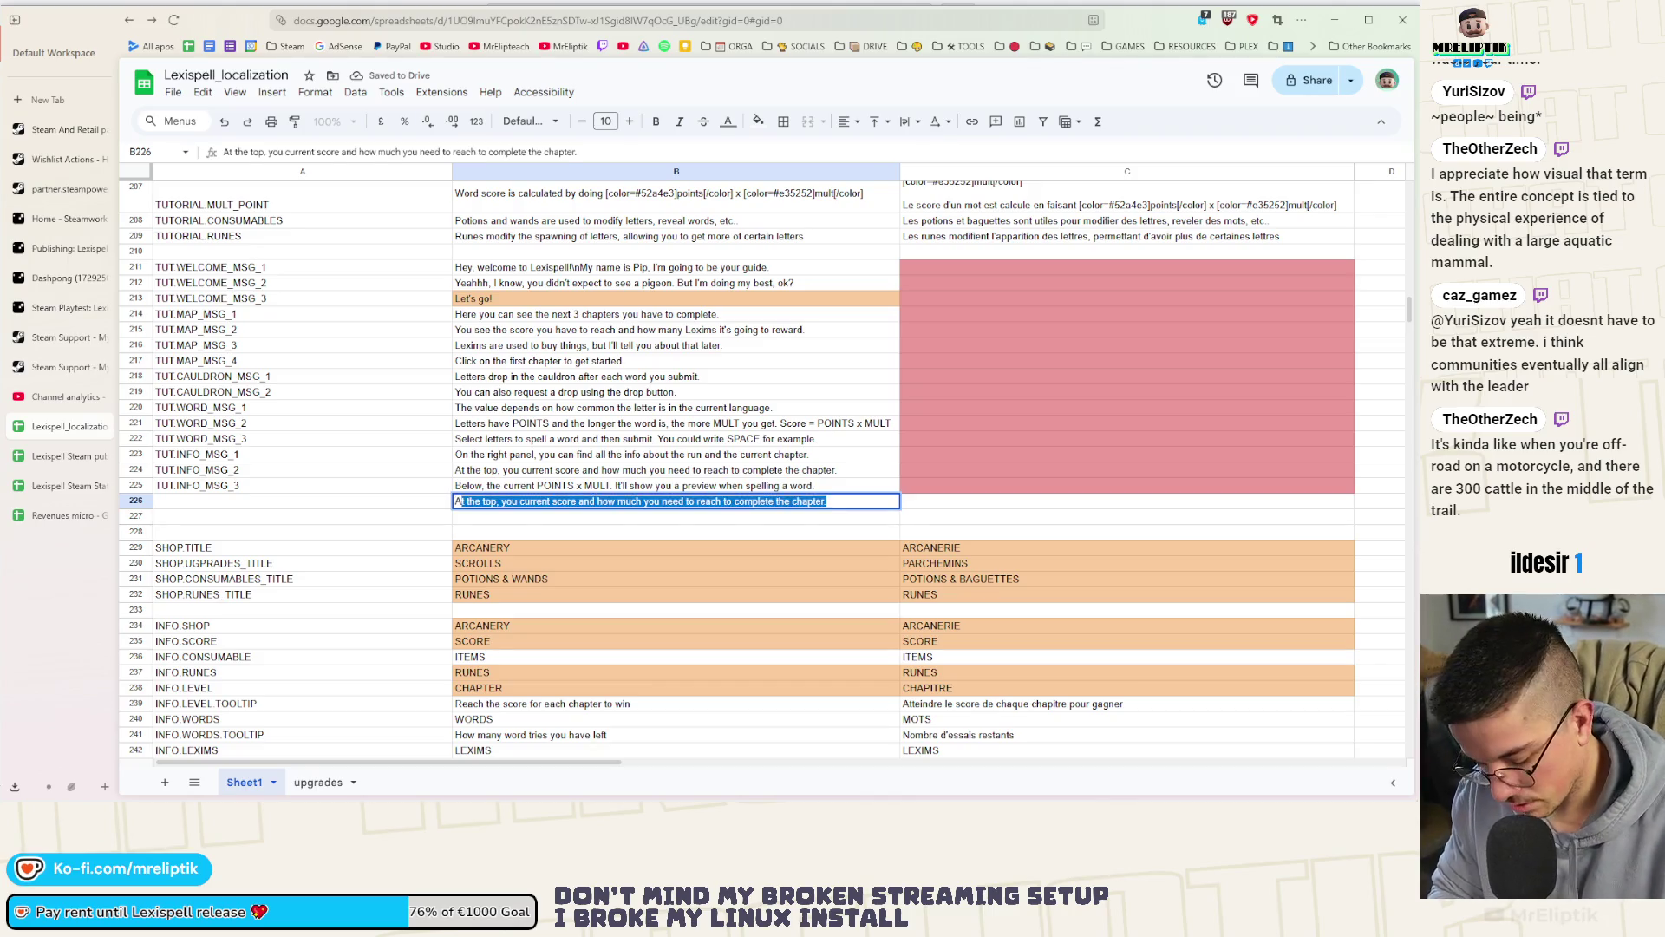
text(t,)
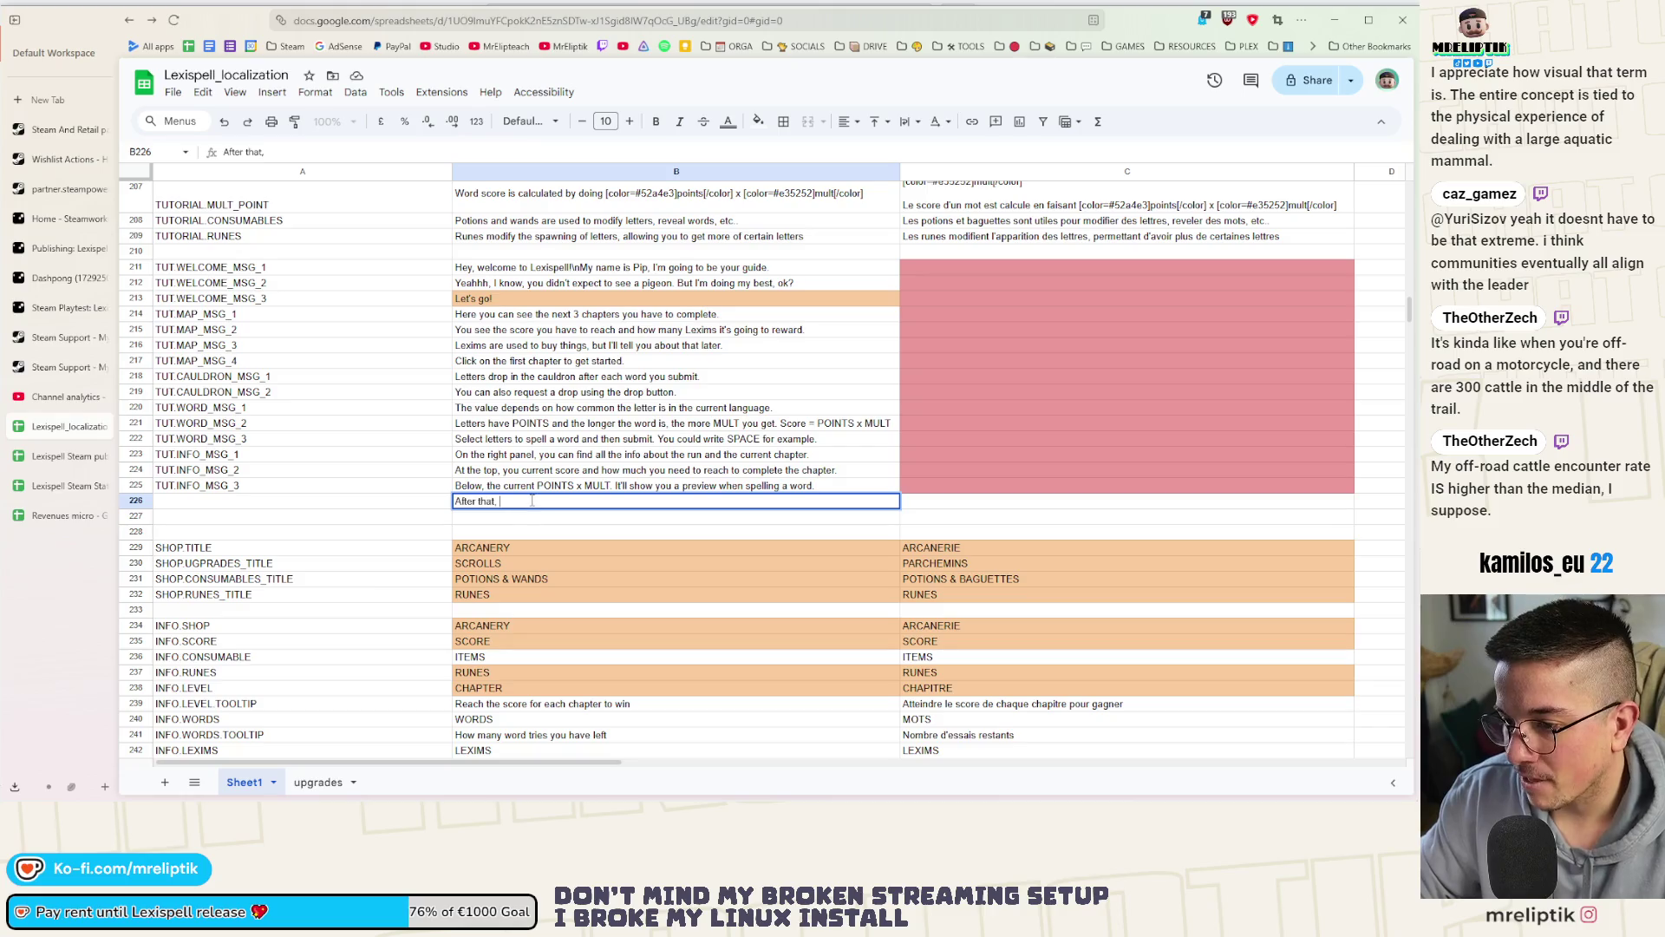
text(you ahve)
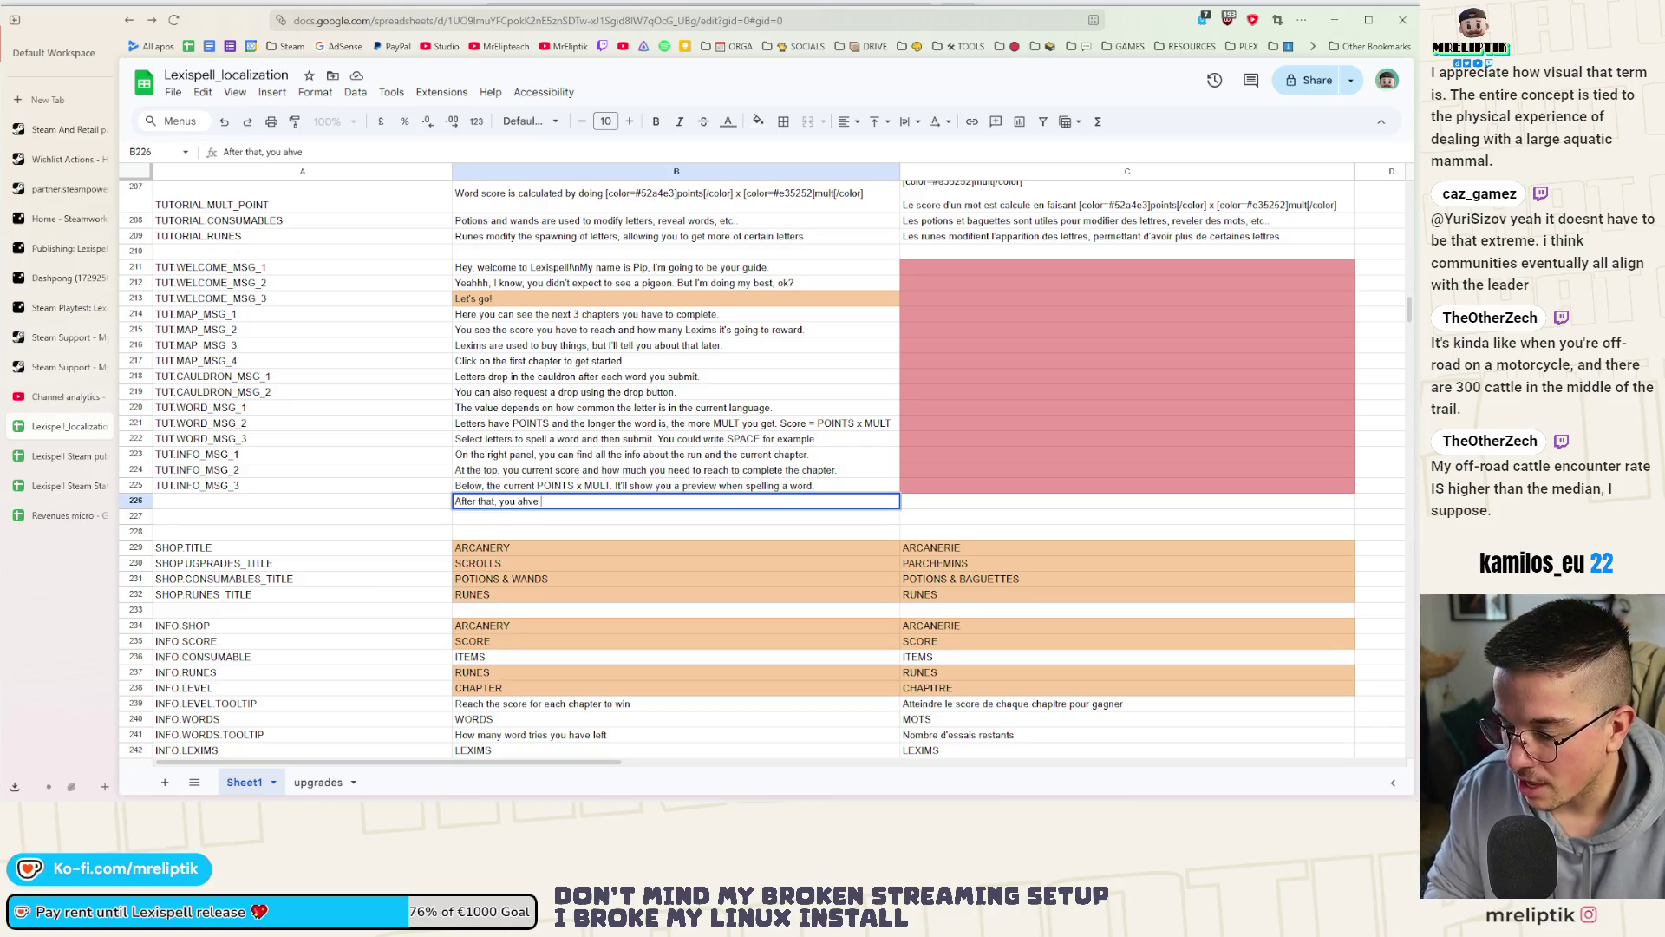
key(BackSpace)
text(have )
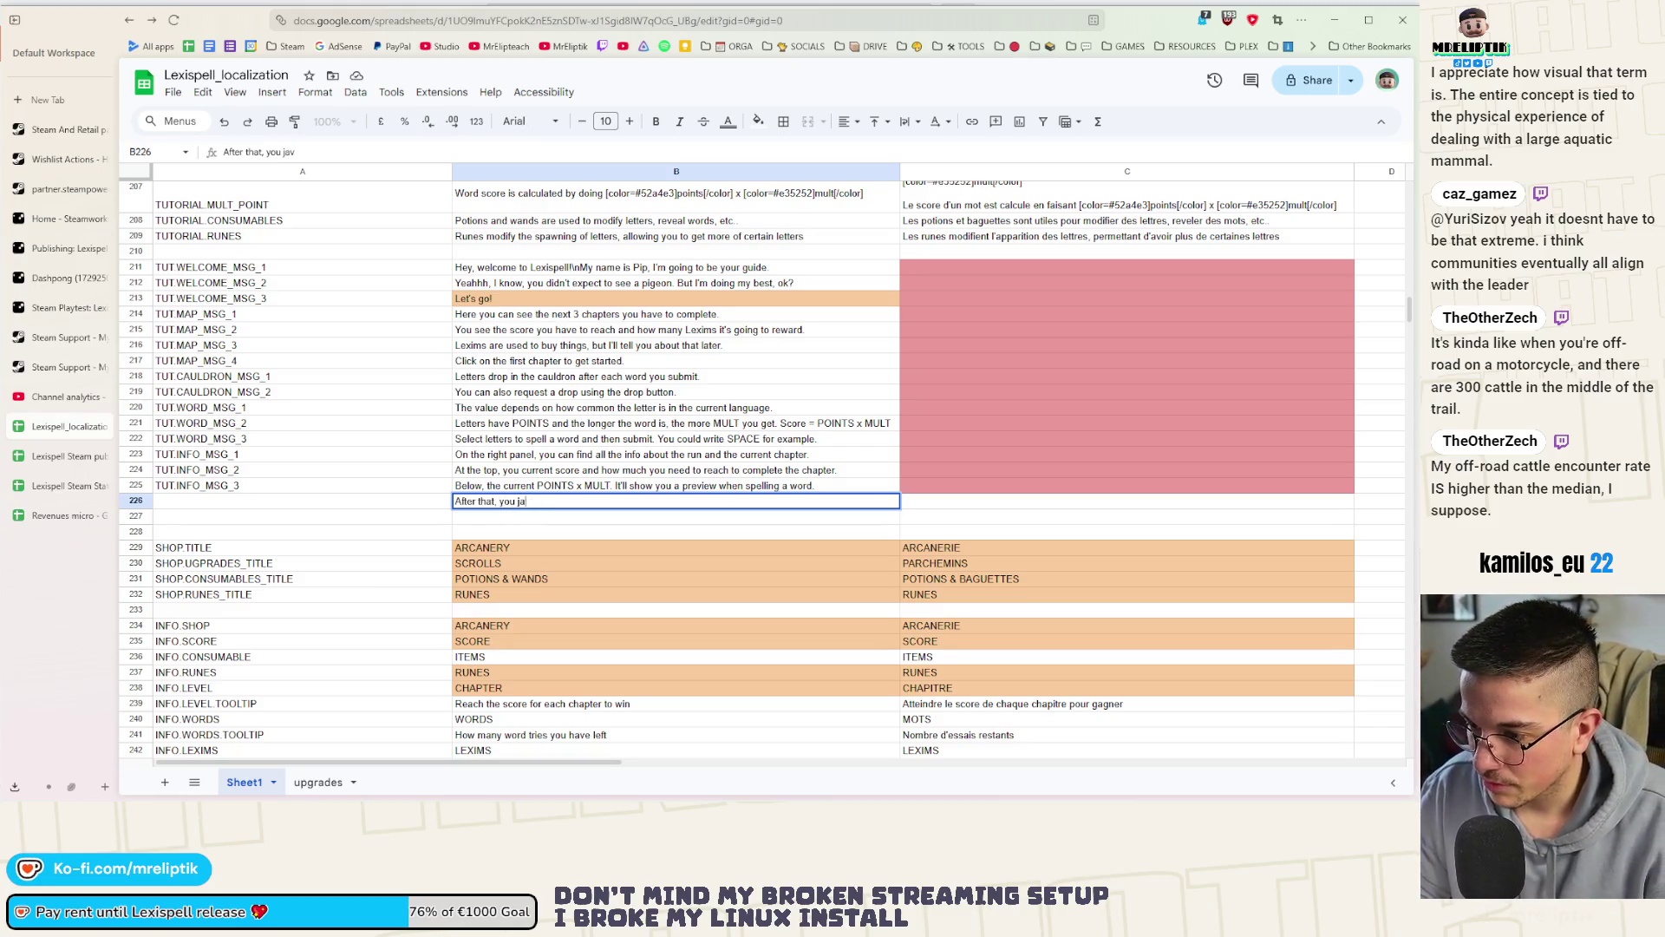
text(4 sq)
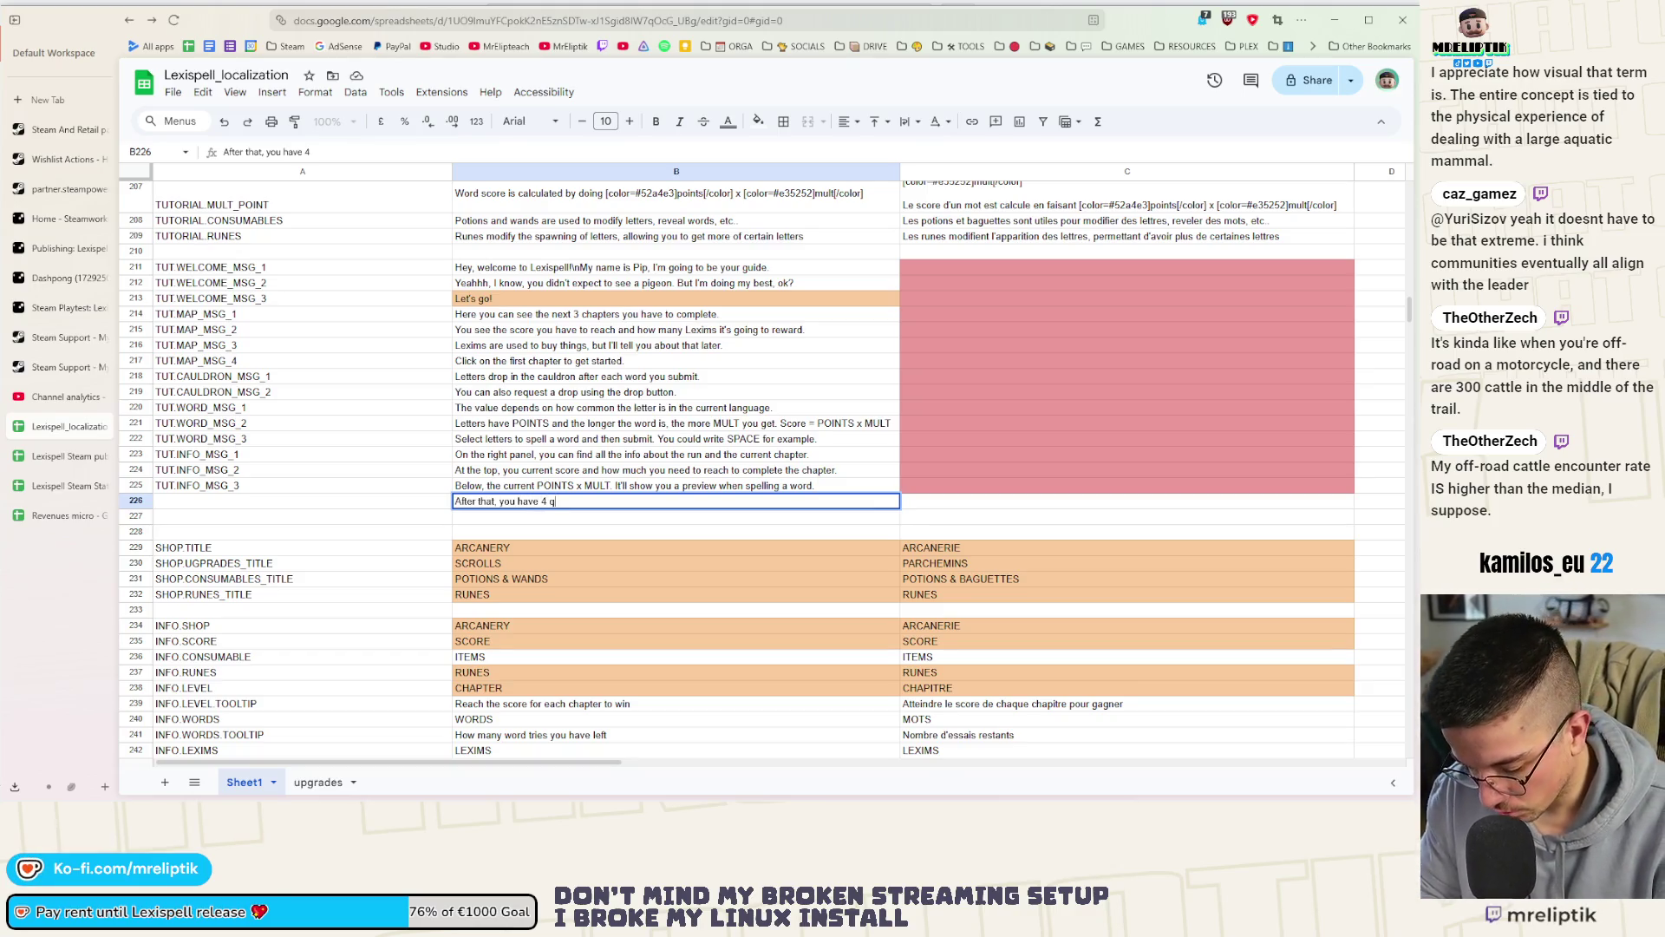
text(uares)
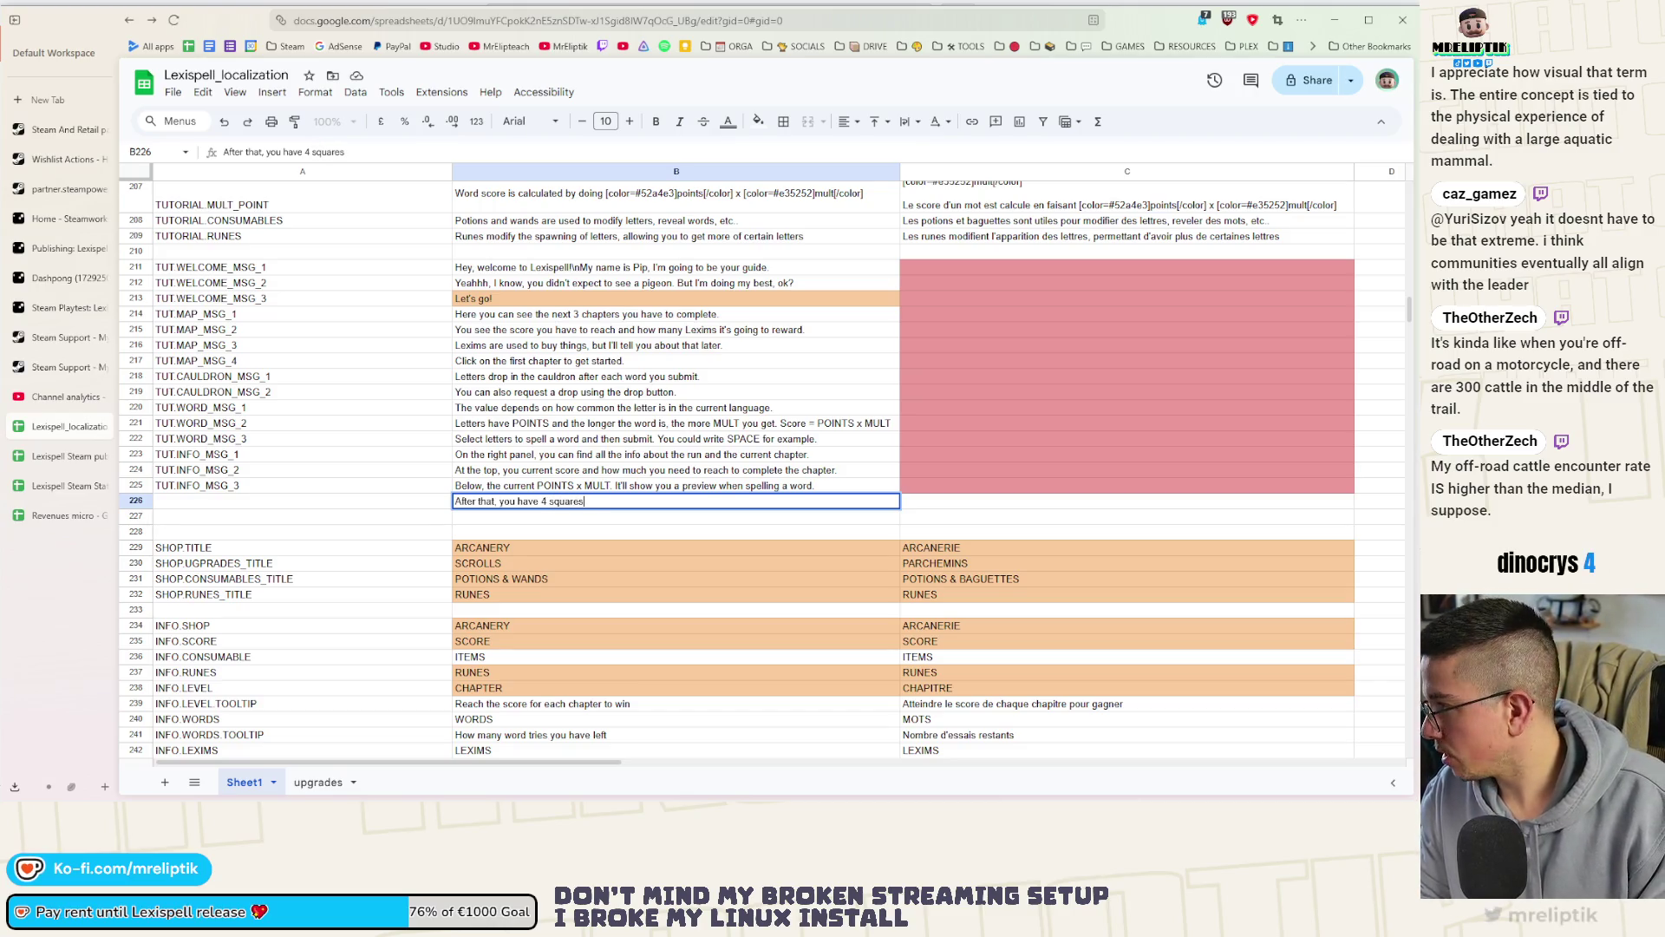
text( indicating the c)
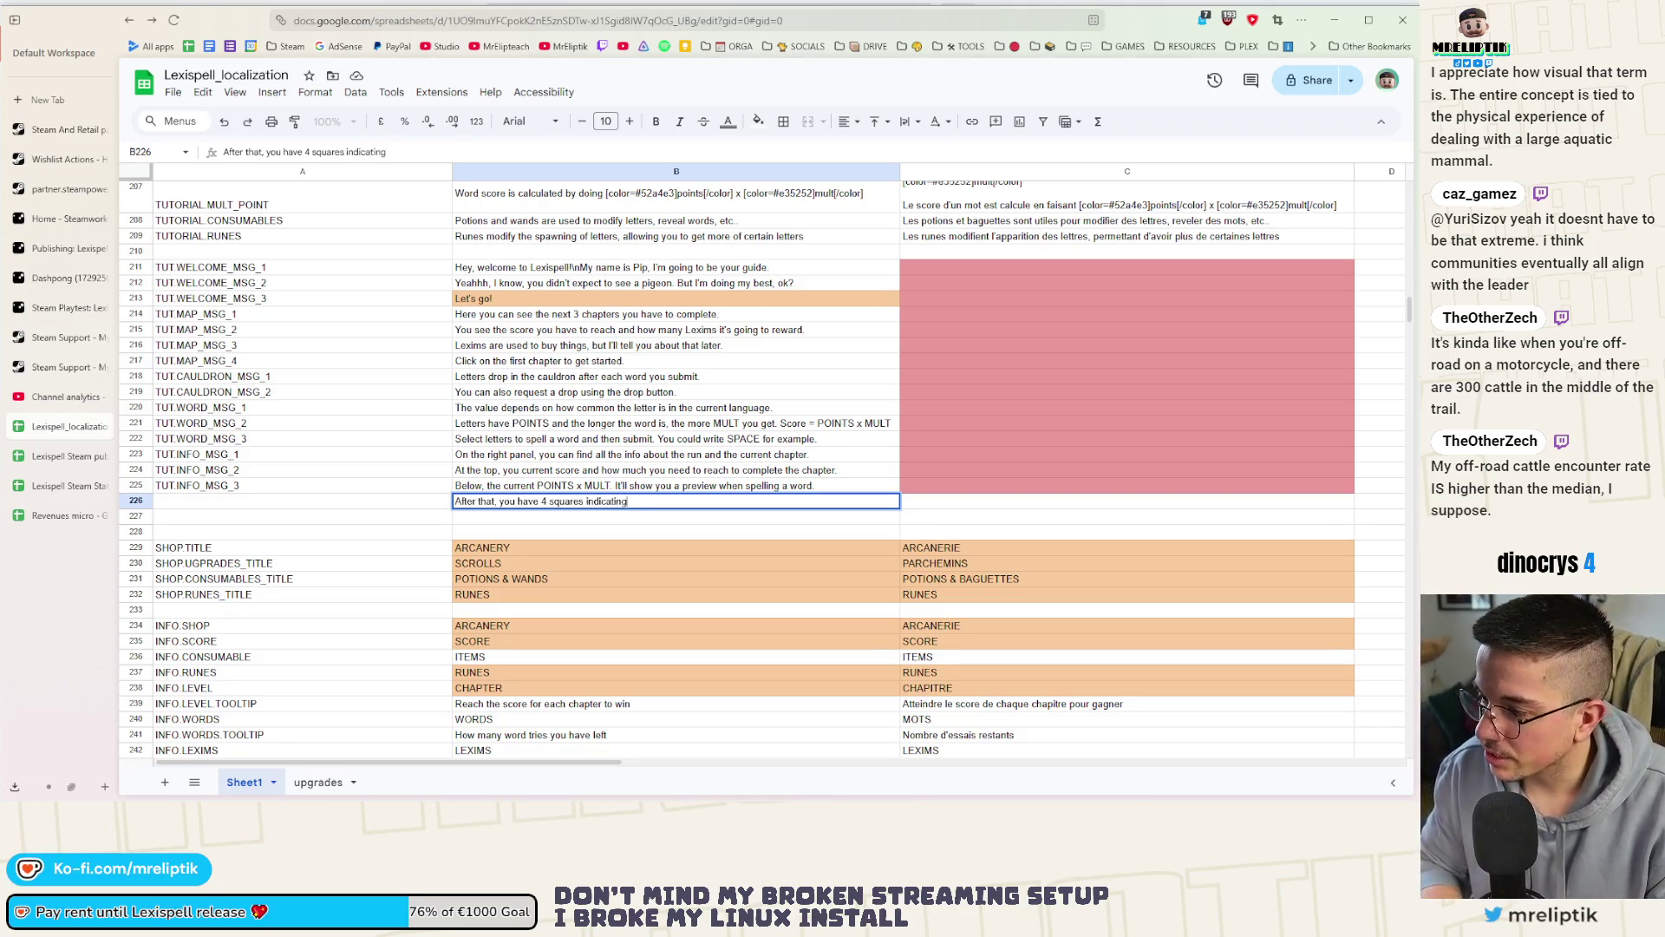
text(urrent chapter)
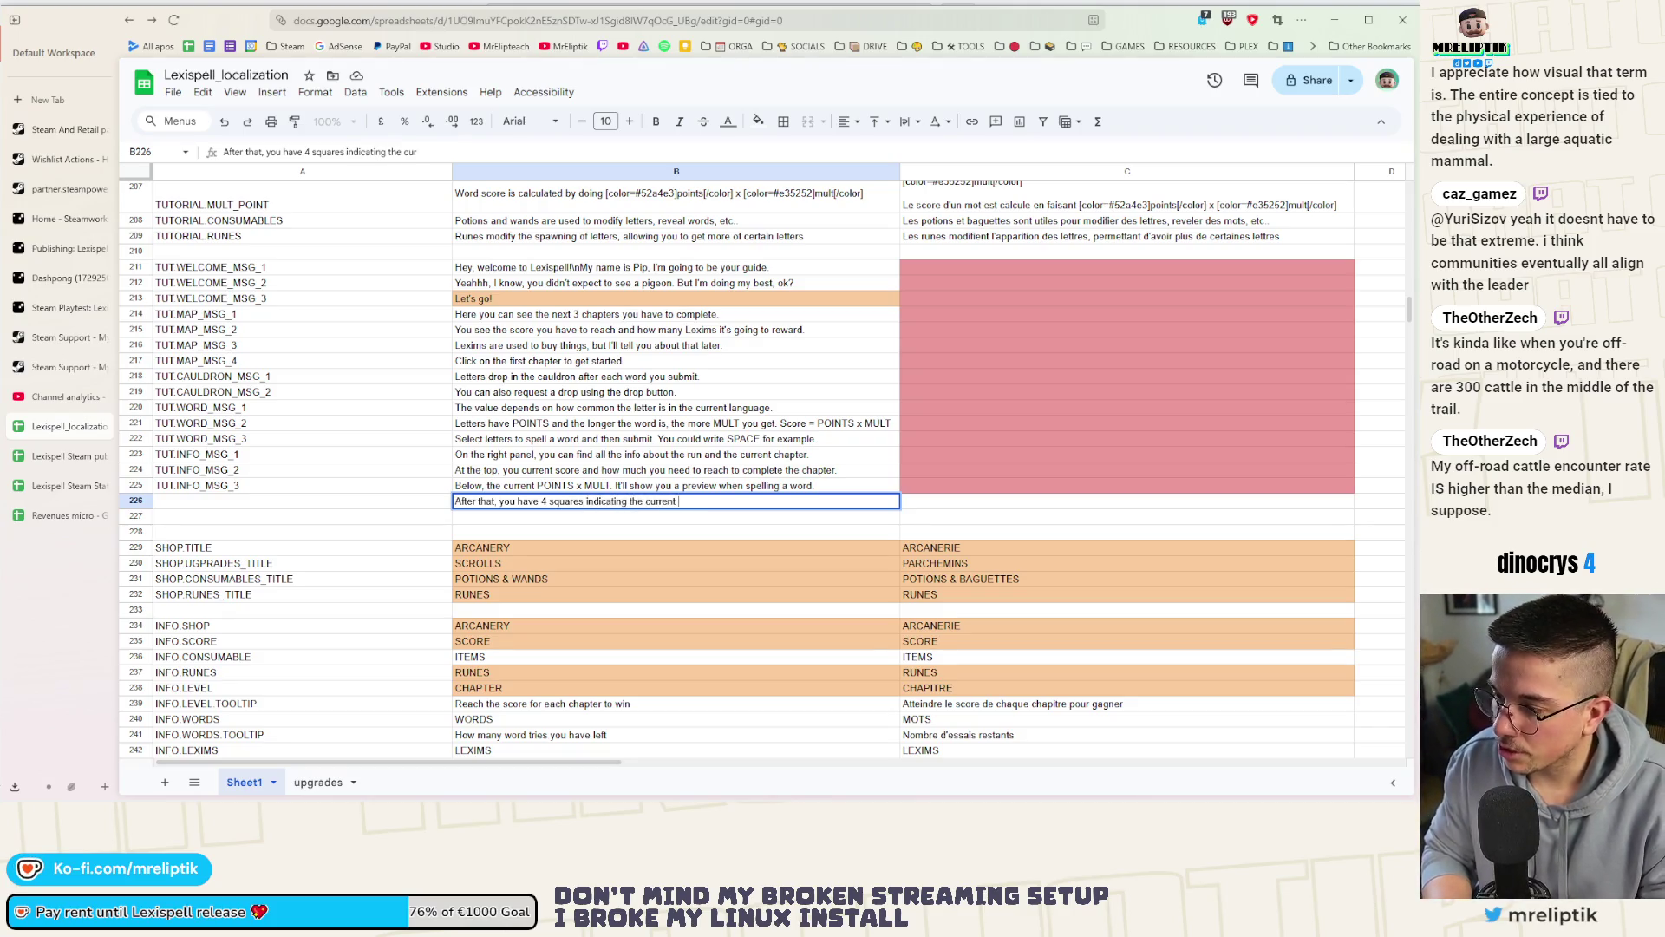
text(, the am)
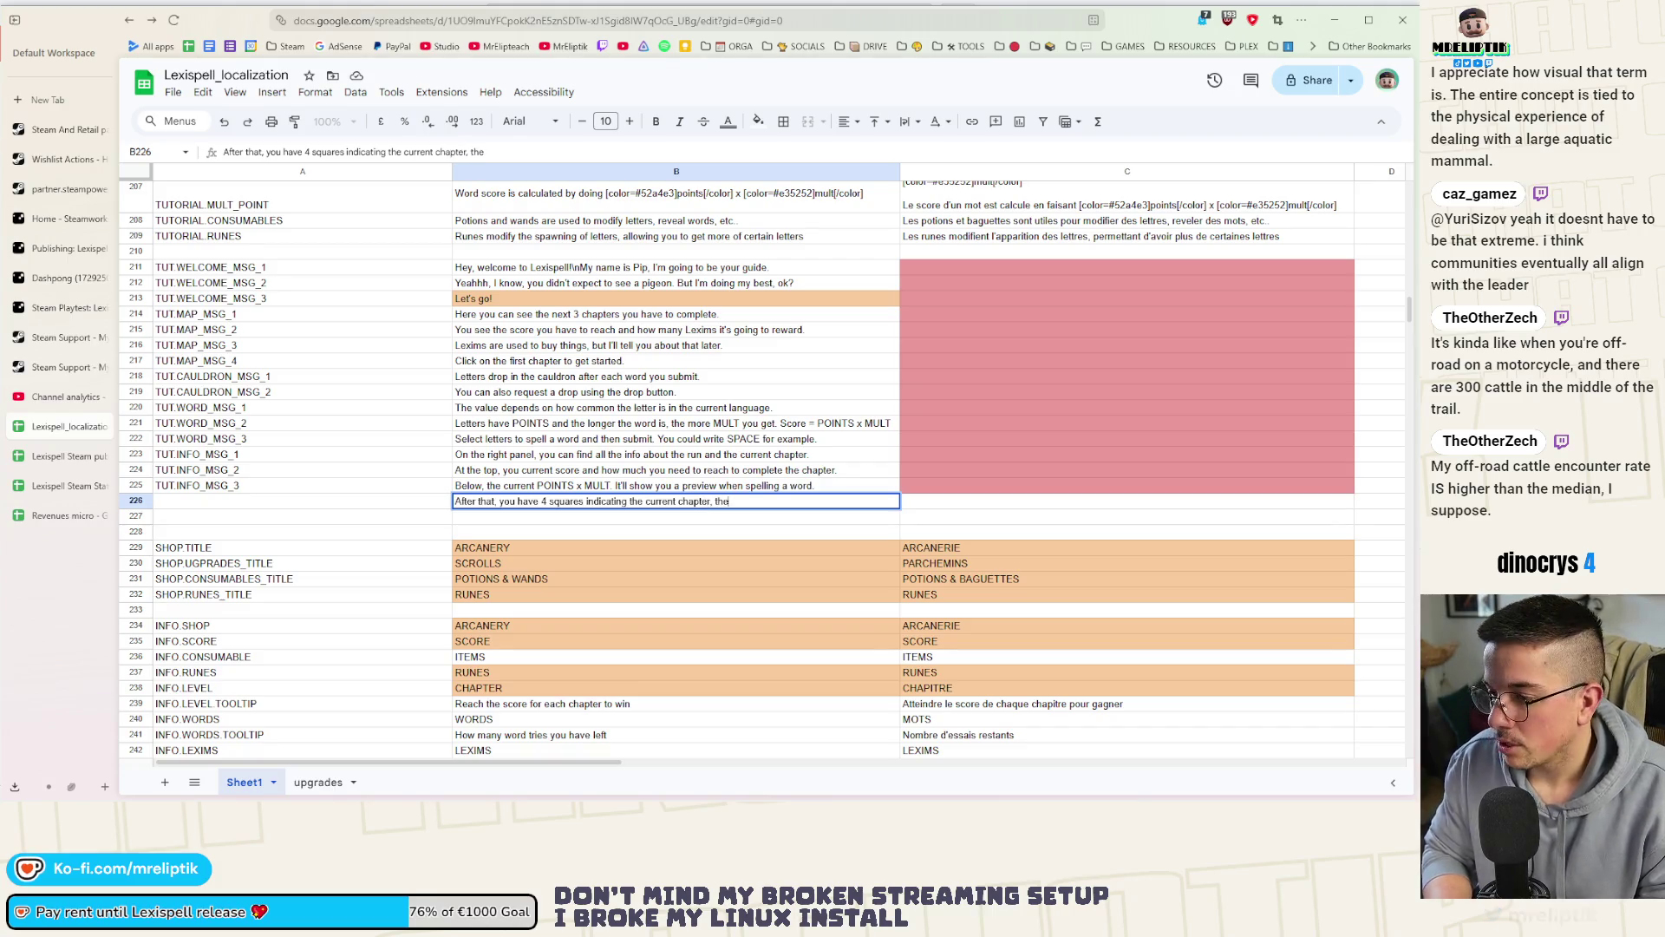
text(ount og)
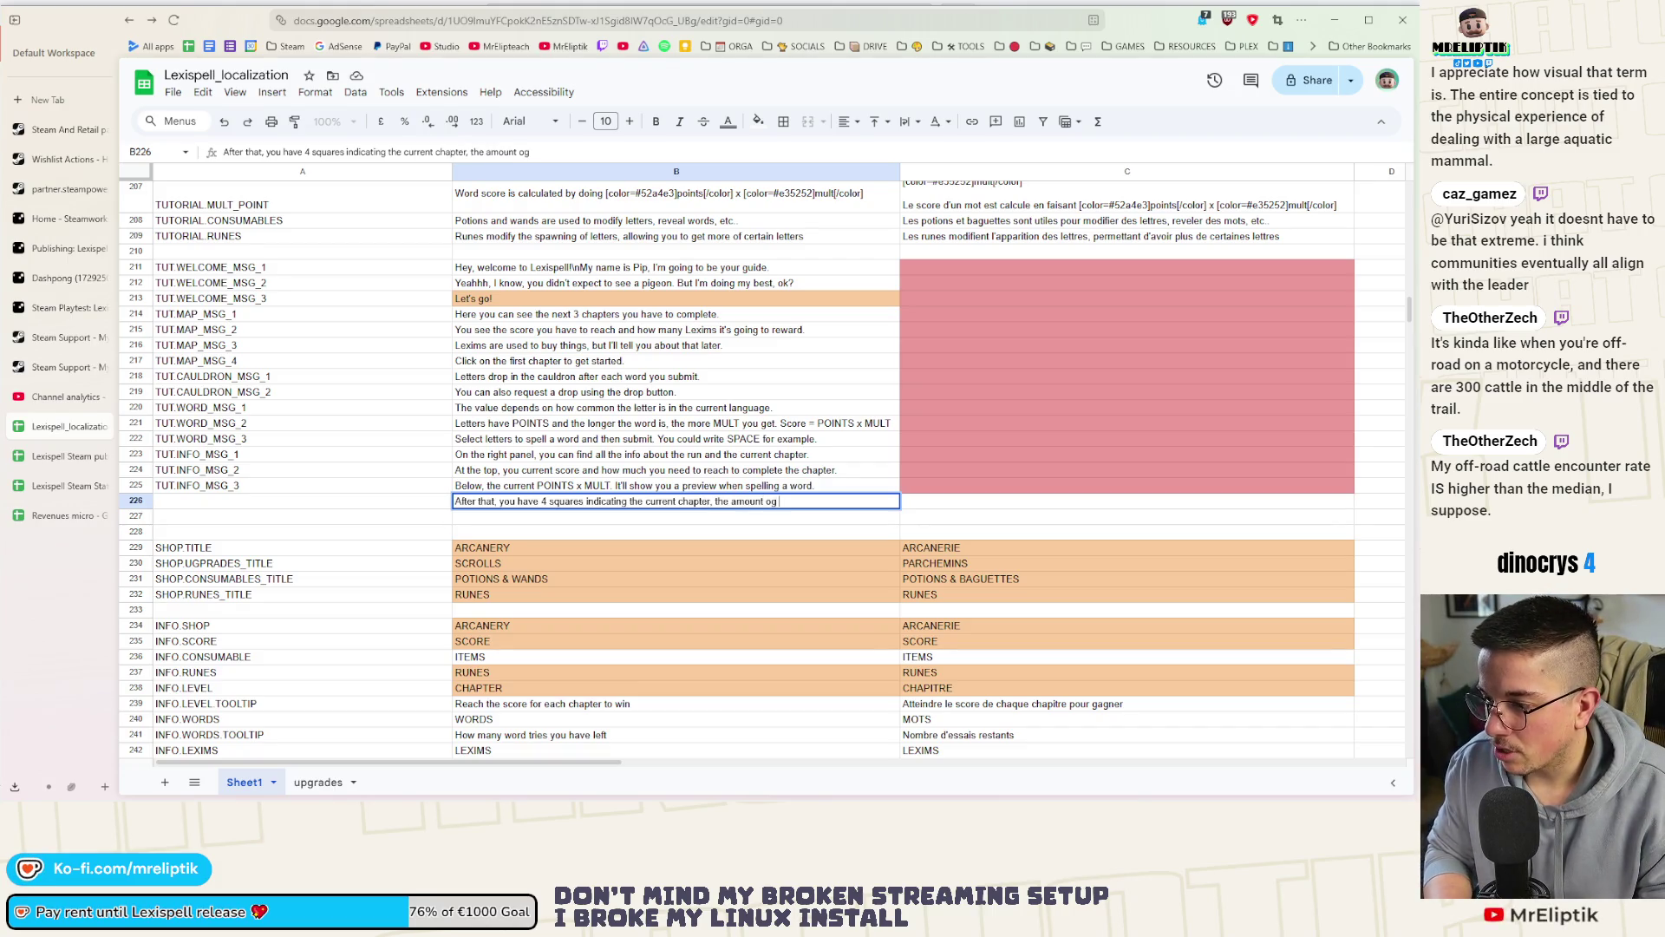
text(https://s.team/a/4053960/)
key(shift+Left)
key(shift+Left)
key(shift+Left)
key(shift+Left)
key(shift+Left)
key(shift+Left)
key(BackSpace)
Finish the message with Lexims owned, words still submittable and letter drops you can request.
text(Lexims you have, h)
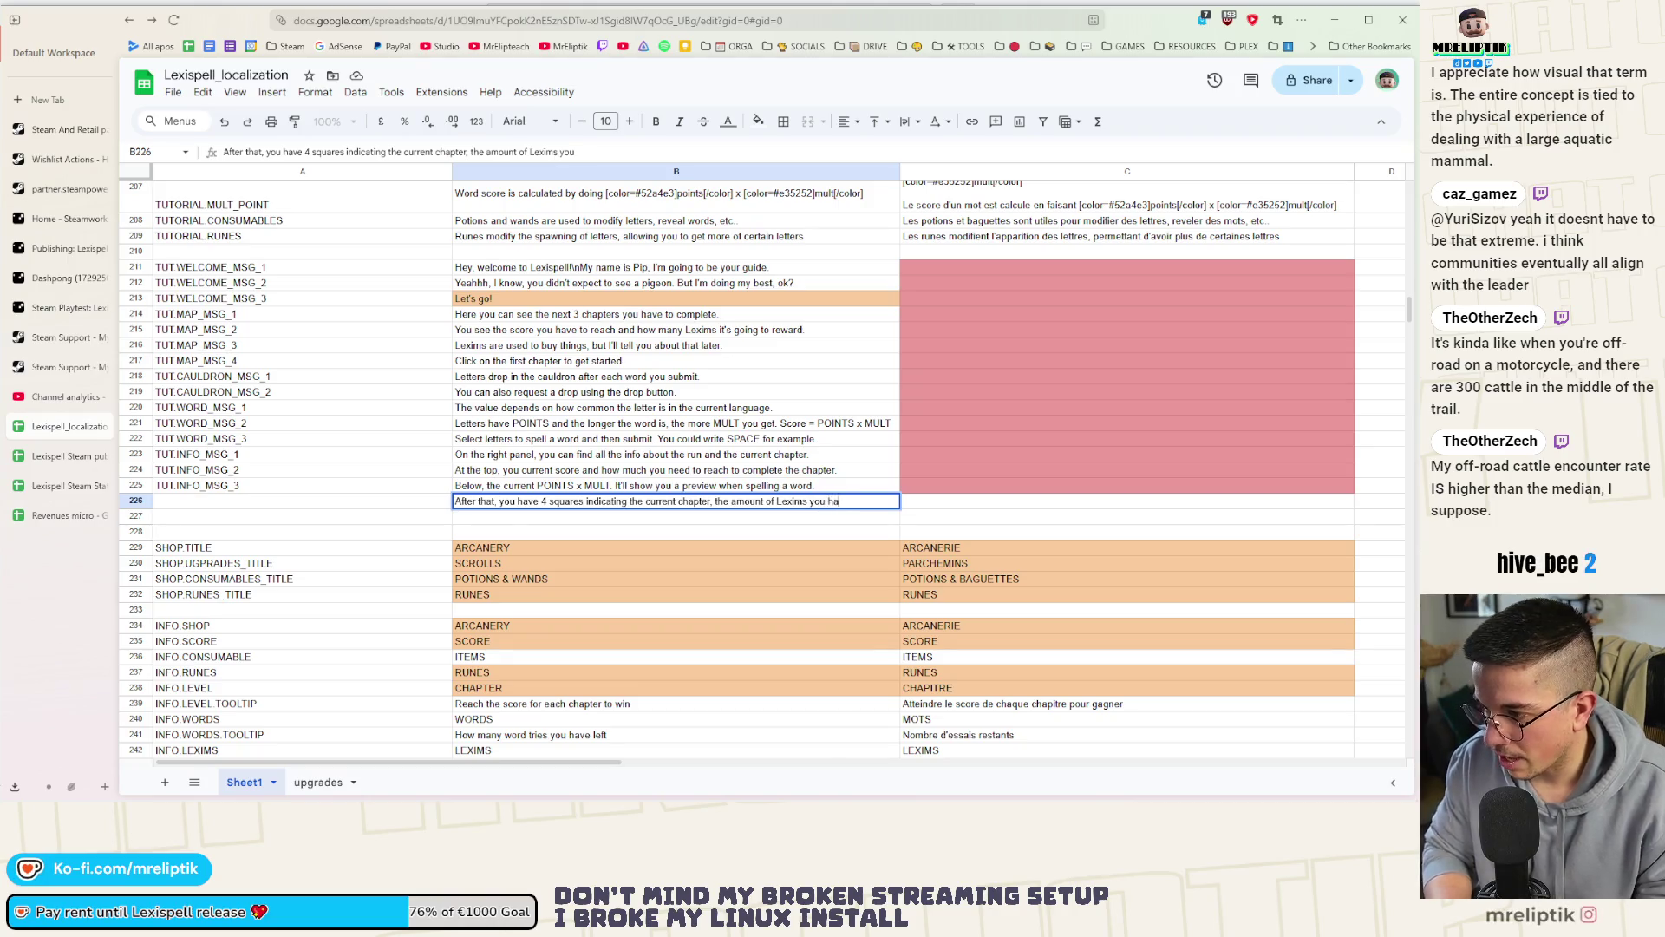
text(ow many words)
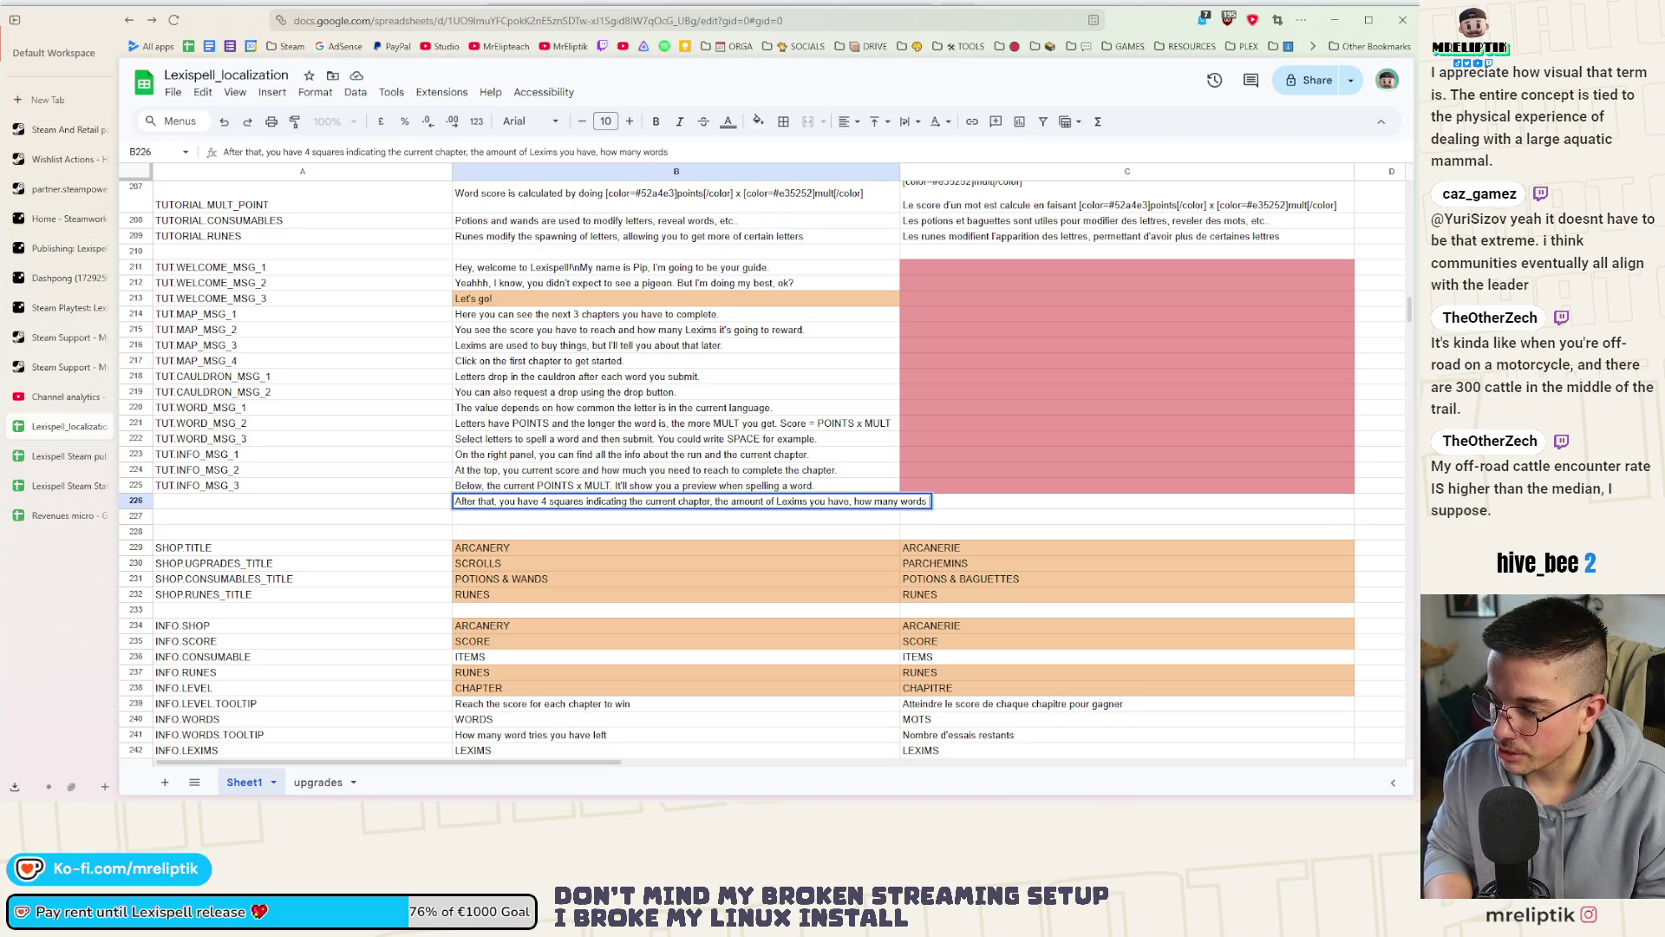
text( you can)
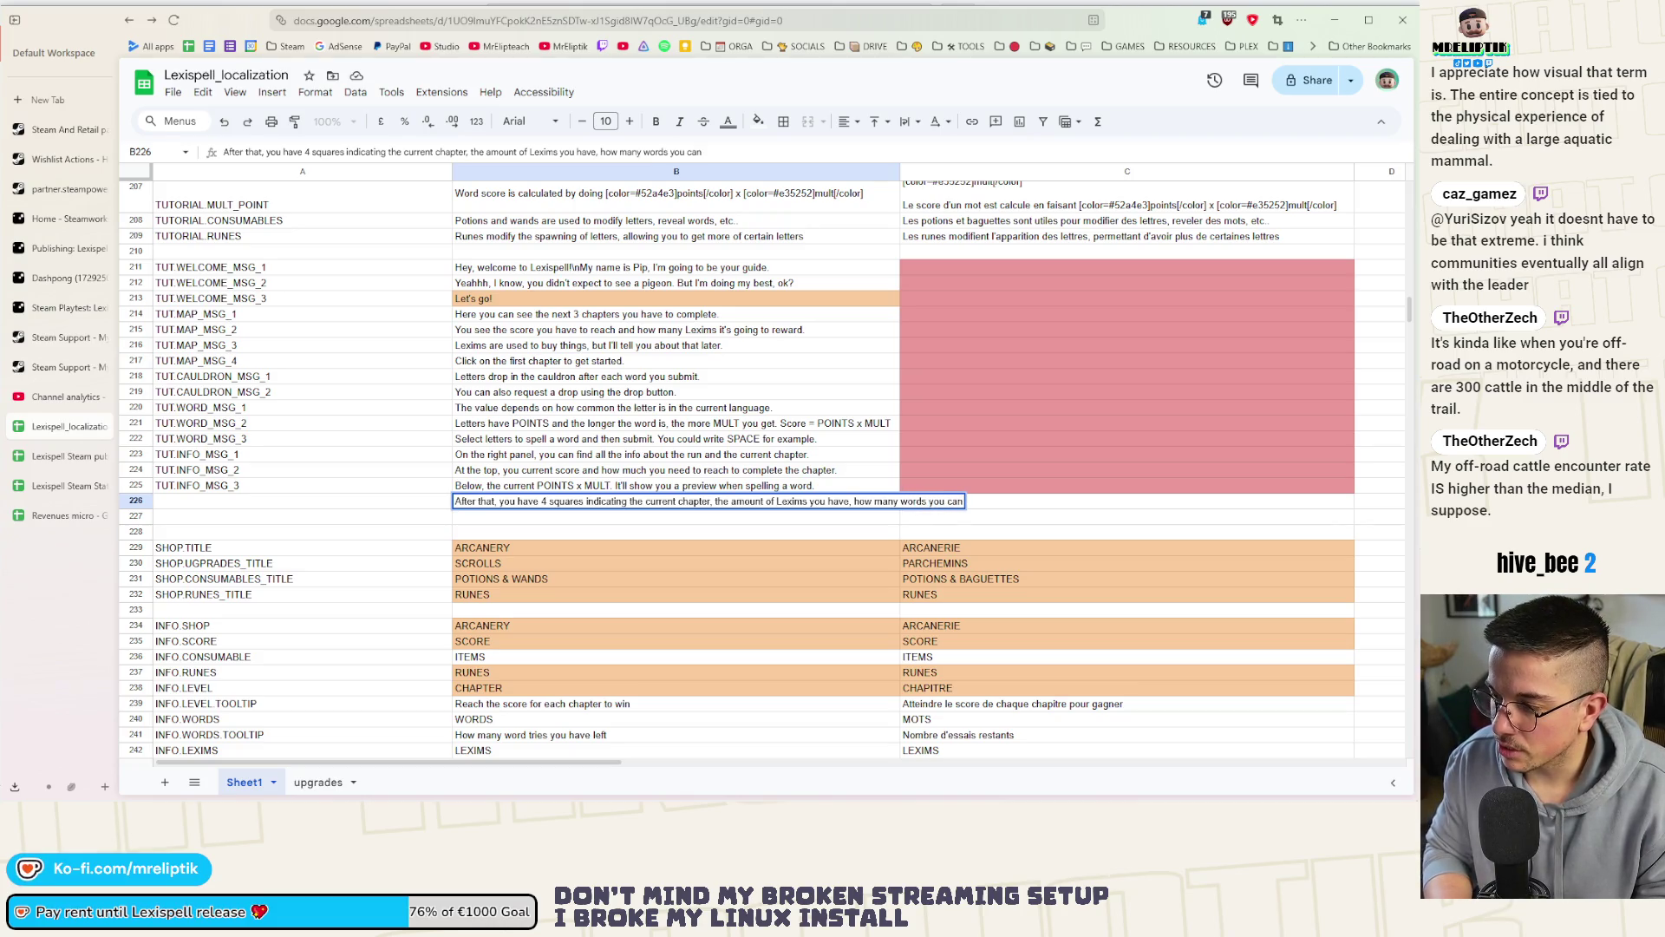
text( still)
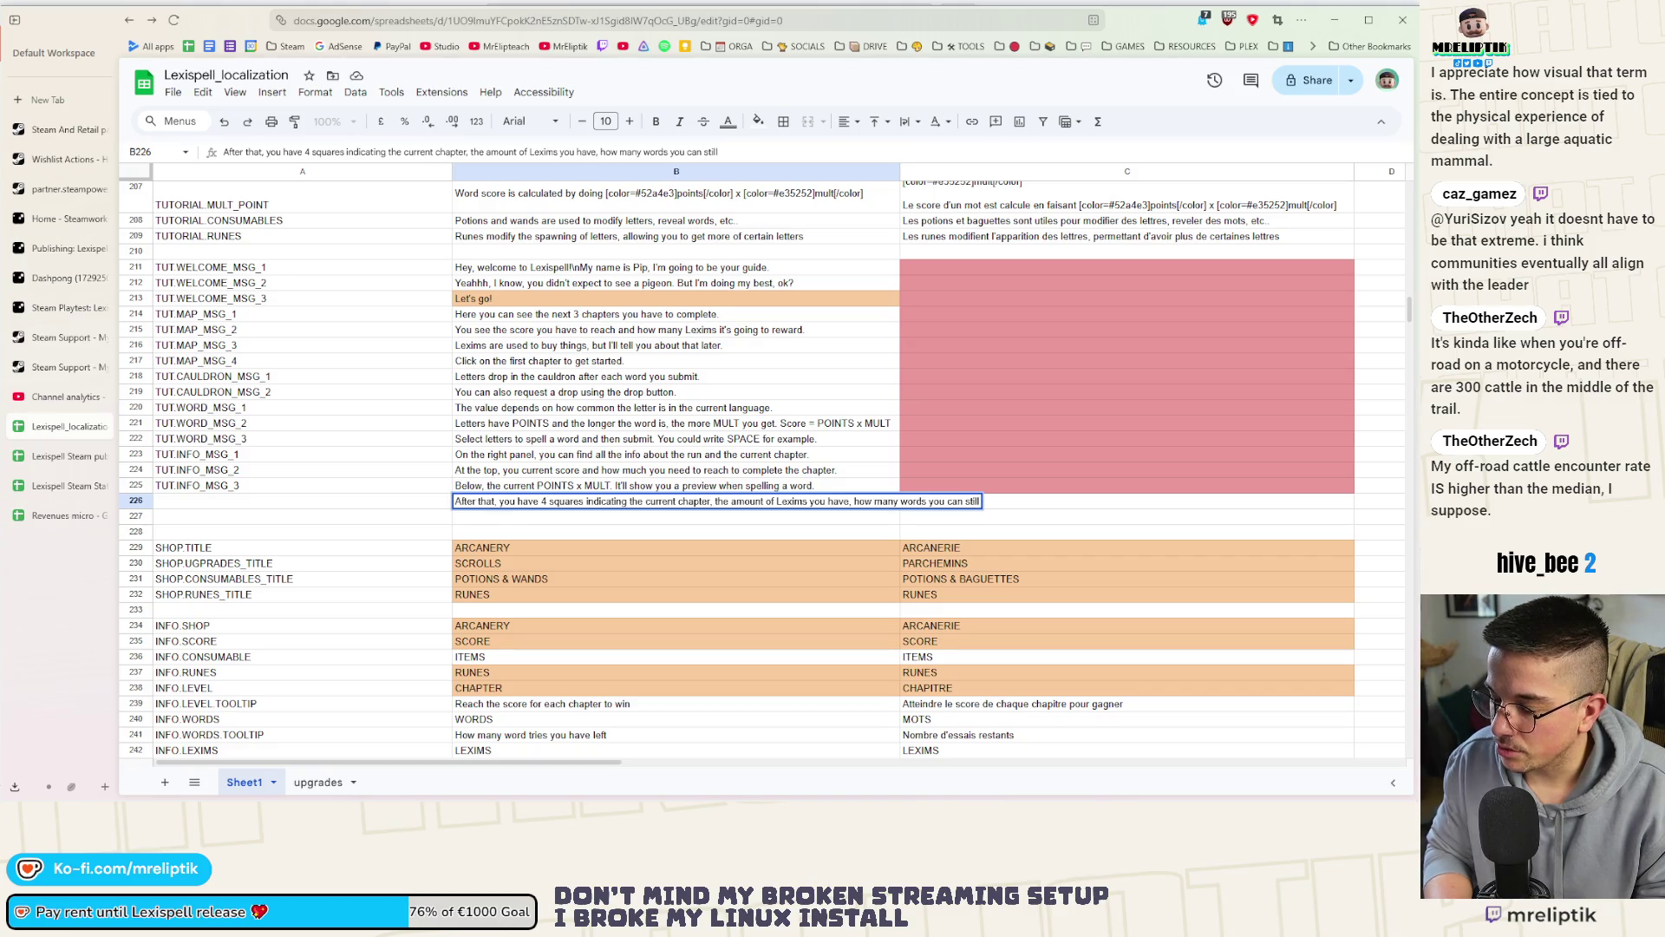
key(BackSpace)
key(BackSpace)
key(BackSpace)
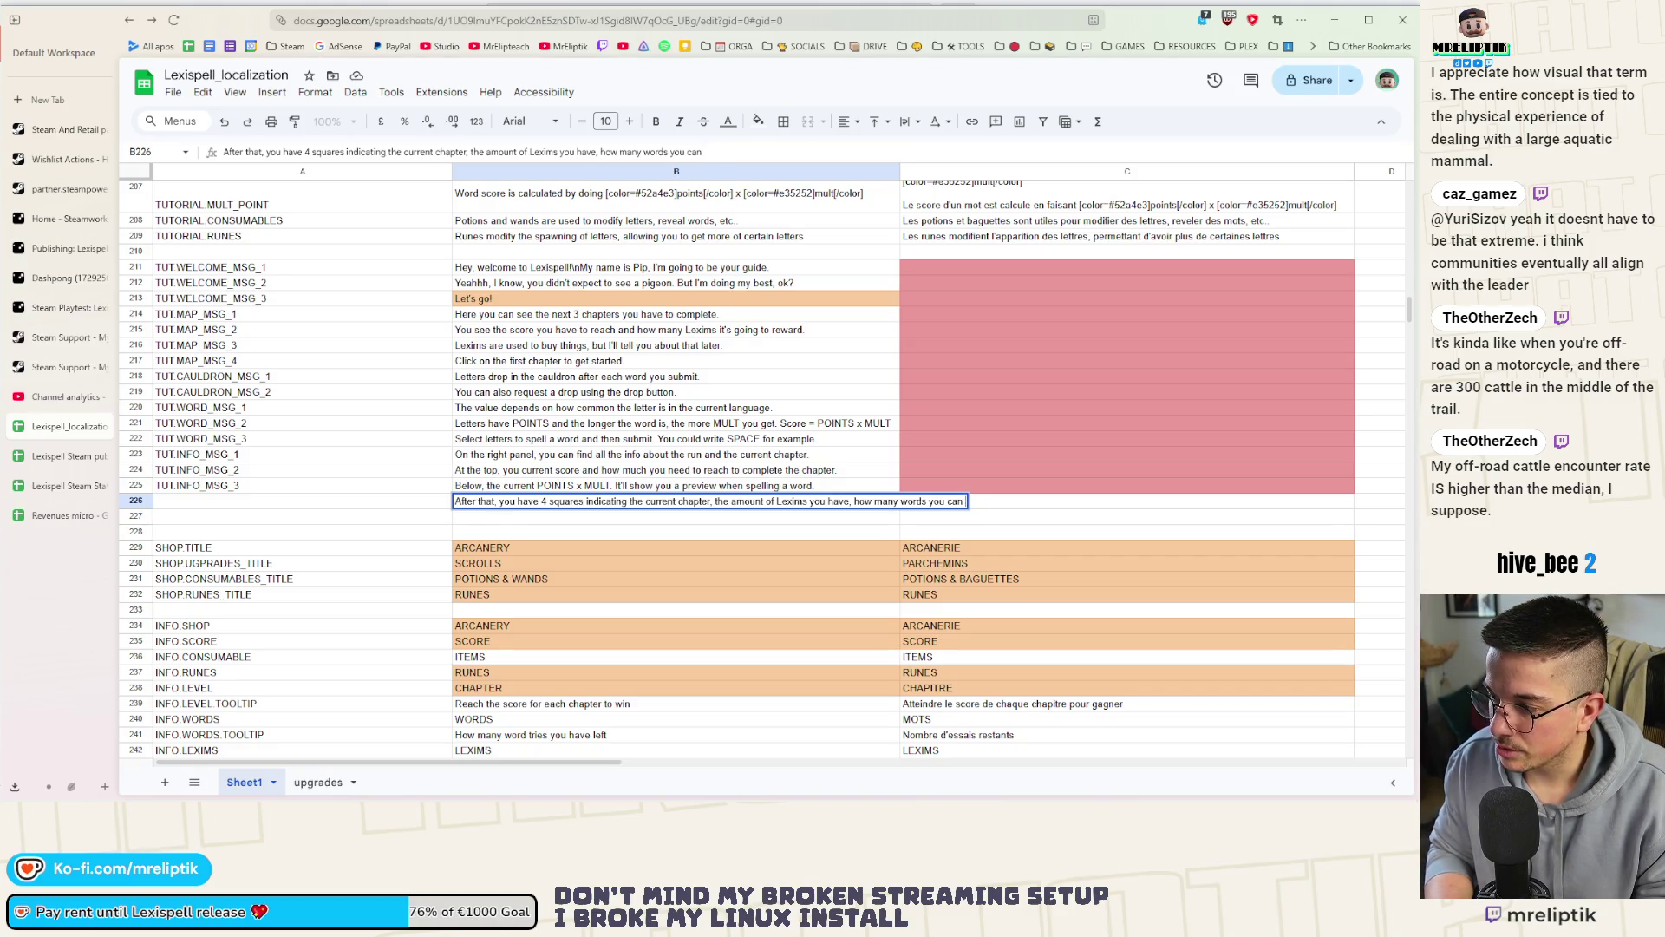
text(till submit)
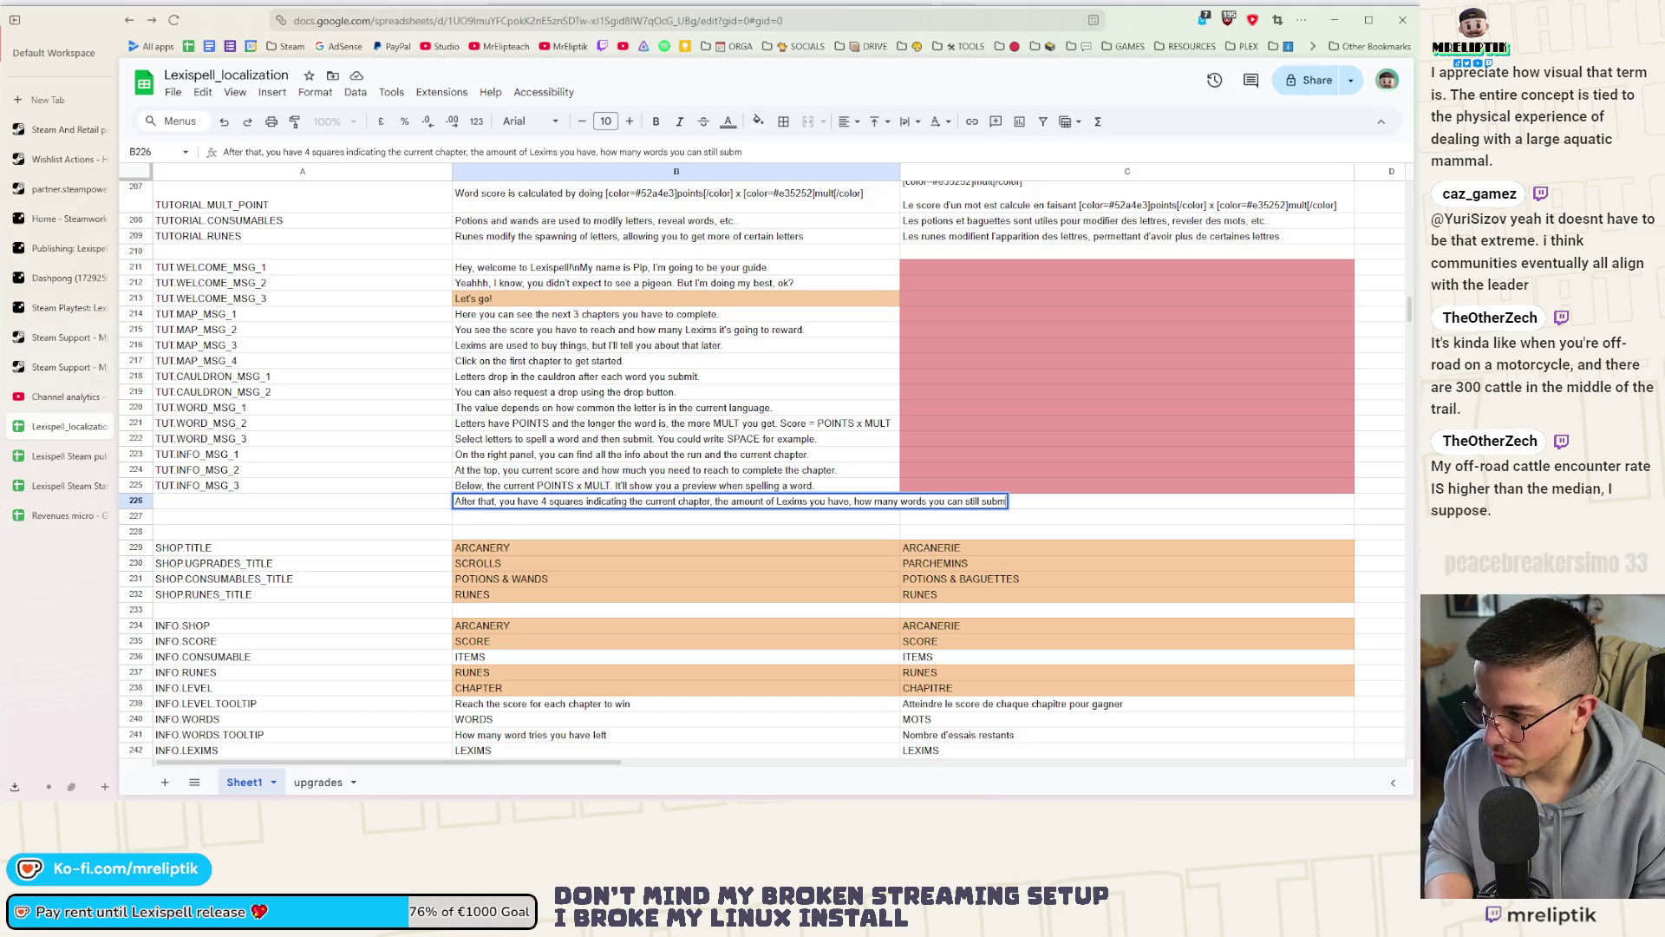
text( and how many letters)
key(BackSpace)
text(drops you can request.)
key(Return)
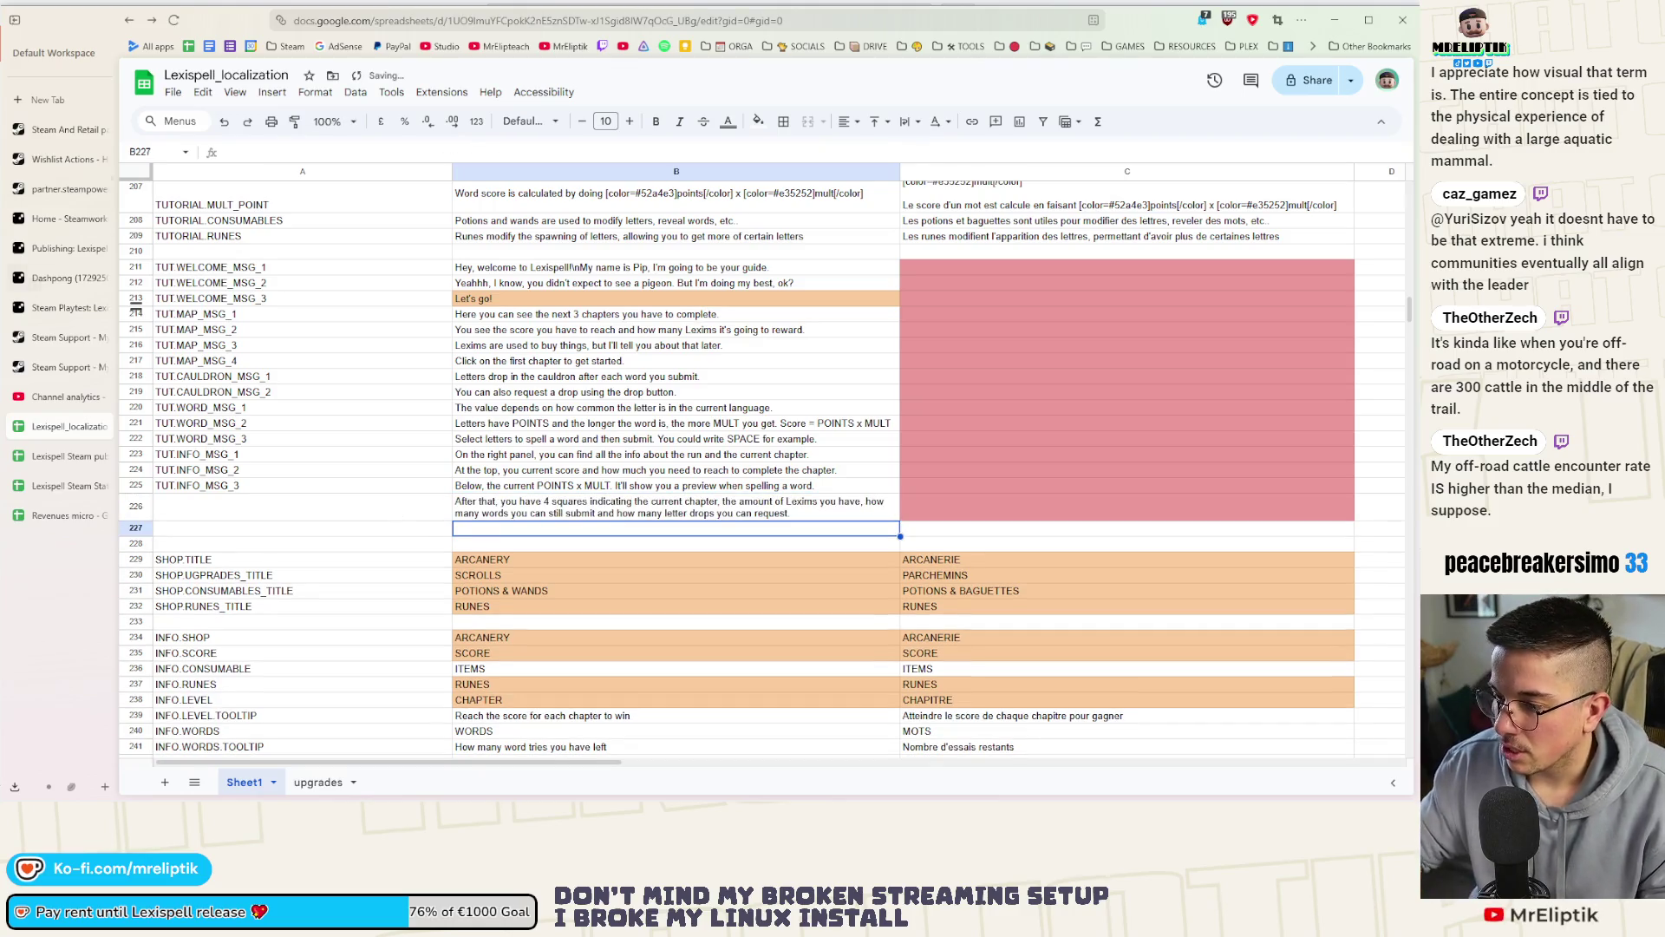
click(317, 487)
Key row 226 as TUT.INFO_MSG_4 by copying and renumbering the previous key.
key(ctrl+c)
click(269, 513)
key(ctrl+v)
key(BackSpace)
text(4)
click(343, 608)
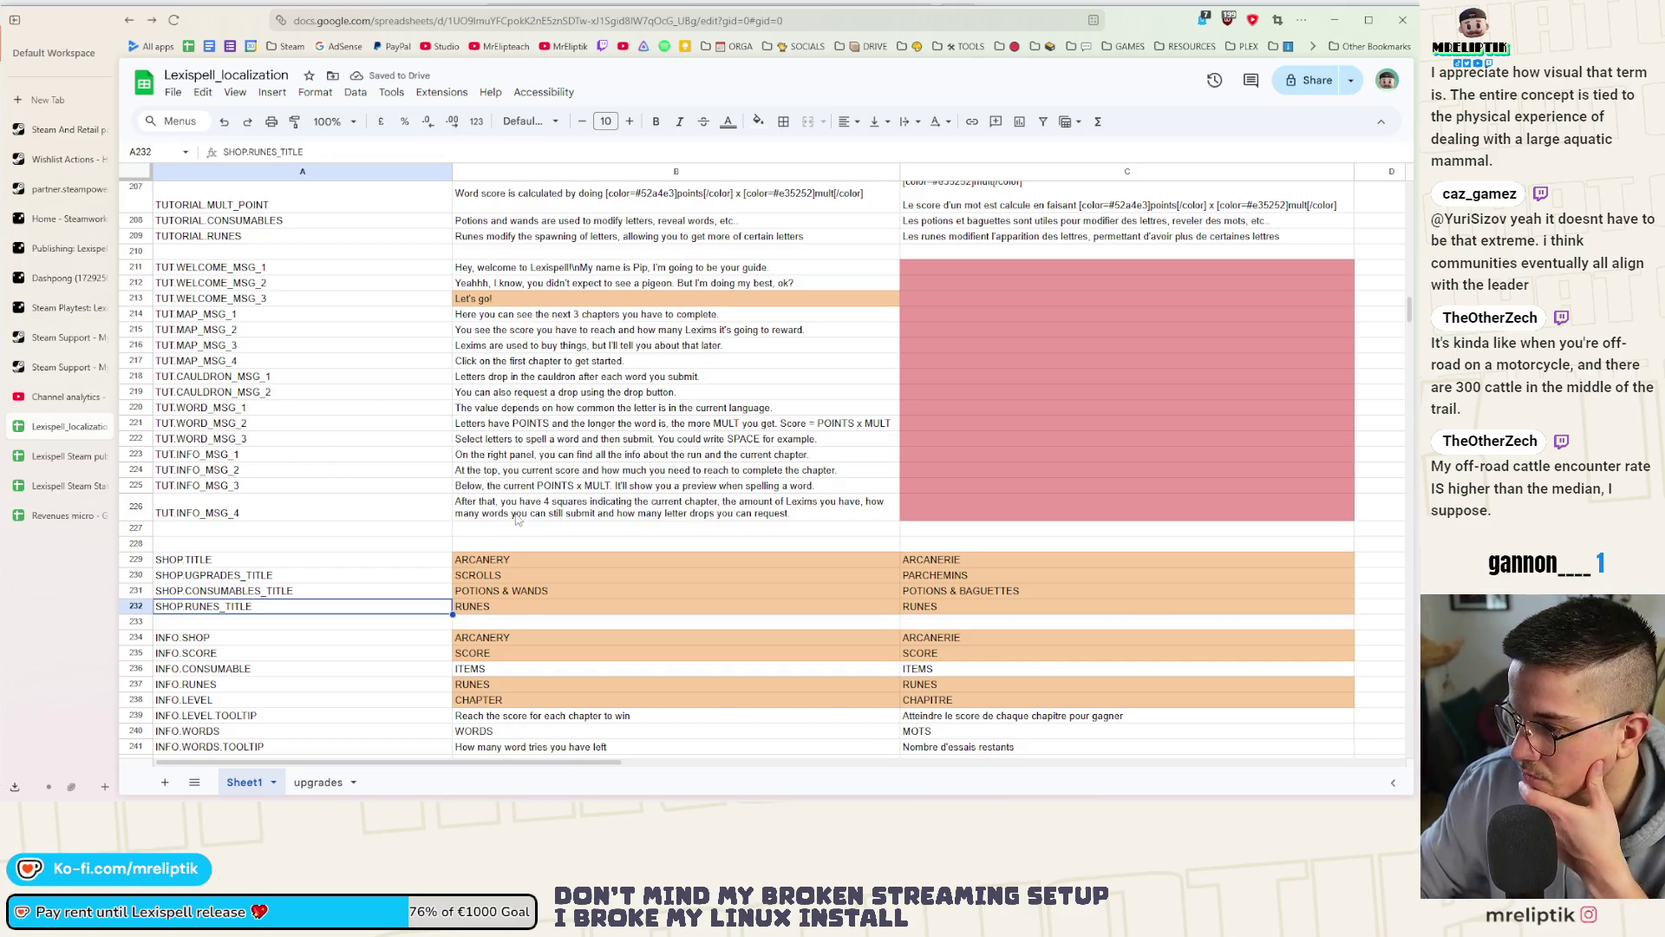
click(517, 518)
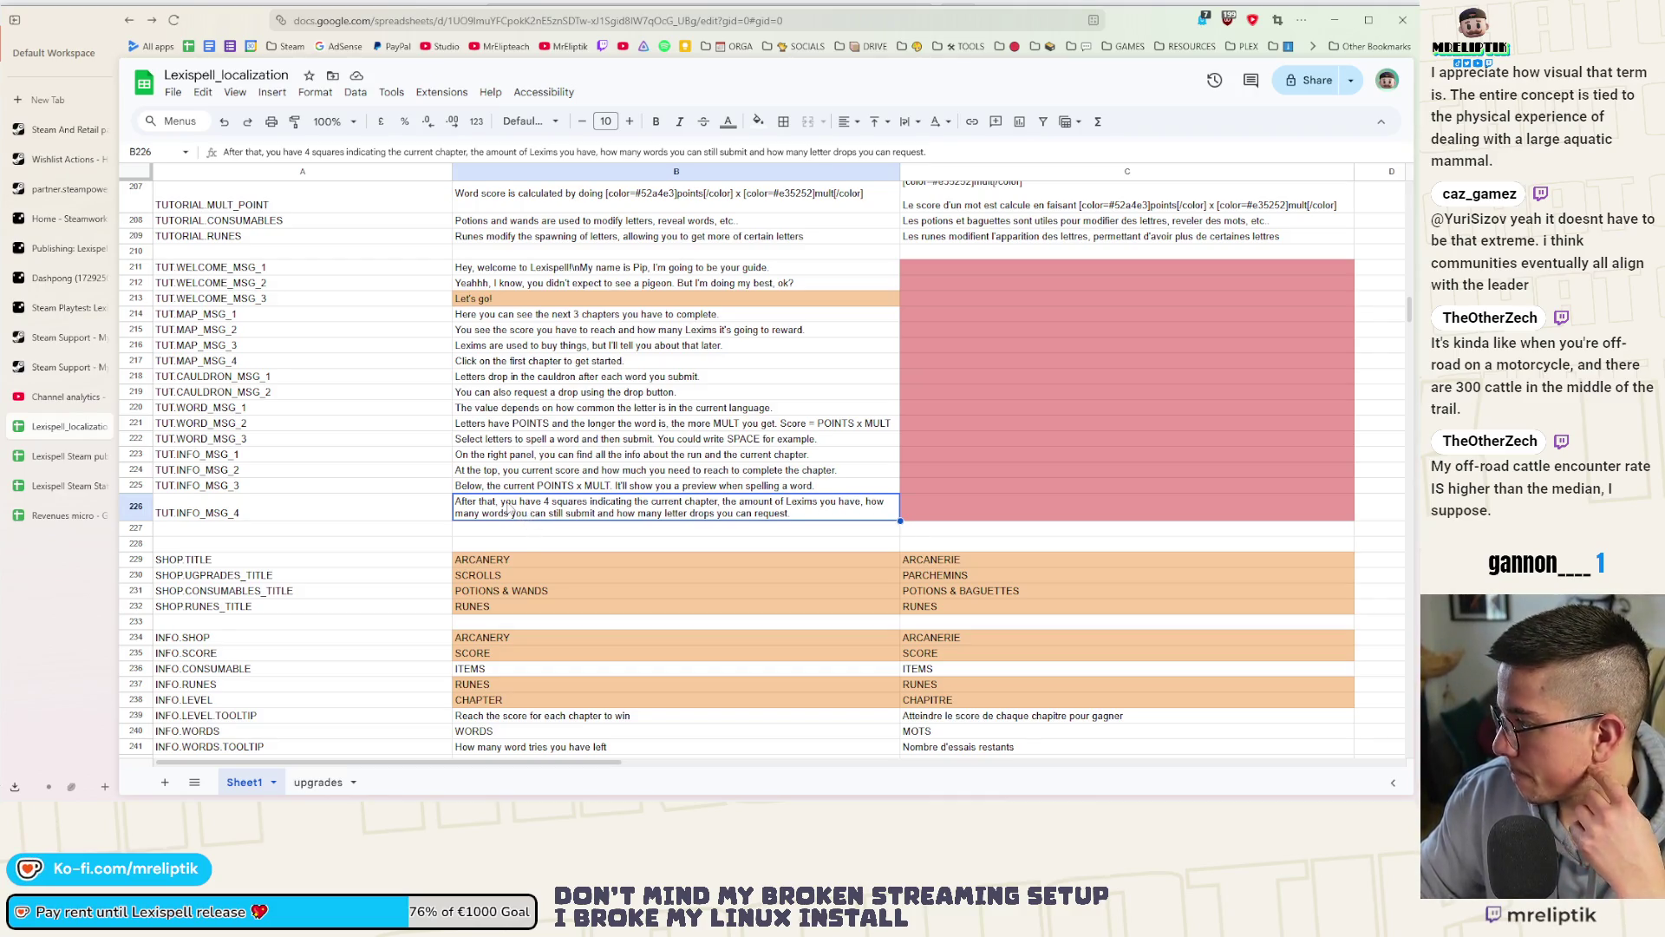
Insert a new row 227 and key it TUT.INFO_MSG_5.
click(325, 536)
right_click(325, 536)
click(273, 531)
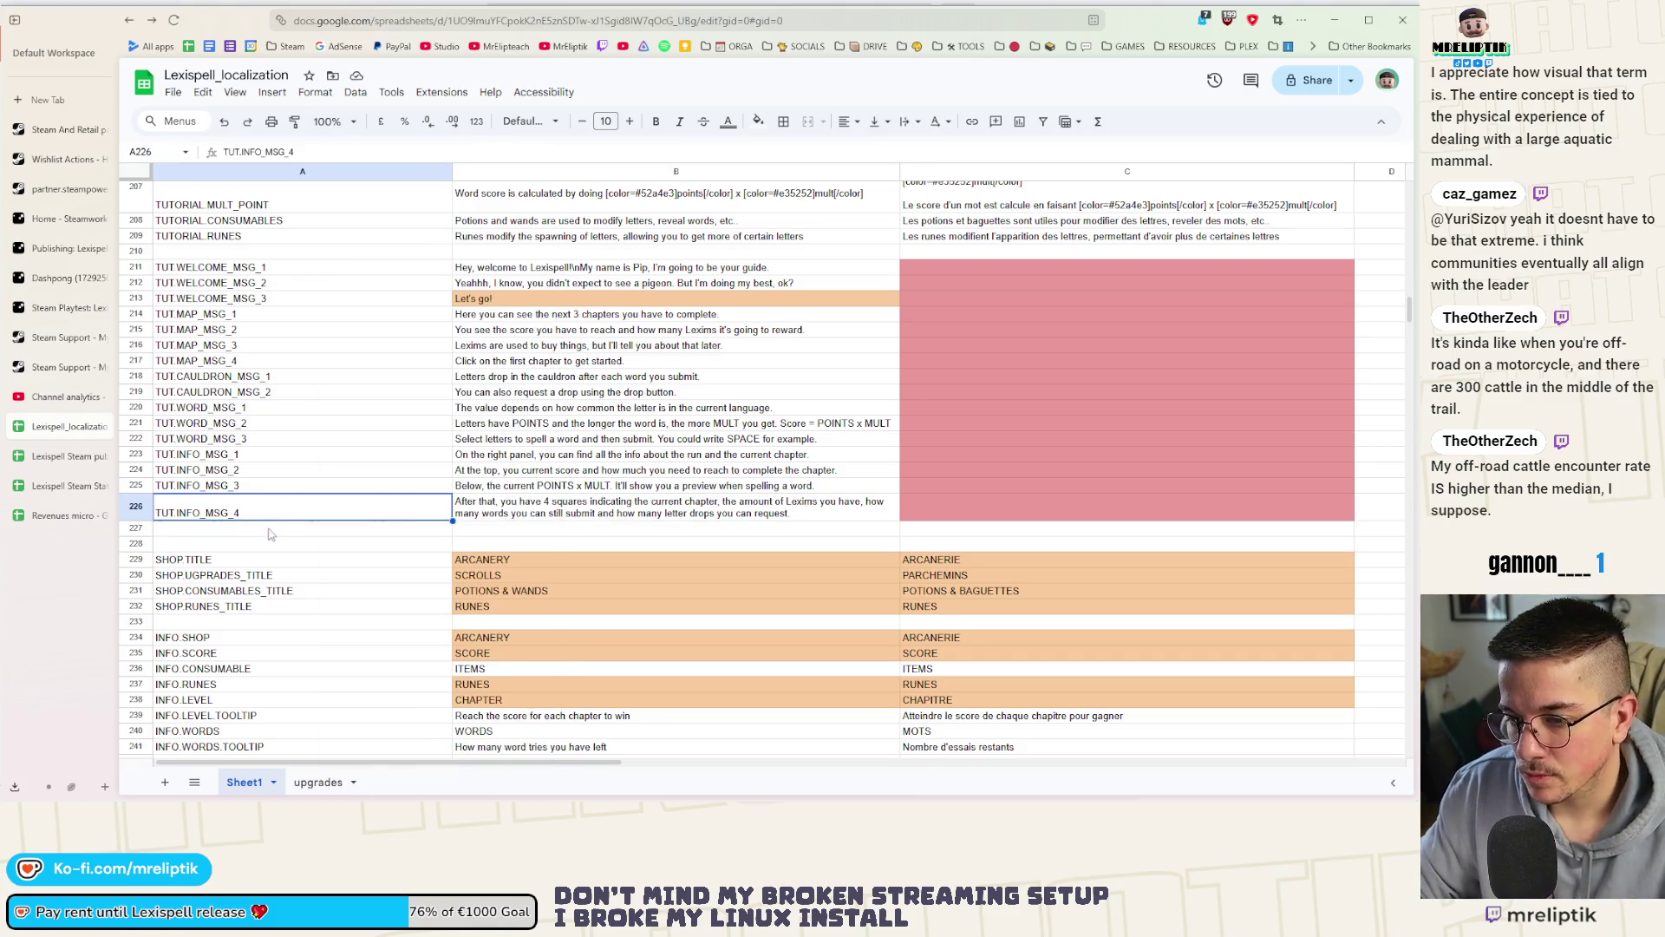
right_click(245, 531)
click(286, 359)
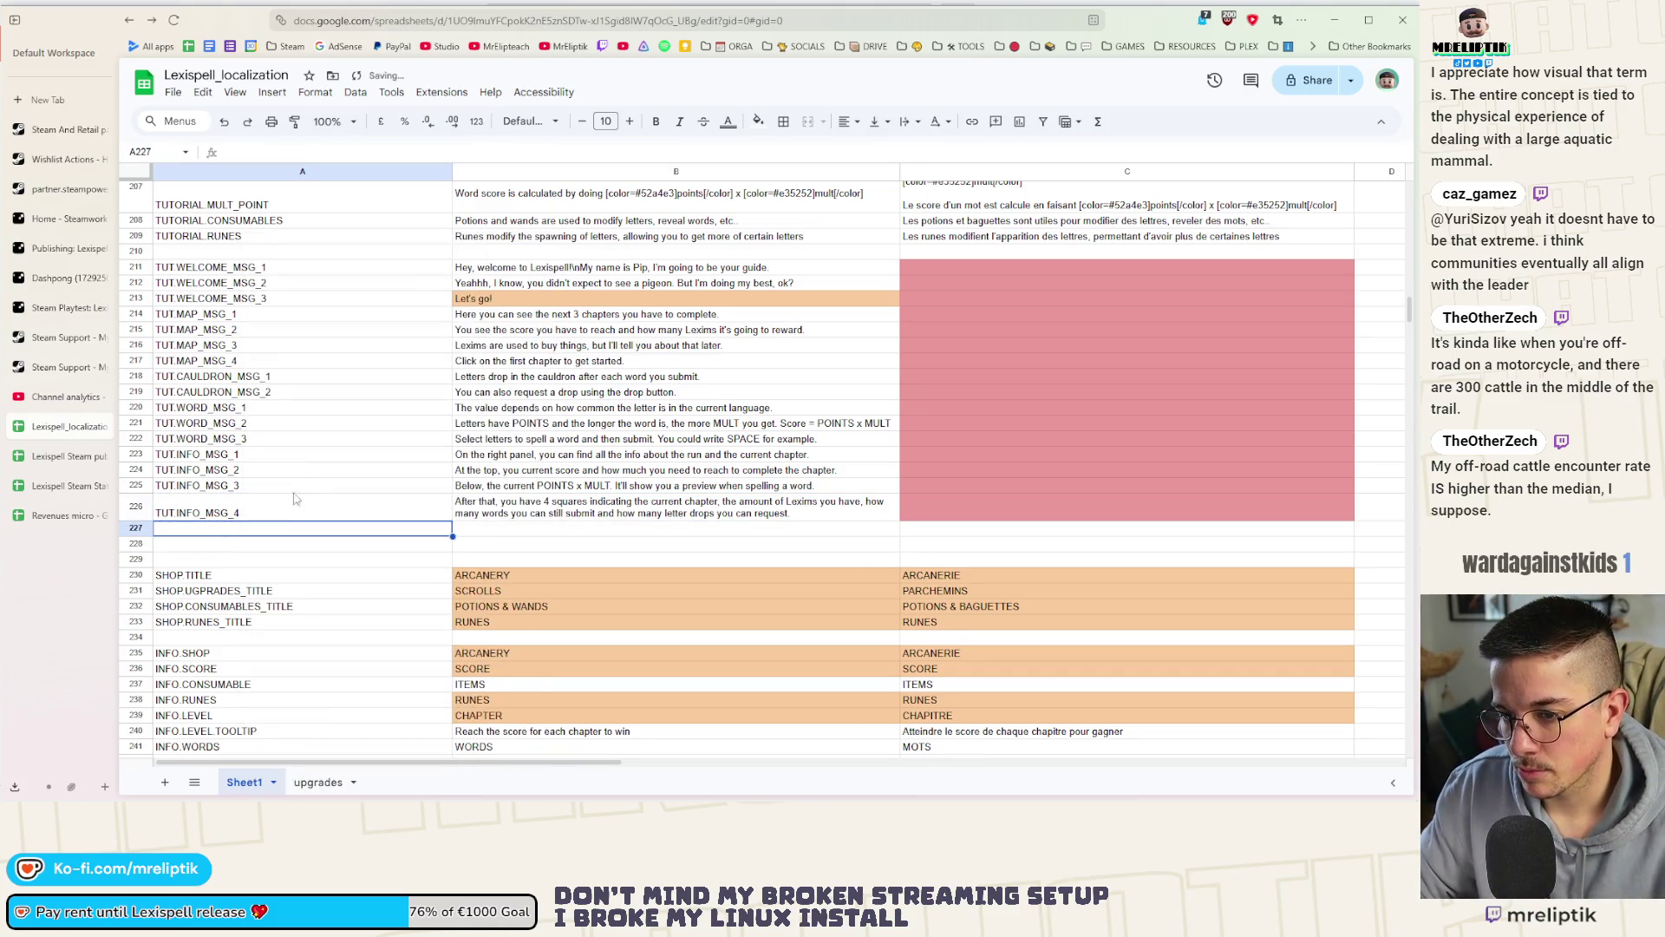
key(ctrl+v)
double_click(261, 535)
key(BackSpace)
text(5)
click(518, 533)
Write B227: 'Finally, you have a item container for your potions and wands.'.
text(Fianlly,)
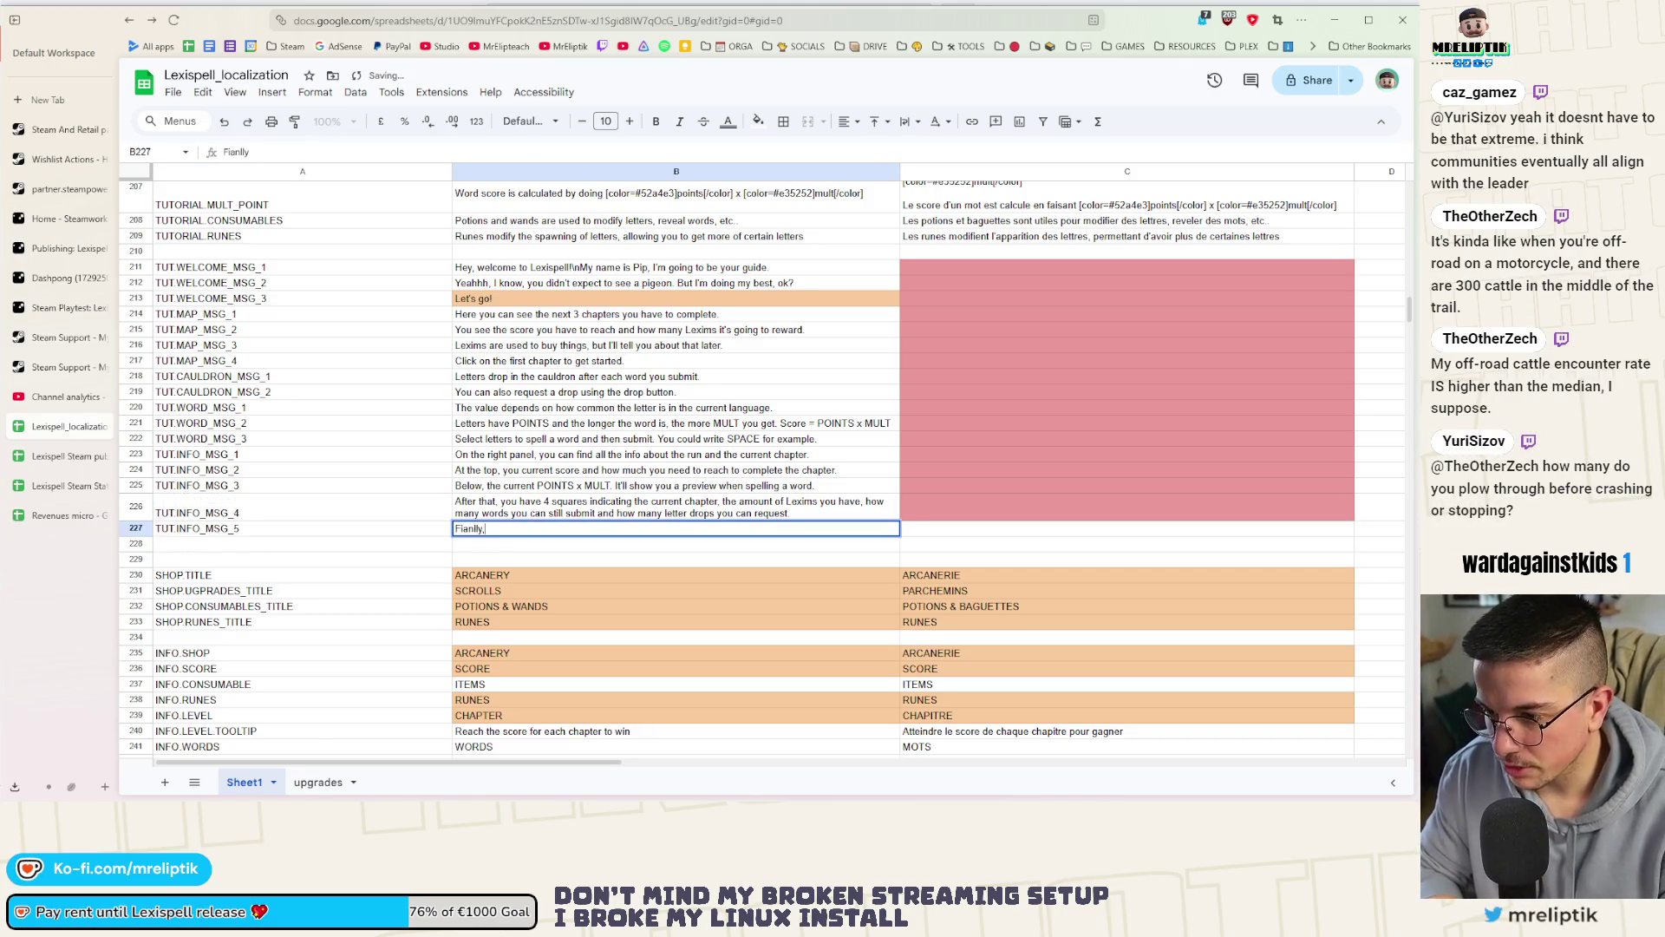
key(BackSpace)
text(nally,)
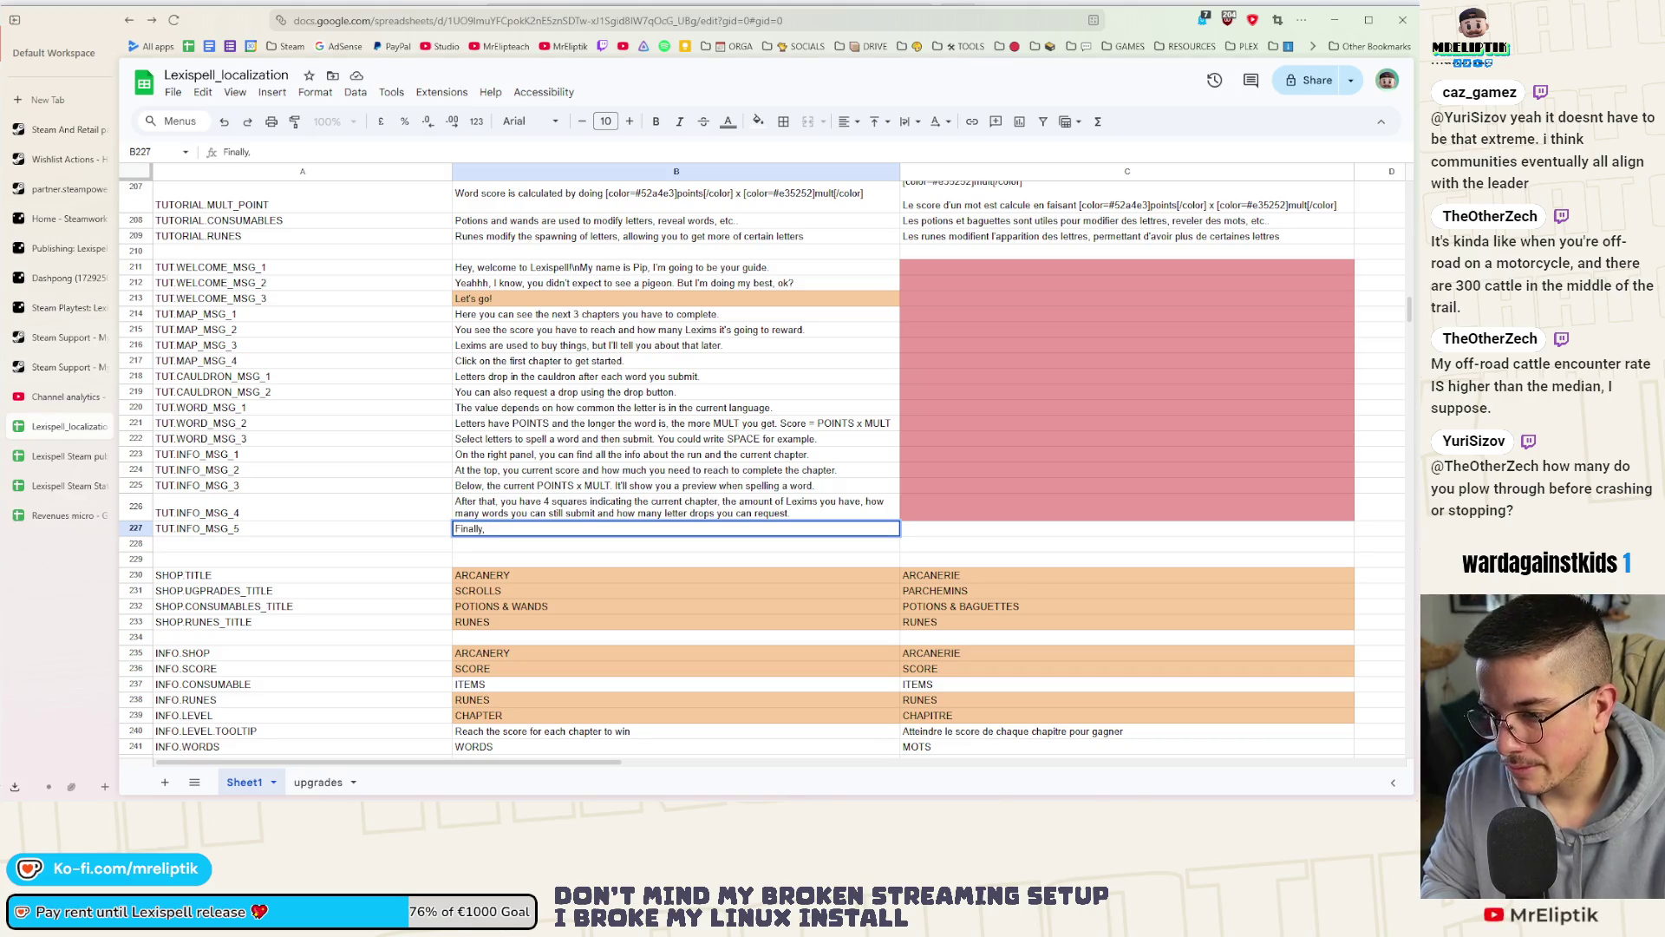
text( you have)
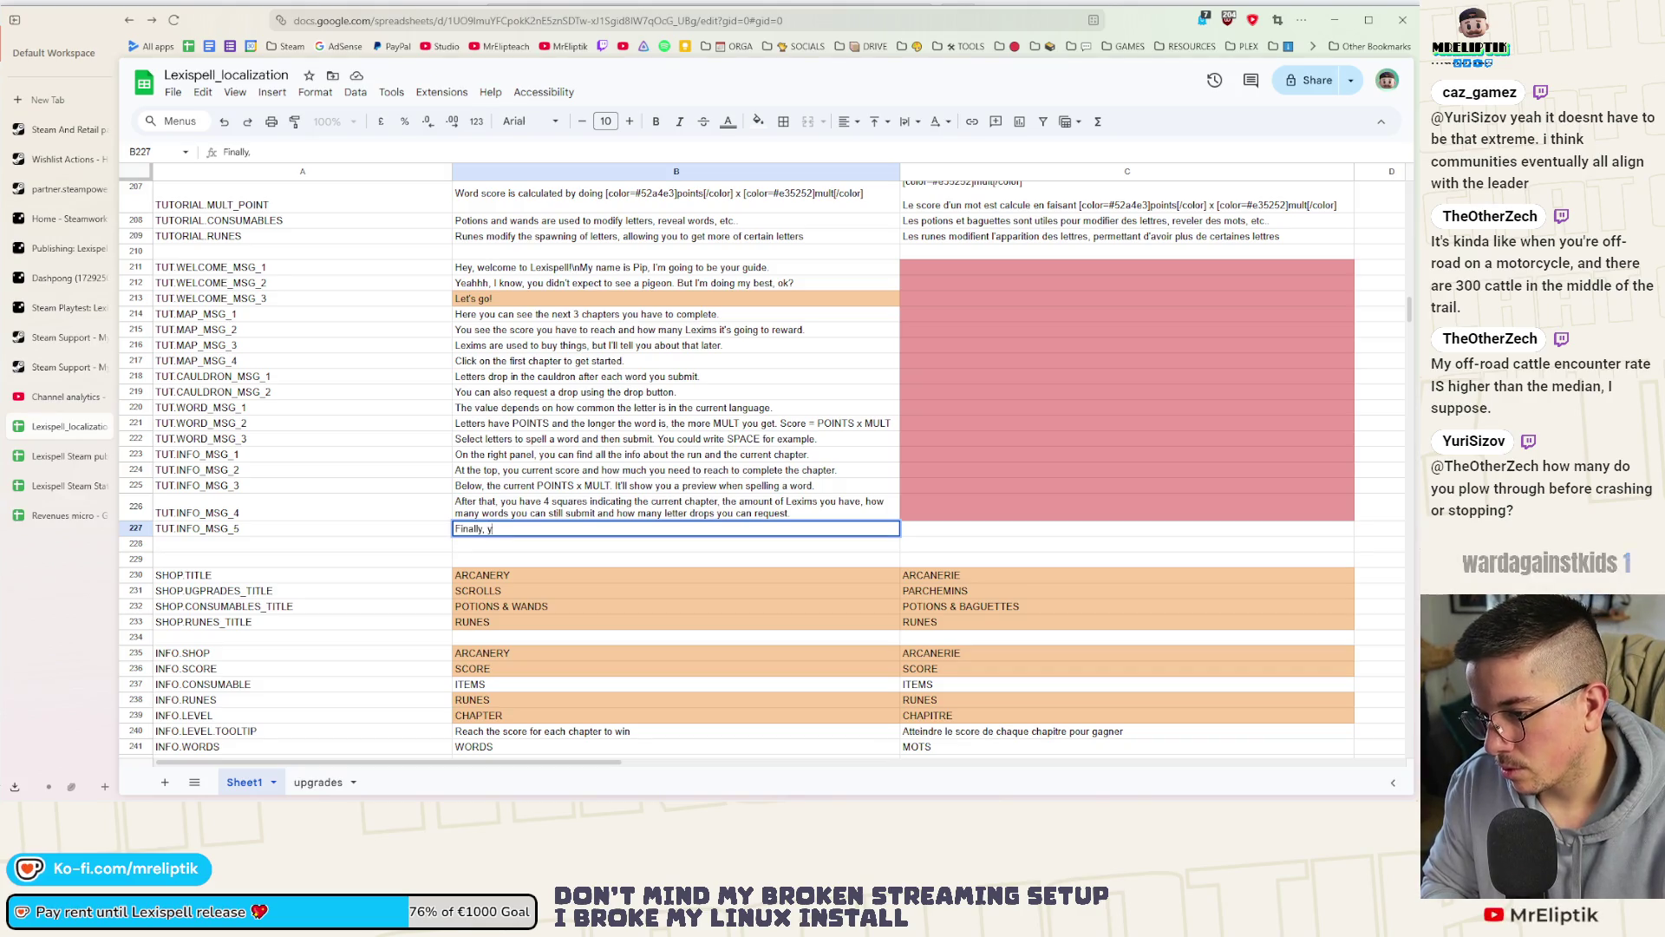
text( a i)
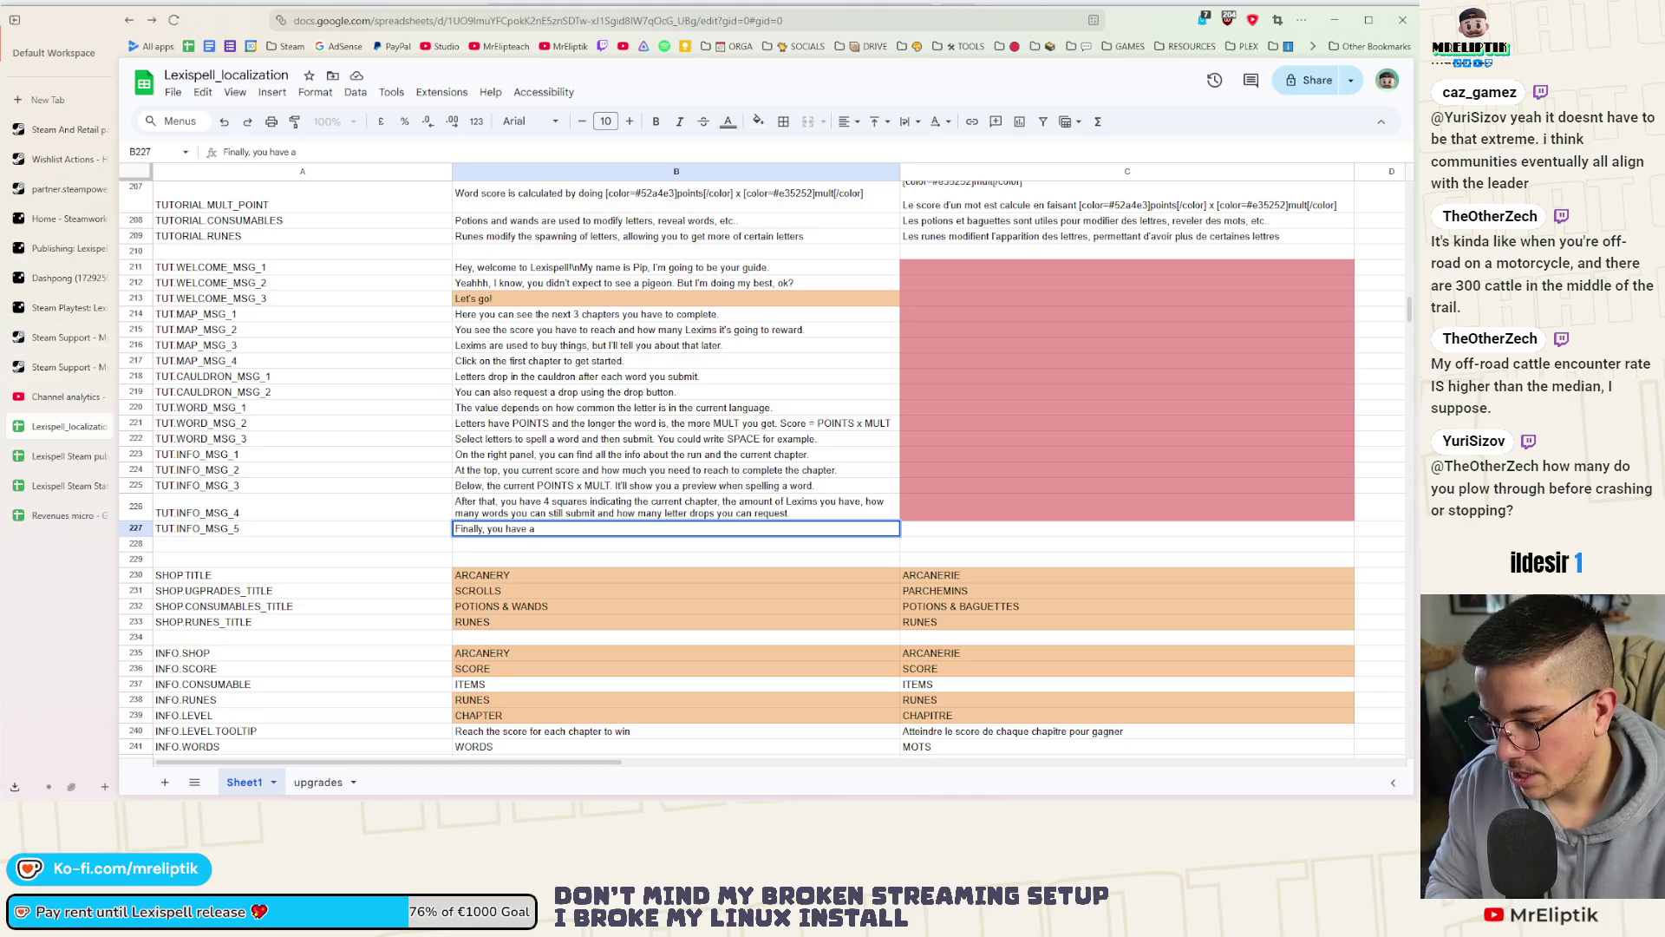
text(tem container for your potions and wands)
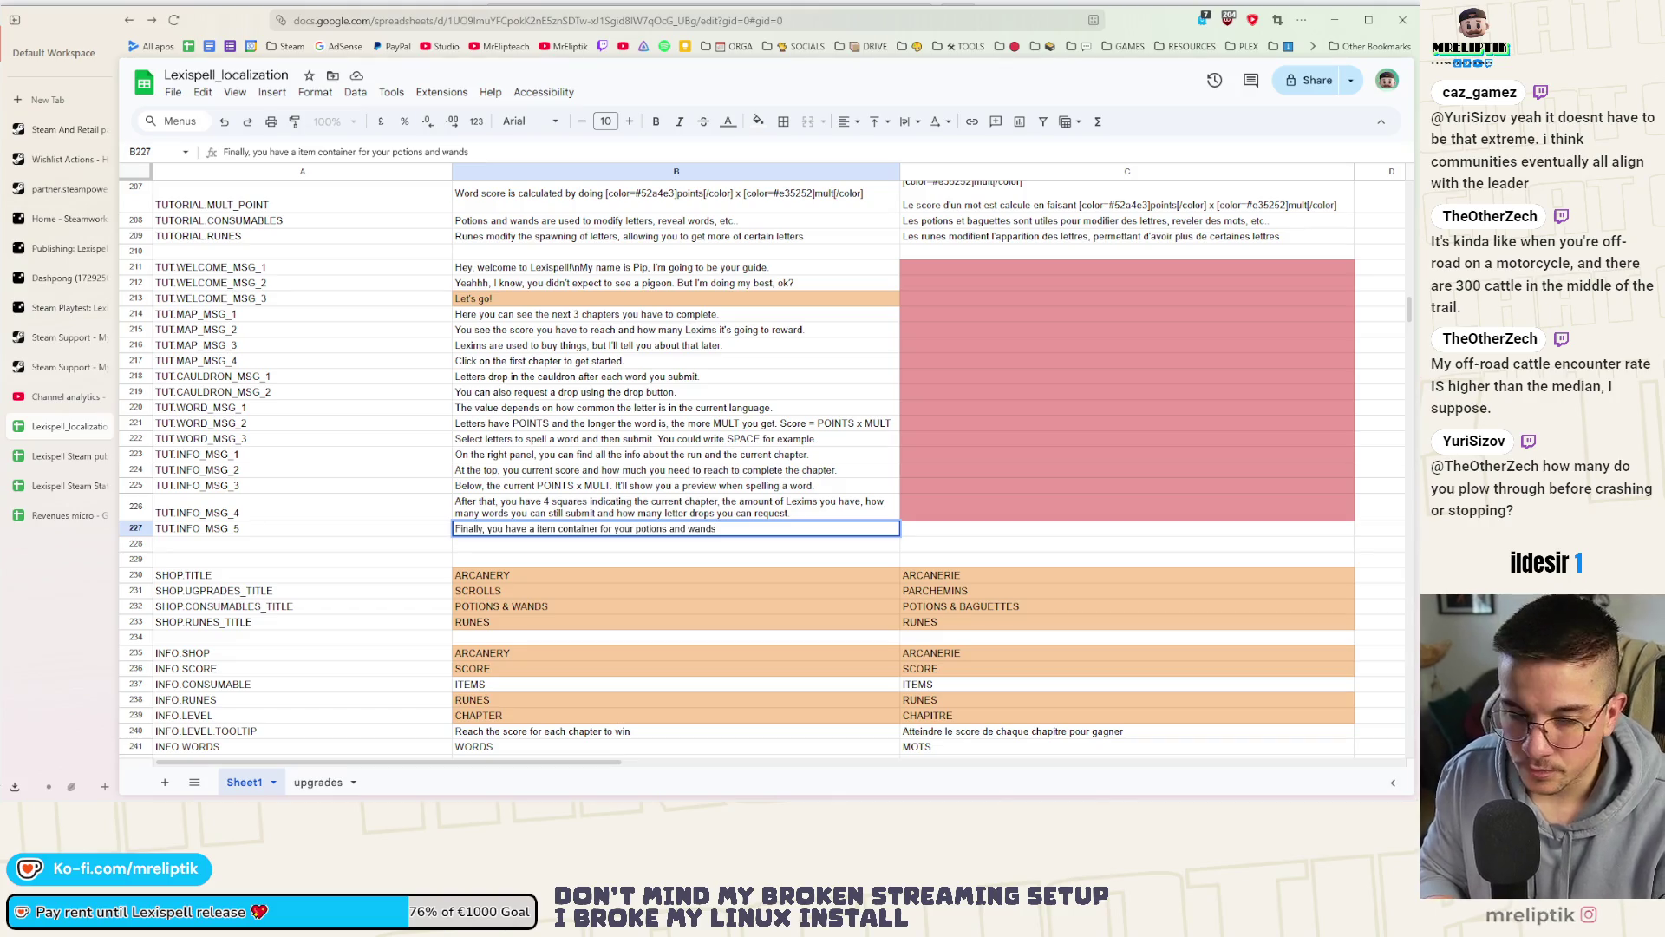
text(.)
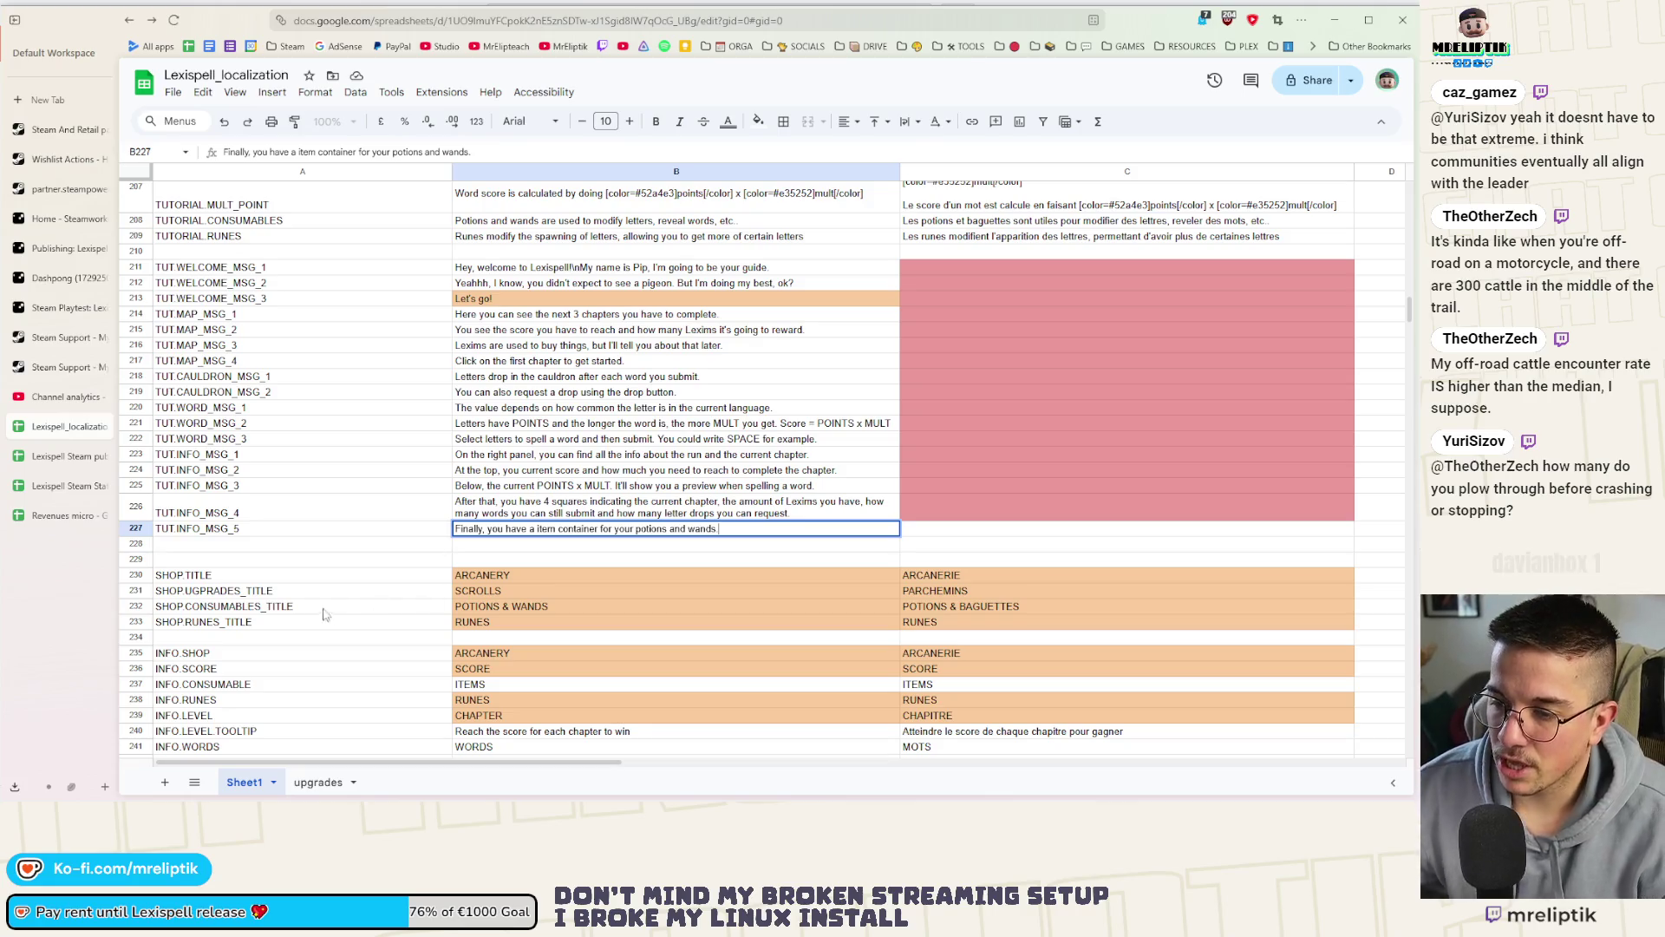
click(291, 558)
right_click(245, 544)
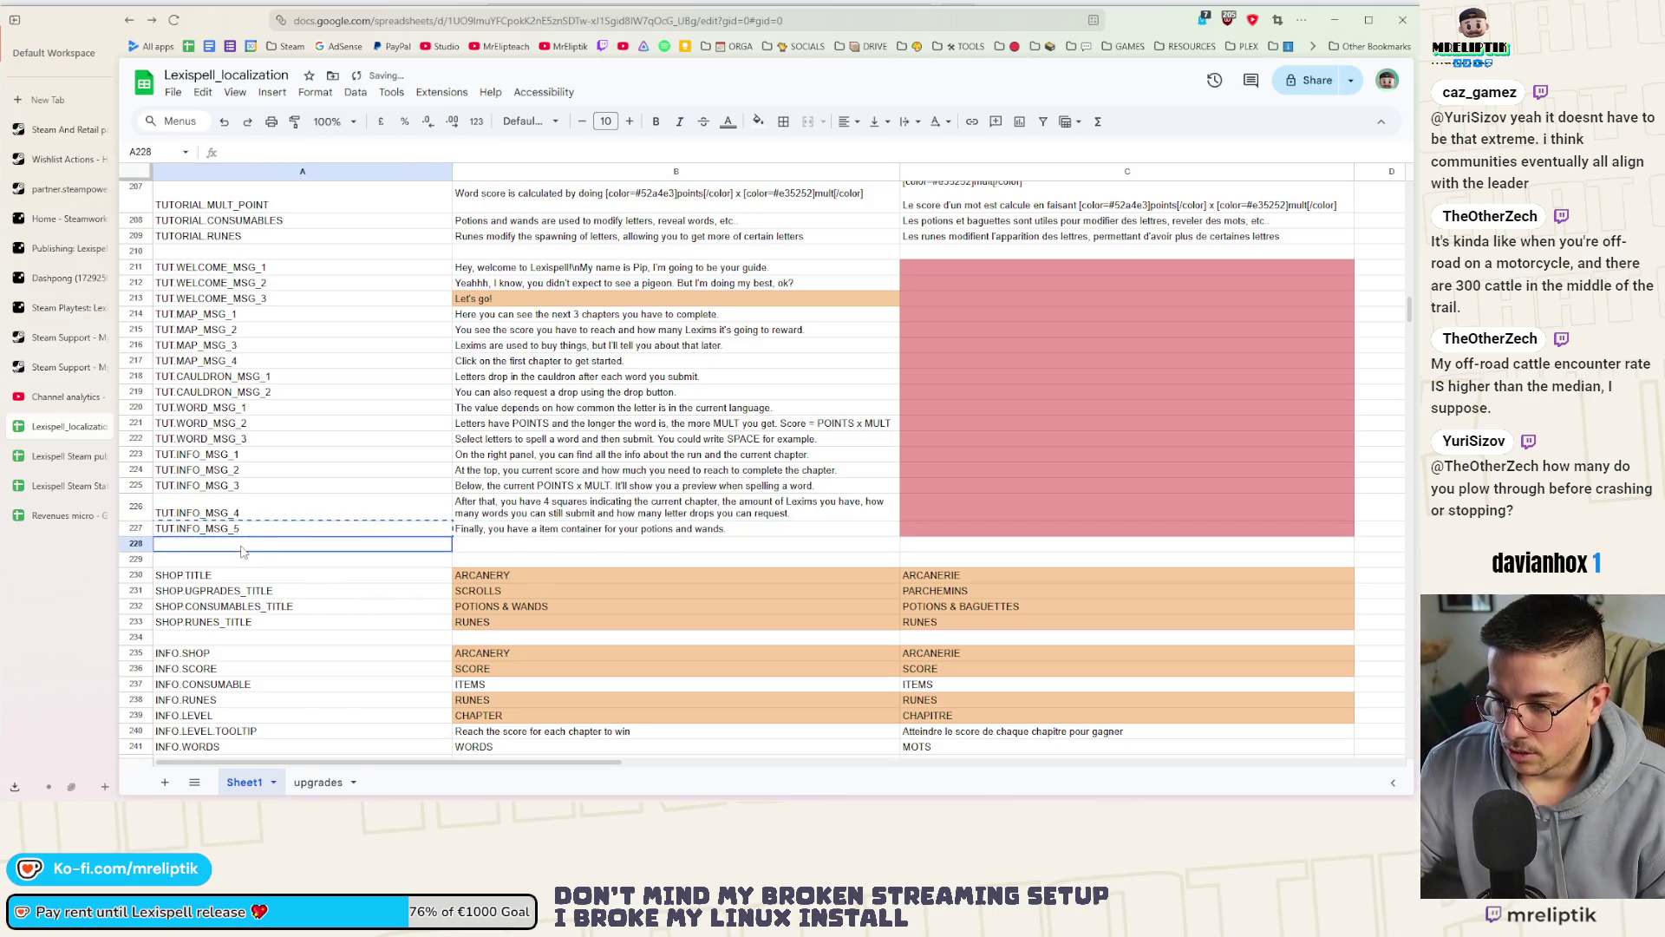
Insert a row at 228 and key it TUT.INFO_MSG_6, leaving its text empty.
click(331, 357)
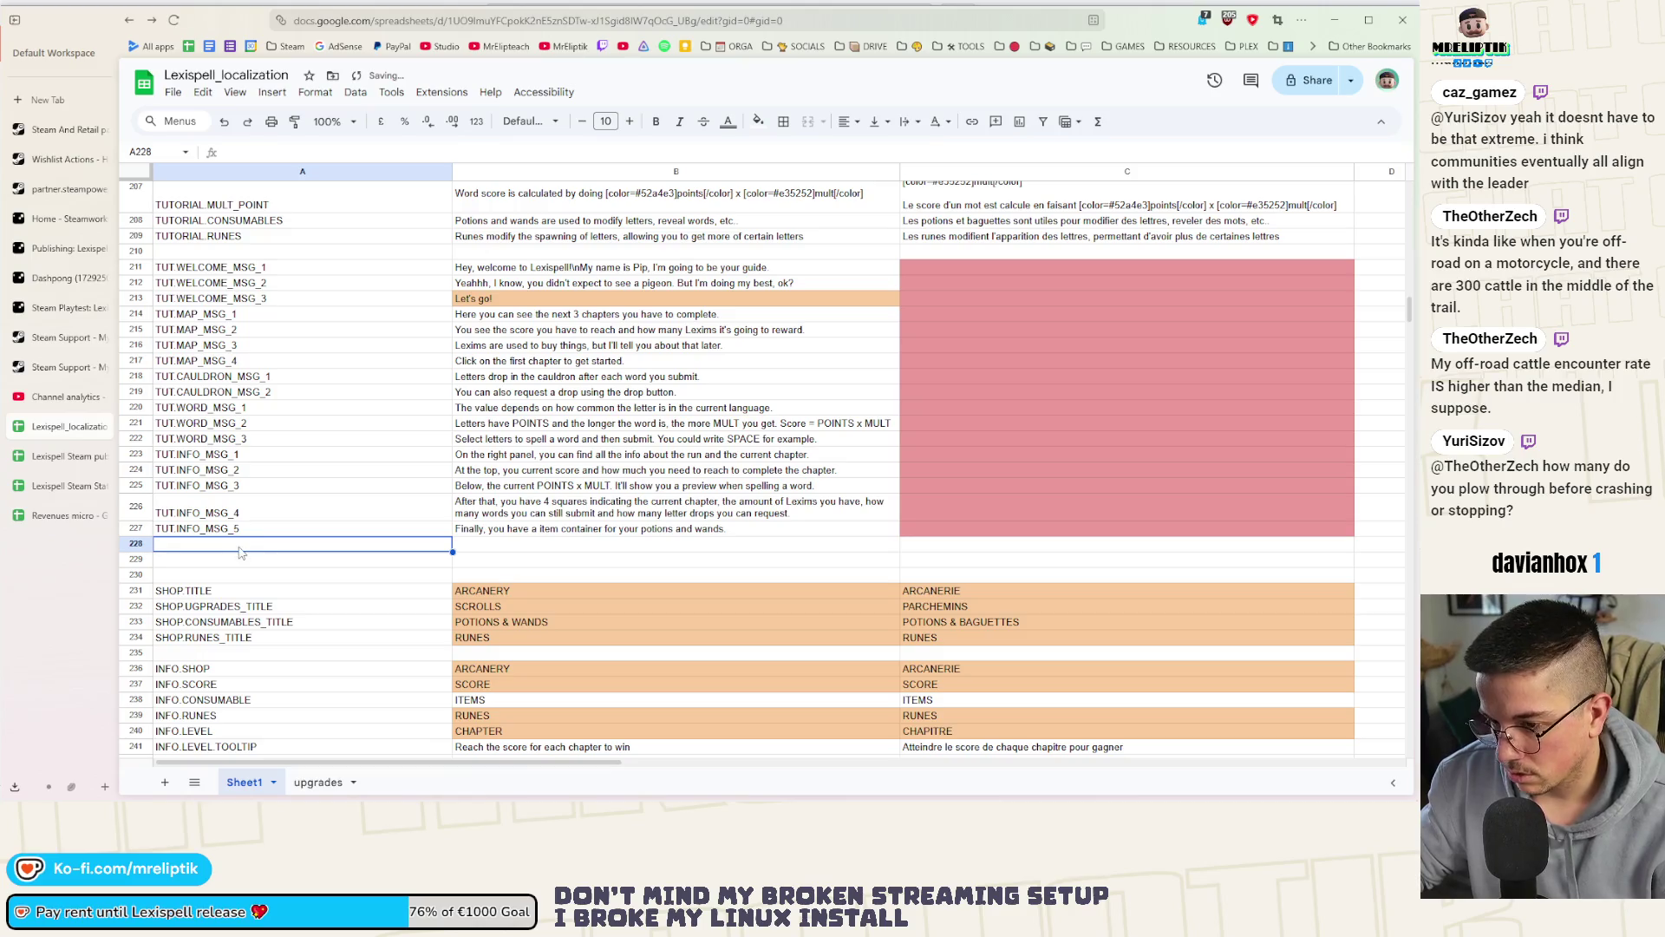
text(TUT.INFO_MSG_5)
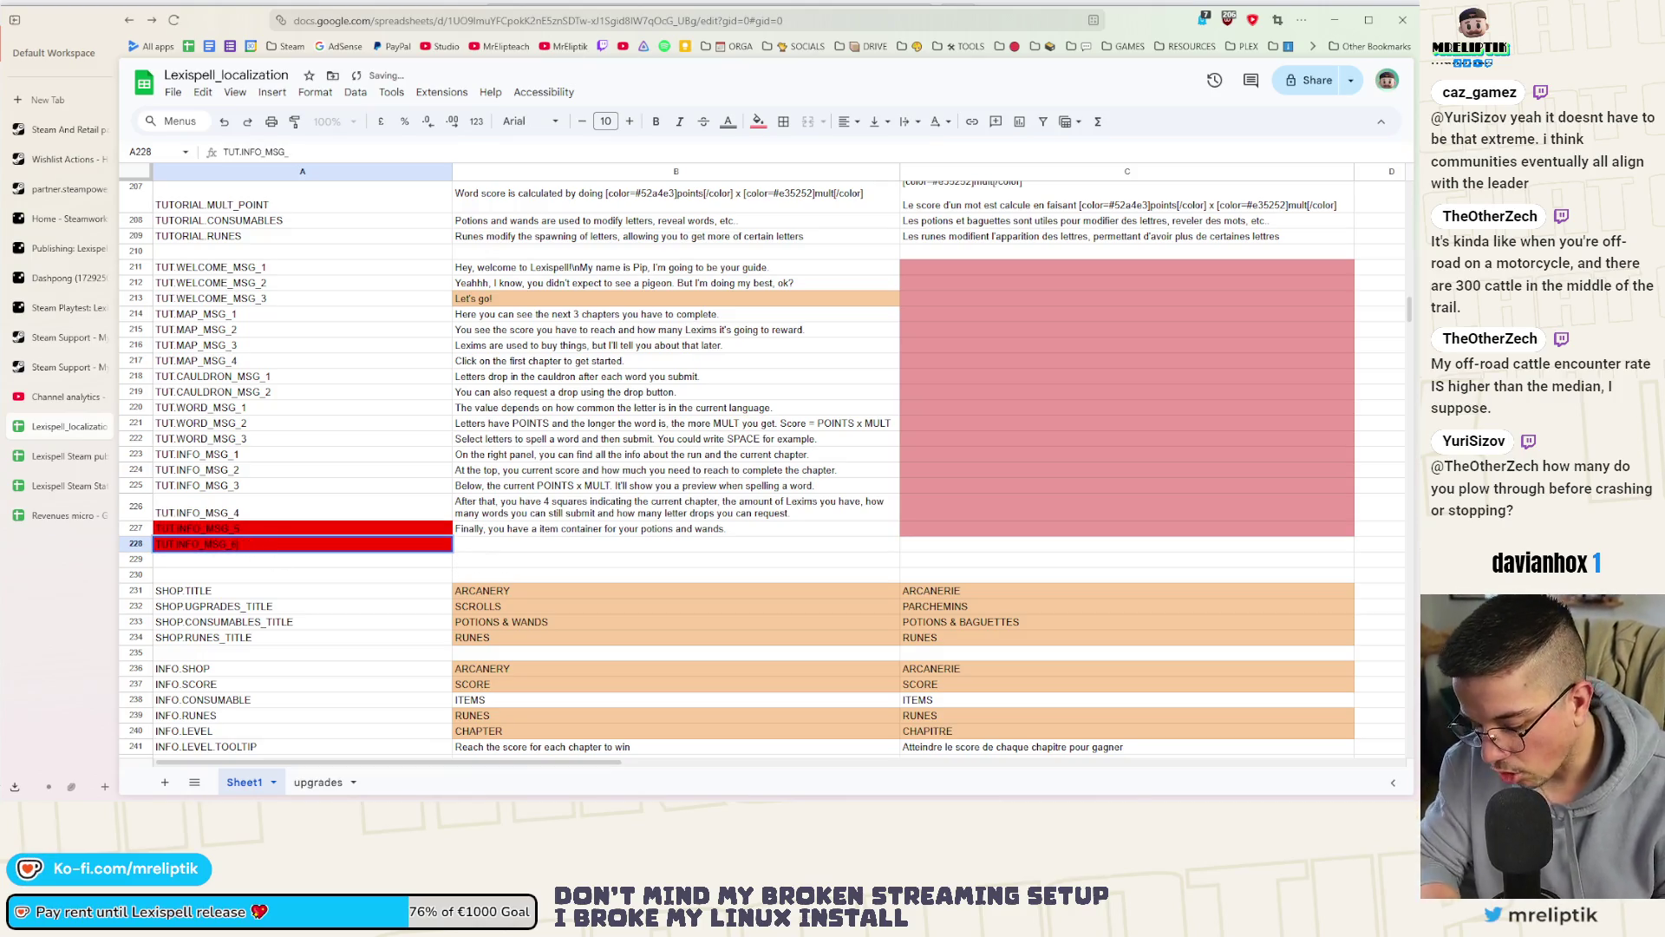
key(BackSpace)
text(6)
key(Return)
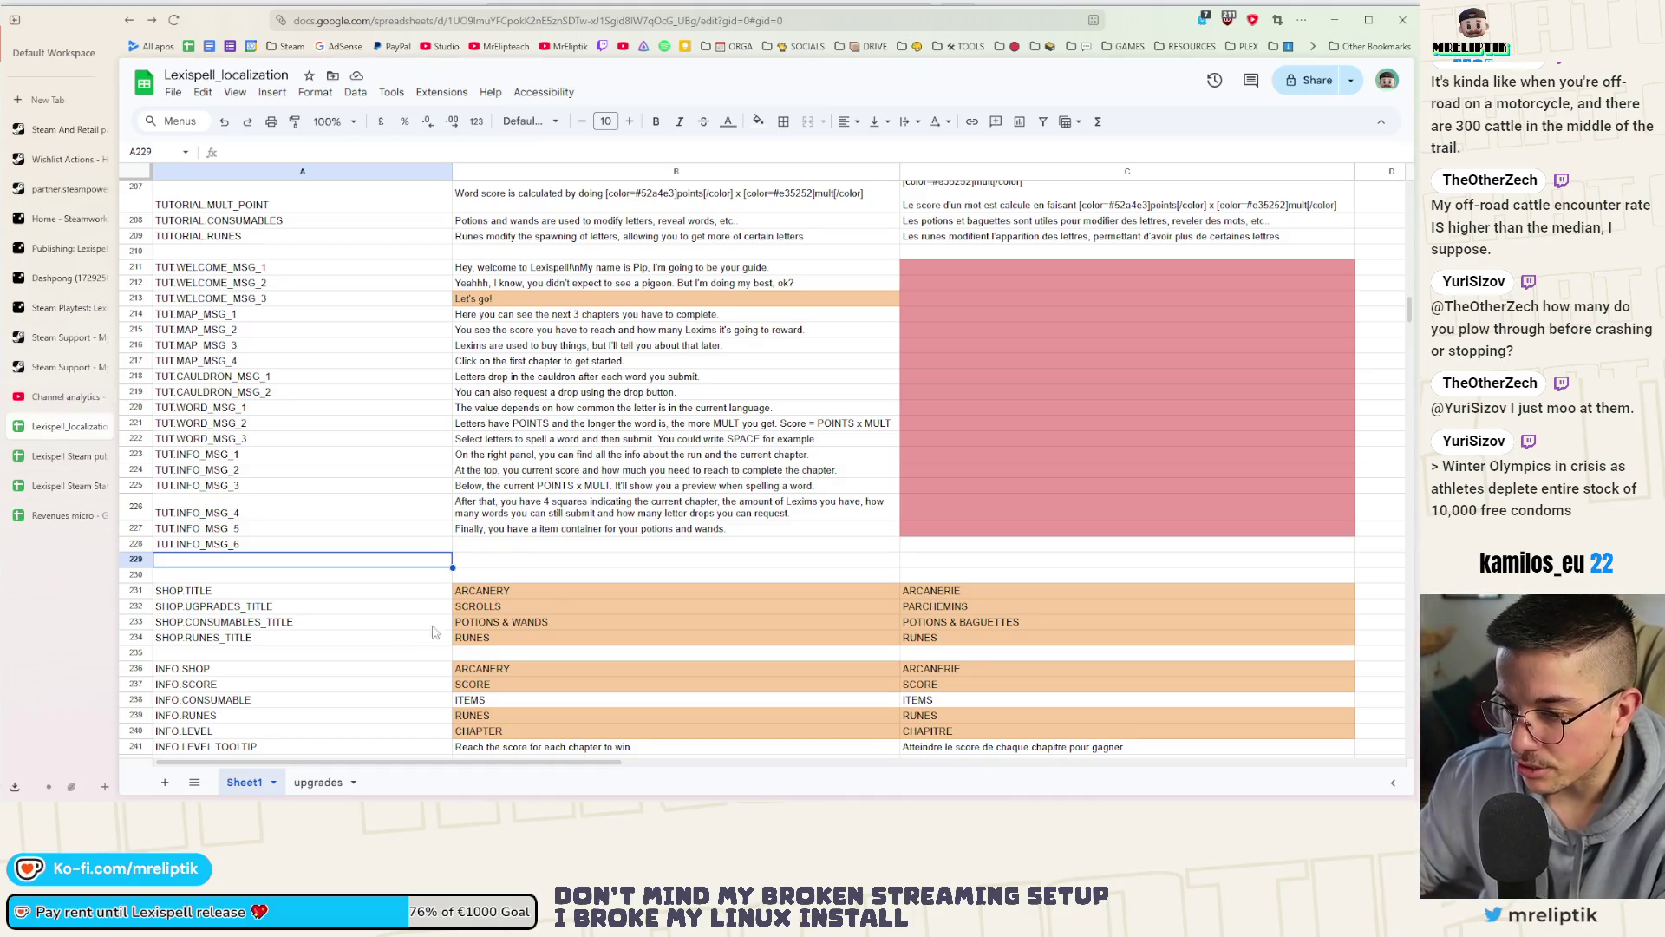
click(521, 549)
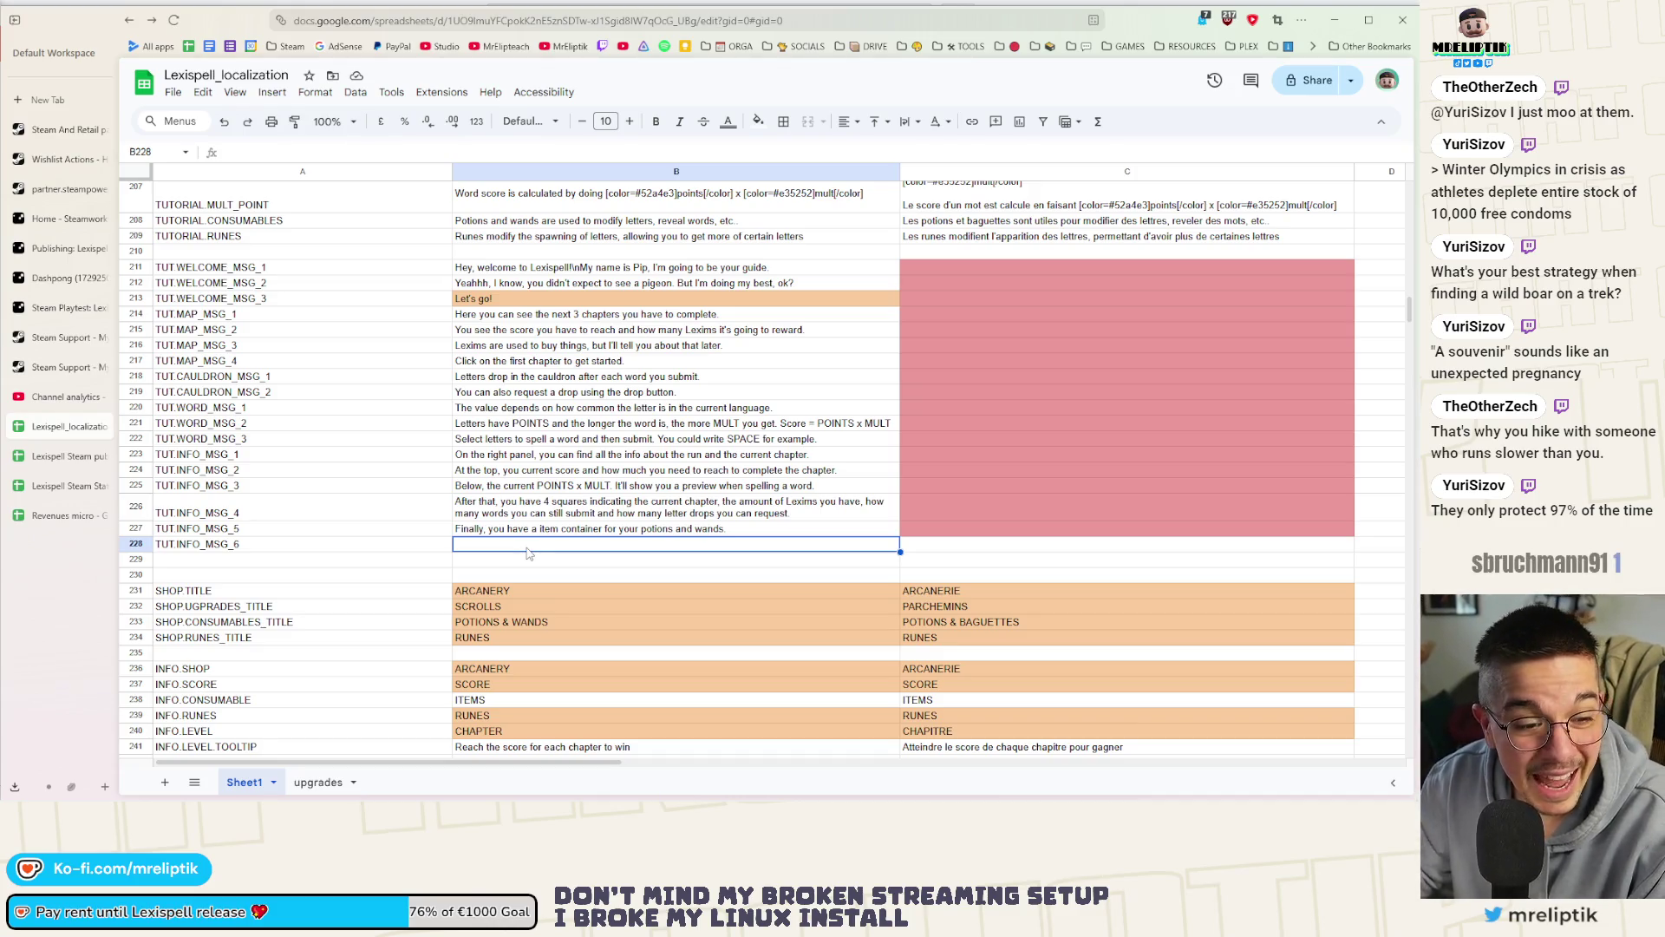
Write B228: spell another word, then visit the arcanery, suggesting BREAD instead of BAGUETTE.
double_click(486, 545)
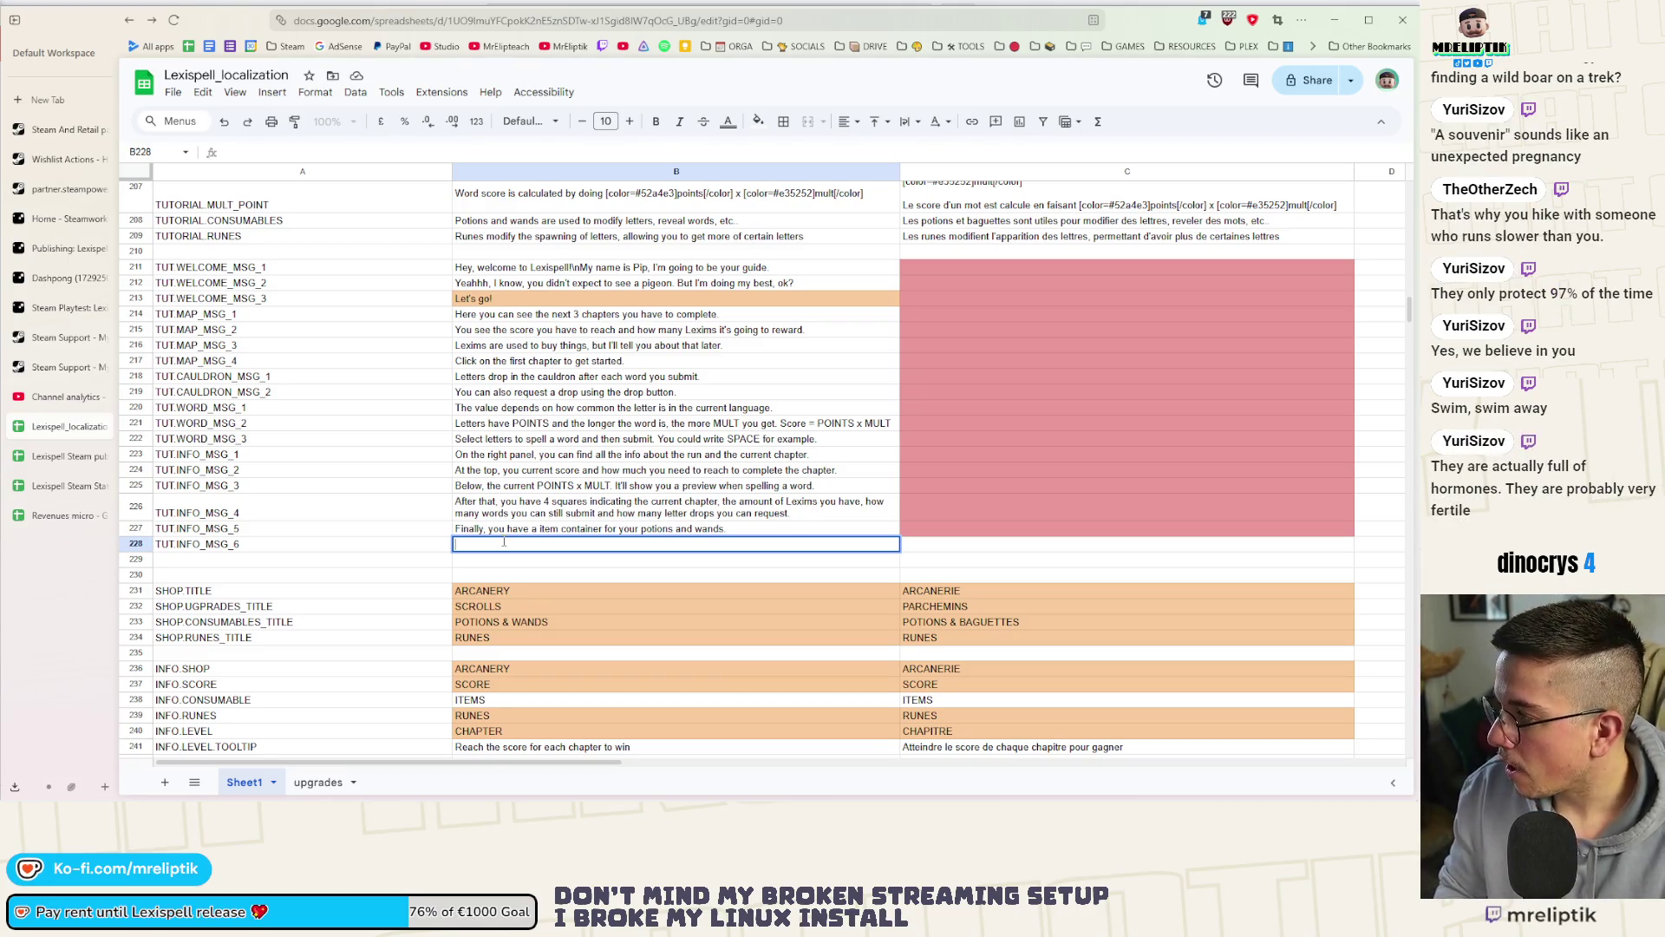
text(Alright, )
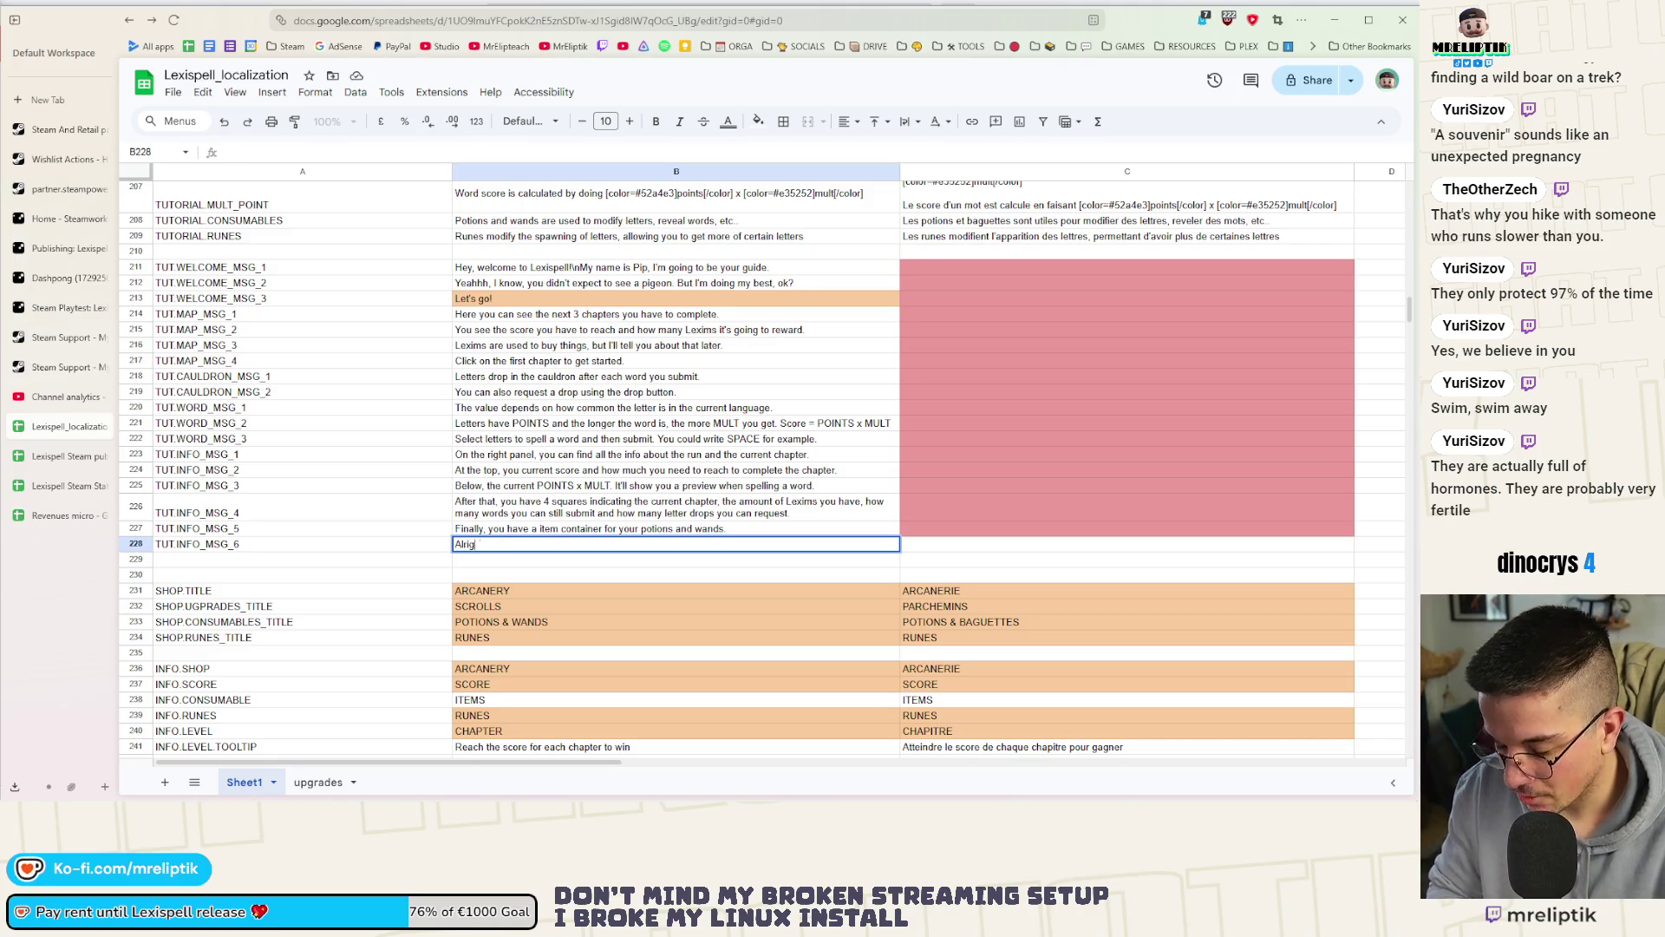
text(let's)
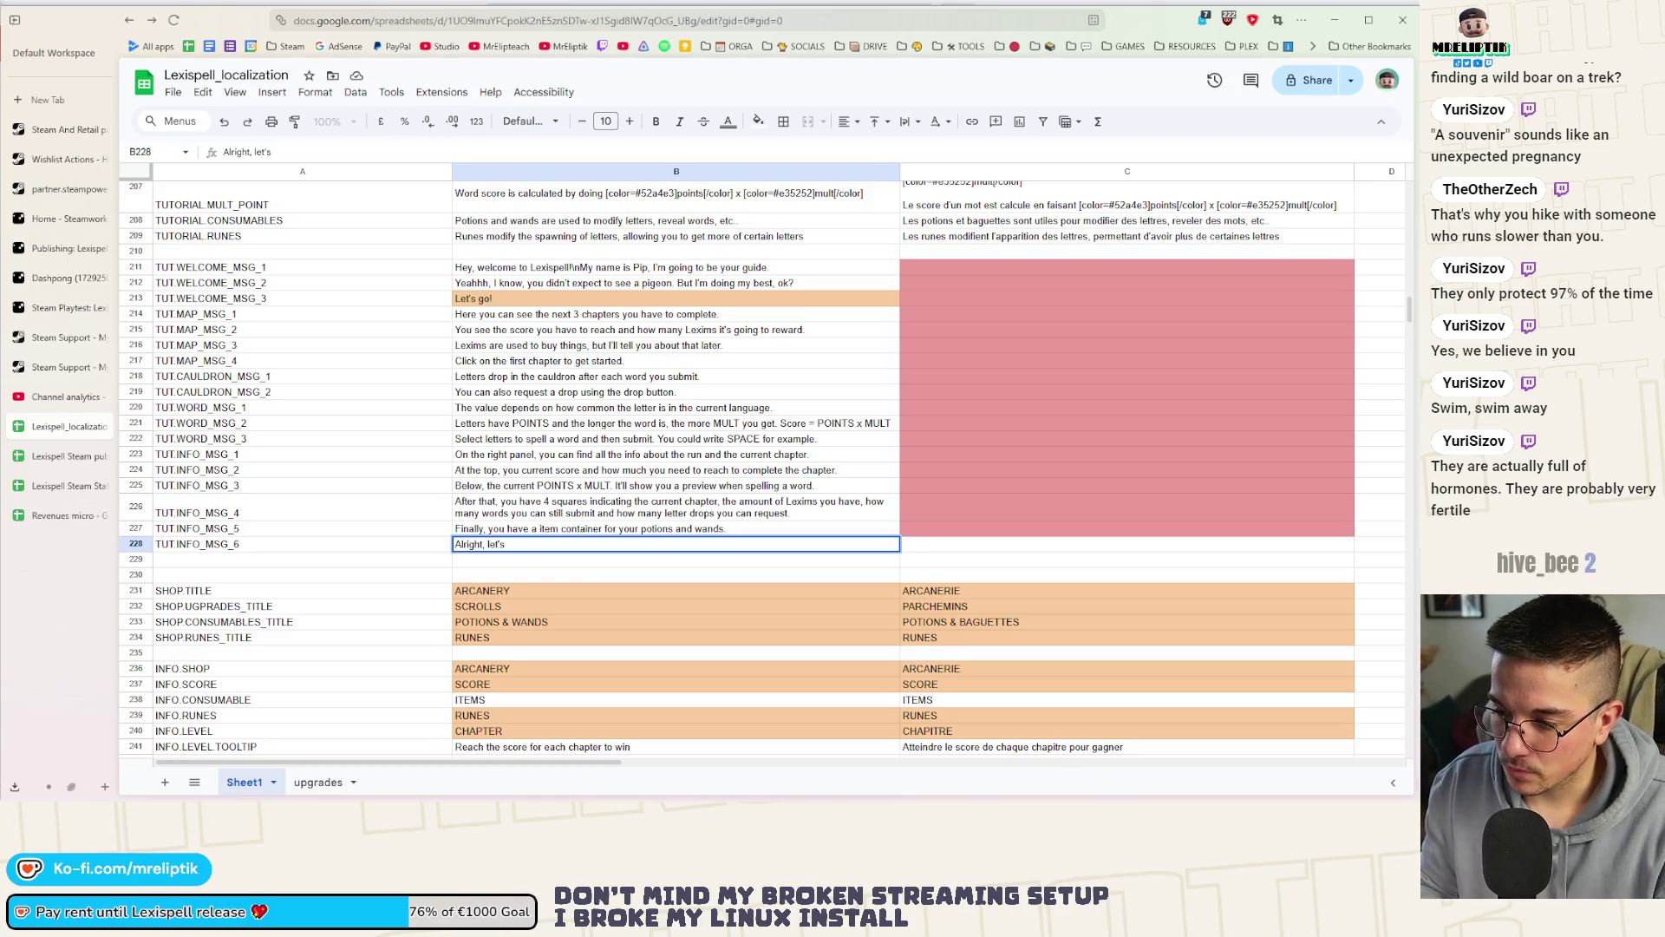
key(BackSpace)
key(BackSpace)
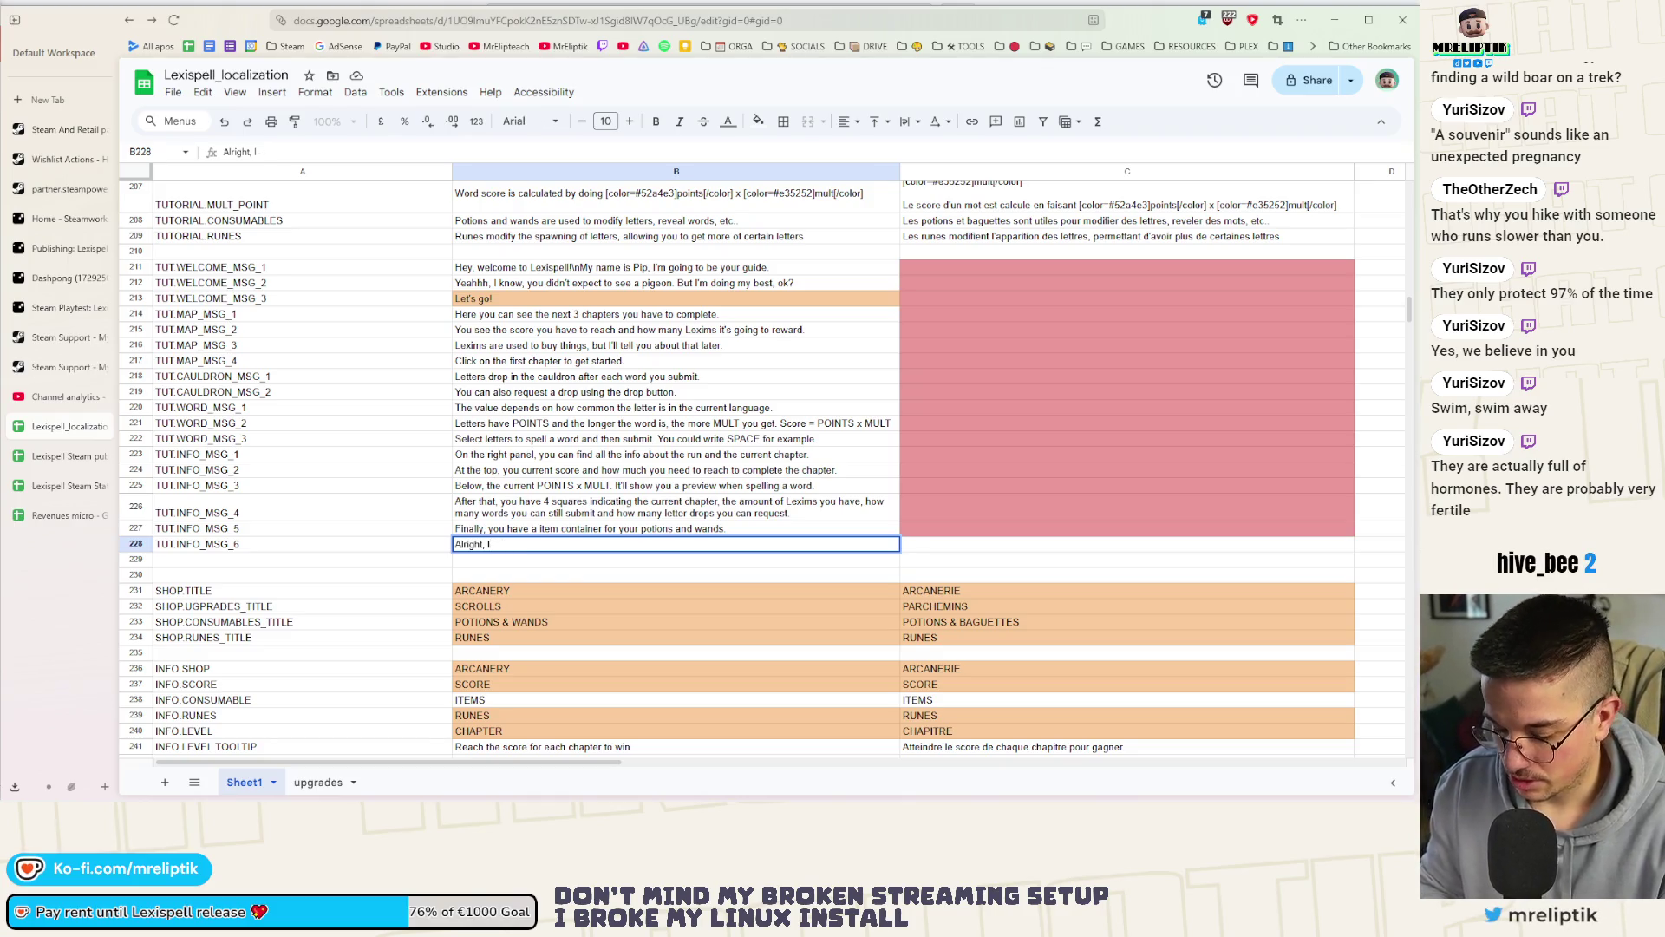
text(s spell anoth)
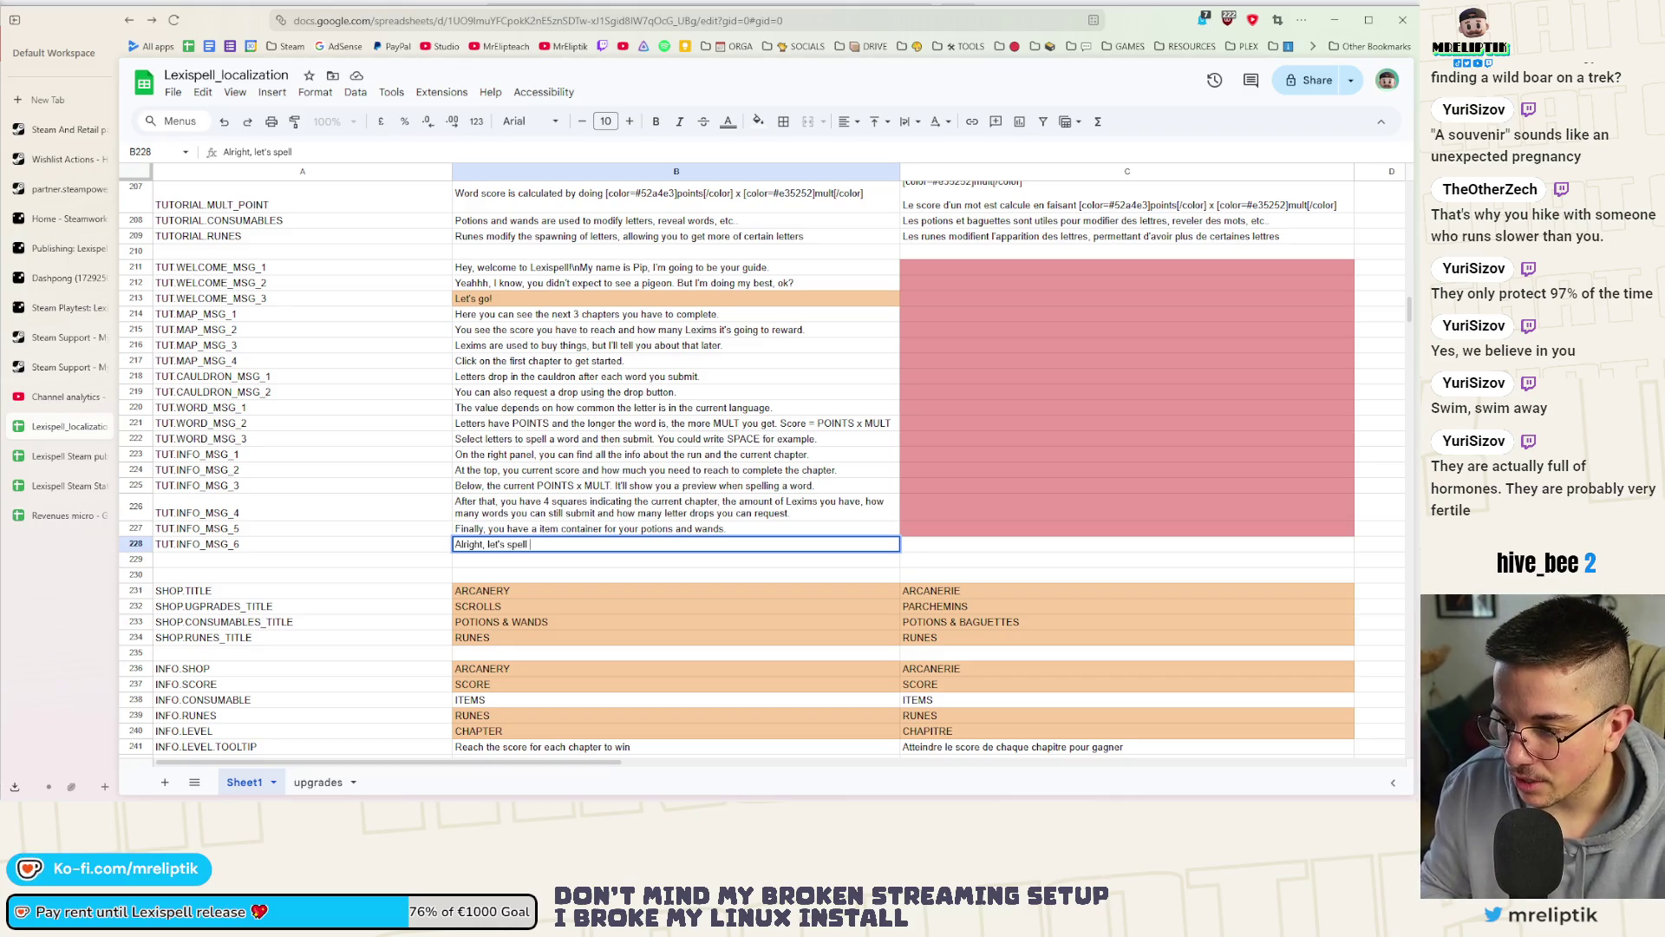
text(er word.)
text(nd then we'l)
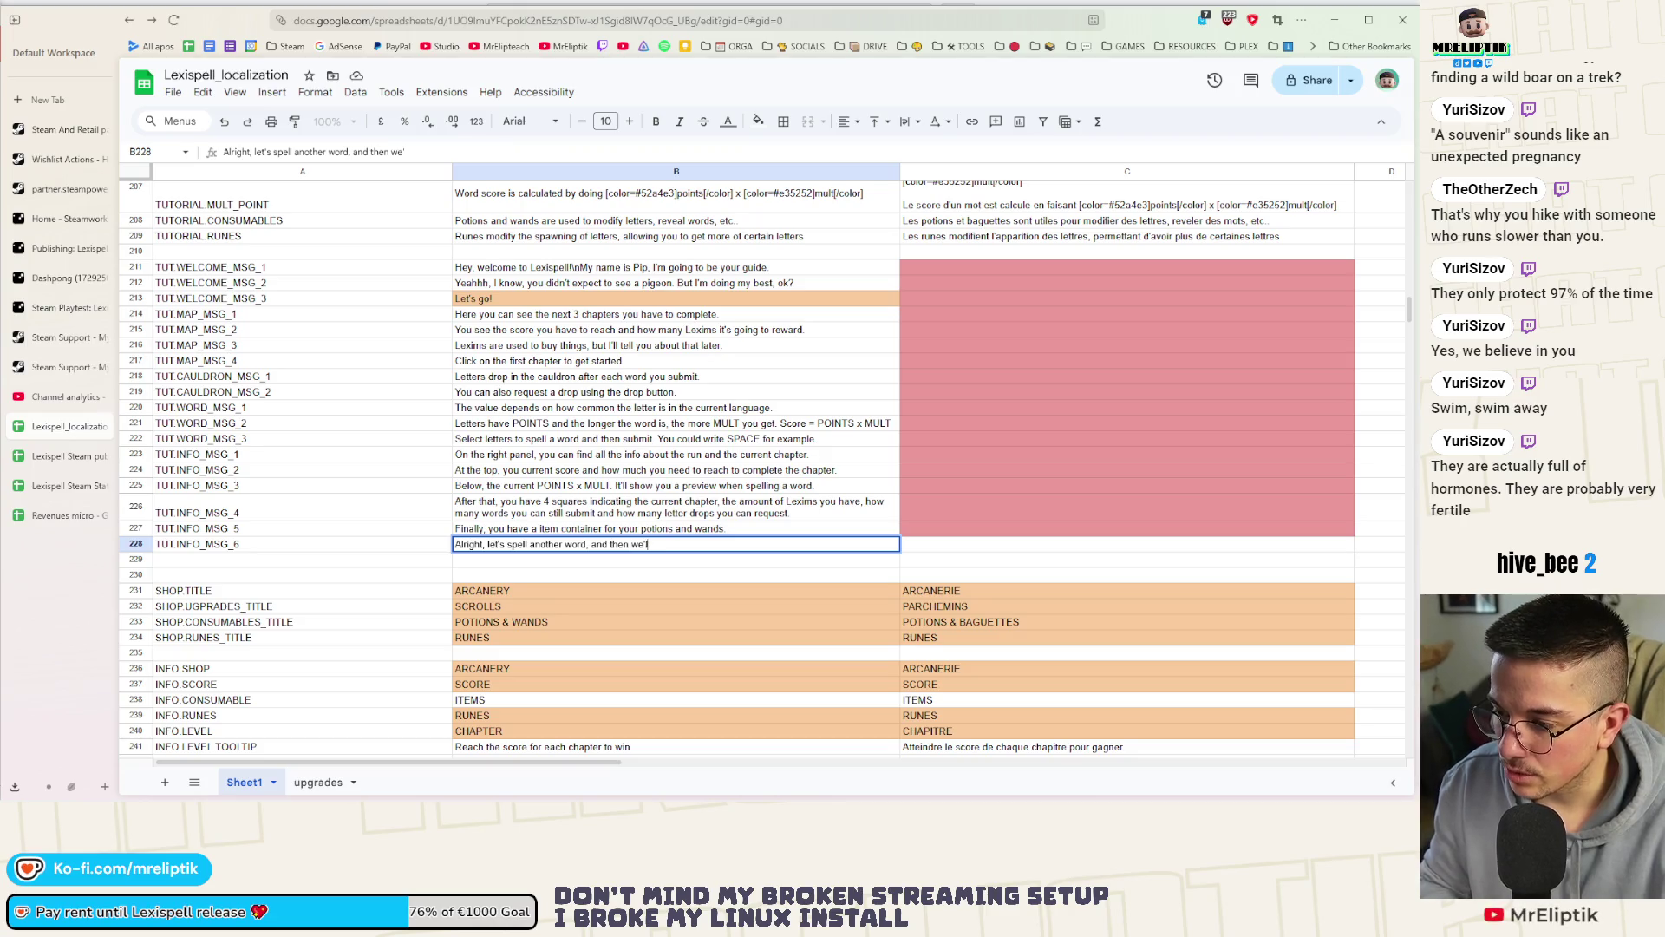
text(l go to the arcanery.)
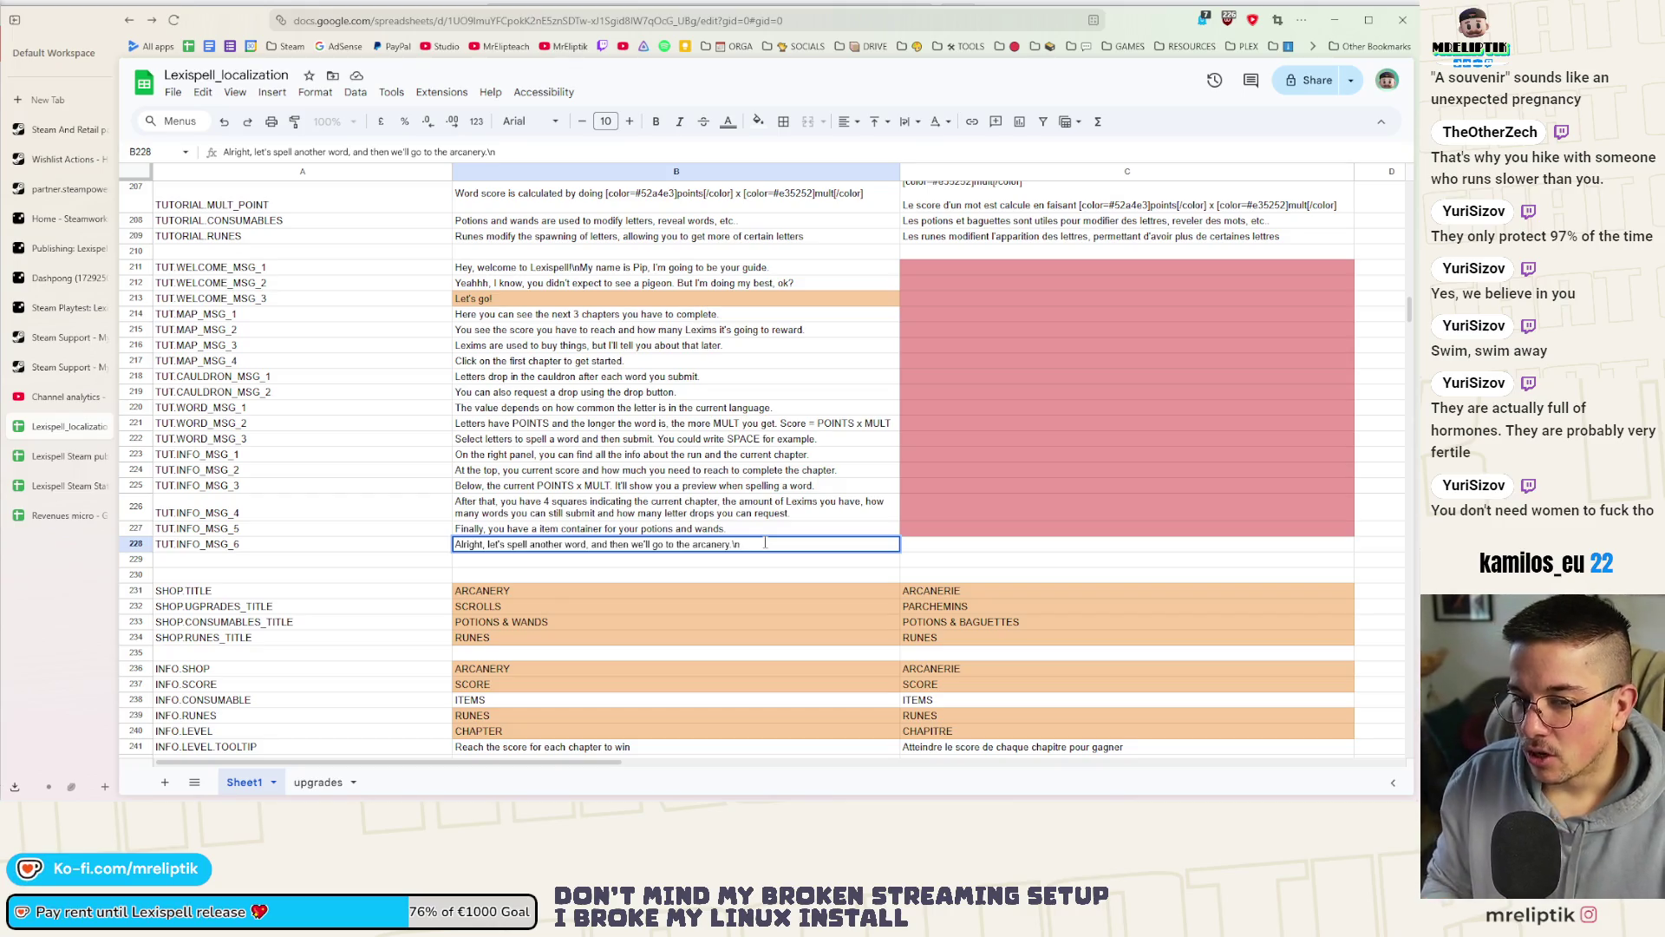
text(You could try )
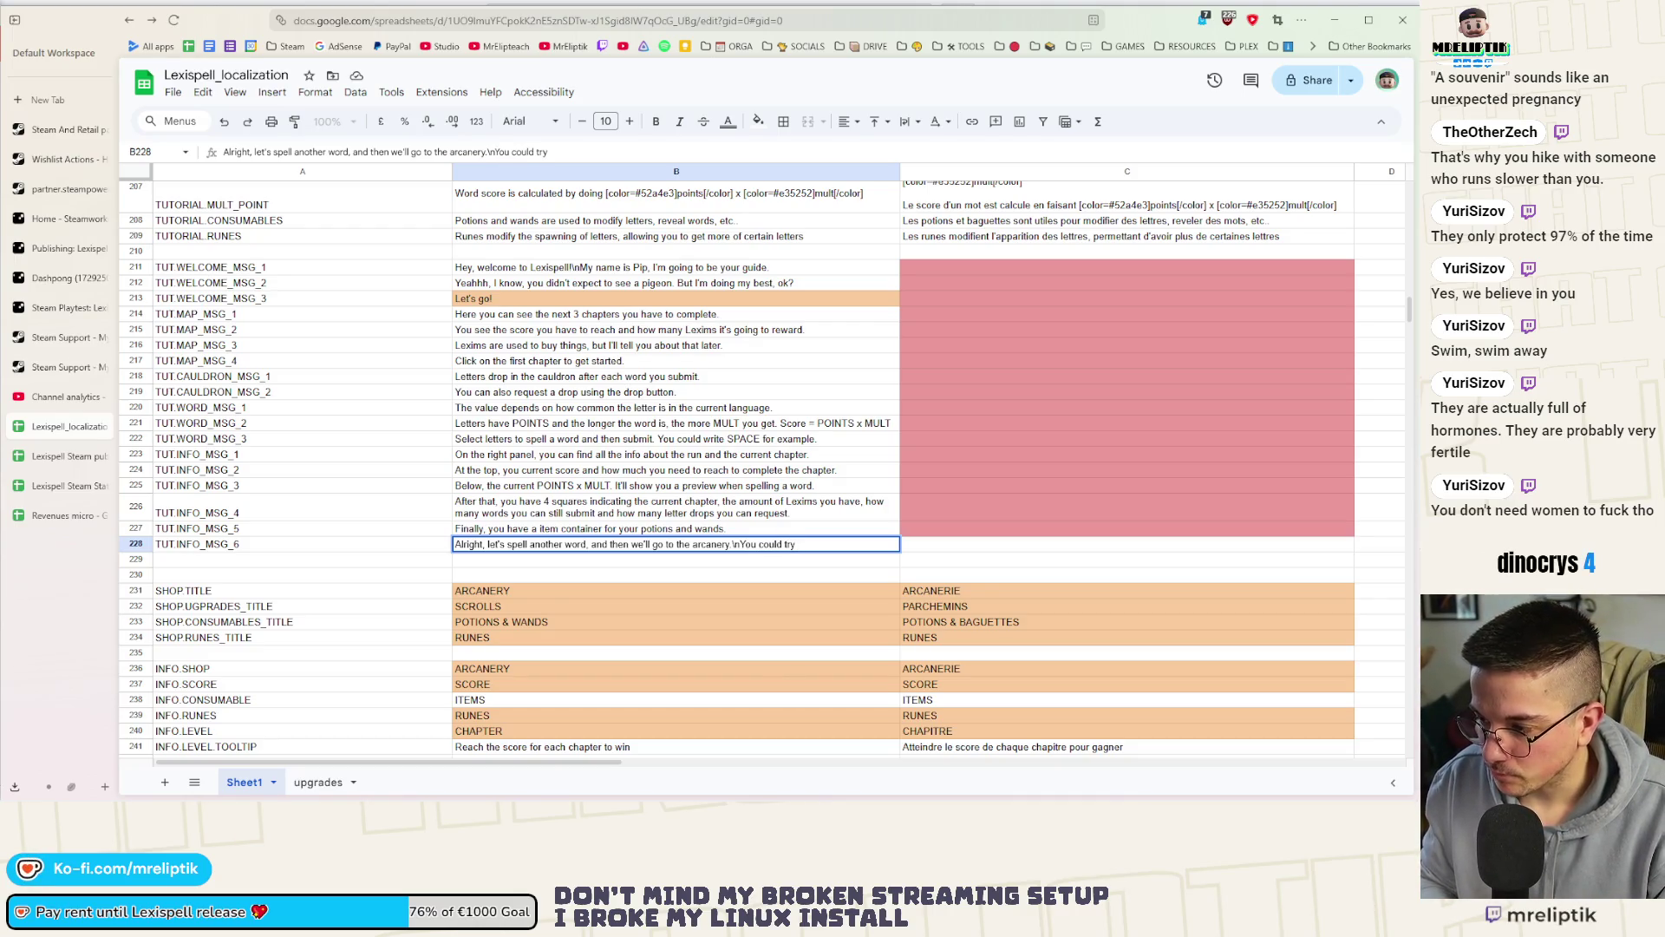
text(BAGUETTE)
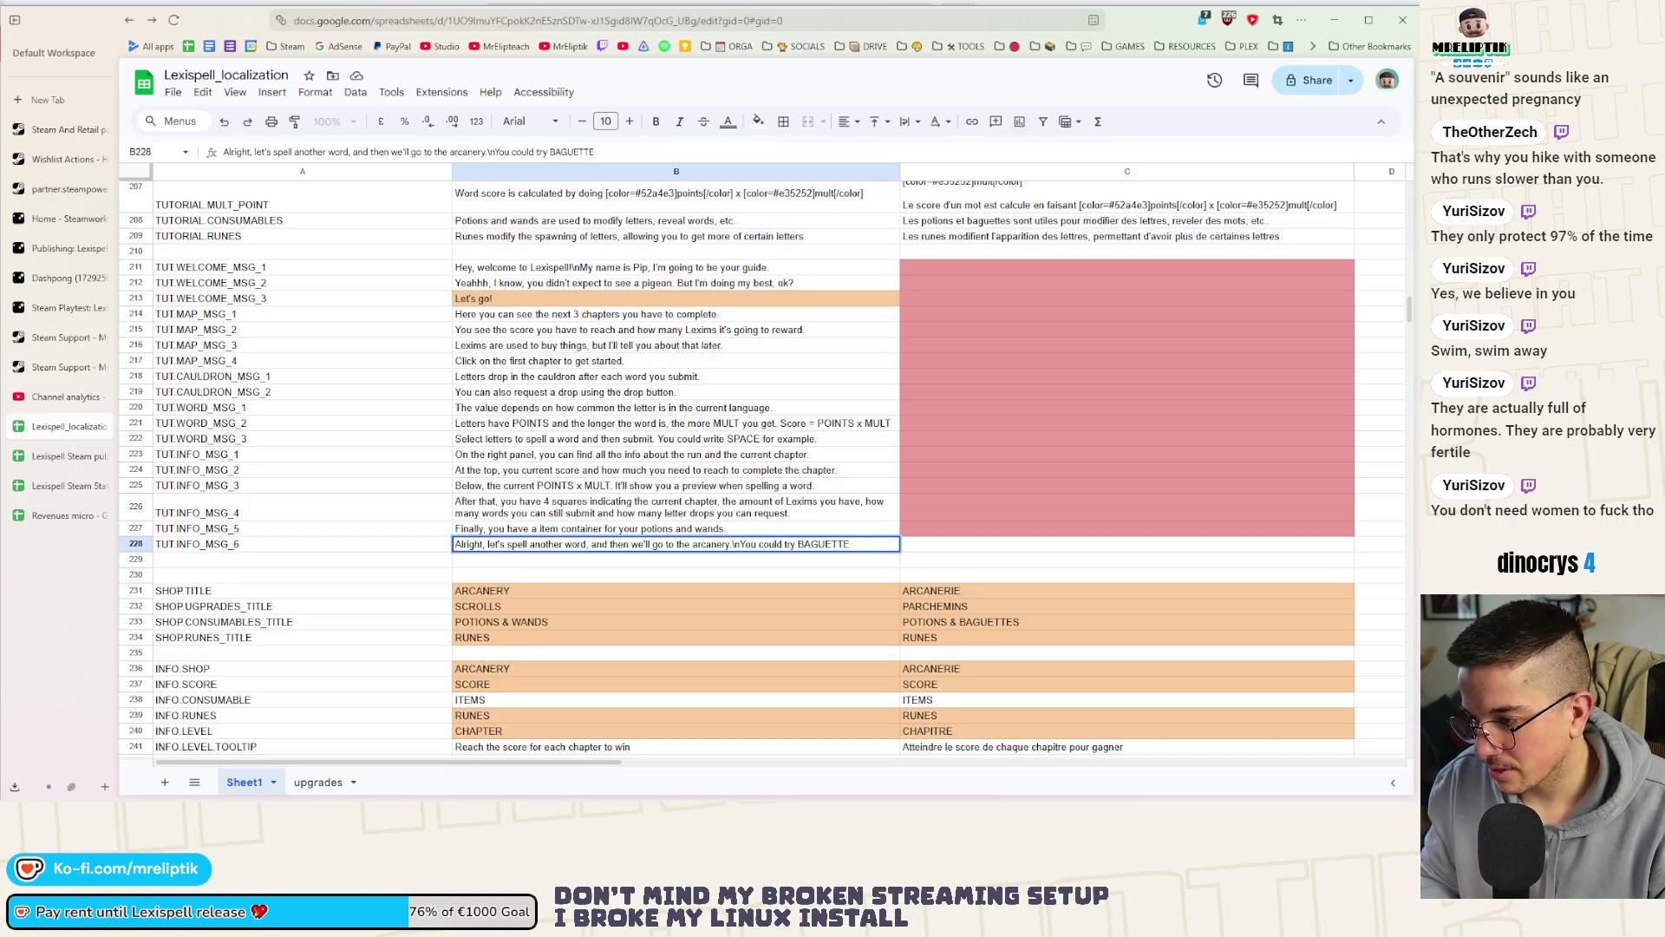
key(ctrl+shift+Left)
text(BREAD fro example...)
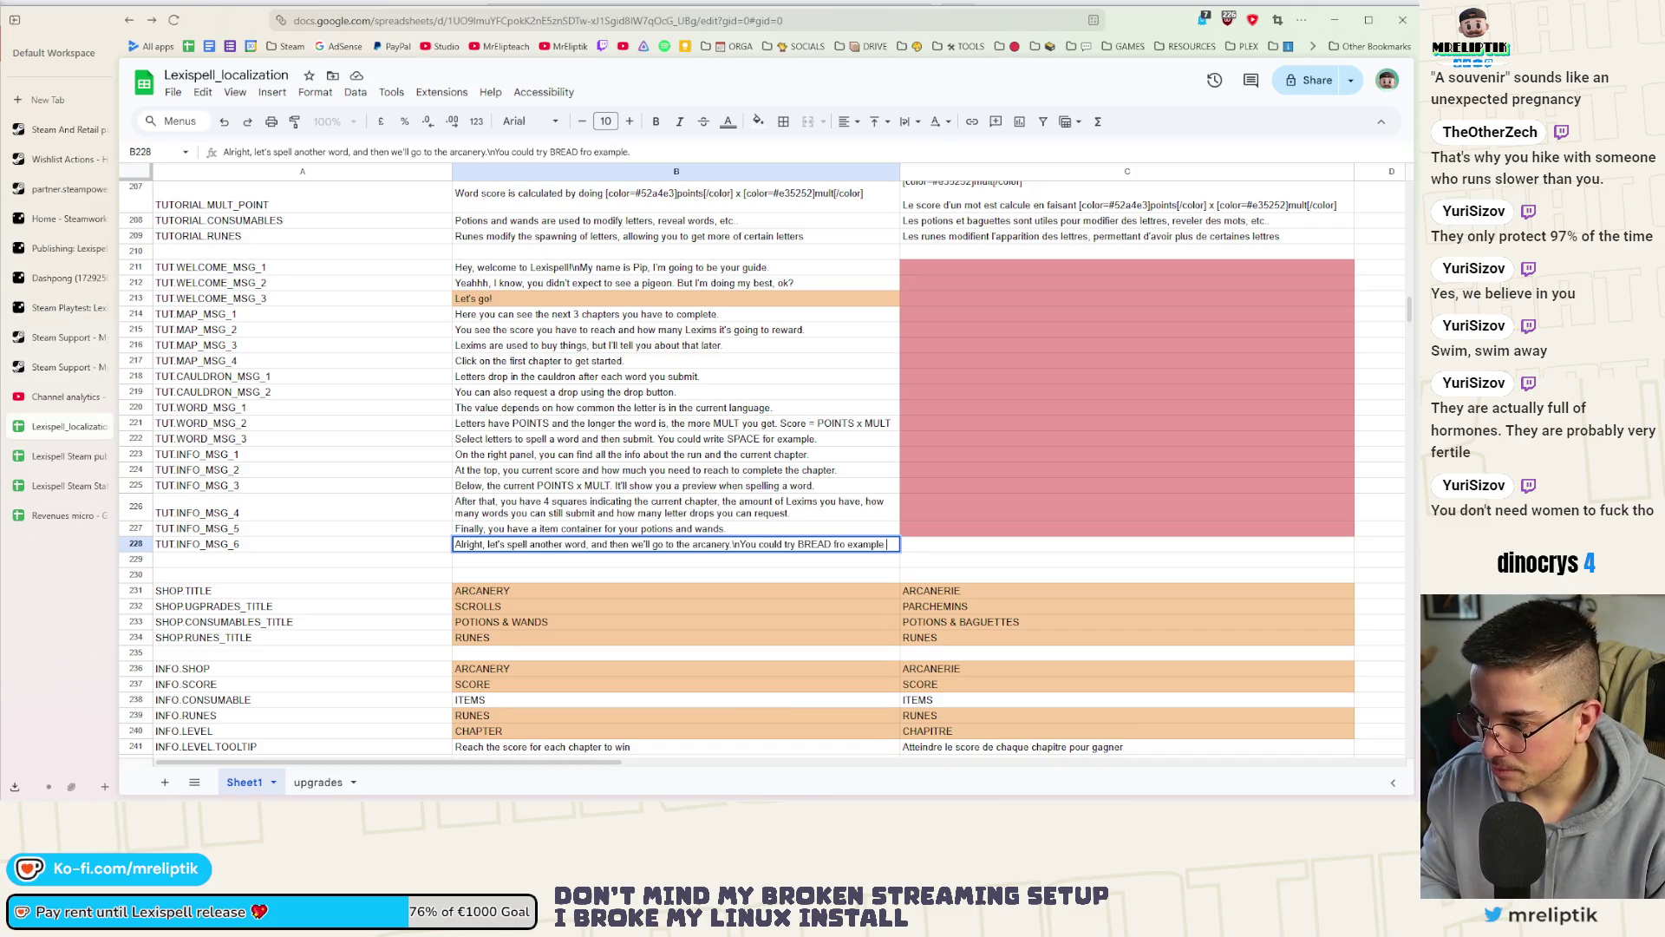
text( I love BREAD!)
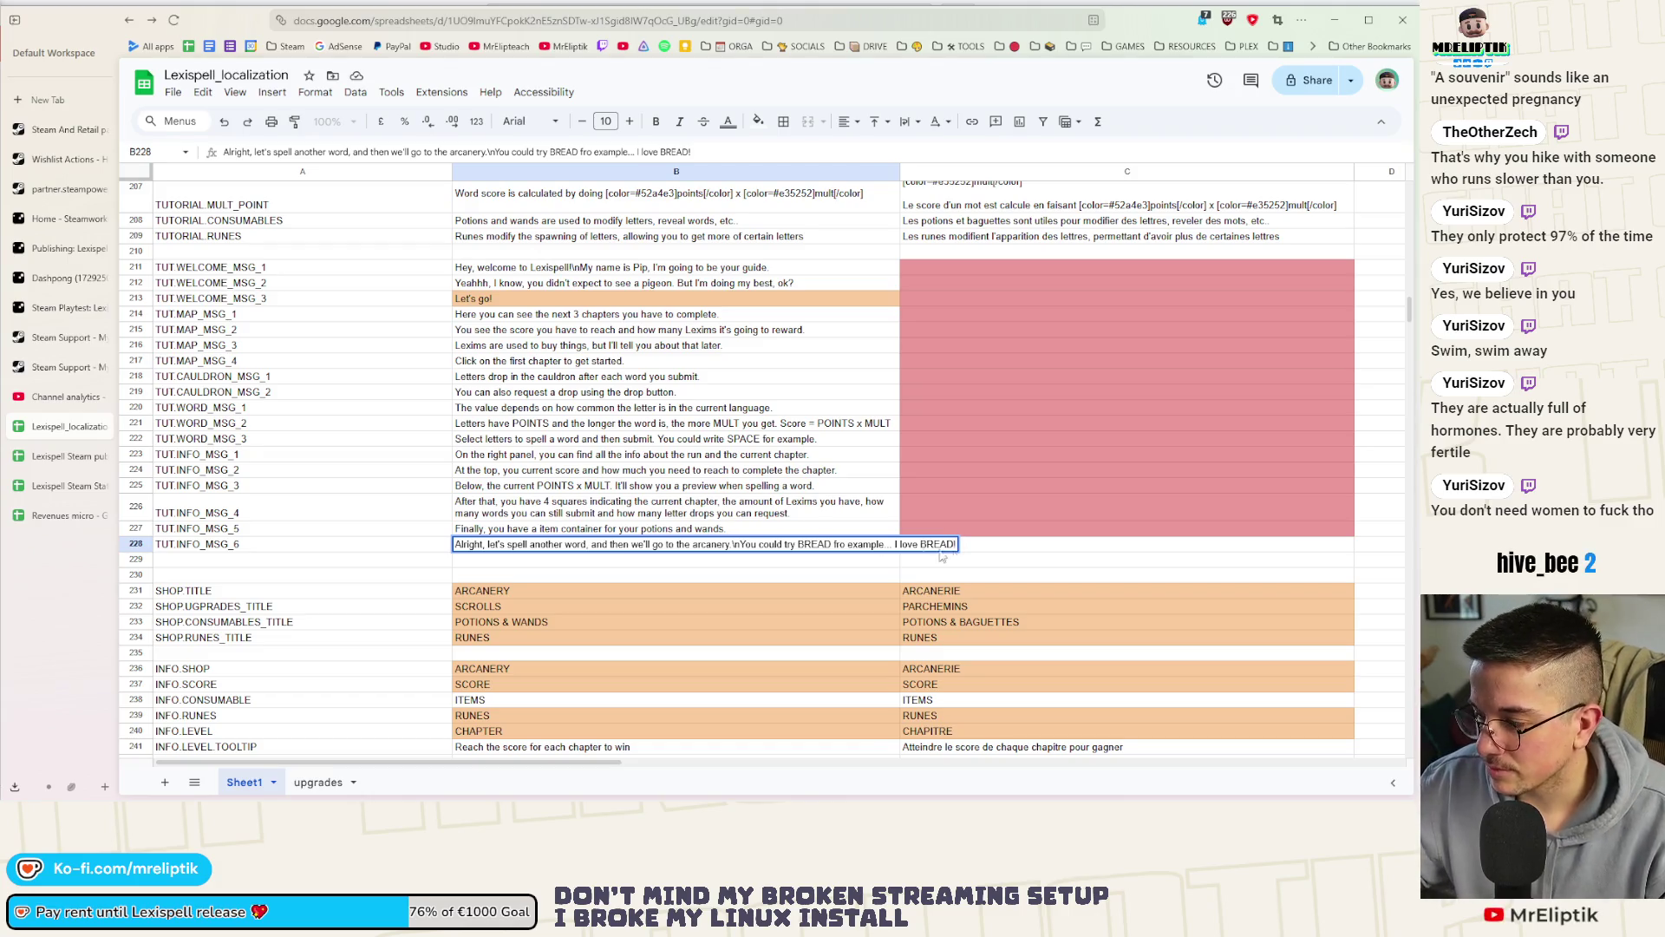
key(Return)
key(Up)
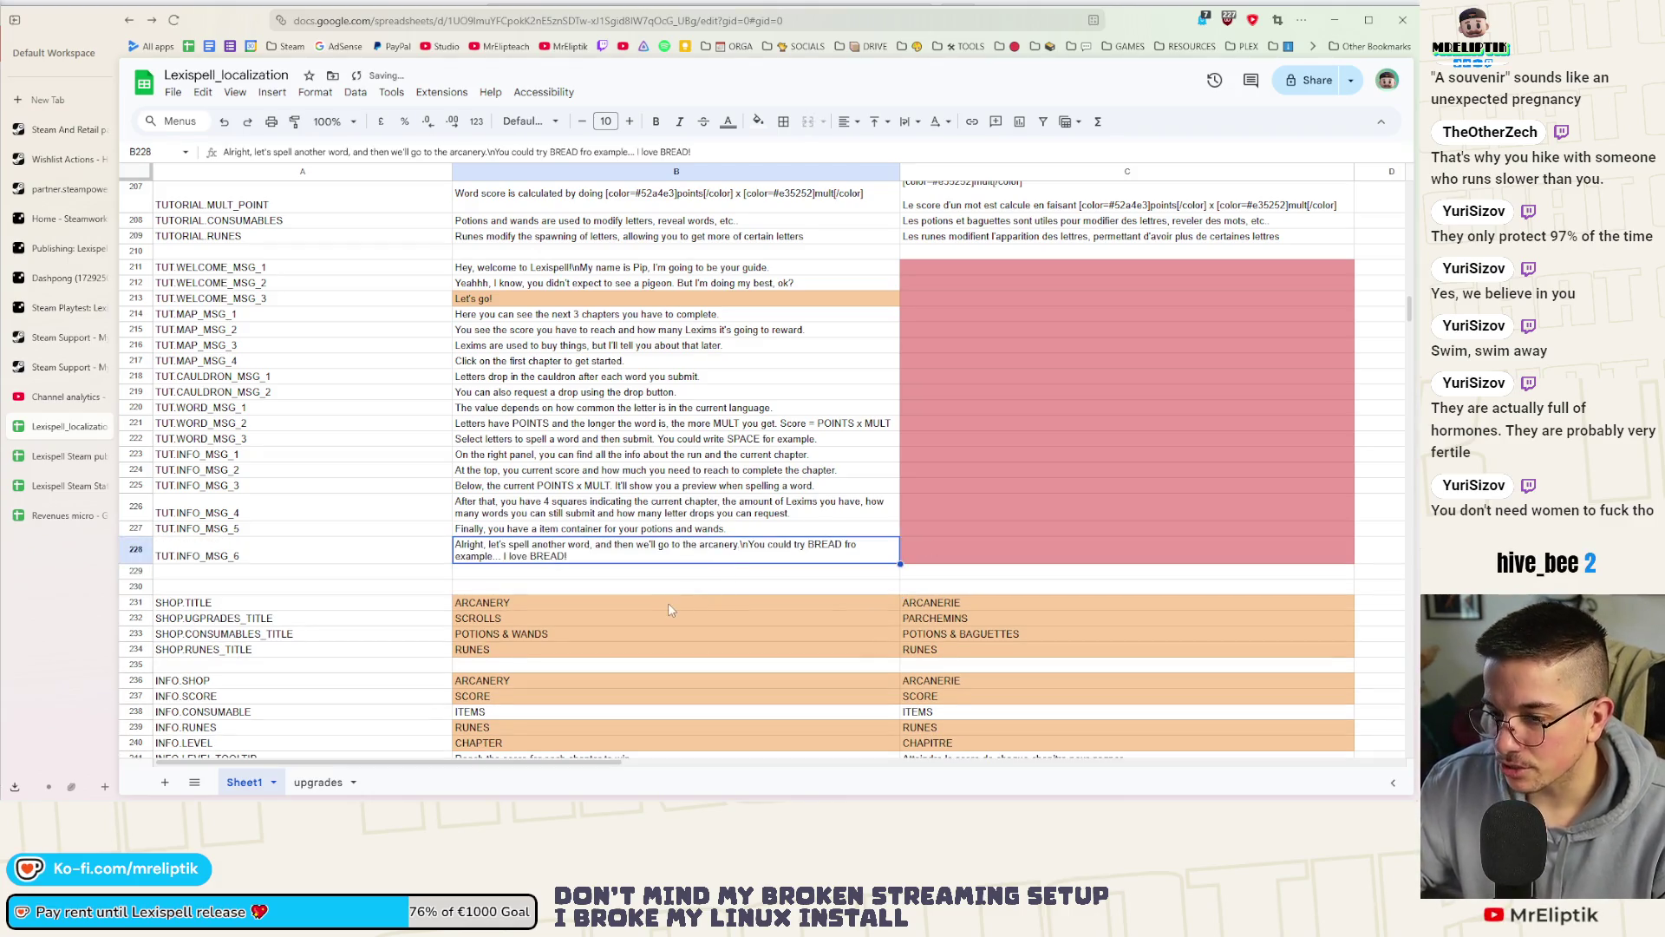
click(252, 454)
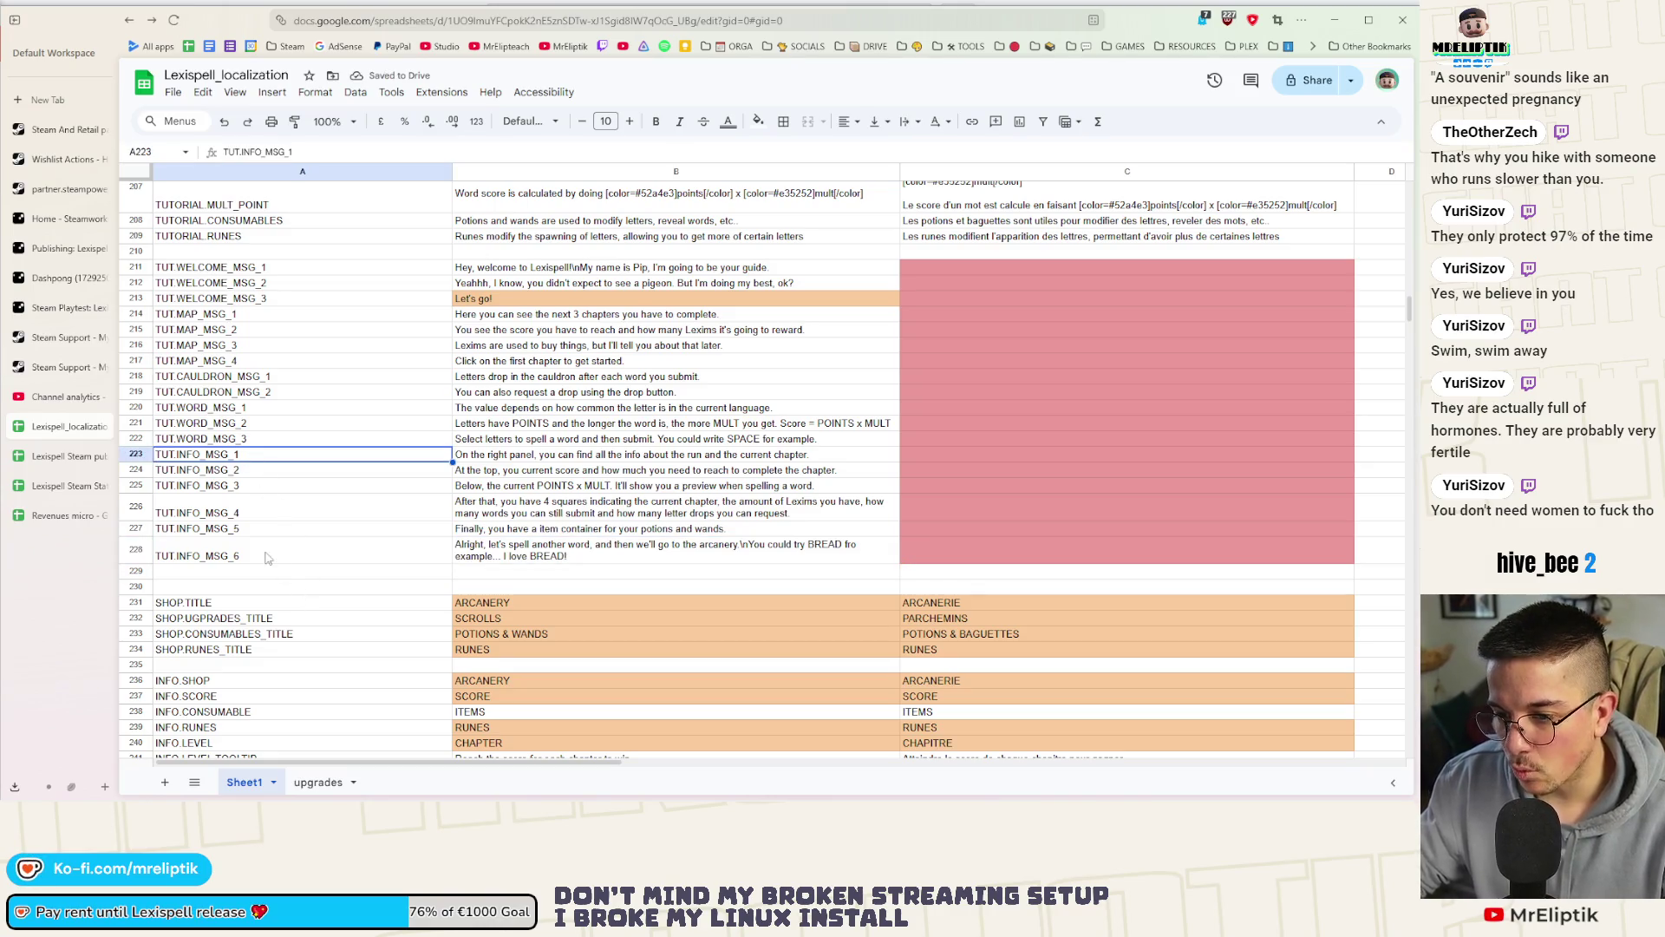
click(1335, 19)
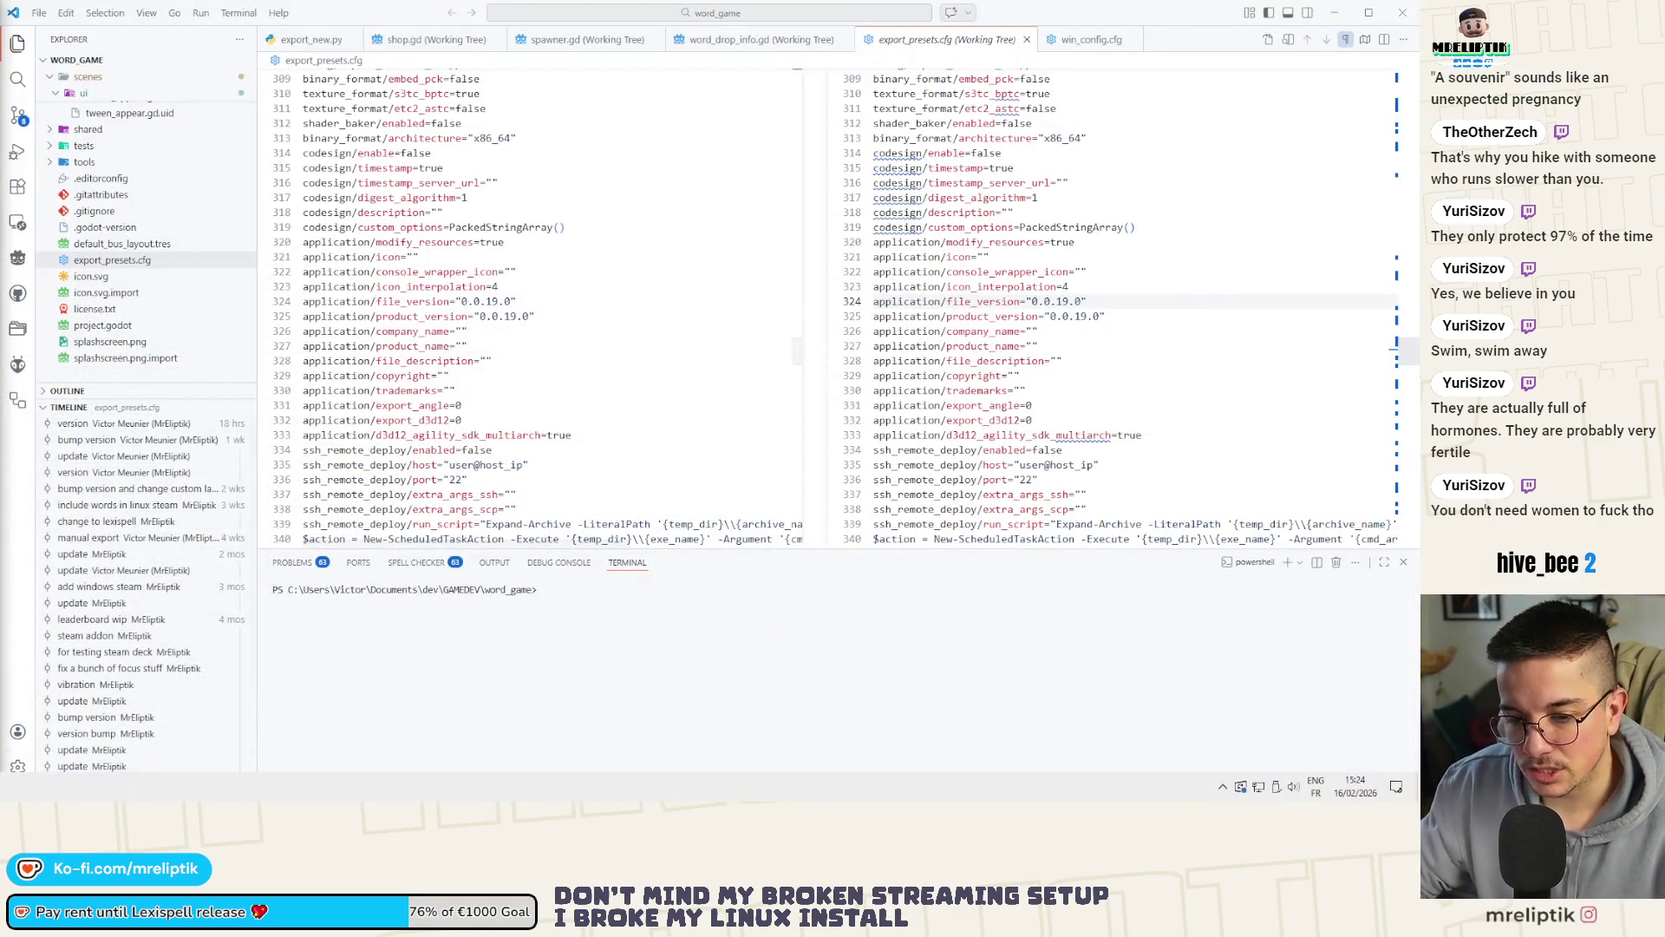
Maximize Godot and open the interactive_tutorial scene's script.
key(alt+Tab)
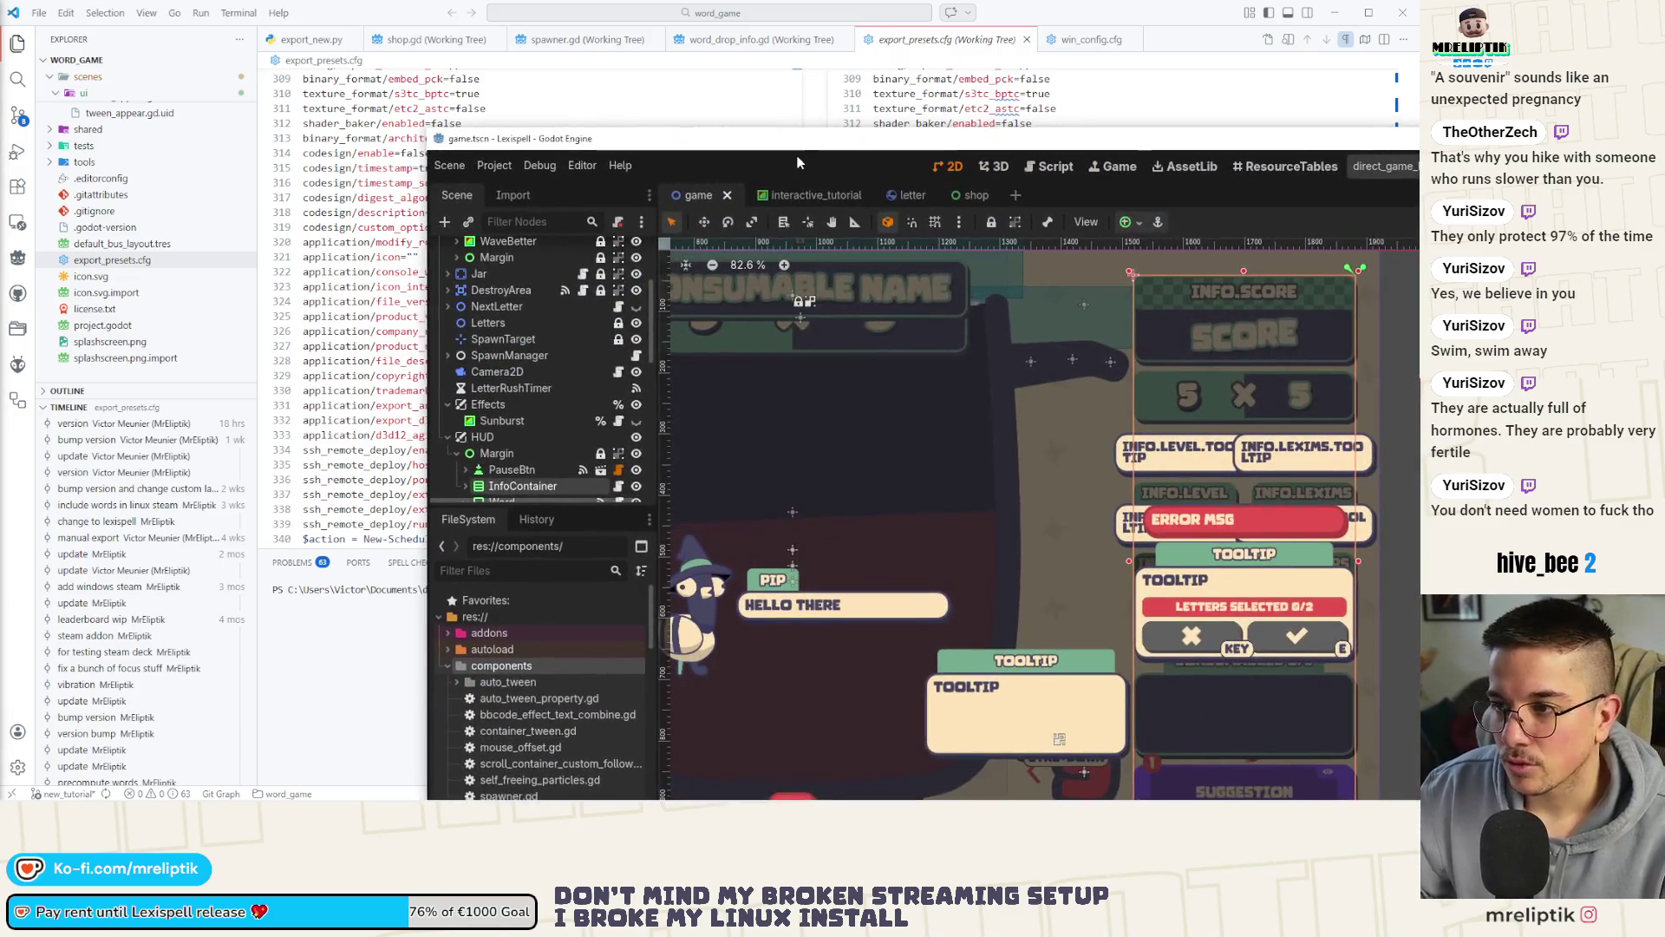
double_click(798, 163)
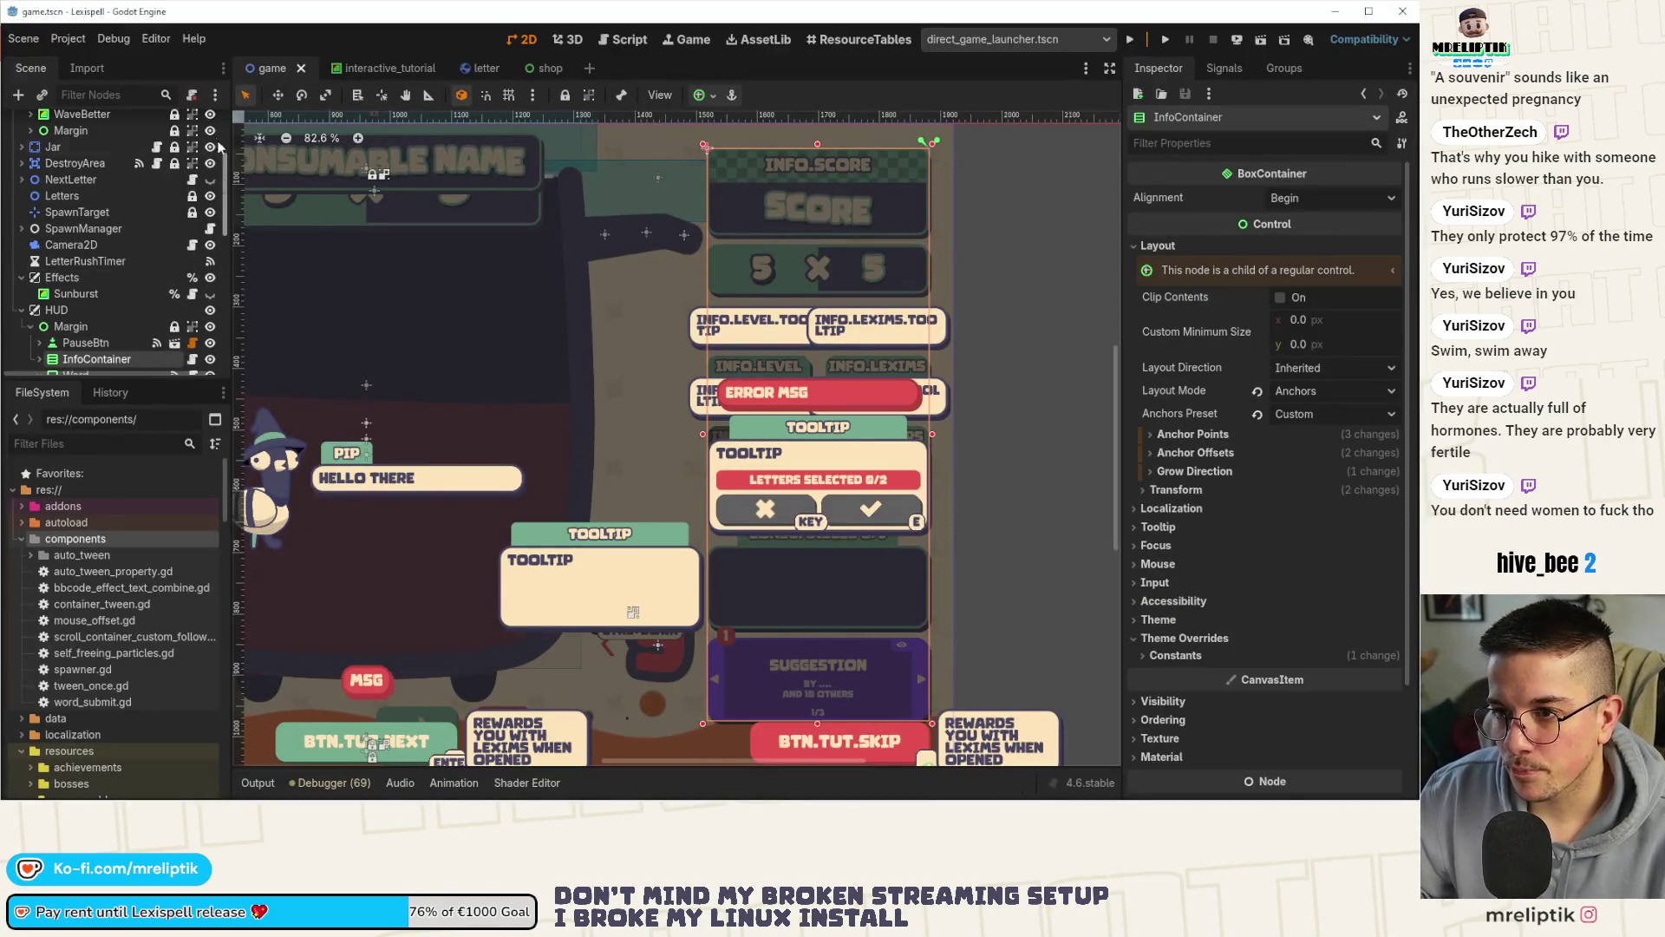
click(368, 67)
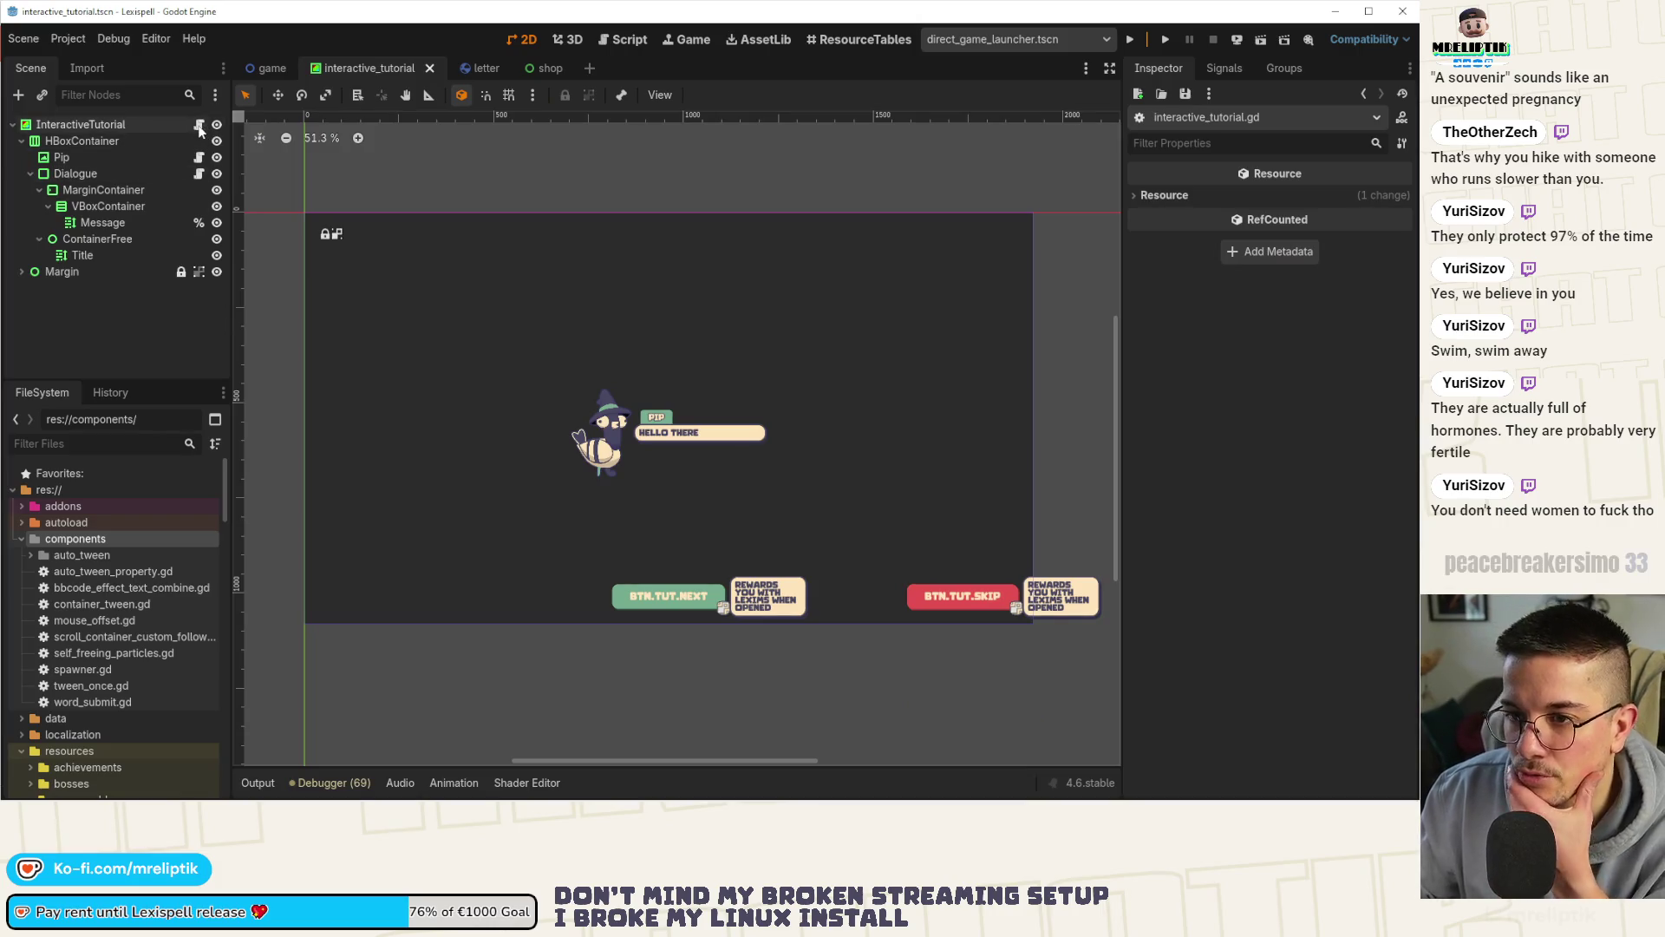
click(199, 126)
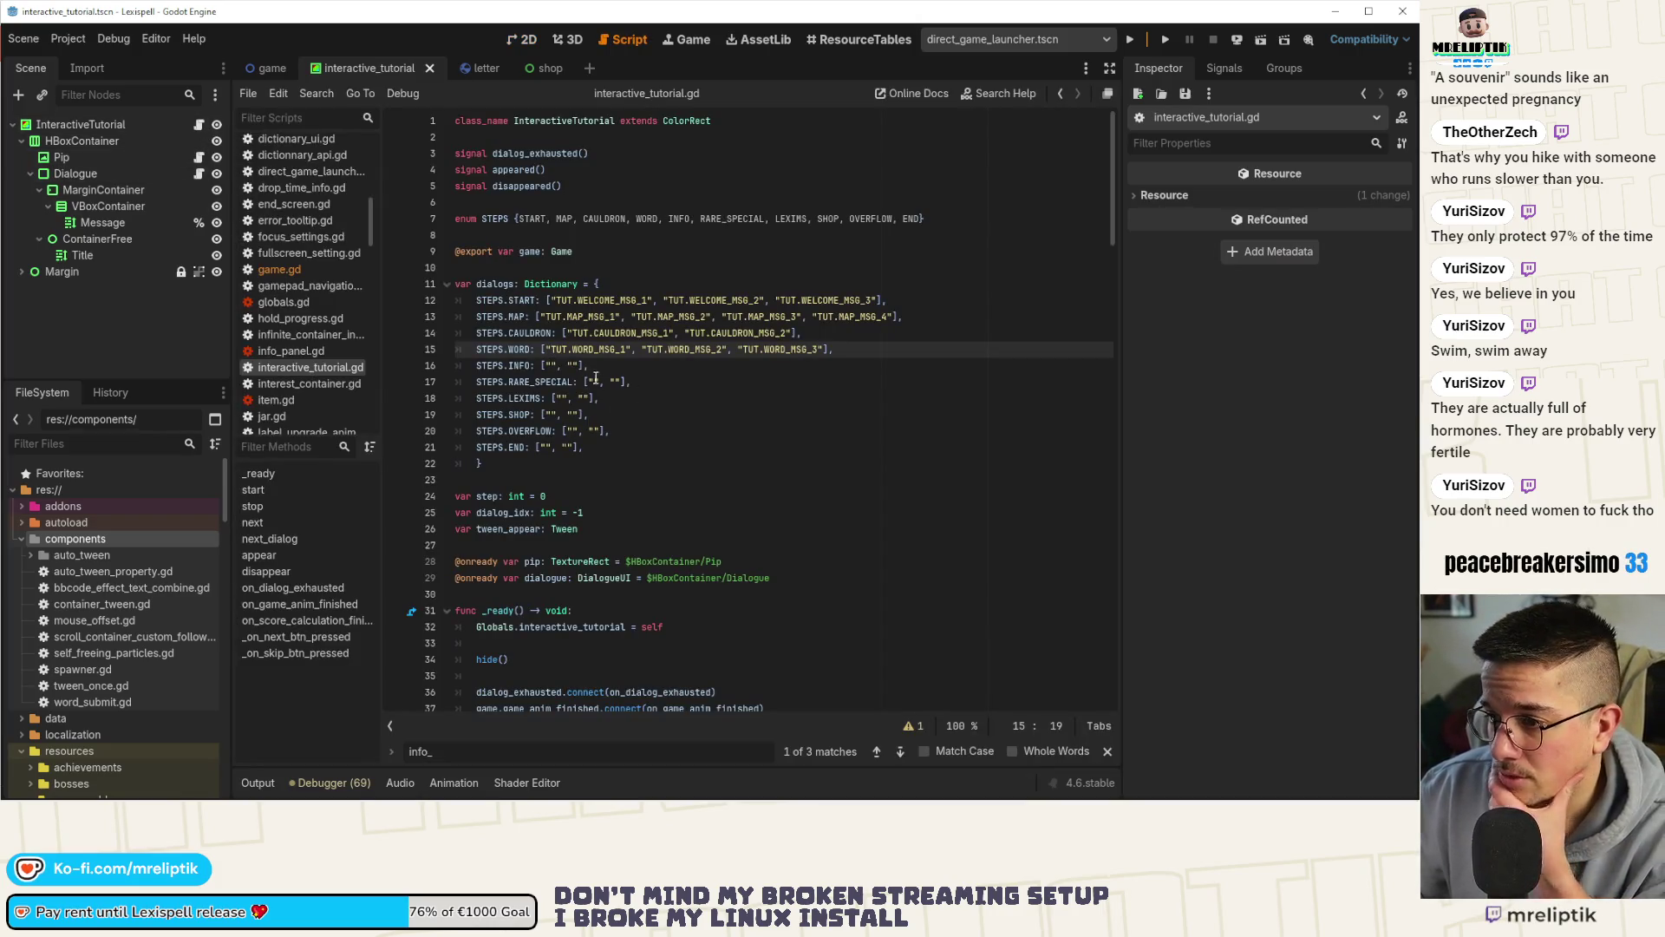
Fill the INFO step's first two dialog slots with TUT.WORD_MSG_1 and TUT.WORD_MSG_2.
key(ctrl+shift+Right)
key(ctrl+shift+Right)
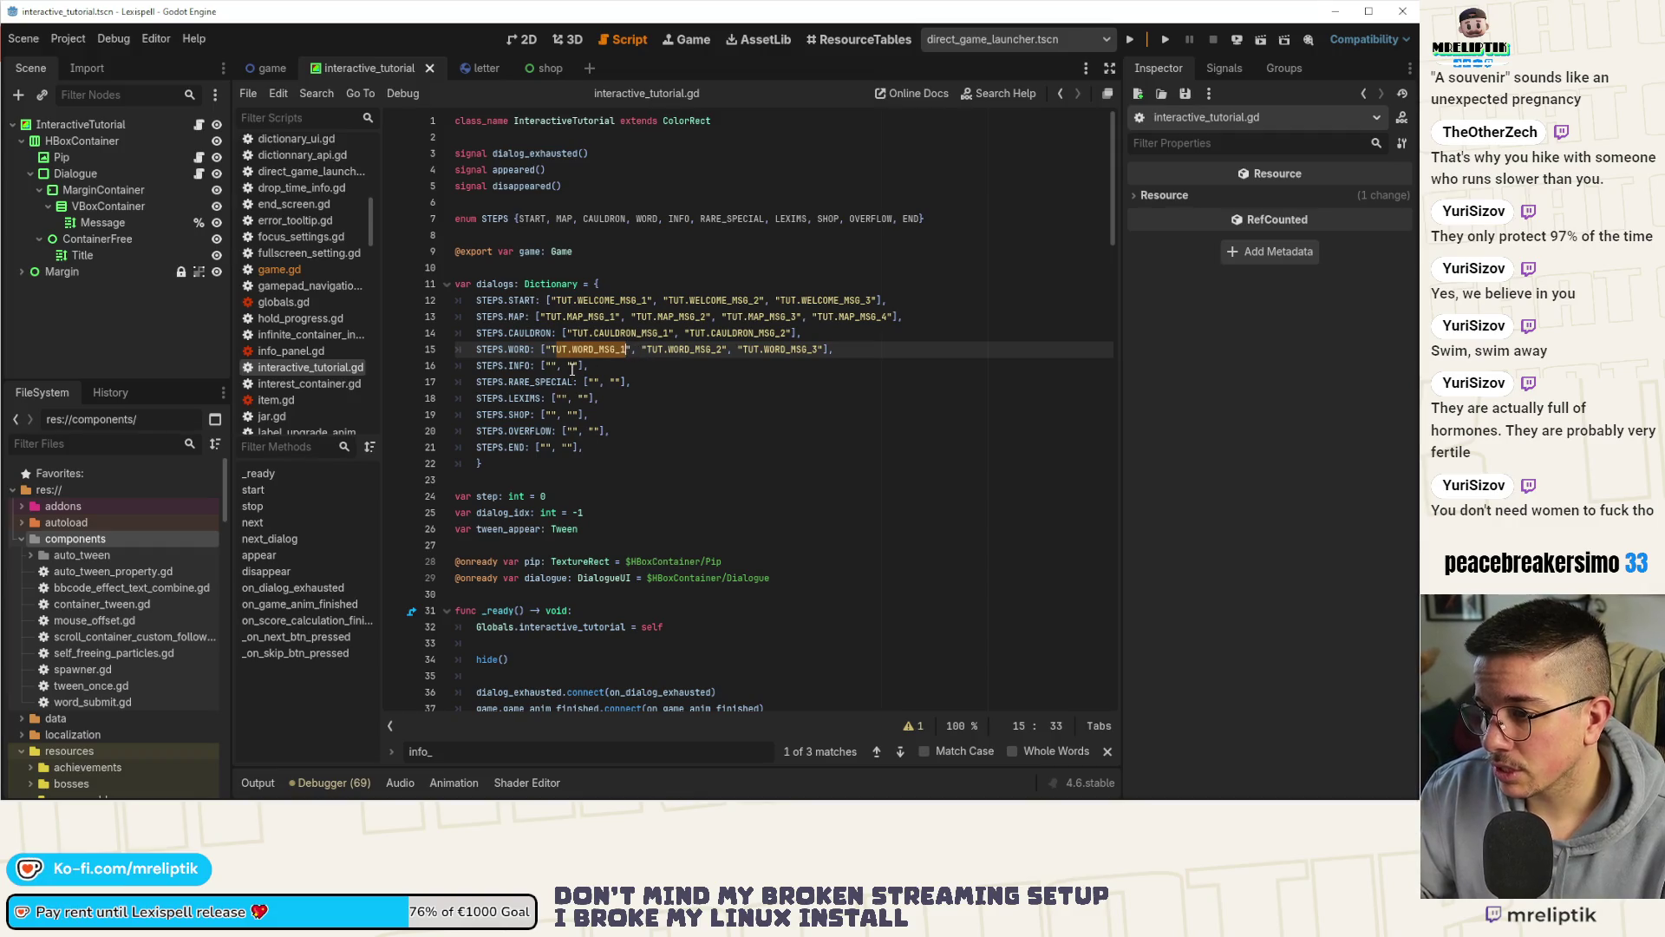
key(ctrl+c)
click(549, 365)
key(ctrl+v)
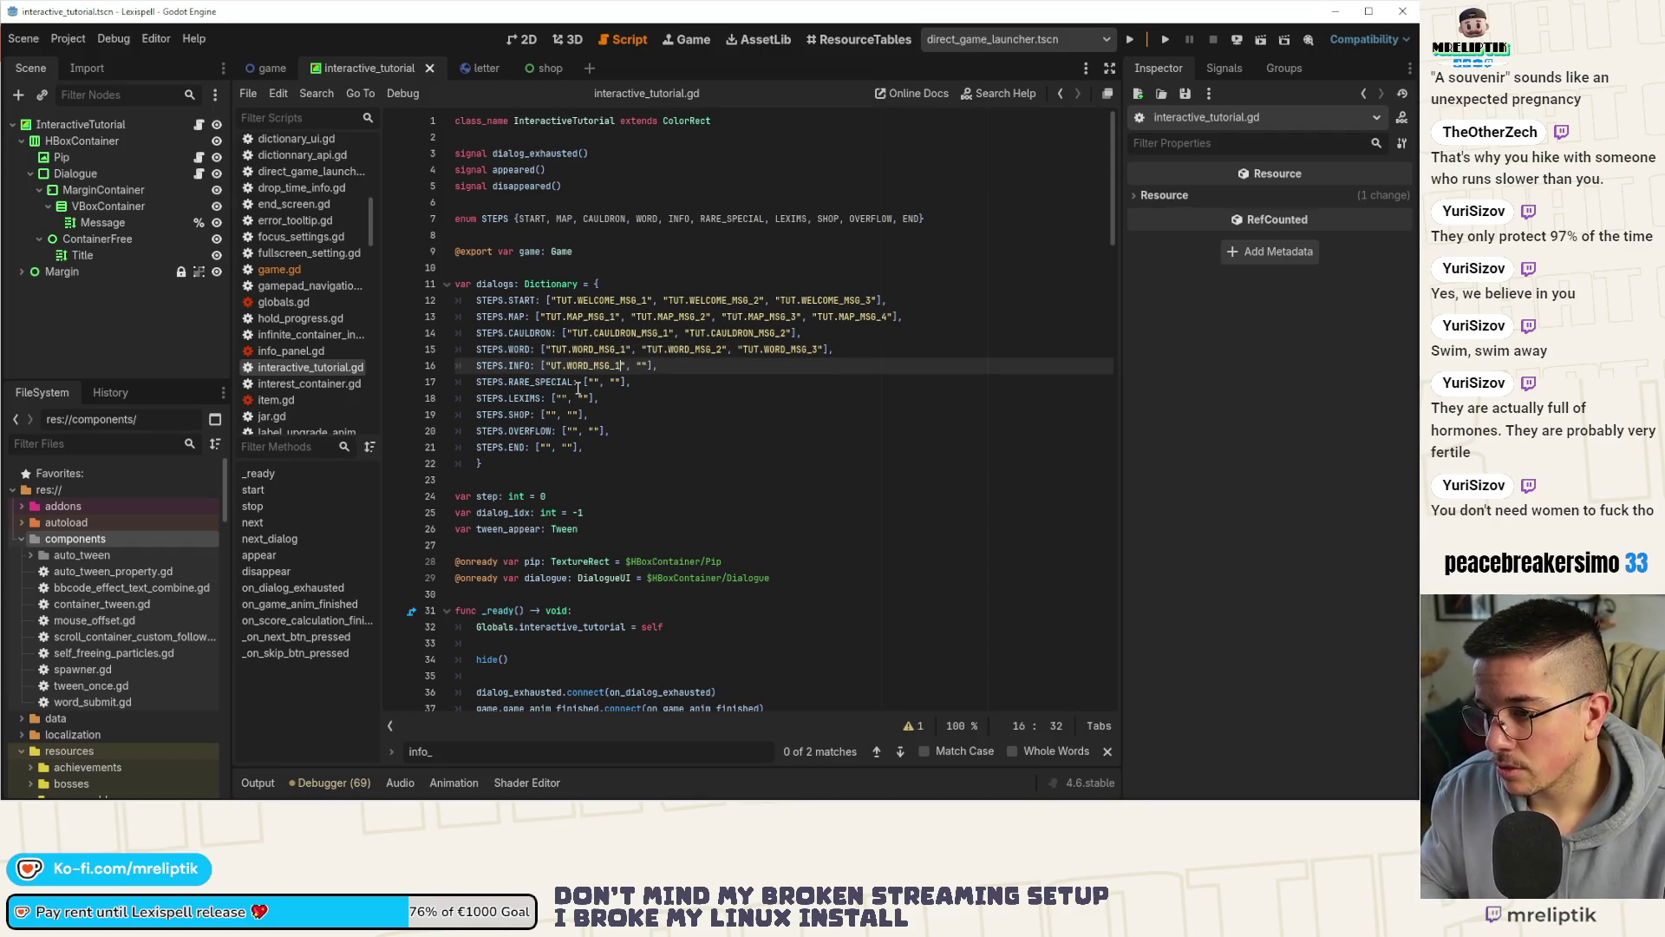
key(ctrl+Left)
key(ctrl+Left)
text(T)
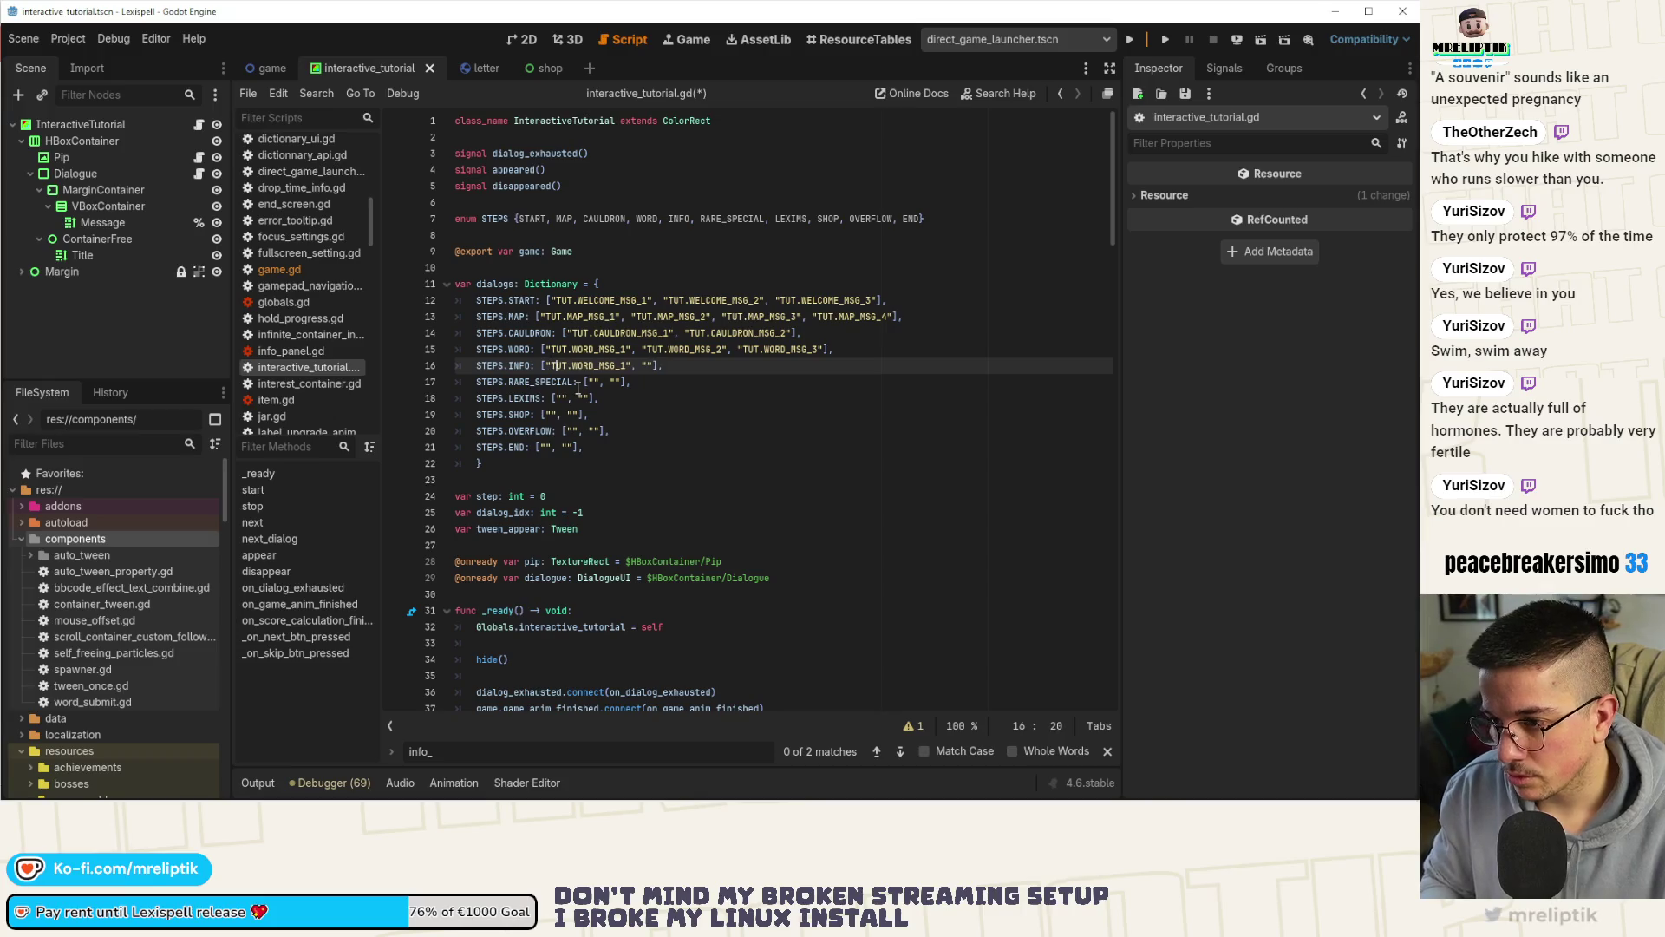
key(ctrl+Right)
key(ctrl+Right)
key(ctrl+Right)
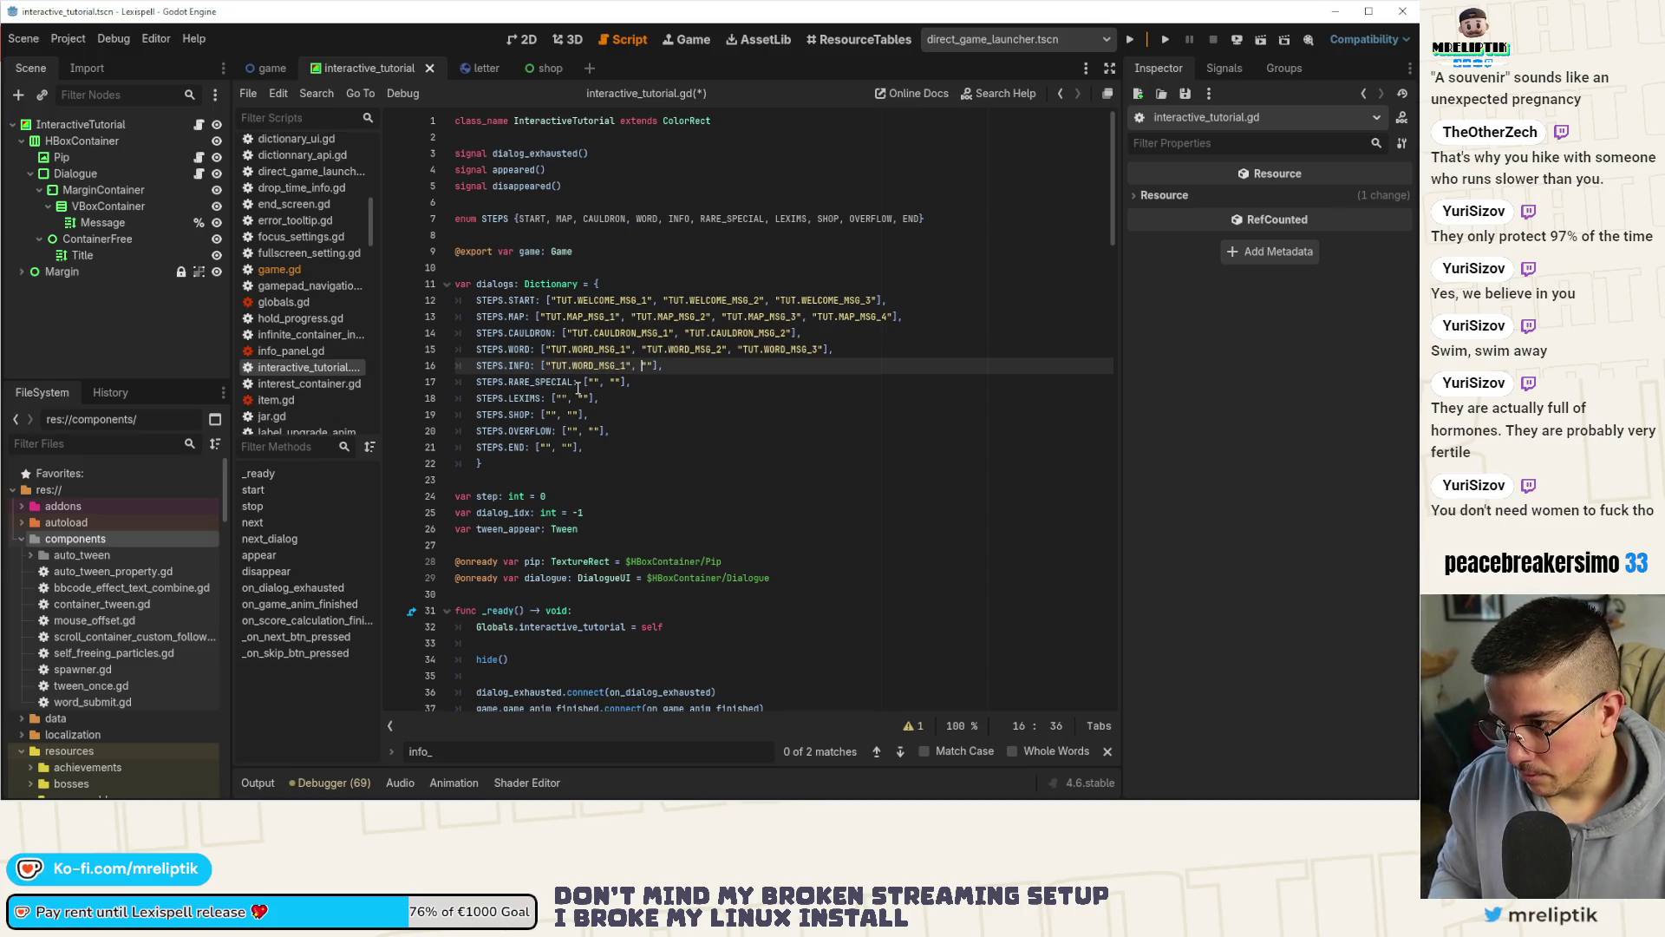
key(ctrl+v)
key(BackSpace)
text(2)
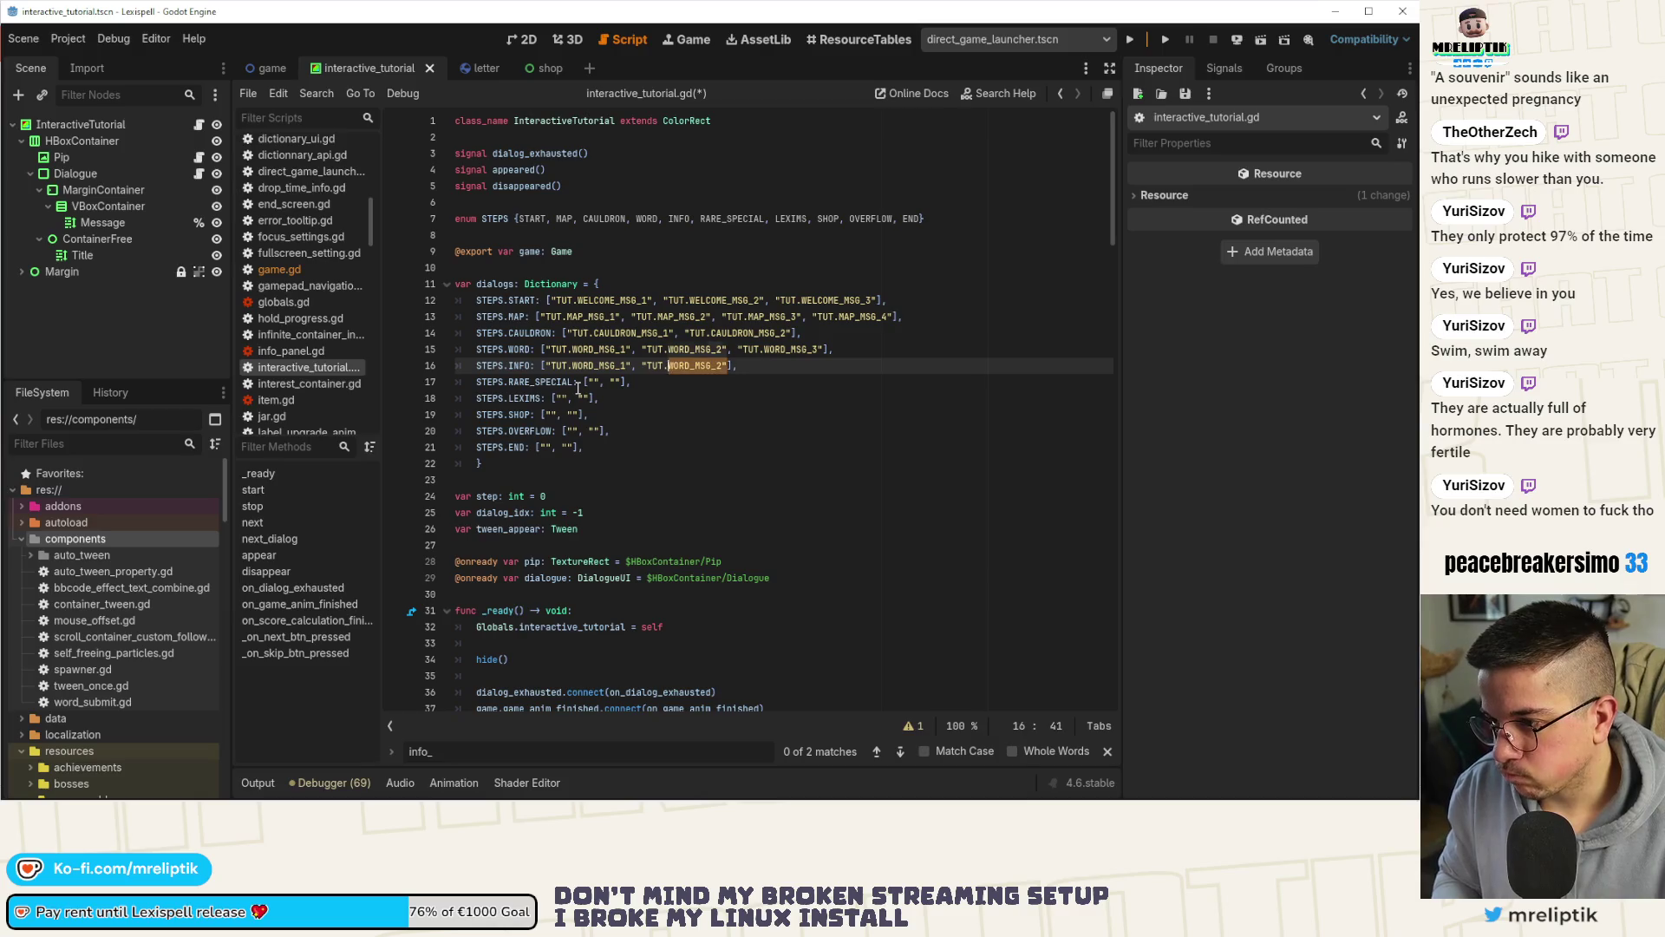
Append TUT.WORD_MSG_3 through TUT.WORD_MSG_6 to the INFO list and save the script.
key(End)
key(Left)
key(Left)
key(Left)
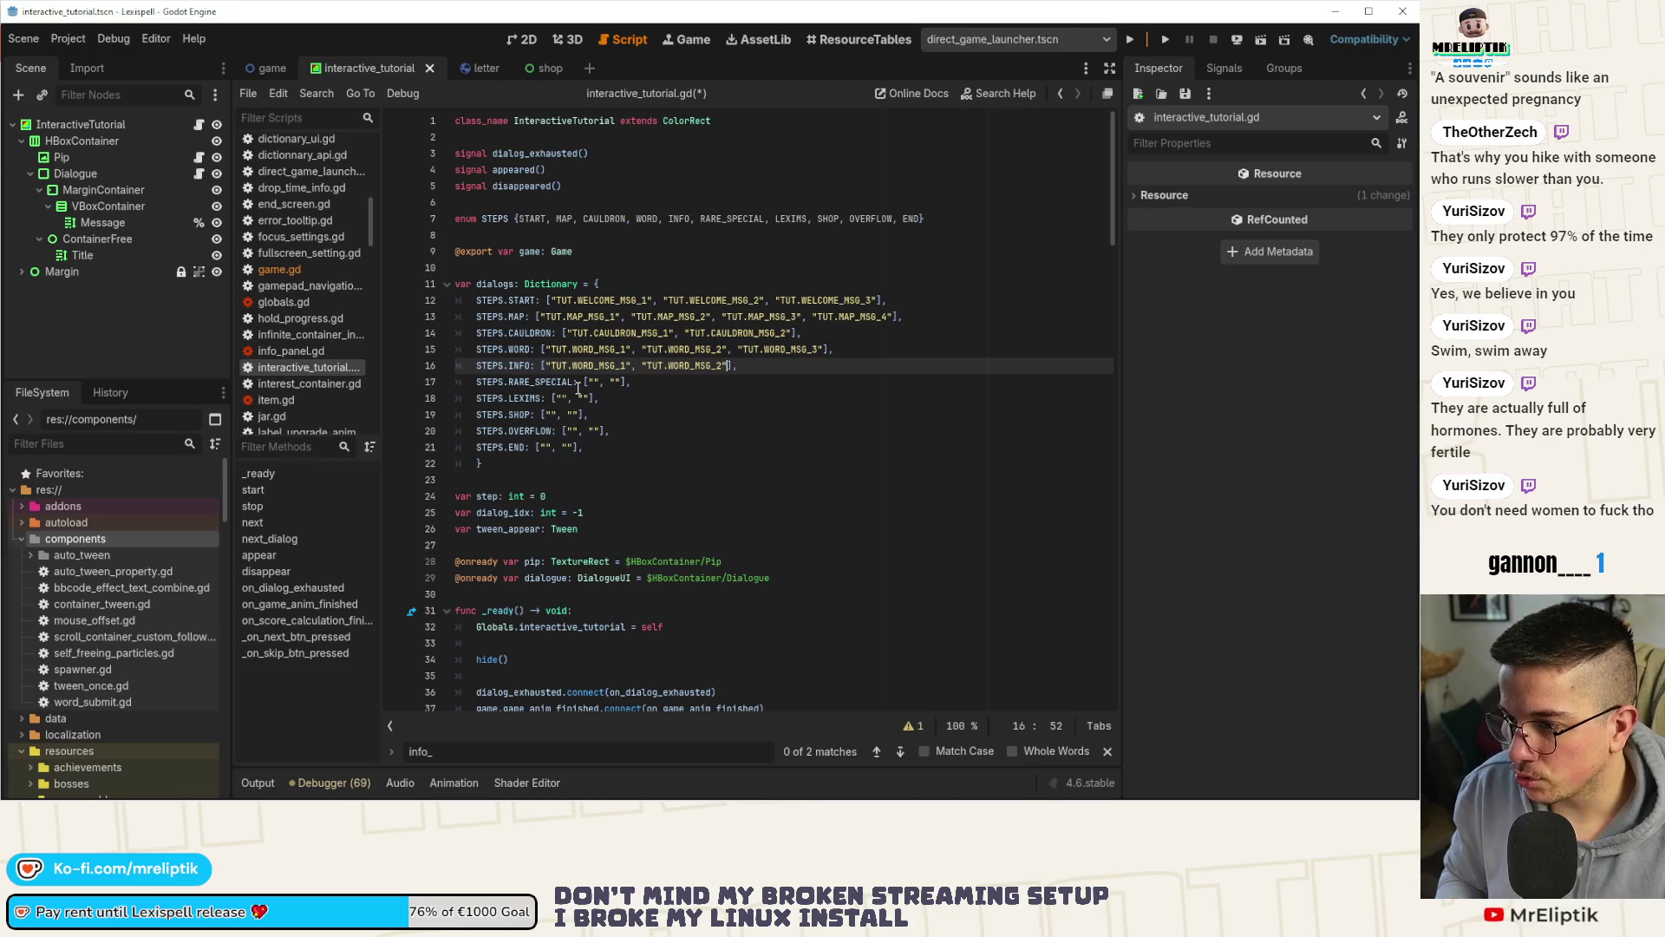
key(ctrl+Left)
key(ctrl+Left)
key(ctrl+Left)
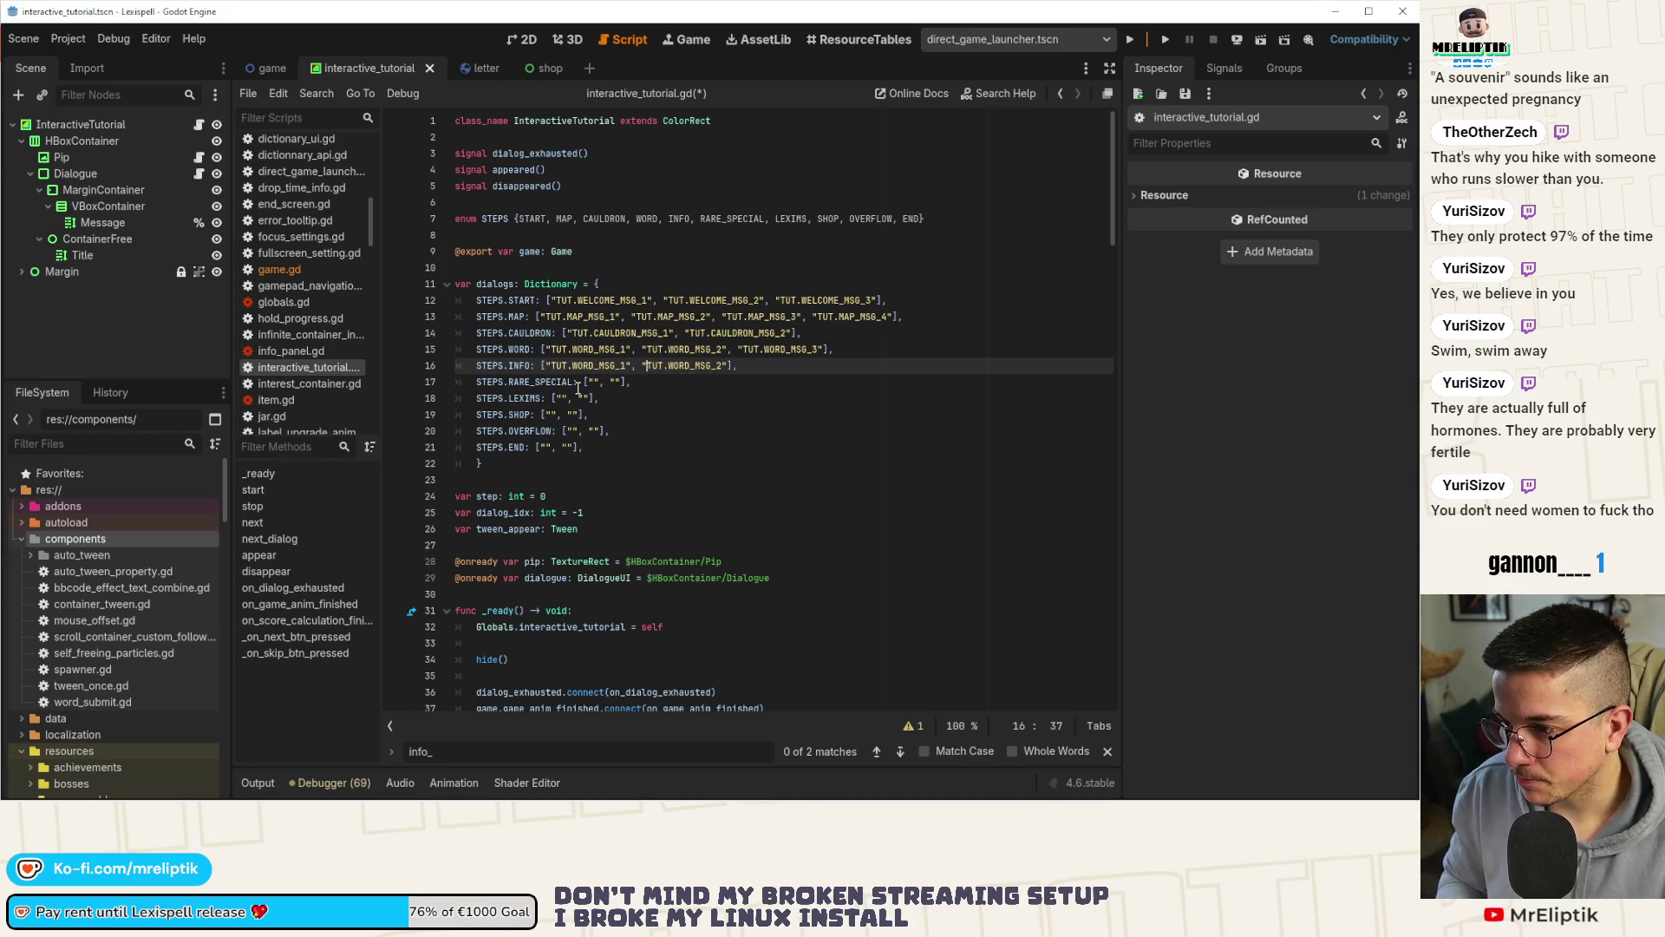
key(shift+Right)
key(shift+Right)
key(shift+Right)
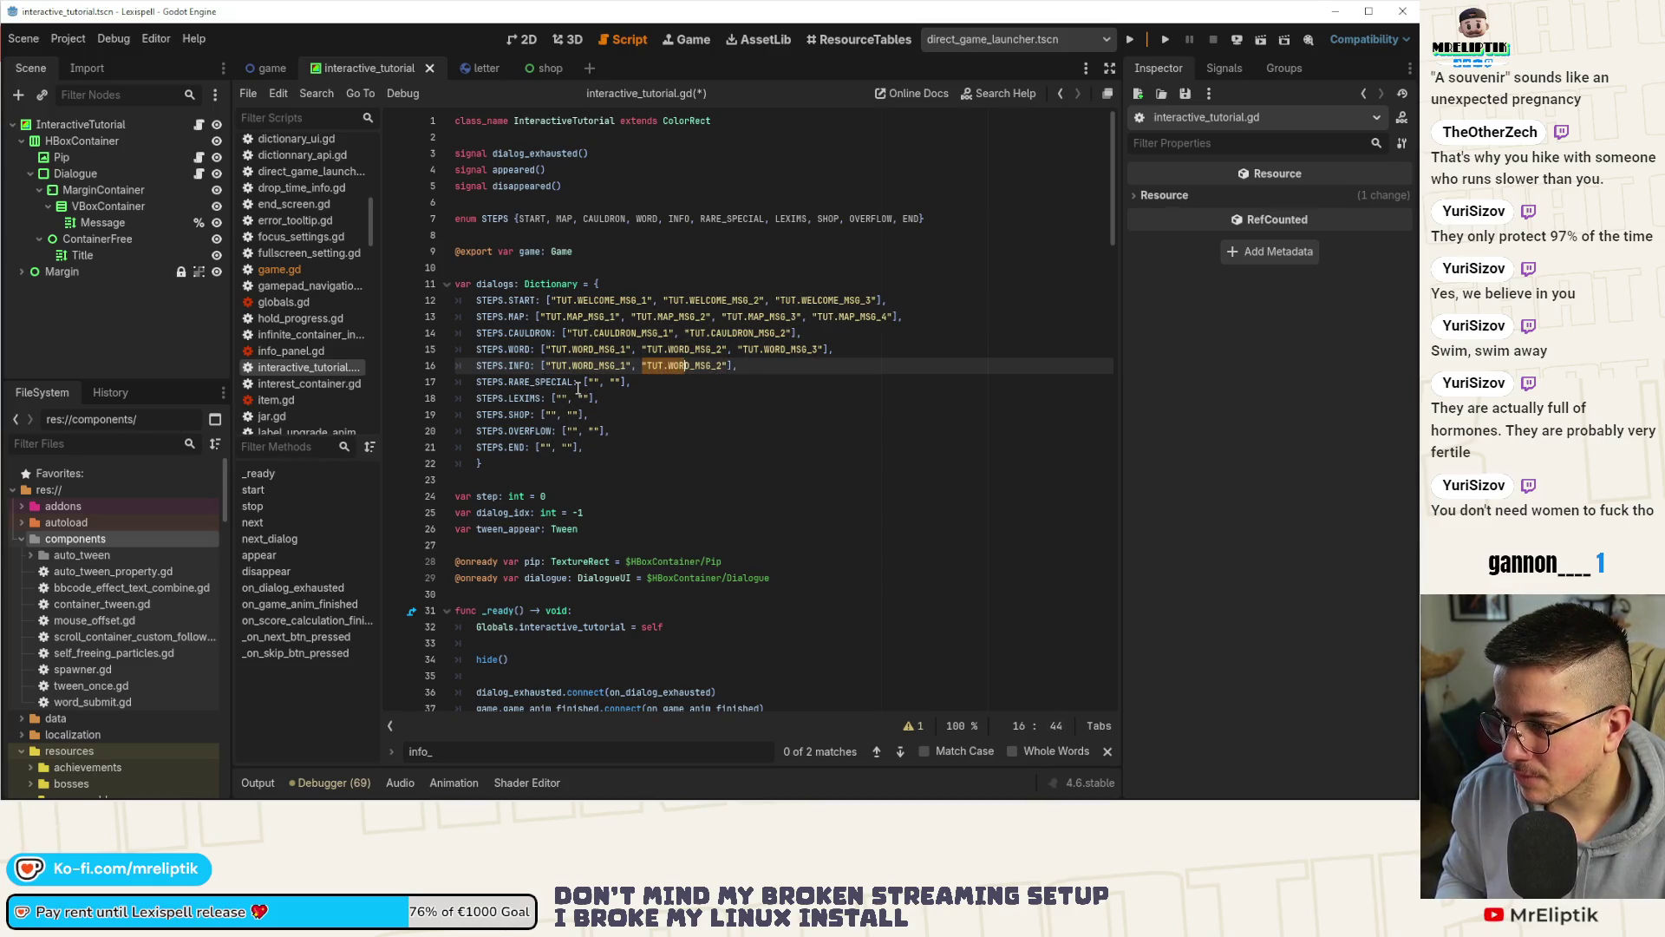
key(shift+Right)
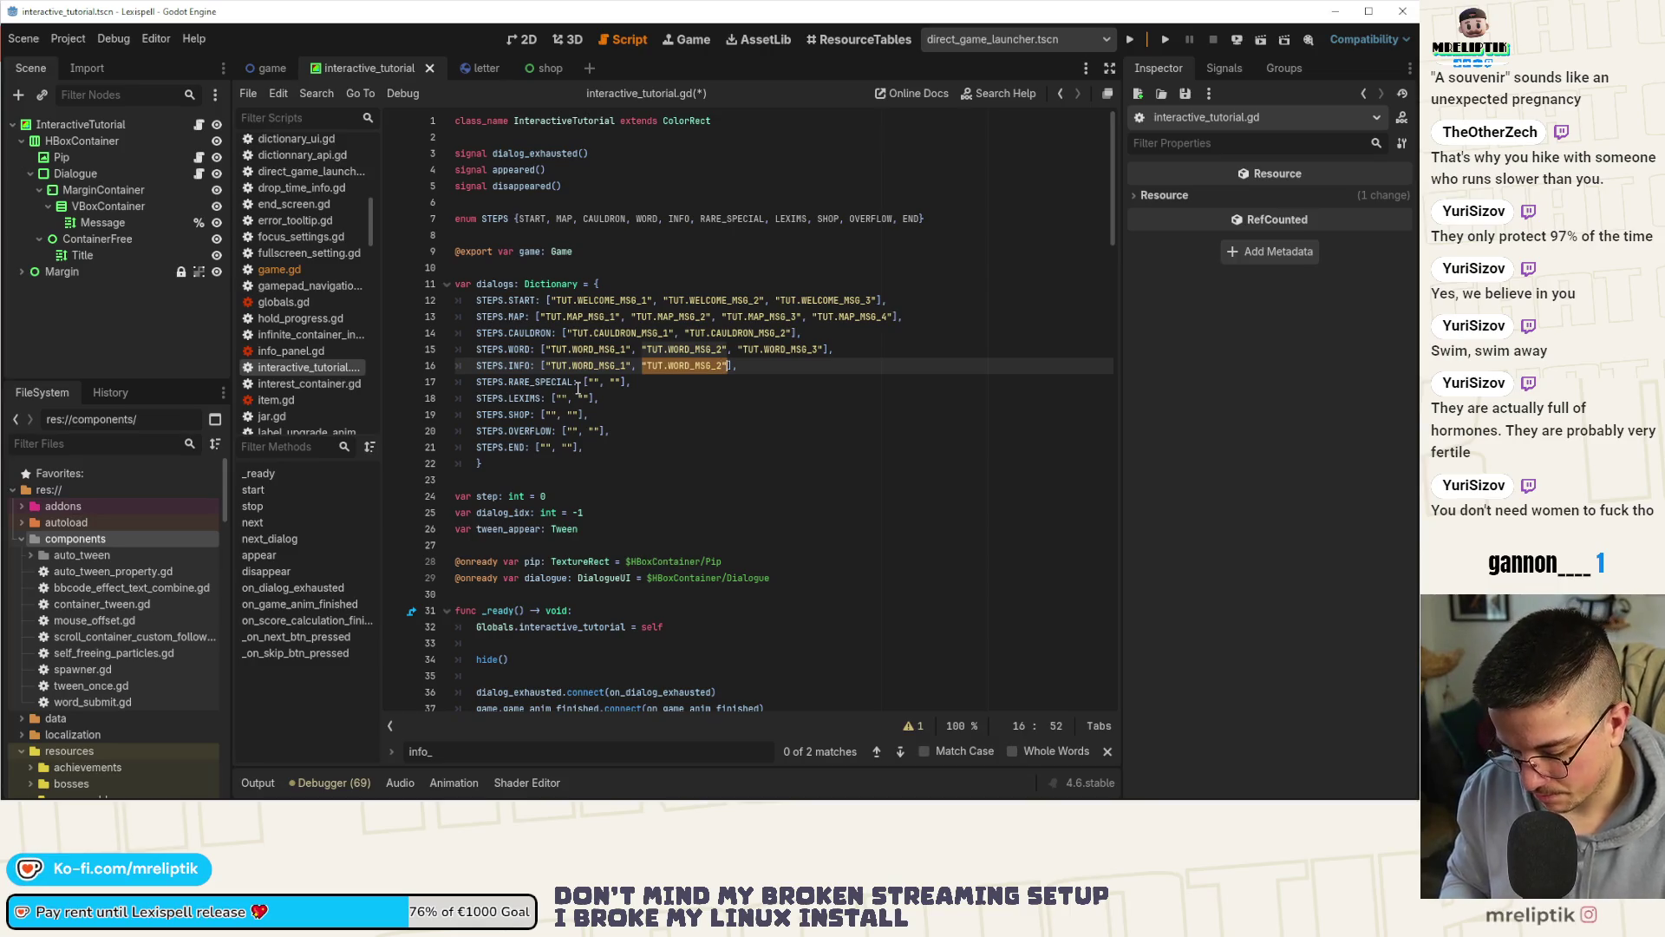
key(ctrl+c)
key(Right)
text(,)
key(ctrl+v)
key(Left)
key(BackSpace)
text(3)
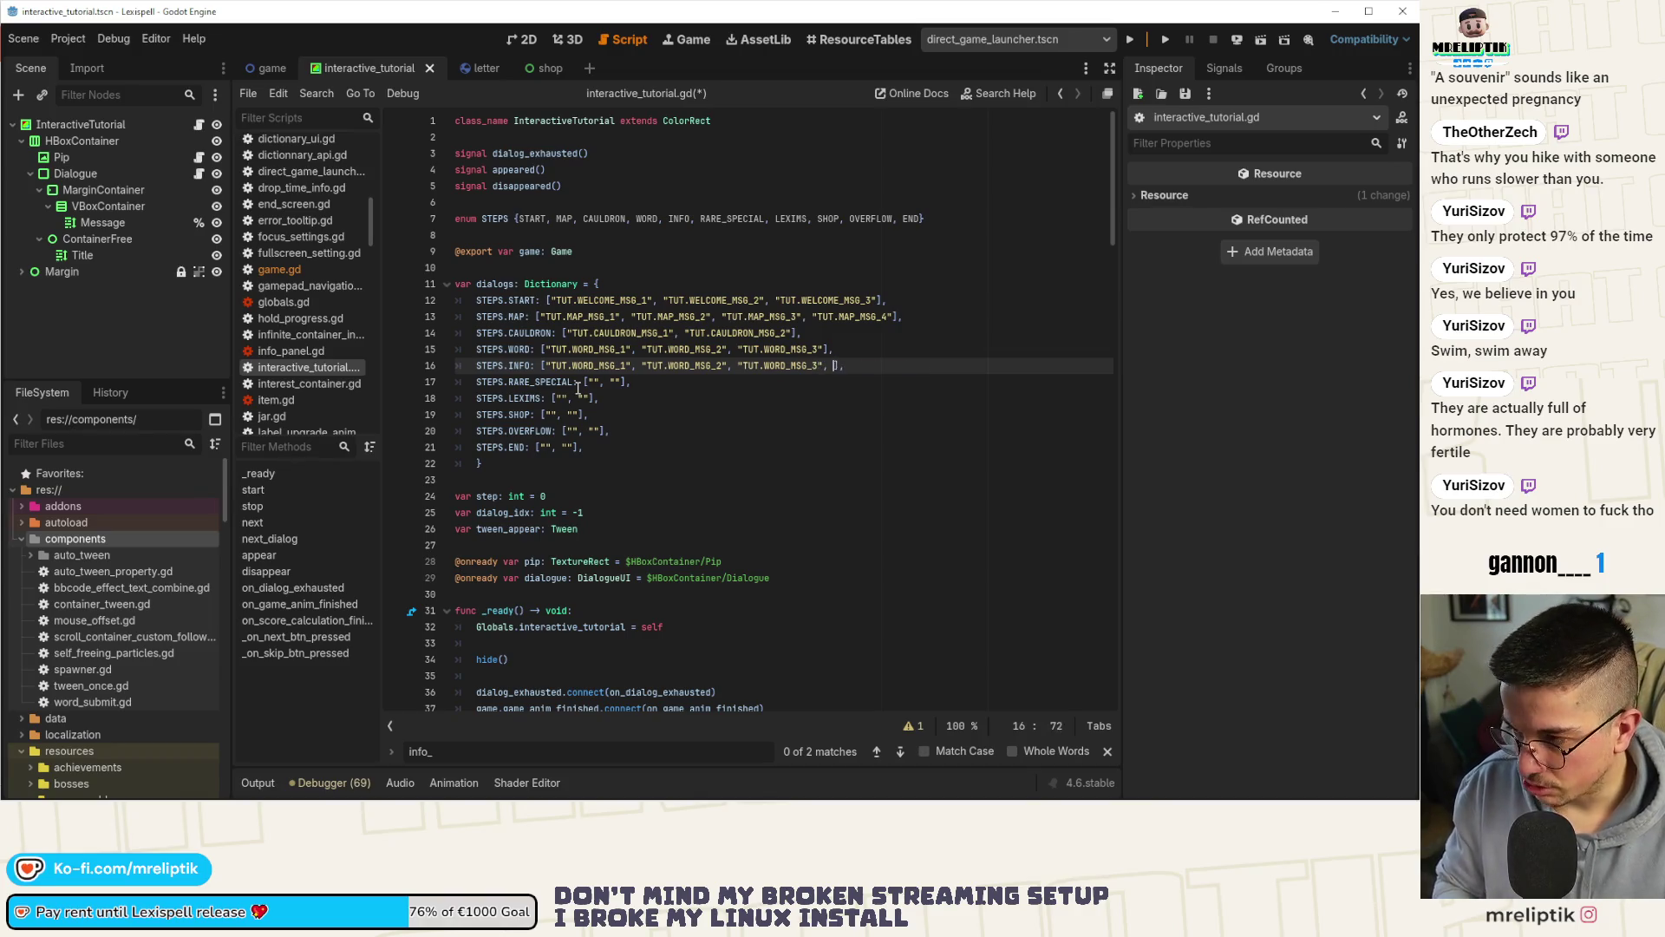
text(, "TUT.WORD_MSG_4")
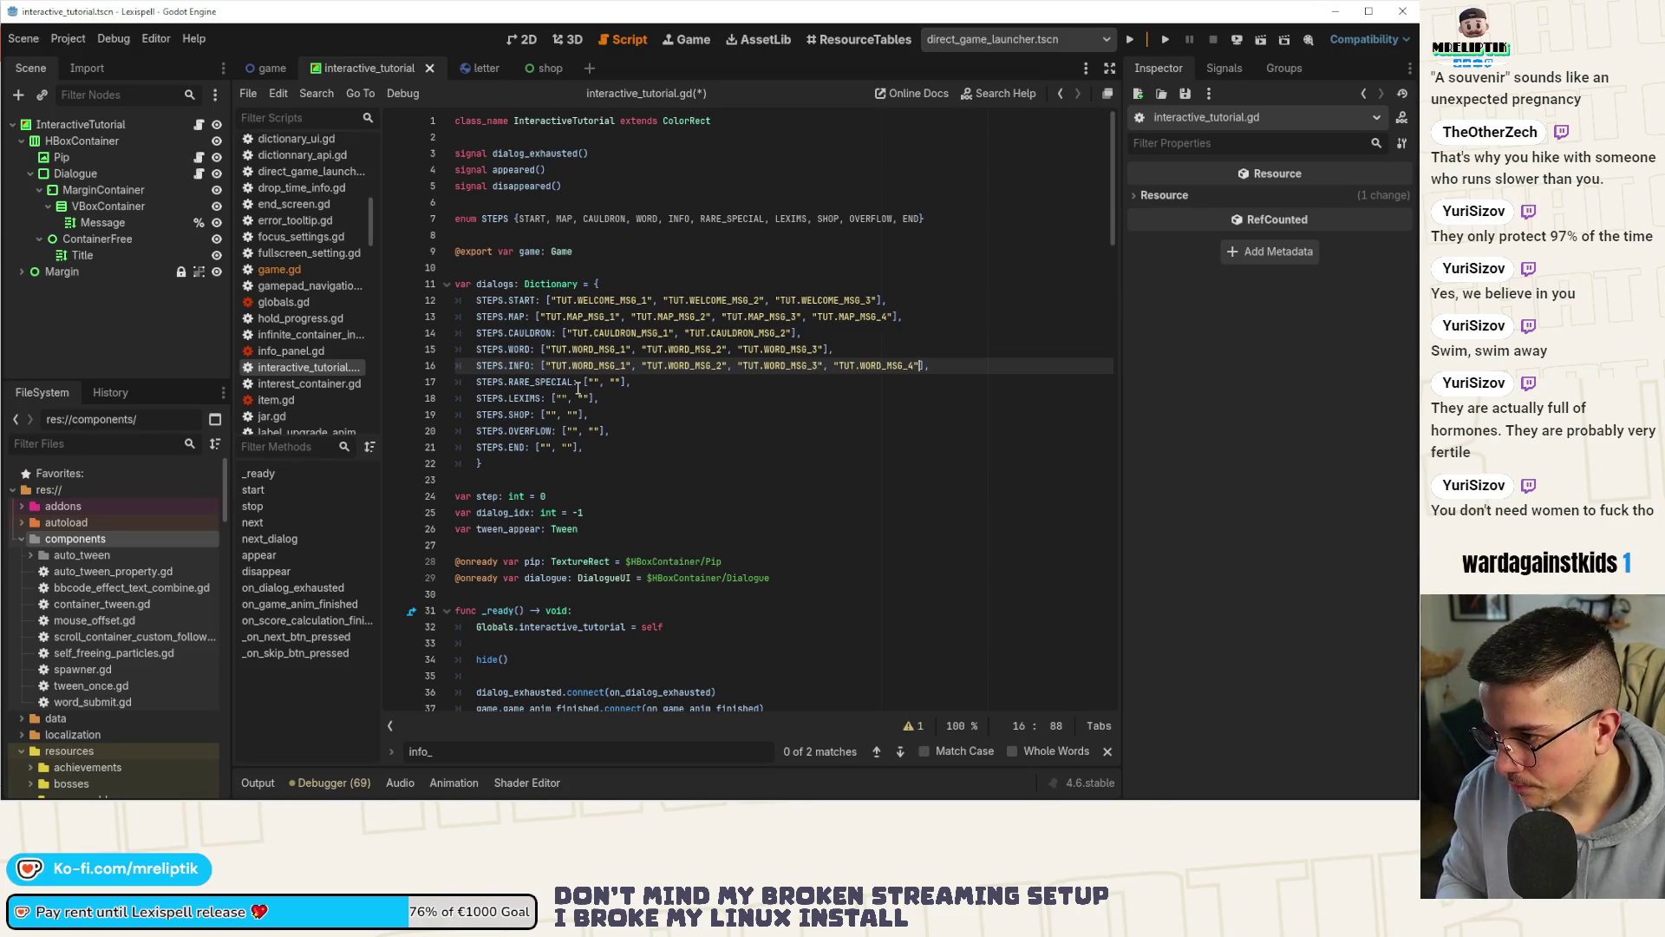
text(, "TUT.WORD_MSG_2")
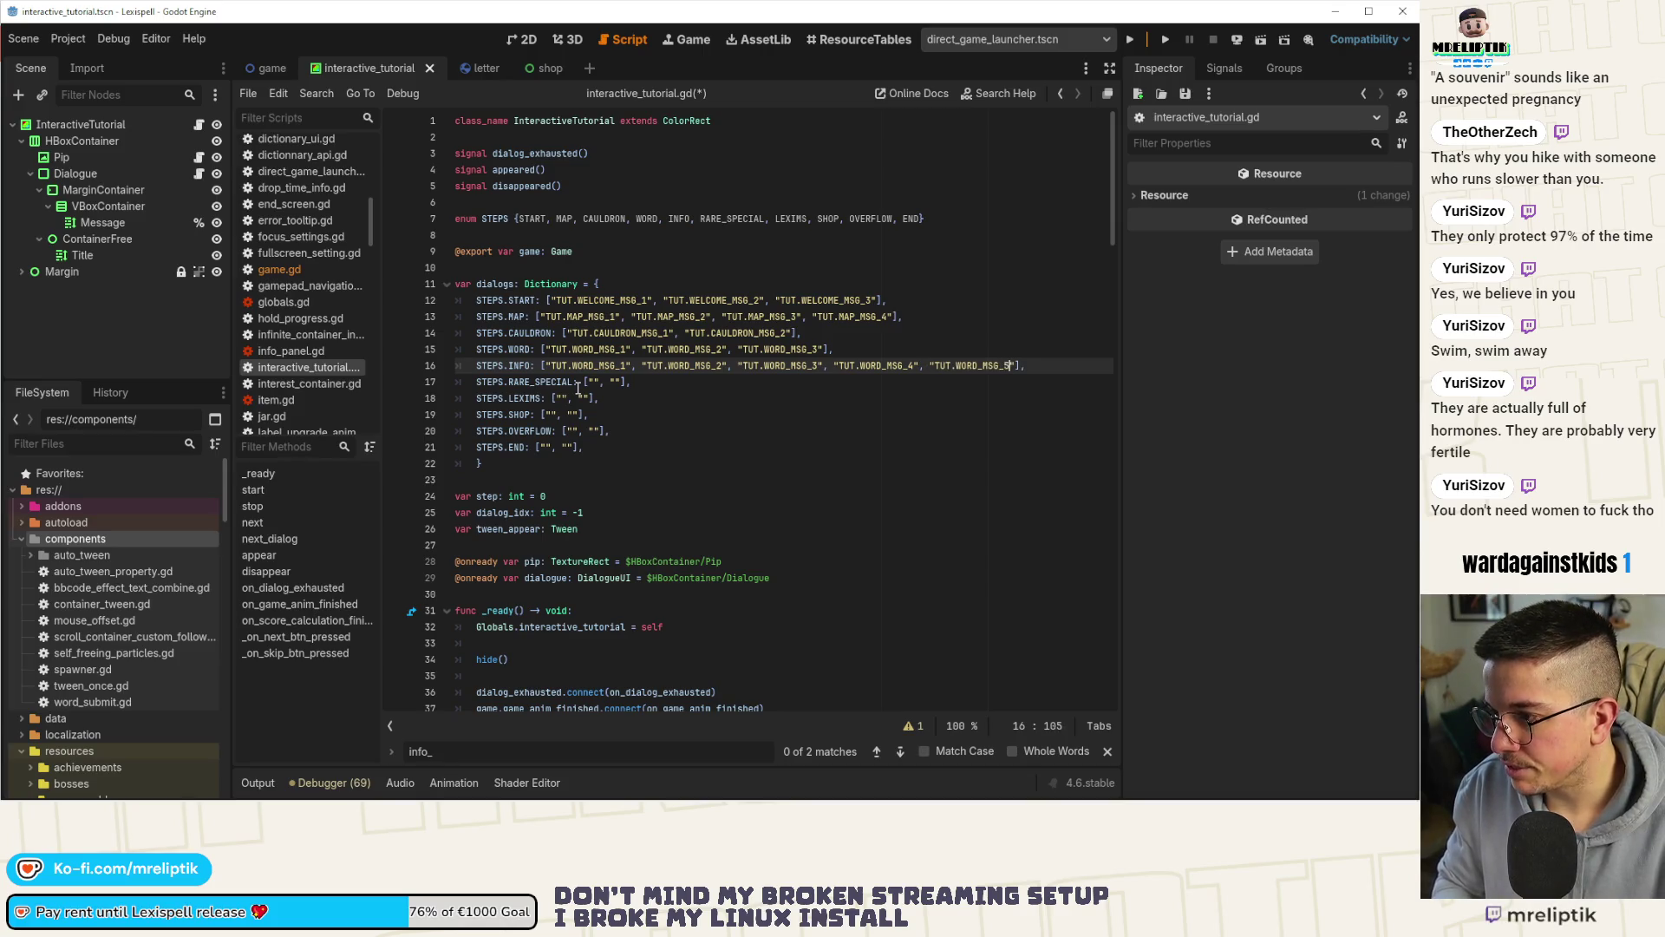
text("TUT.WORD_MSG_2)
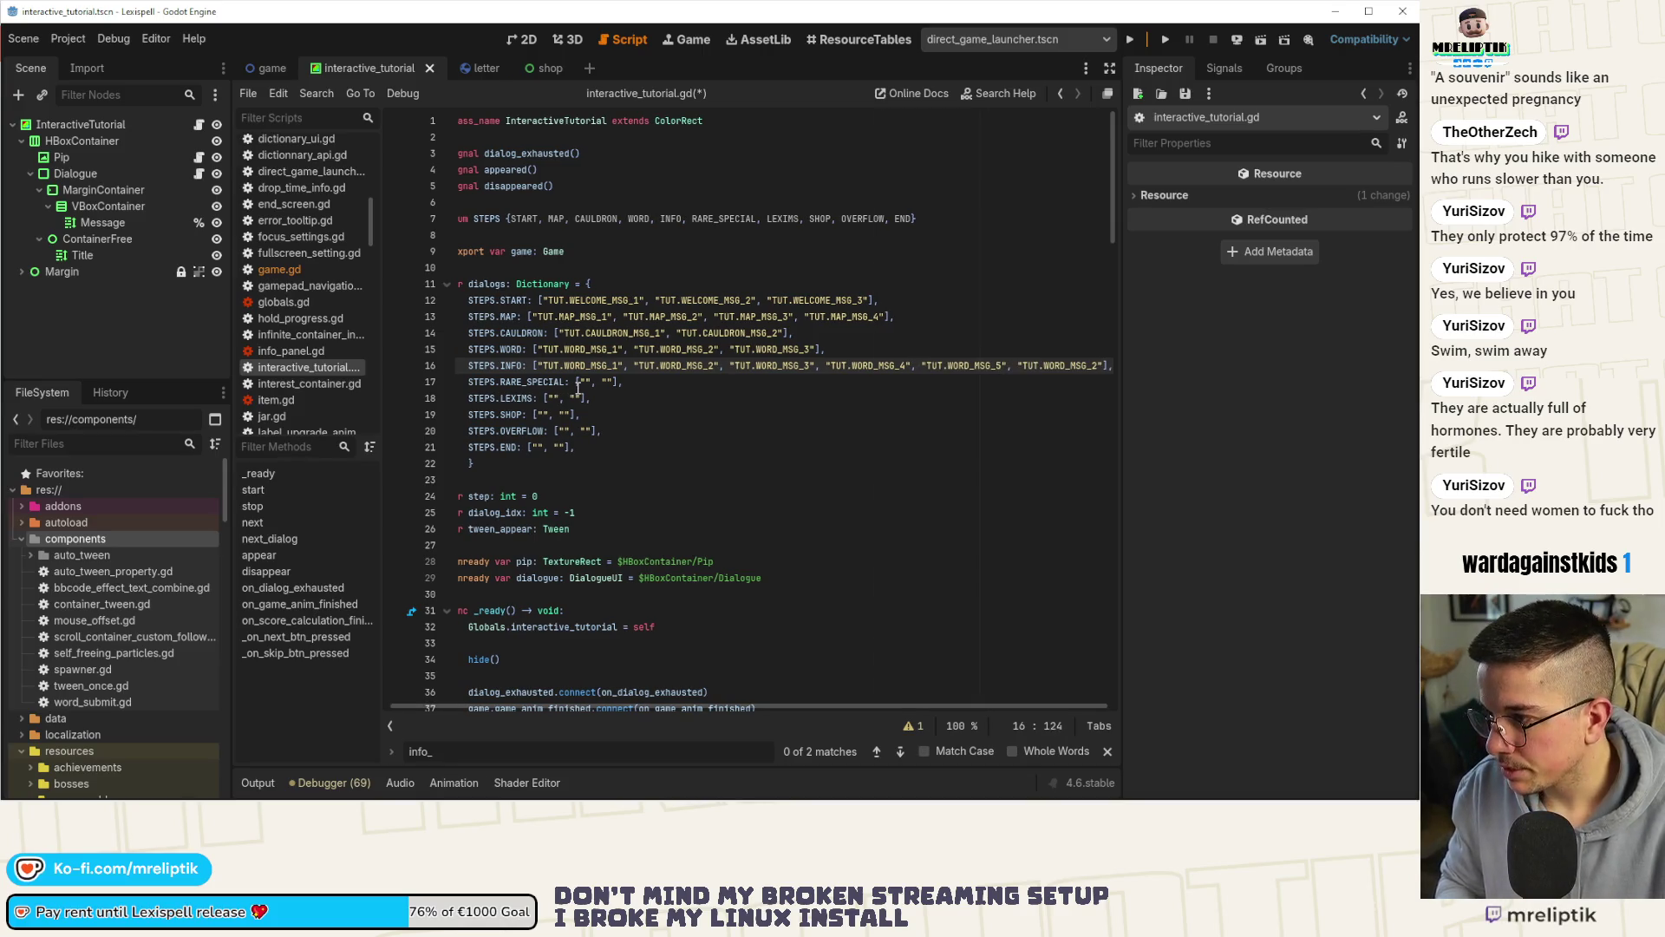
text(6)
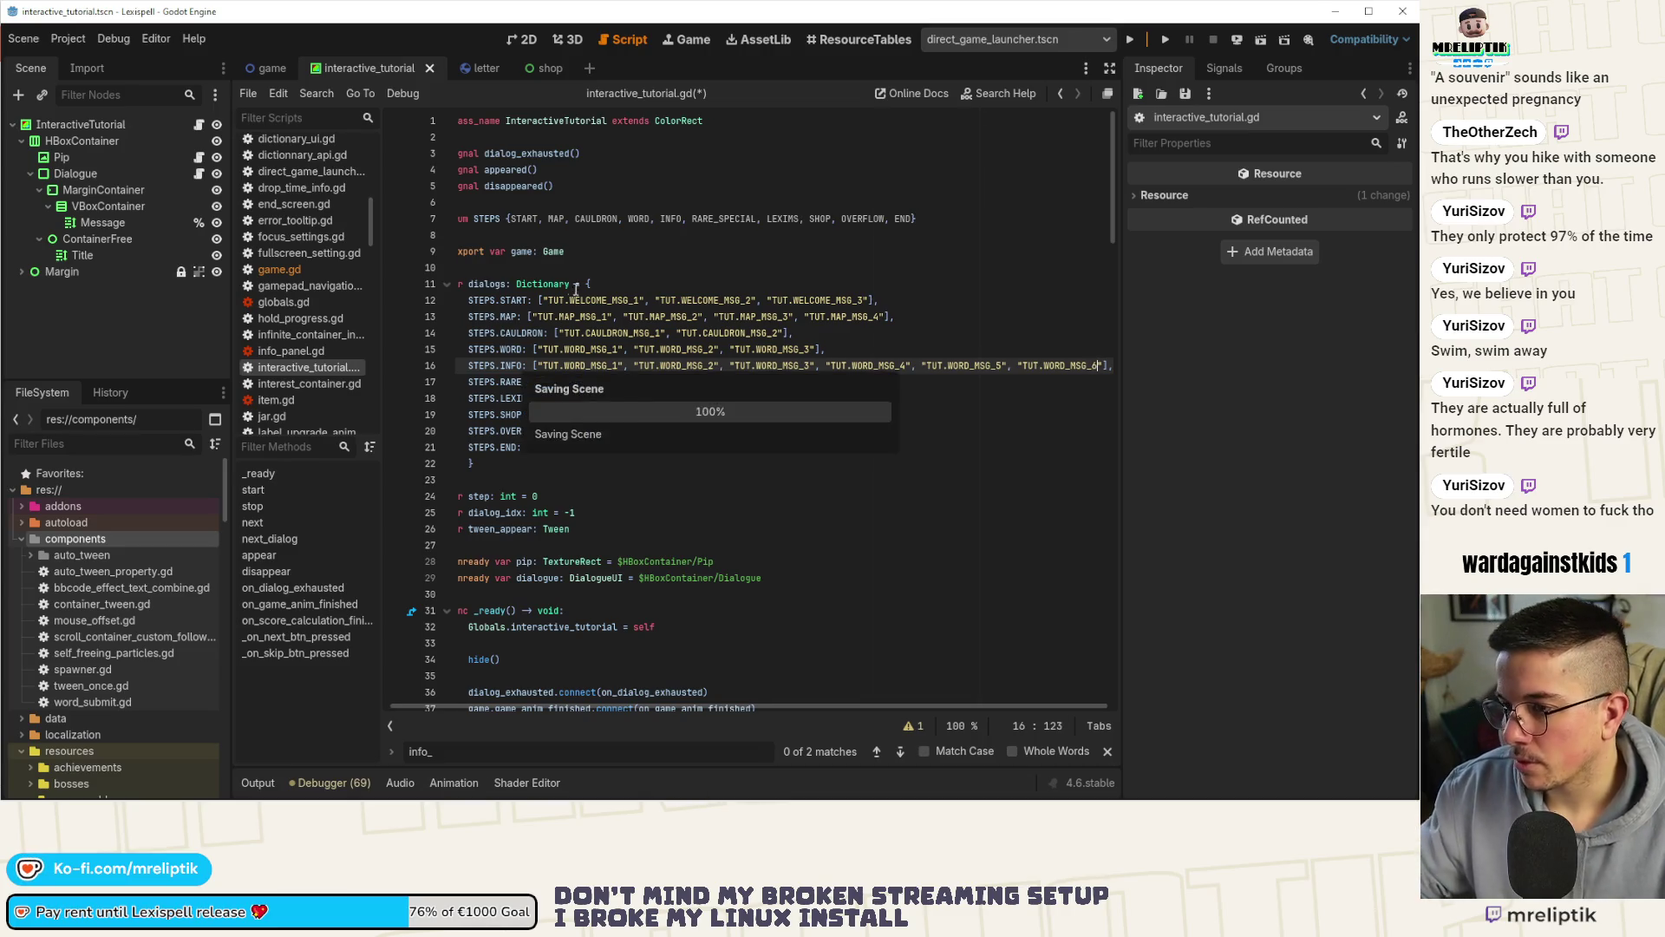
key(ctrl+s)
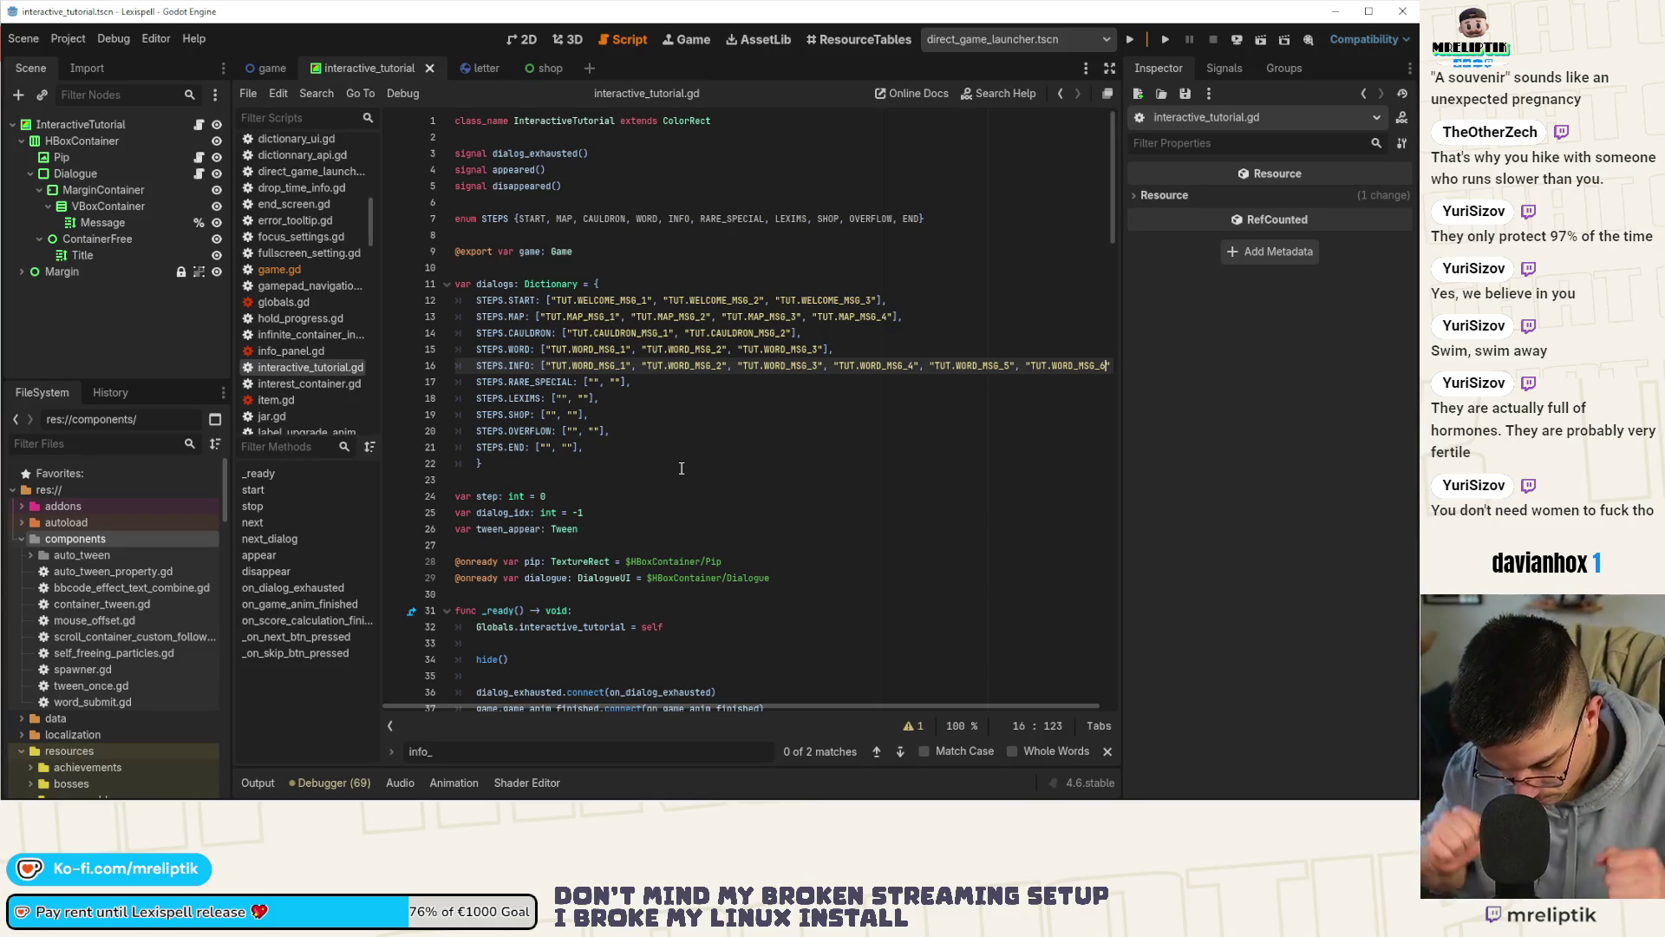
Change the STEPS.INFO entries from WORD_MSG keys to TUT.INFO_MSG_1 through TUT.INFO_MSG_6.
key(ctrl+z)
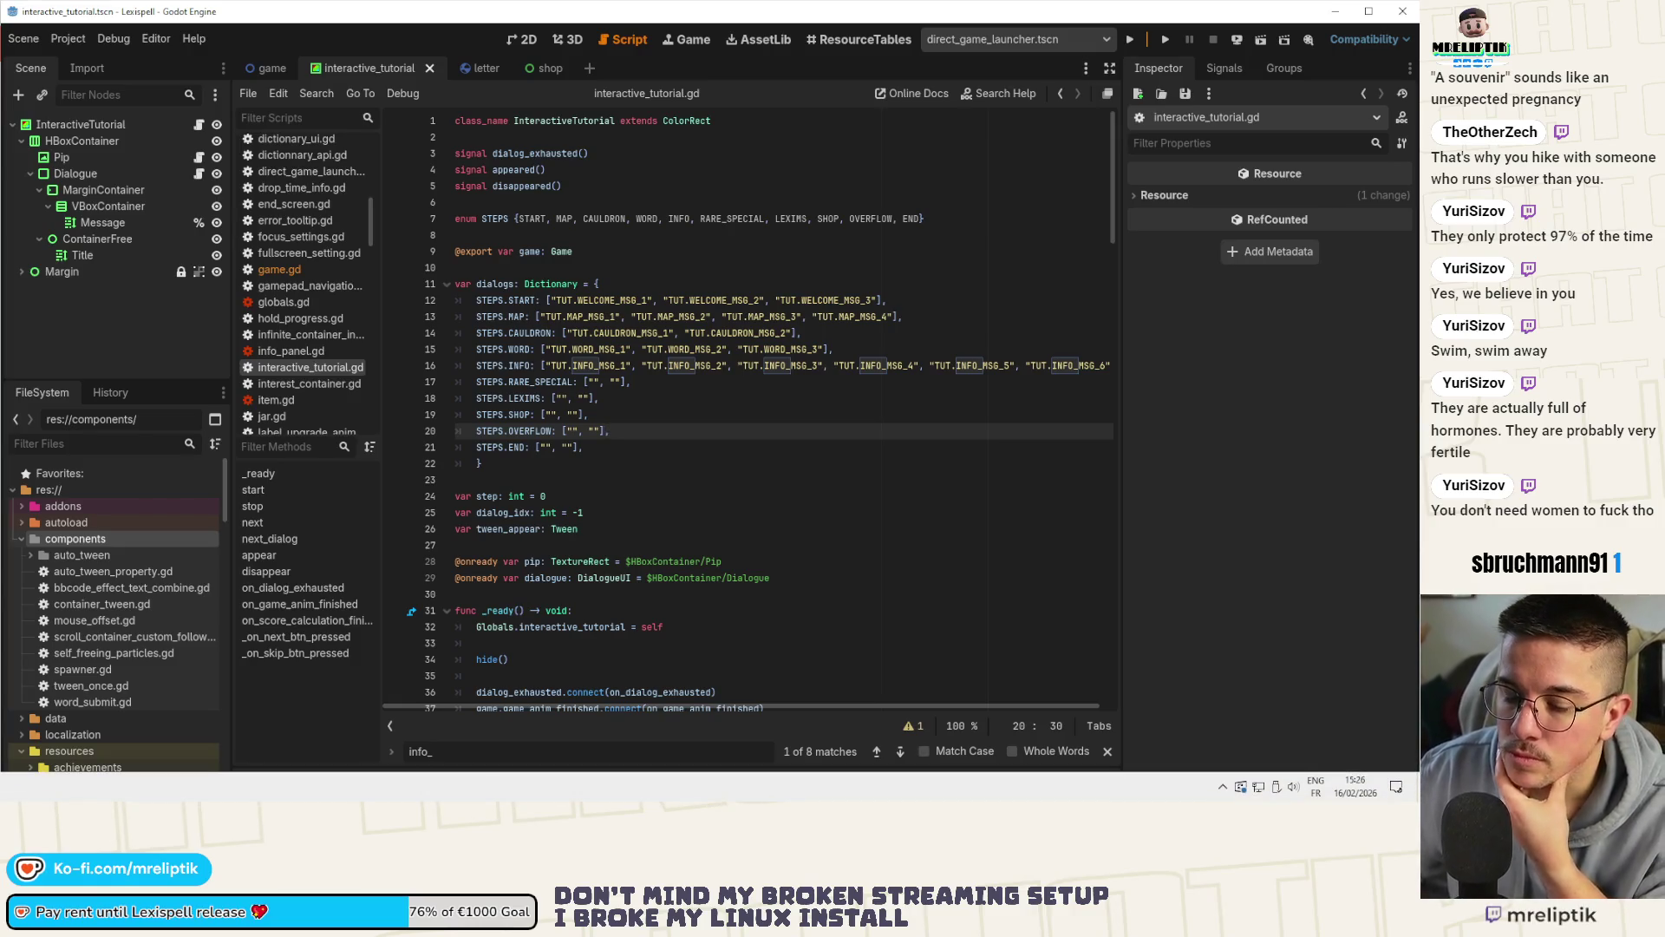
Paste the CAULDRON letter-drop code into the INFO step, remove the extra lines, and save.
scroll(709, 547, down, 10)
scroll(708, 546, down, 20)
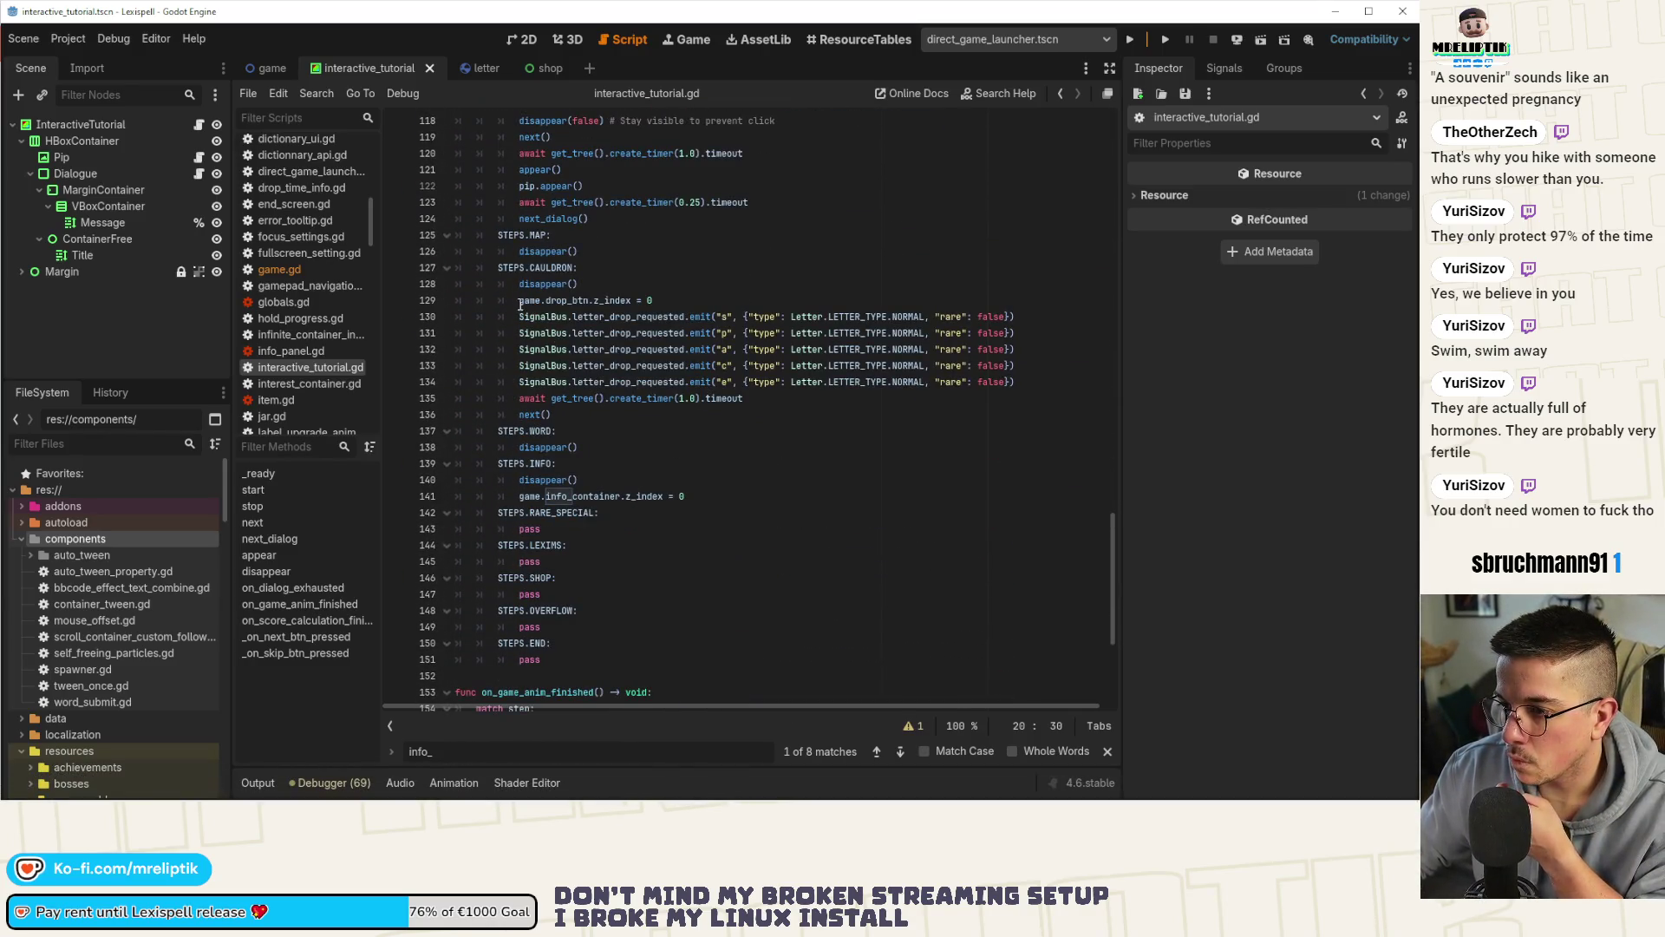
mouse_move(520, 287)
mouse_down()
mouse_move(845, 382)
mouse_move(852, 414)
mouse_up()
key(ctrl+c)
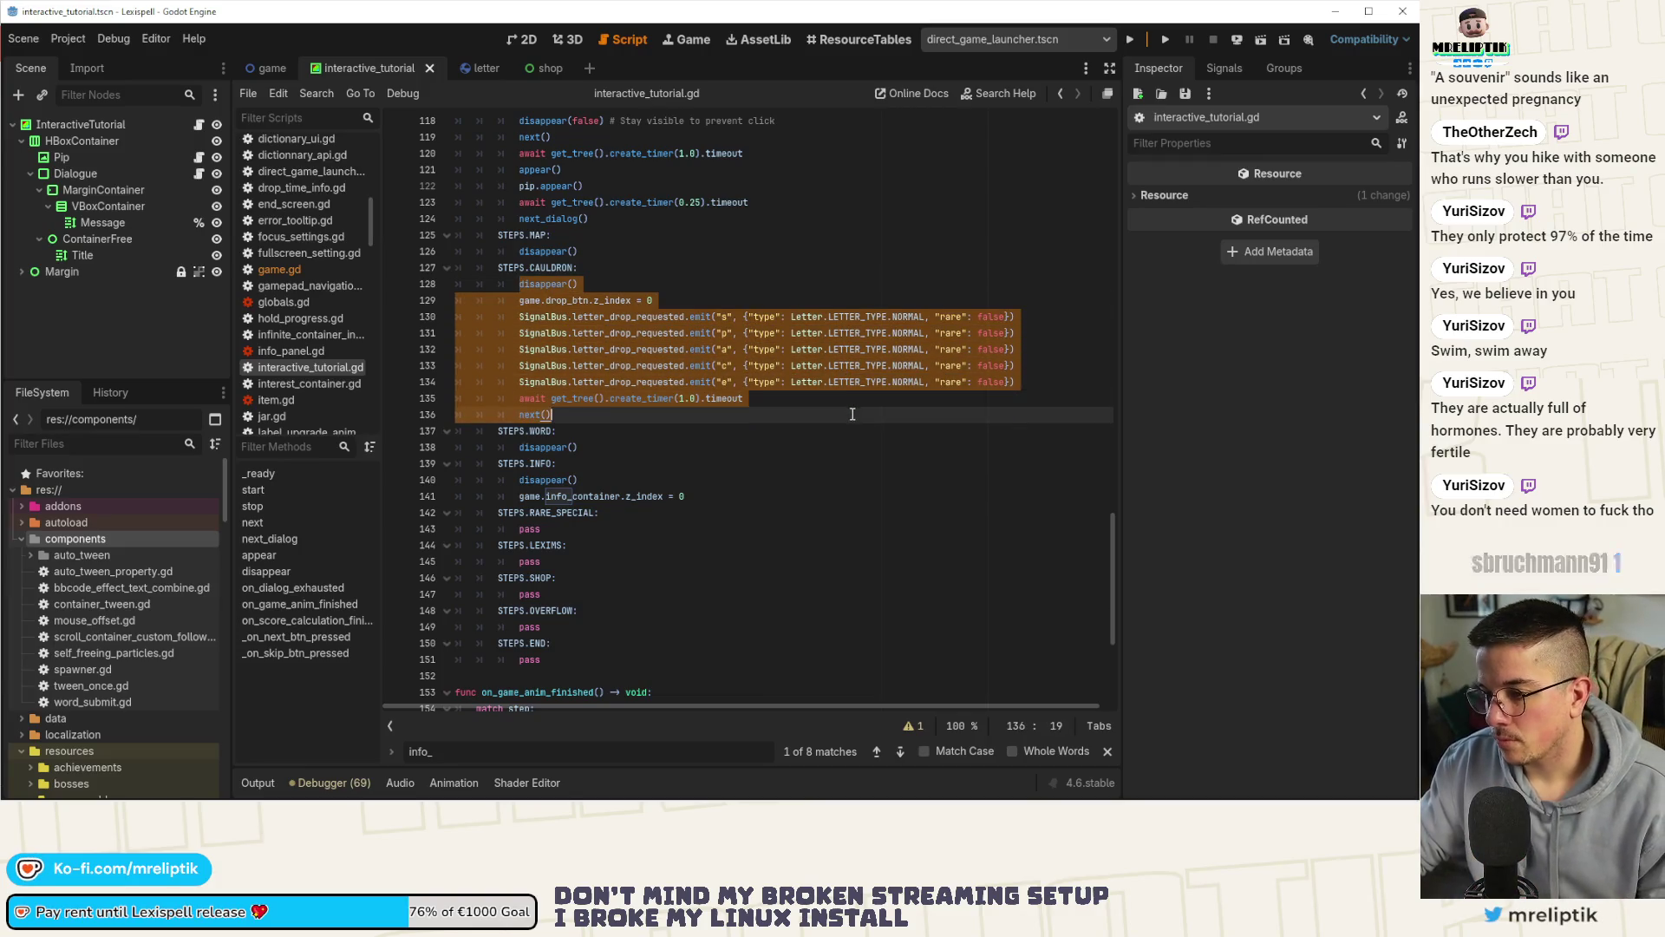
click(713, 495)
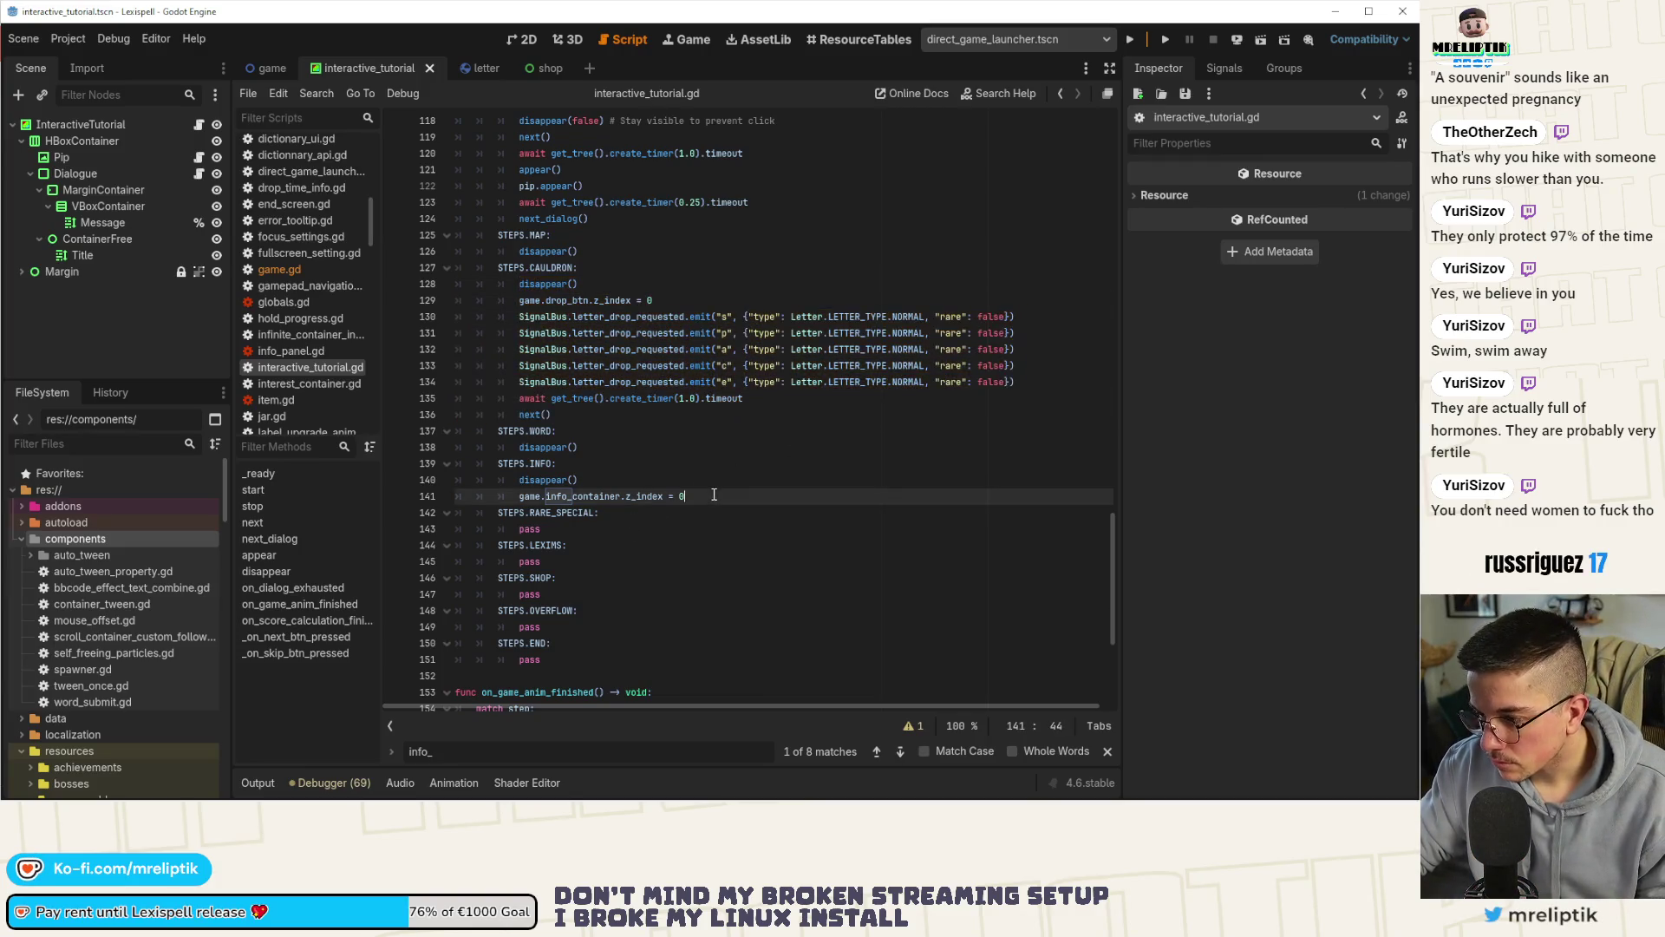
key(Return)
key(ctrl+v)
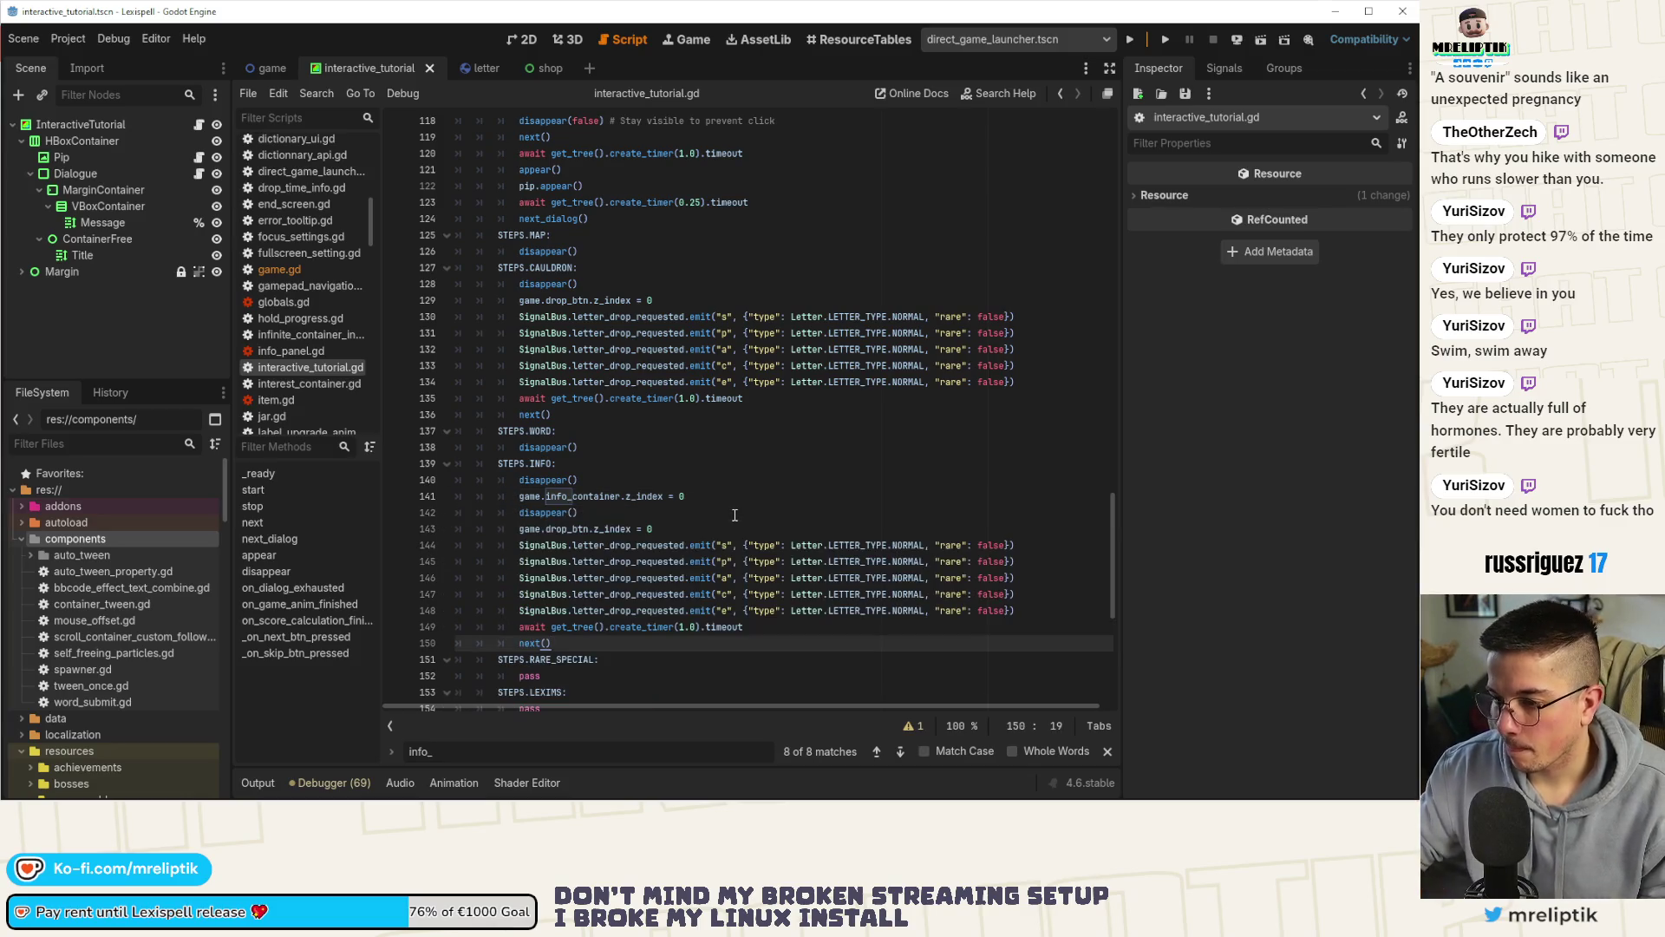
click(735, 515)
key(ctrl+shift+k)
key(ctrl+shift+k)
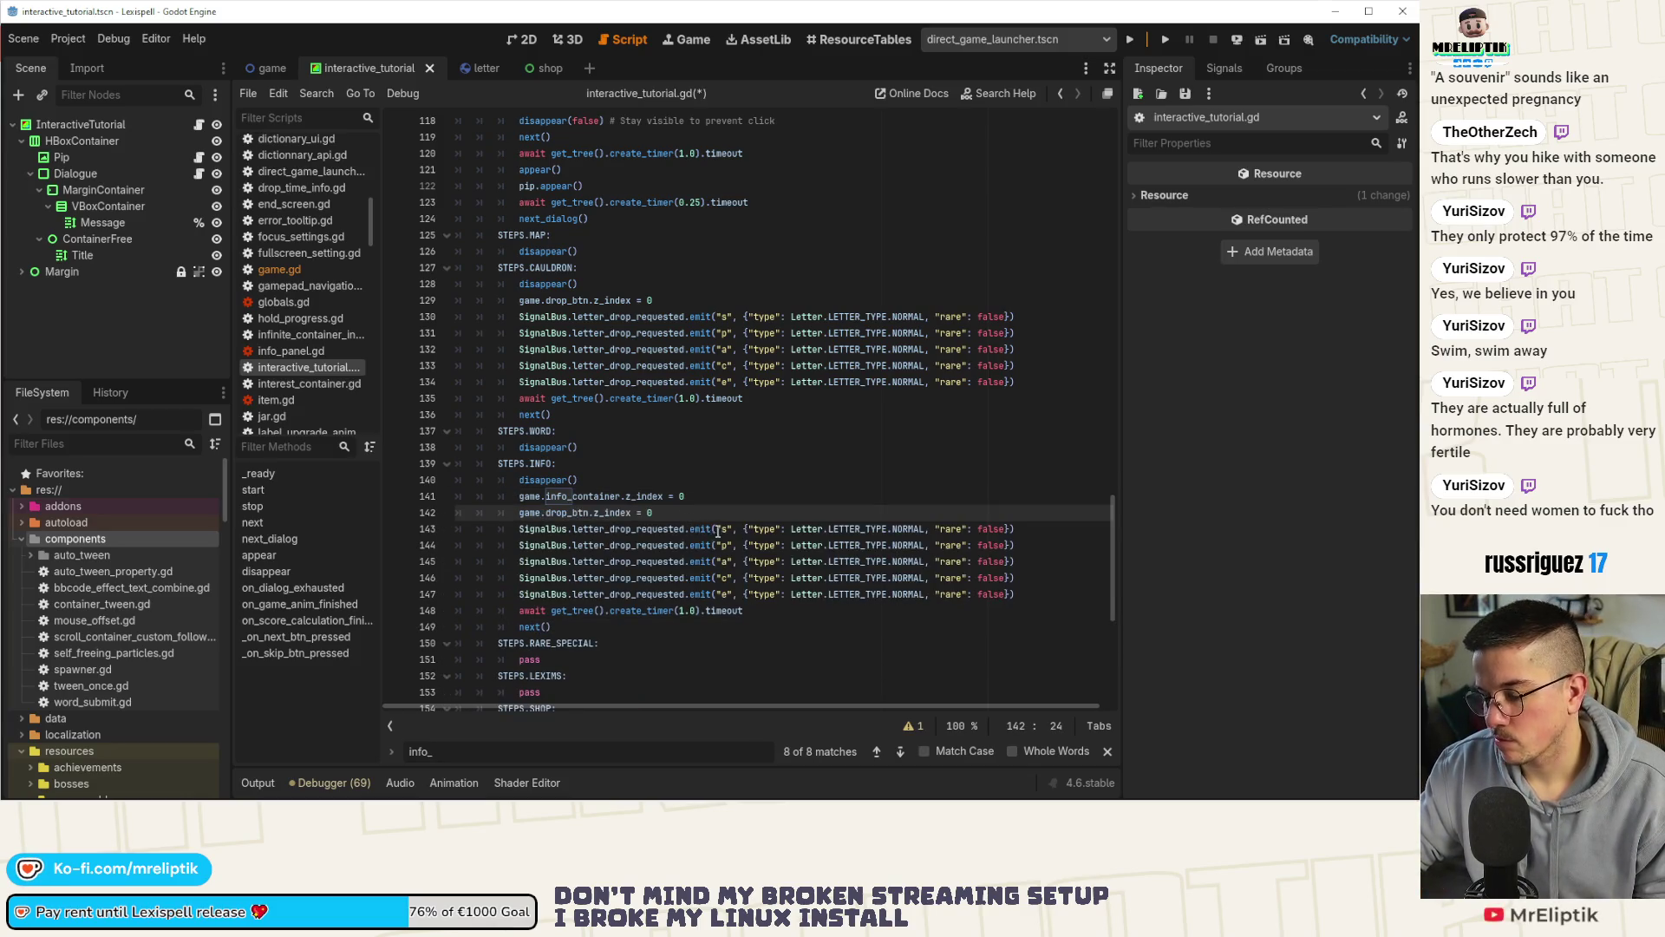
key(ctrl+s)
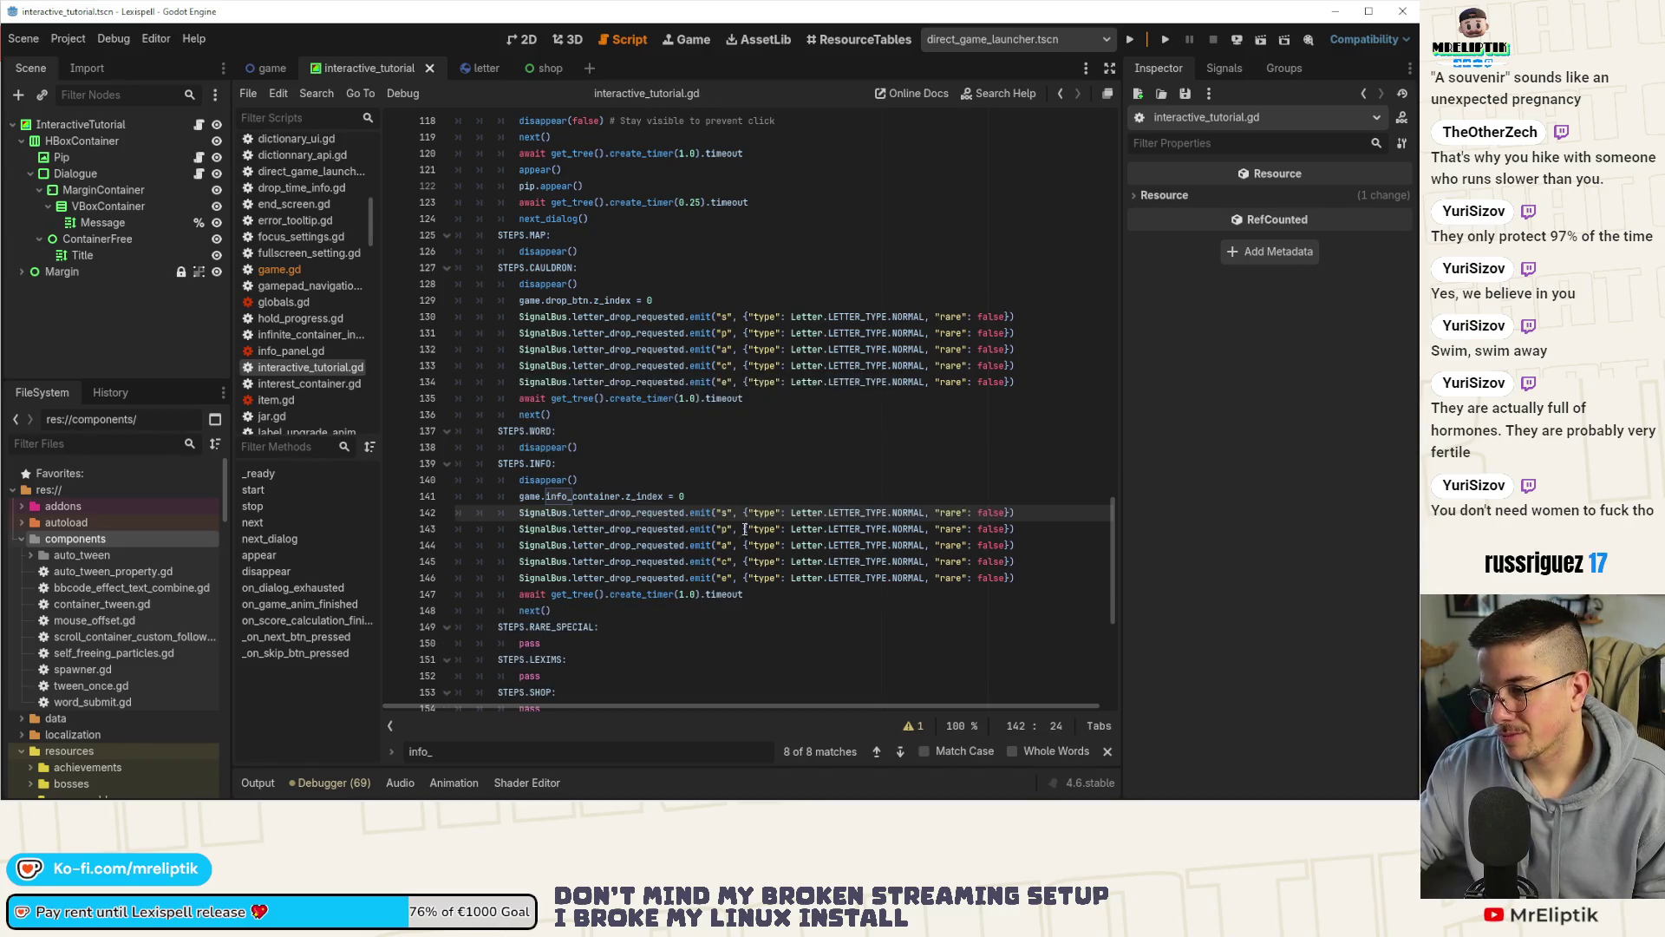
Change the first letter drops to spell b, r, e, a, d.
double_click(732, 512)
text(n)
key(Down)
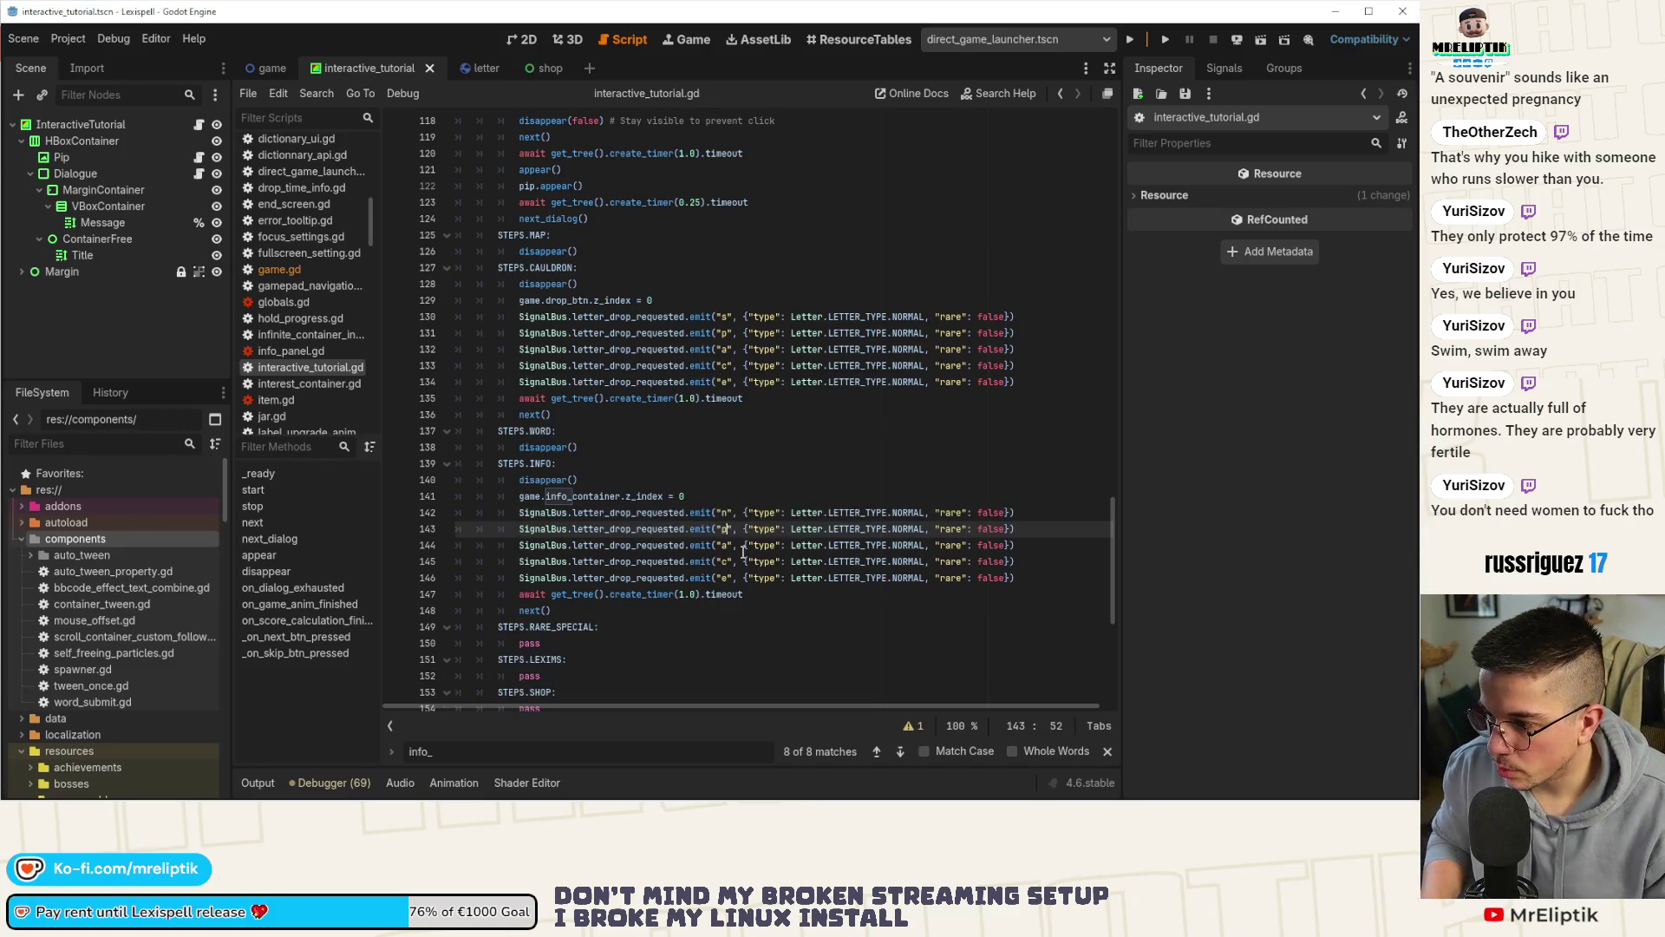
key(Up)
key(BackSpace)
text(b)
key(Down)
key(BackSpace)
text(r)
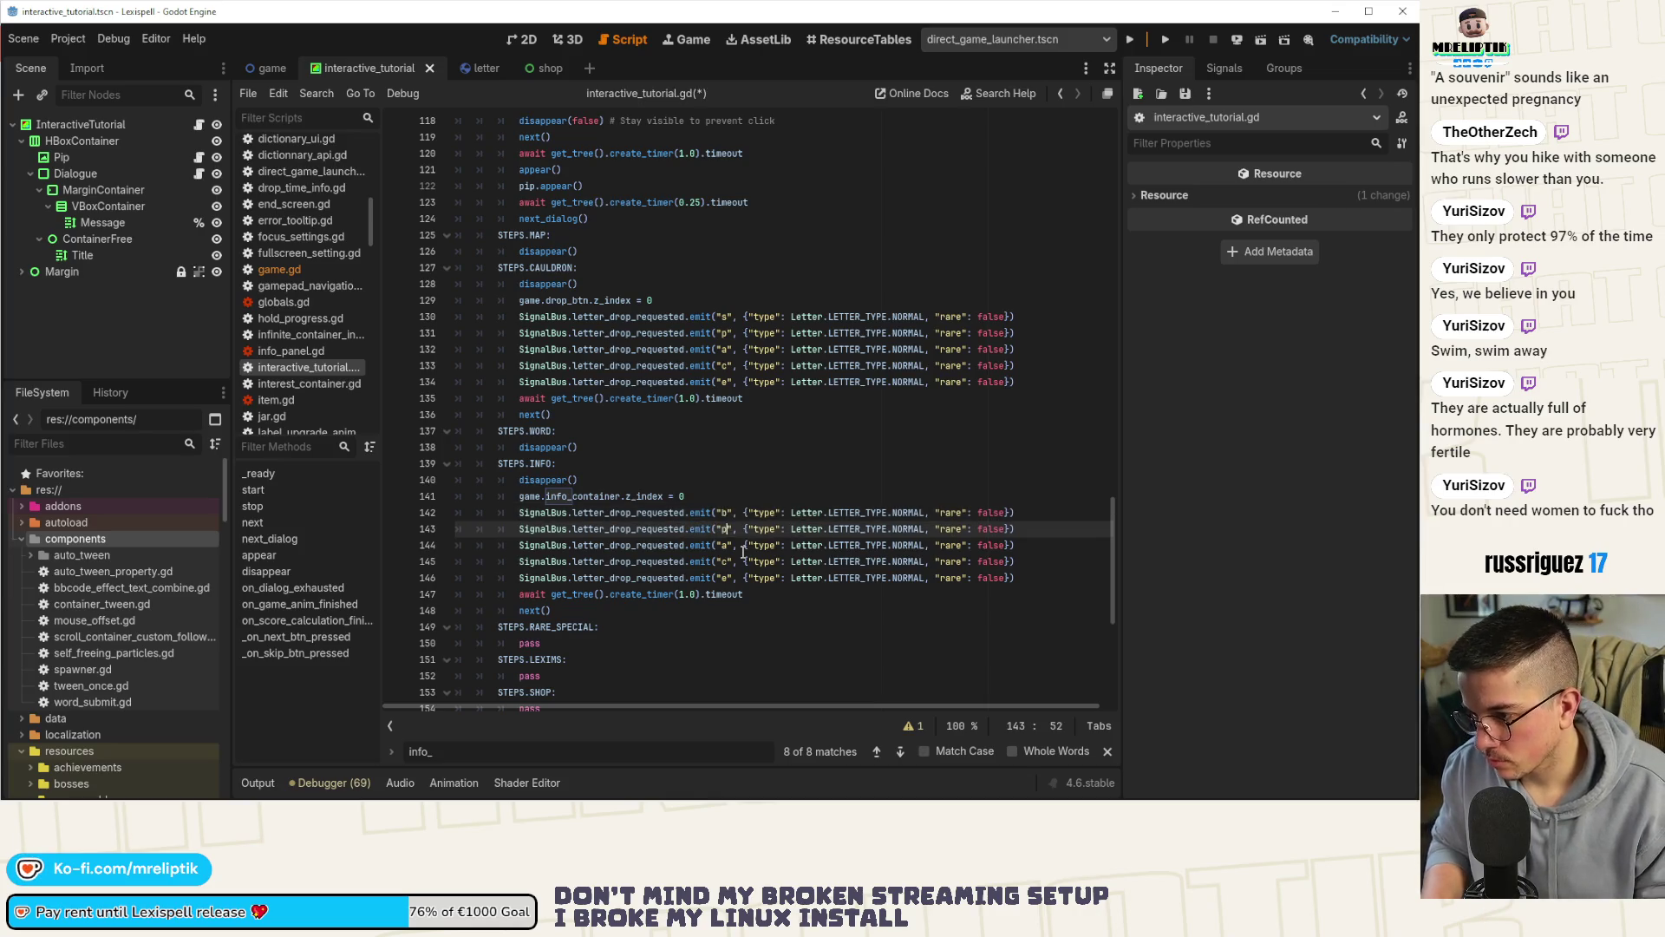
key(Down)
key(BackSpace)
text(e)
key(Down)
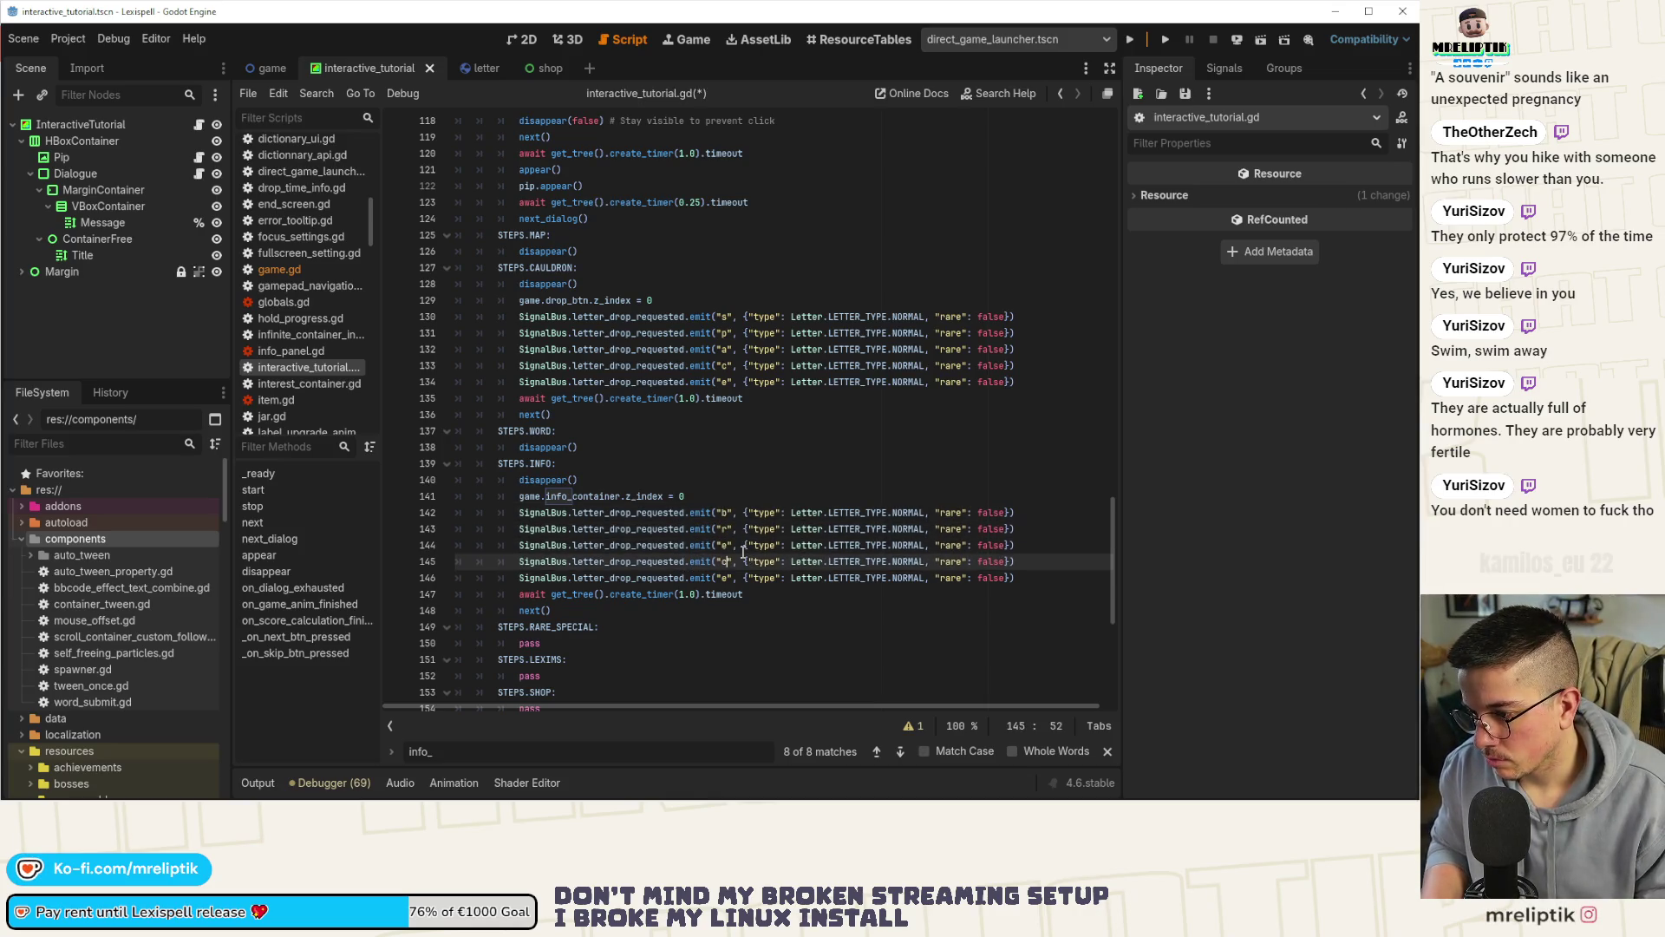
key(Down)
key(BackSpace)
text(d)
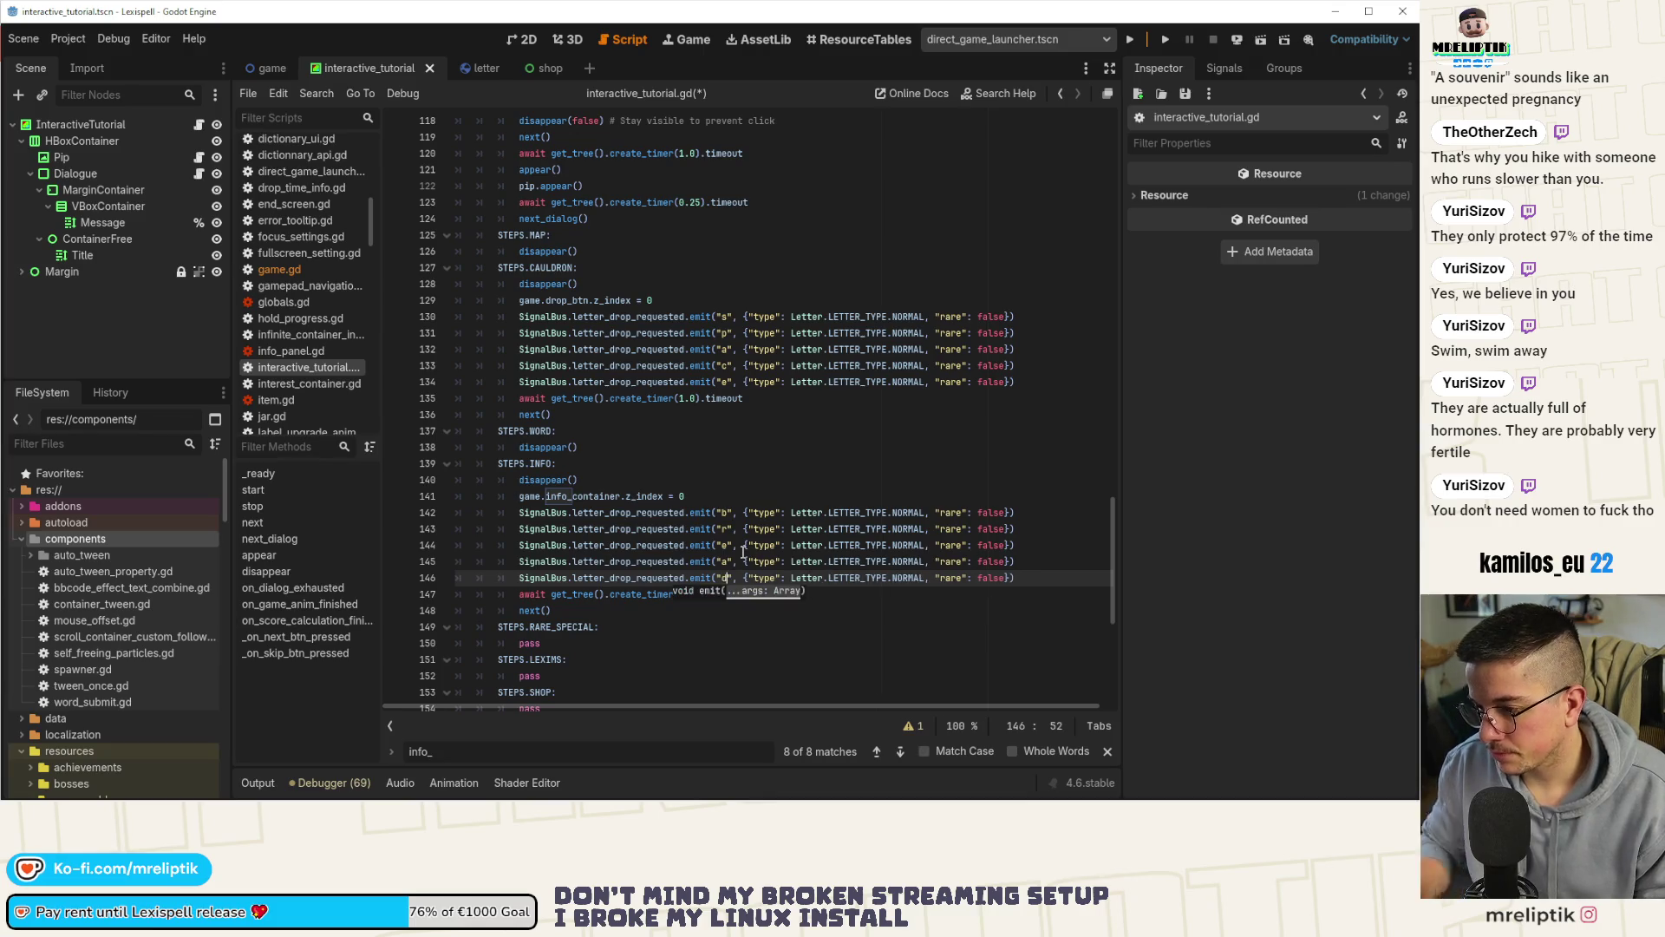
Duplicate the d drop line and set the copies to letters s, k, i, e.
click(1041, 580)
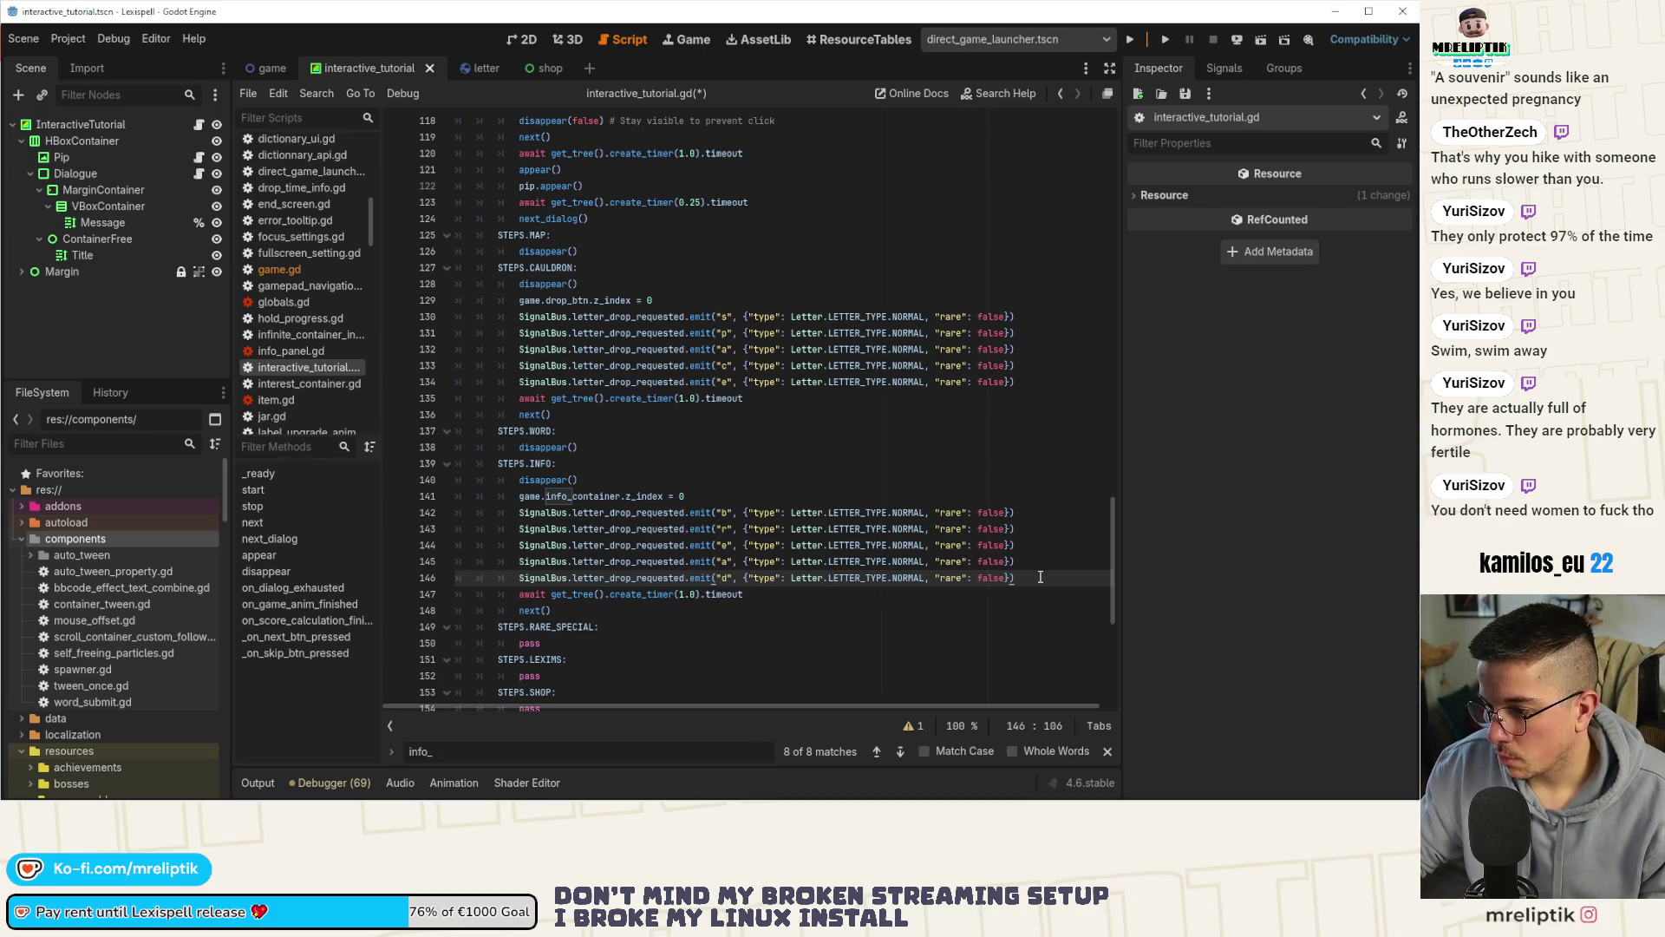
key(ctrl+shift+d)
key(ctrl+shift+d)
key(ctrl+shift+d)
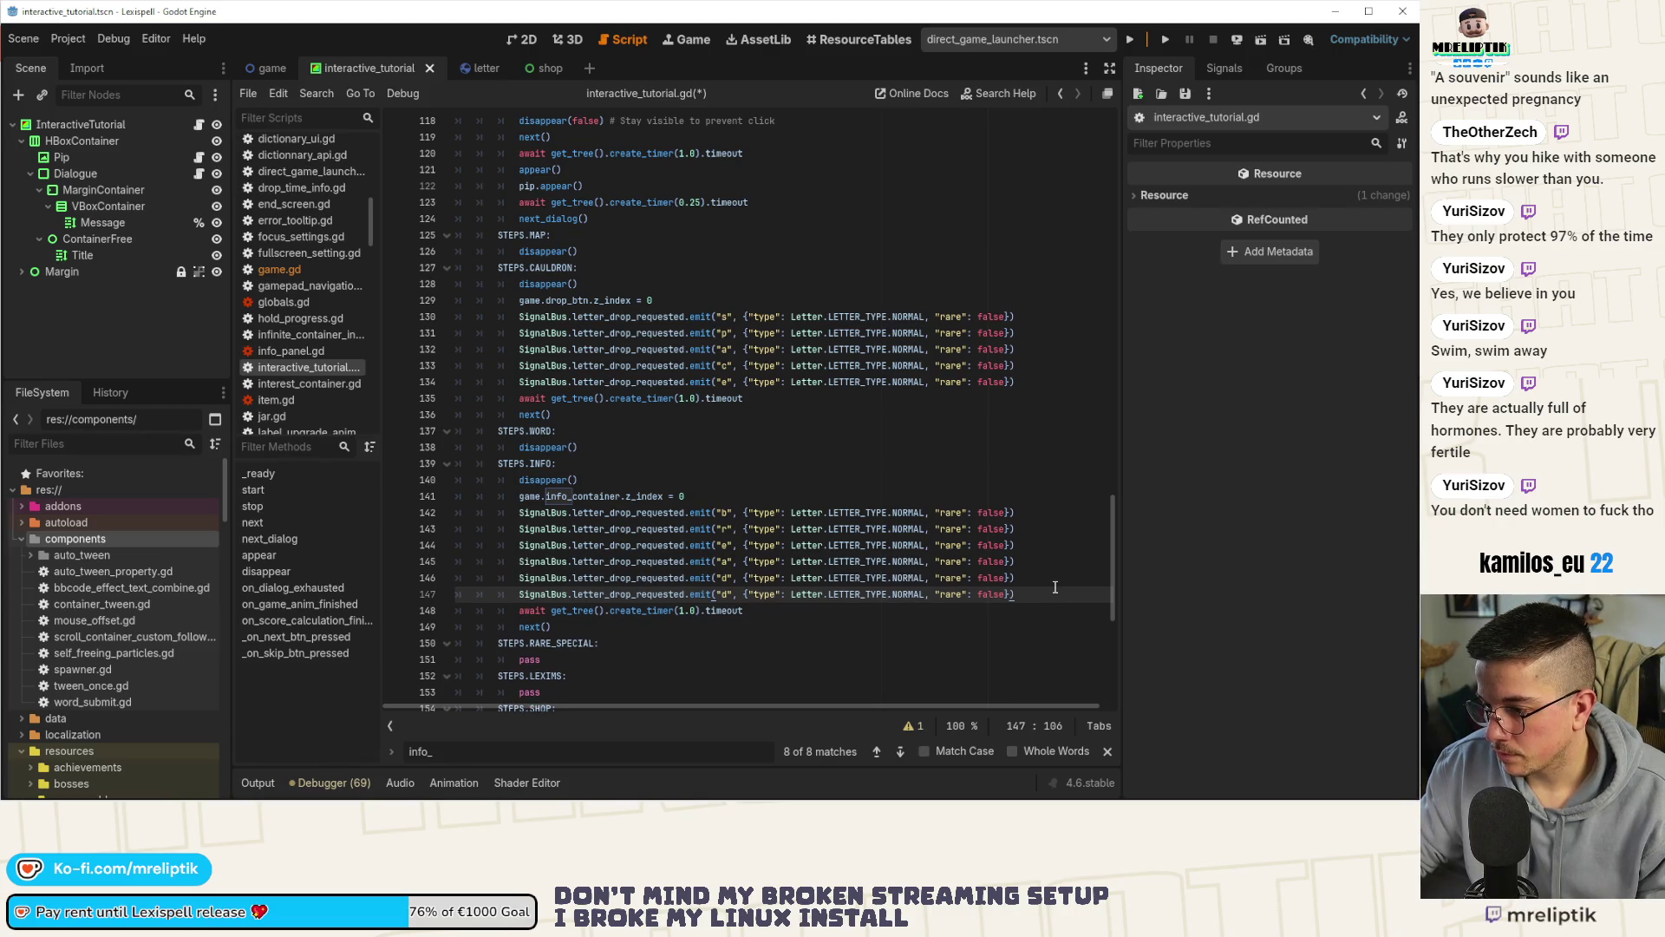
click(721, 594)
key(Delete)
text(s)
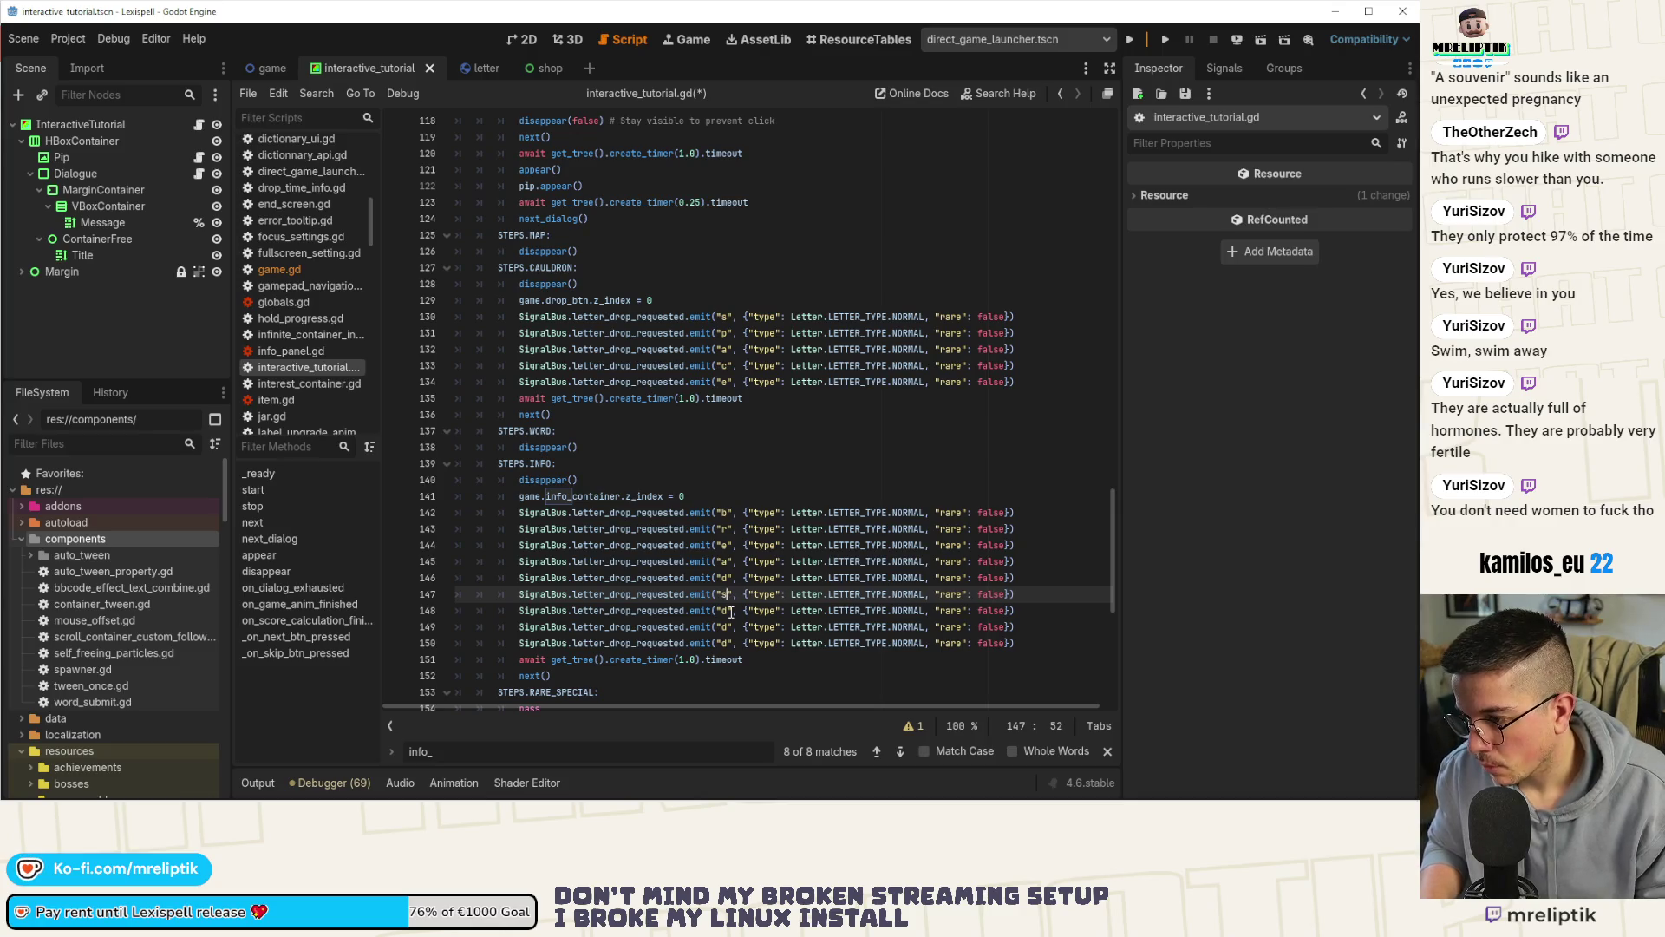
key(Down)
key(BackSpace)
text(k)
key(Down)
key(BackSpace)
text(i)
key(Down)
key(BackSpace)
text(e)
Add three more drop lines with letters n, n and v, and save the script.
key(ctrl+shift+d)
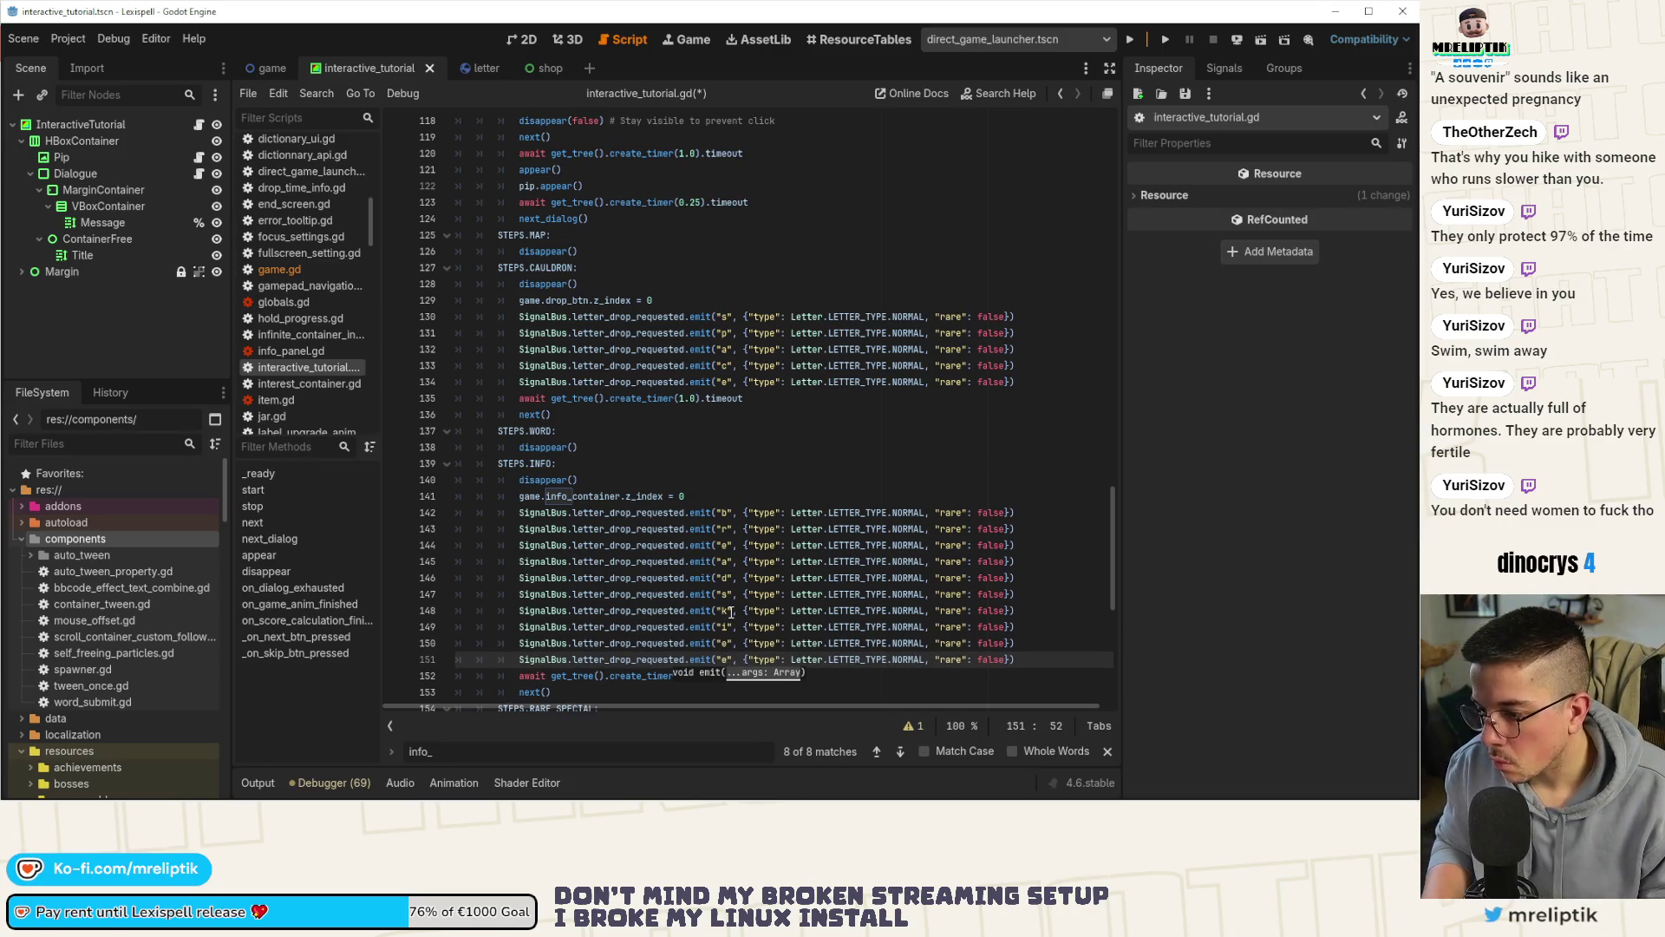
key(BackSpace)
text(n)
key(ctrl+shift+d)
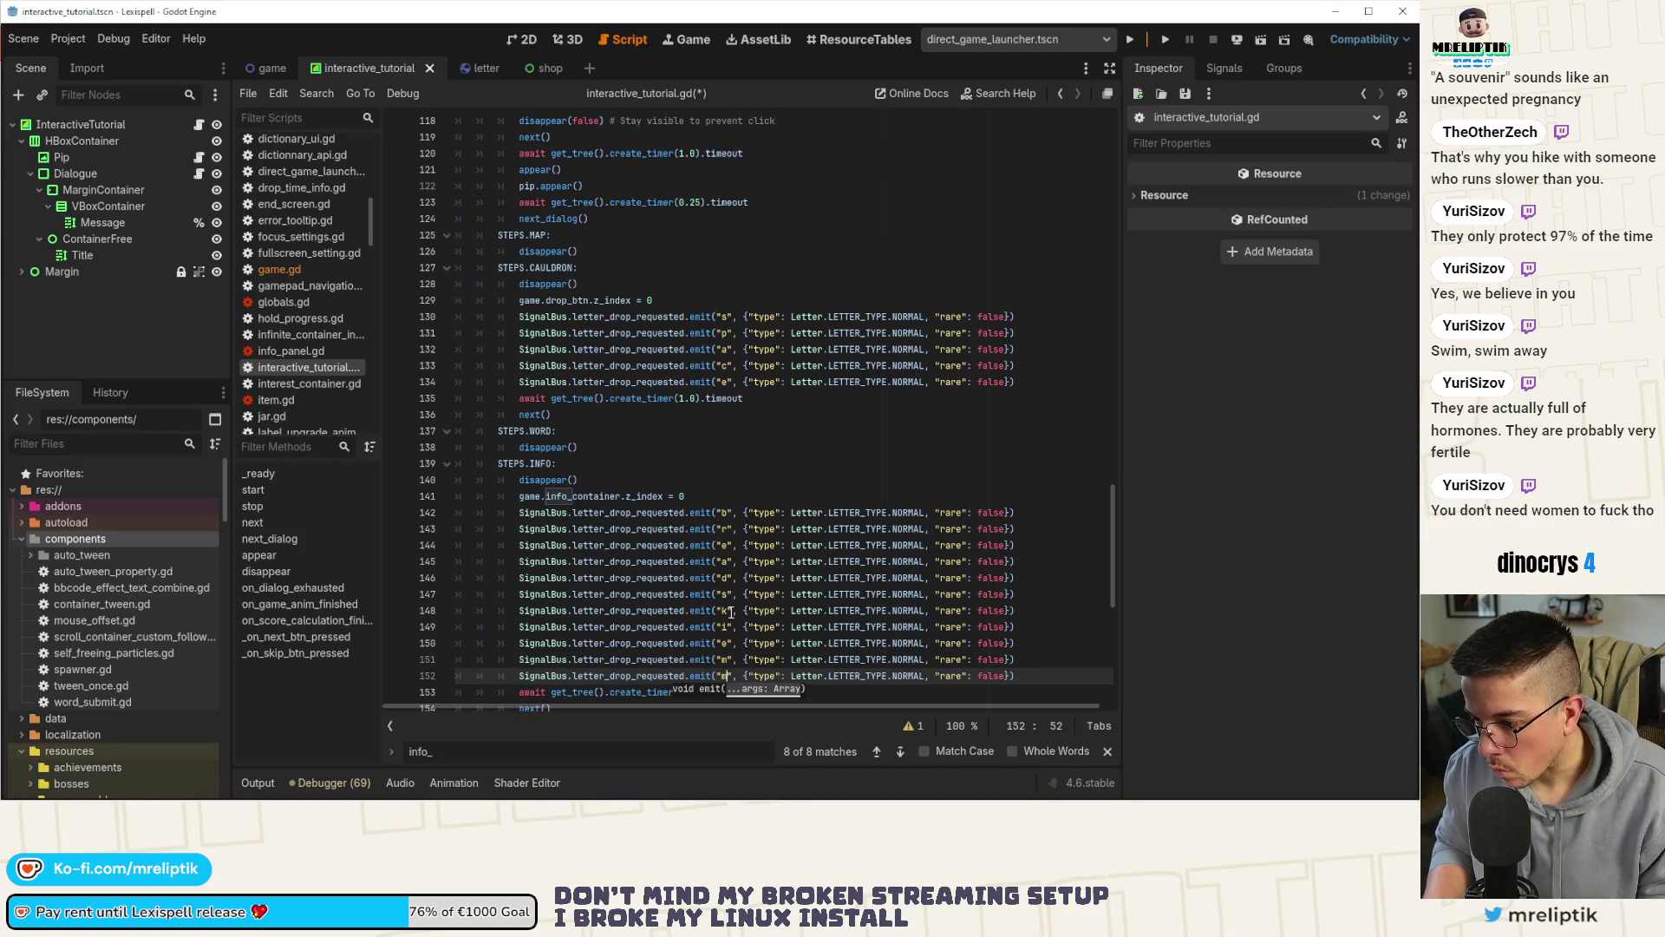
key(ctrl+shift+d)
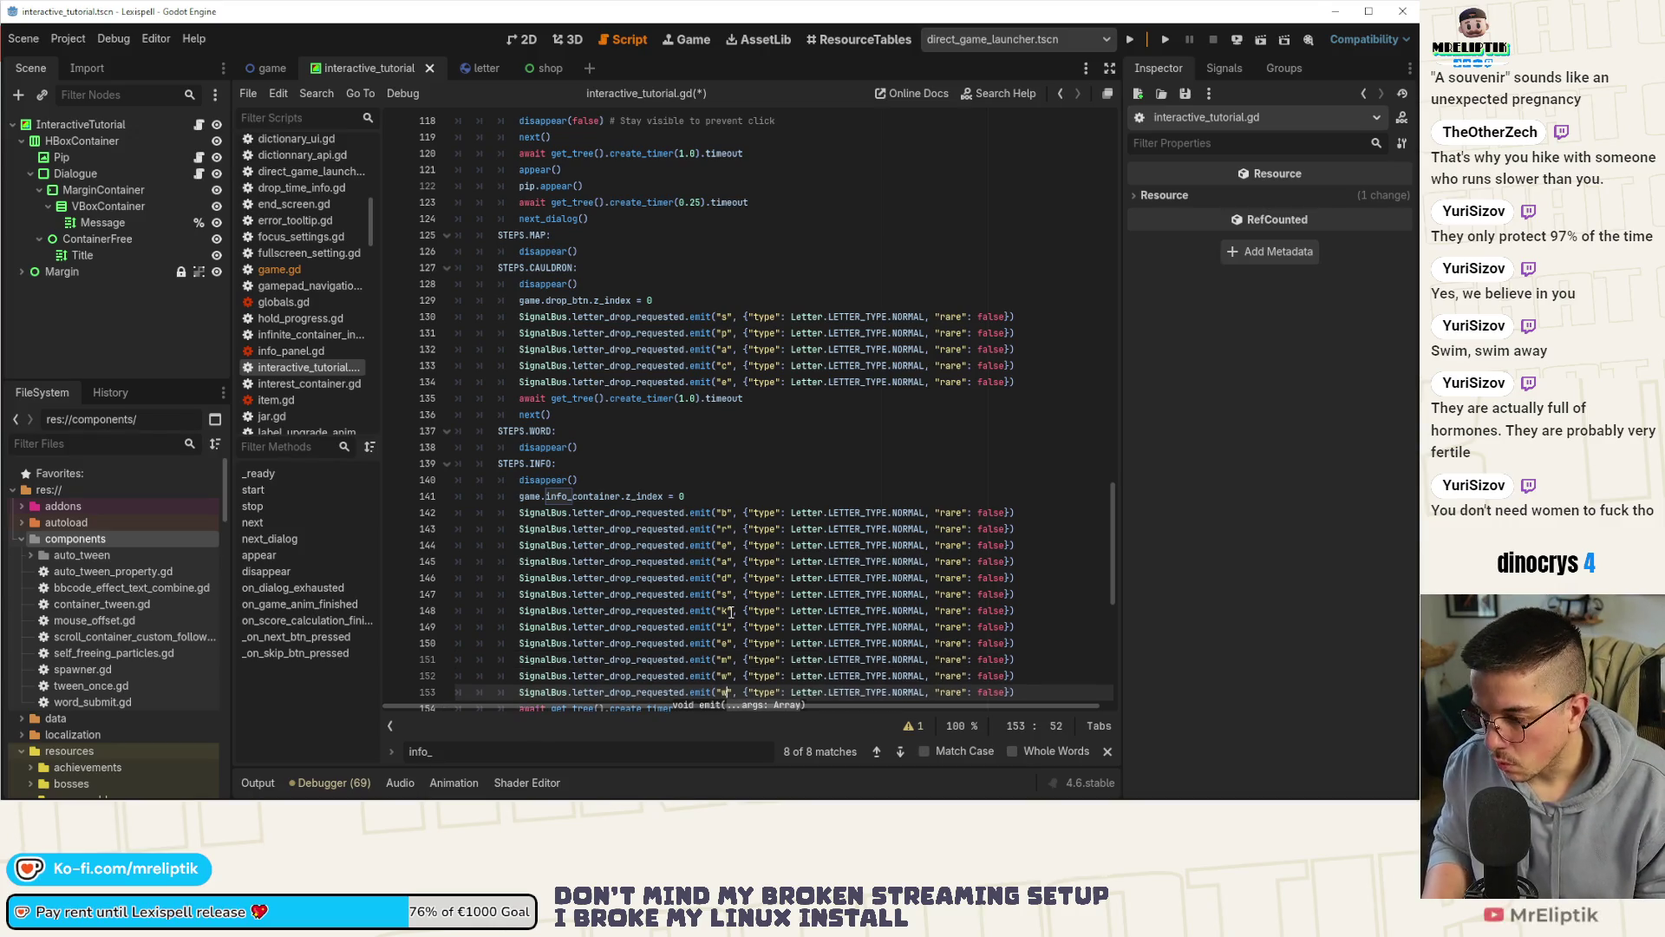
key(BackSpace)
text(v)
key(ctrl+s)
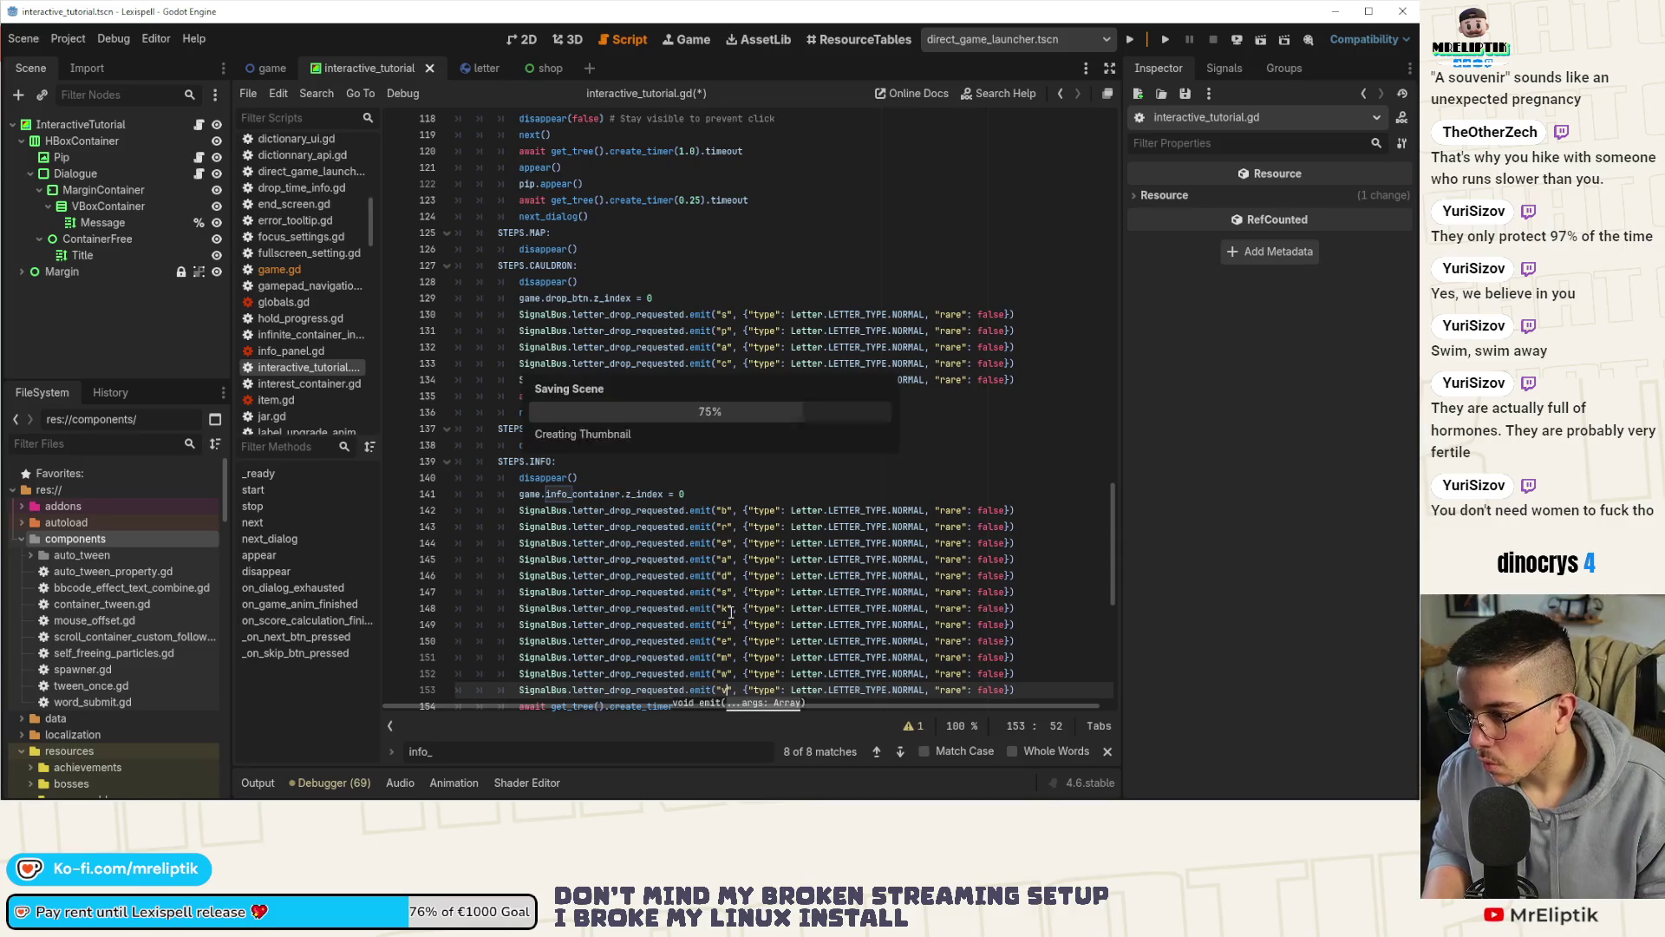
scroll(769, 553, down, 2)
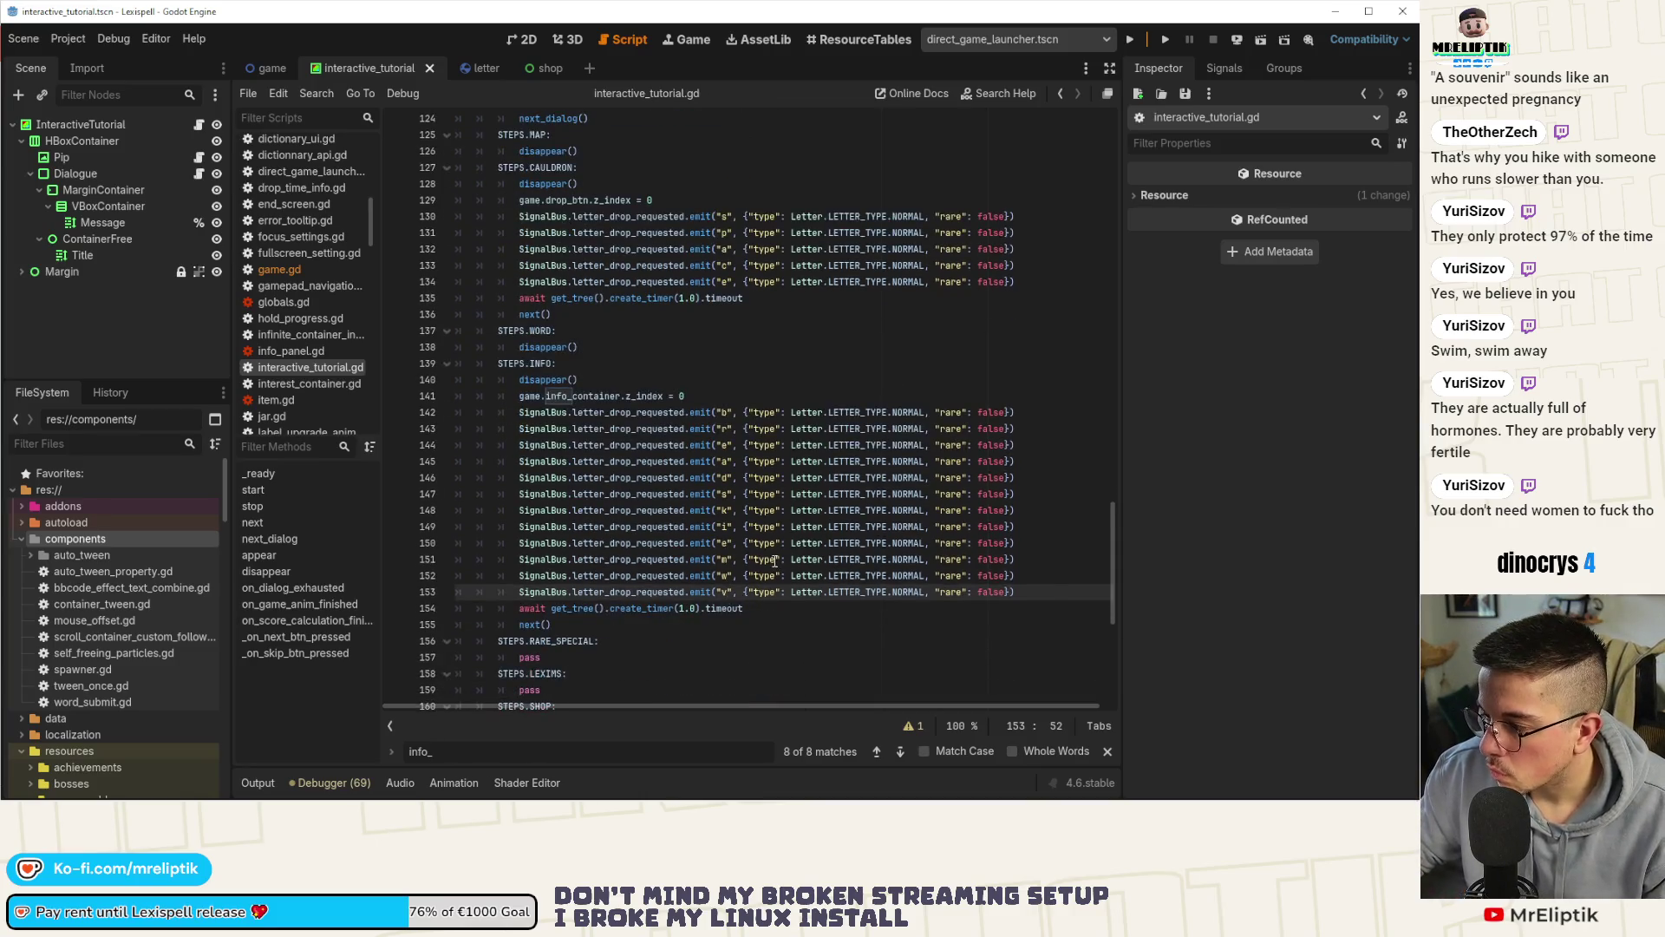
Make the r and a drops rare, with letter type RARE on lines 143 and 145.
double_click(991, 428)
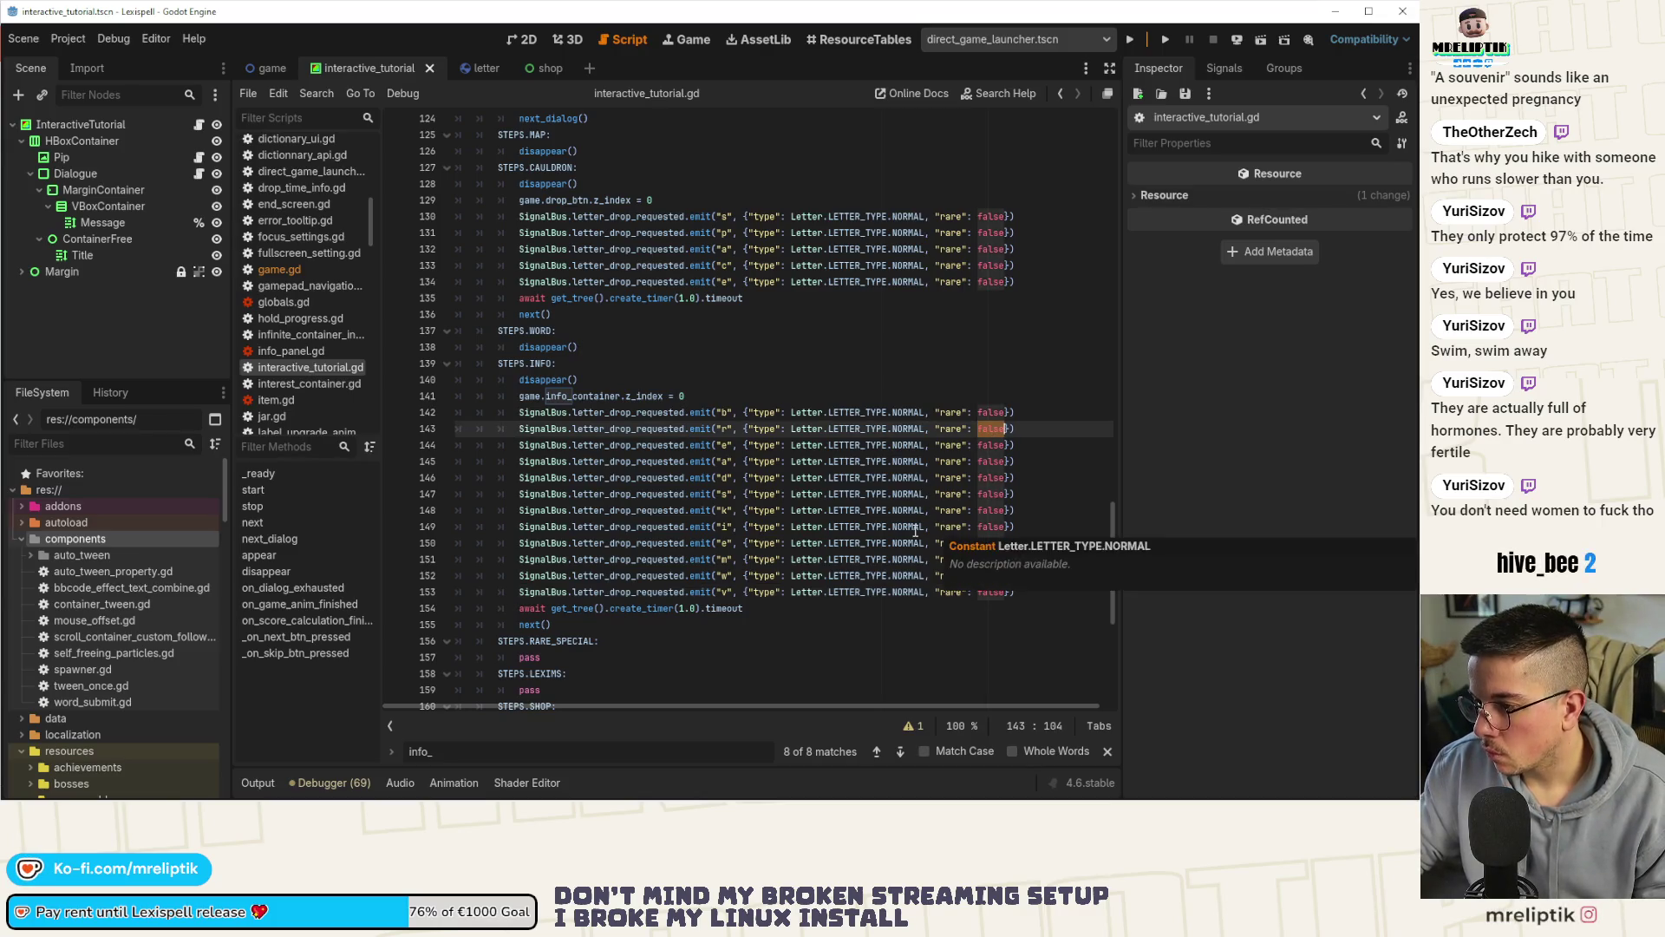
text(true)
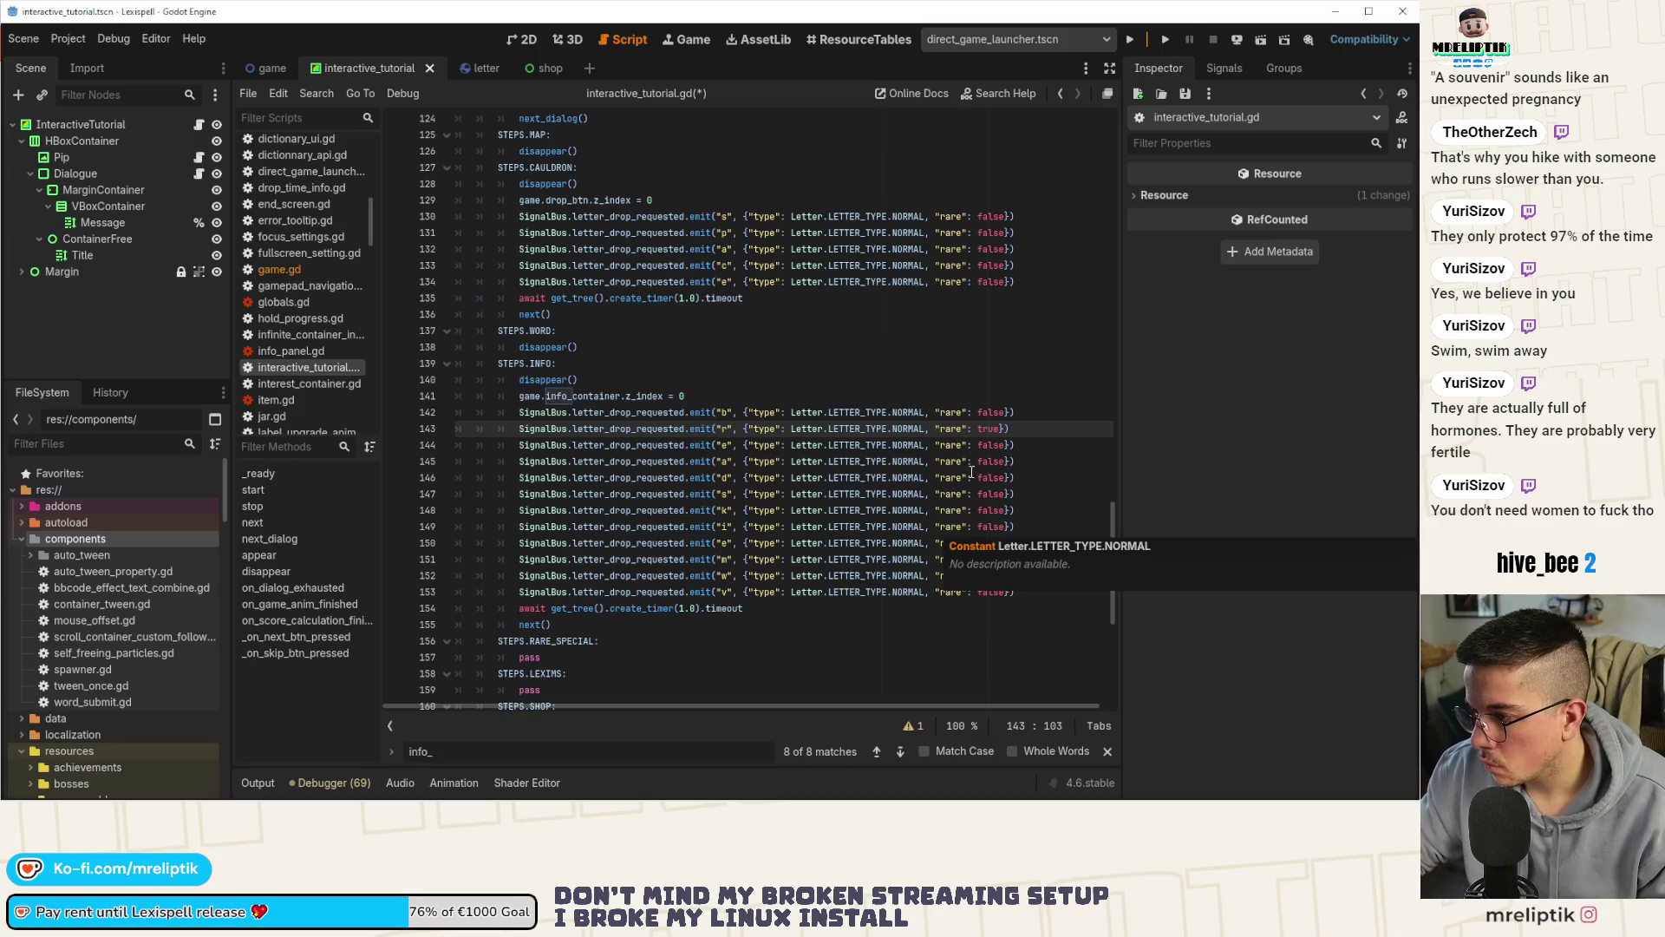
double_click(984, 461)
text(true)
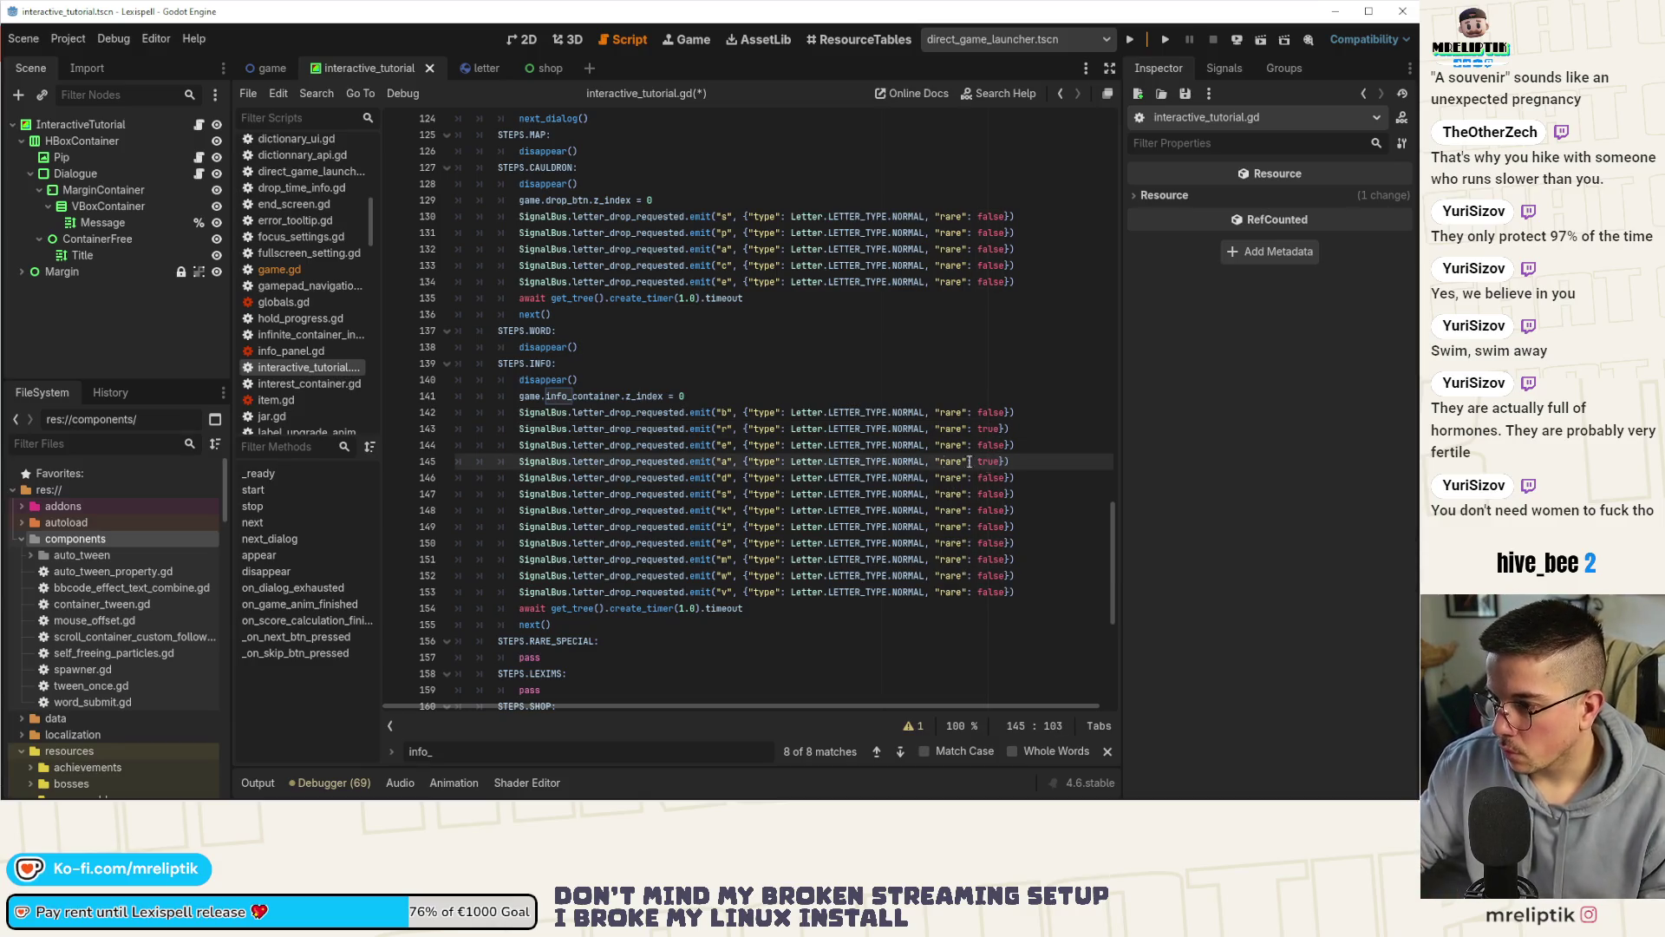
double_click(910, 493)
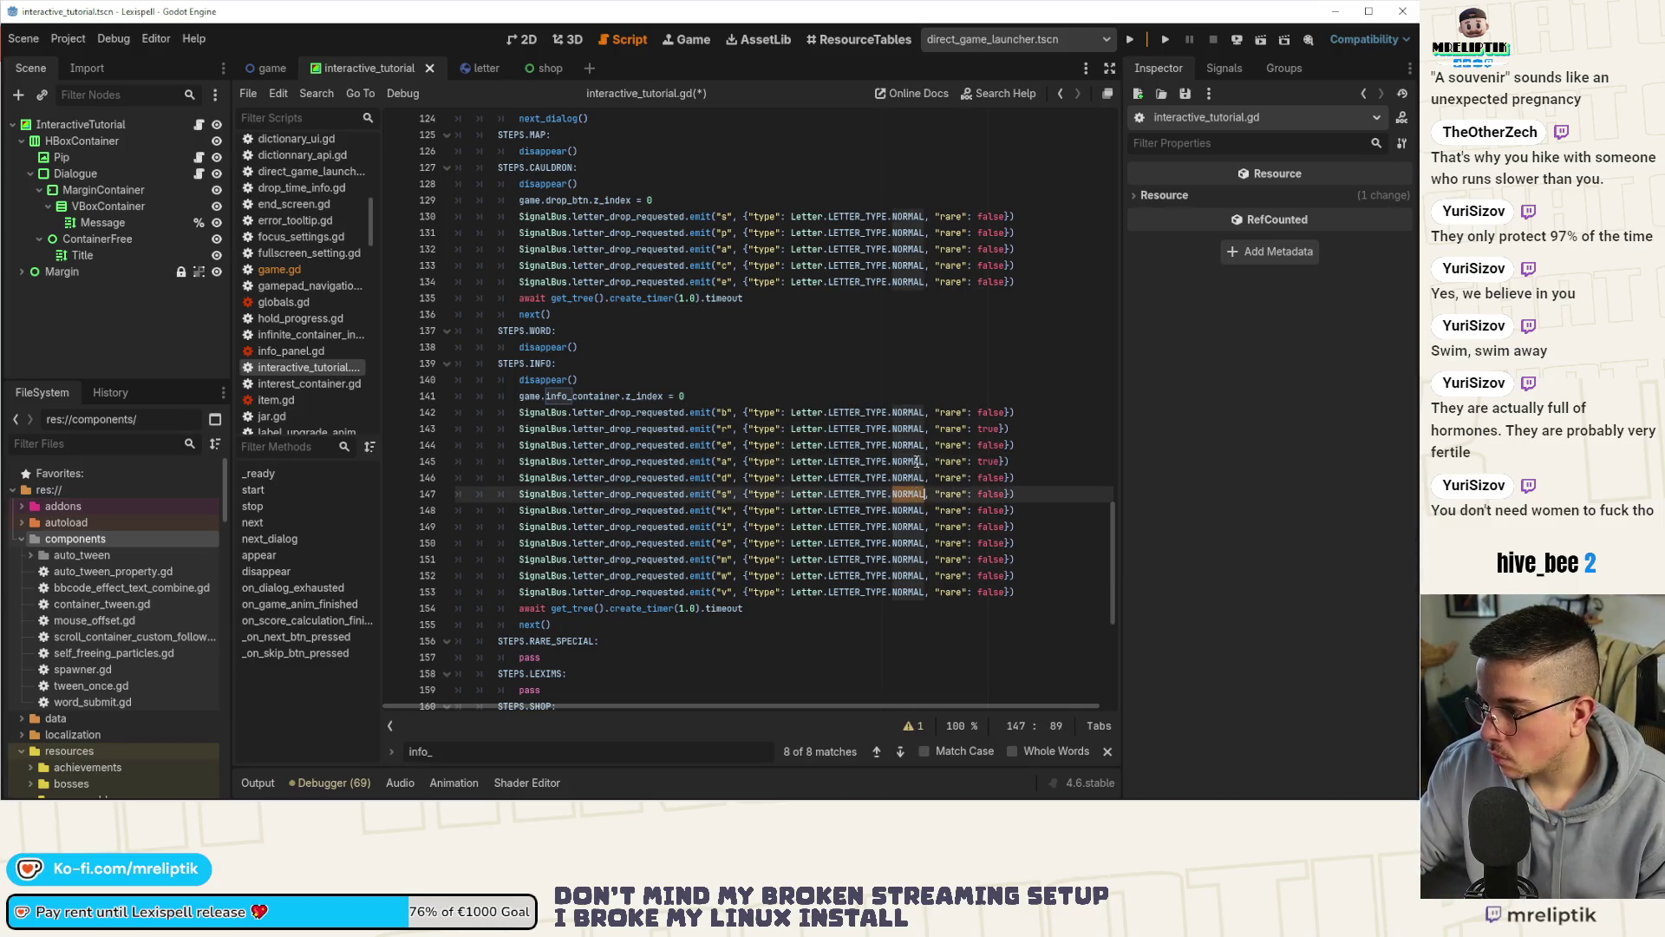
double_click(911, 461)
text(RAR)
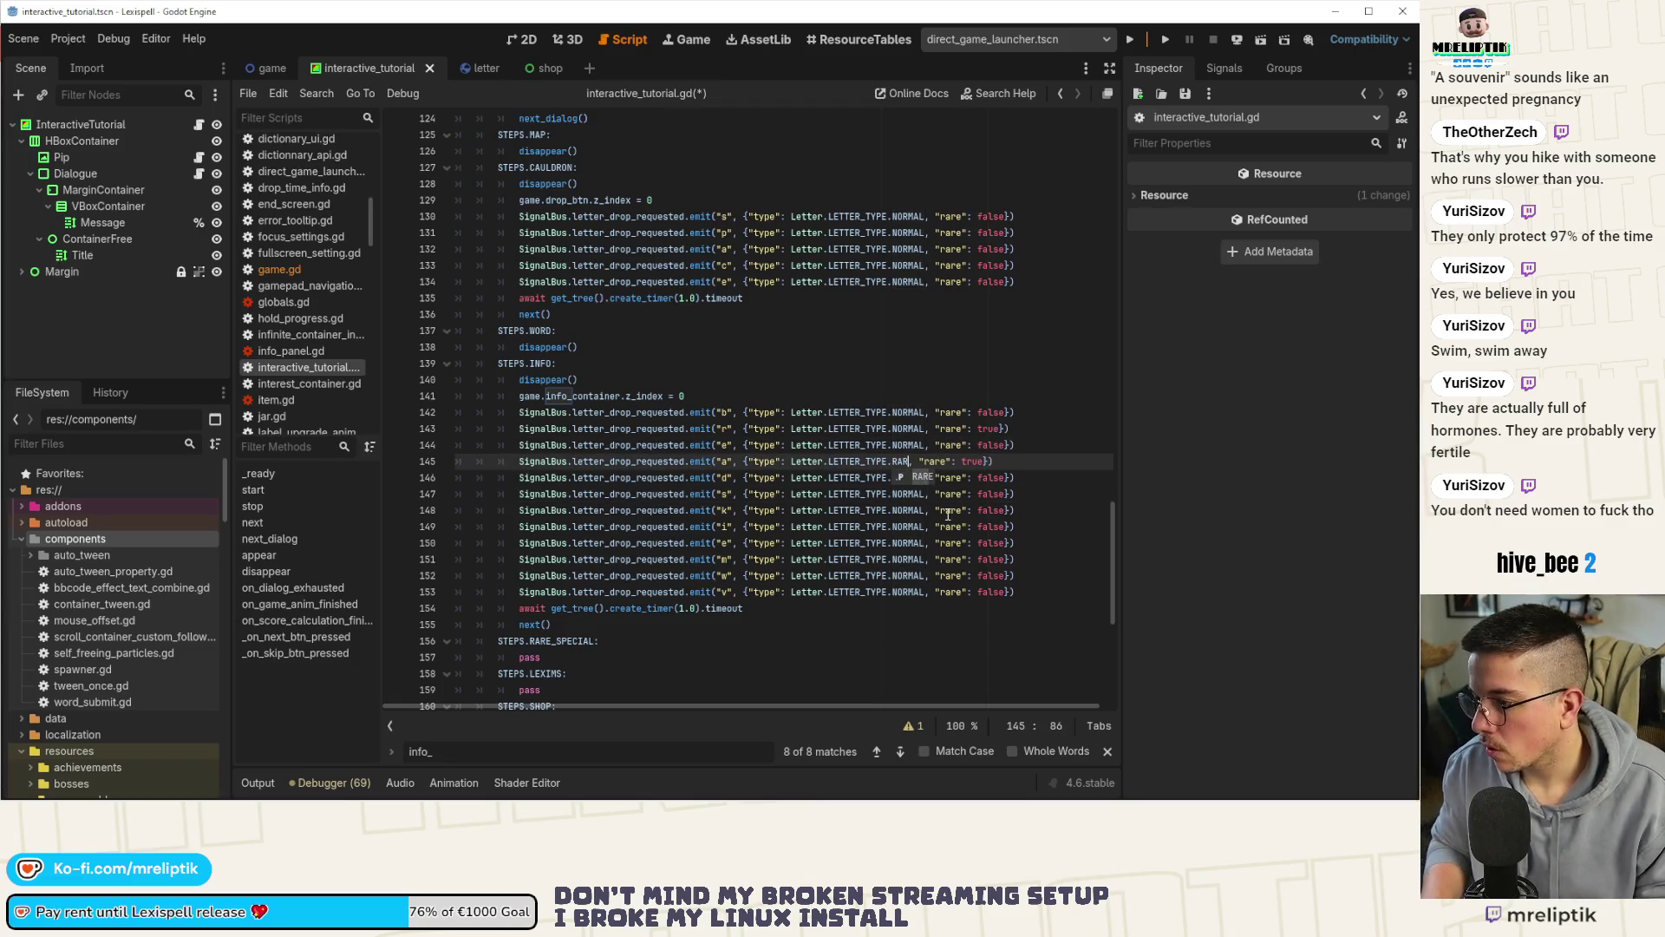
key(Return)
key(Up)
key(Up)
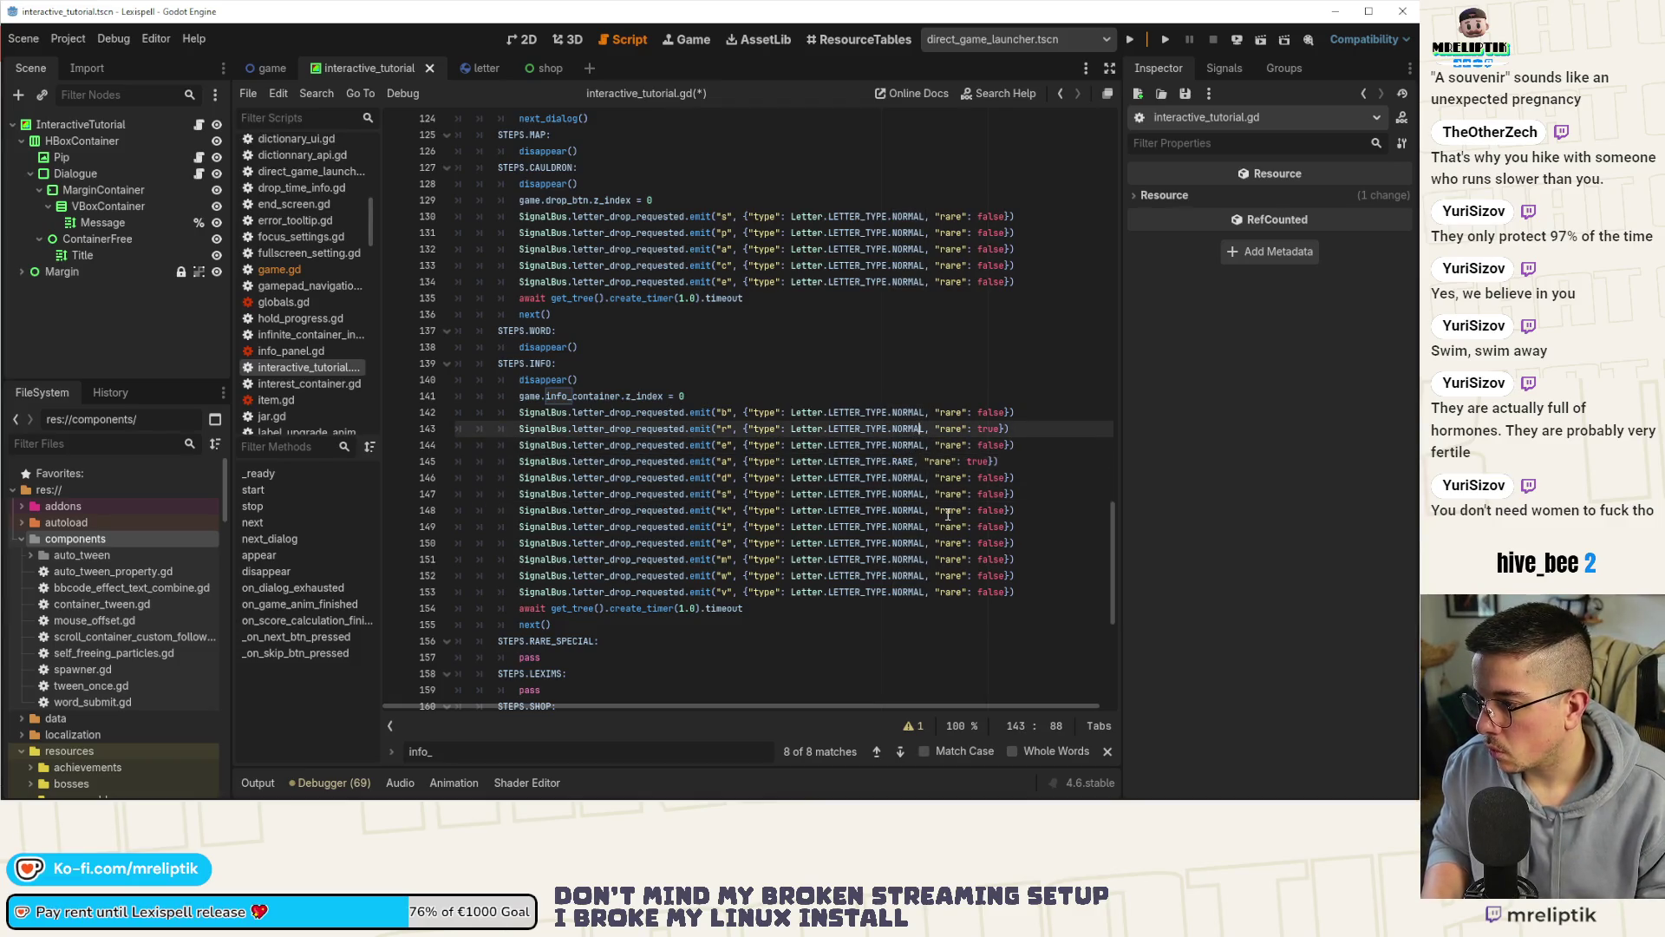
key(ctrl+shift+Left)
text(RARE)
Set lines 148, 150 and 152 to LETTER_TYPE.SPECIAL and save the script.
key(Down)
key(Down)
key(Down)
key(ctrl+Right)
key(ctrl+shift+Left)
text(SP)
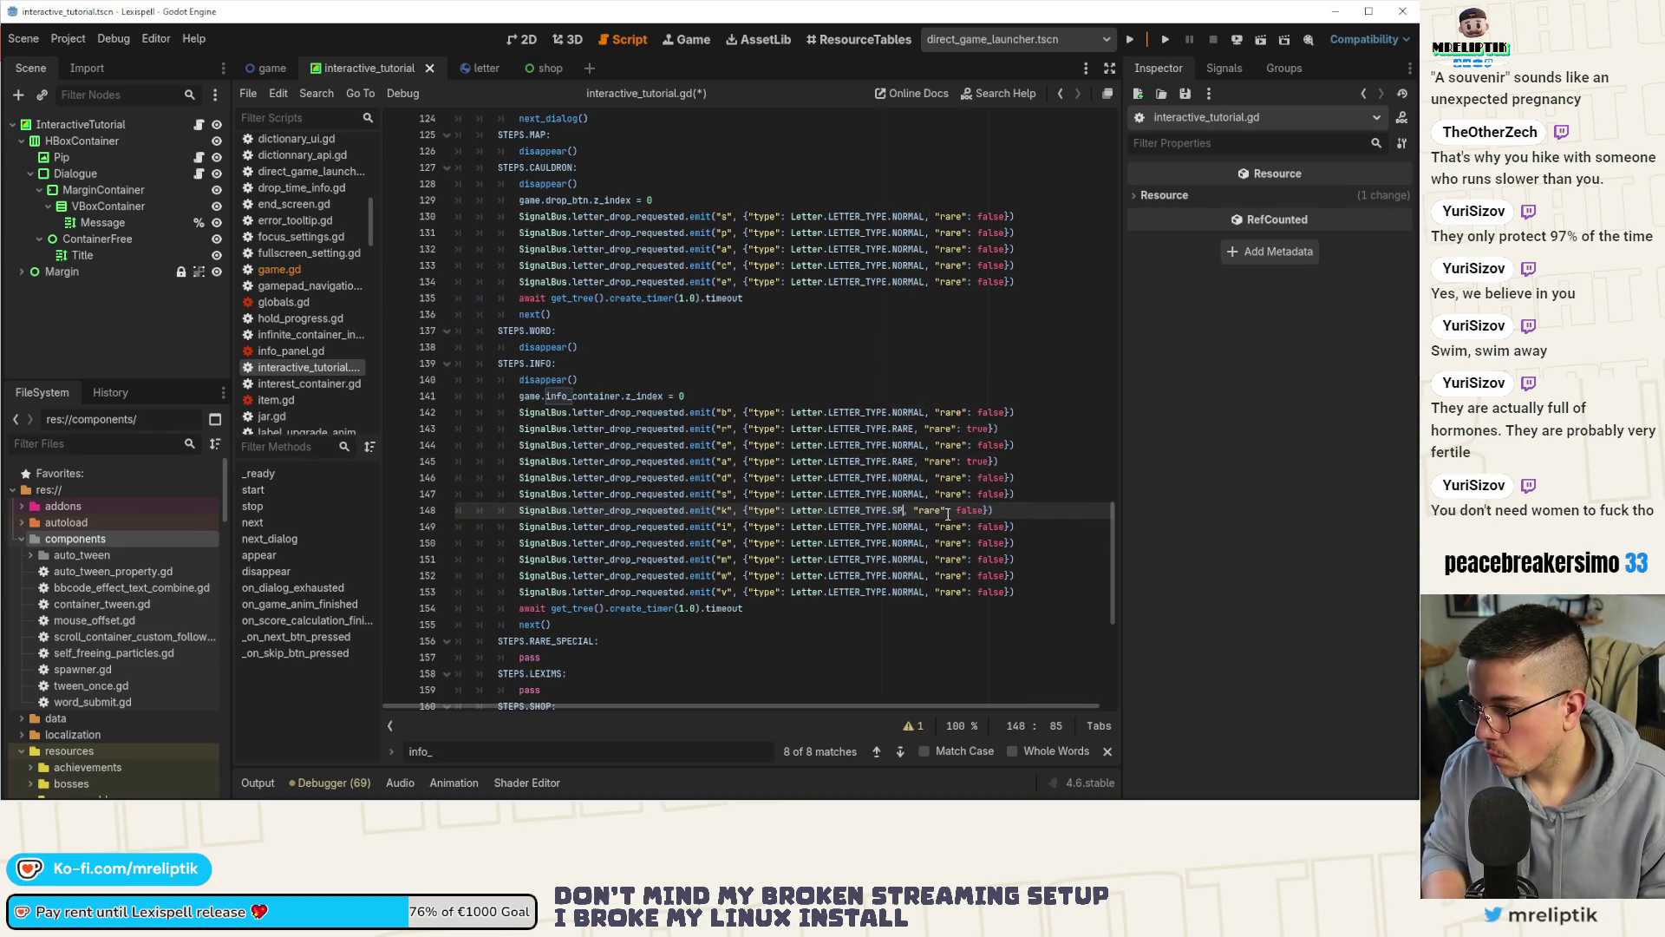
key(Return)
key(Down)
key(Down)
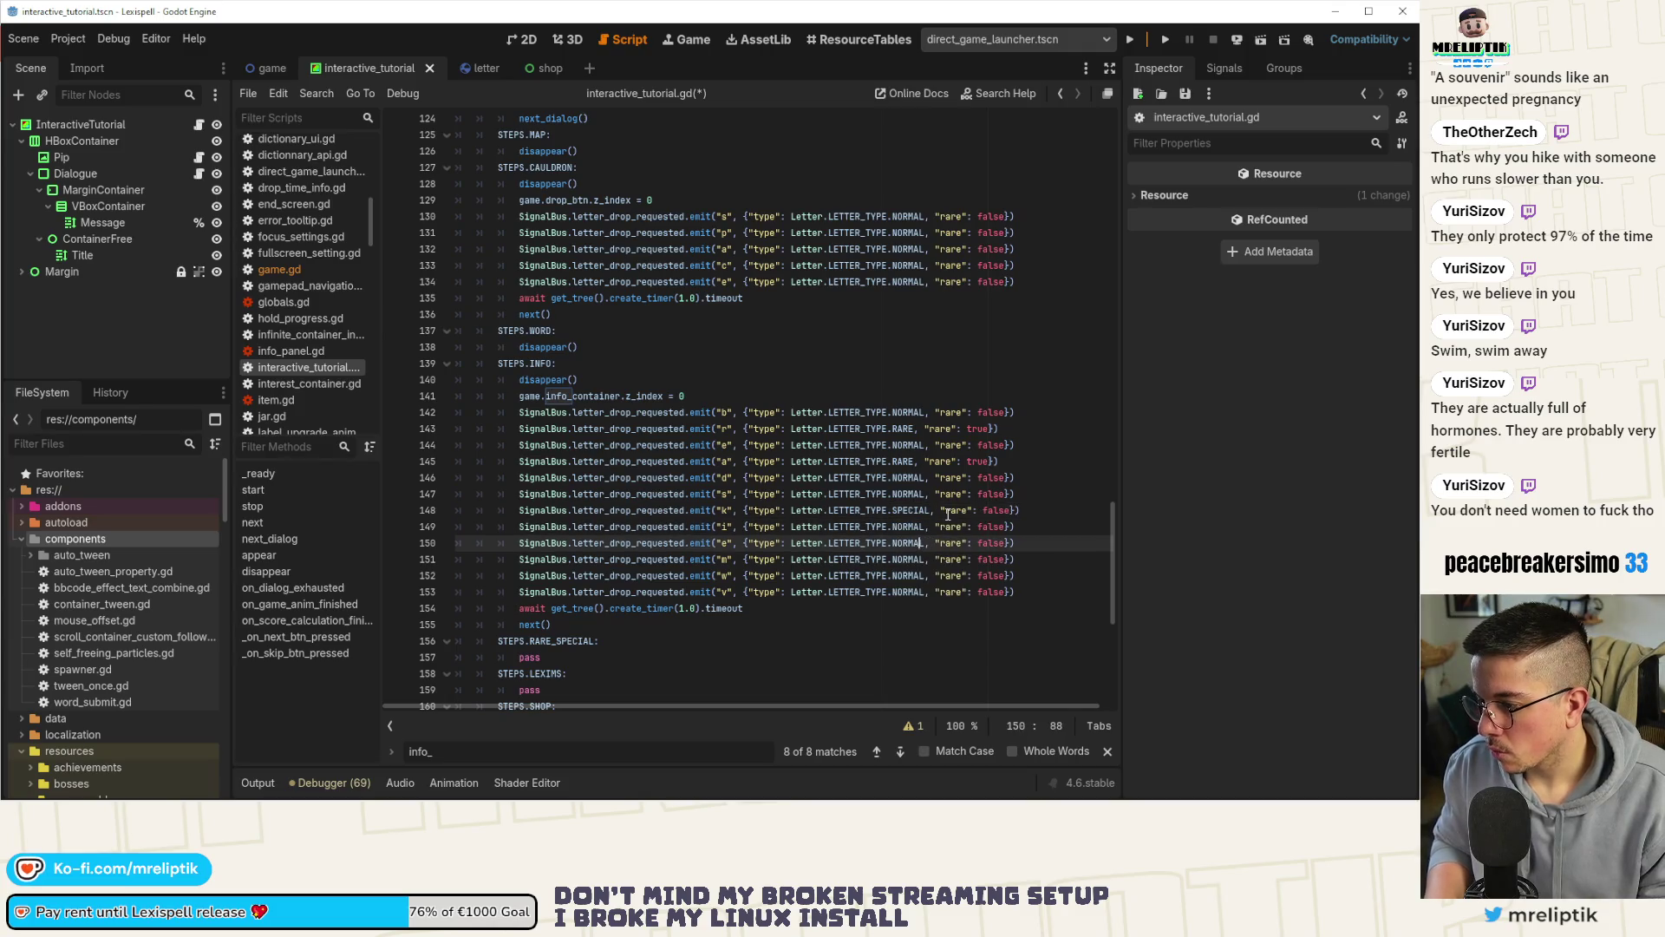
key(ctrl+shift+Right)
text(SPECIAL)
key(Down)
key(Down)
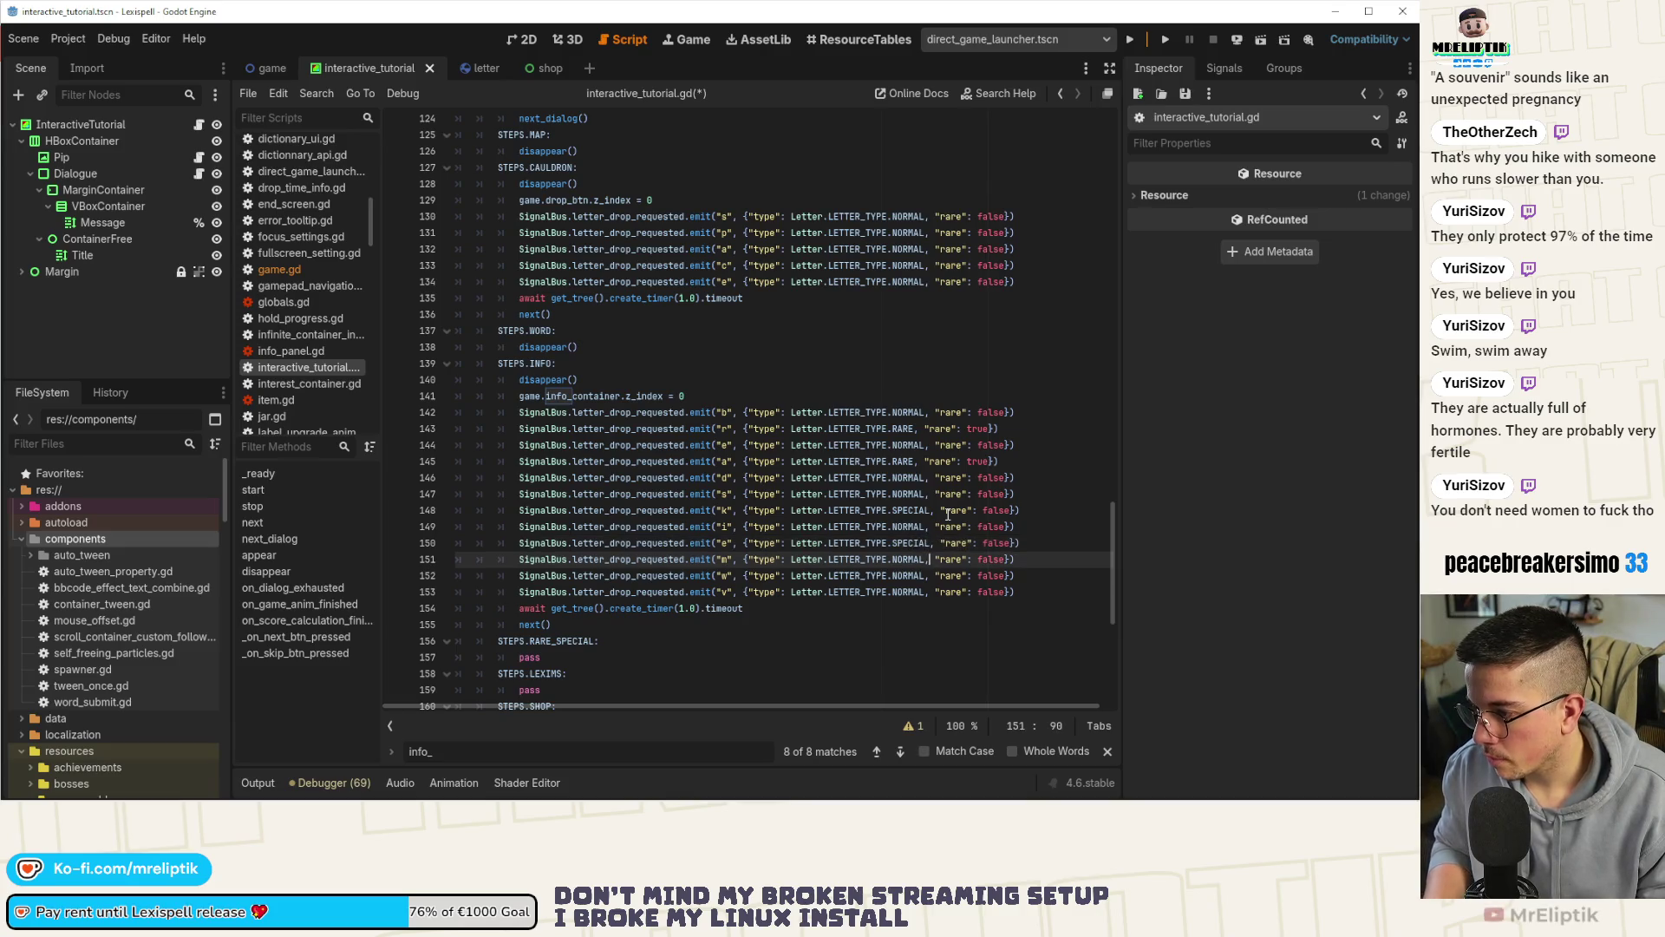
key(ctrl+shift+Left)
text(S)
key(Return)
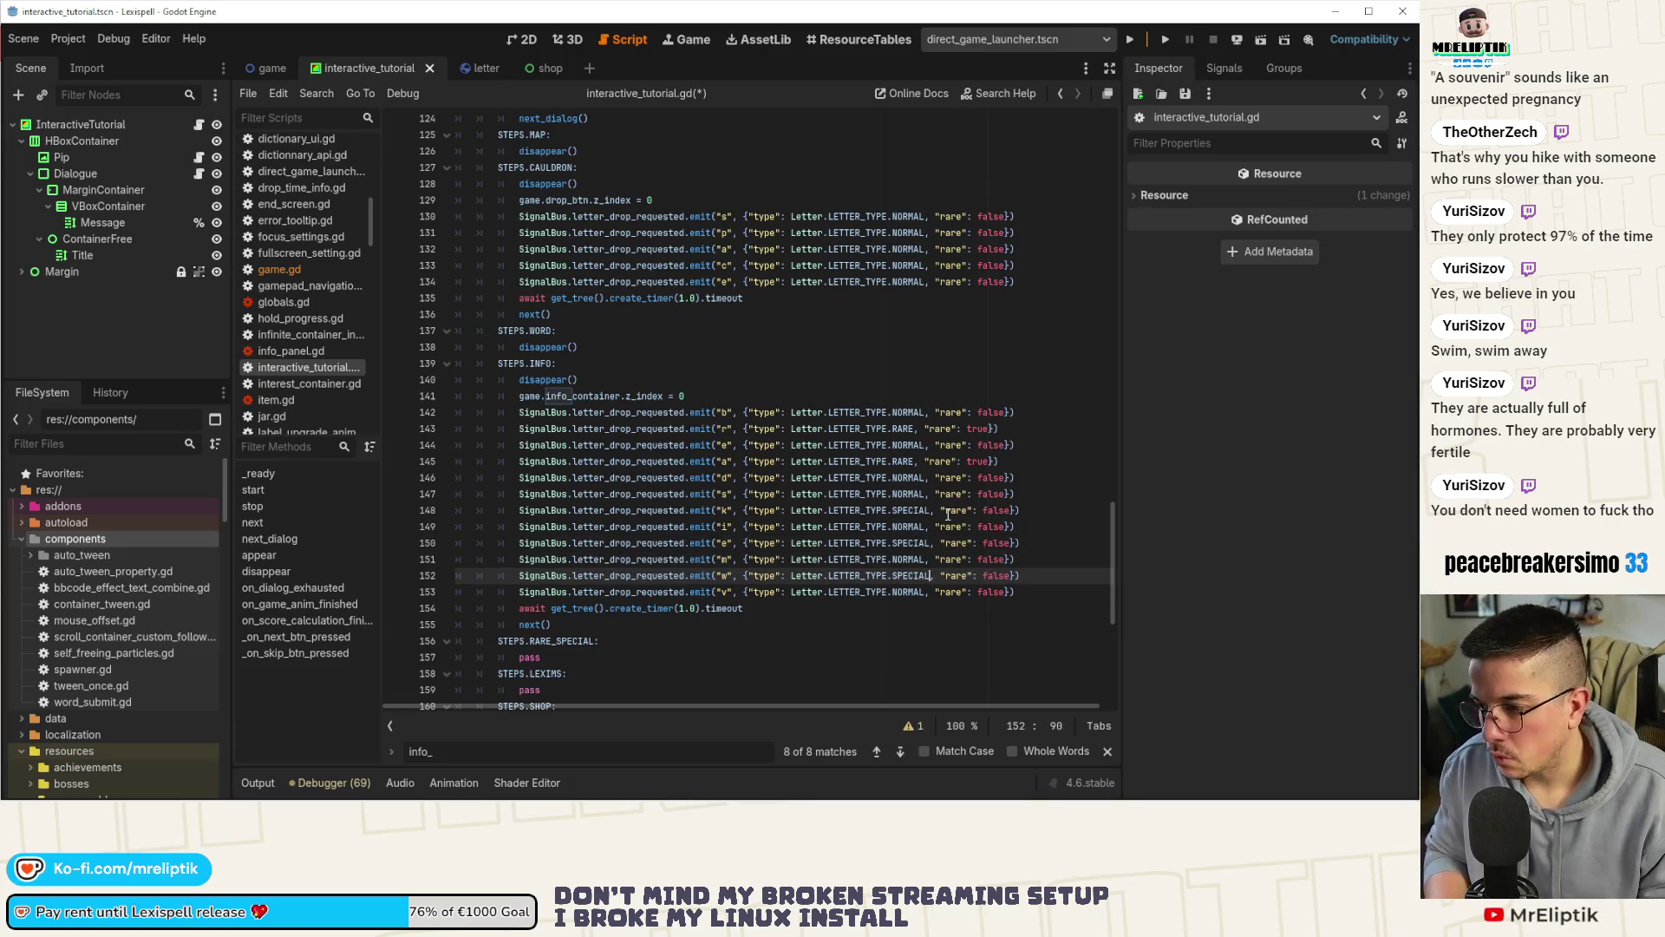
key(ctrl+s)
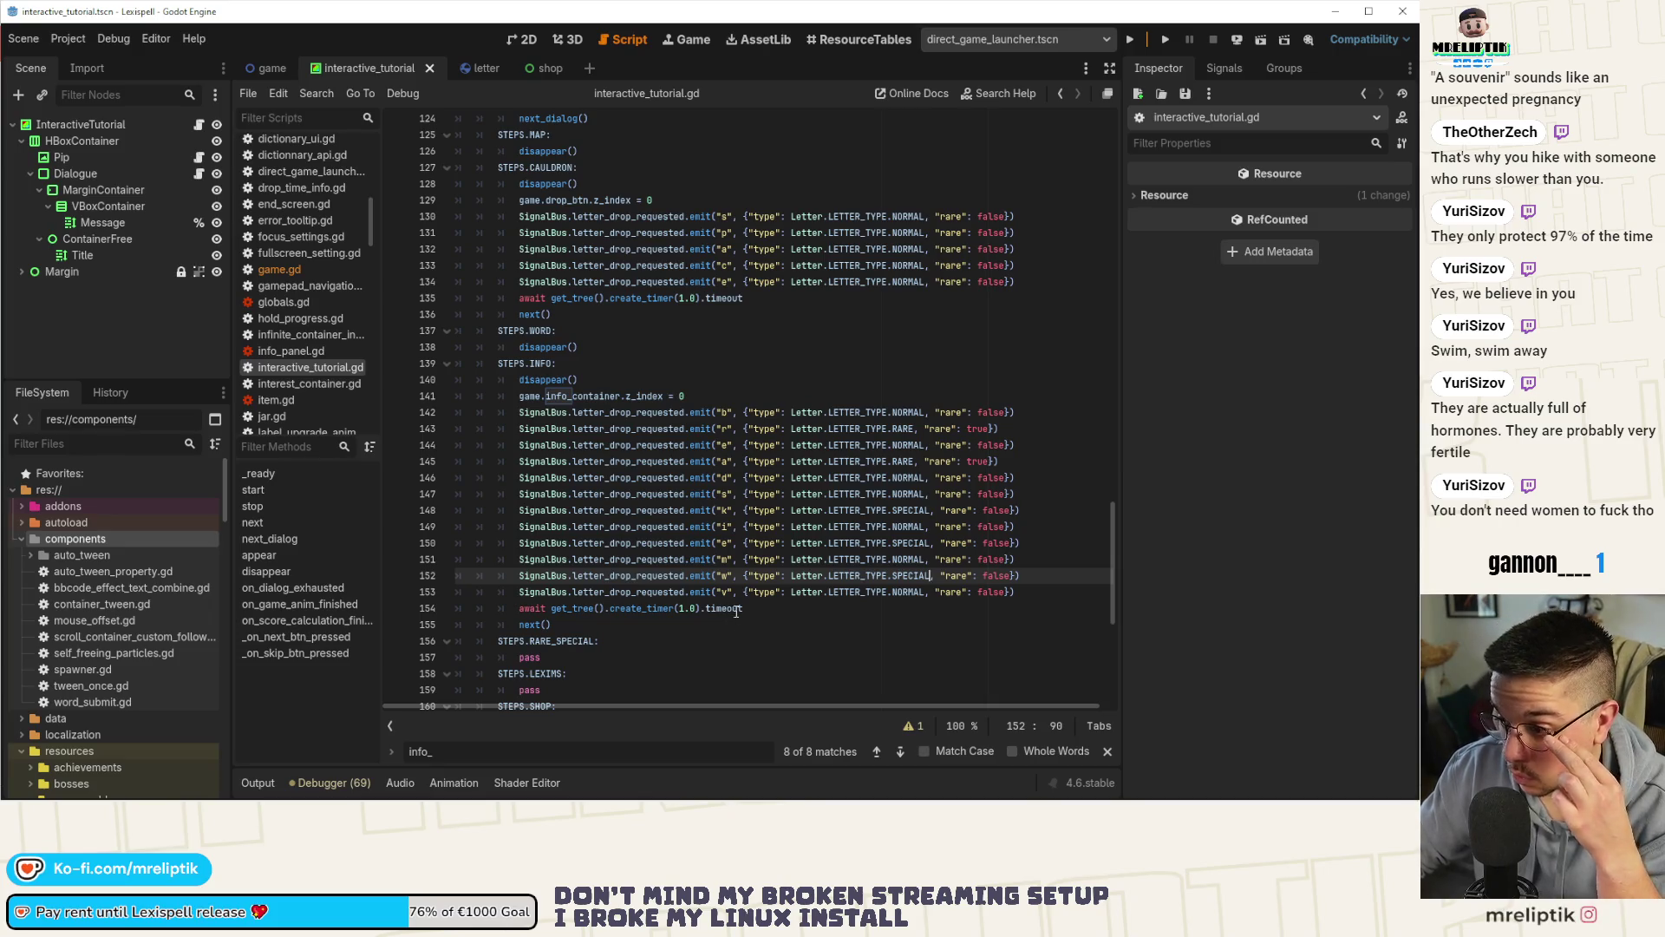
Change the following wait to create_timer(2.0).
mouse_move(739, 606)
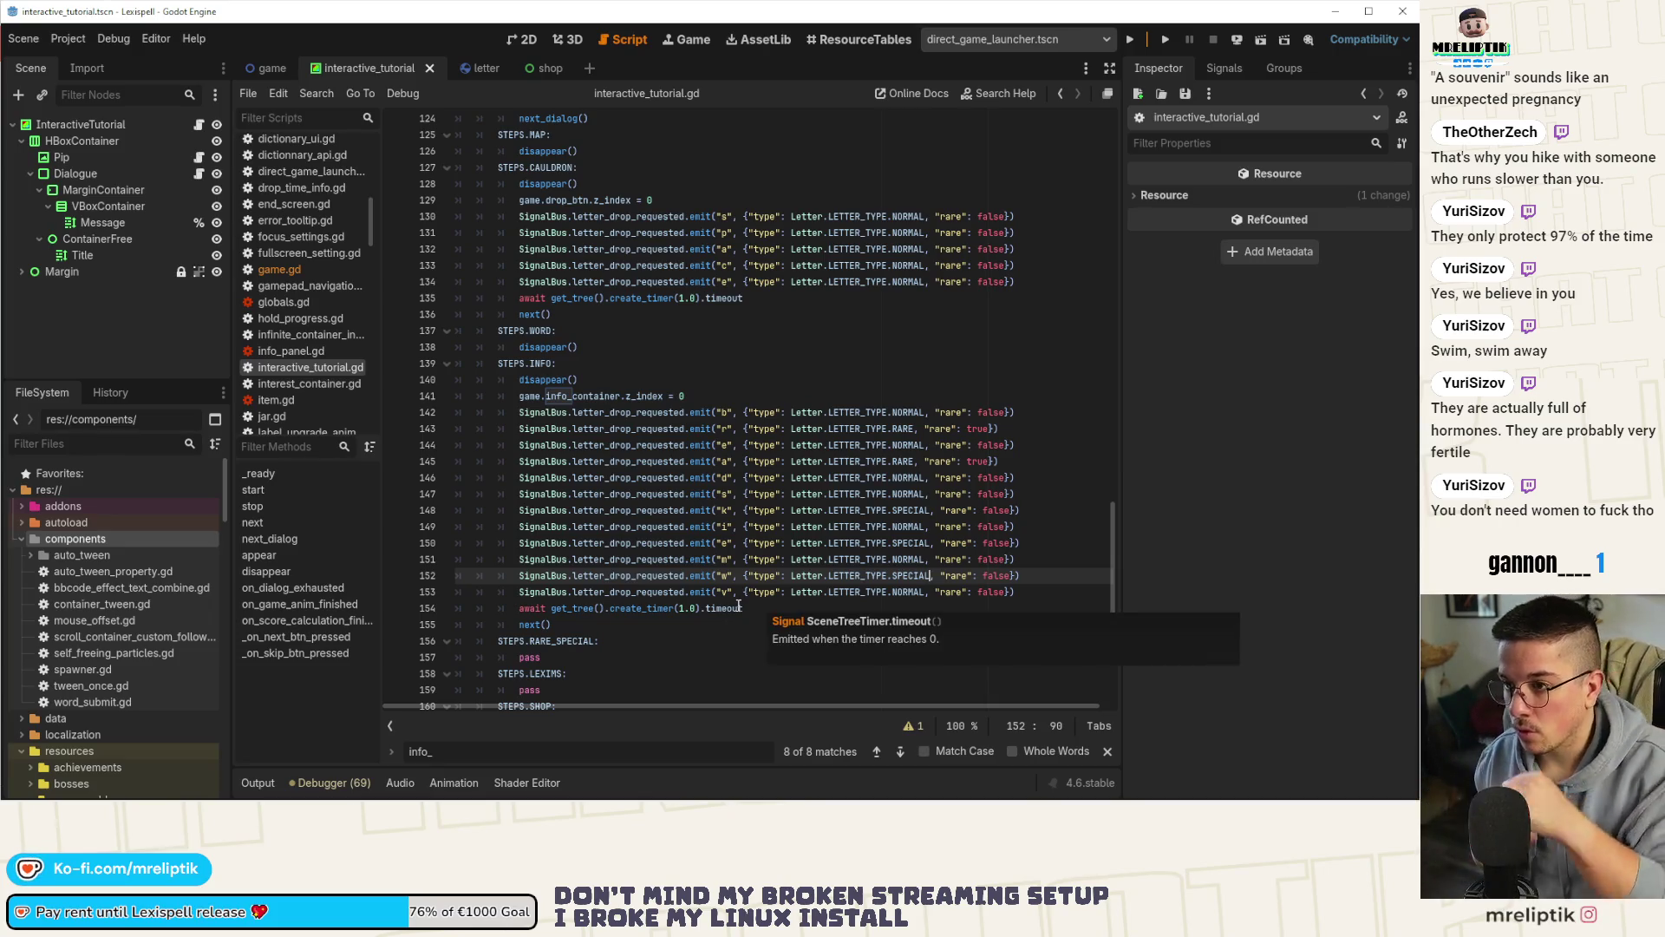
click(685, 609)
text(2)
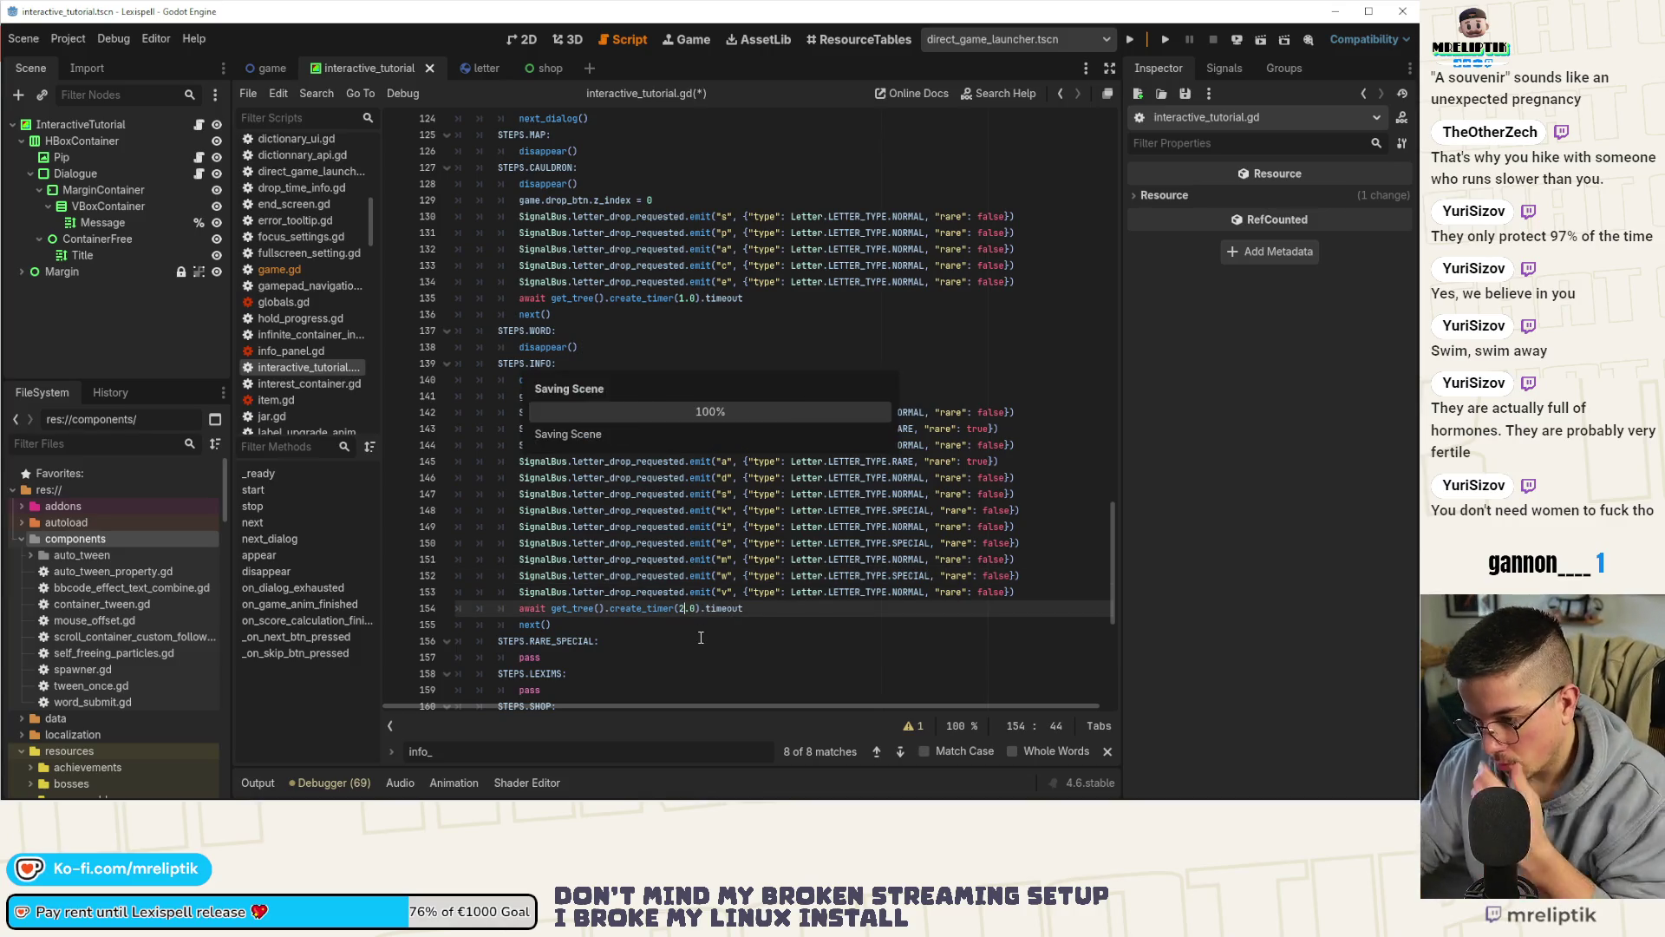
key(Delete)
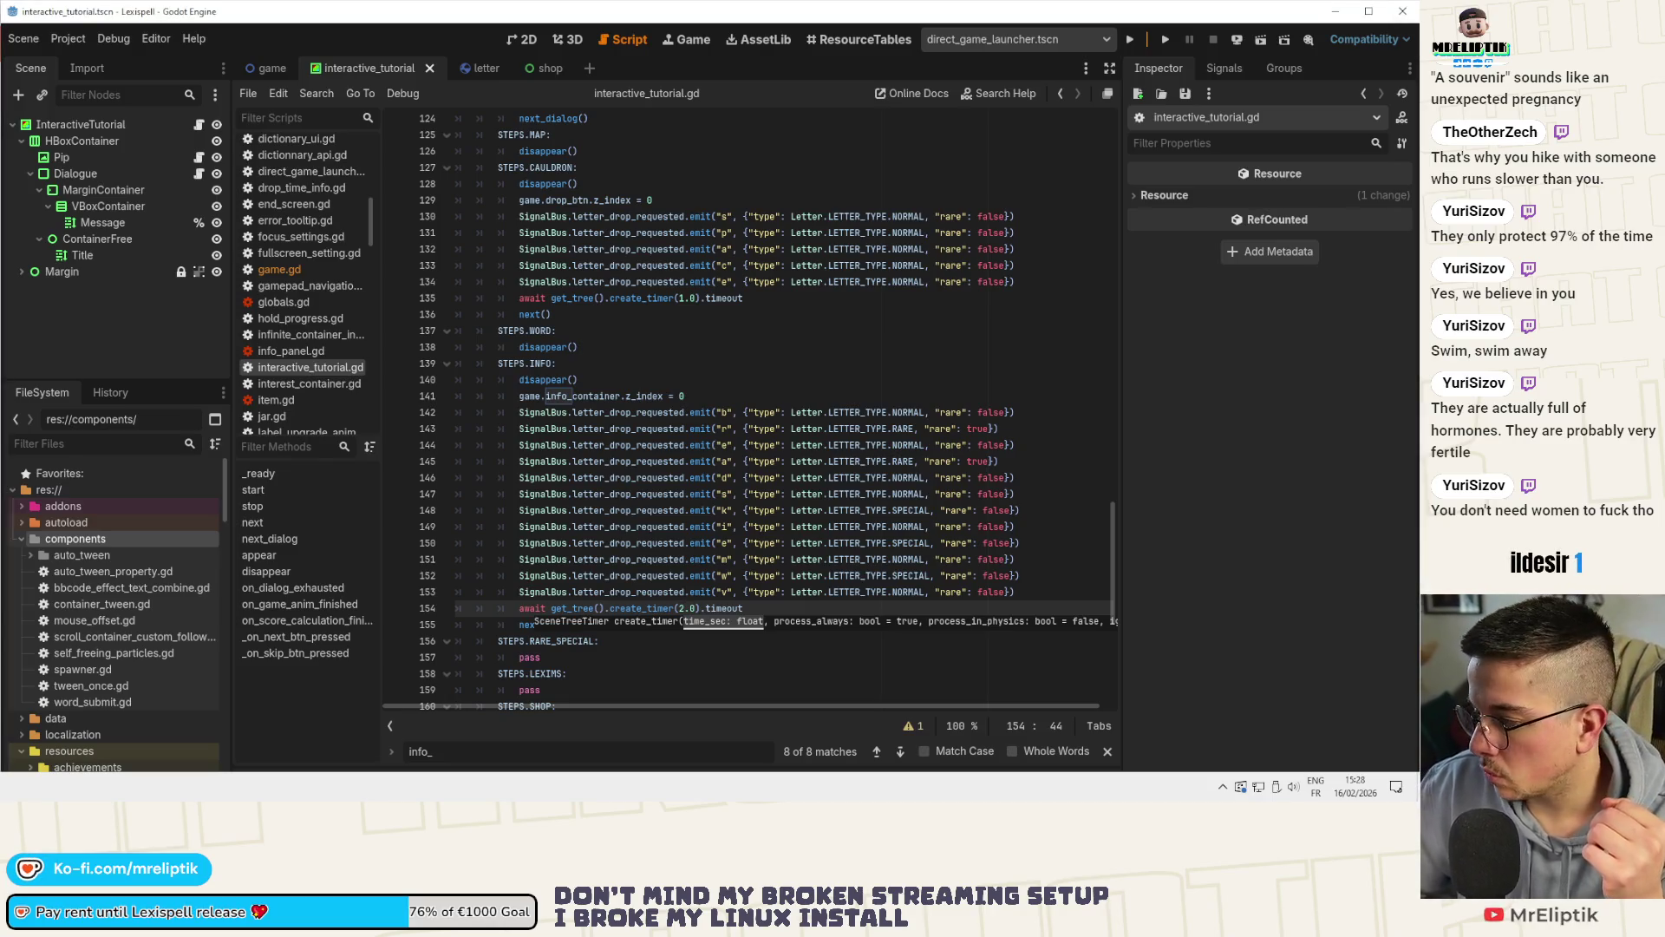
click(1021, 357)
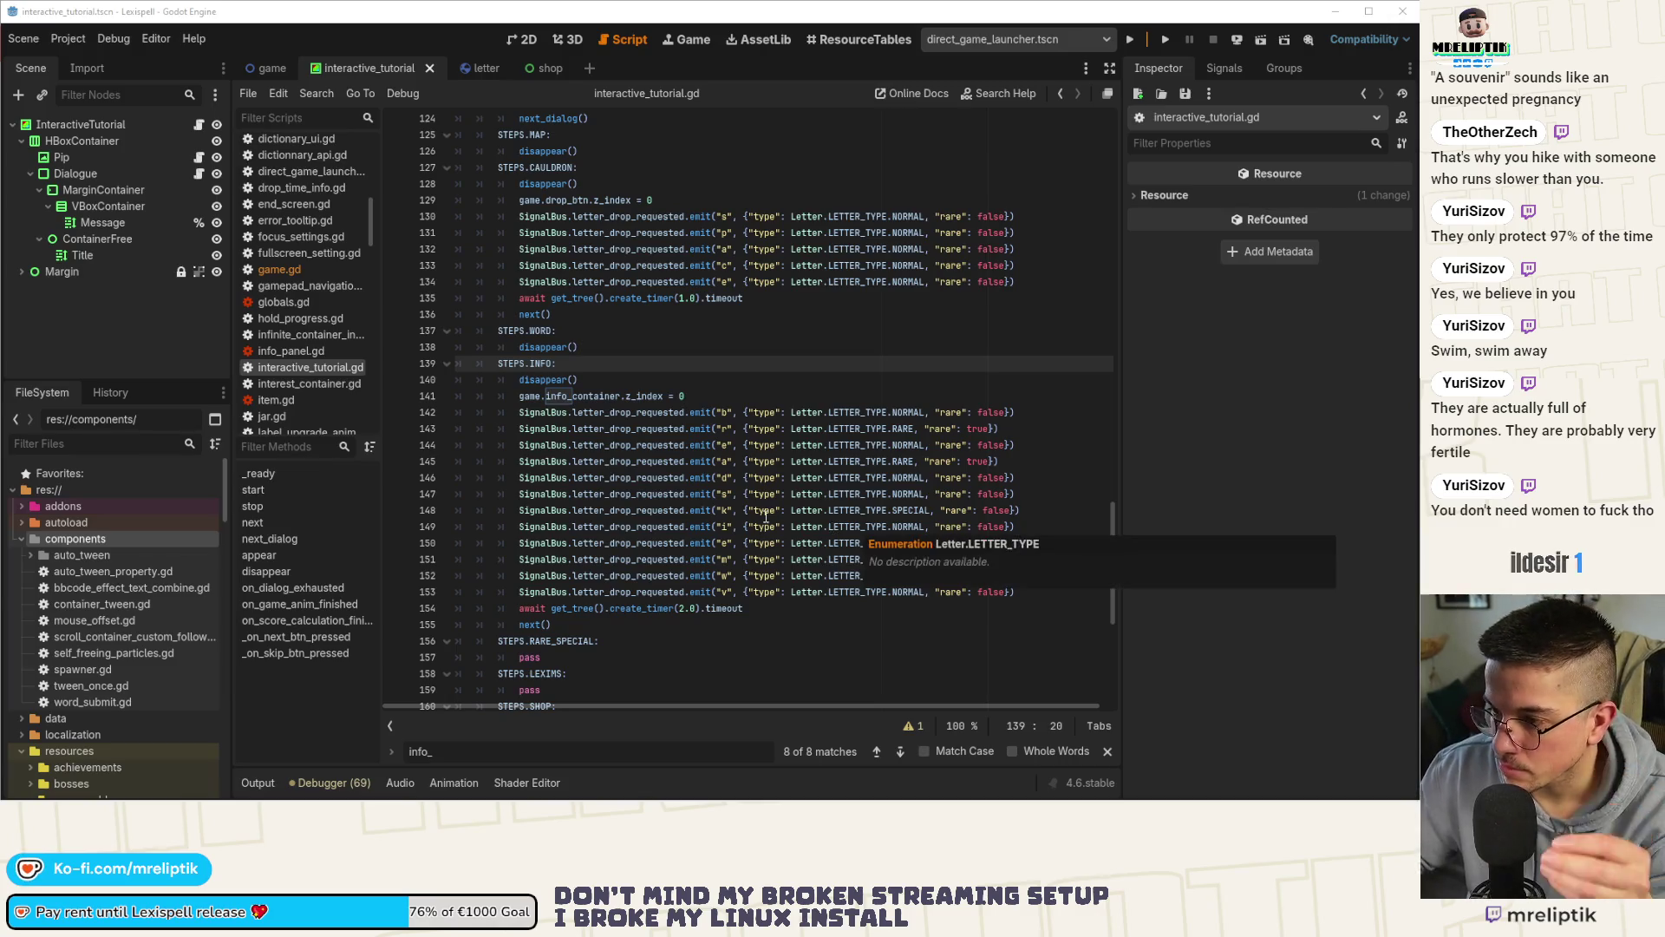
click(633, 378)
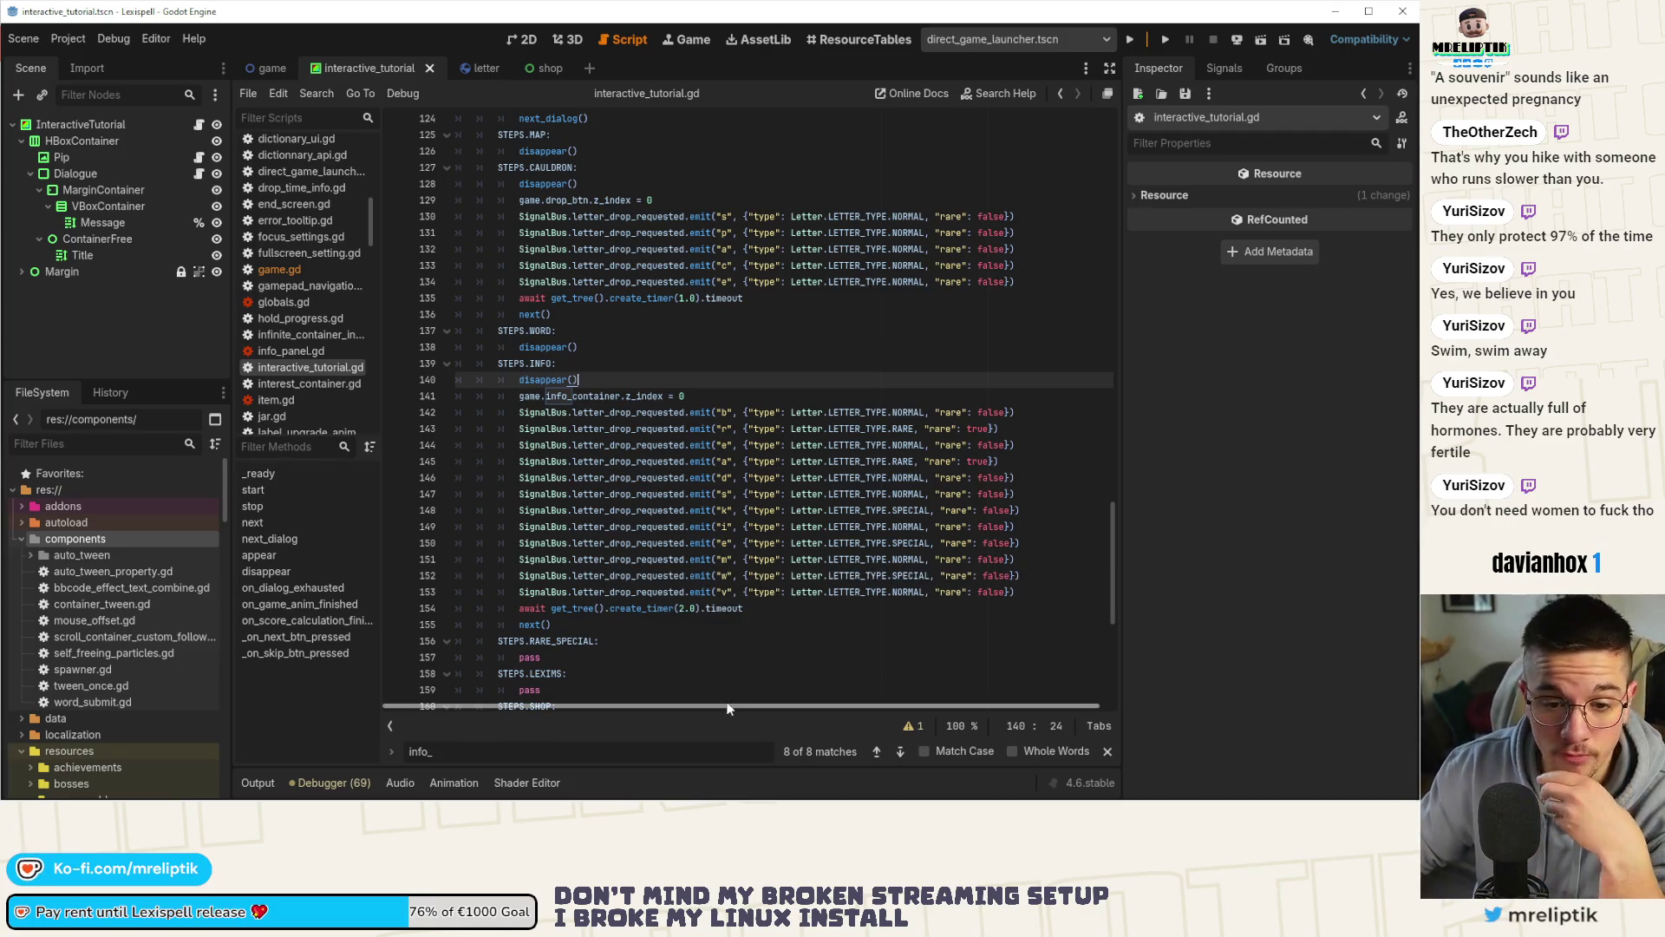
scroll(630, 547, down, 1)
Copy the INFO step's appear-and-dialog lines over the pass in RARE_SPECIAL and save.
scroll(630, 546, down, 1)
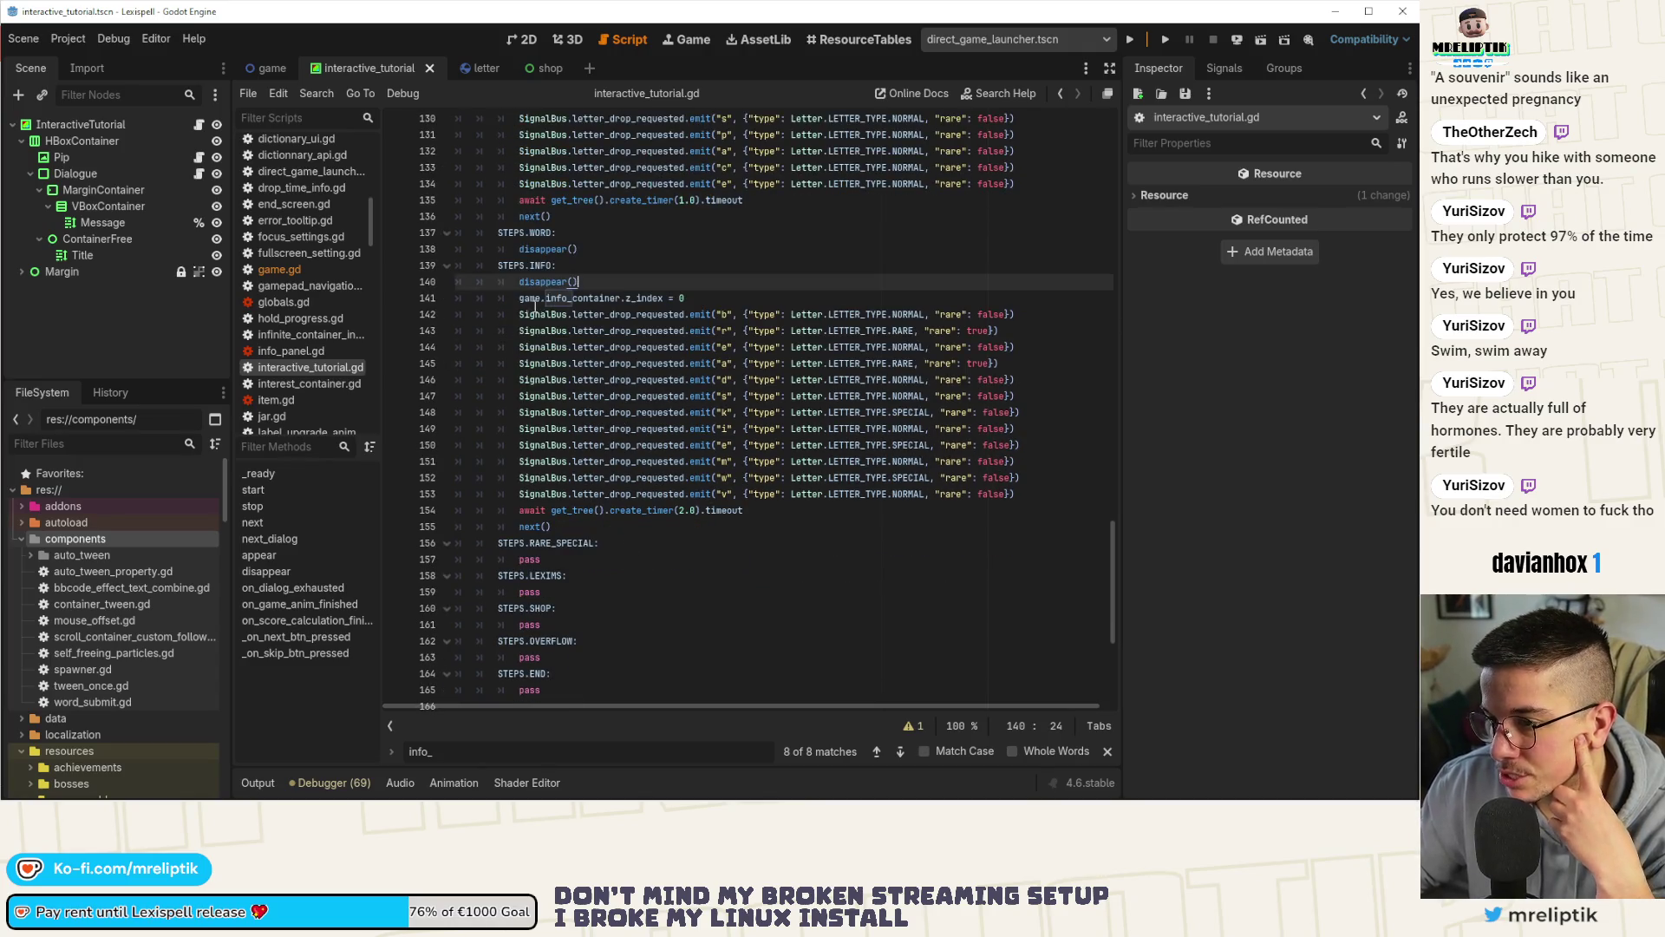
double_click(531, 559)
scroll(636, 460, up, 13)
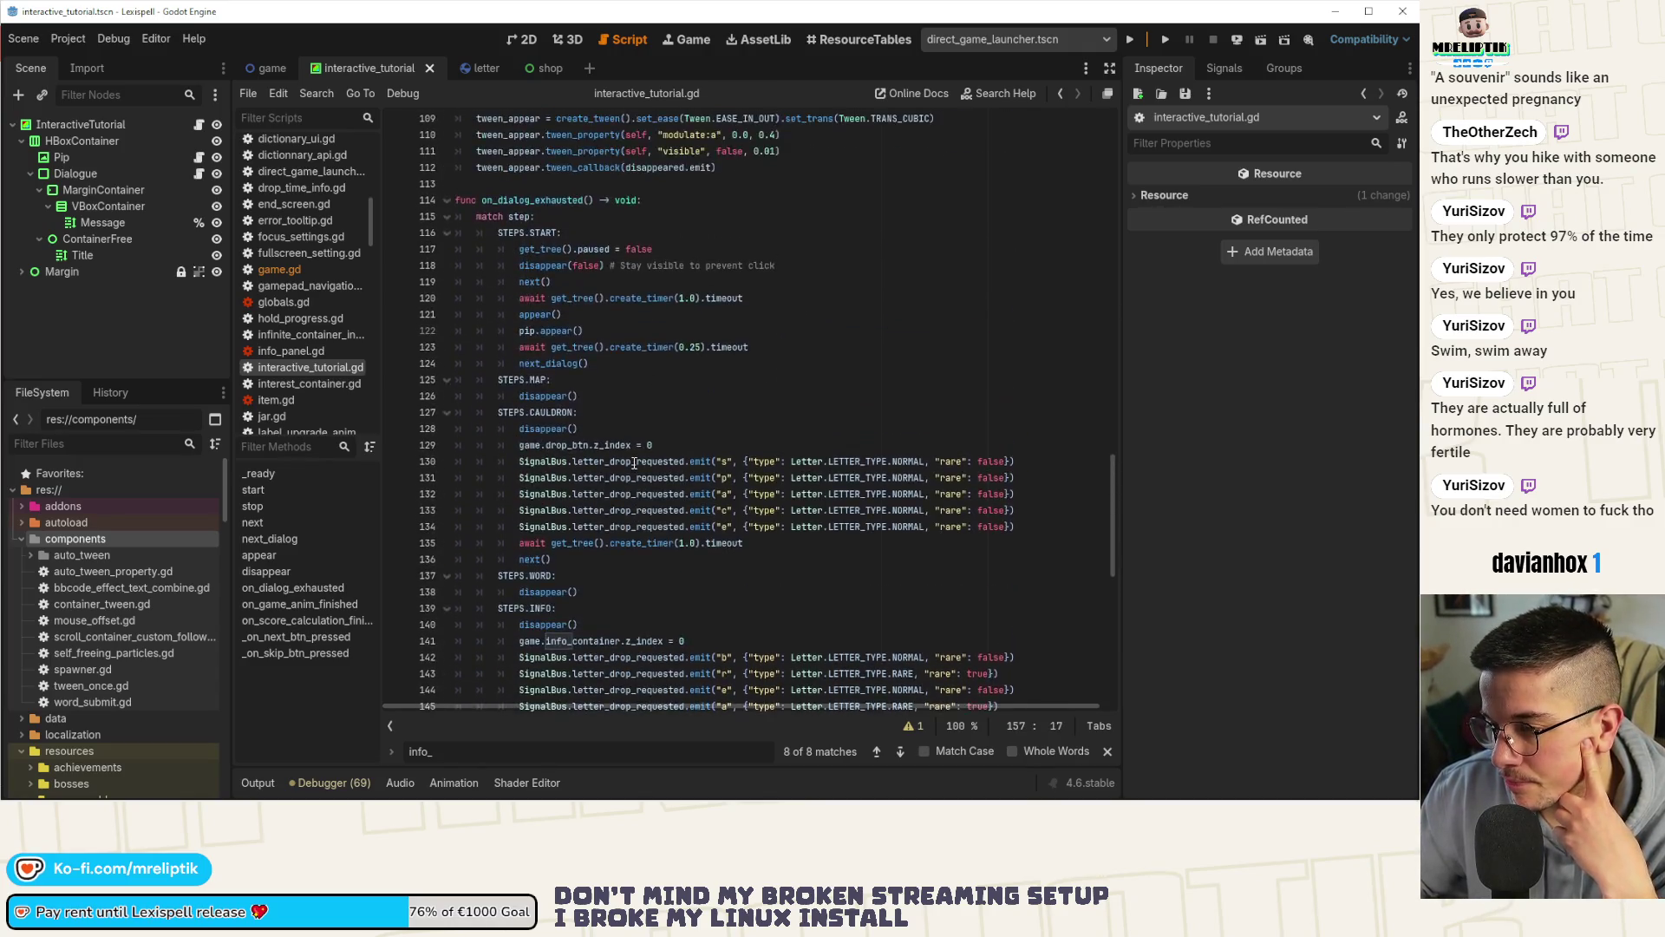
scroll(636, 461, up, 7)
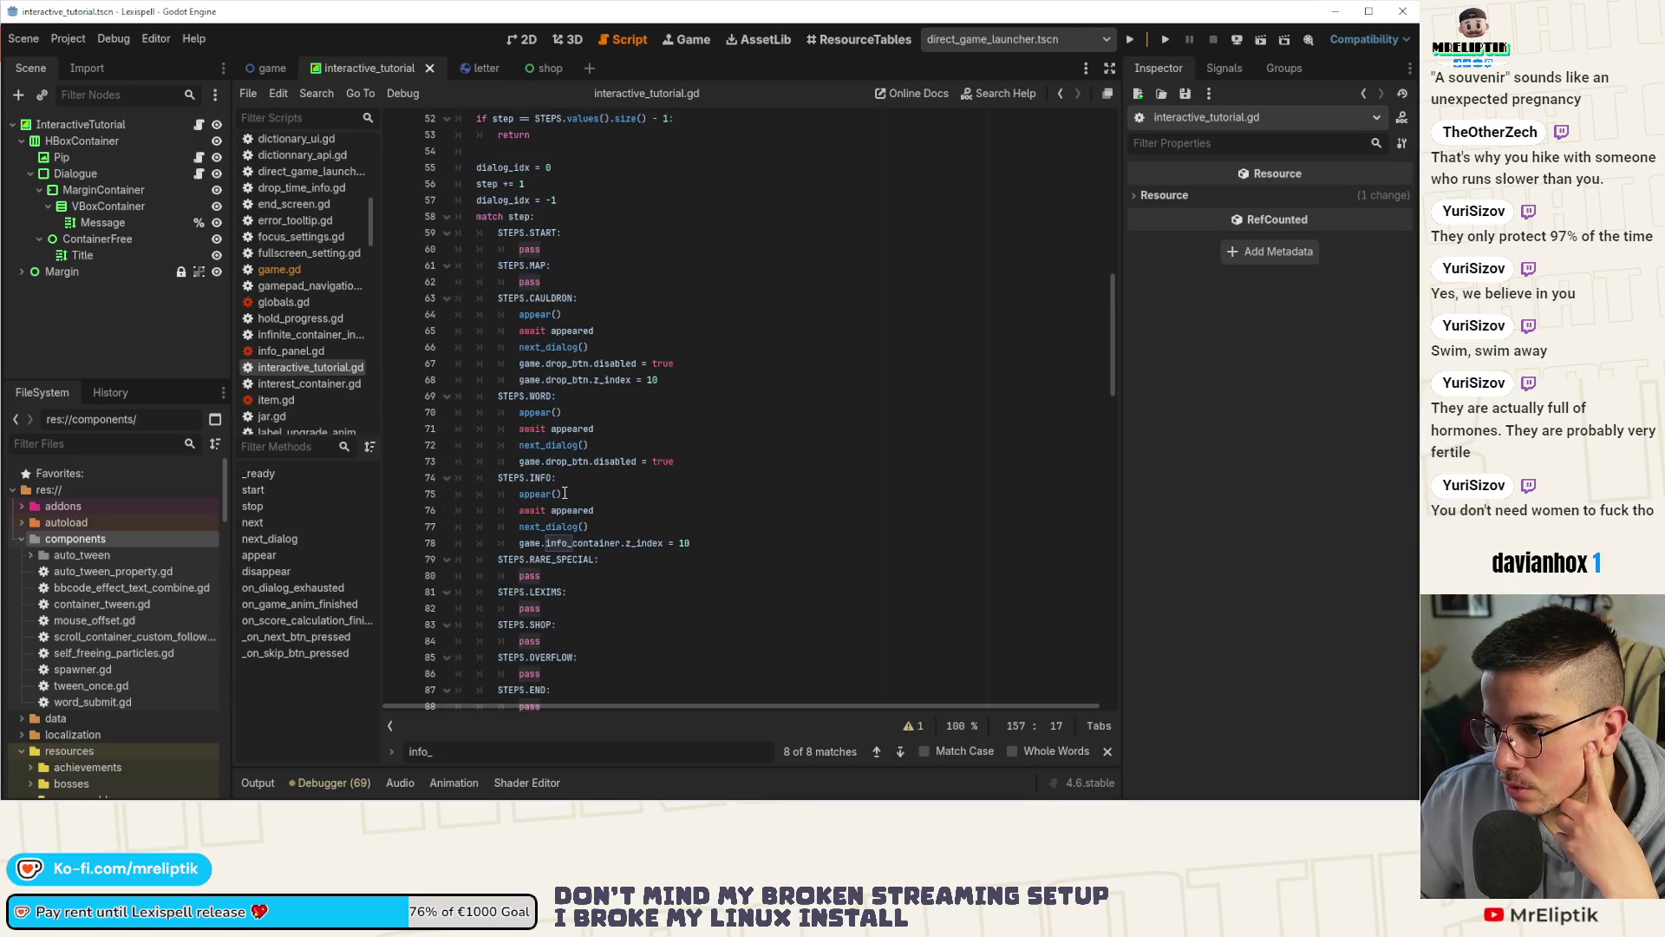
scroll(564, 487, up, 2)
scroll(565, 481, down, 20)
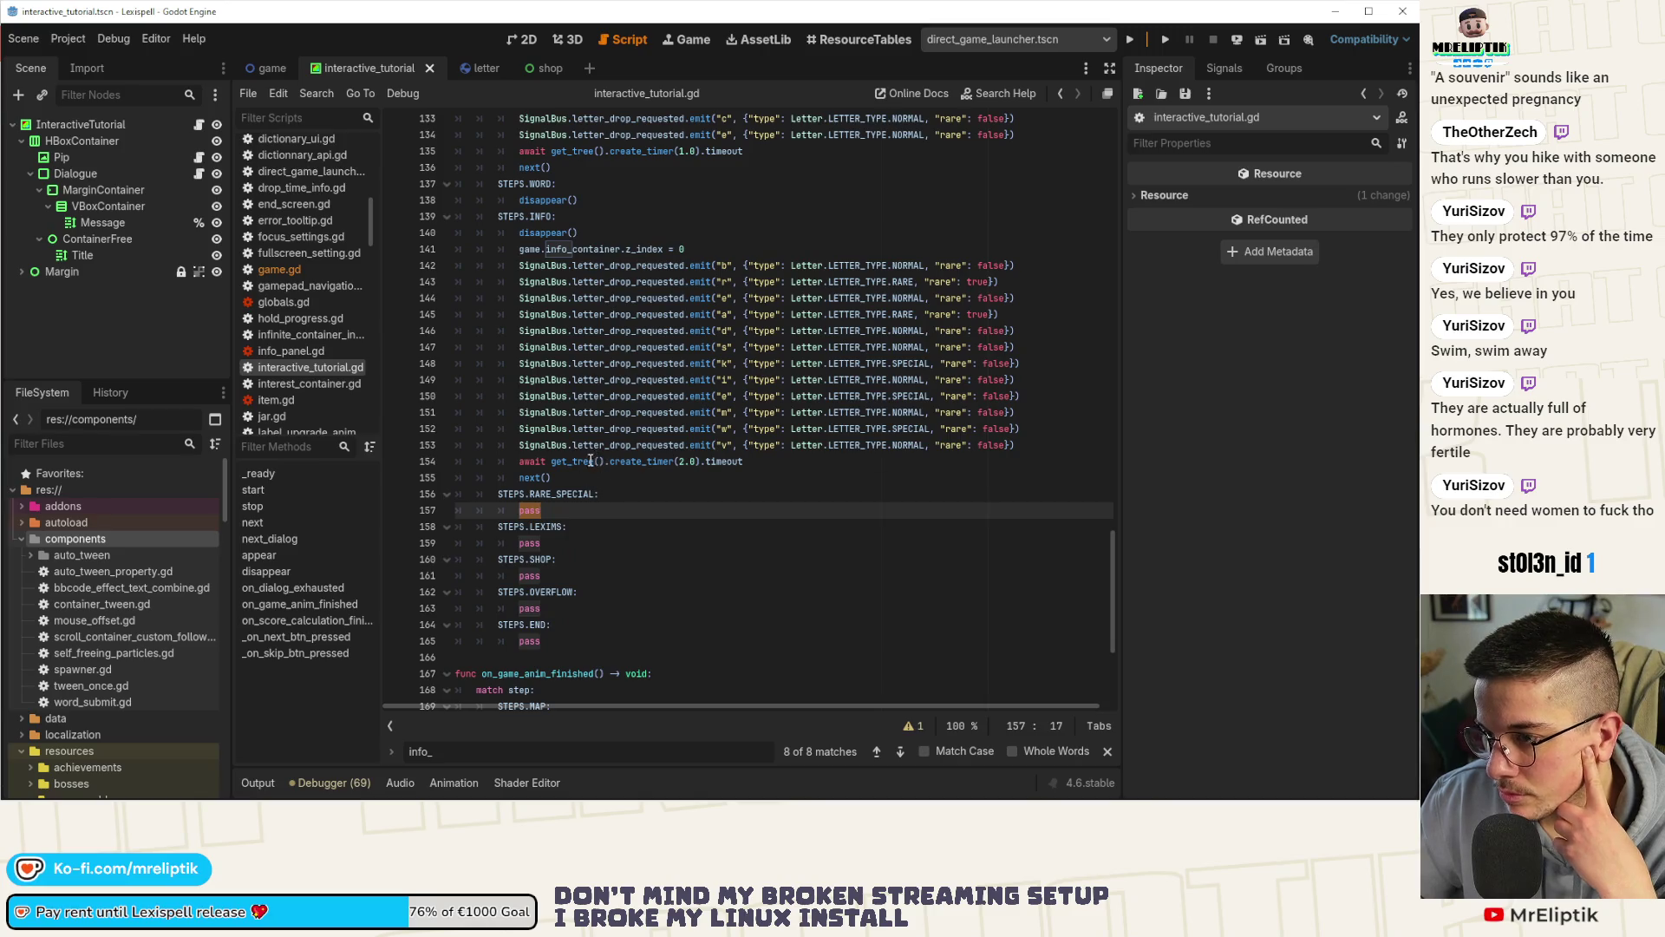
scroll(607, 419, up, 2)
scroll(607, 419, up, 10)
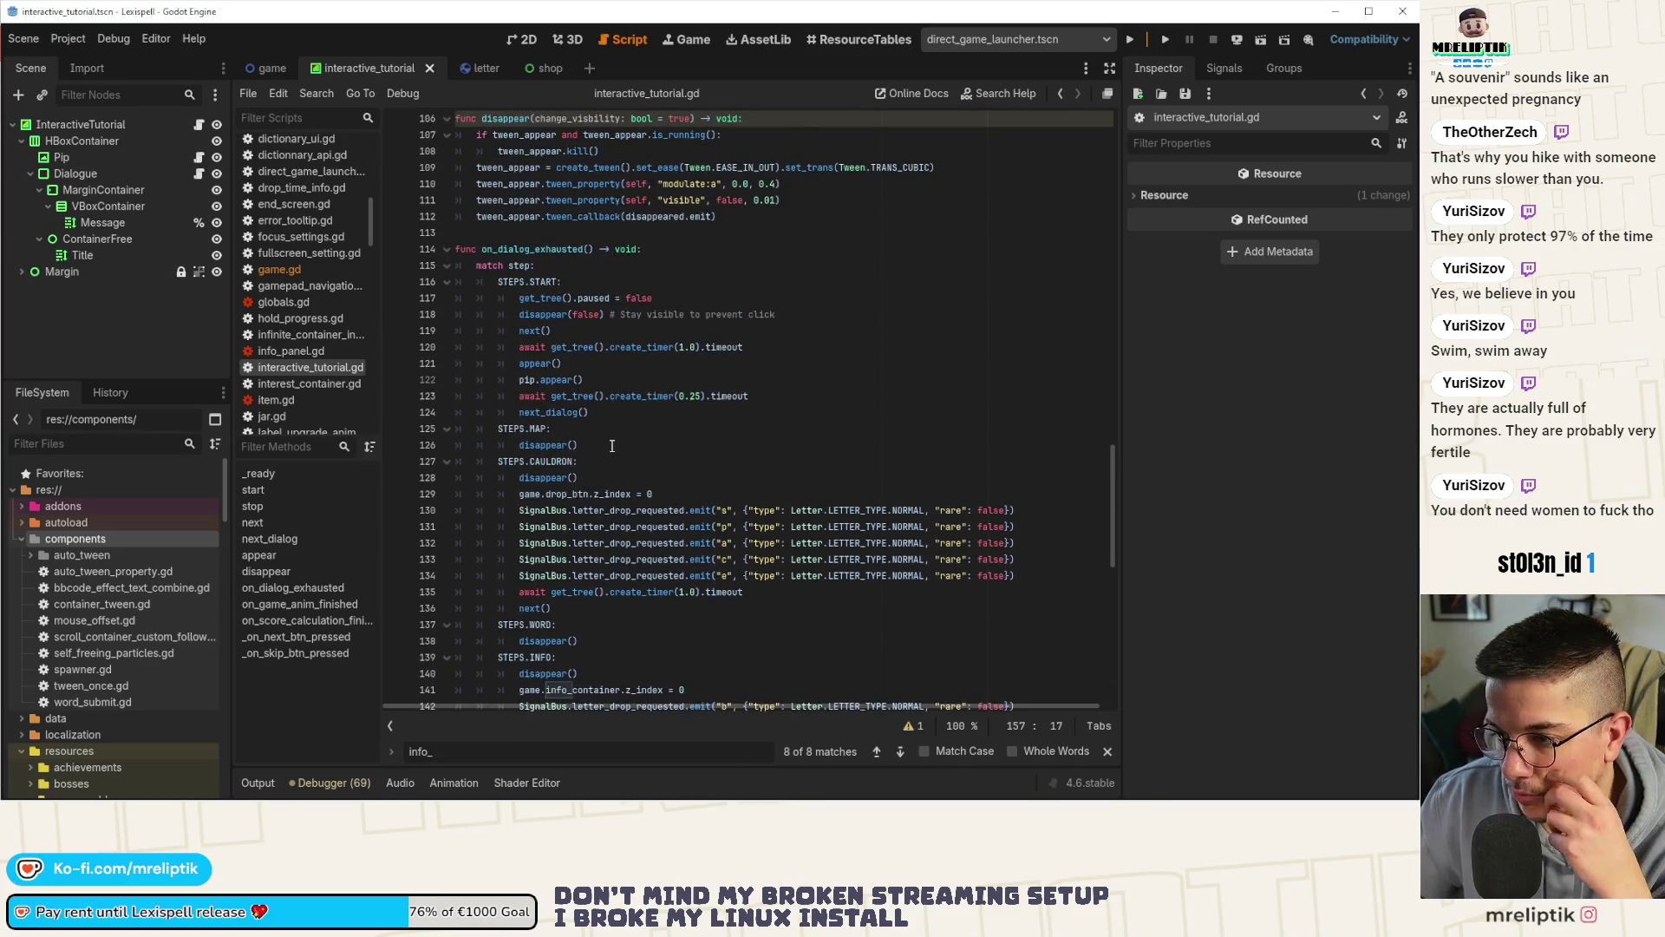
scroll(609, 444, up, 14)
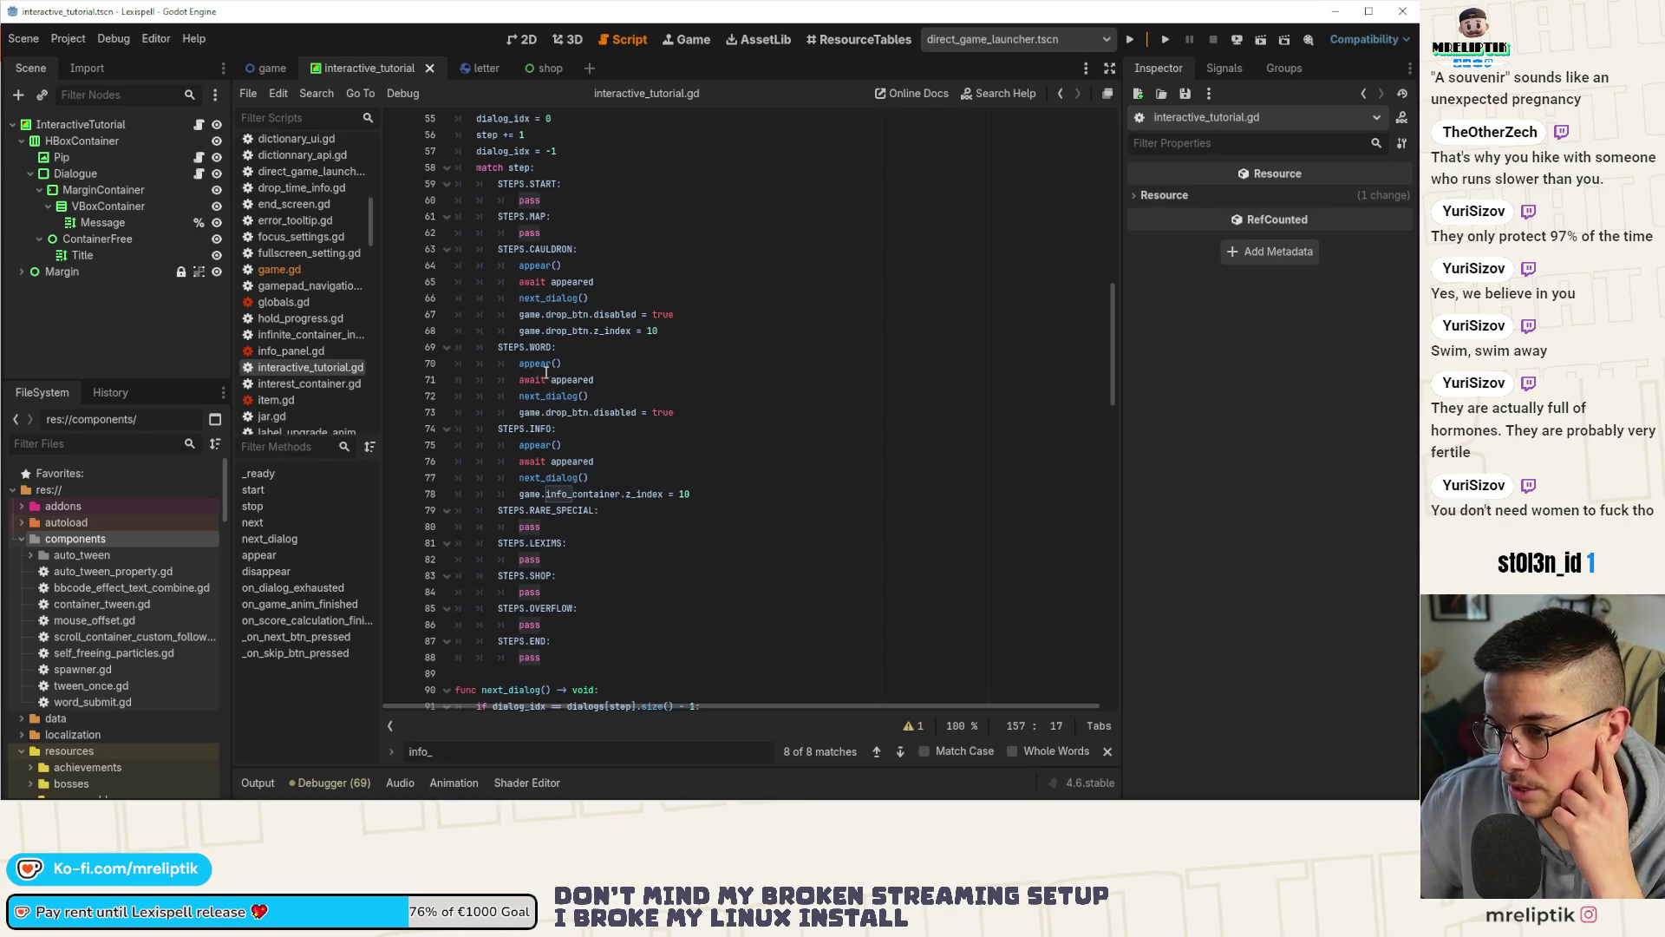
drag(519, 444, 749, 499)
key(ctrl+c)
double_click(529, 526)
key(ctrl+v)
key(ctrl+s)
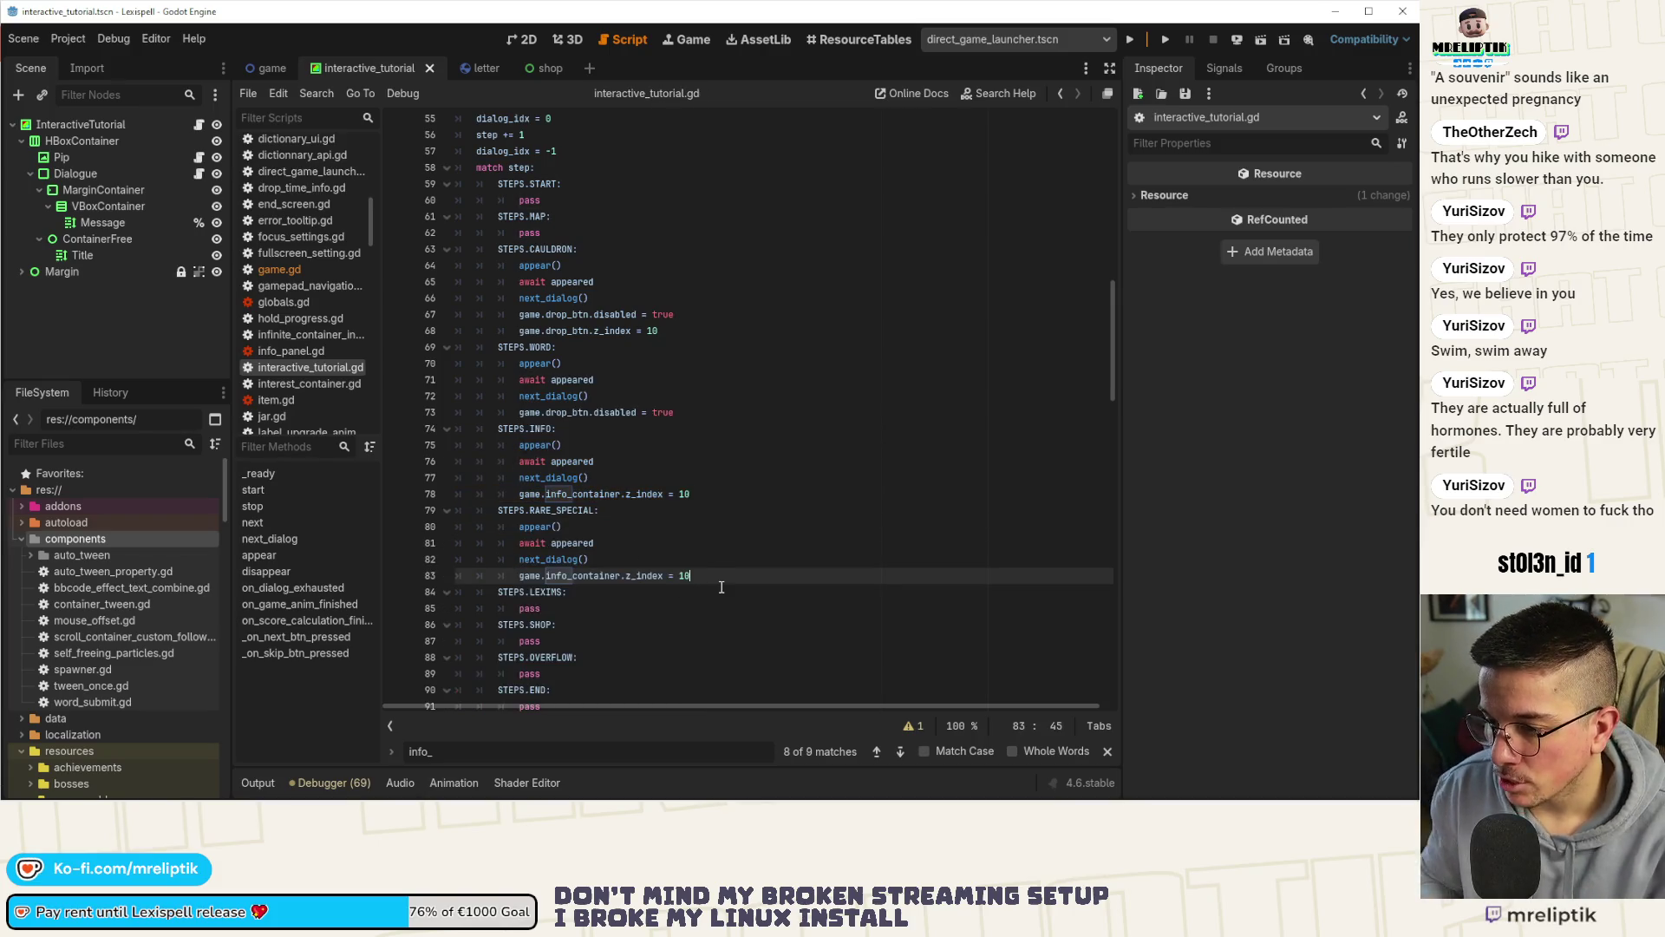
Edit the last pasted line so it assigns game.cauldron = 10.
key(ctrl+Left)
key(ctrl+Left)
key(ctrl+shift+Left)
key(BackSpace)
key(ctrl+shift+Left)
text(cauldron)
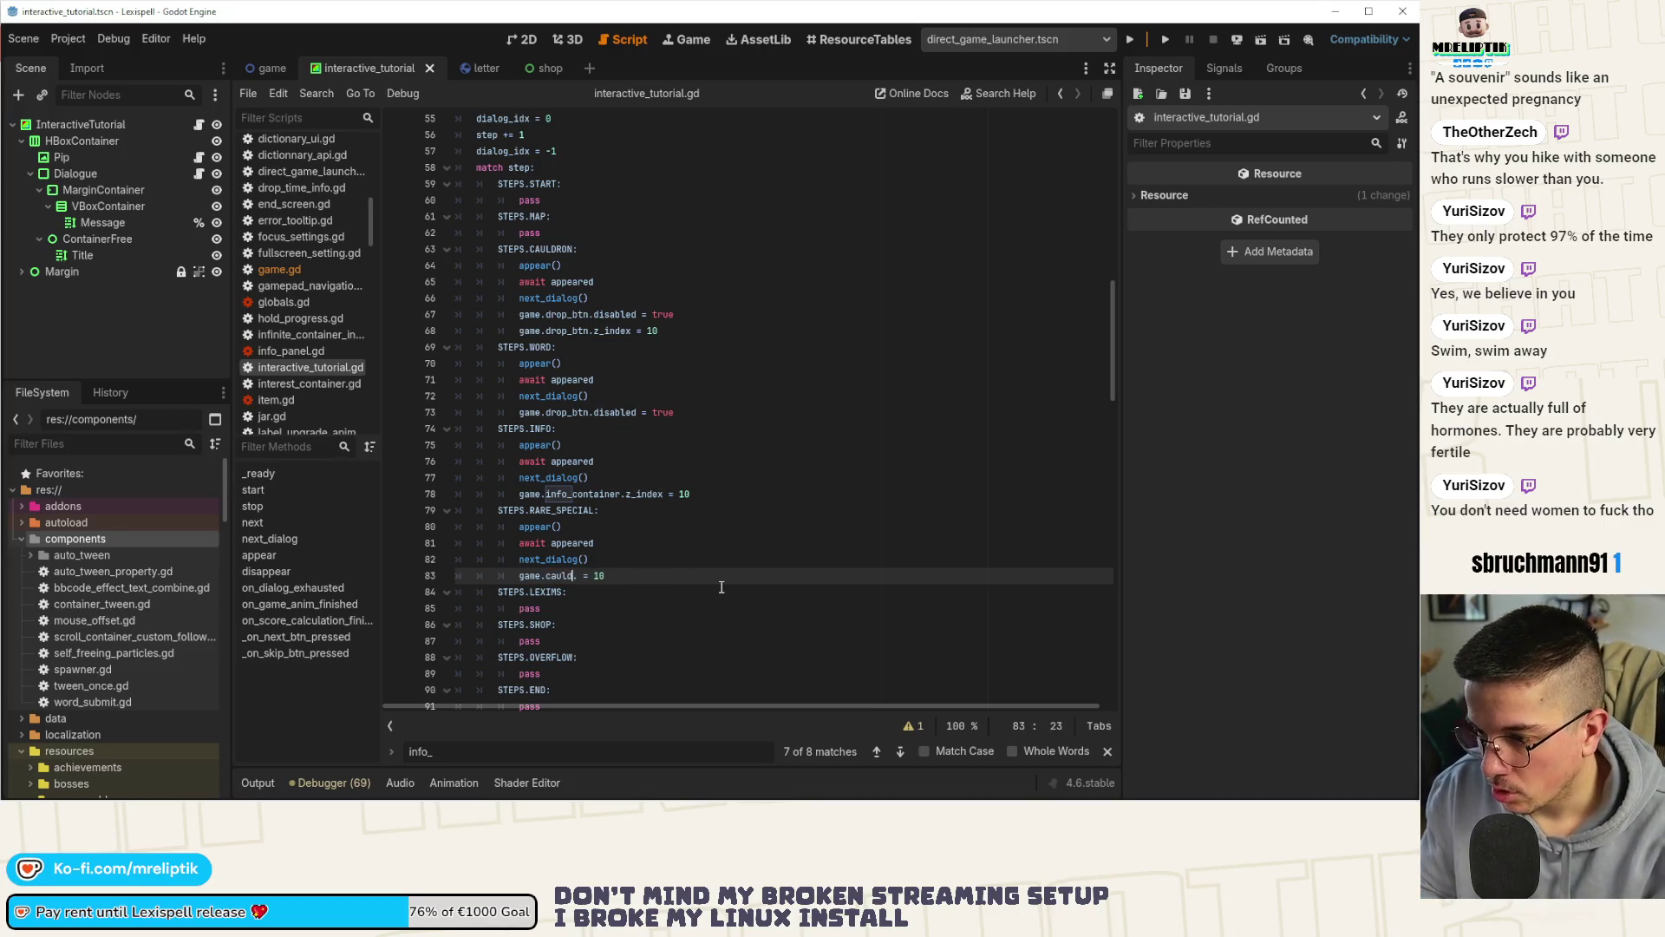
key(BackSpace)
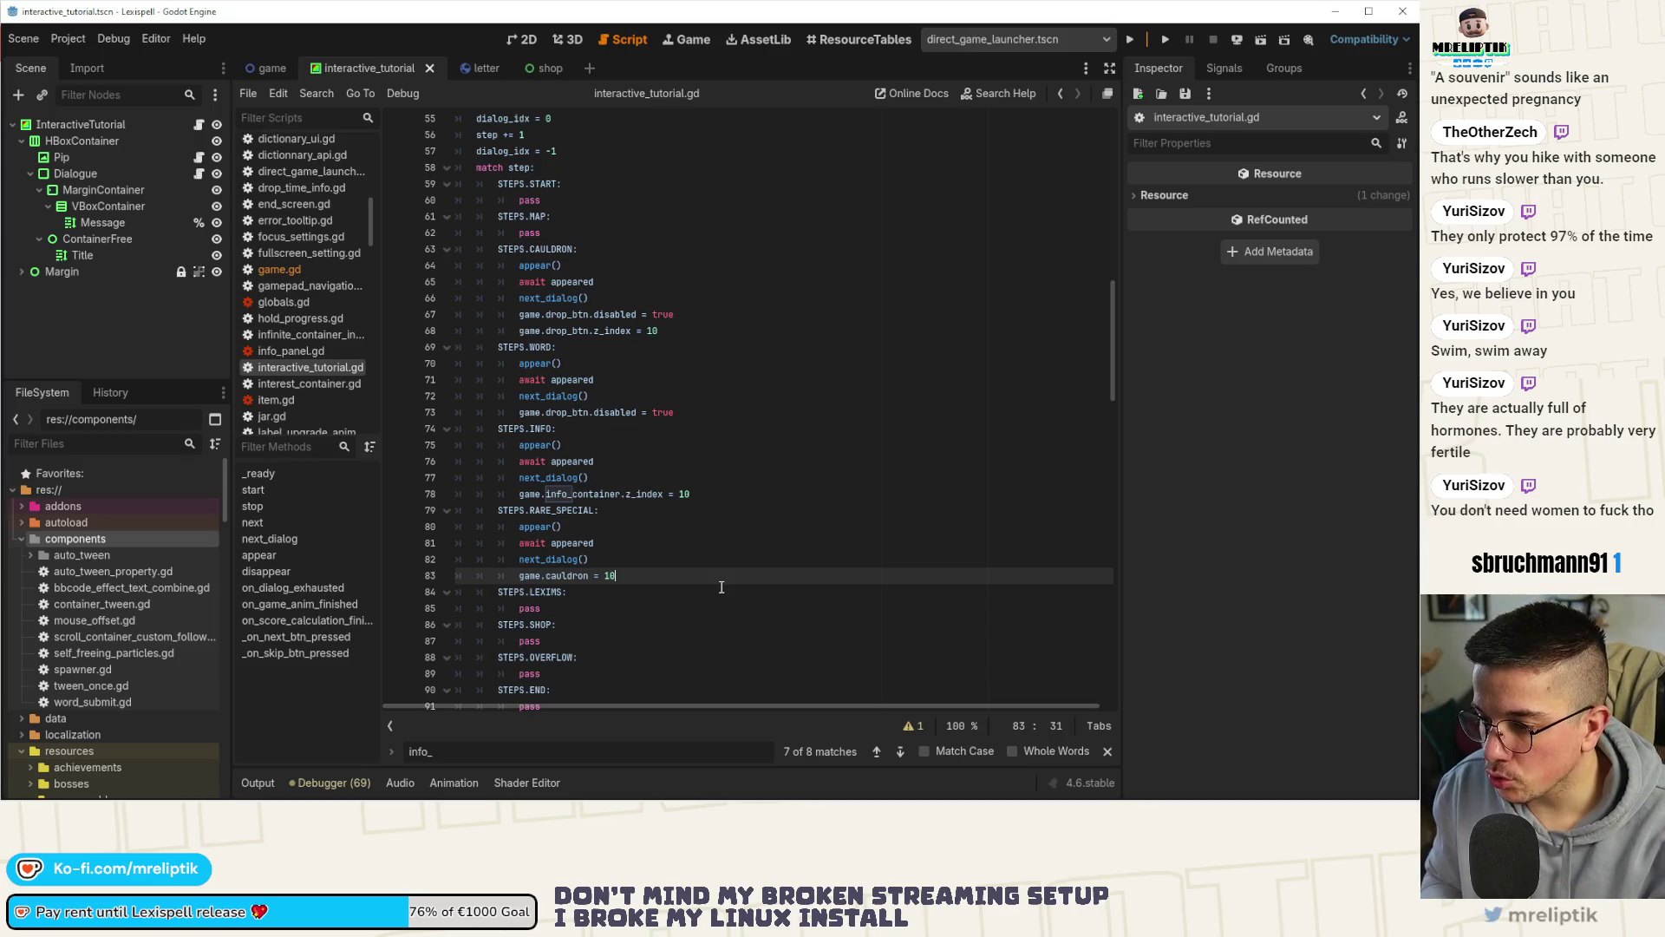
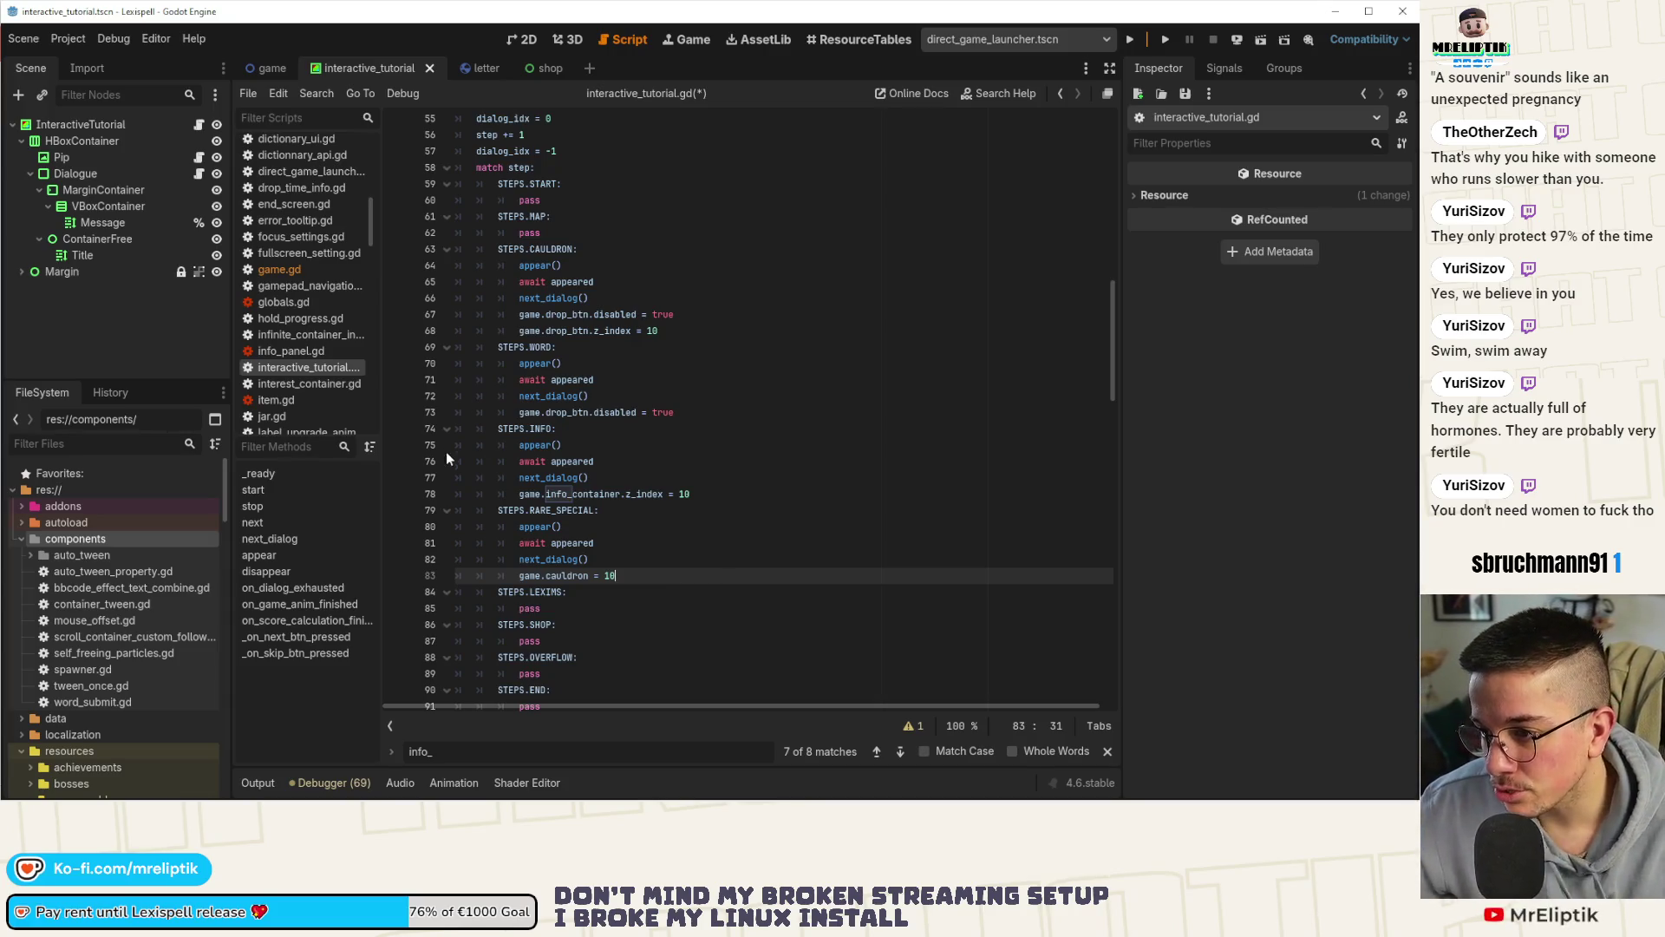
Cut the LEXIMS and SHOP step cases out from below RARE_SPECIAL.
click(564, 512)
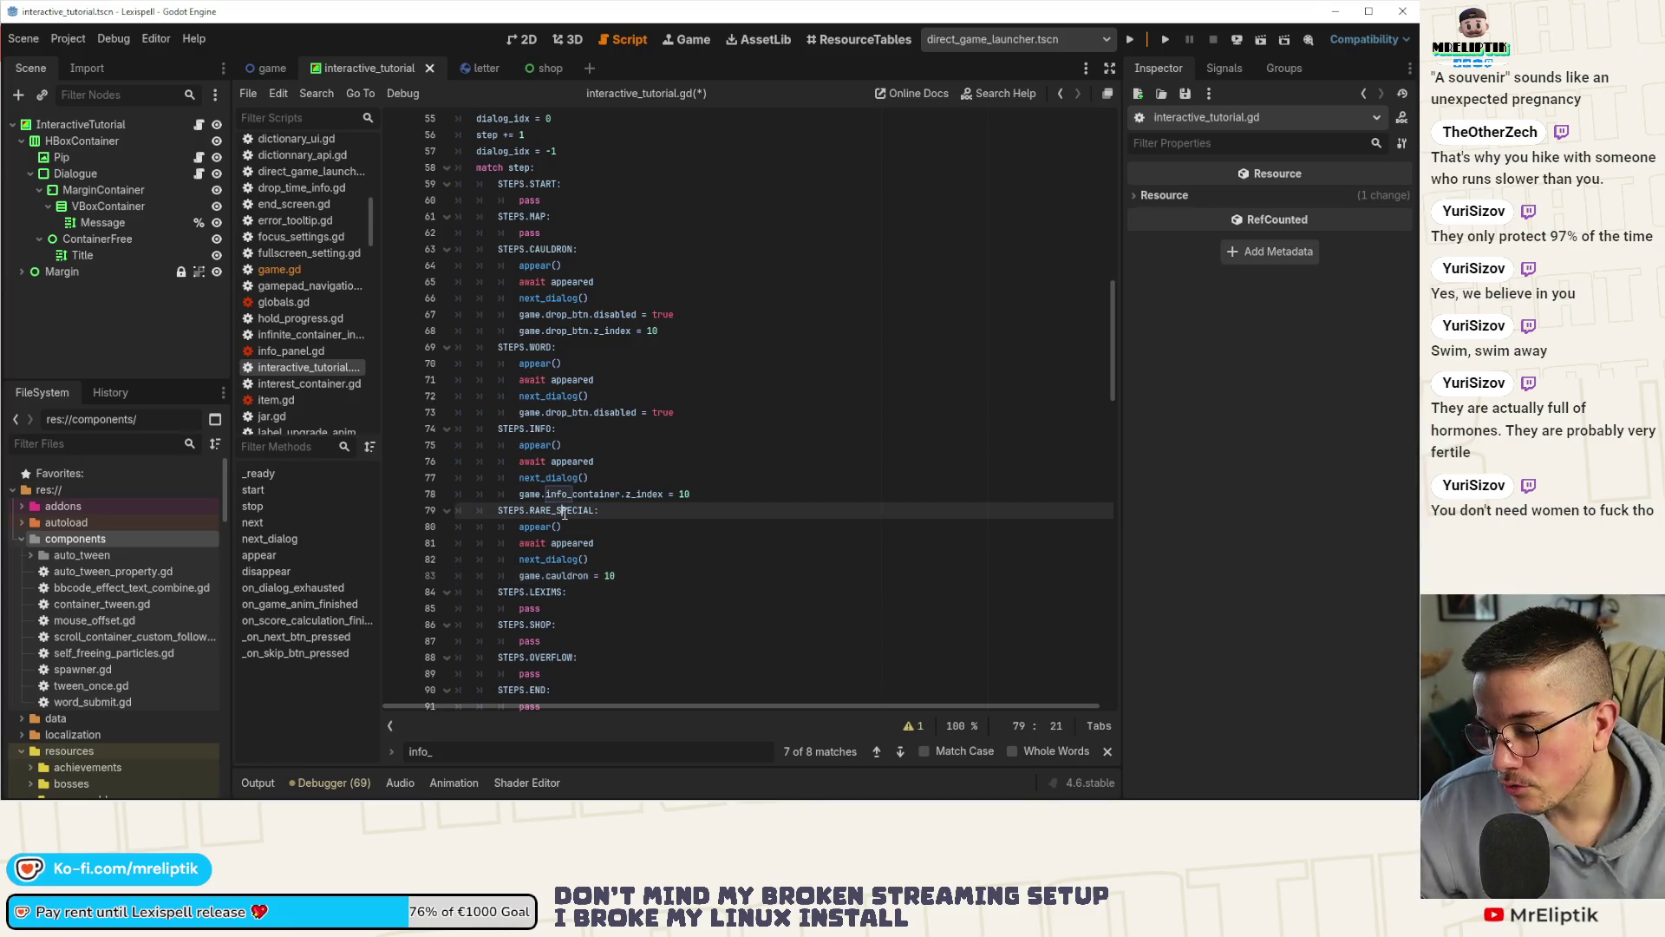
click(564, 624)
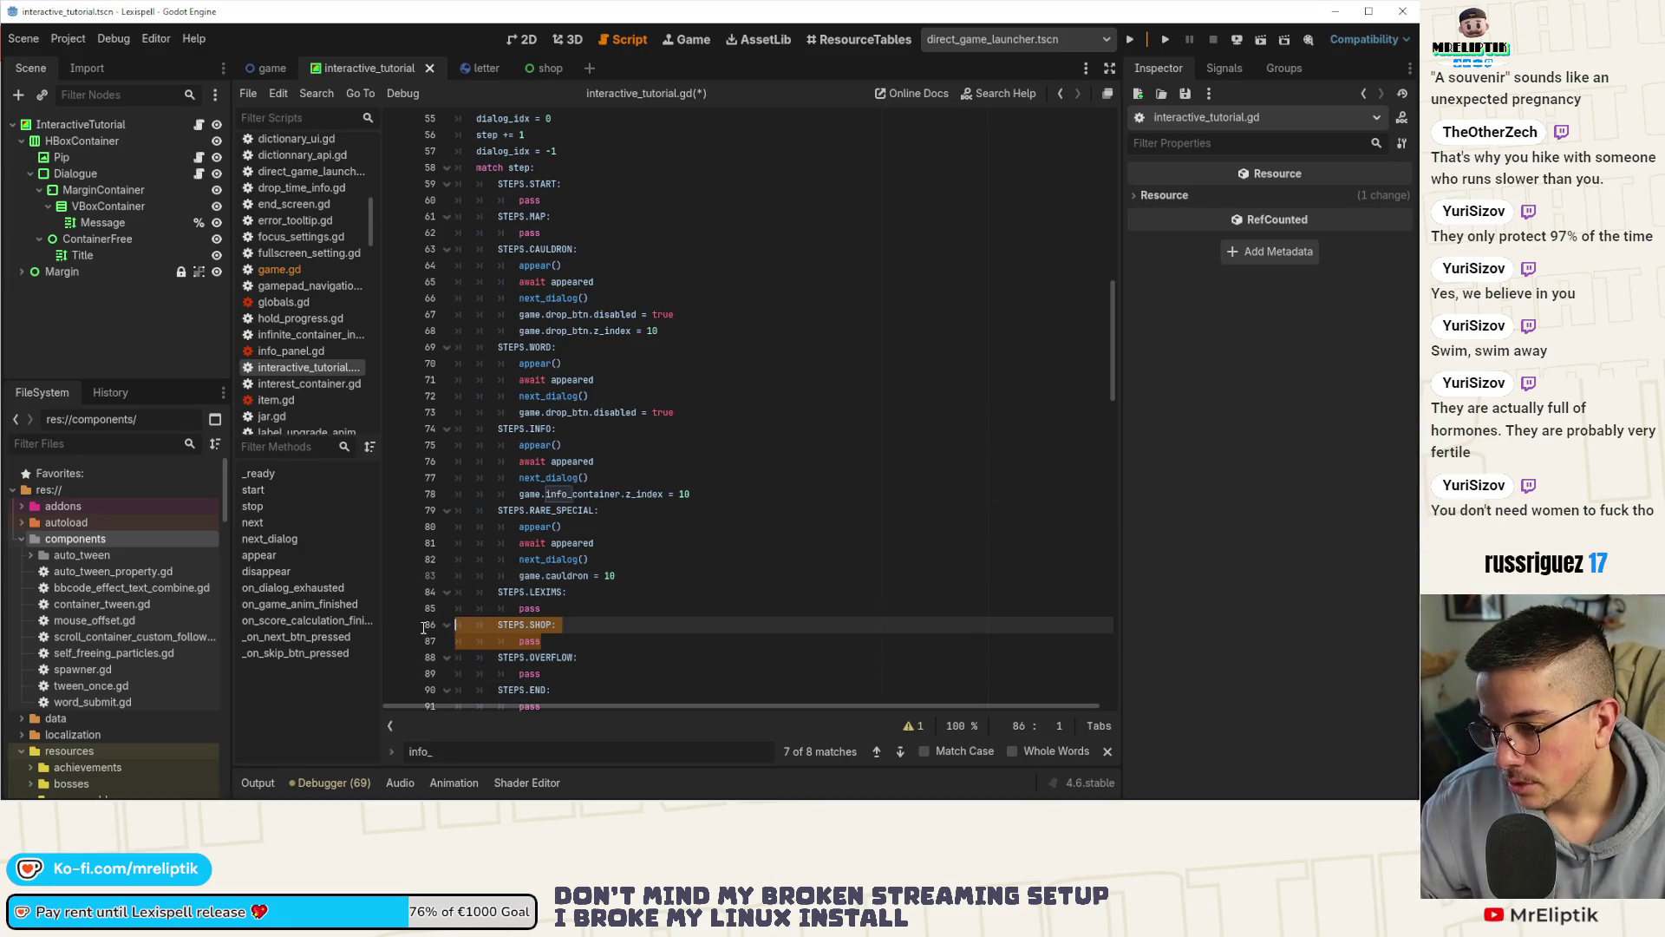
drag(413, 631, 384, 586)
key(ctrl+c)
key(BackSpace)
Paste the LEXIMS and SHOP cases after the INFO step, fix the LEXIMS indentation, and save.
click(720, 493)
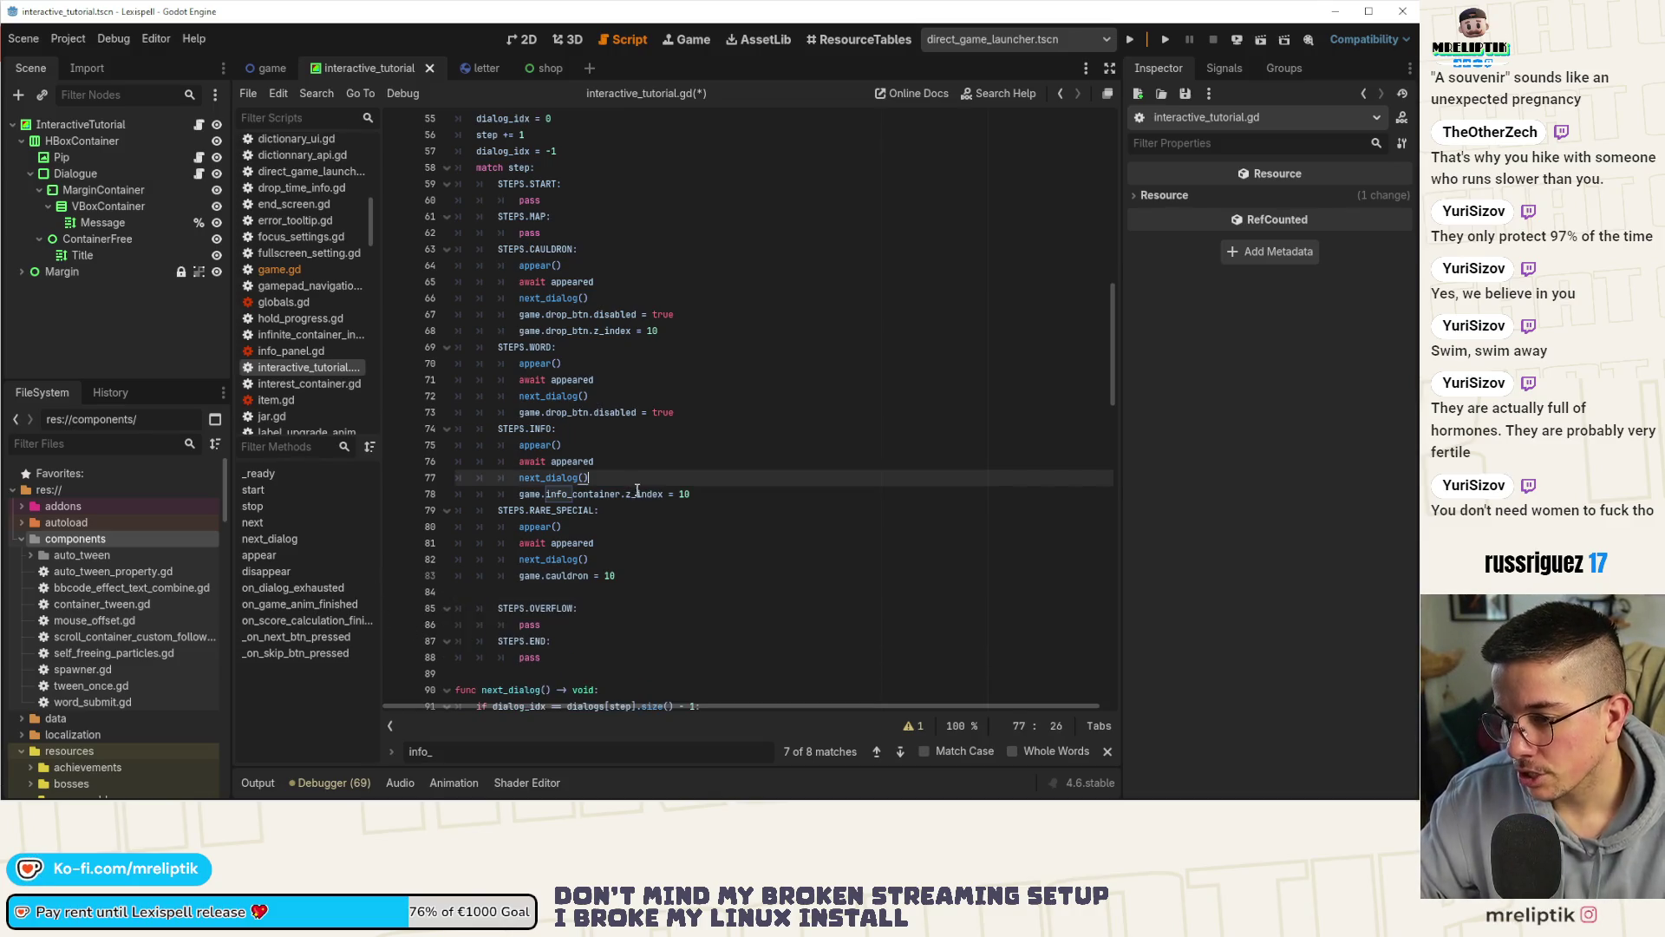
key(Return)
key(ctrl+v)
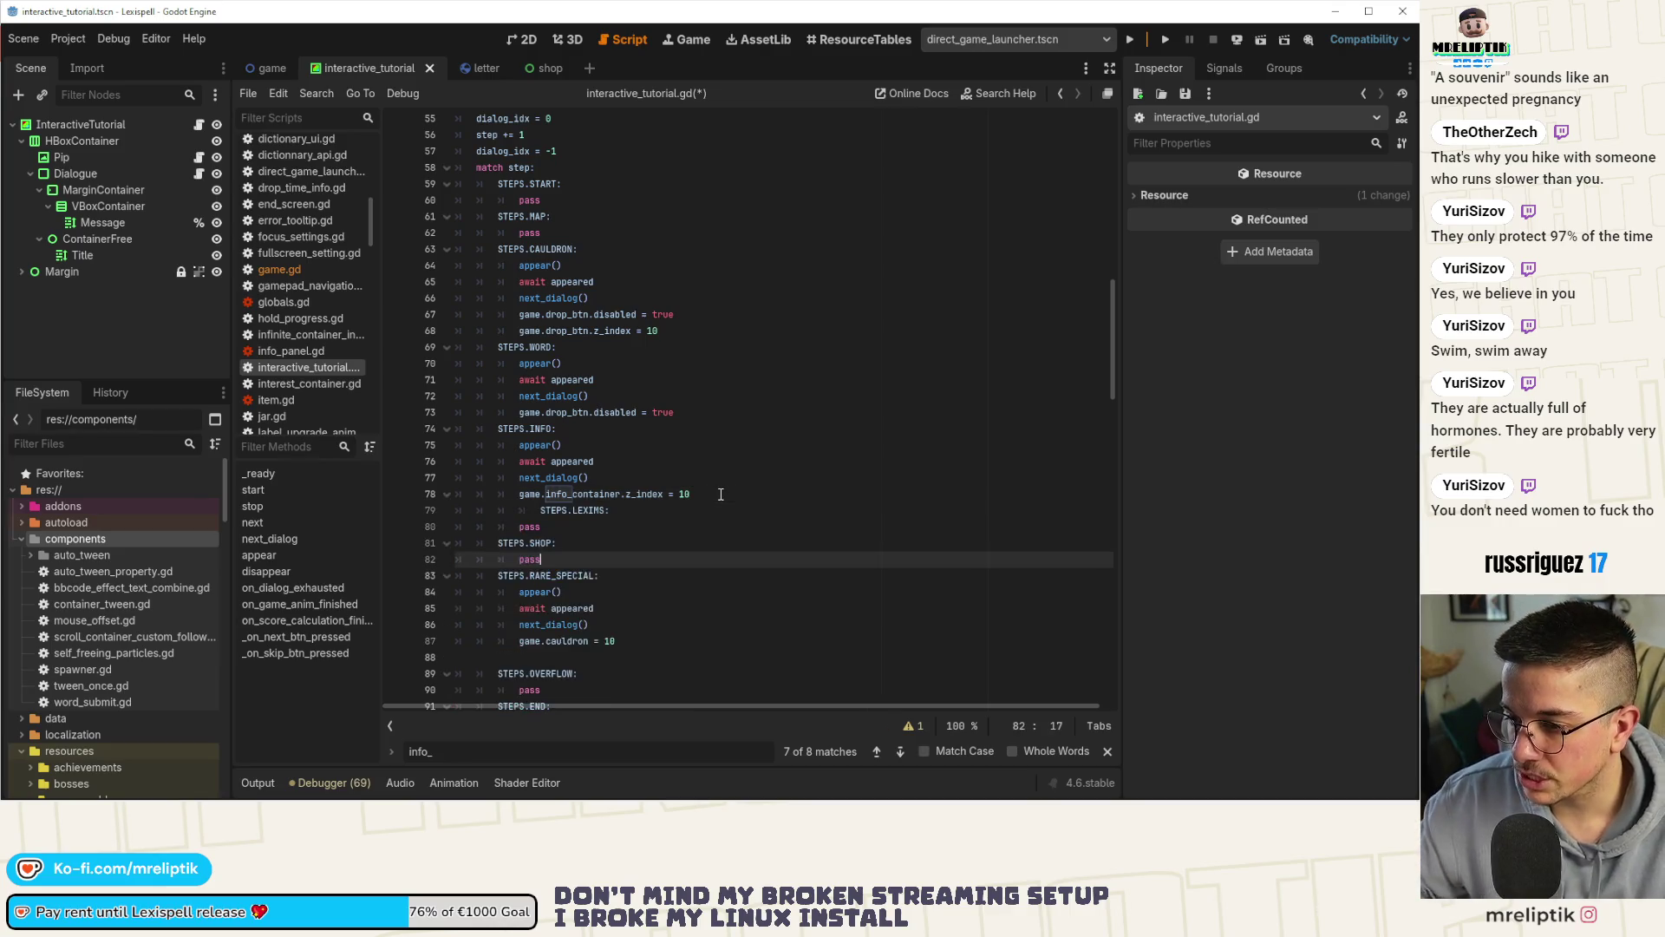
click(628, 506)
key(shift+Tab)
key(shift+Tab)
scroll(607, 494, down, 4)
click(591, 468)
key(ctrl+s)
scroll(626, 536, down, 15)
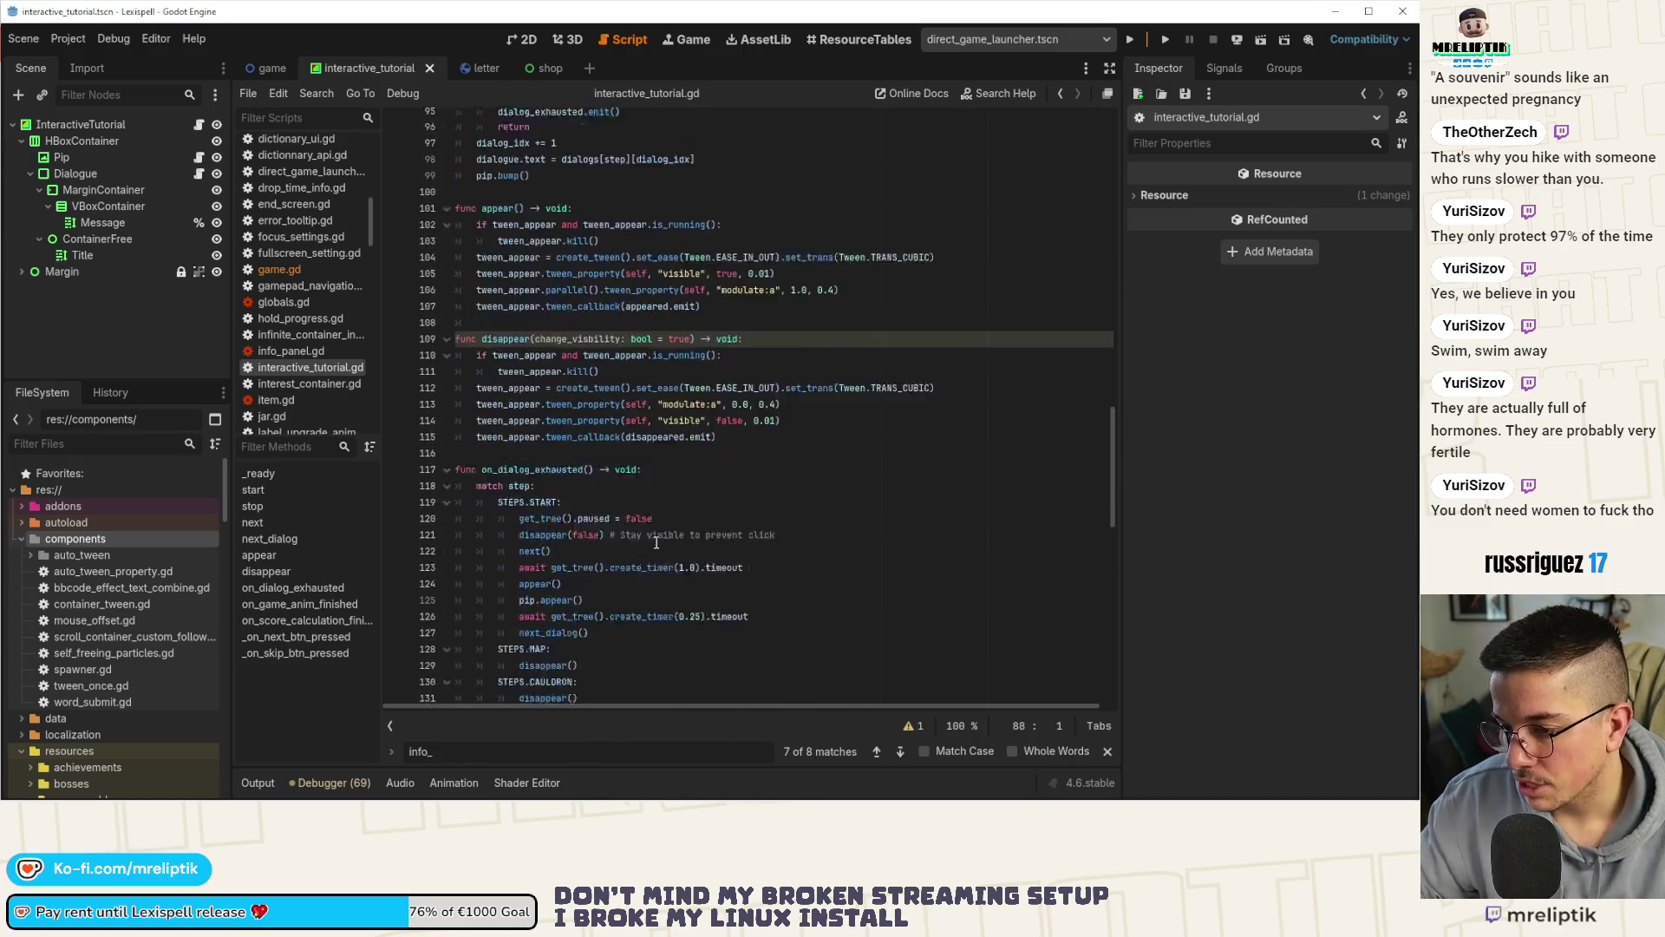
In on_dialog_exhausted, move the LEXIMS and SHOP cases above RARE_SPECIAL, tidy the lines, and save.
scroll(626, 536, down, 6)
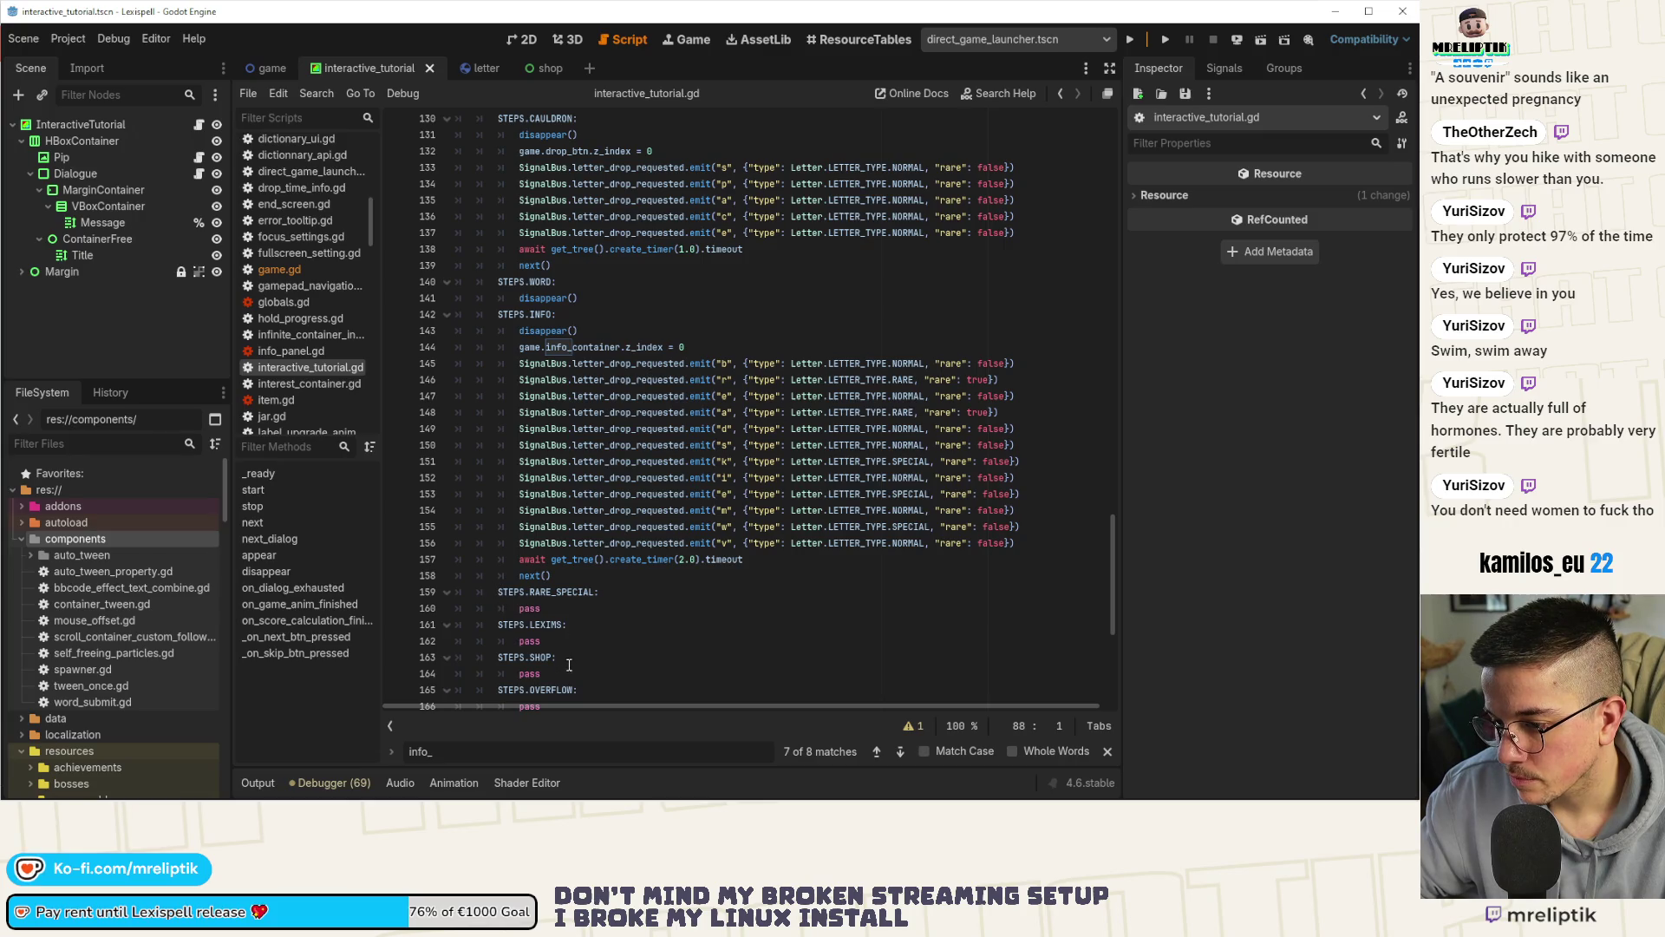
scroll(570, 623, down, 3)
mouse_move(555, 526)
mouse_down()
mouse_move(478, 491)
mouse_move(497, 478)
mouse_up()
key(BackSpace)
key(Up)
key(Up)
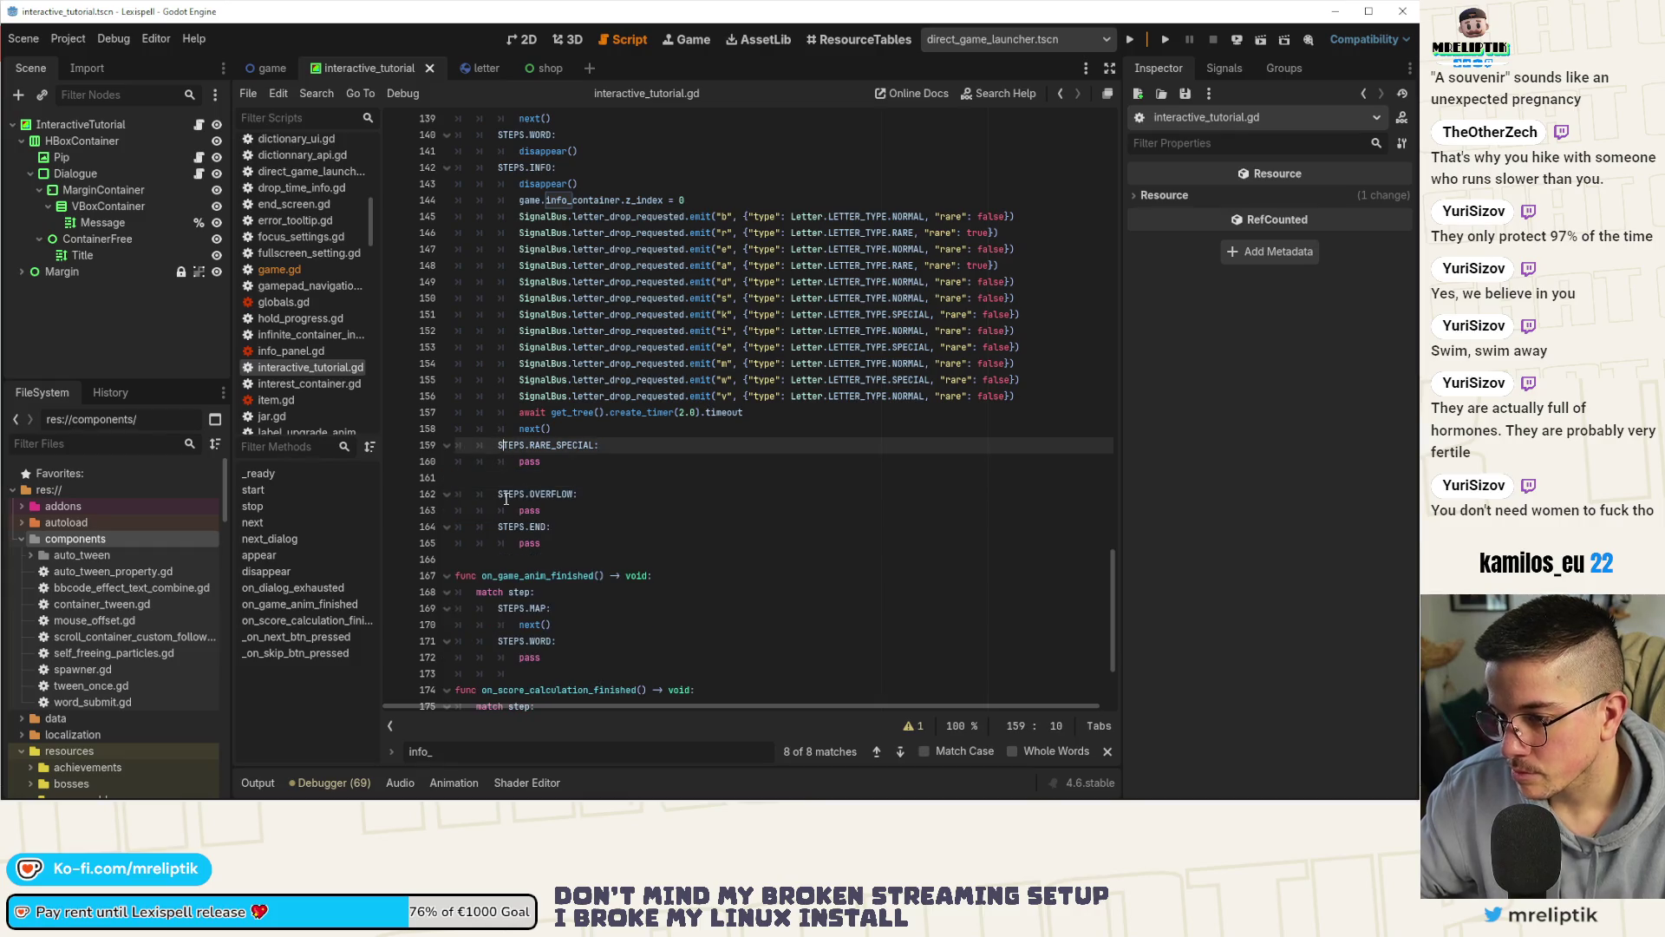
key(ctrl+v)
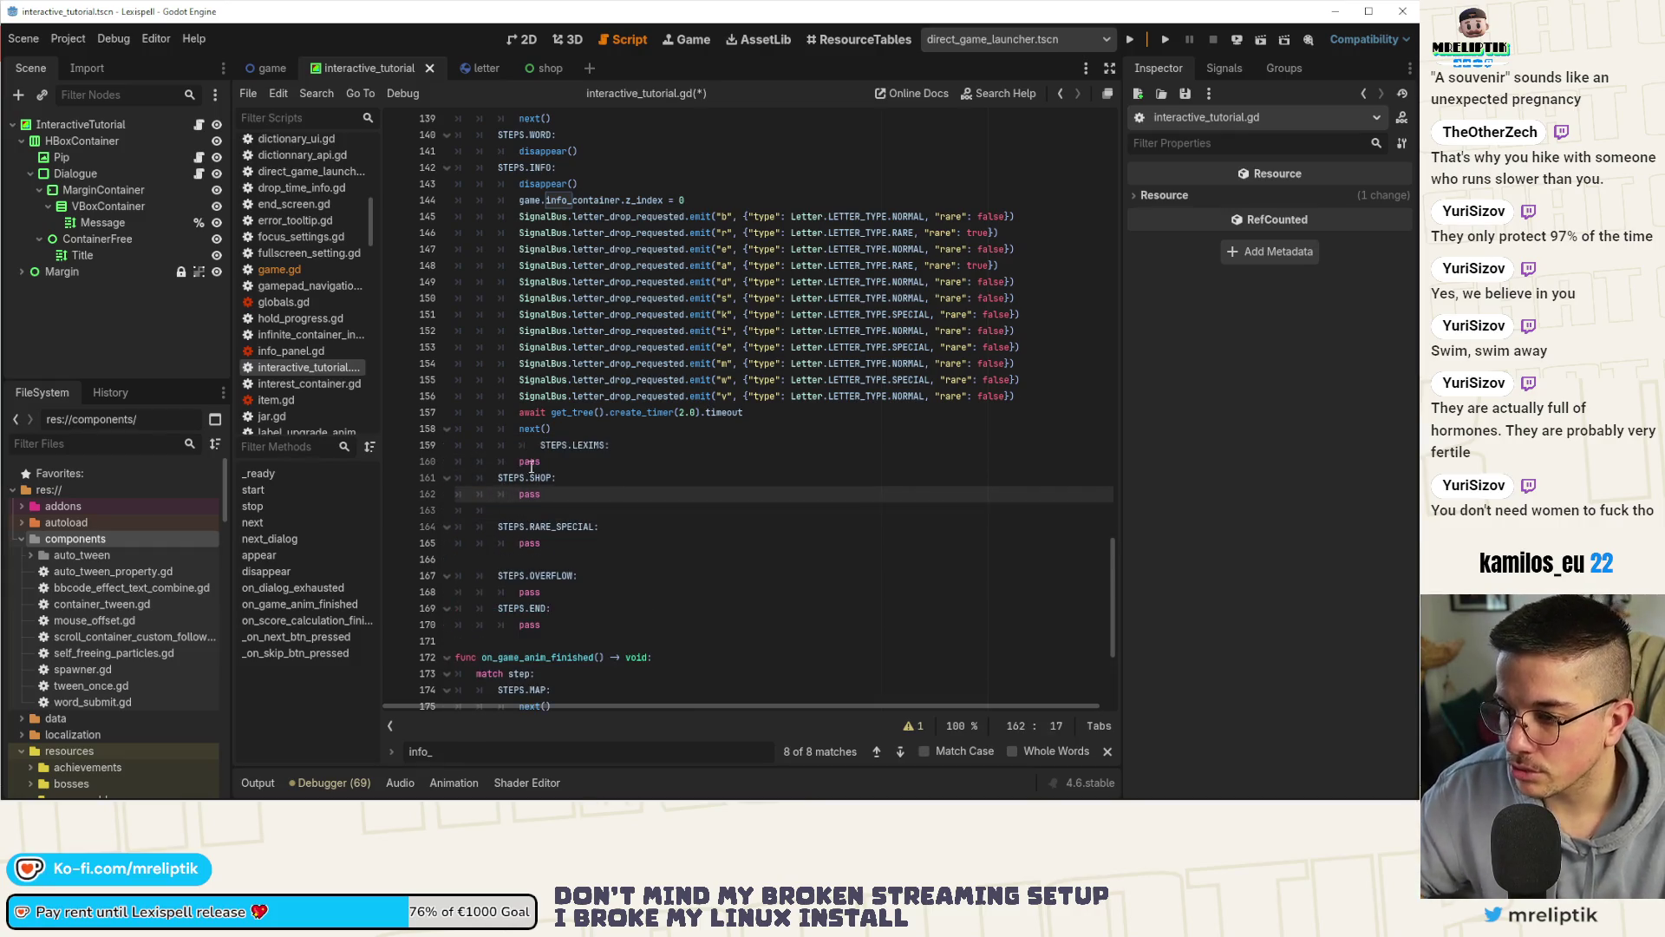
click(570, 444)
key(shift+Tab)
key(shift+Tab)
click(564, 510)
key(ctrl+shift+k)
key(ctrl+s)
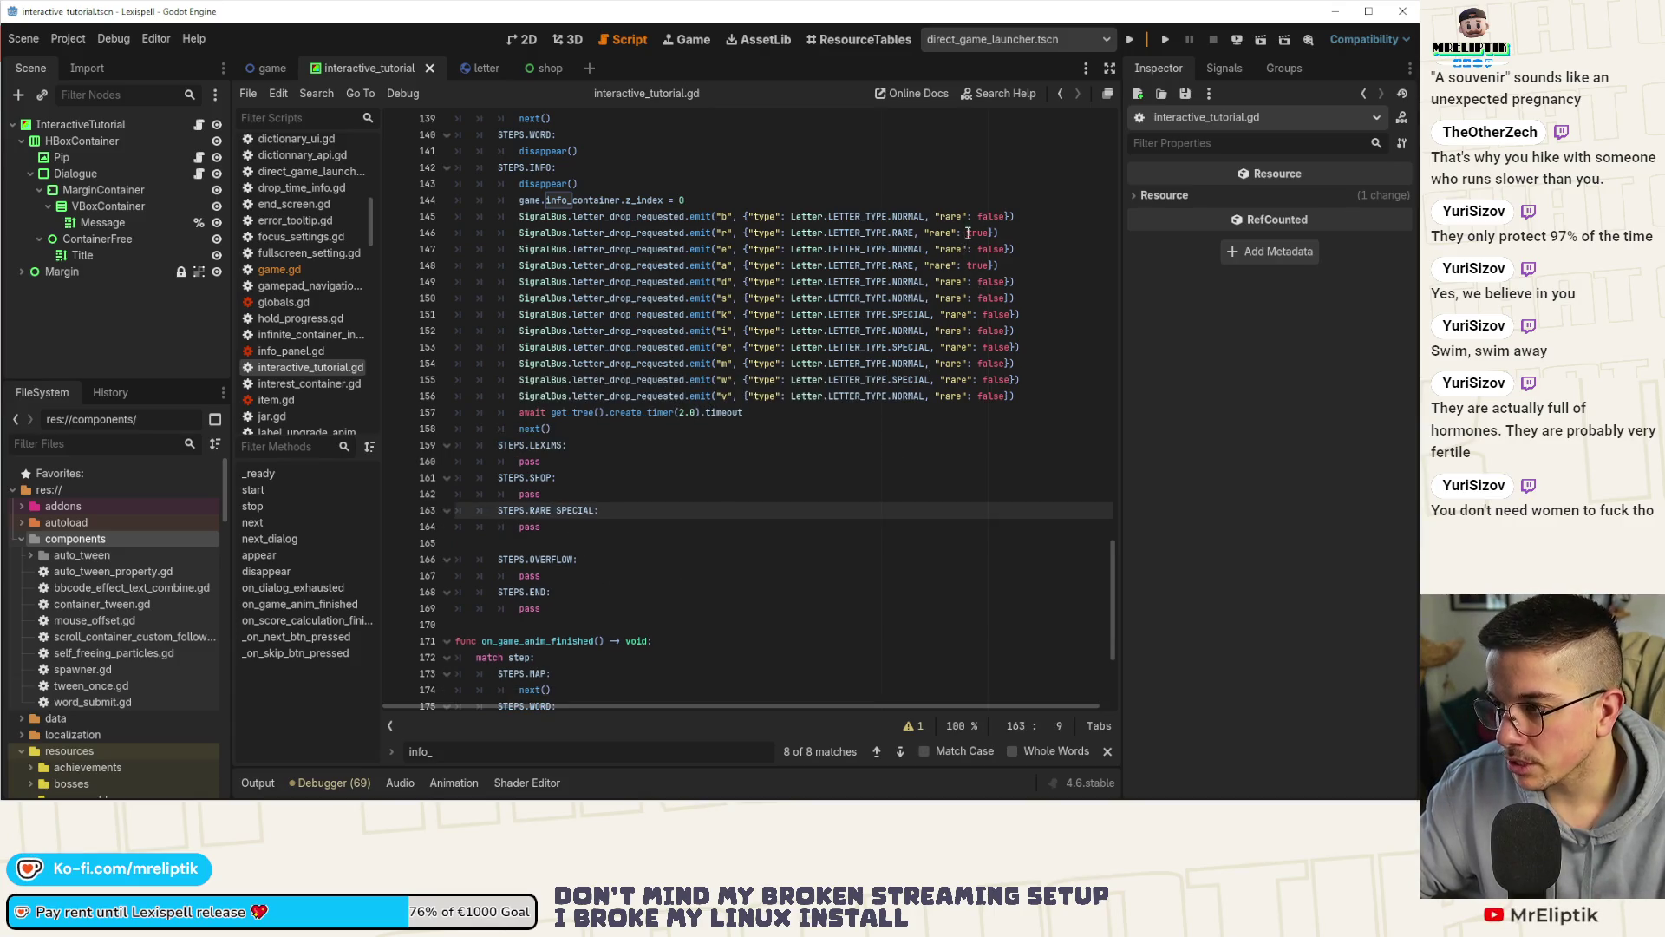
Change the RARE and SPECIAL letter types on the INFO letter drops to NORMAL.
click(986, 217)
double_click(908, 217)
key(ctrl+c)
double_click(903, 232)
key(ctrl+v)
double_click(903, 266)
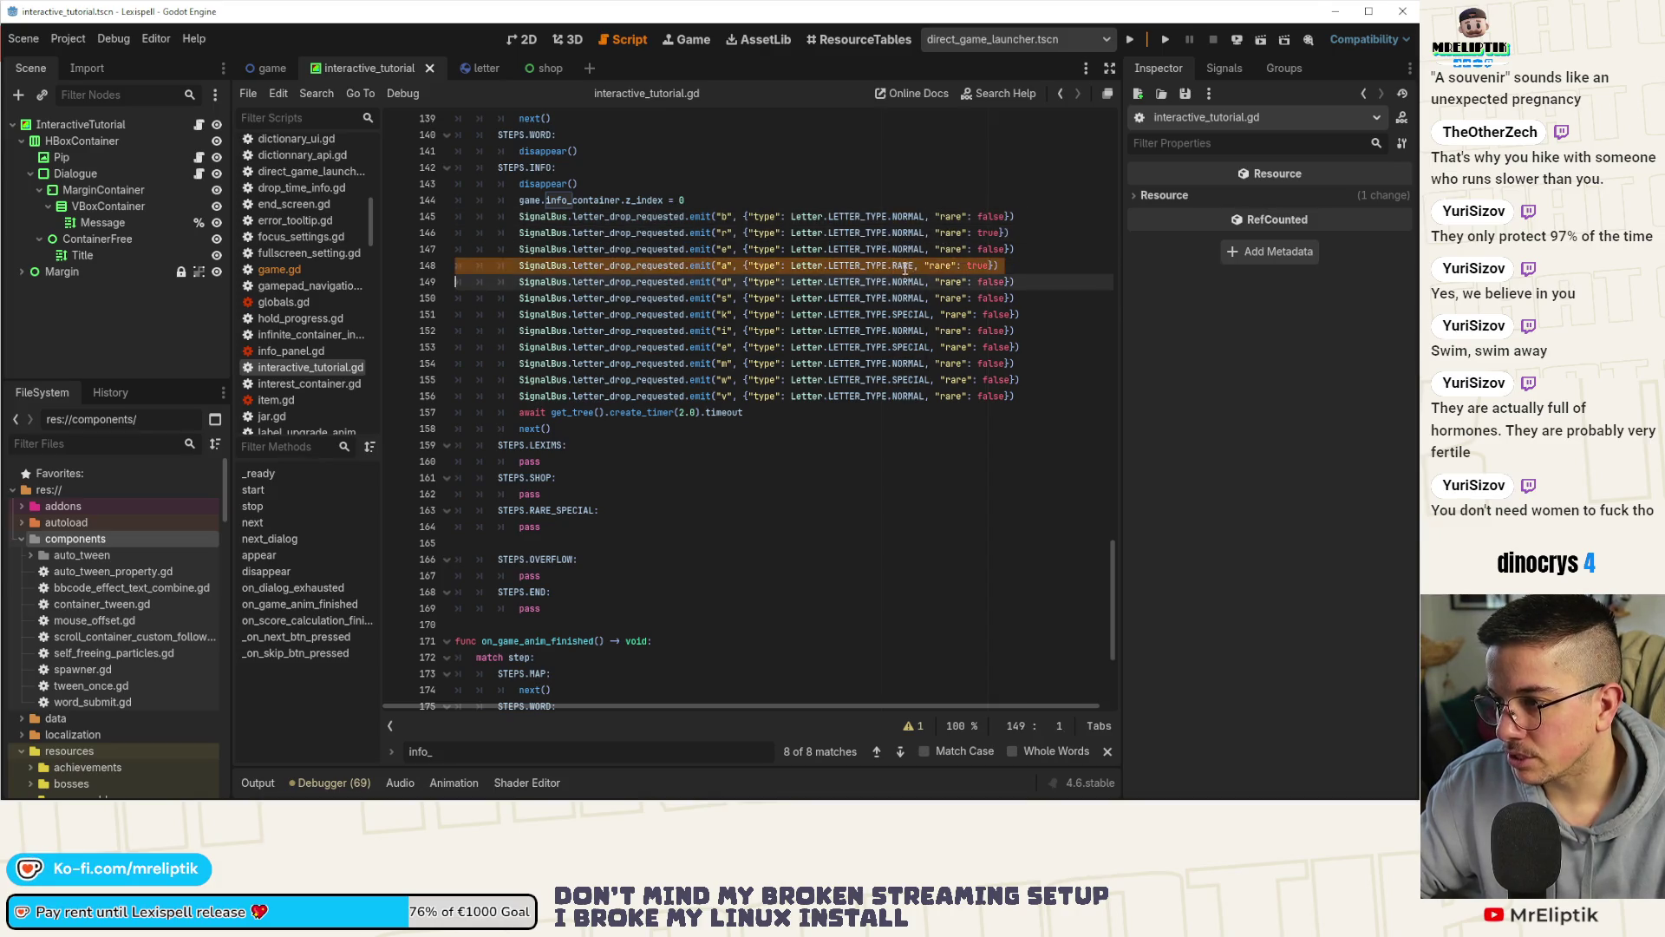
key(ctrl+v)
double_click(909, 314)
key(ctrl+v)
double_click(909, 347)
key(ctrl+v)
double_click(912, 380)
key(ctrl+v)
Set the rare flag to false on lines 146 and 148 and save the script.
double_click(990, 232)
text(false)
double_click(990, 268)
text(false)
key(ctrl+s)
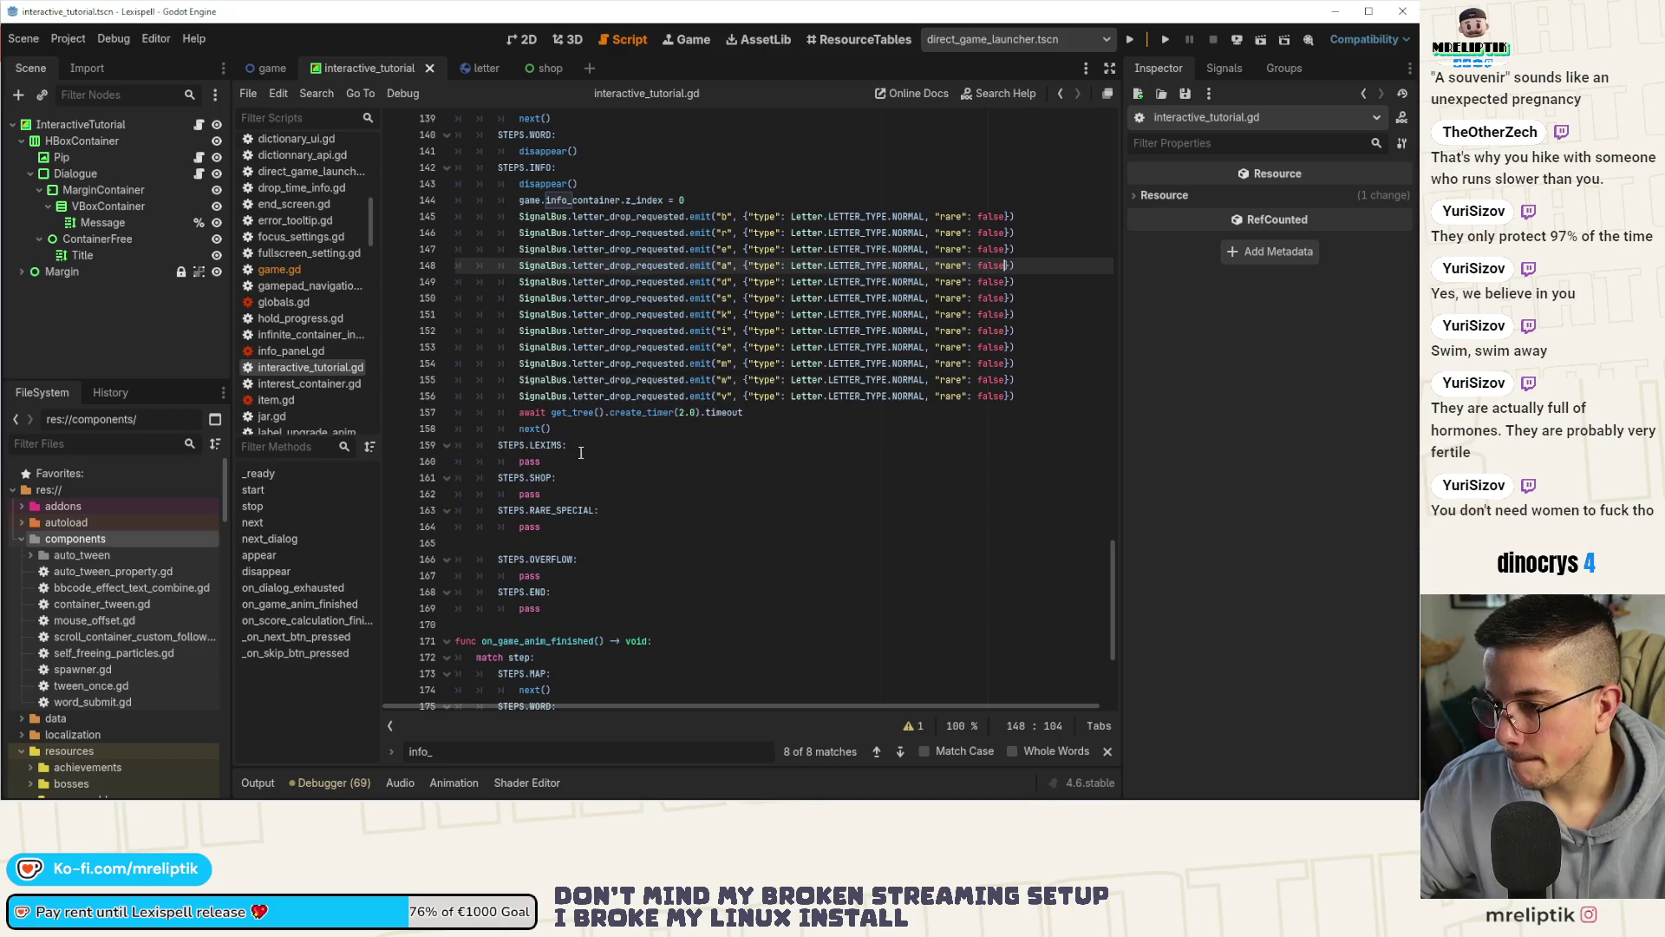
click(582, 429)
scroll(607, 438, up, 2)
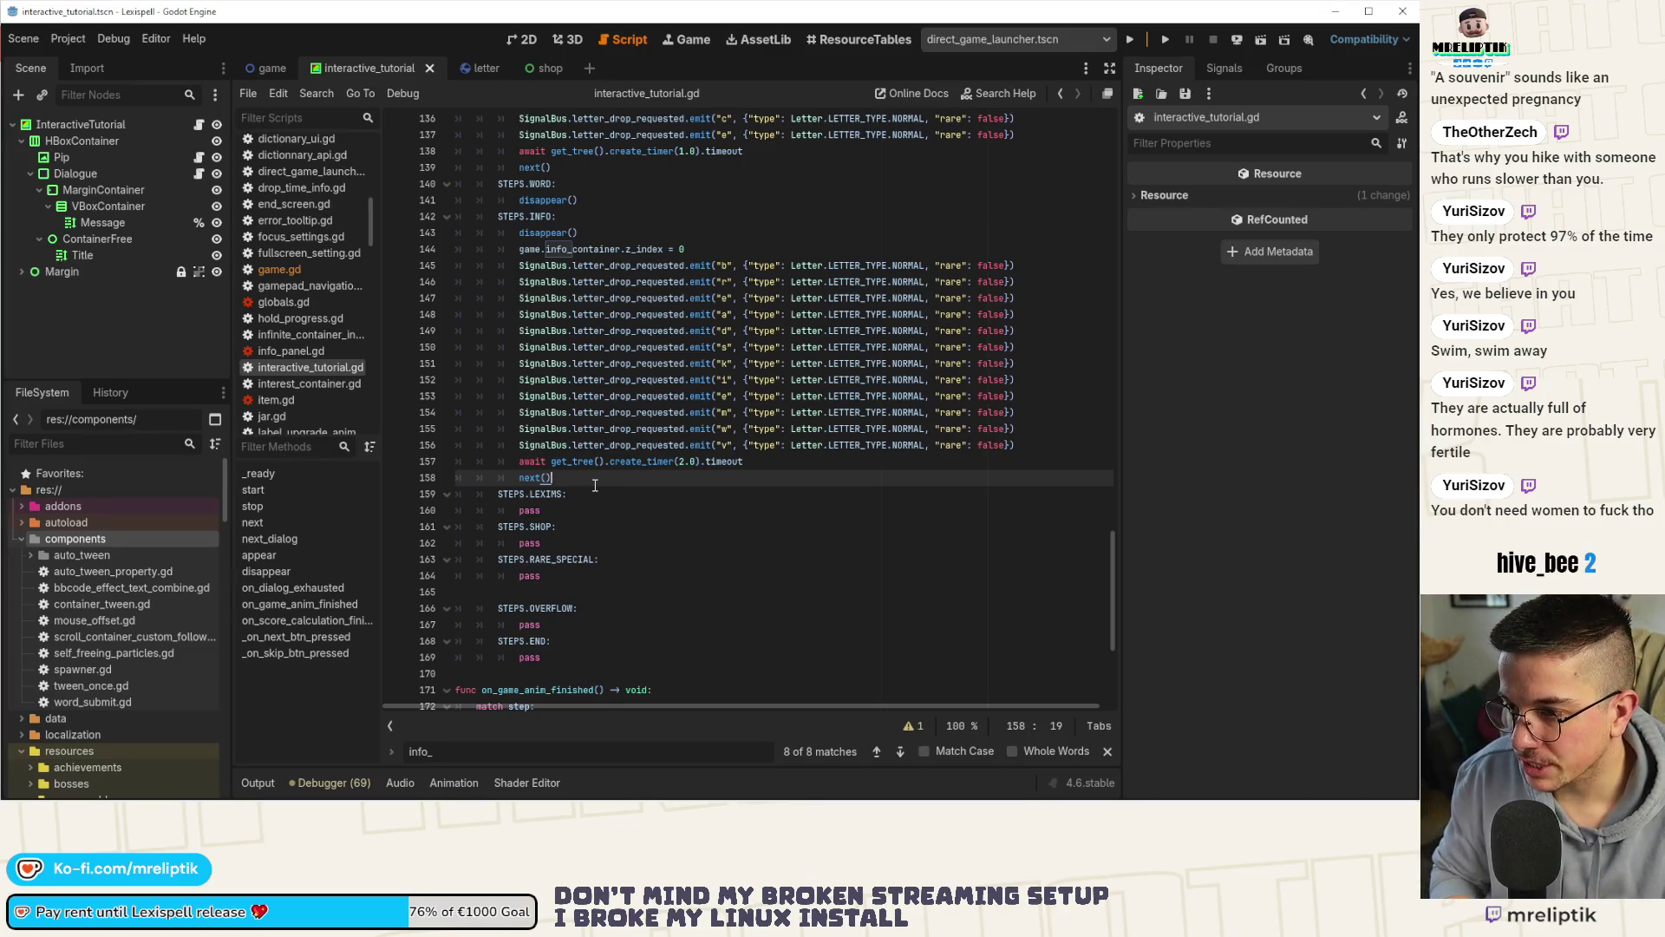
Remove the INFO step's timer wait and next() call, and save the script.
key(ctrl+shift+k)
key(ctrl+shift+k)
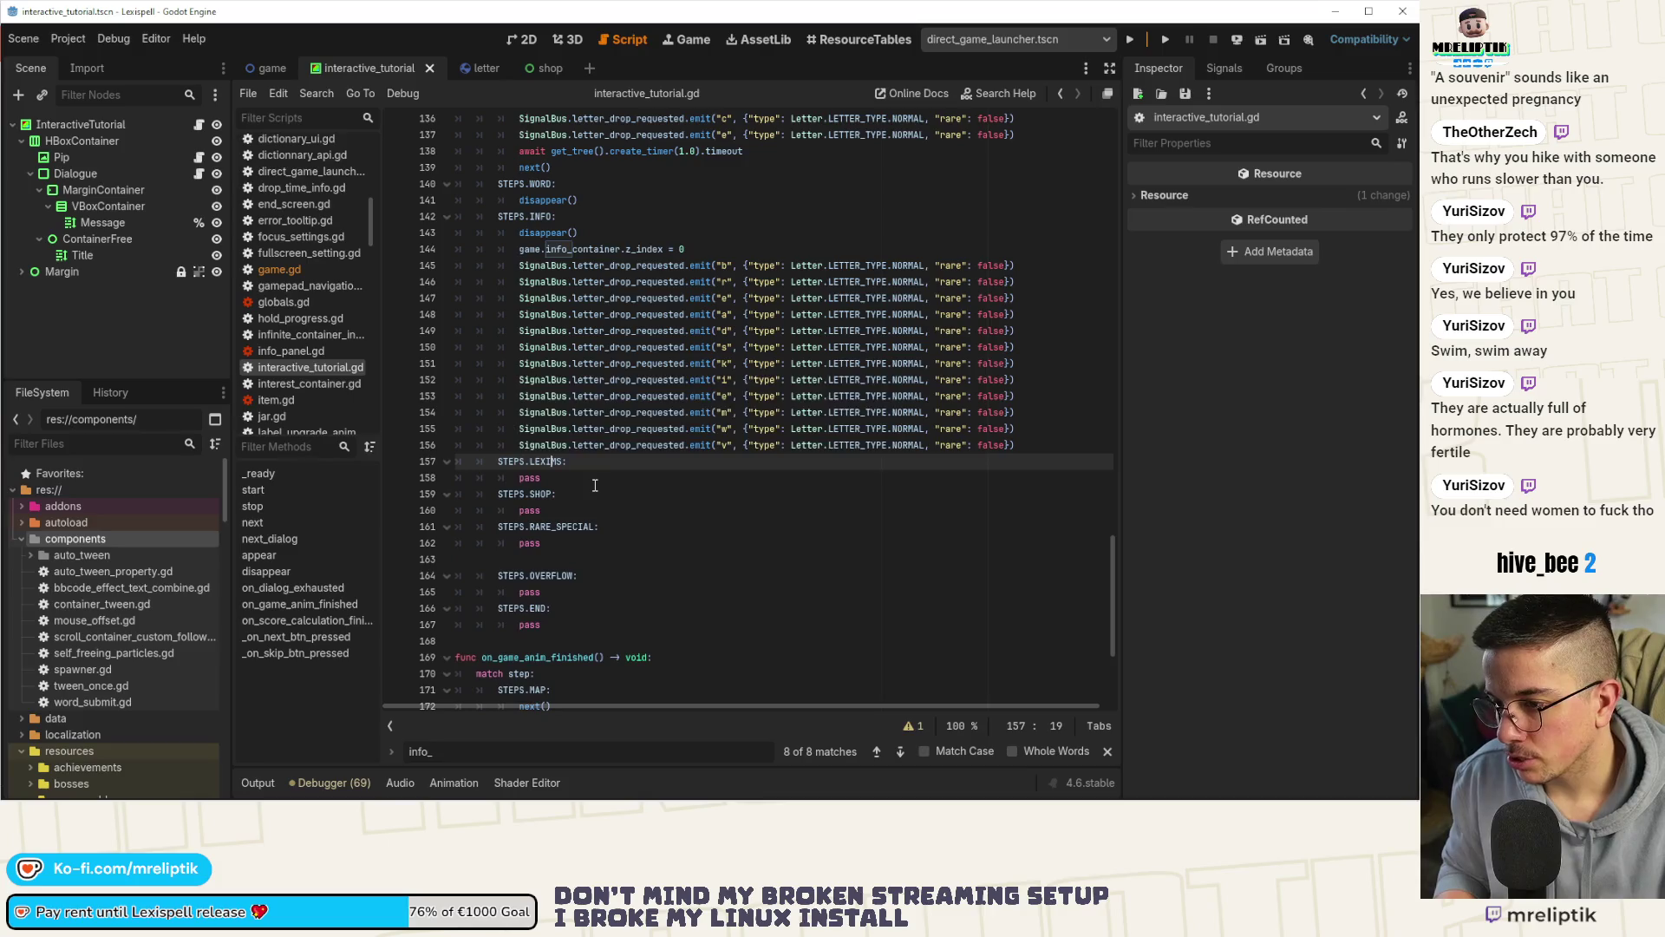
key(ctrl+s)
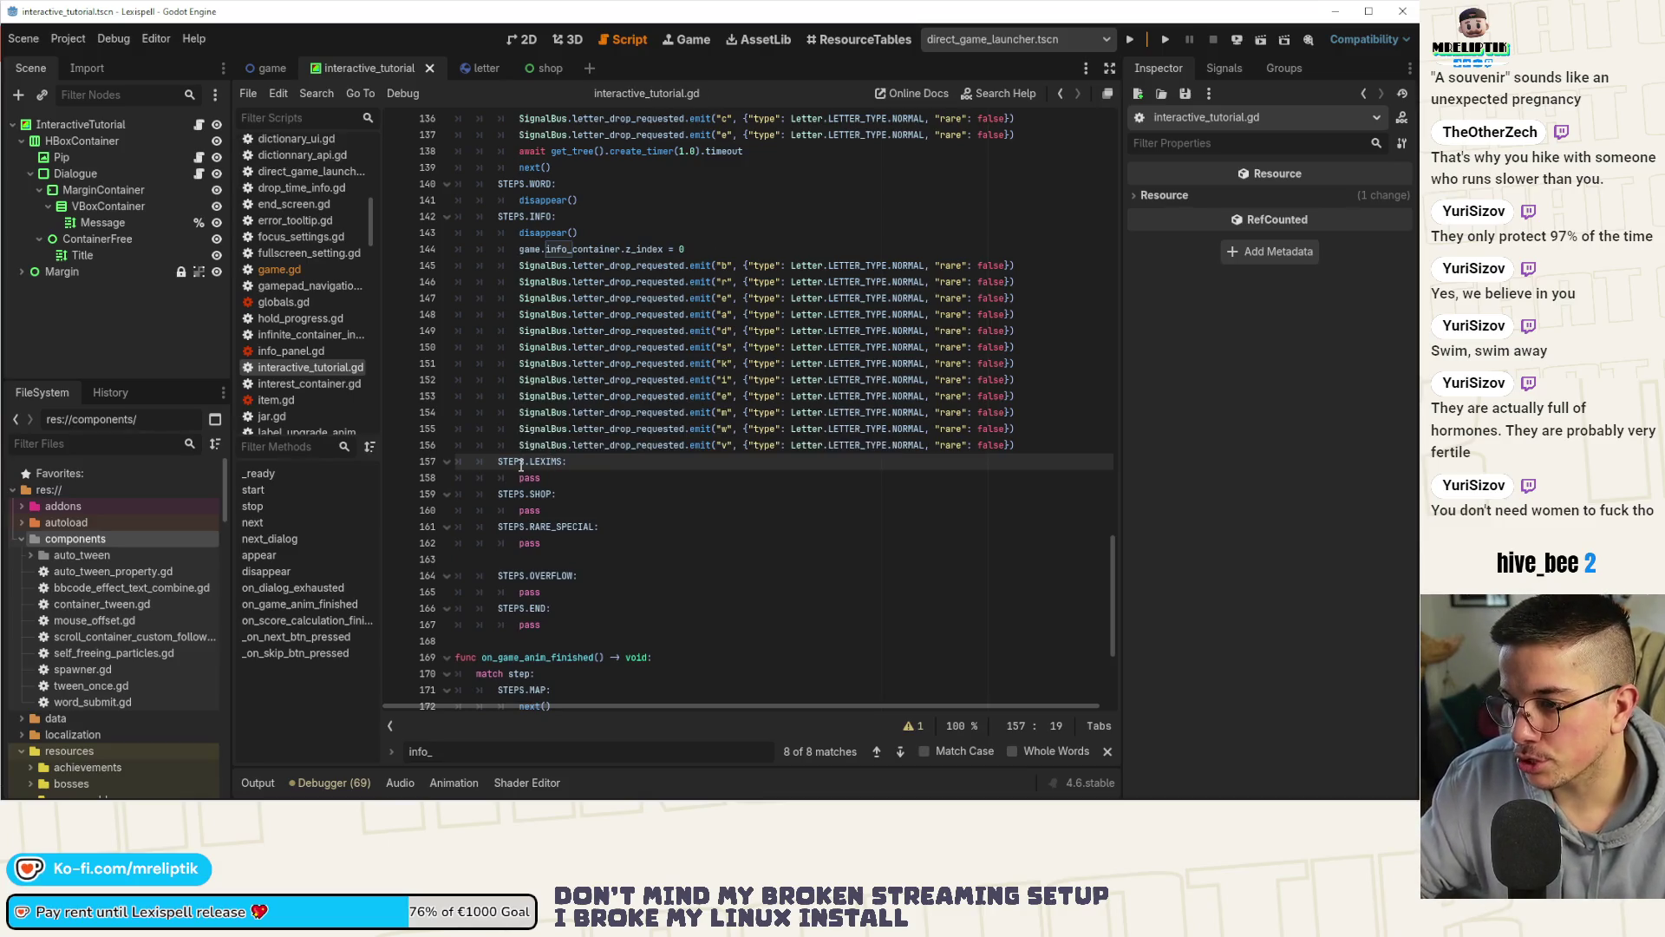
scroll(586, 522, down, 1)
scroll(586, 522, down, 4)
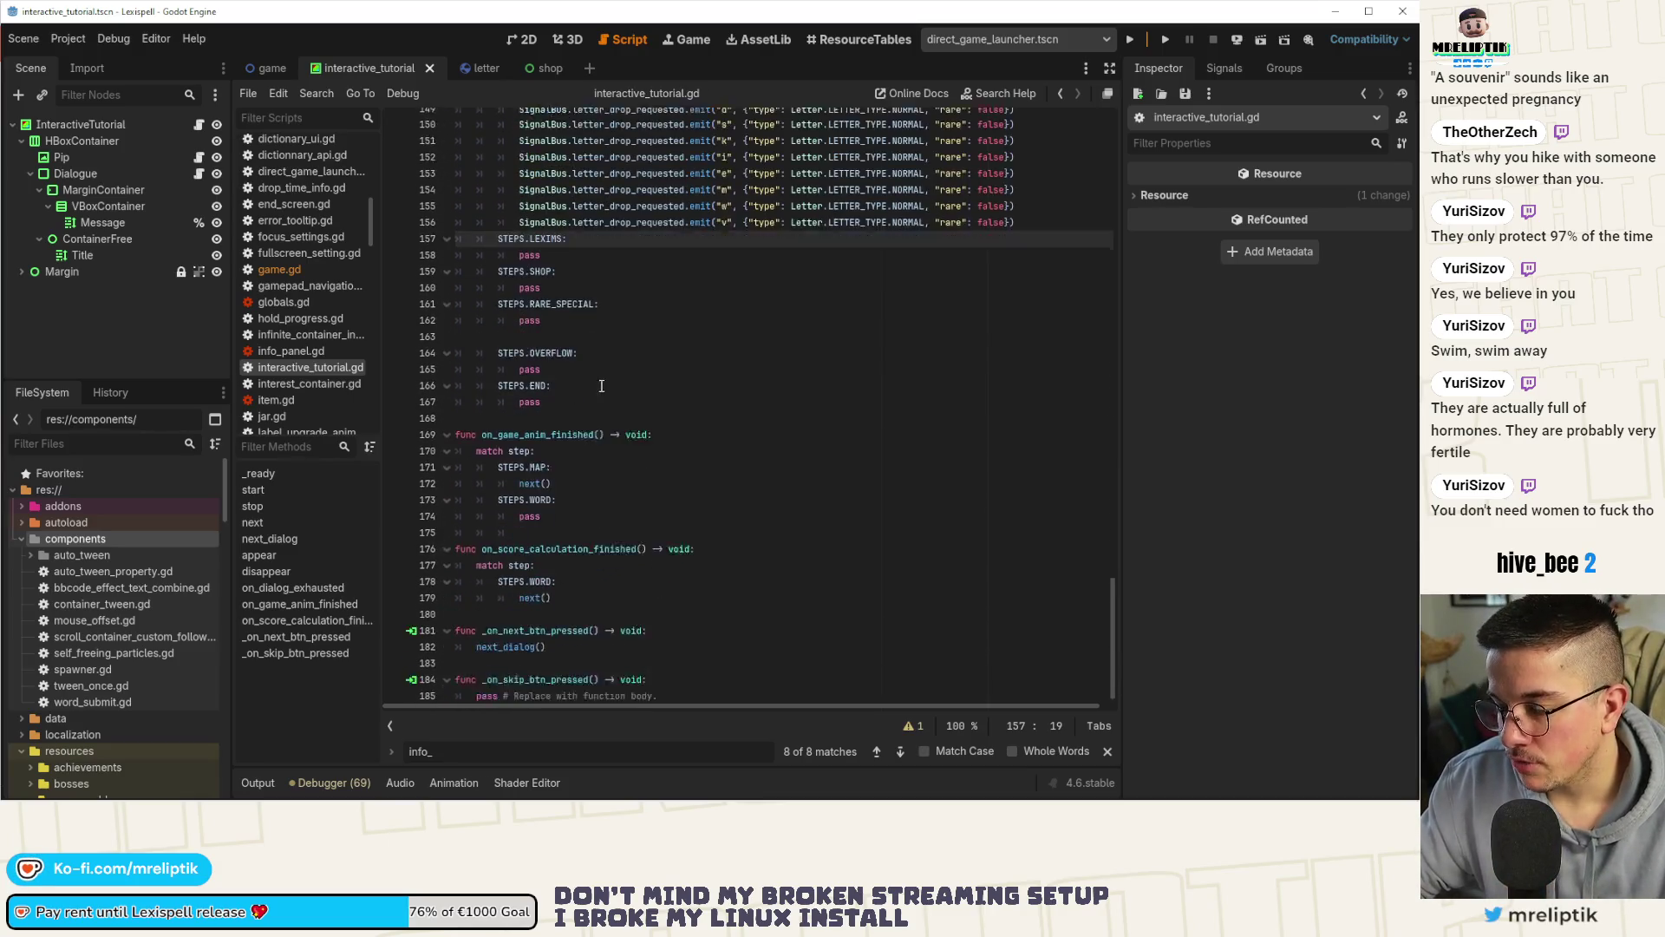
Add a 'STEPS.INFO: next()' case to on_score_calculation_finished, save, and switch to the game scene.
click(575, 583)
key(Return)
key(BackSpace)
text(S)
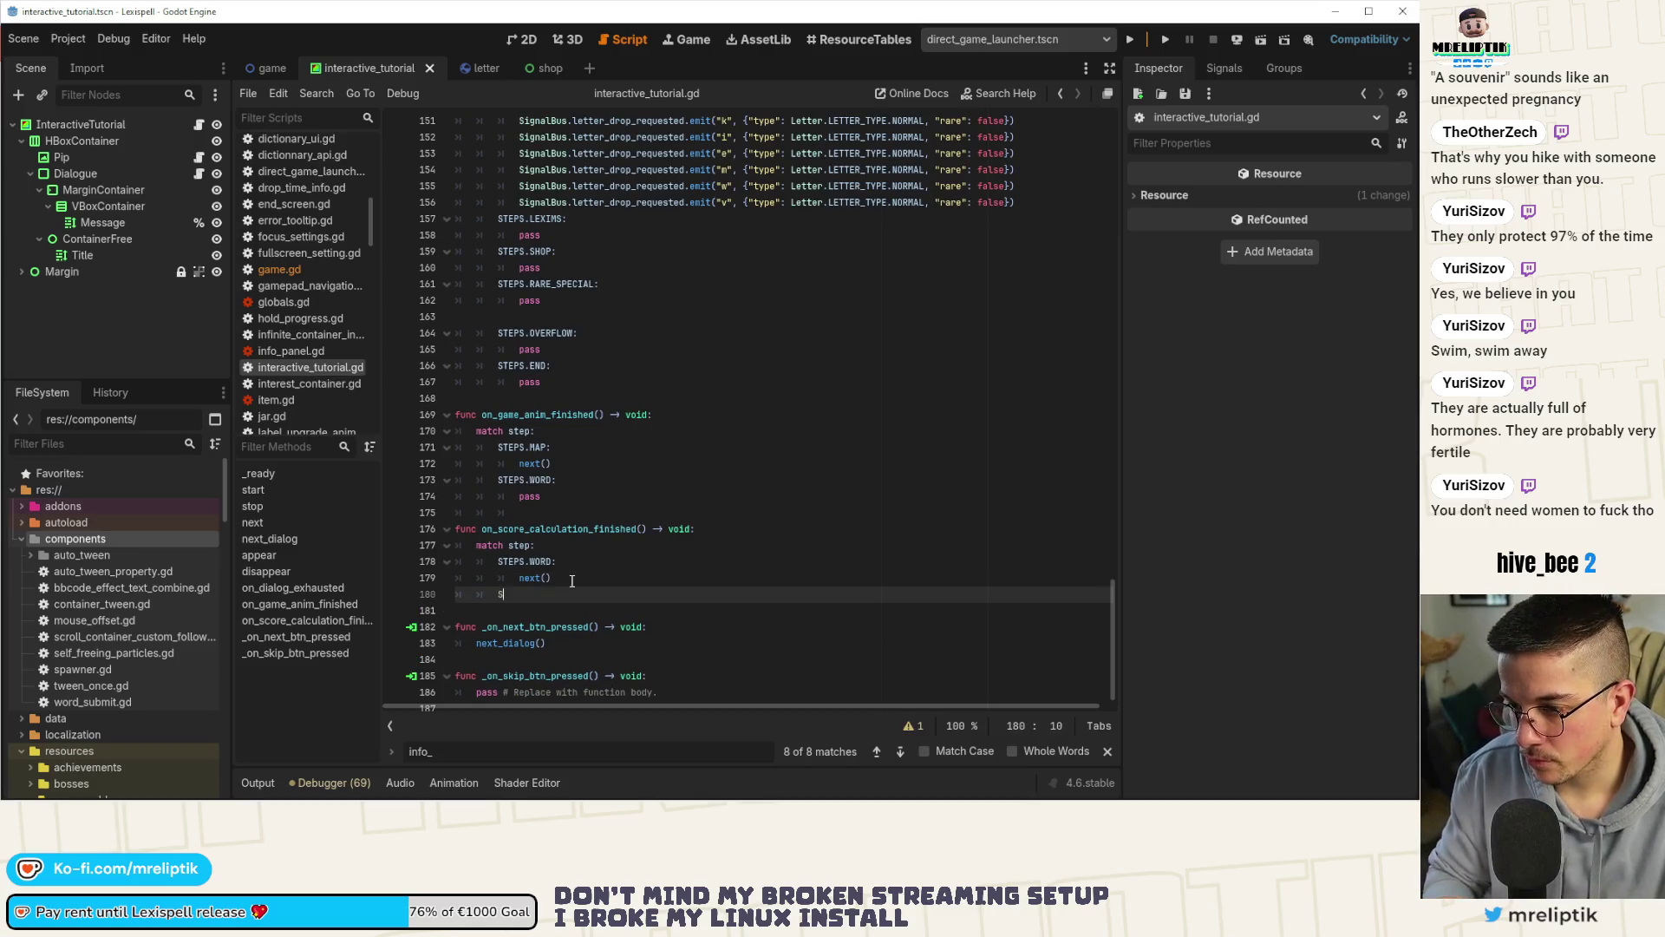
text(S.INFO)
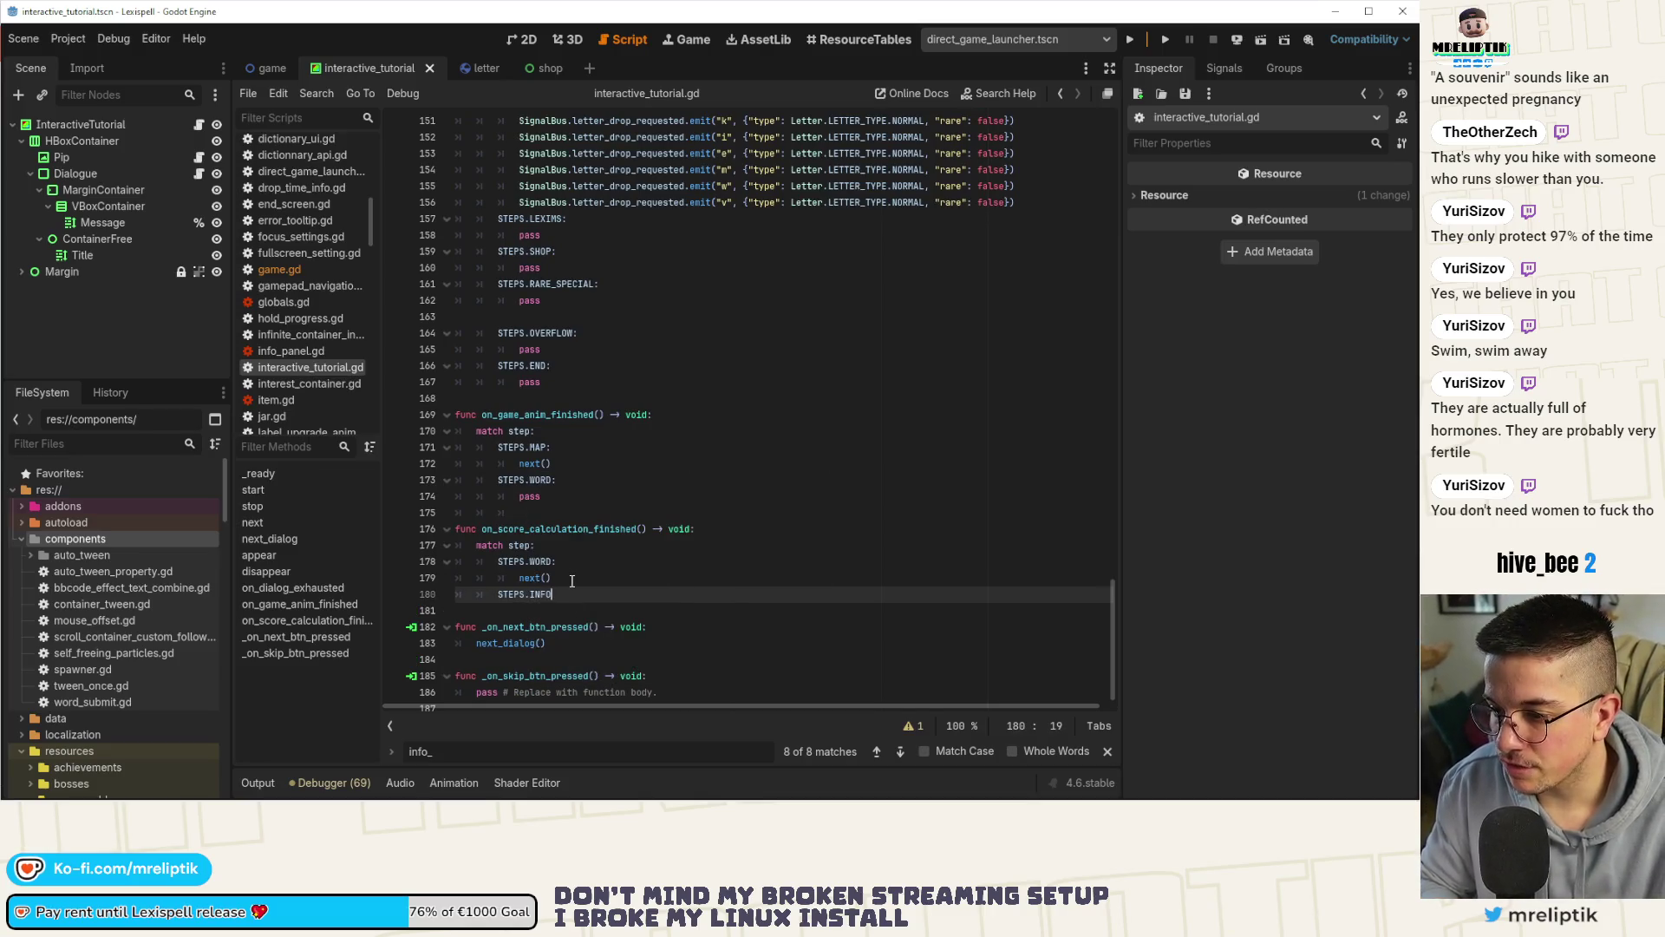
text(:)
key(Return)
text(next)
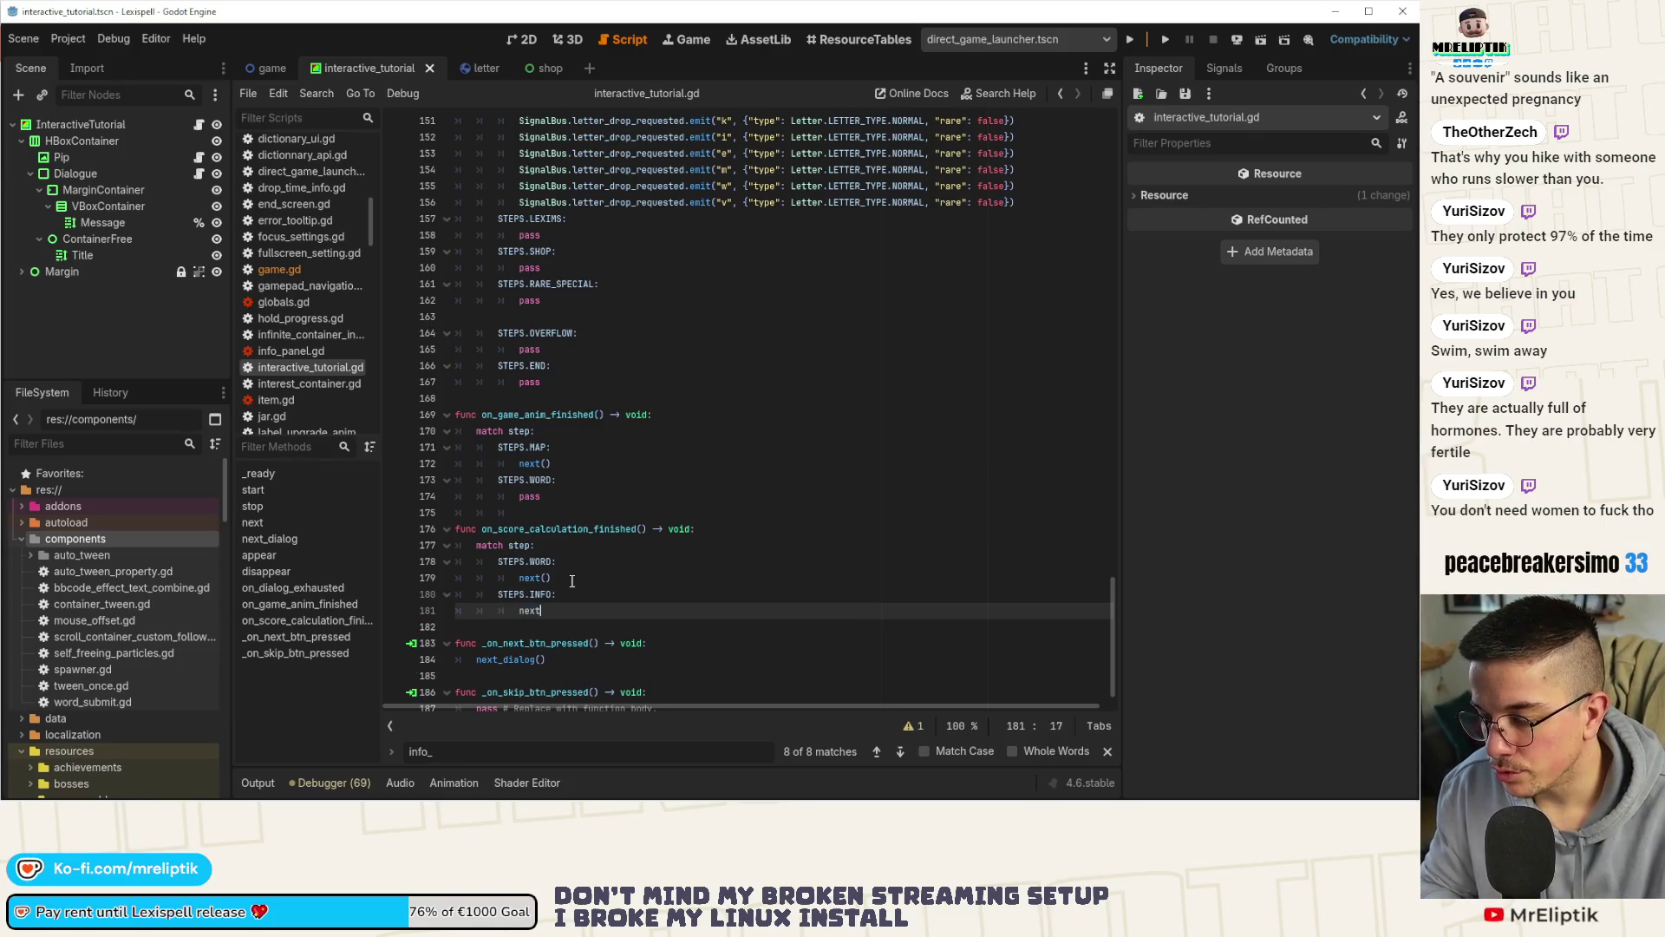
key(Return)
key(ctrl+s)
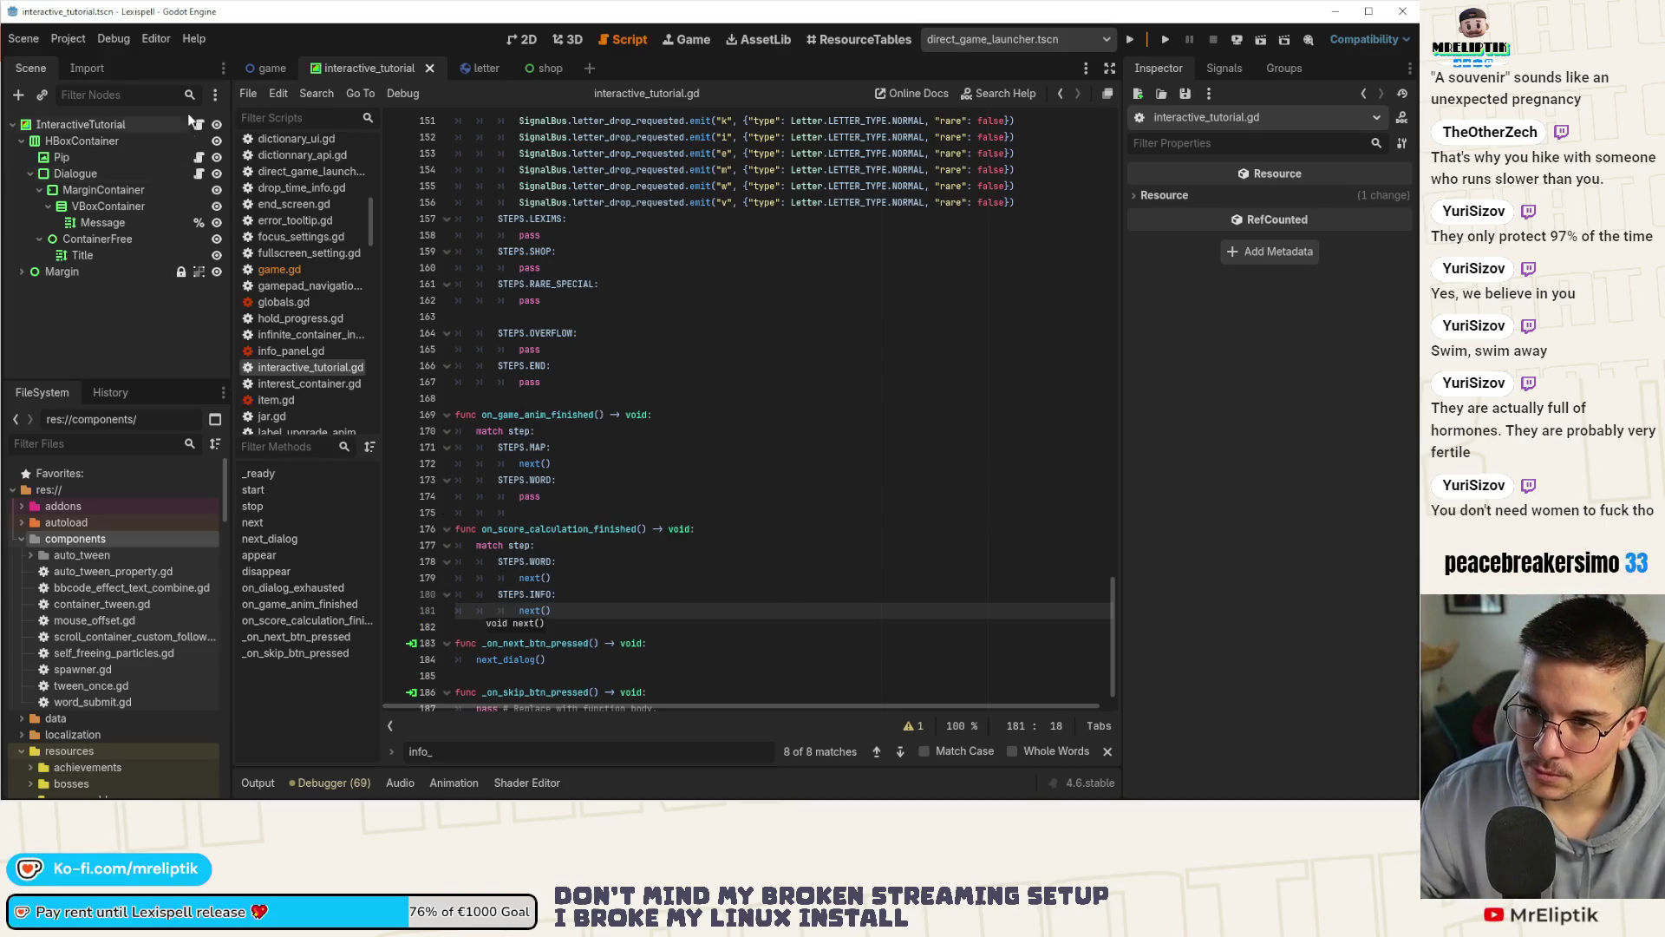
key(ctrl+shift+Tab)
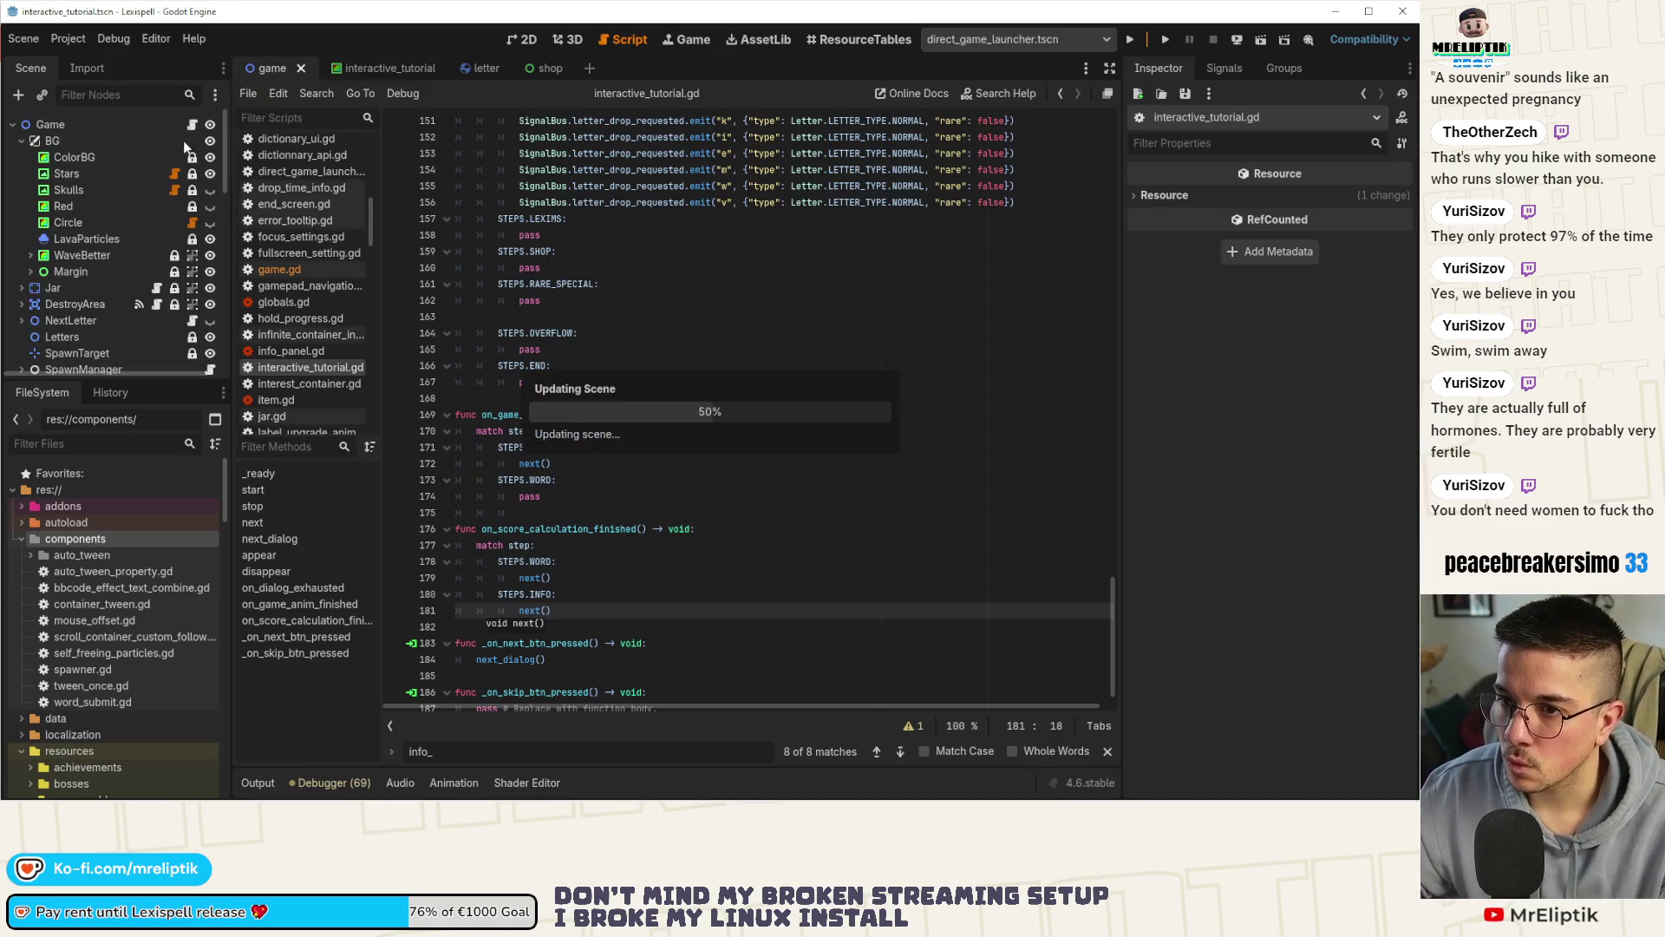
Select the Game root node and browse game.gd's startup code to the reset_upgrades() call, then return to 2D view.
scroll(191, 130, up, 4)
click(192, 128)
scroll(783, 502, up, 15)
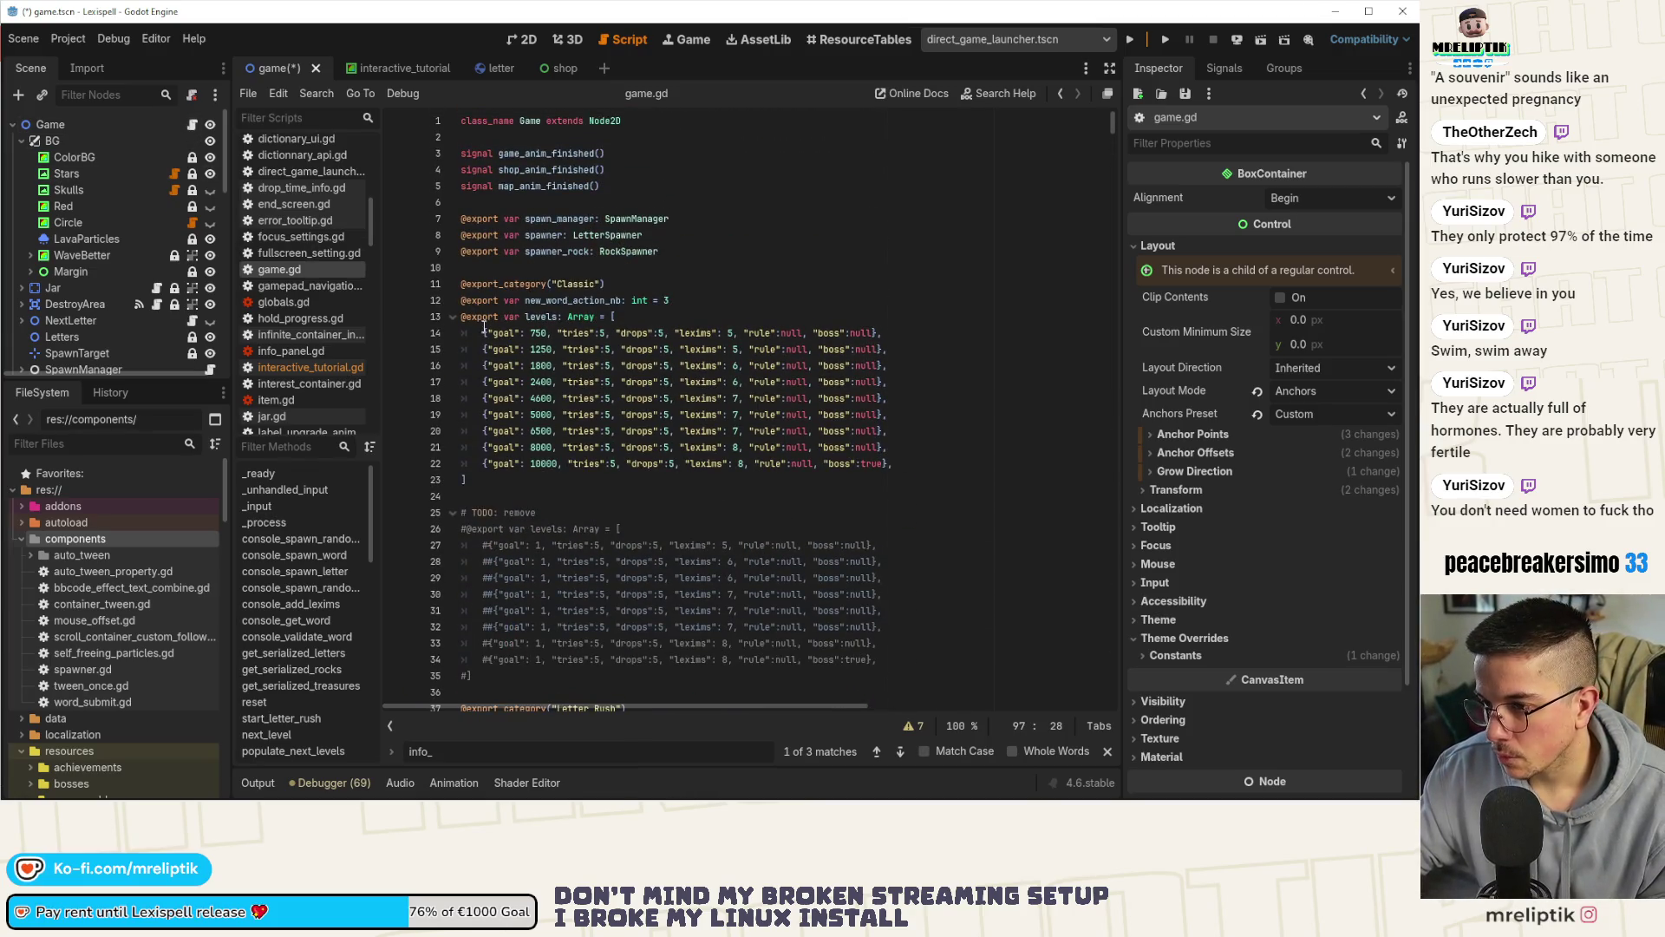
drag(483, 333, 938, 339)
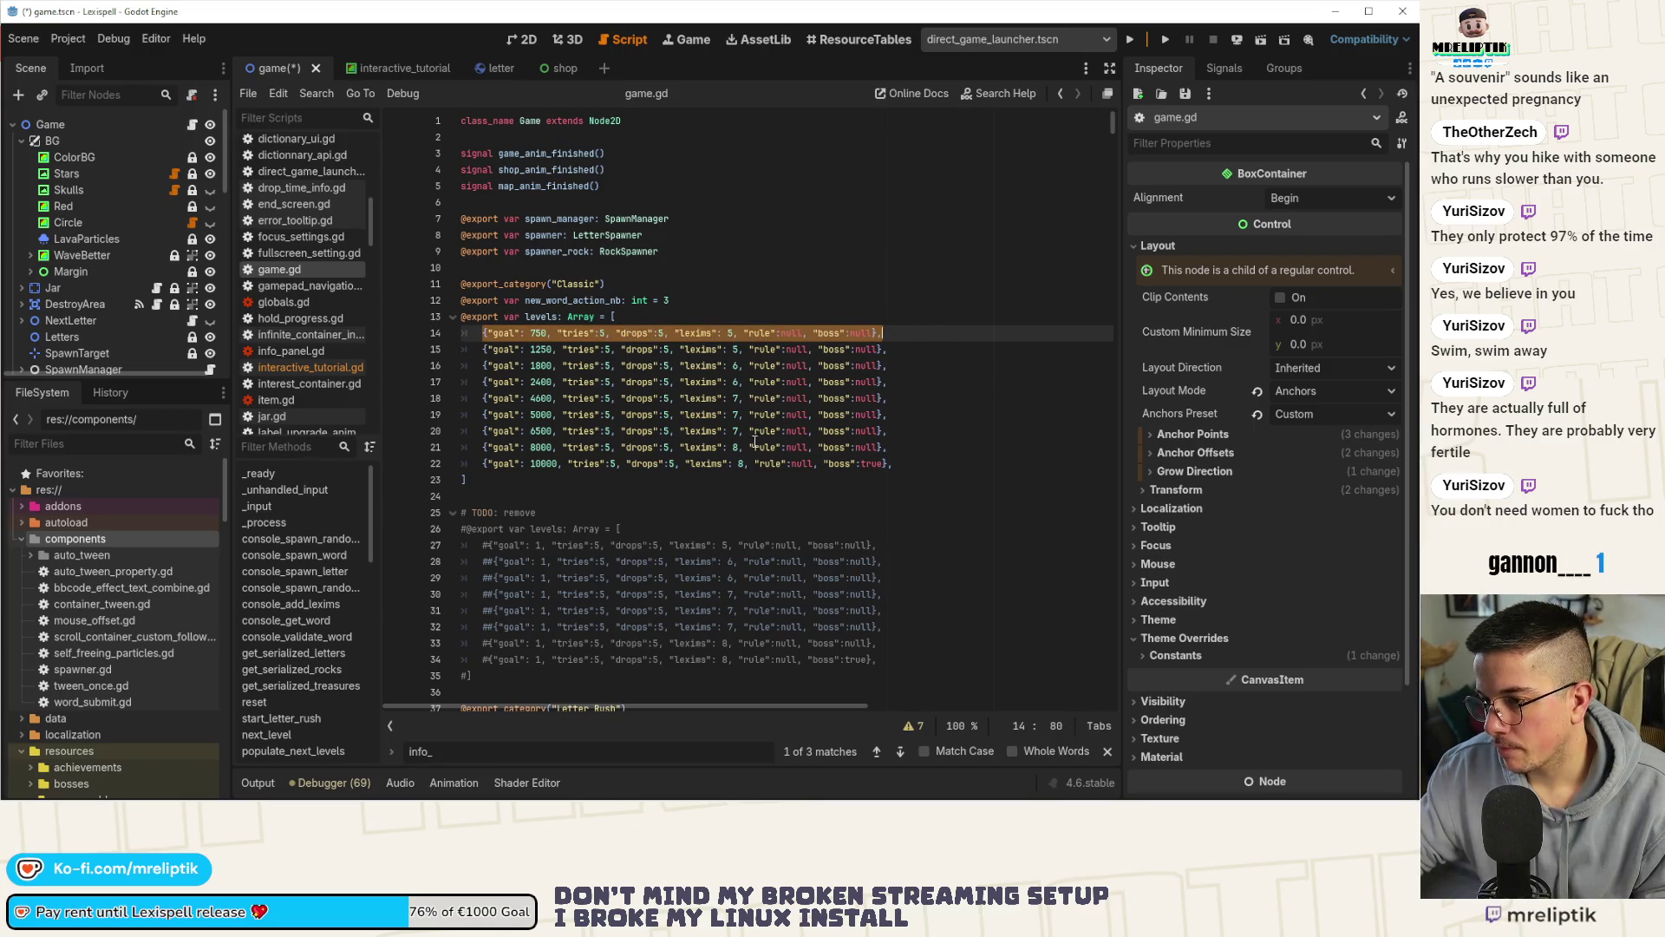
scroll(754, 434, down, 20)
scroll(747, 491, down, 20)
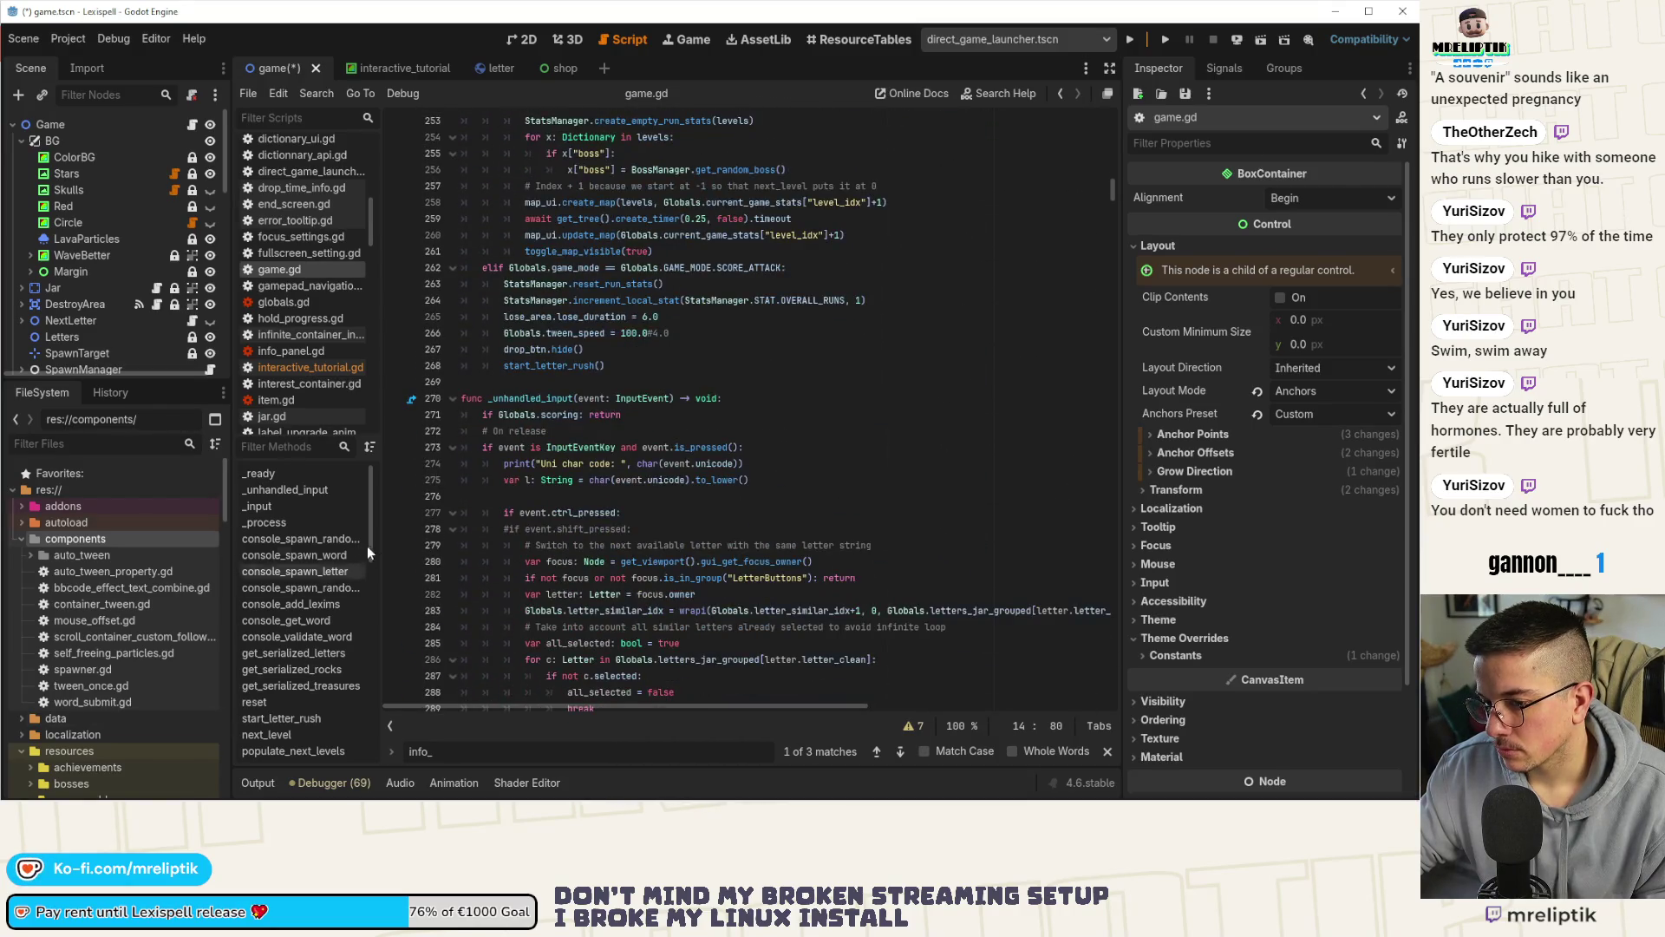
scroll(623, 610, up, 20)
scroll(624, 610, down, 3)
scroll(625, 581, up, 3)
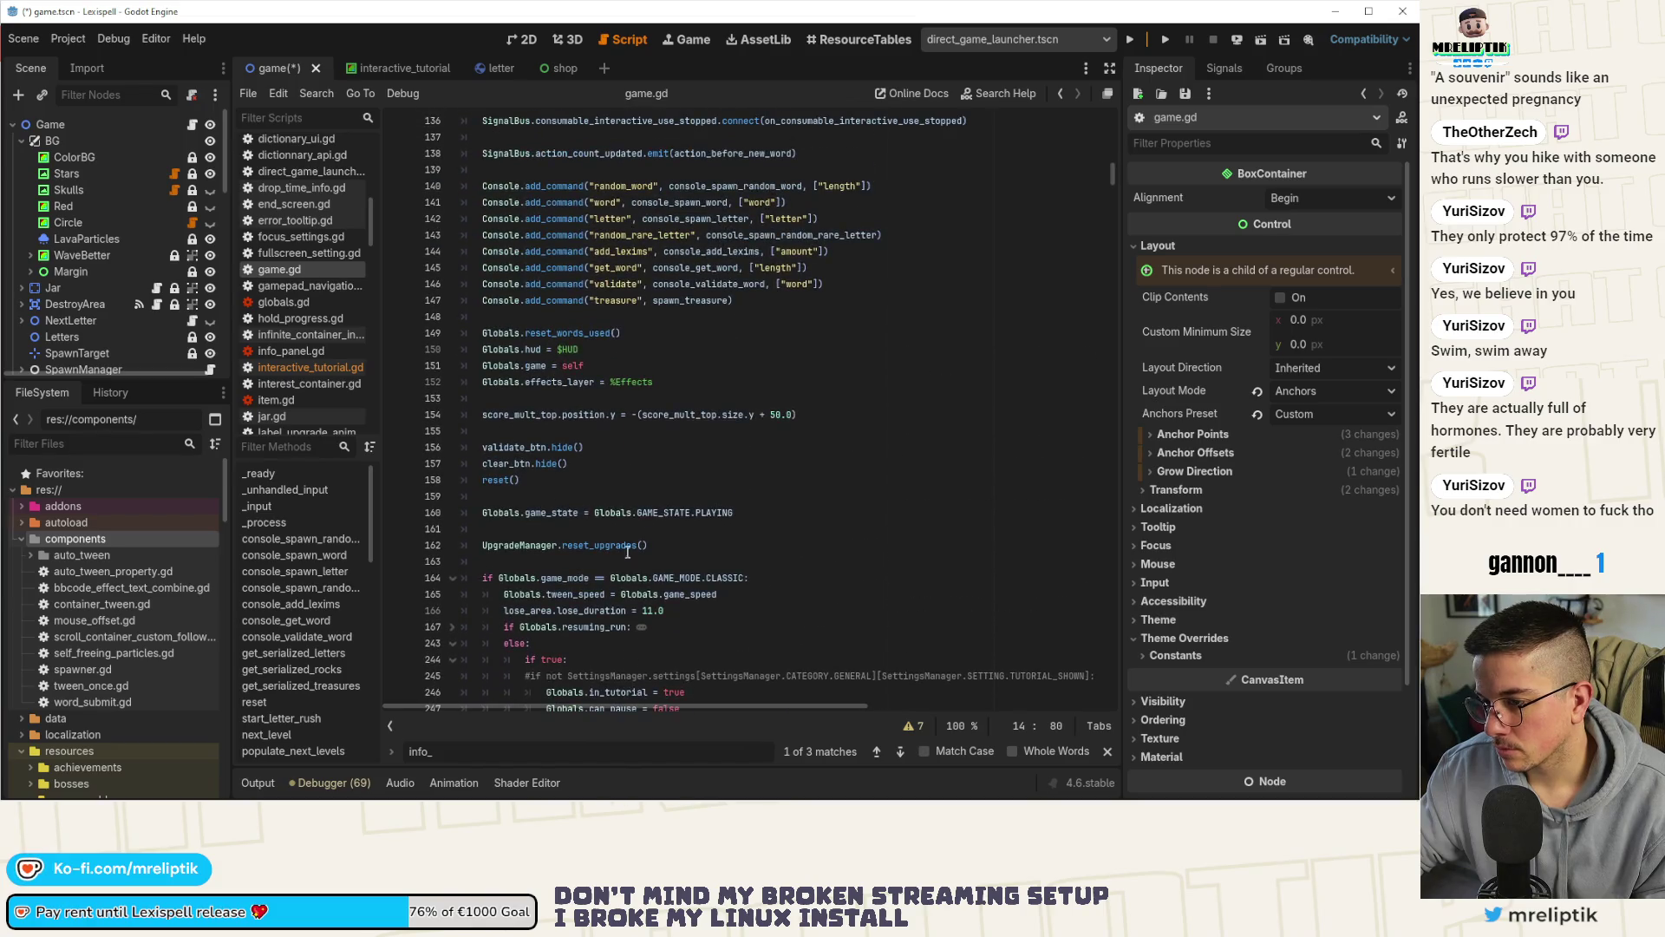
click(706, 547)
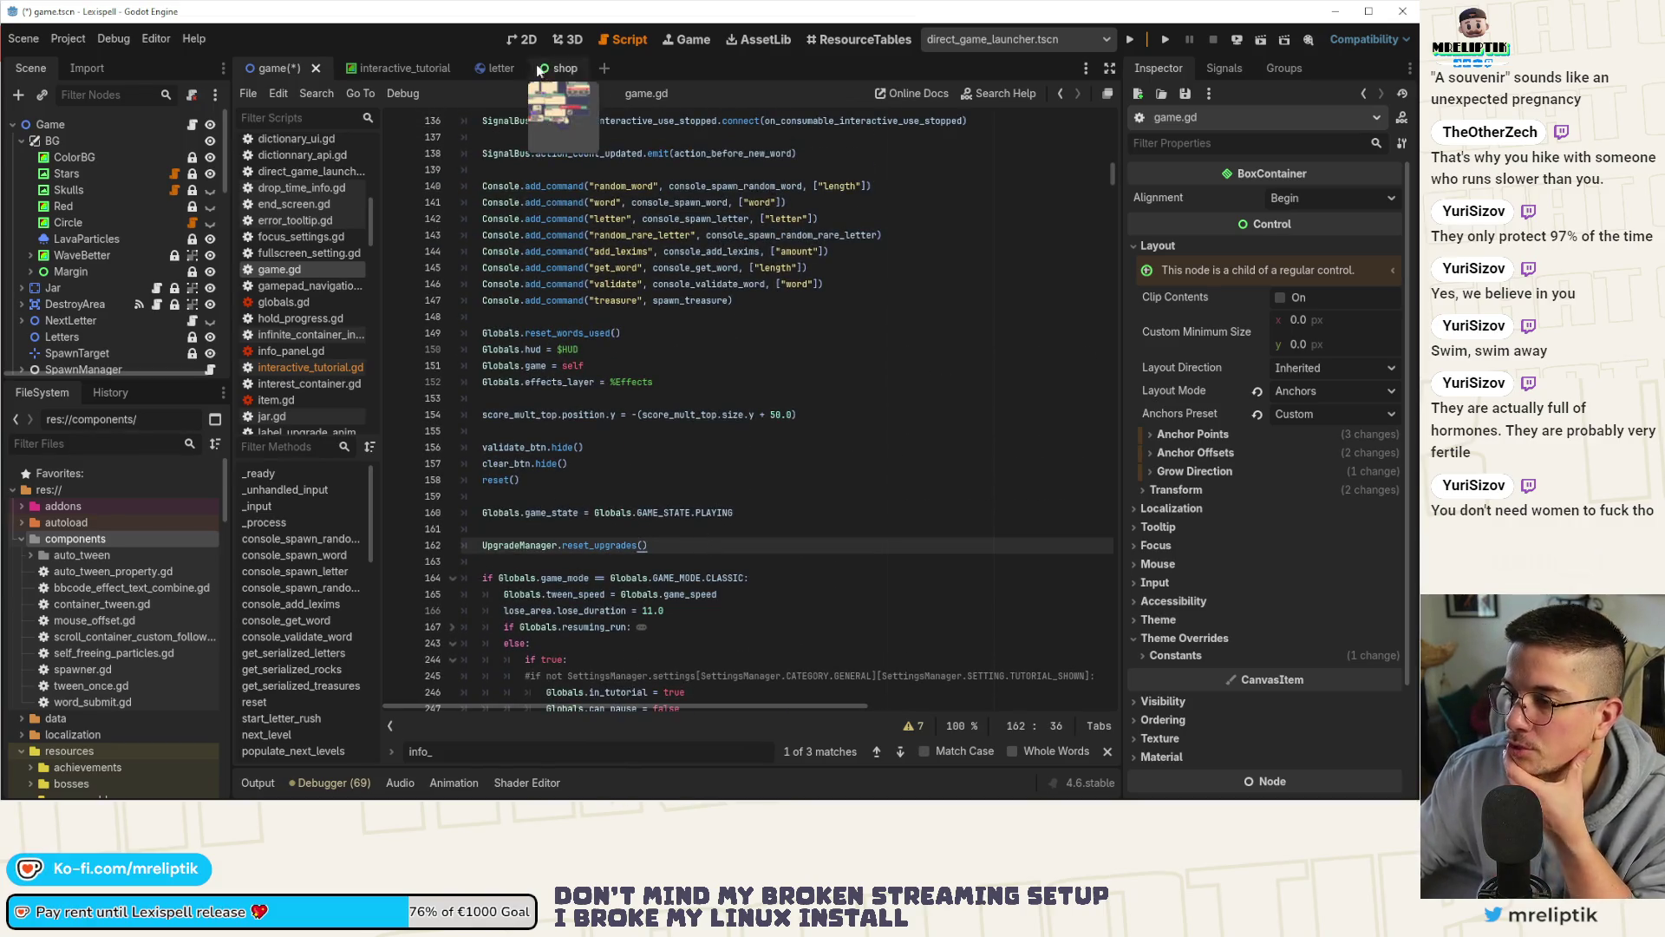
click(523, 39)
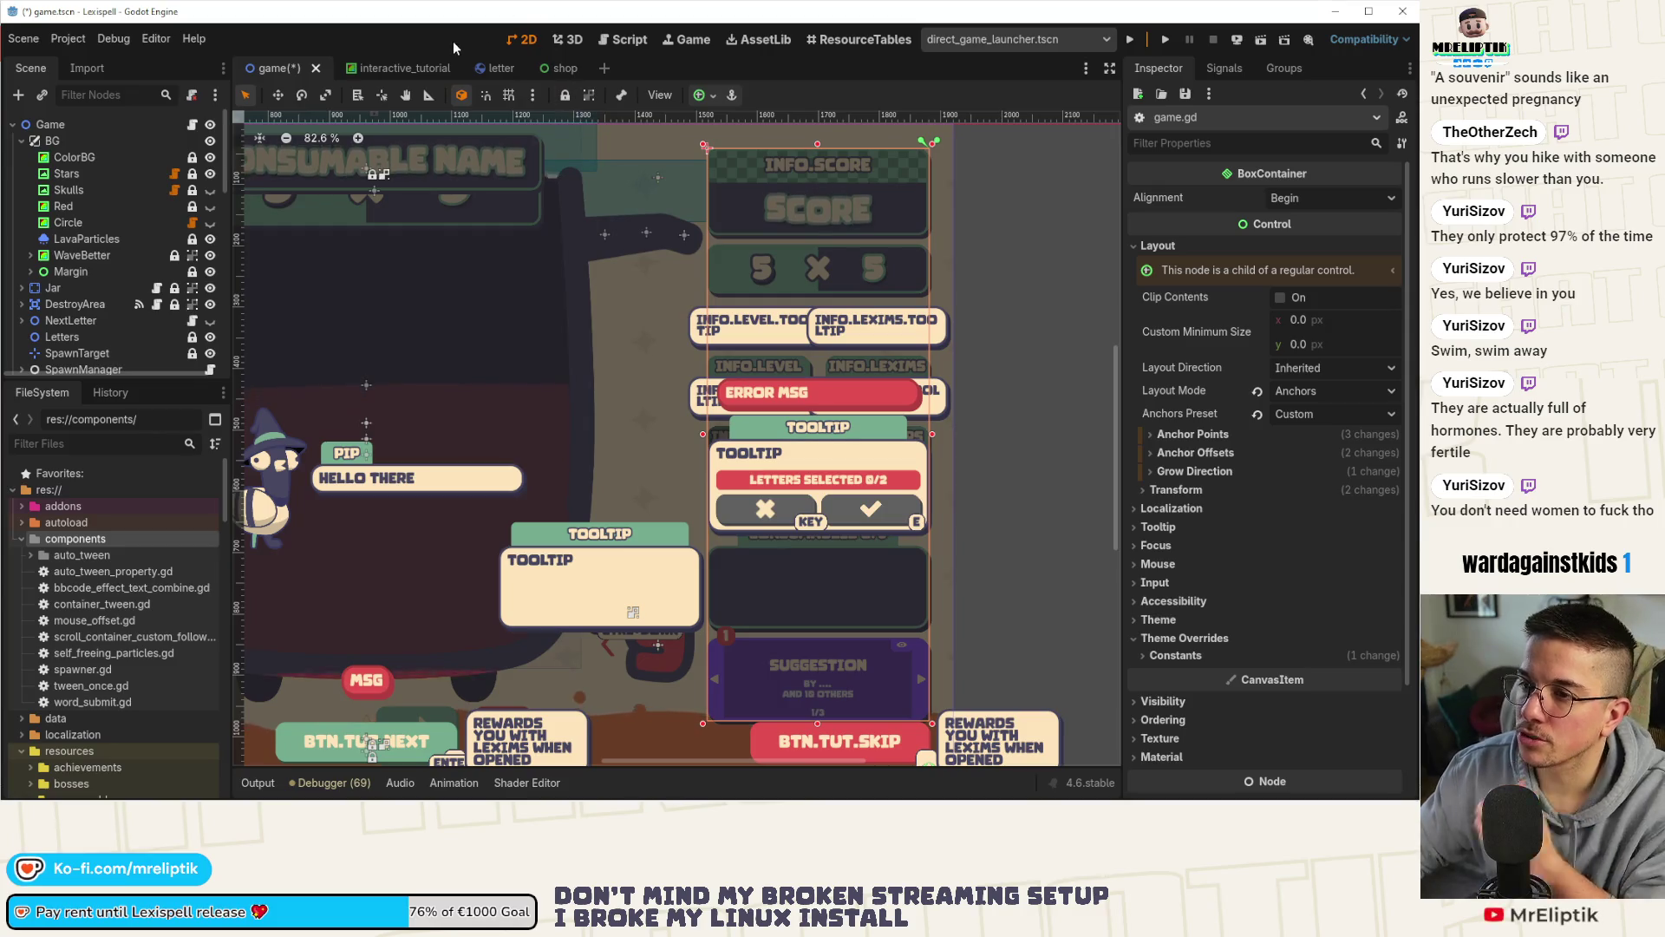
Save the game scene, switch to the interactive_tutorial scene, and open interactive_tutorial.gd.
scroll(570, 387, down, 3)
key(ctrl+s)
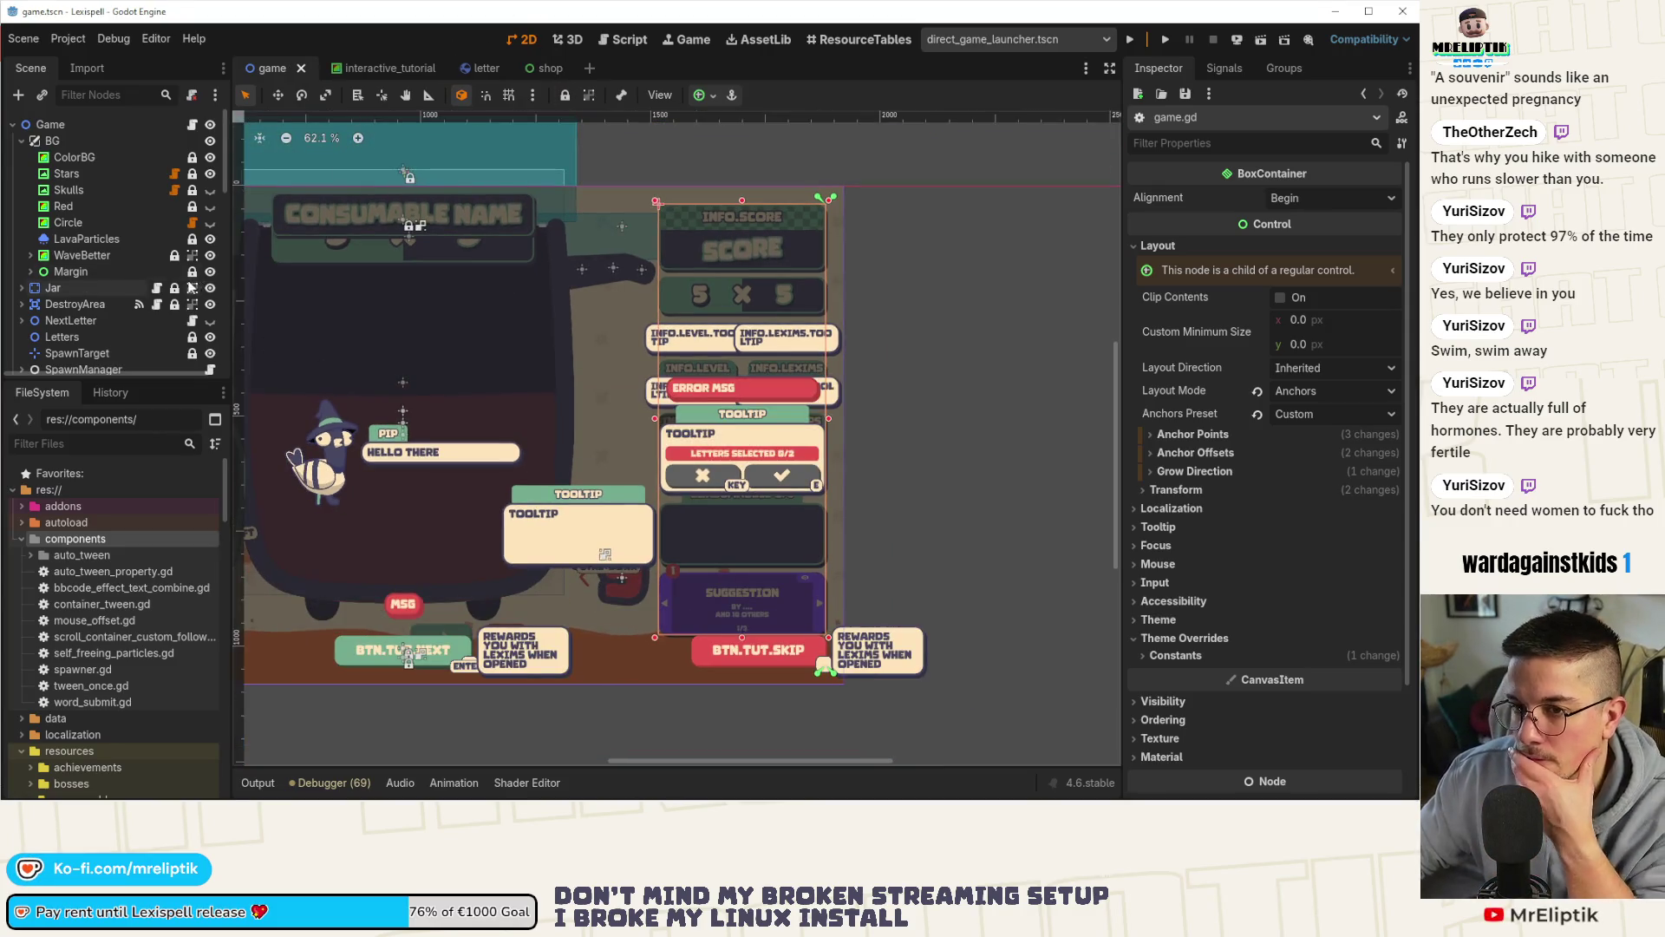
scroll(113, 260, down, 2)
scroll(976, 421, down, 2)
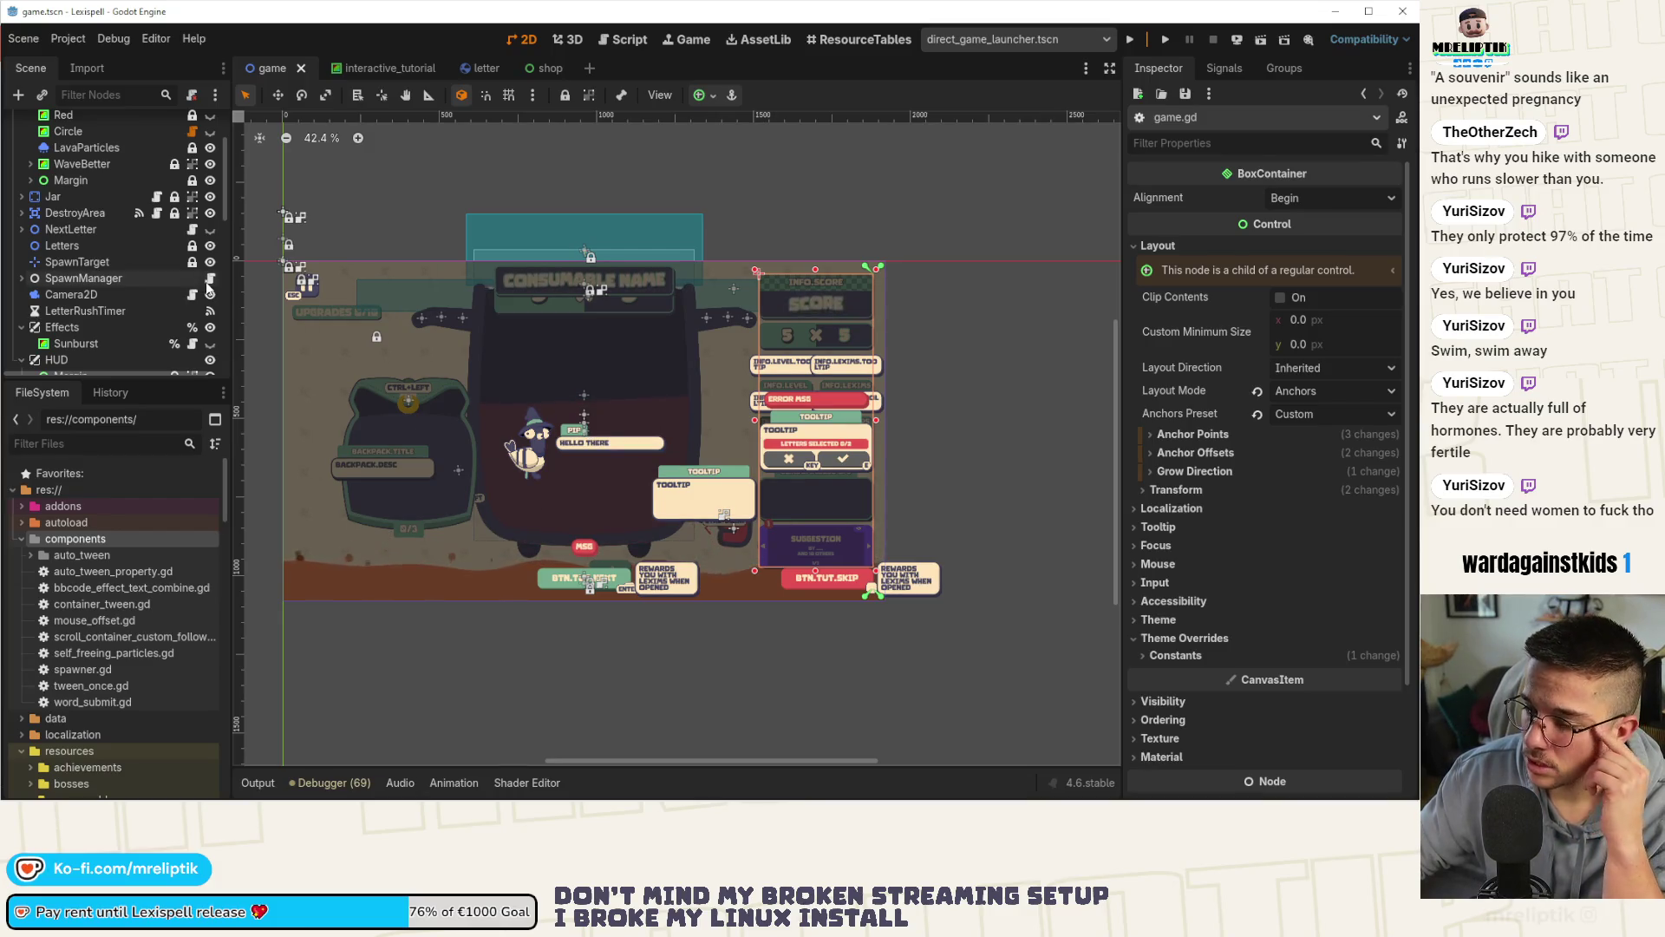
scroll(198, 191, up, 2)
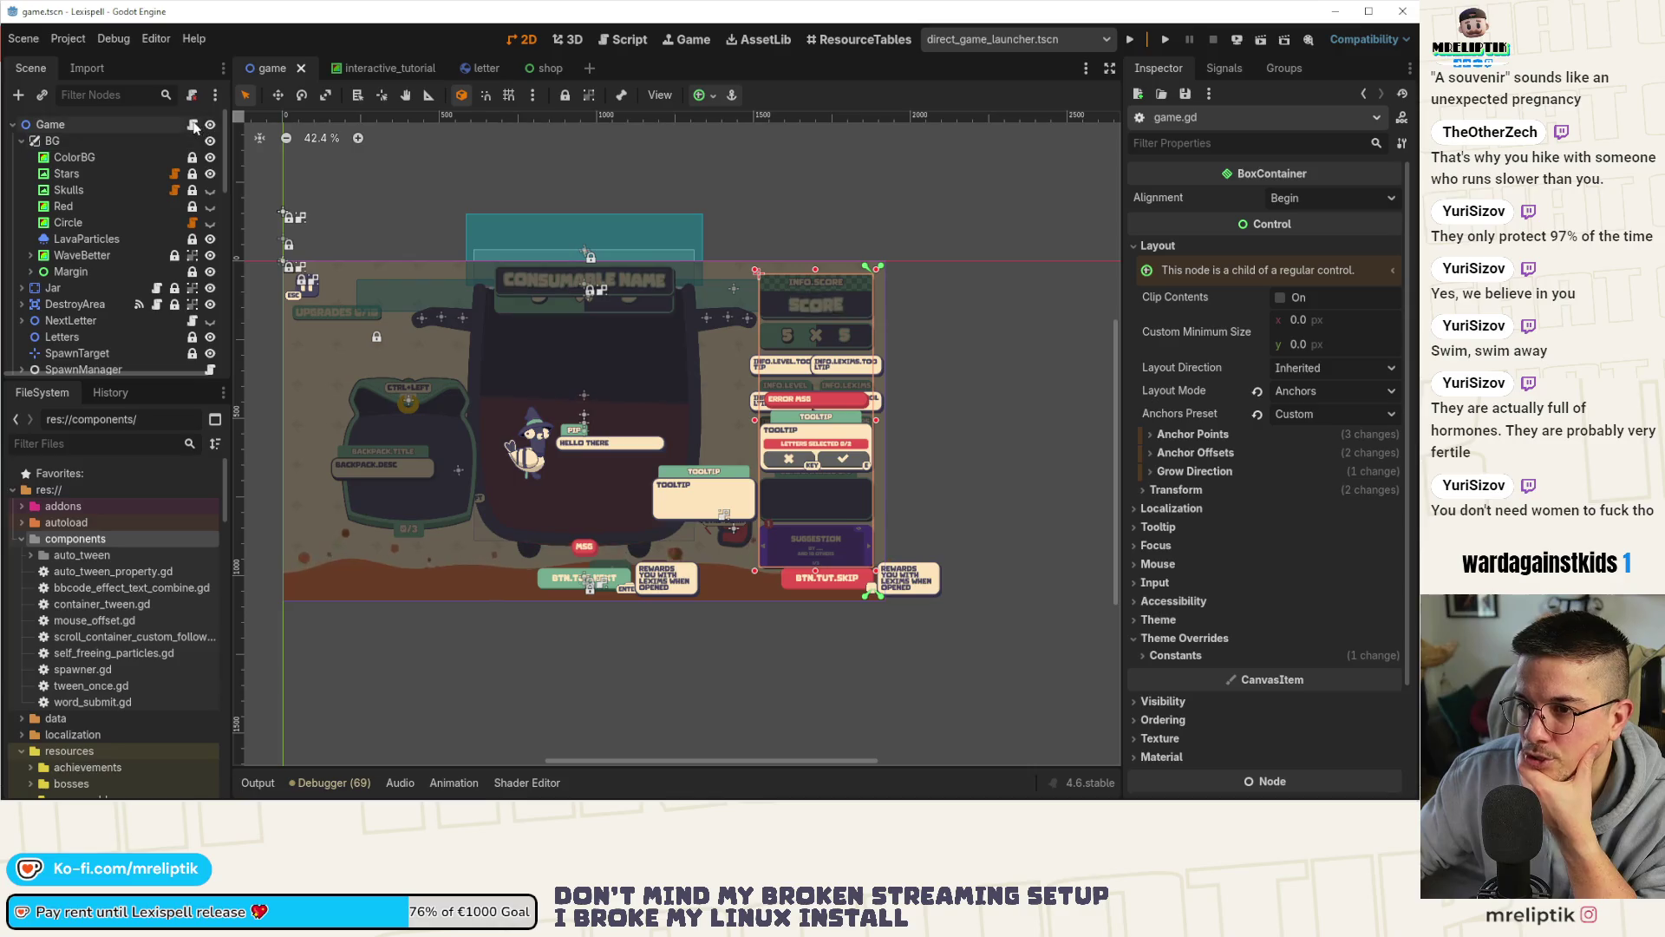
key(ctrl+Tab)
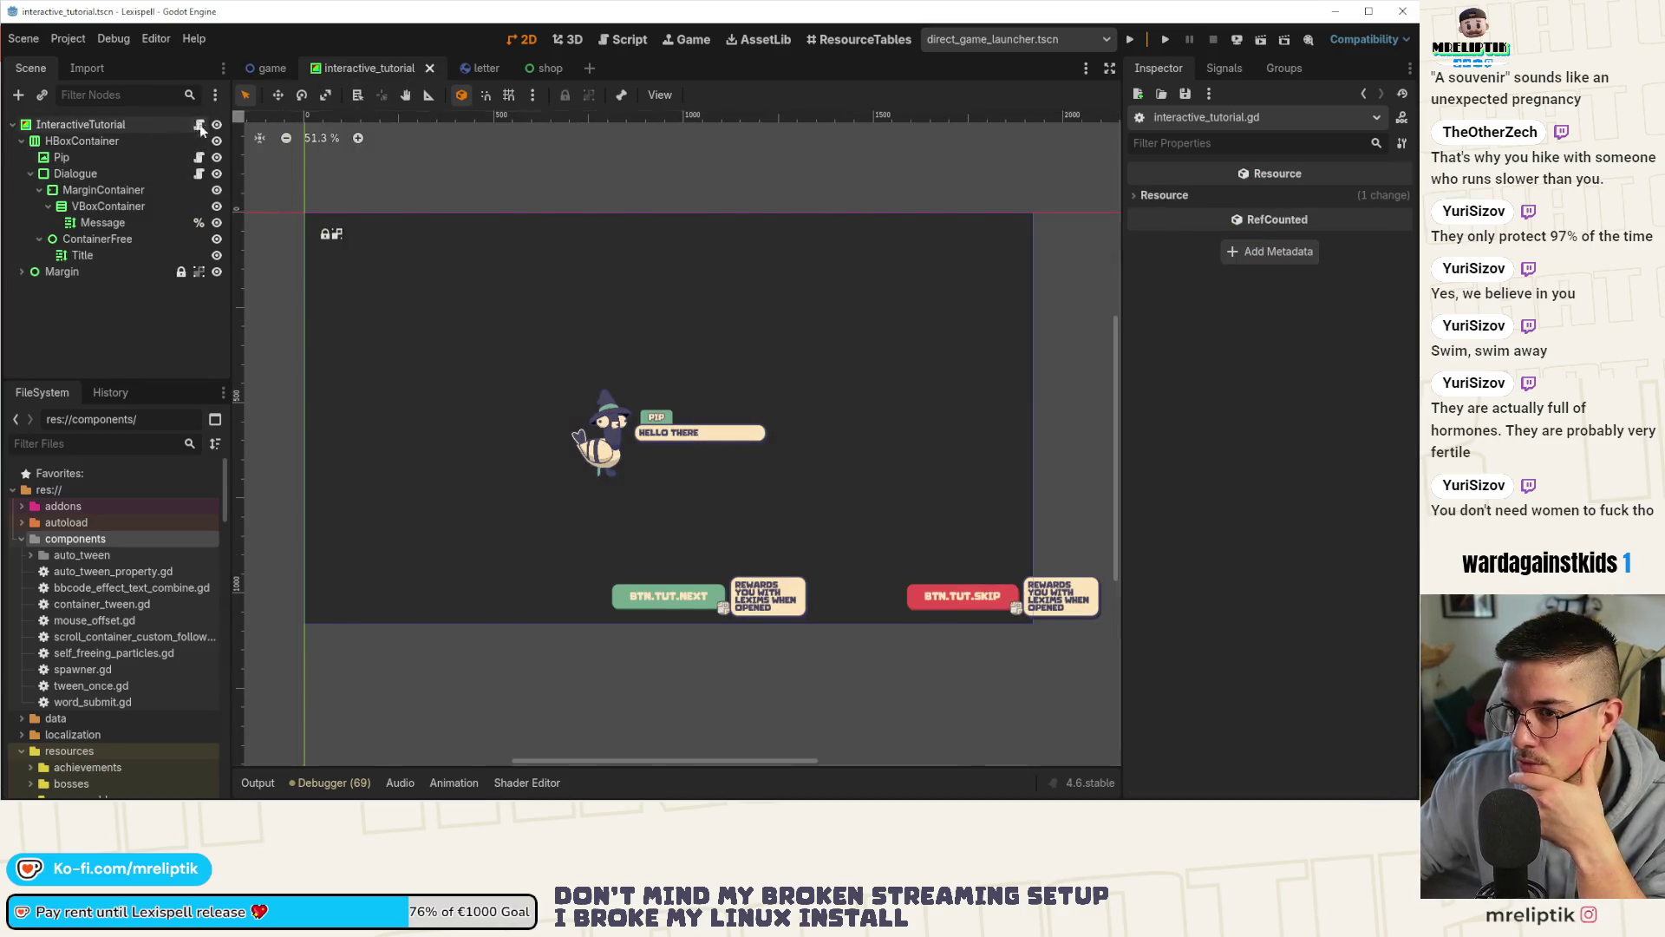
click(199, 126)
scroll(646, 590, up, 10)
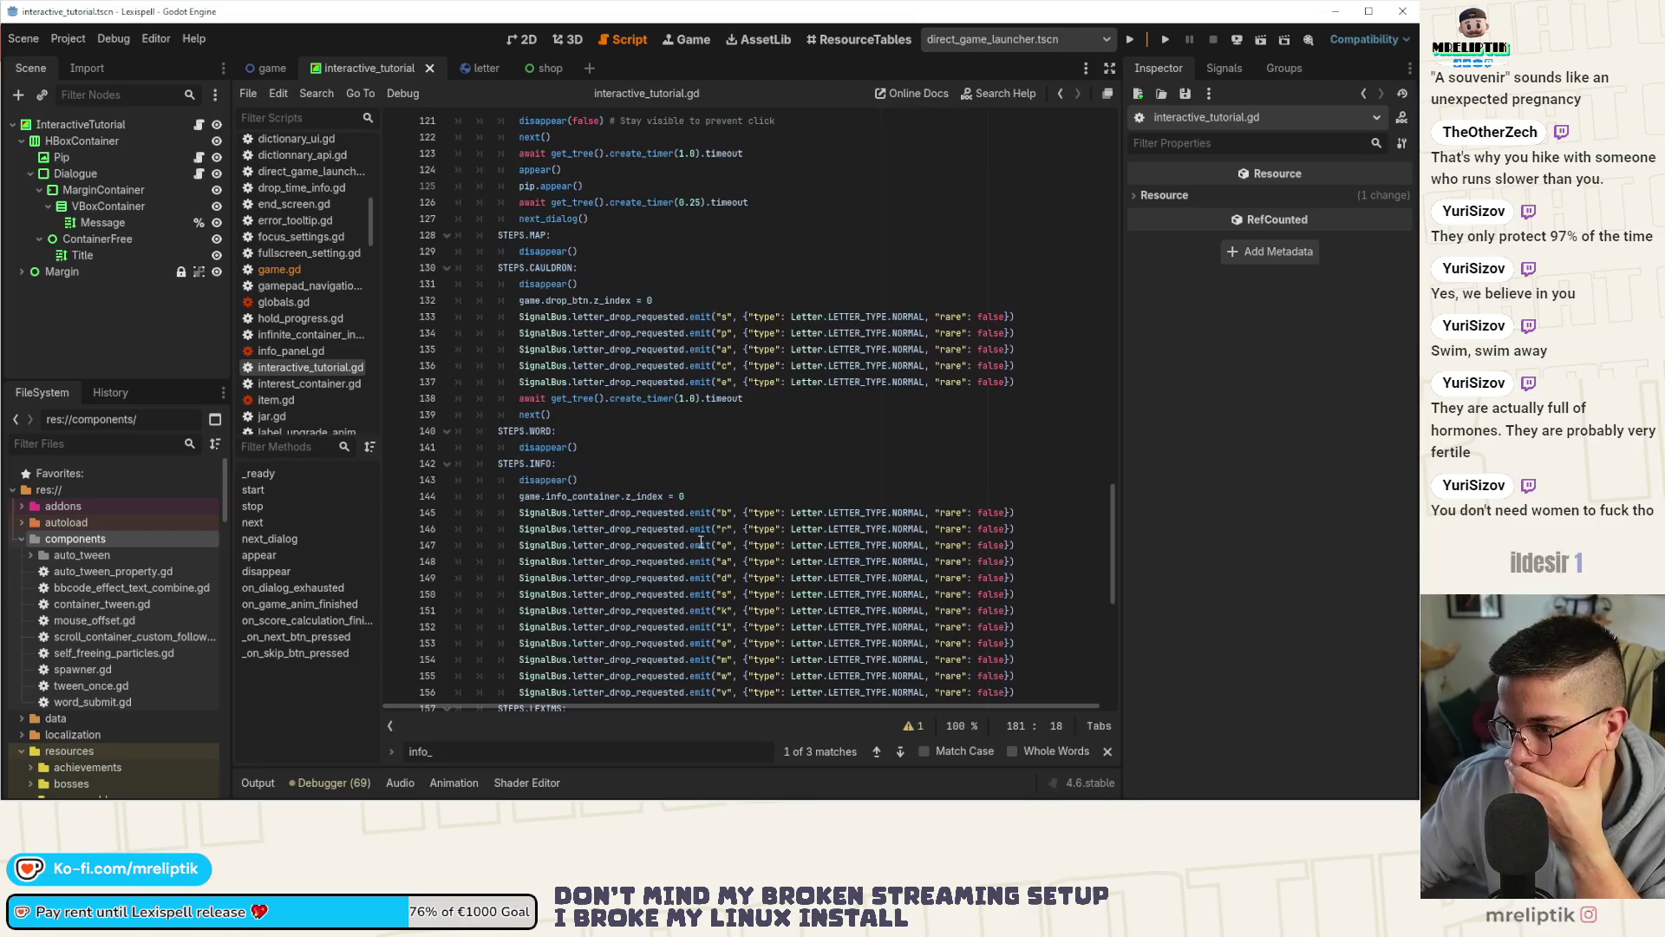
scroll(656, 400, up, 4)
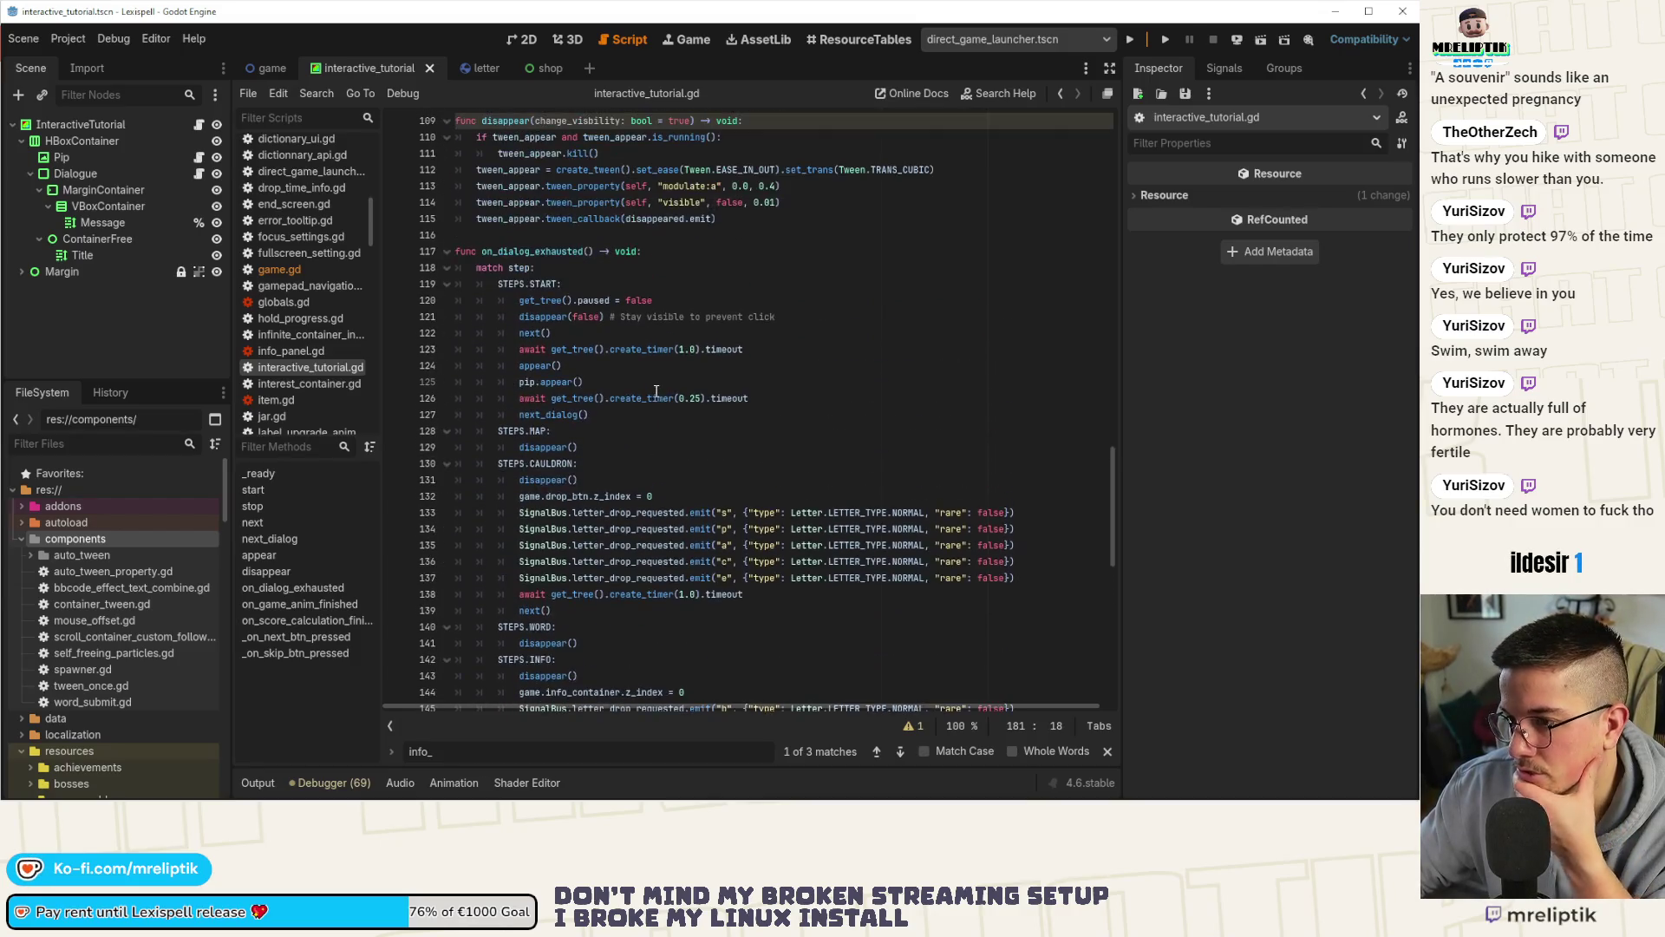
double_click(579, 497)
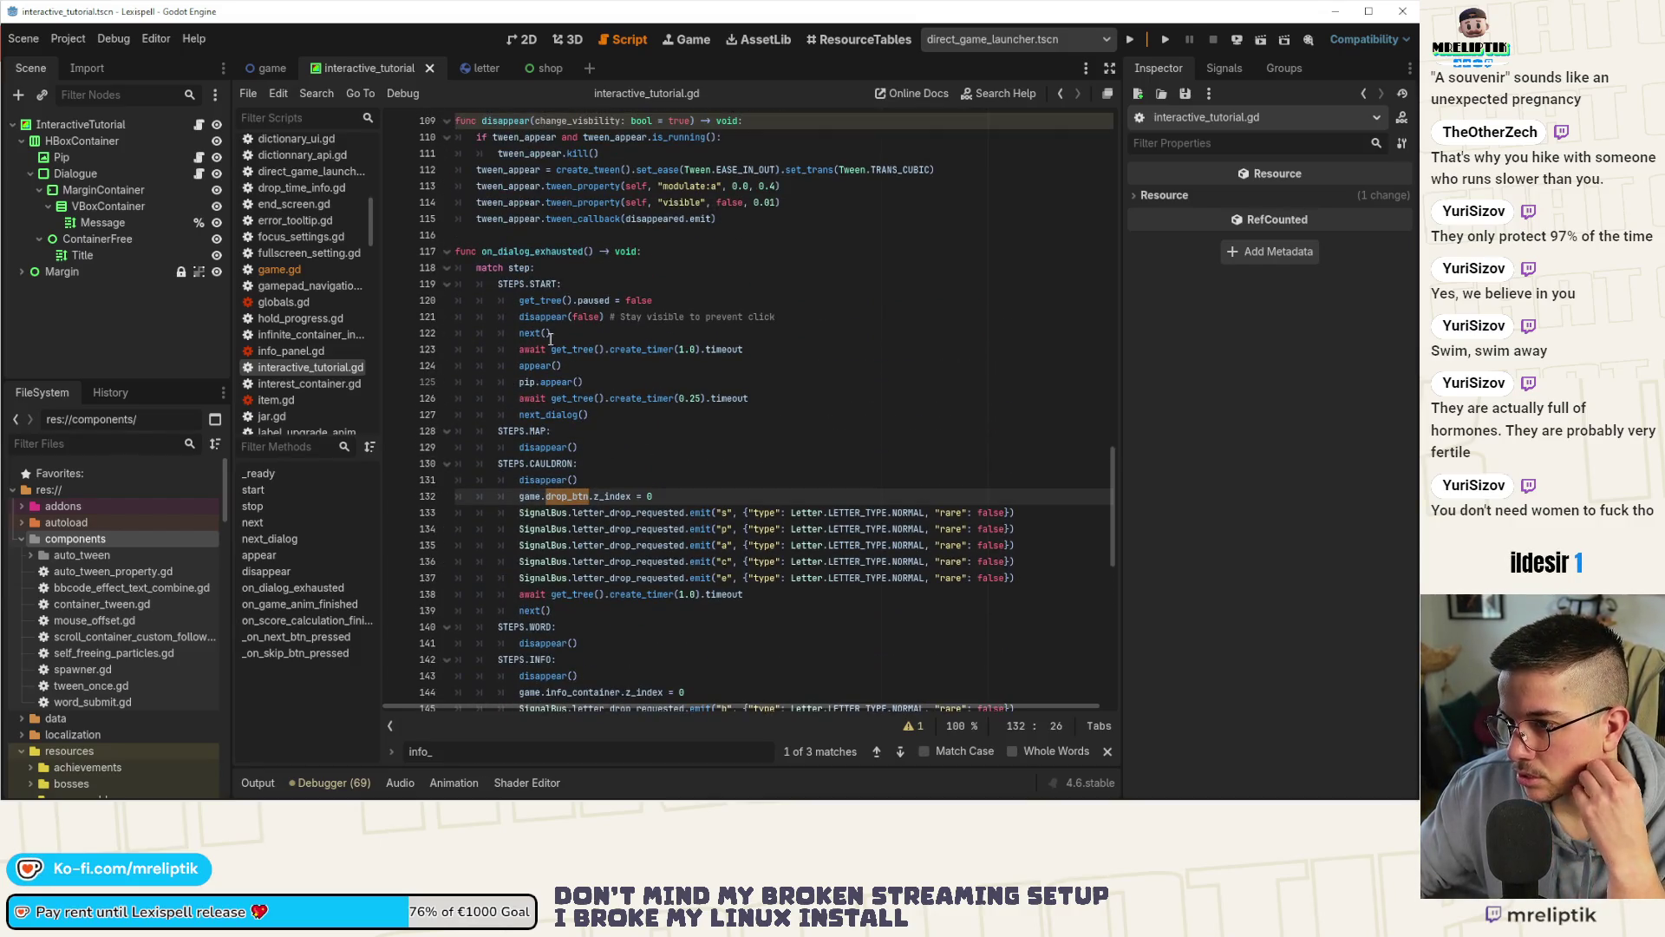
scroll(574, 443, down, 8)
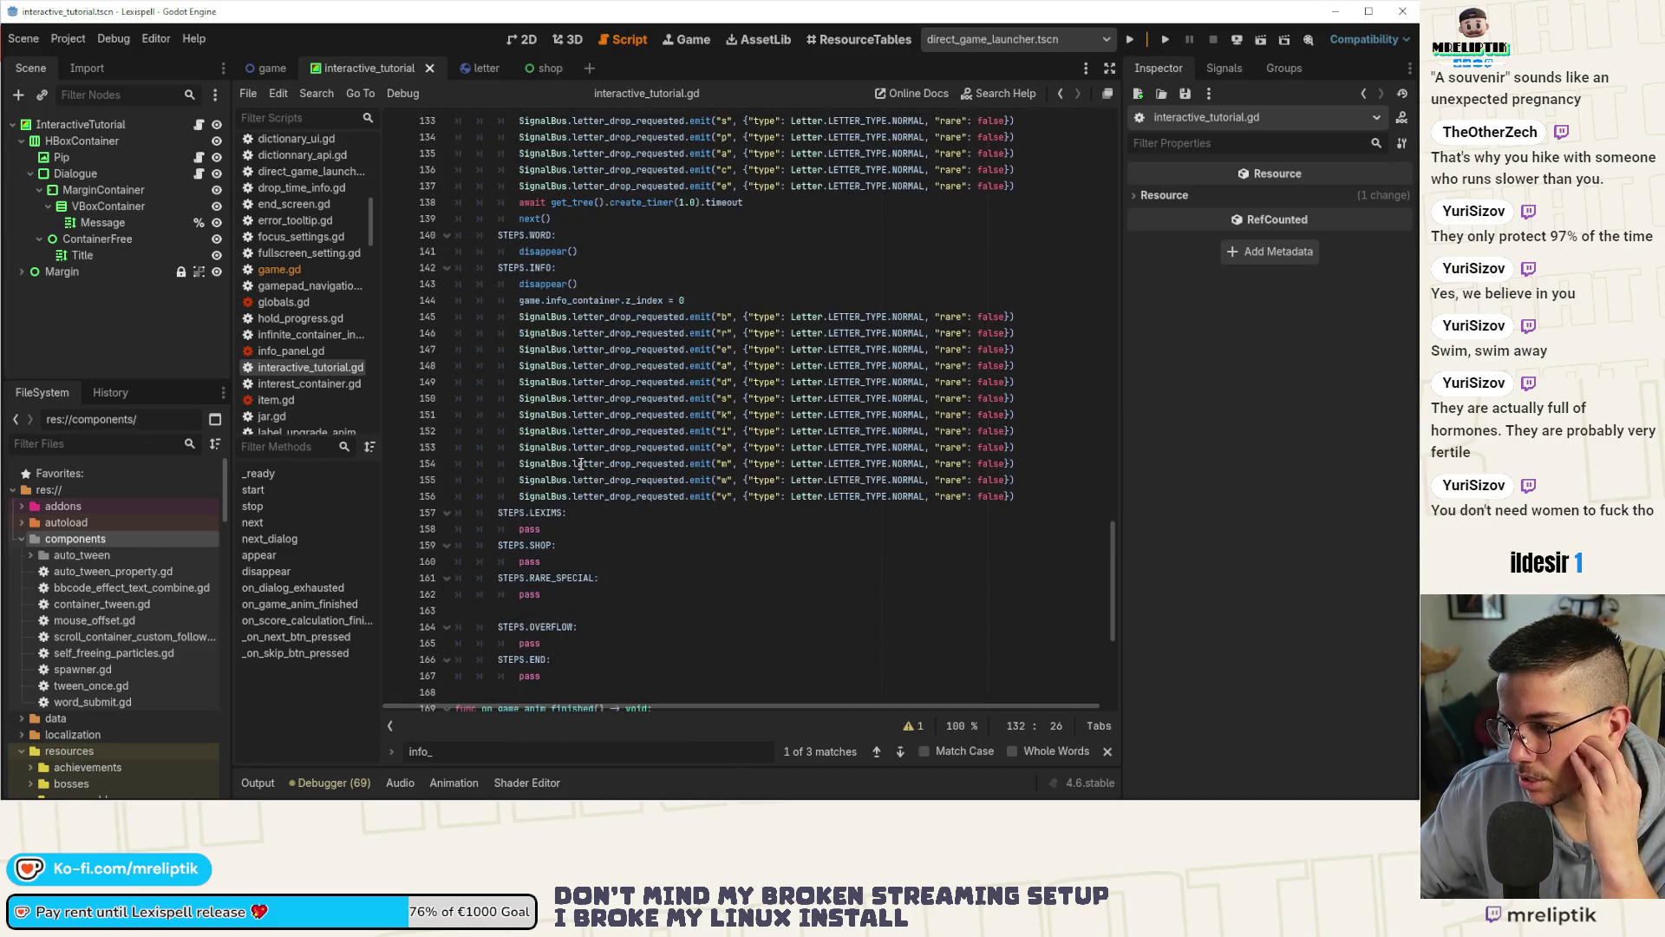
click(583, 301)
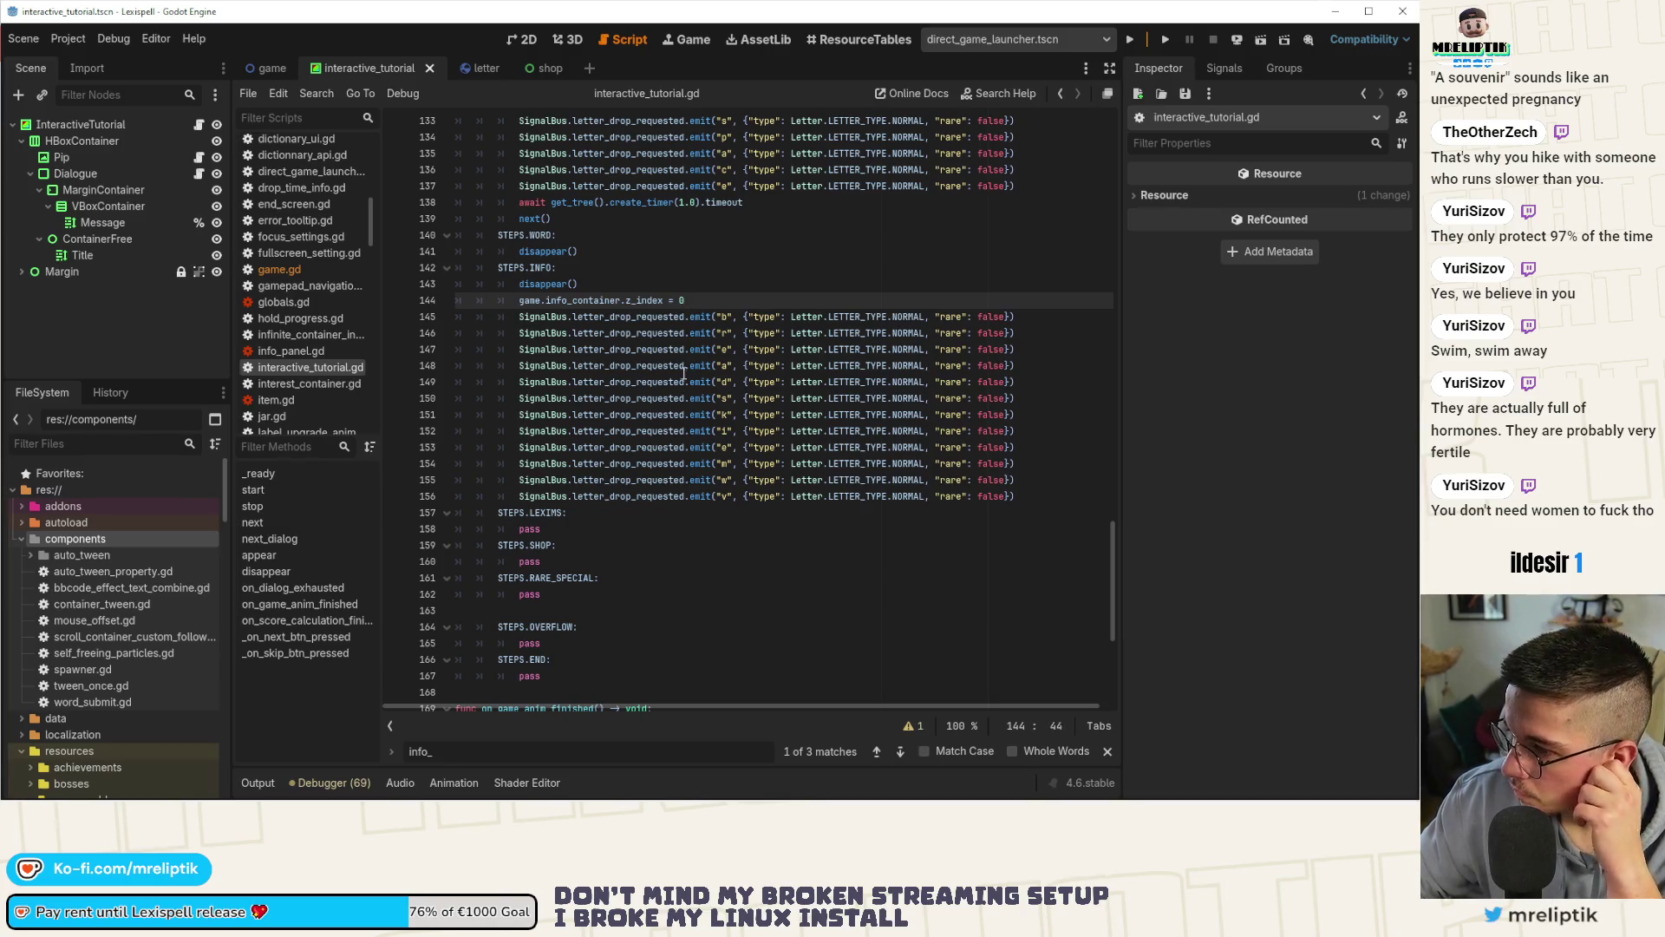
scroll(583, 532, down, 3)
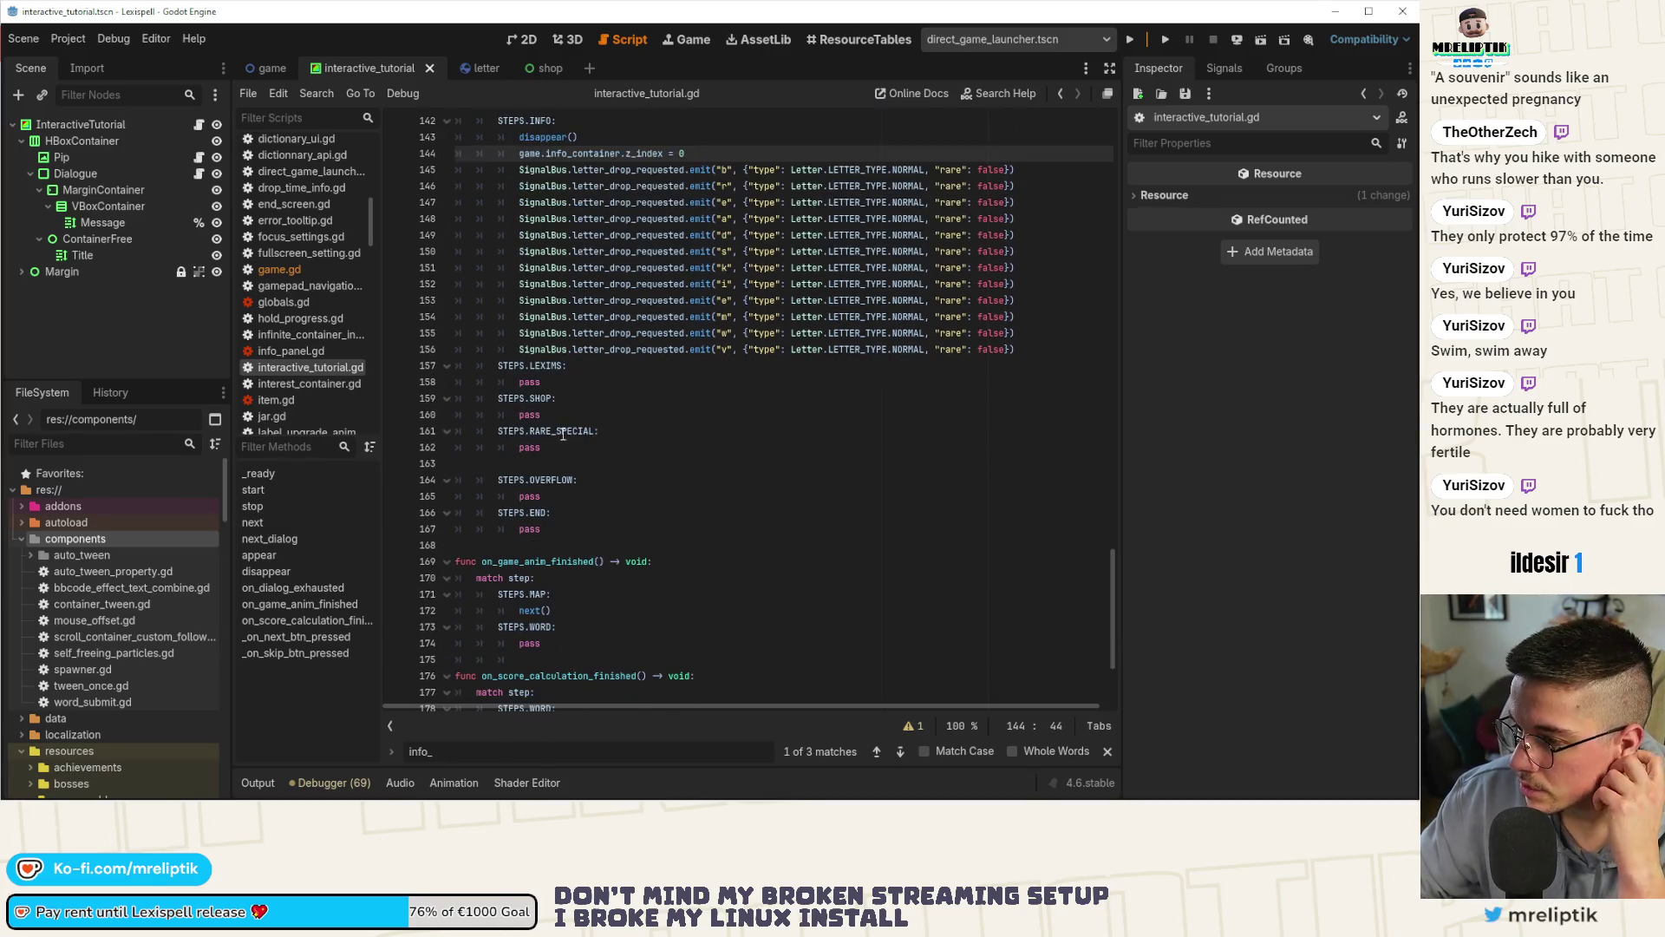
click(585, 382)
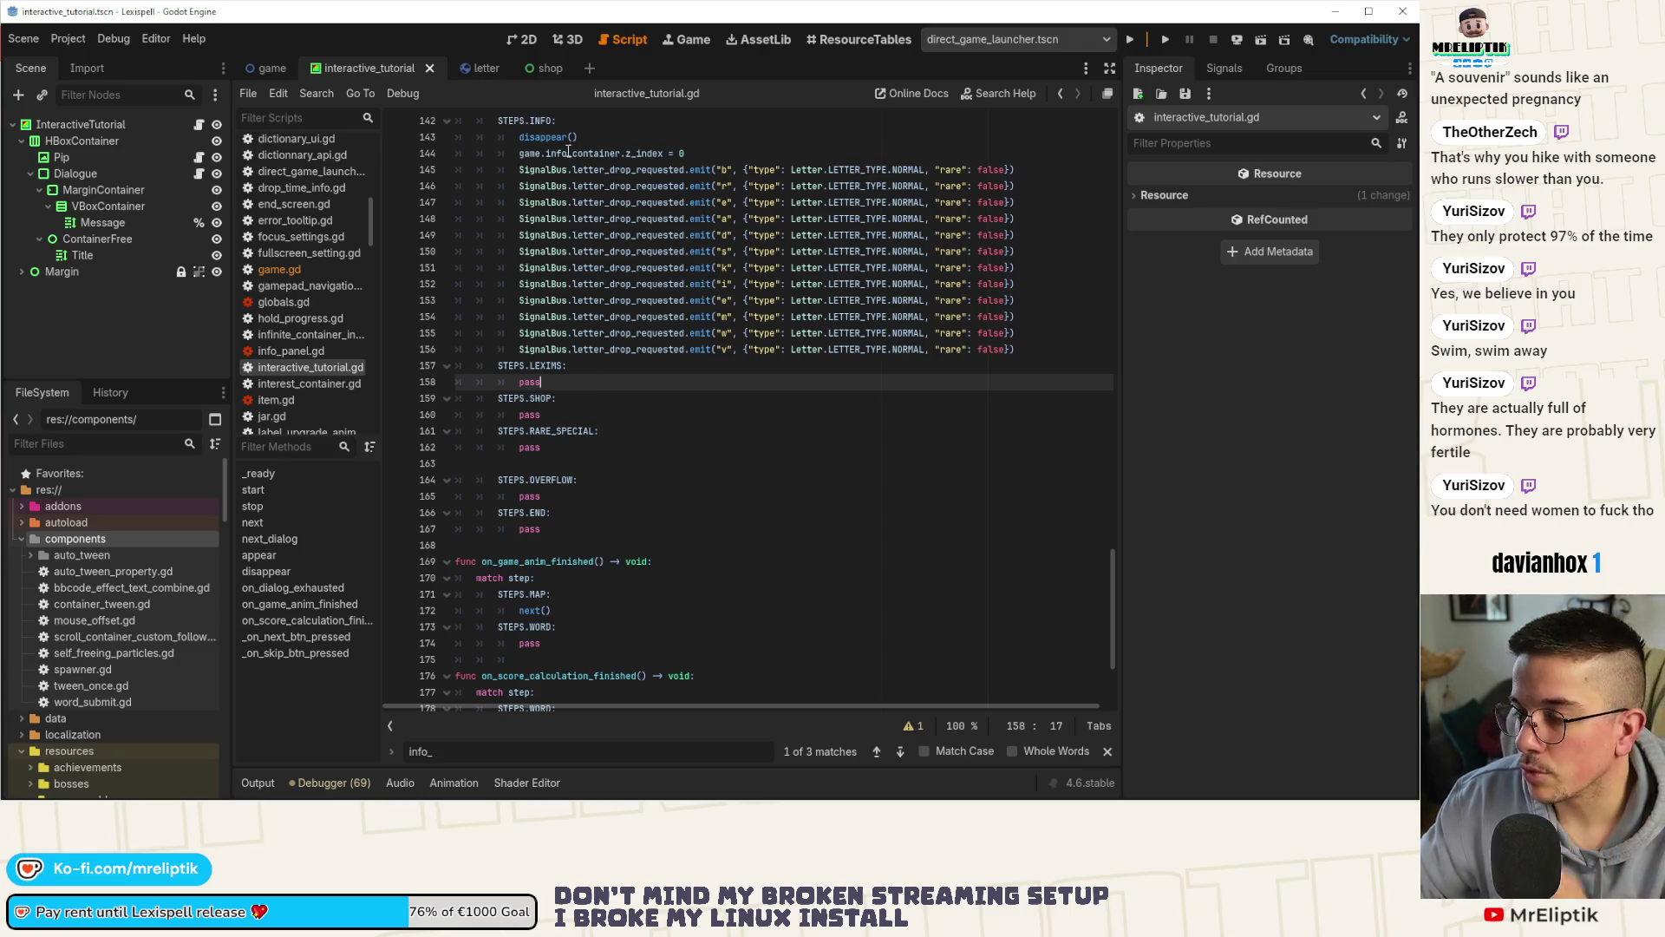
click(522, 136)
scroll(573, 314, up, 10)
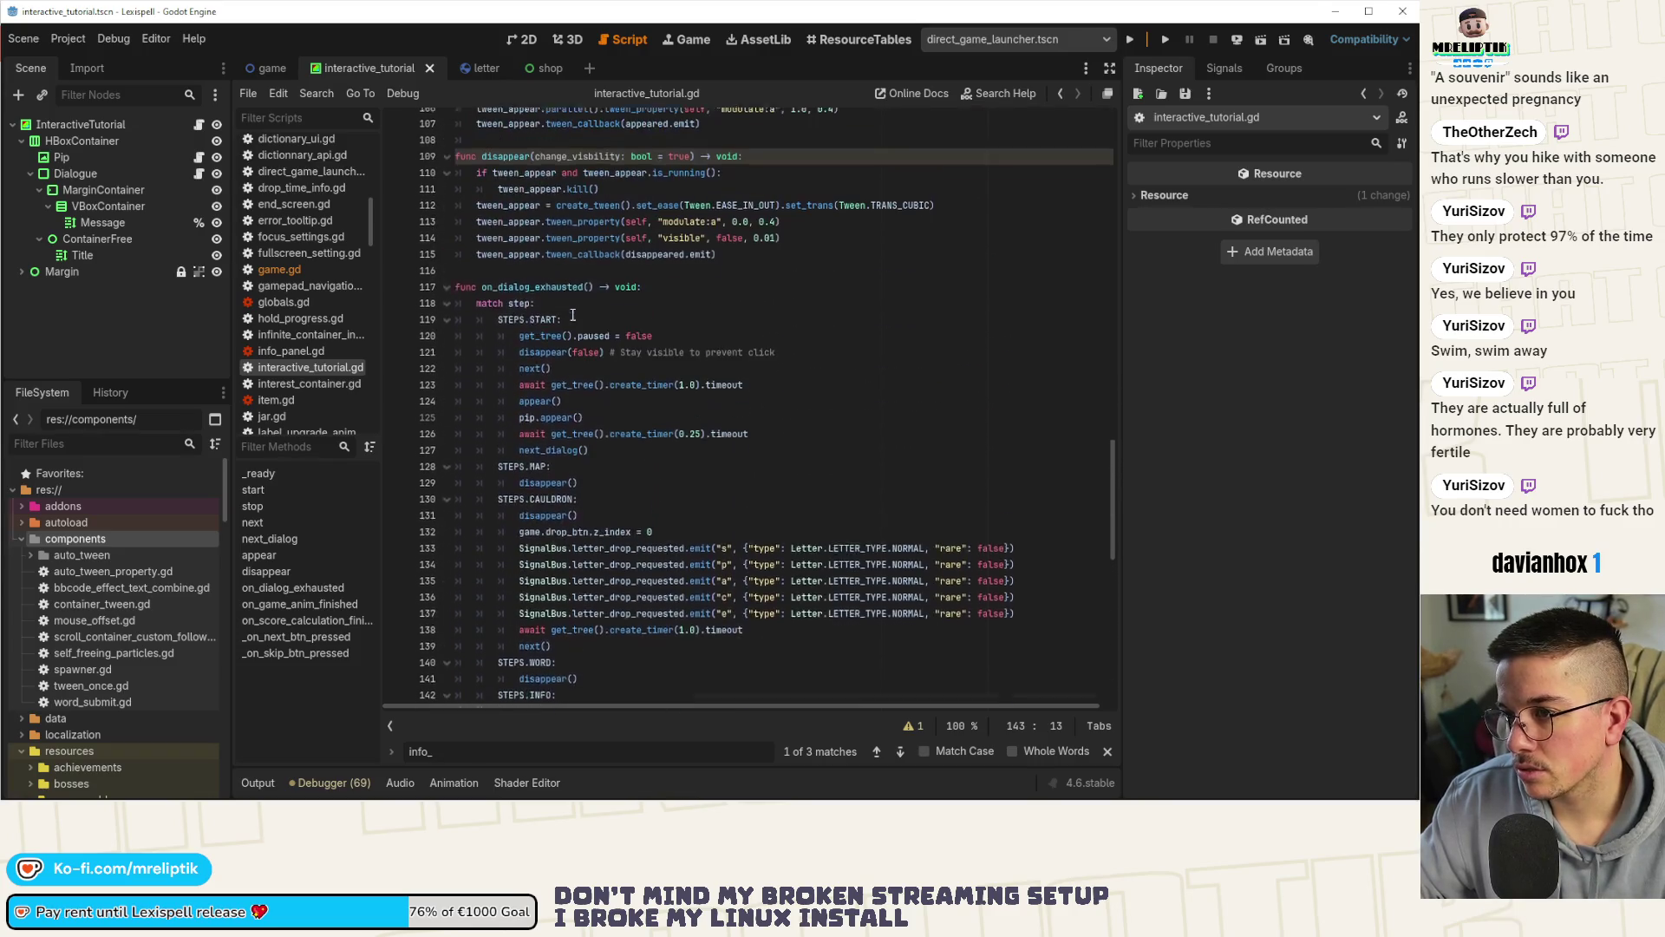
scroll(573, 314, down, 10)
click(624, 186)
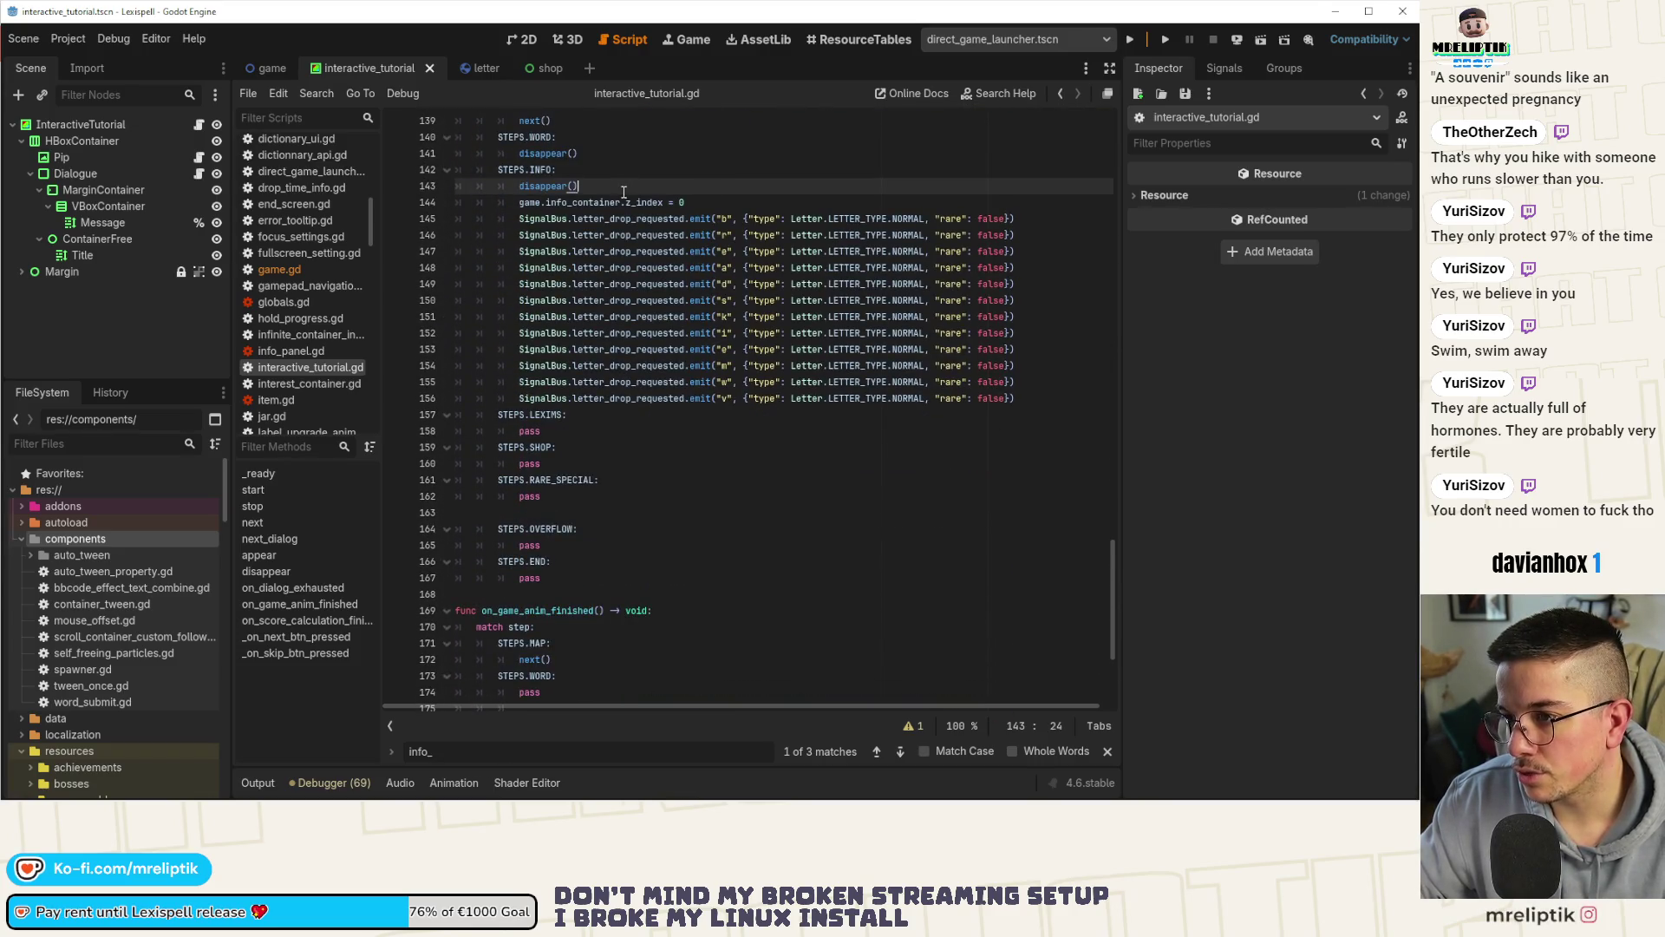
Add a disappear() call to the STEPS.LEXIMS case and save.
key(ctrl+alt+Down)
key(alt+Down)
key(alt+Down)
key(alt+Down)
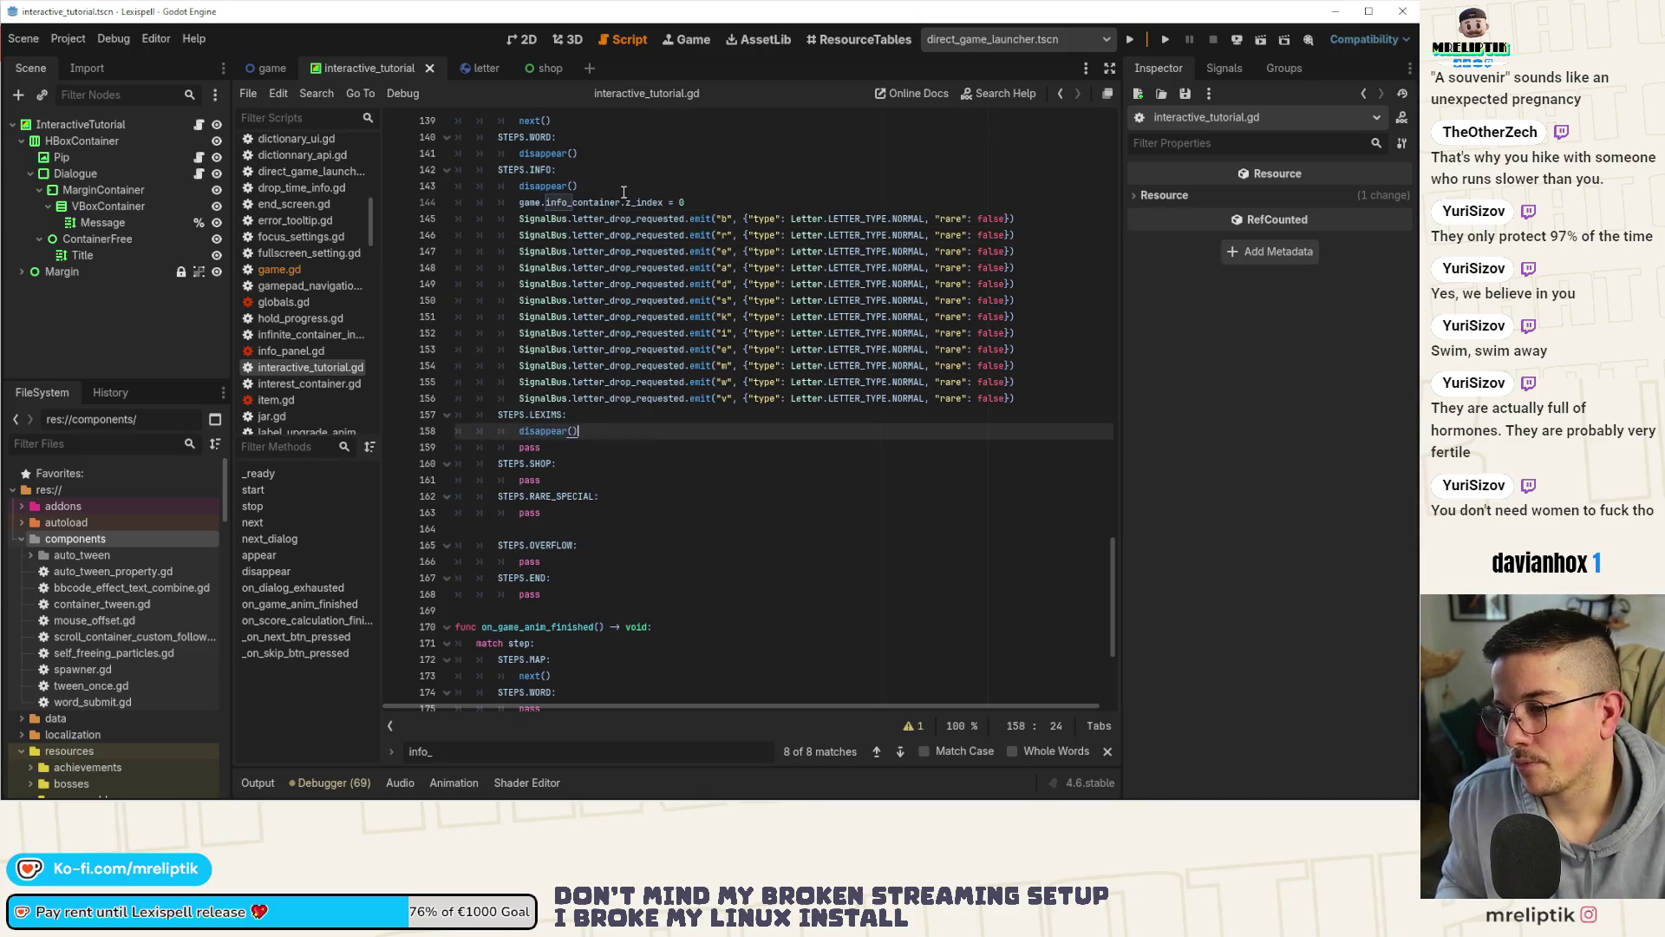
key(ctrl+s)
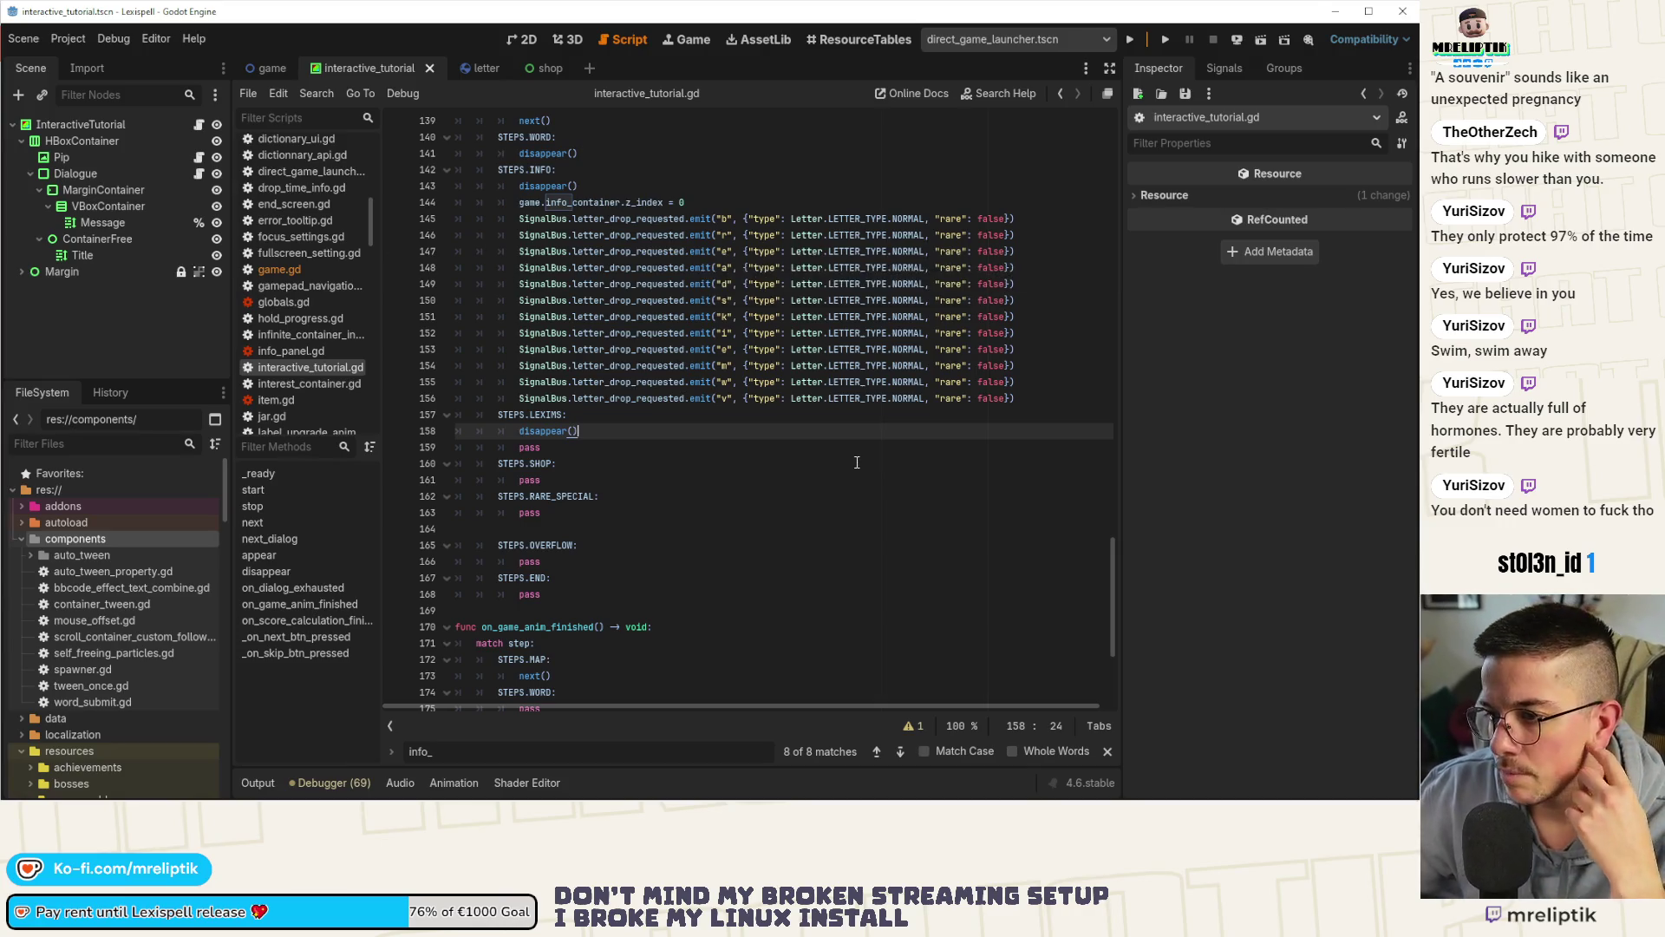
Move RARE_SPECIAL after SHOP in both the dialogs dictionary and the steps enum, and save.
scroll(586, 480, up, 20)
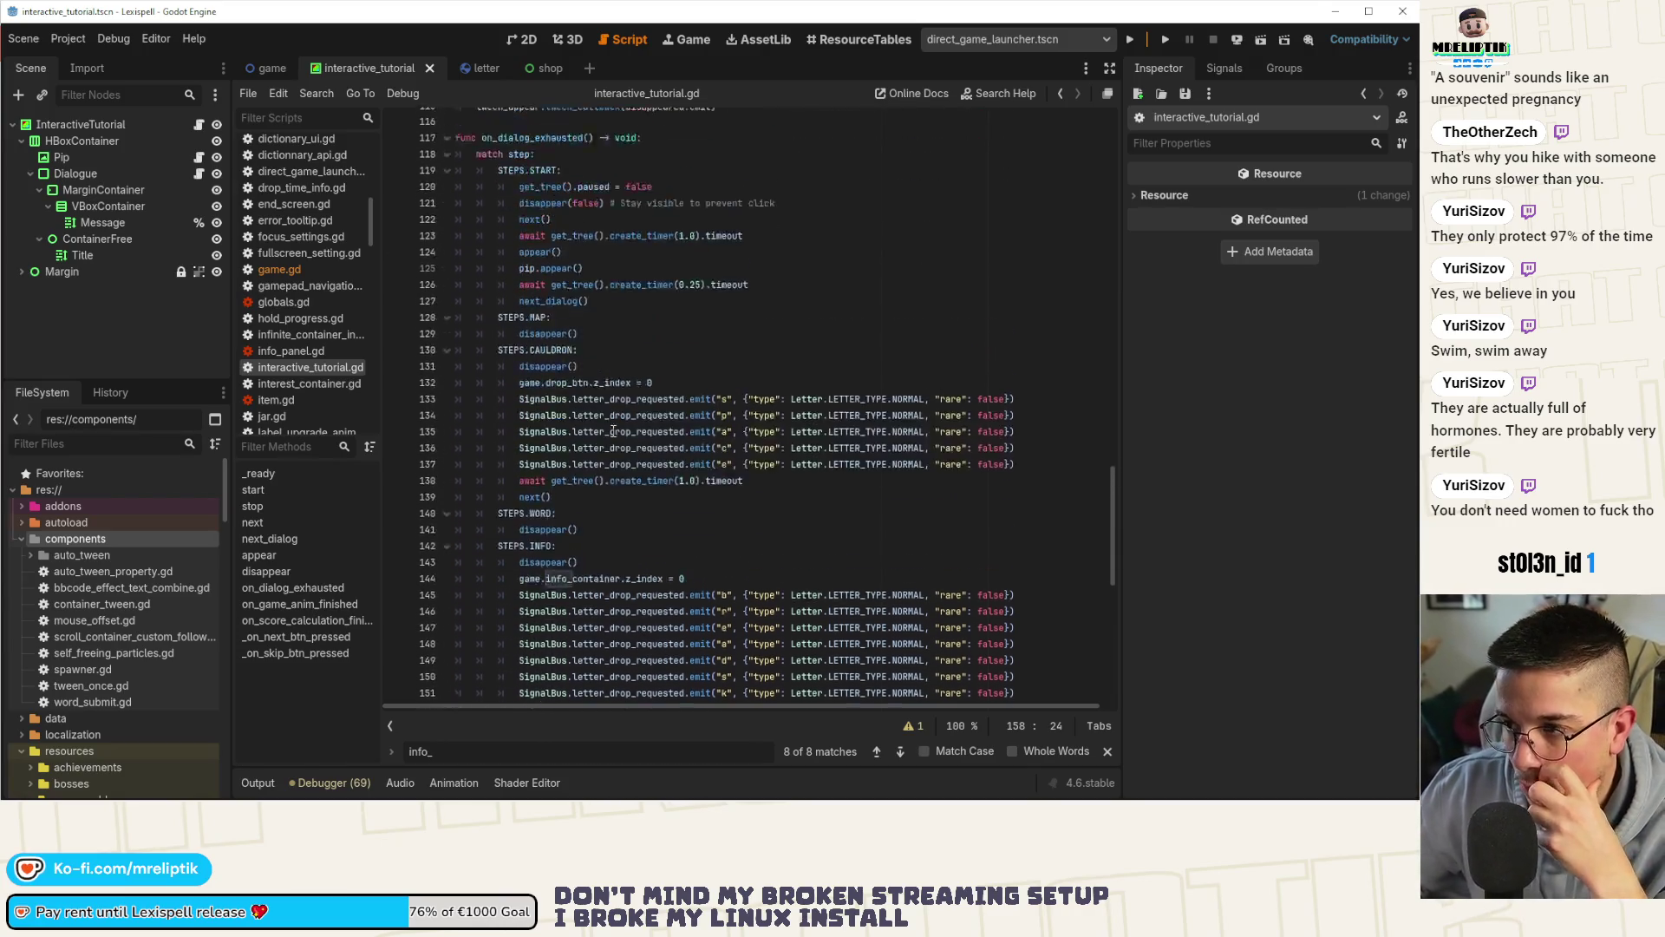
scroll(624, 495, up, 15)
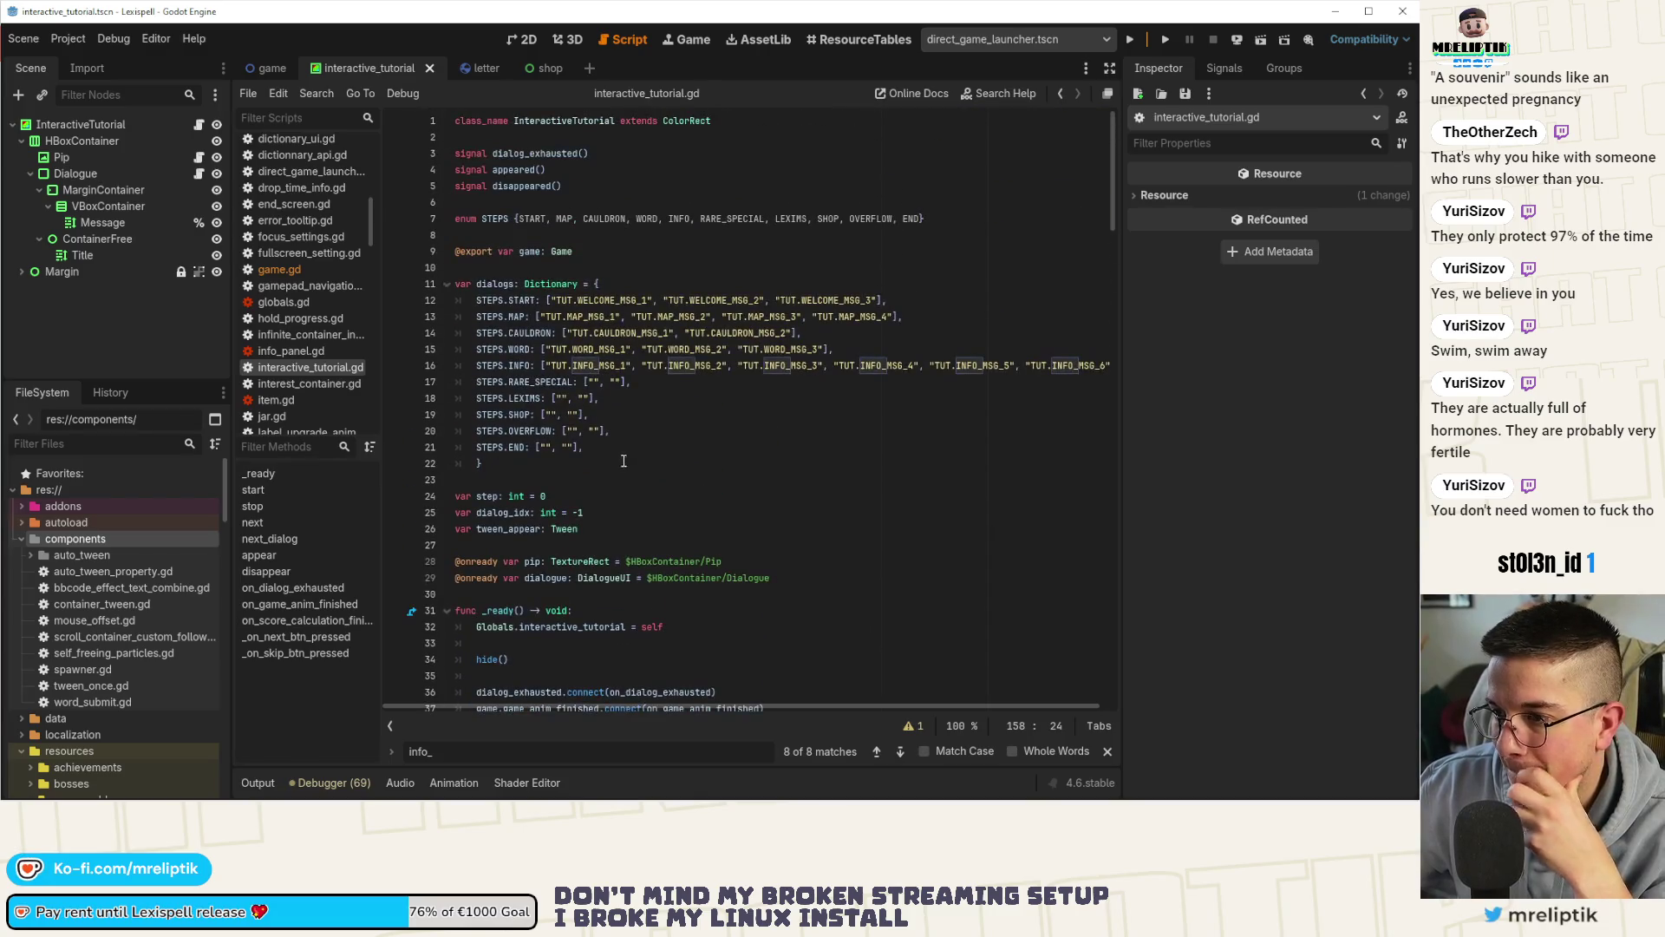
click(554, 367)
key(ctrl+shift+Right)
key(ctrl+shift+Right)
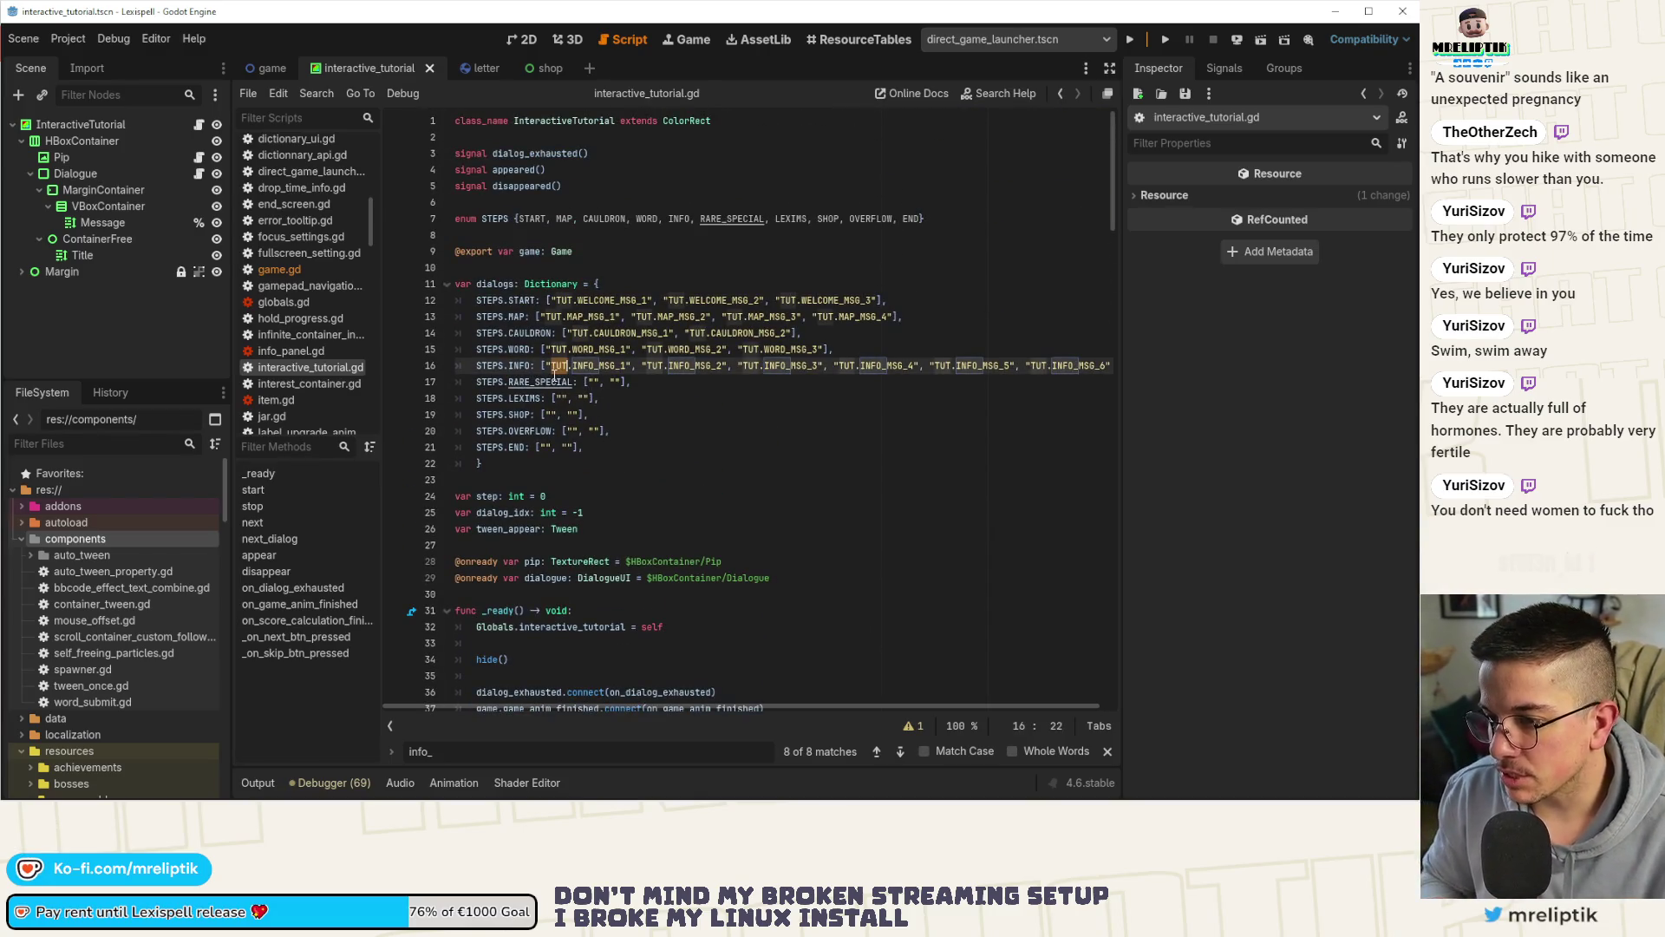
key(Down)
key(alt+Down)
key(alt+Down)
key(Up)
key(Up)
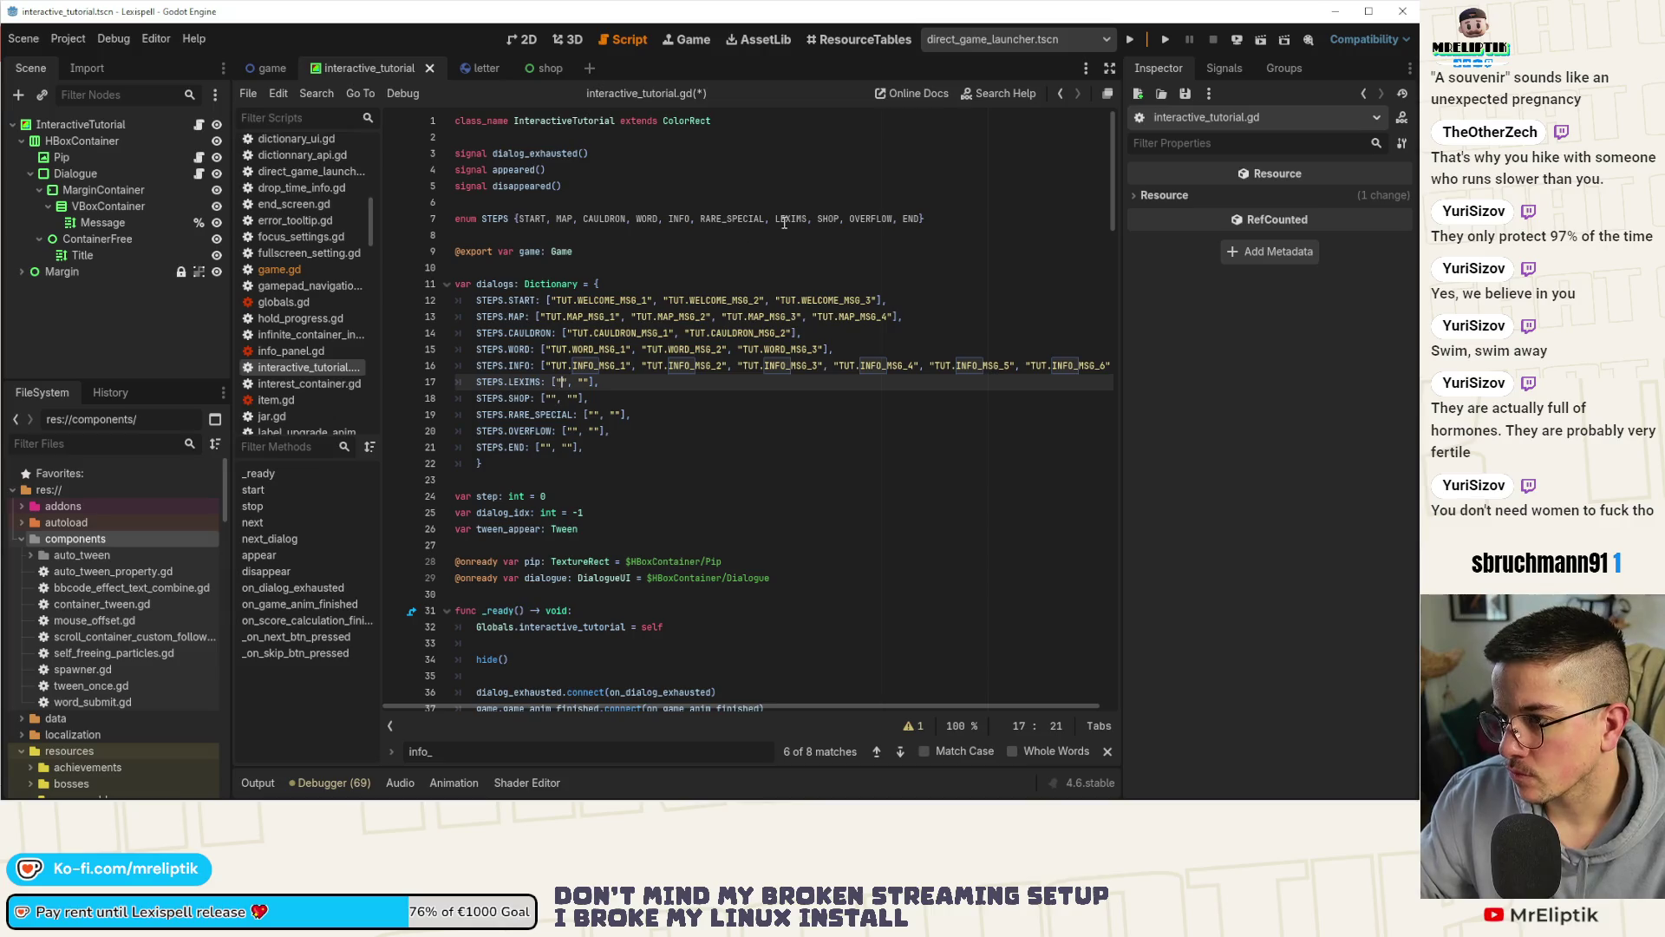
click(789, 220)
double_click(709, 218)
key(BackSpace)
key(BackSpace)
key(BackSpace)
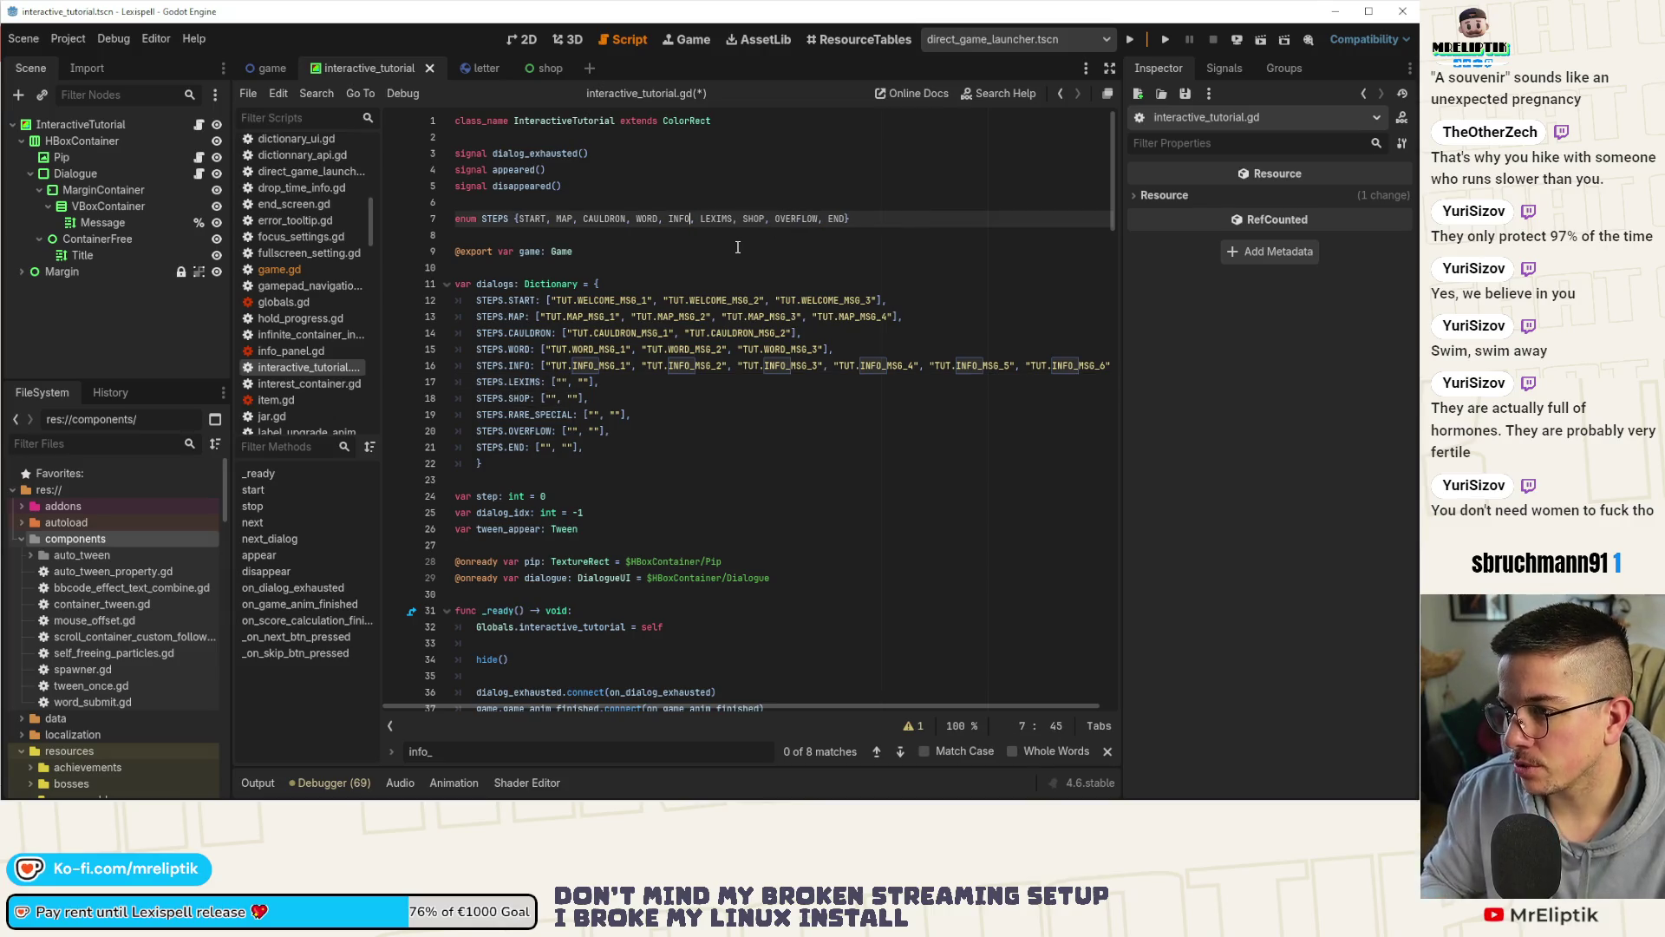
text(, RARE_SPECIAL)
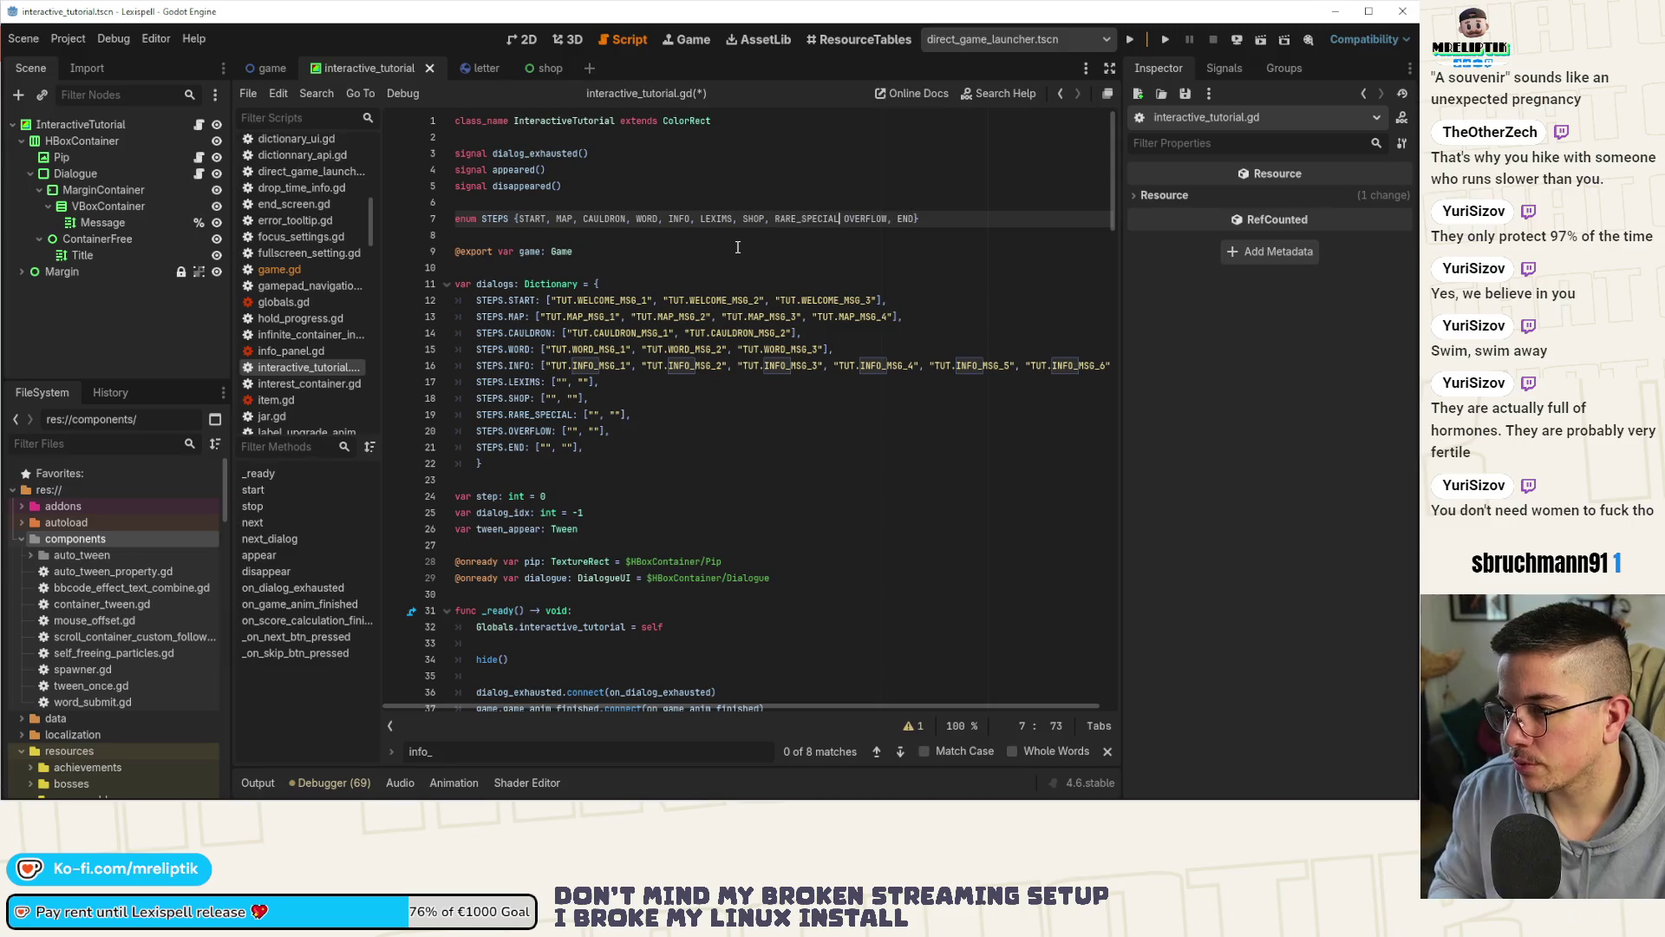
text(,)
key(ctrl+s)
Set the LEXIMS dialog entry to "TUT.LEXIMS_MSG_1" and select that key for reuse.
click(550, 384)
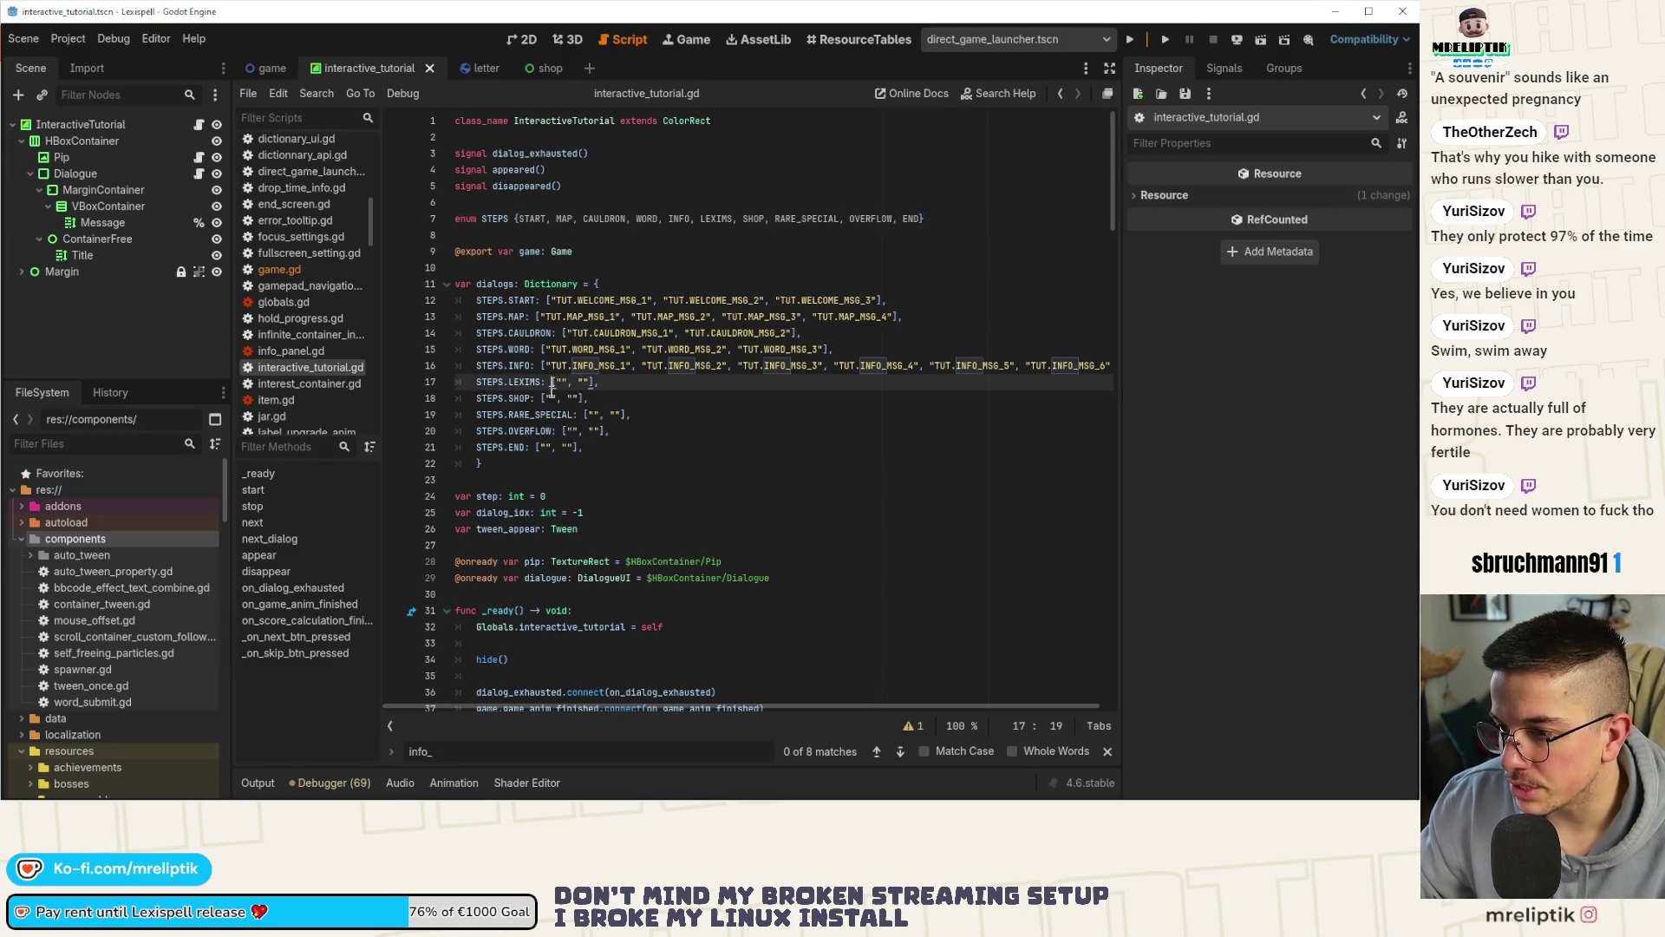
text("RARE_SPECIAL)
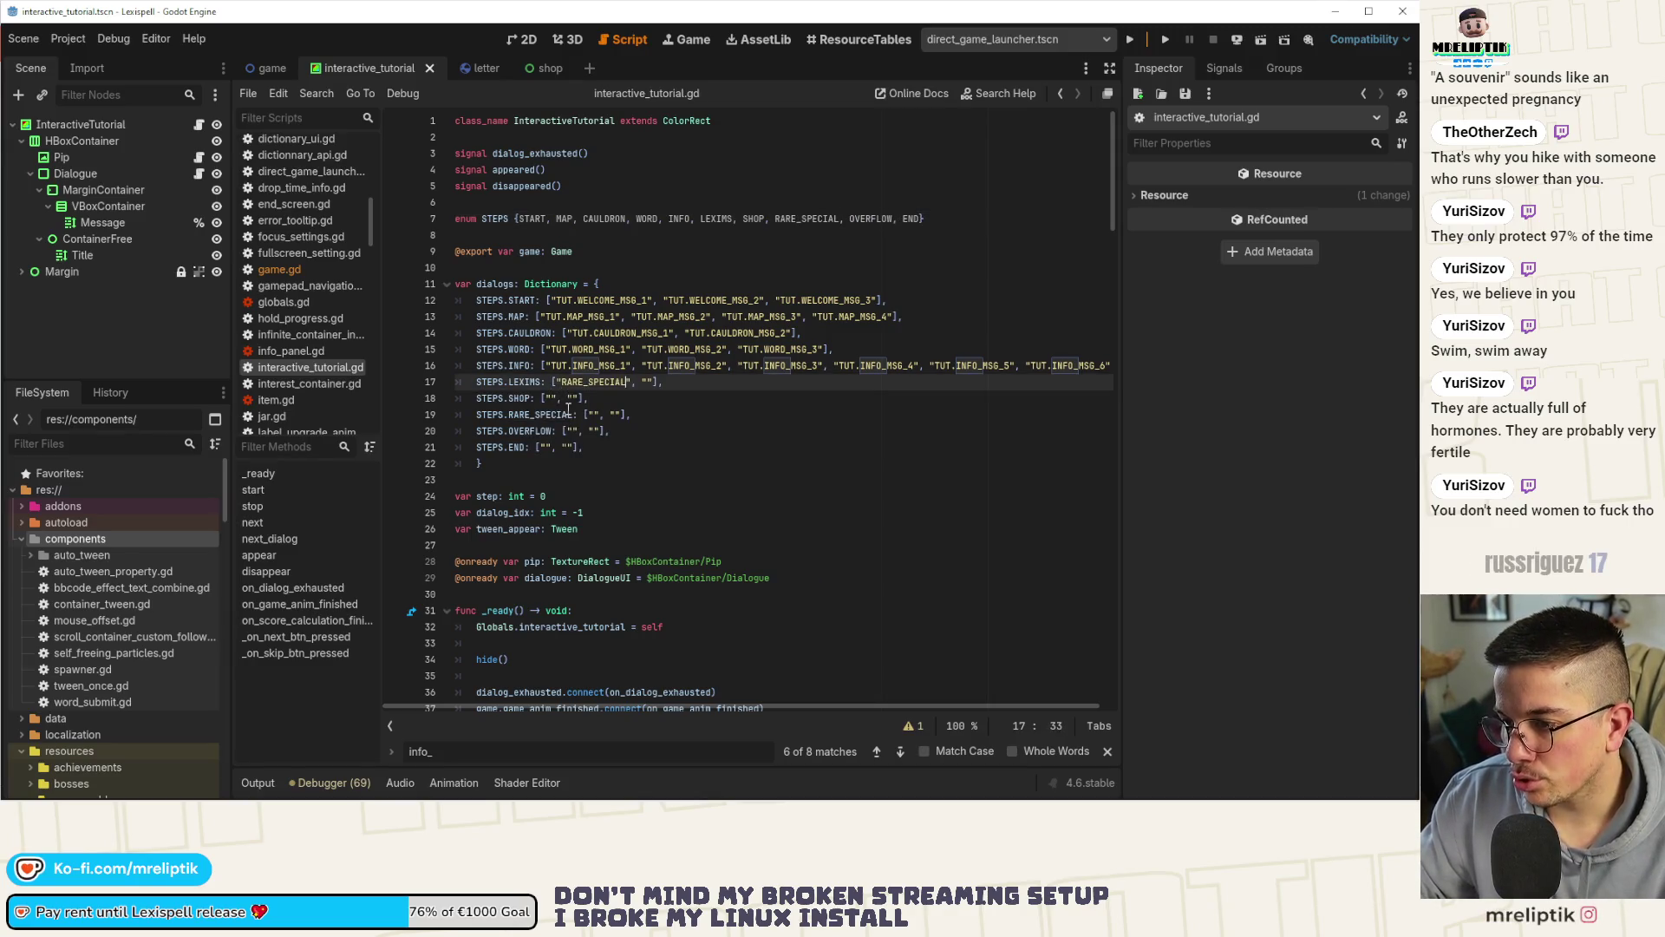
key(ctrl+BackSpace)
text(TUT.LE)
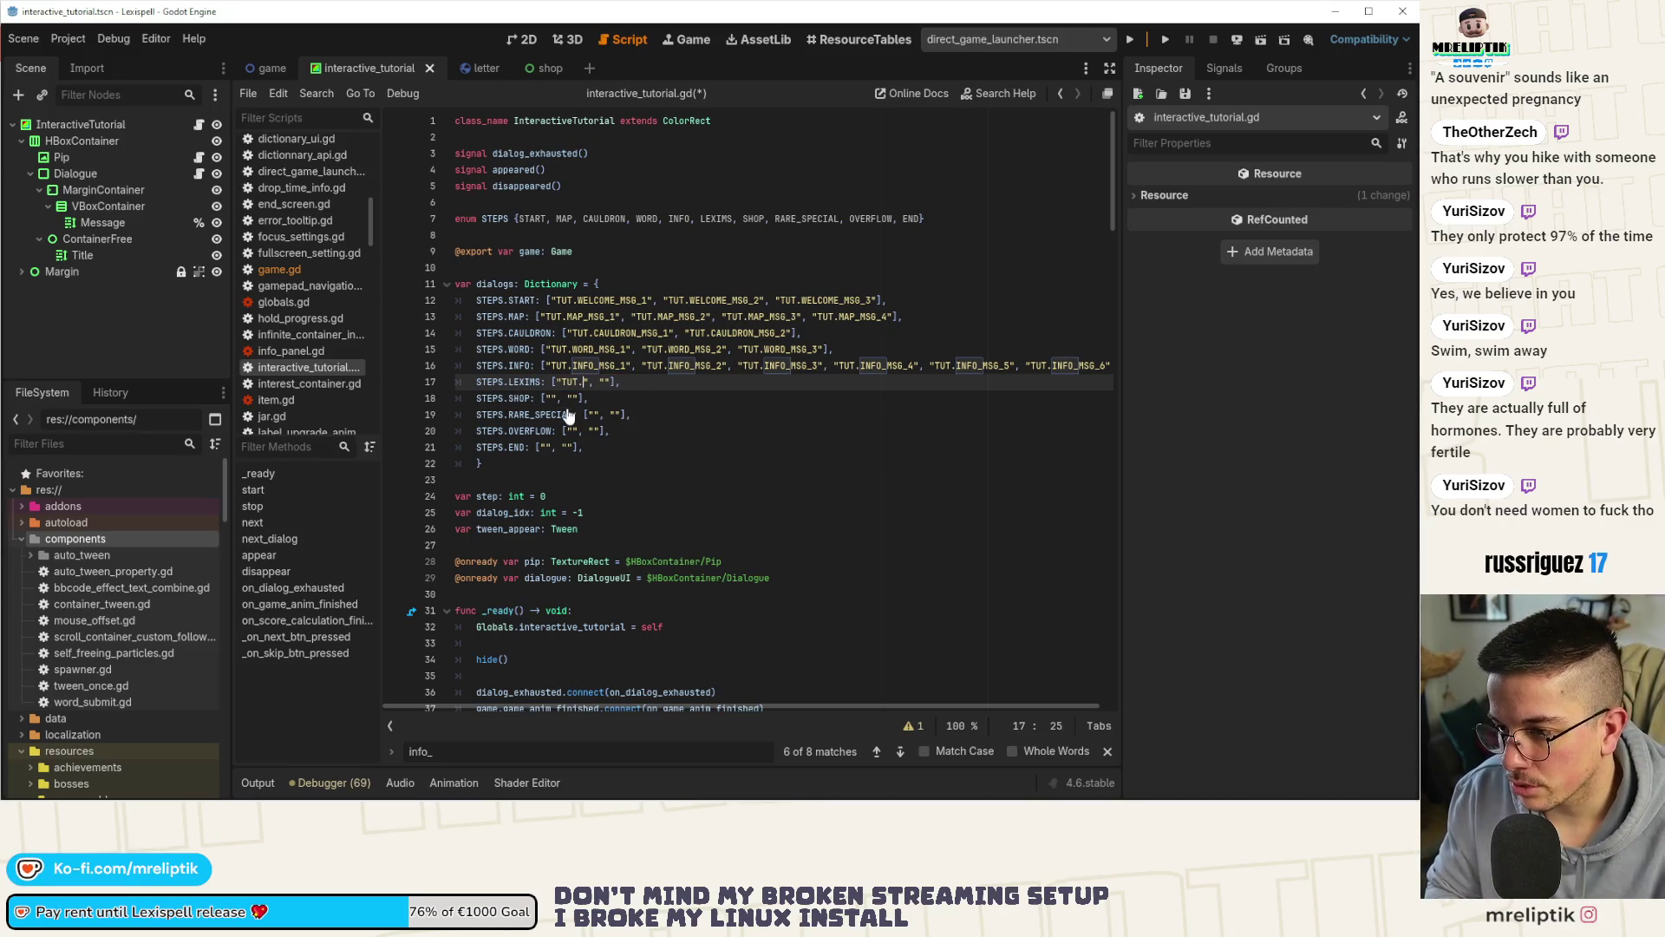
text(XIMS_MSG)
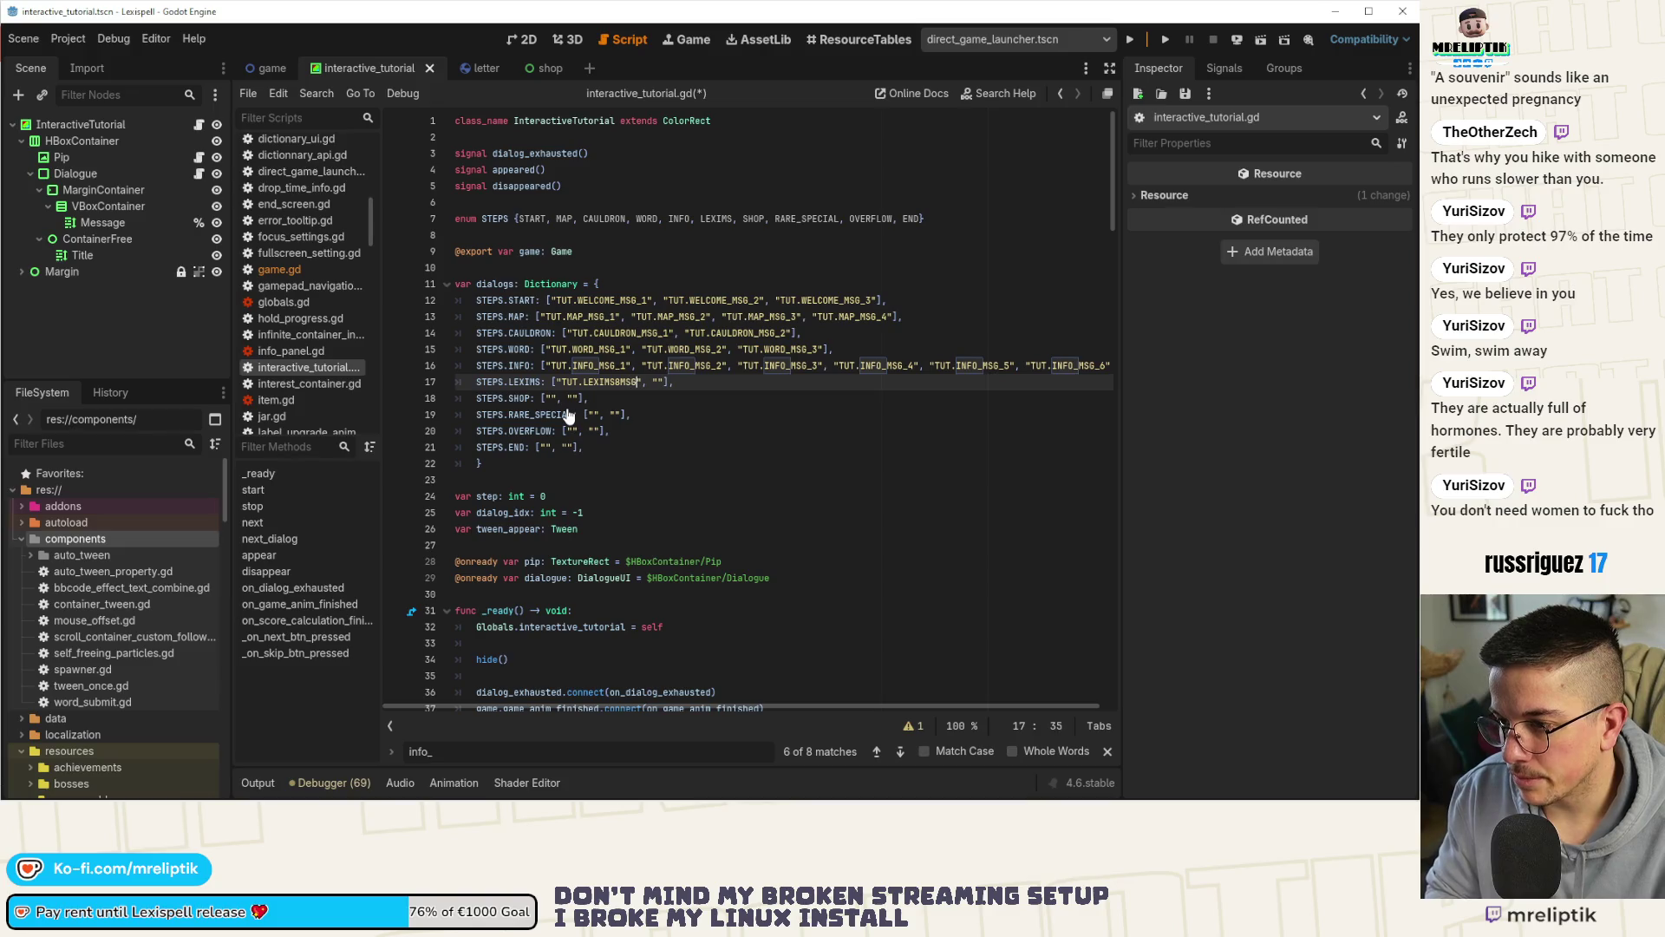
key(BackSpace)
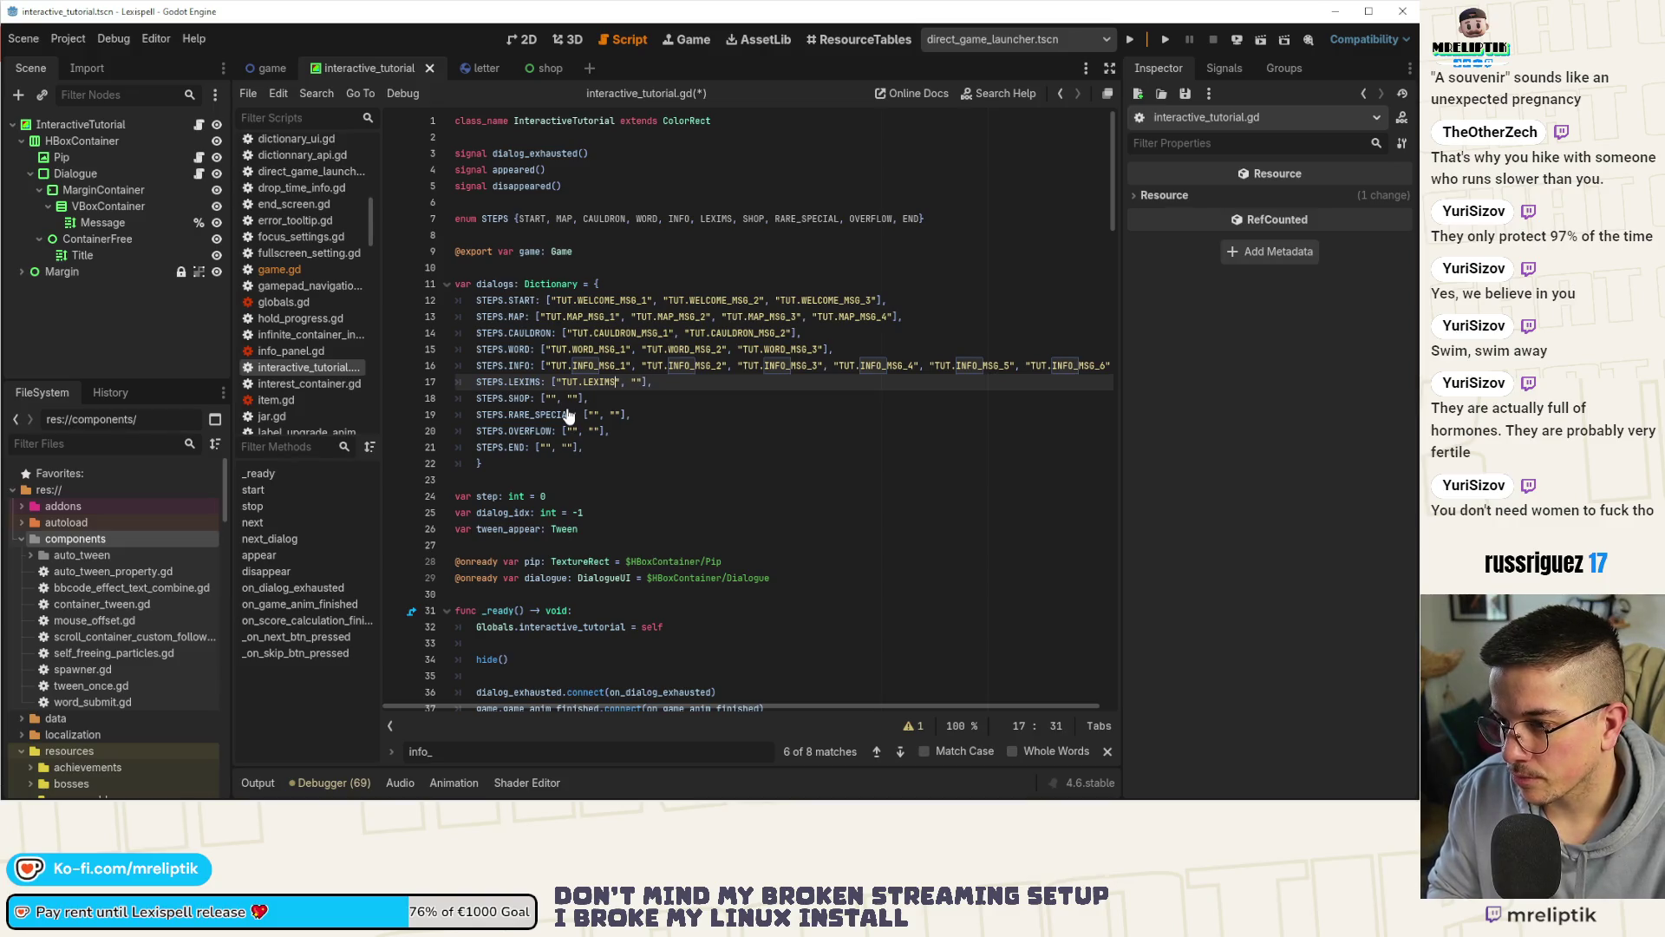
key(BackSpace)
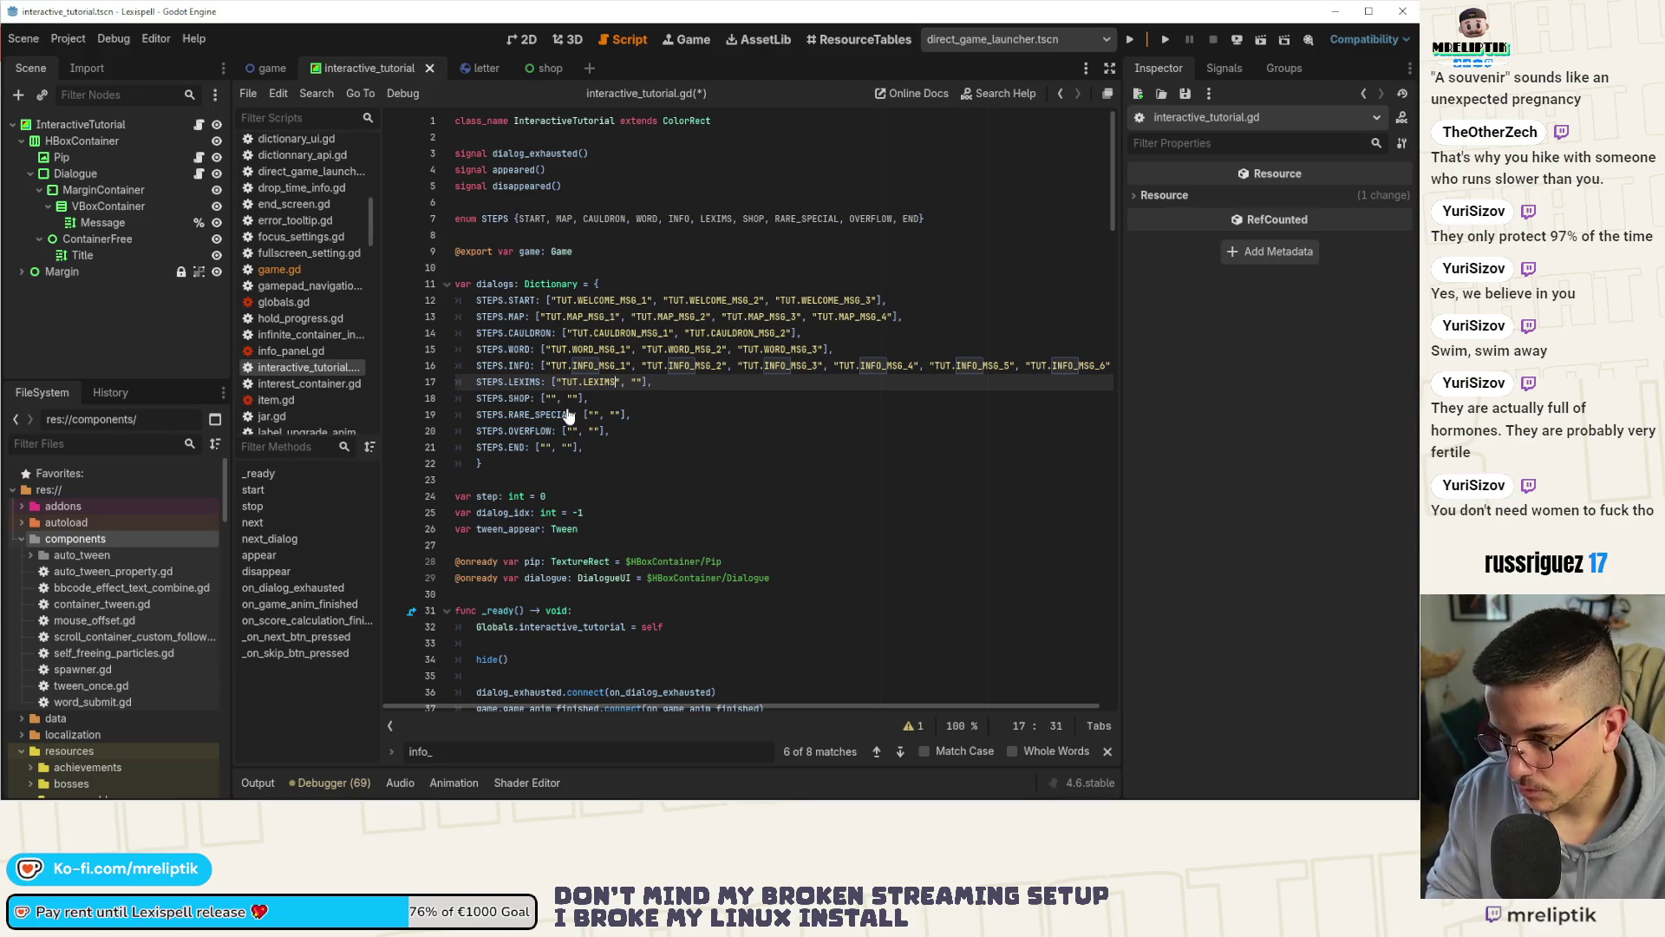
text(SG_1)
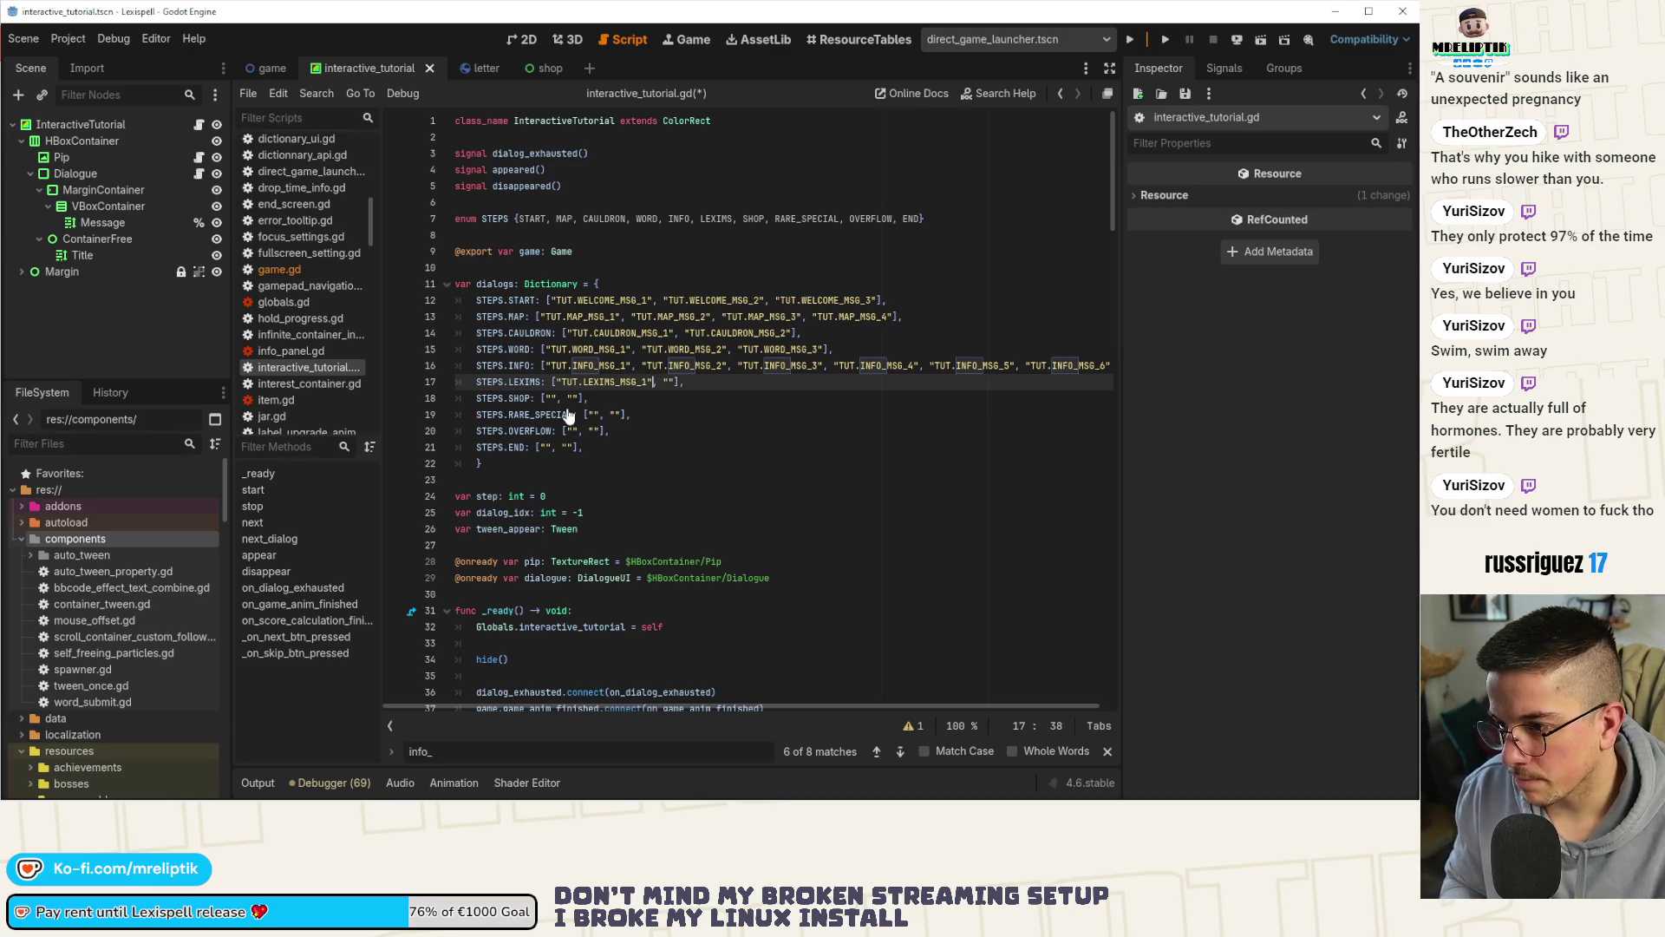
key(ctrl+shift+Left)
key(ctrl+shift+Left)
key(ctrl+c)
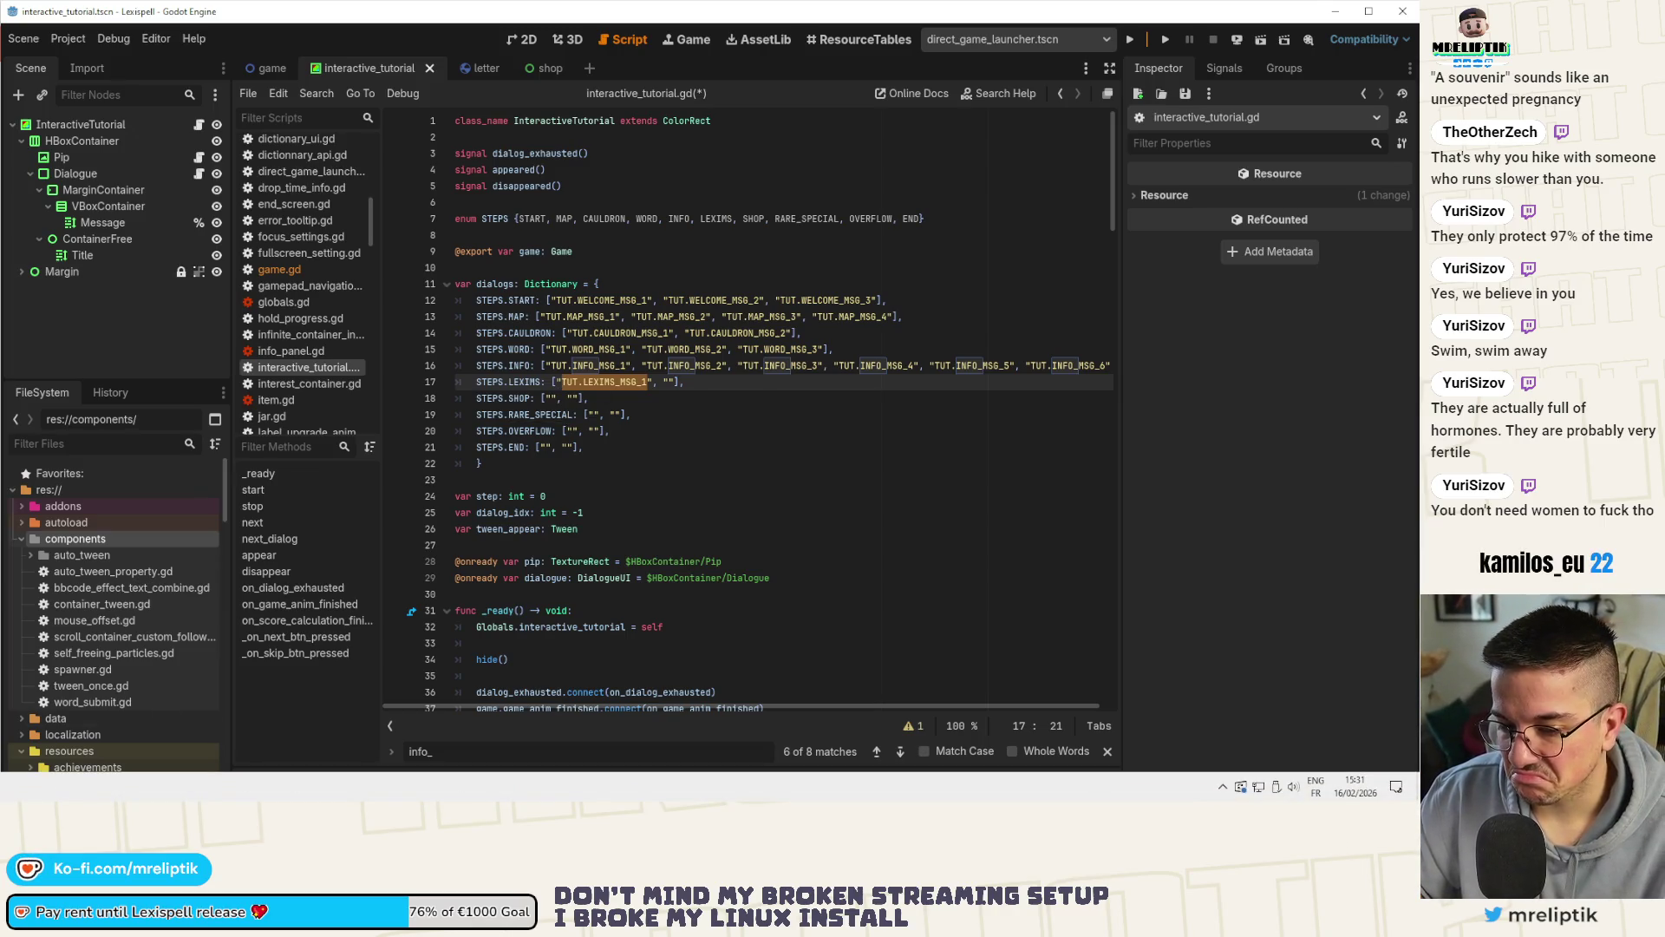
key(alt+Tab)
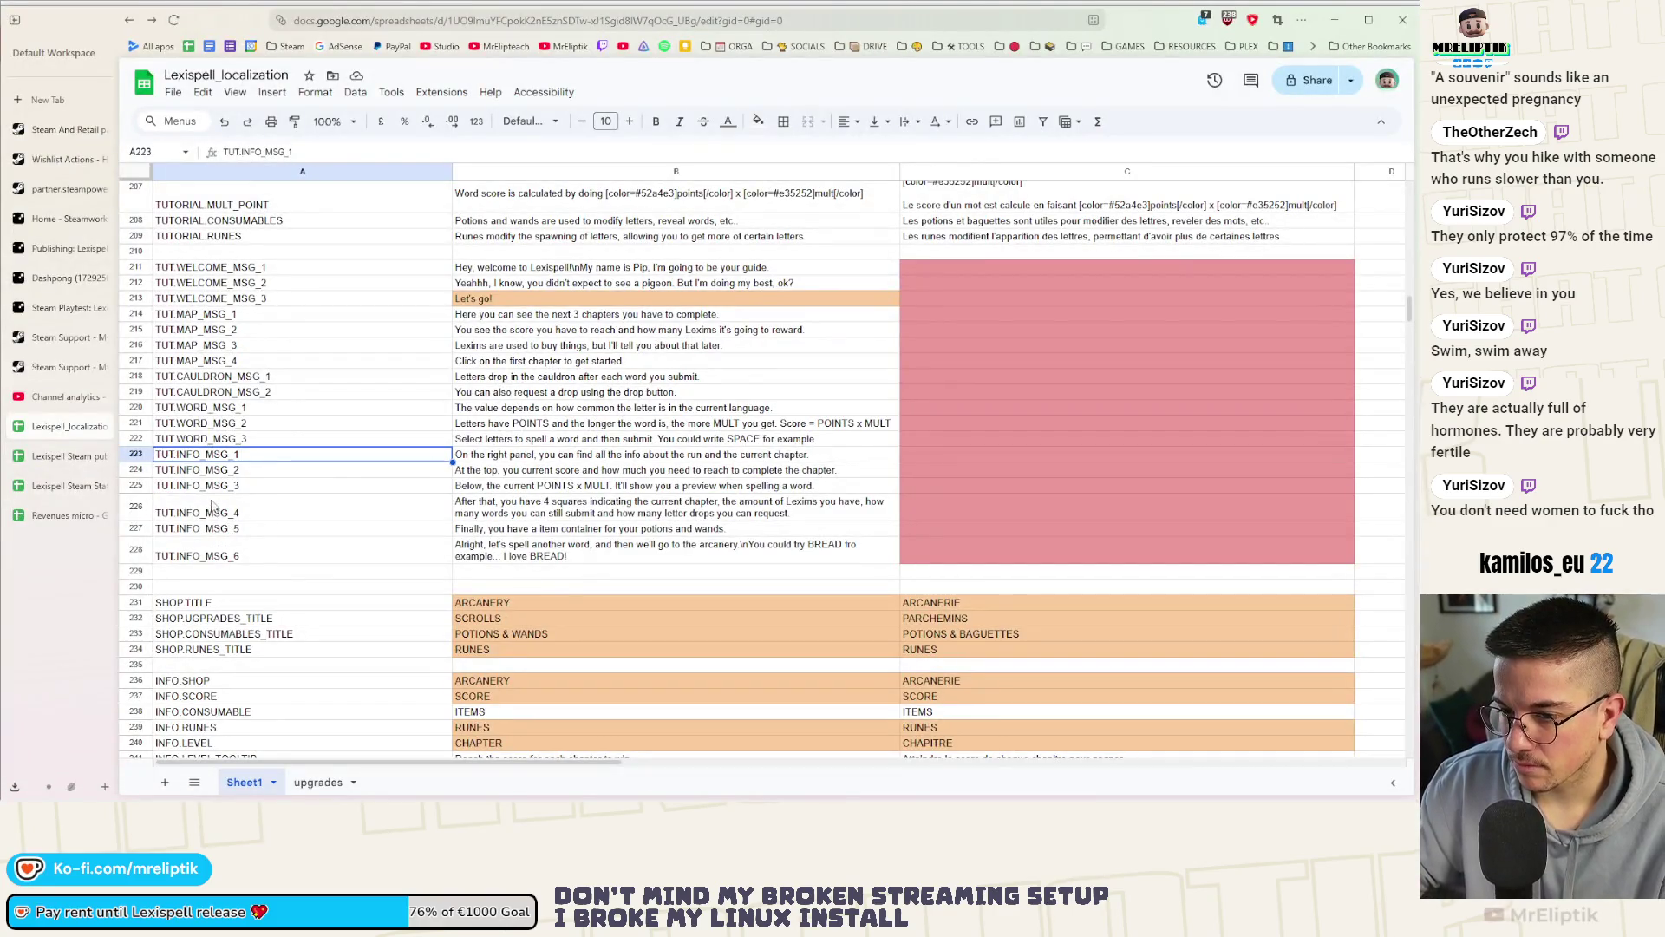
Insert row 229 with key TUT.LEXIMS_MSG_1 and text "At the end of the chapter, you're rewarded with Lexims.".
click(192, 576)
right_click(193, 576)
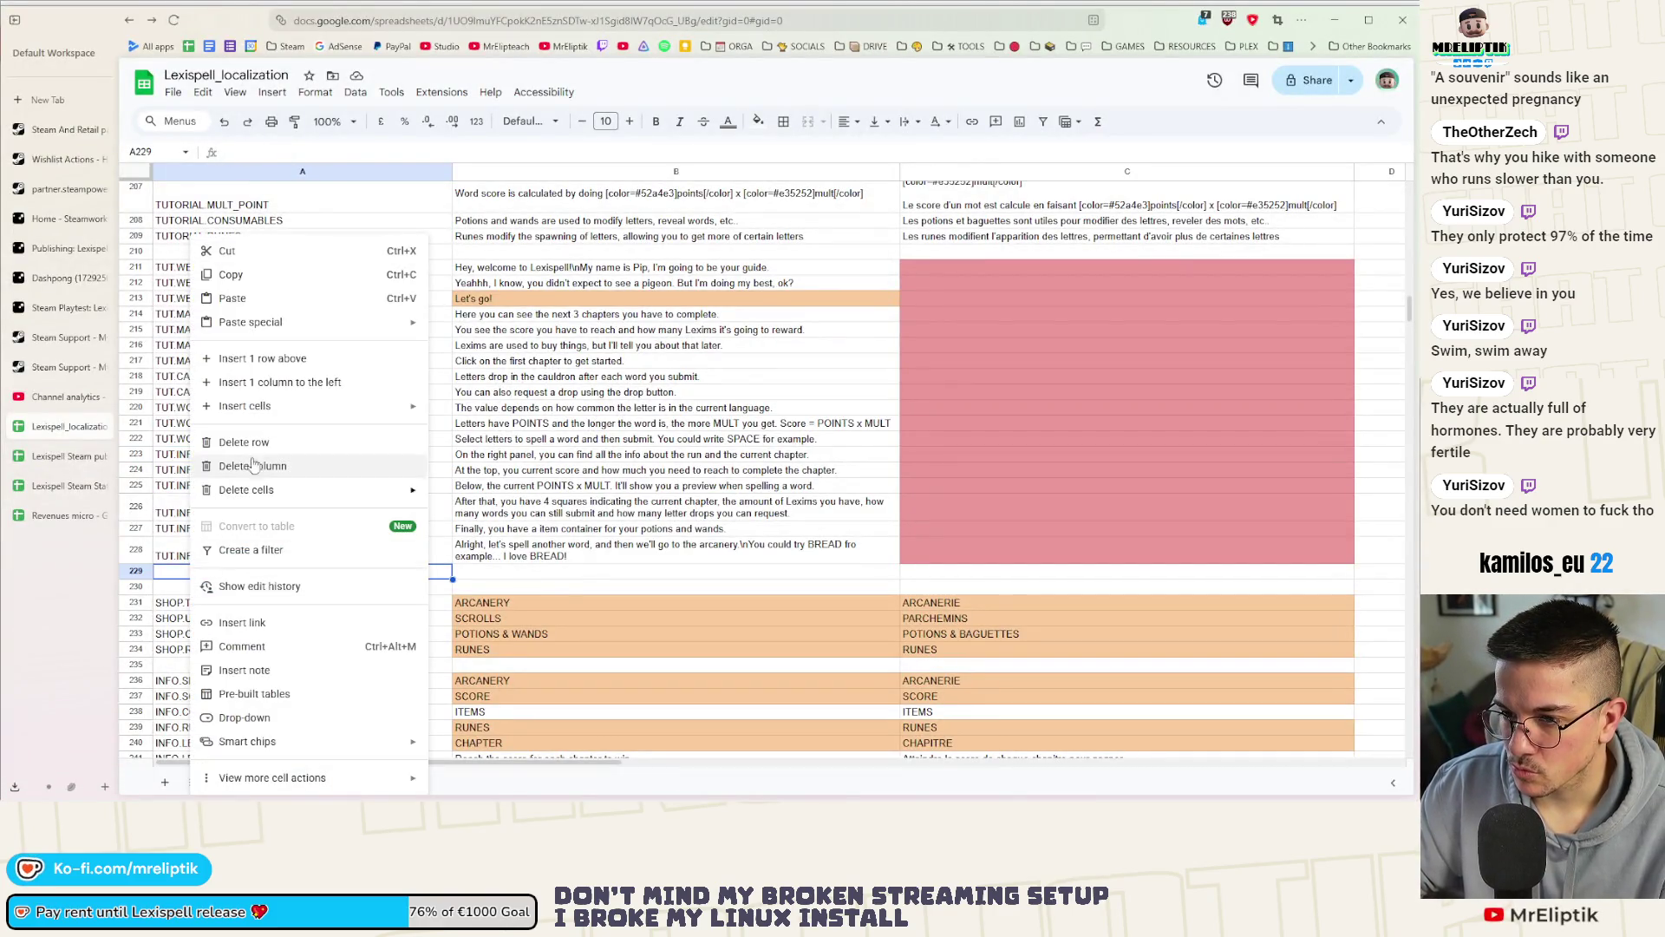
click(260, 365)
key(ctrl+v)
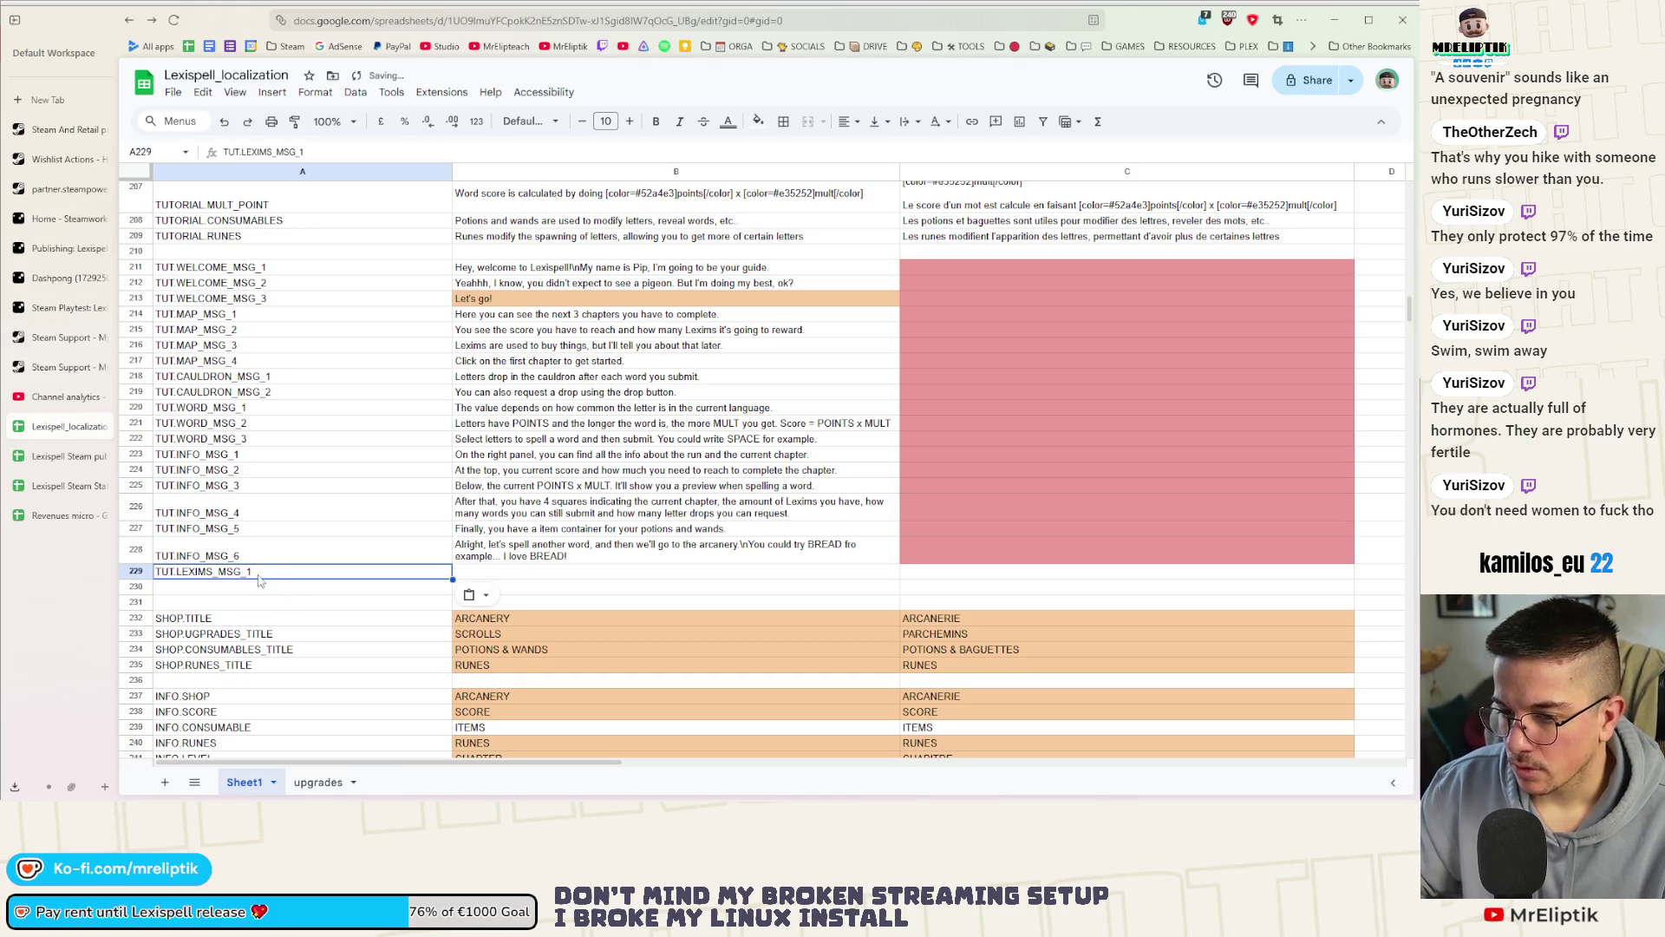
click(494, 574)
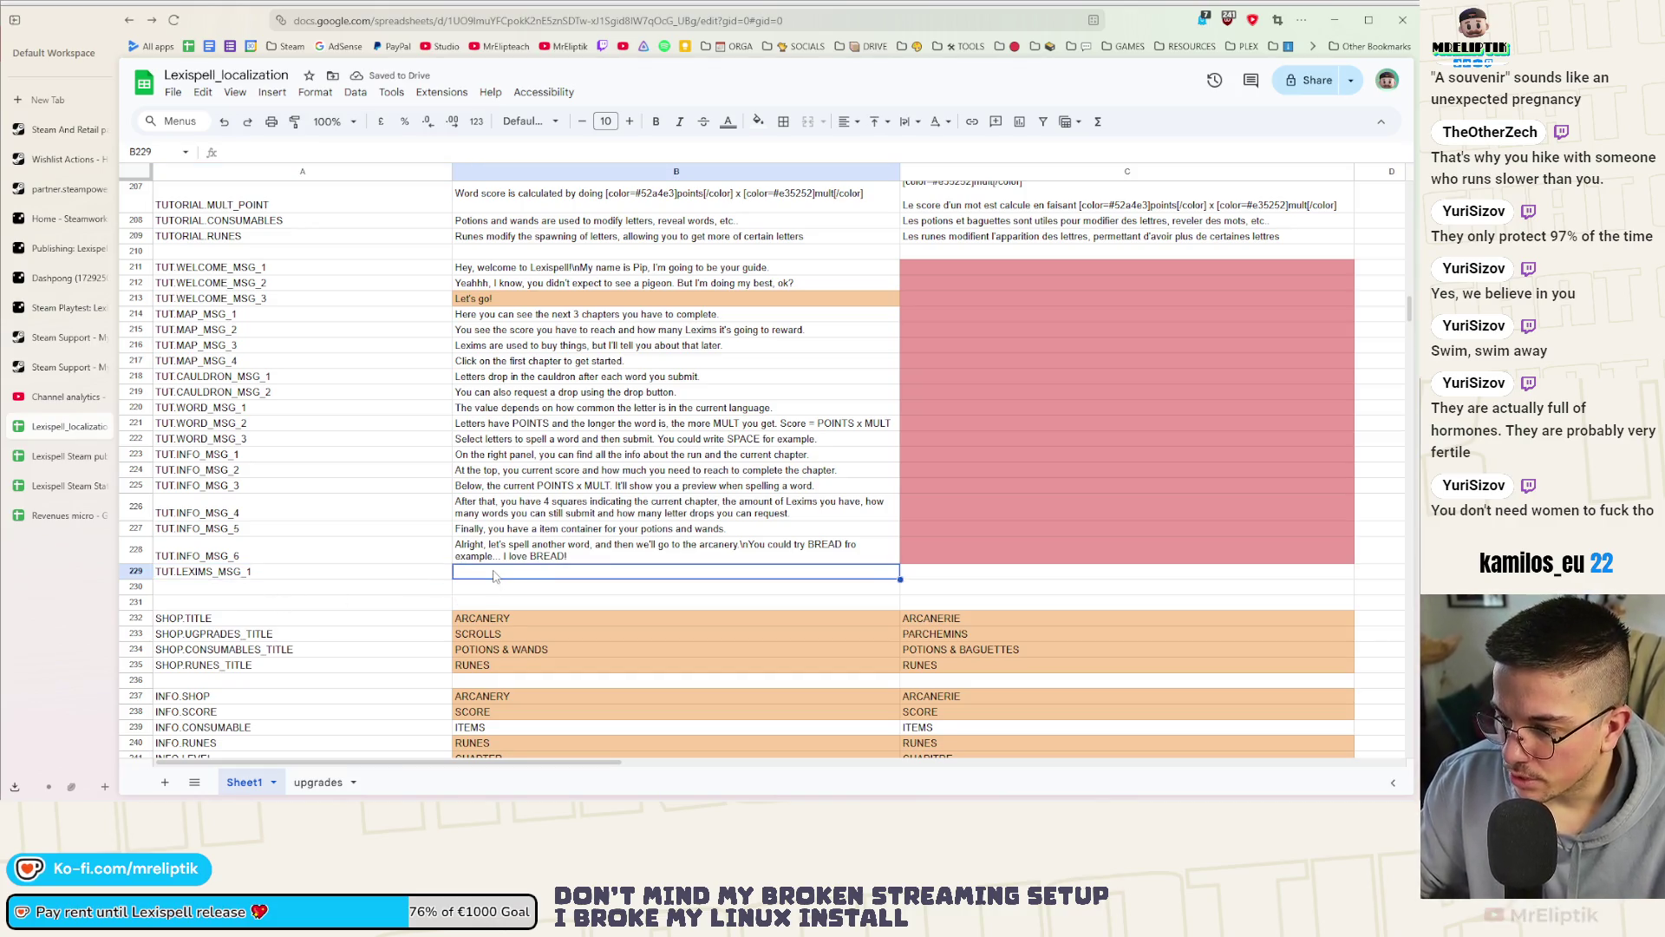
text(At the end of the c)
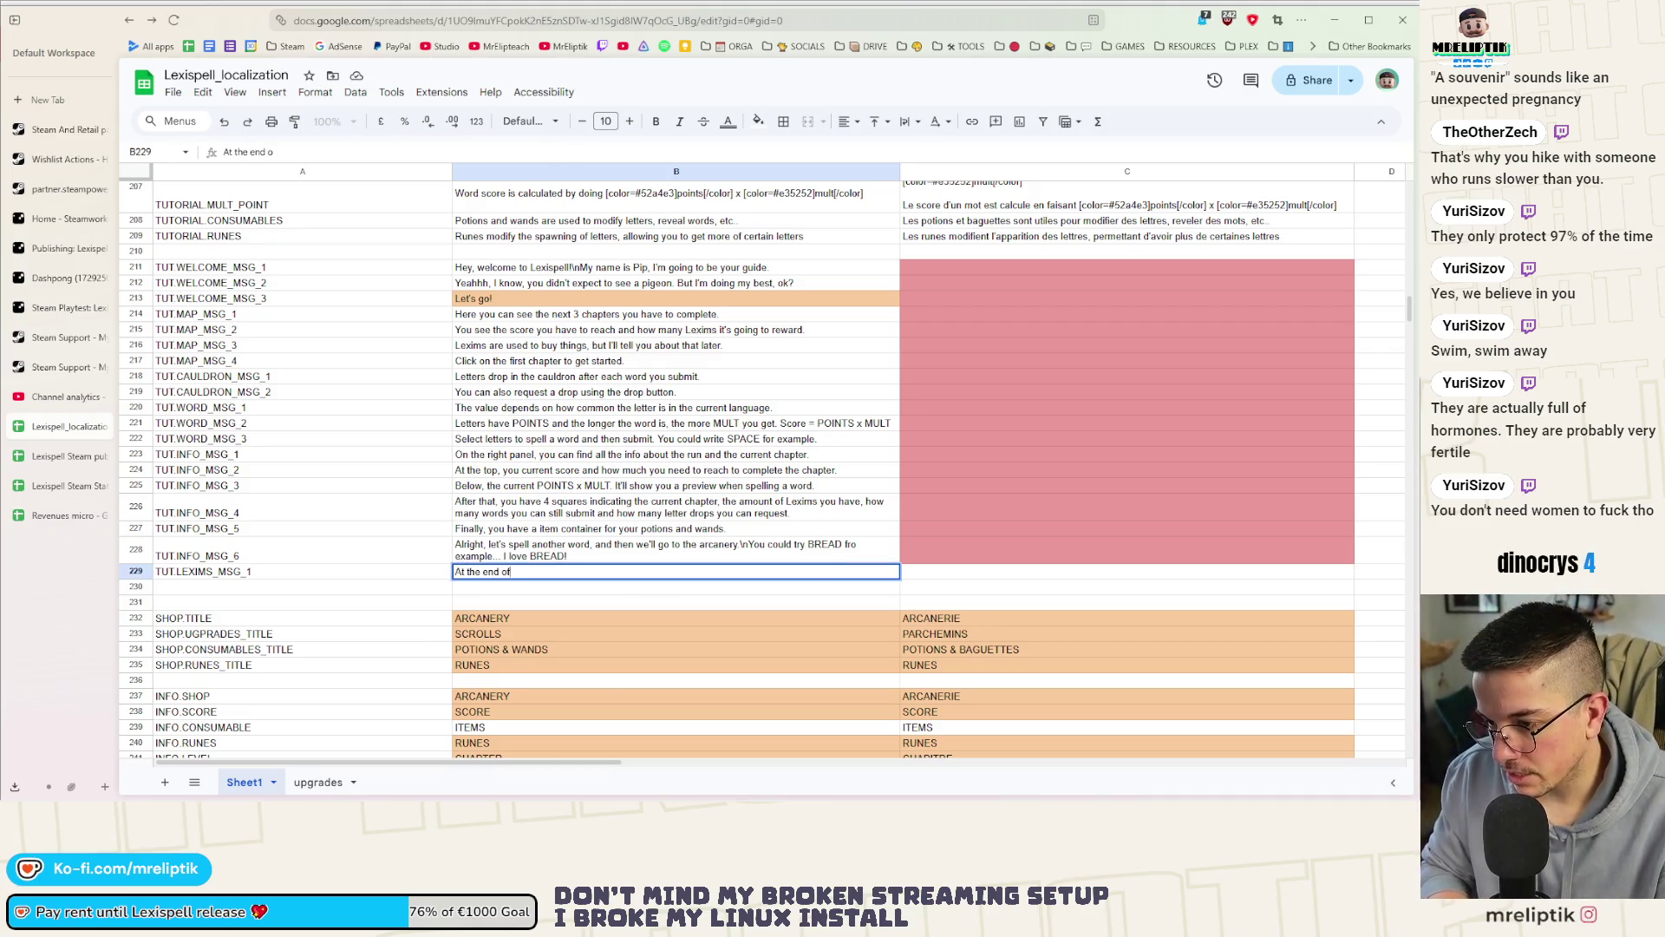
text(apters)
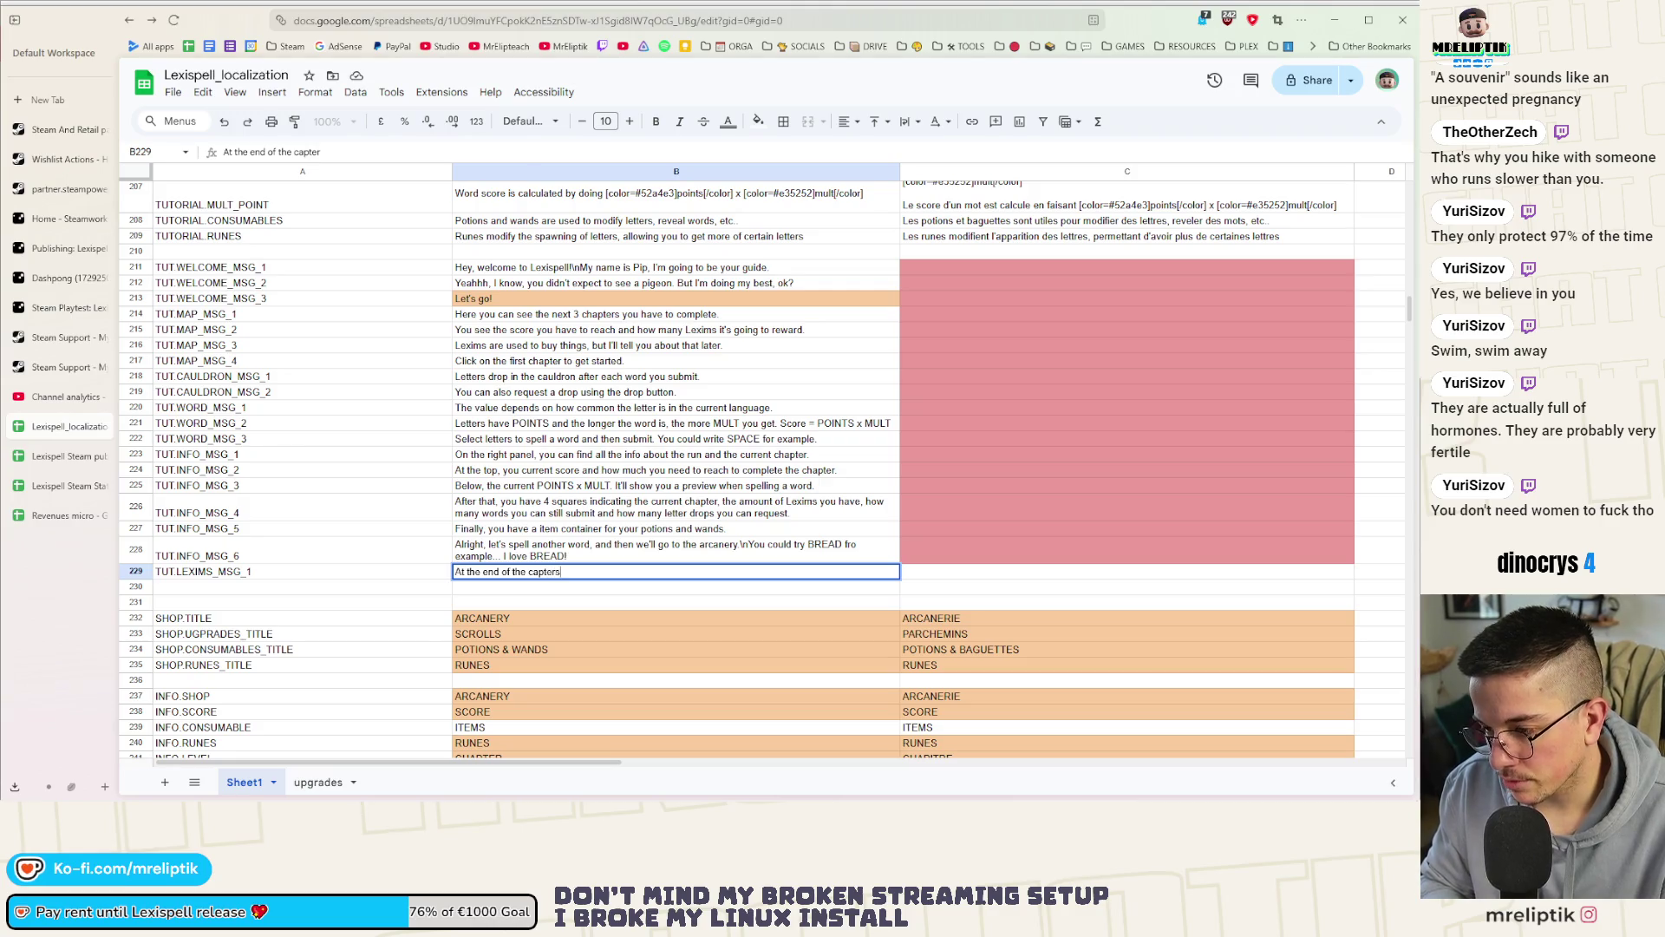
key(BackSpace)
key(BackSpace)
key(BackSpace)
text(hapters)
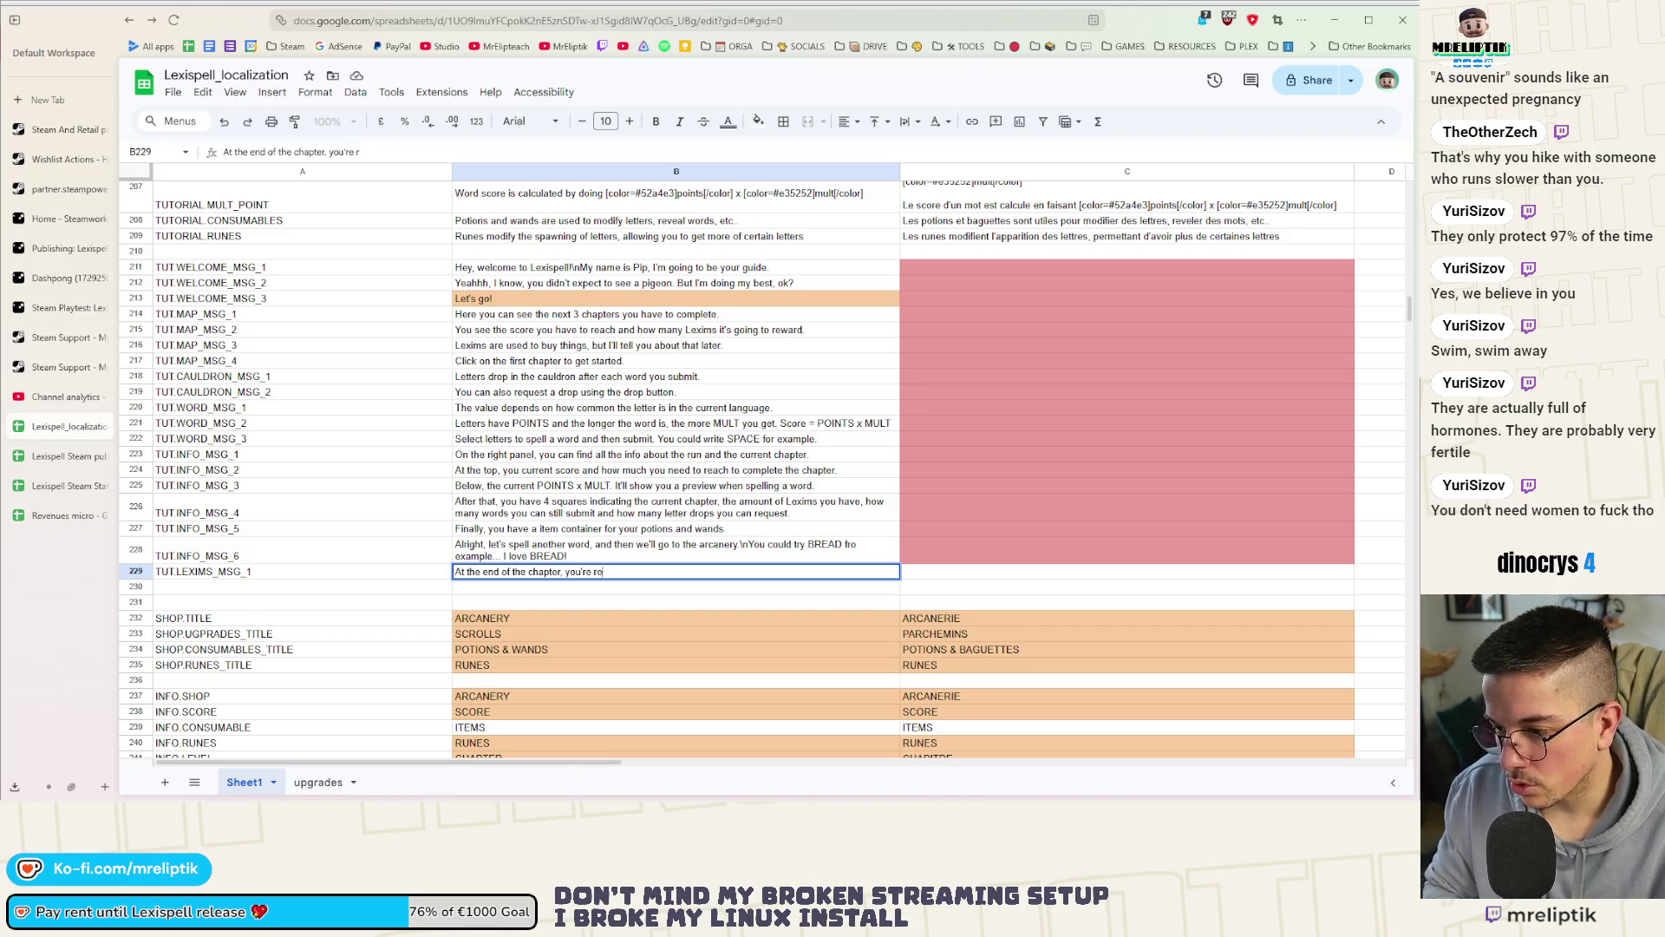
text(ed wi)
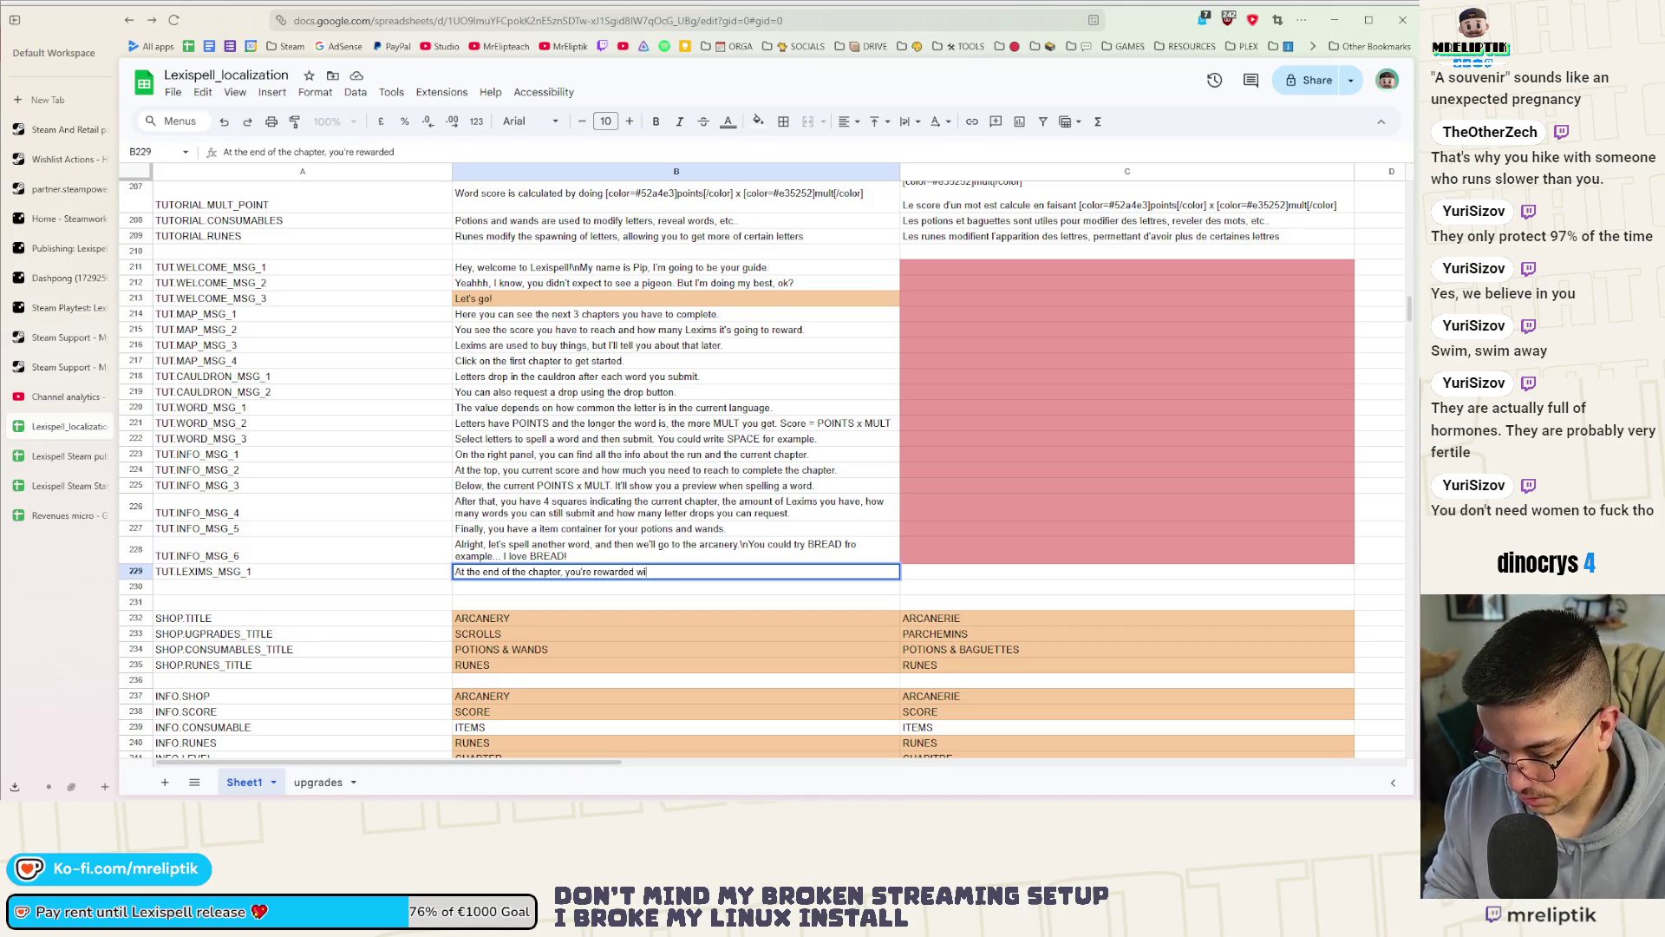
text(exims.)
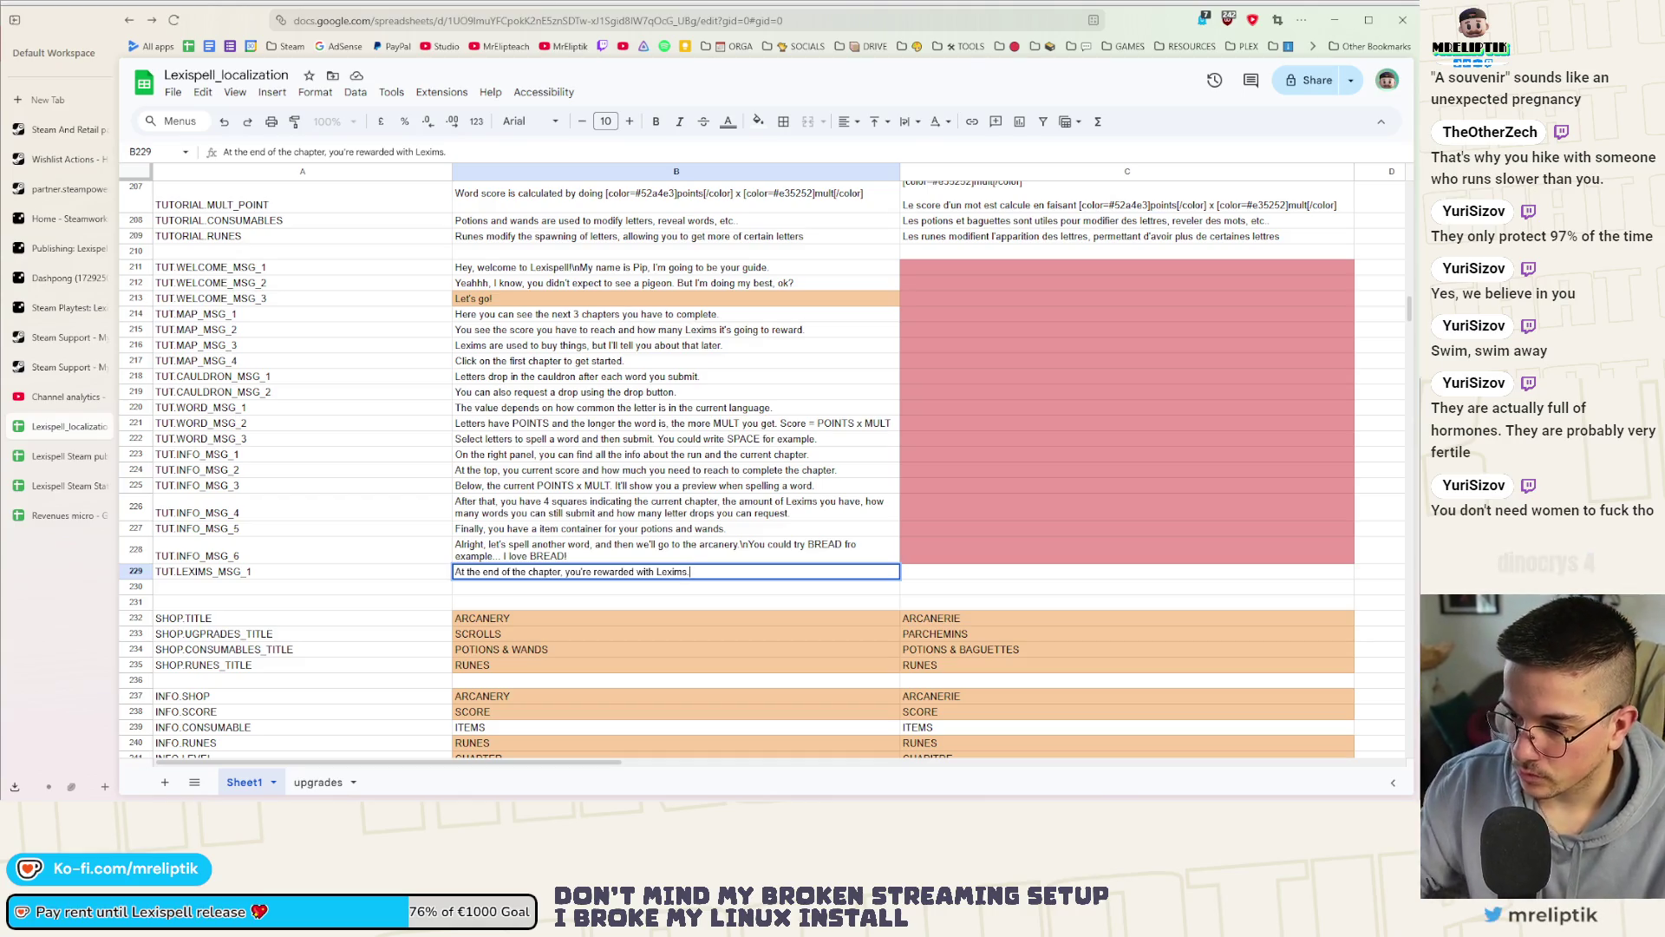
Insert row 230 below it holding the TUT.LEXIMS_MSG_2 key.
click(295, 586)
right_click(263, 589)
right_click(246, 589)
click(329, 358)
text(TUT.LEXIMS_MSG_1)
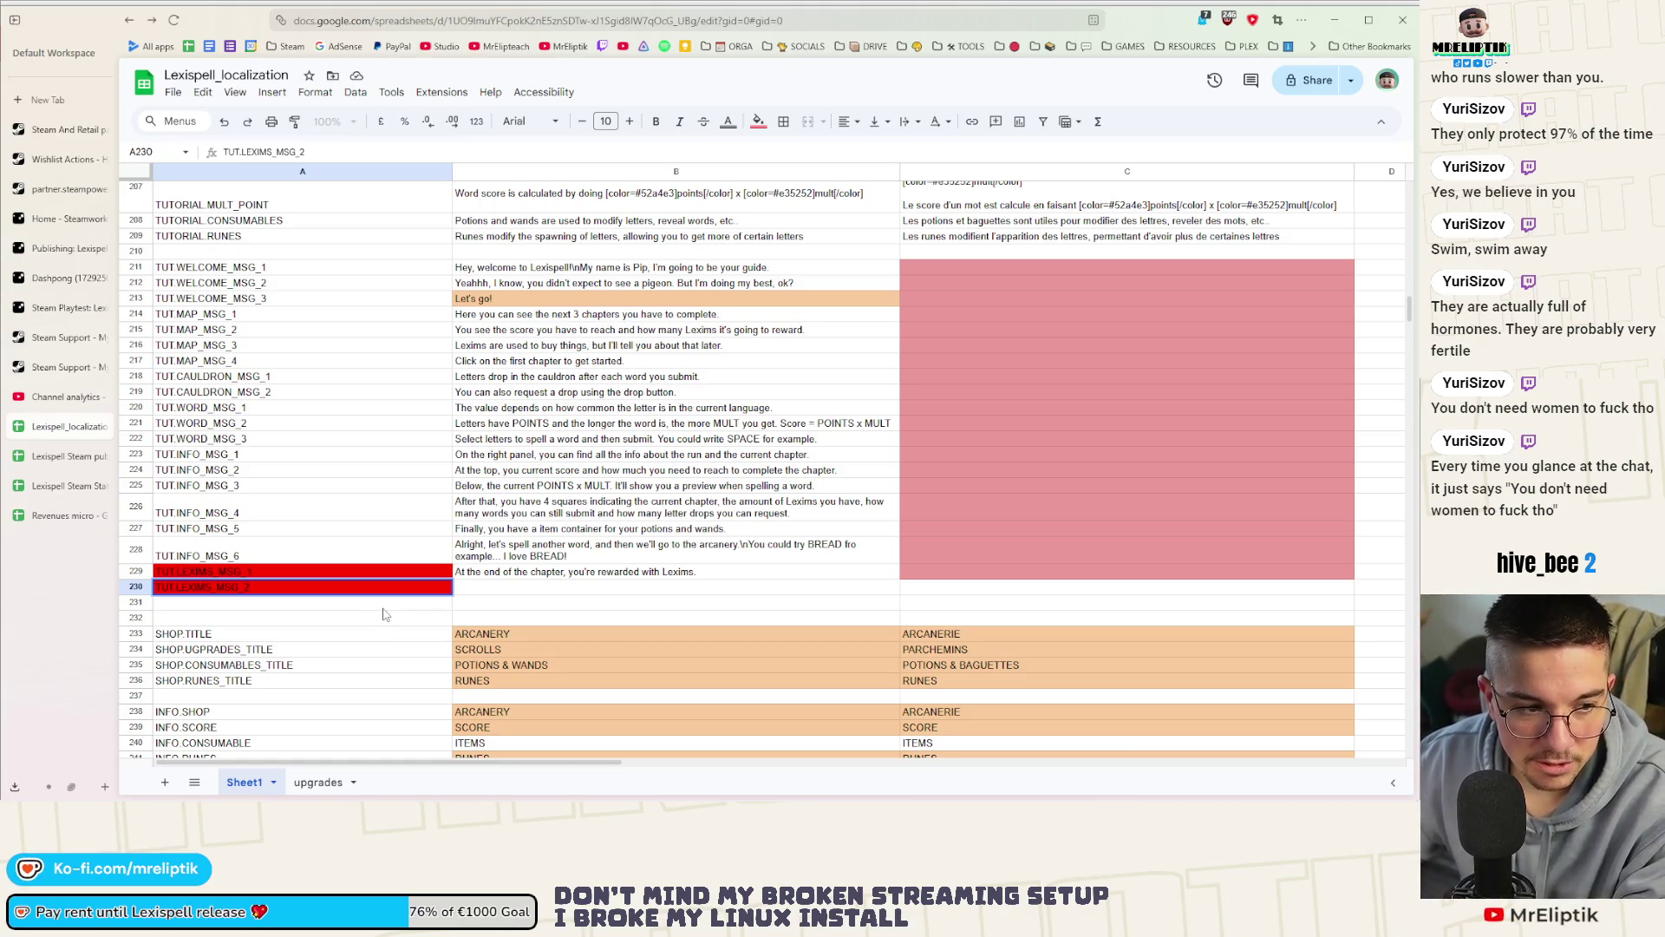
key(ctrl+z)
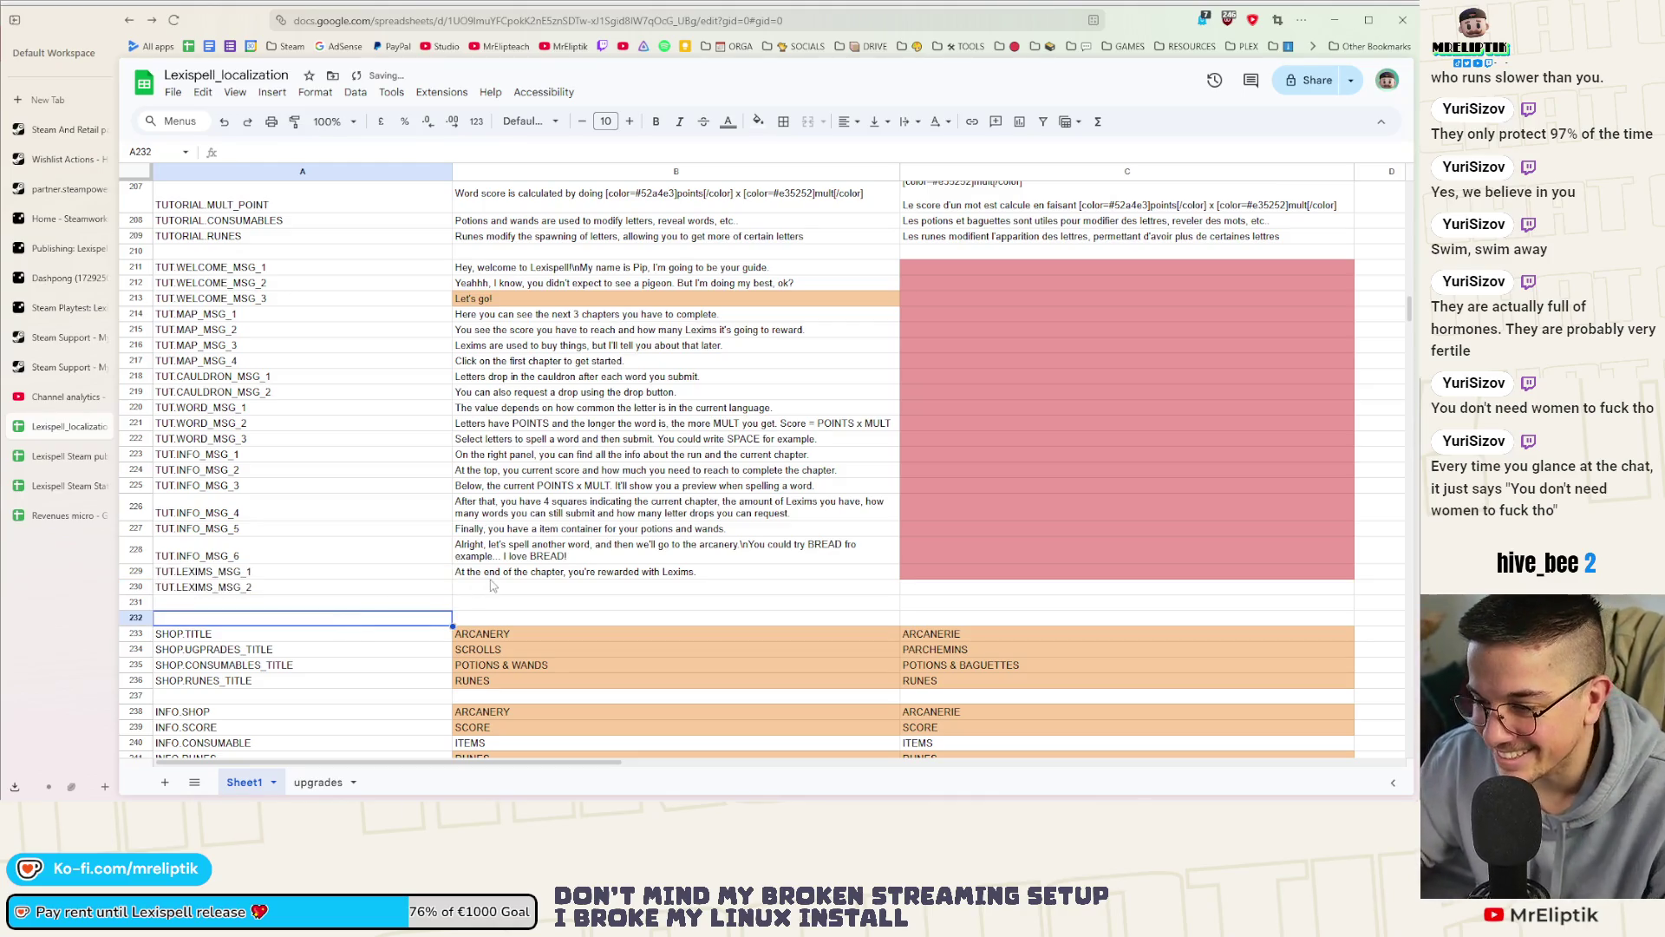
click(486, 590)
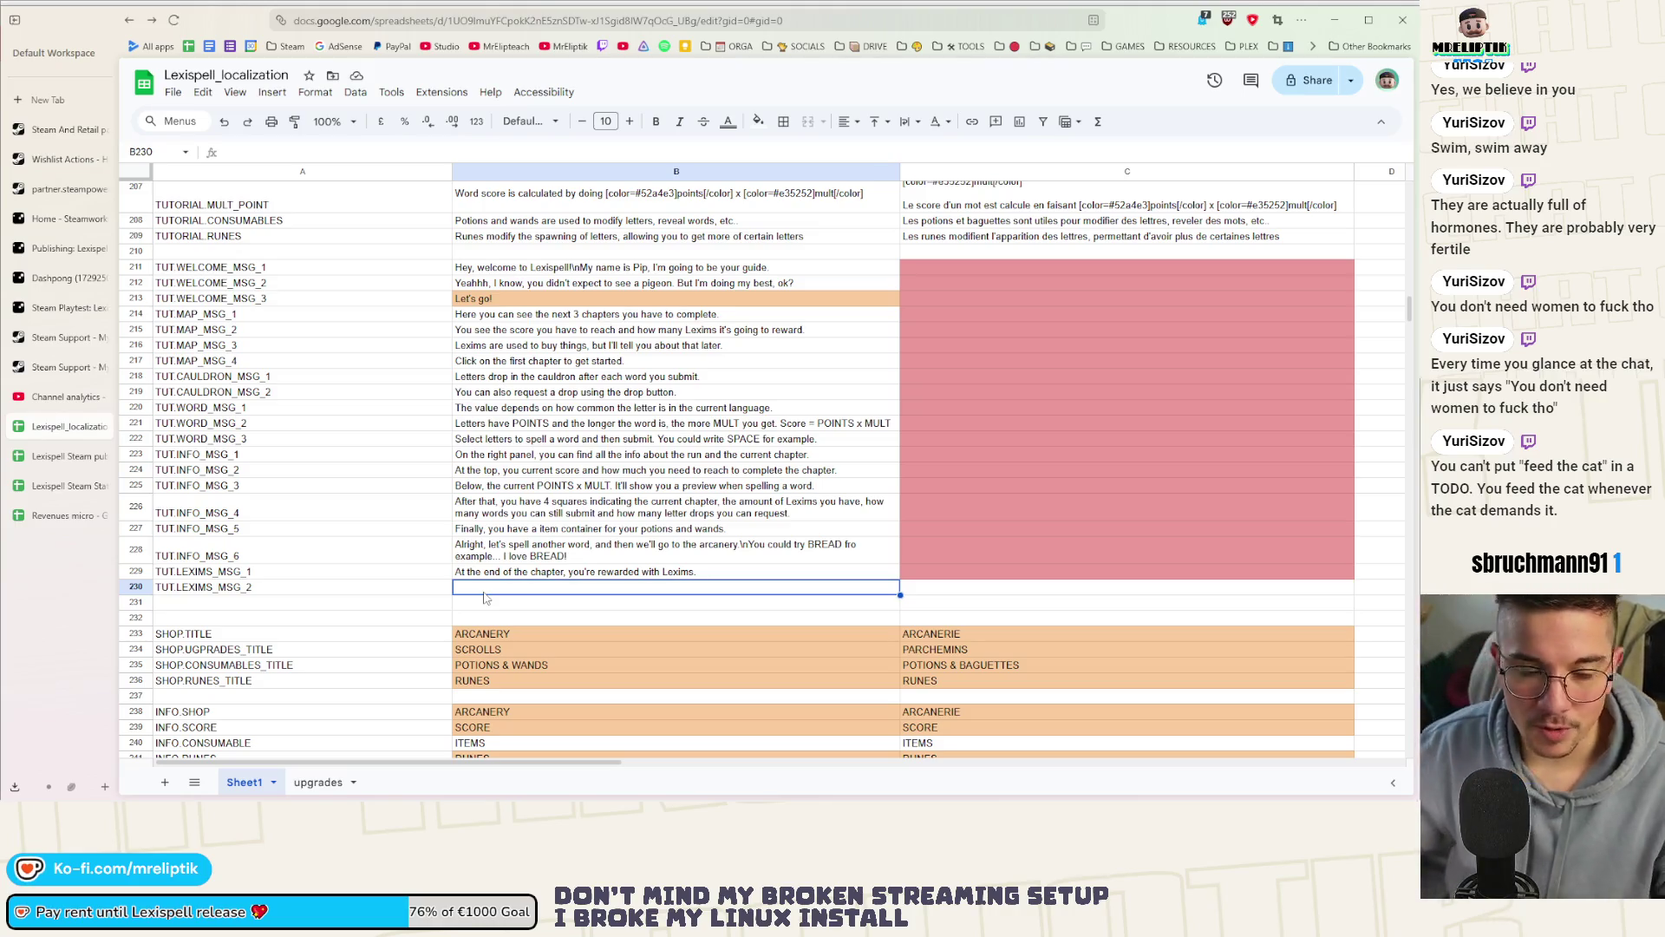
double_click(497, 588)
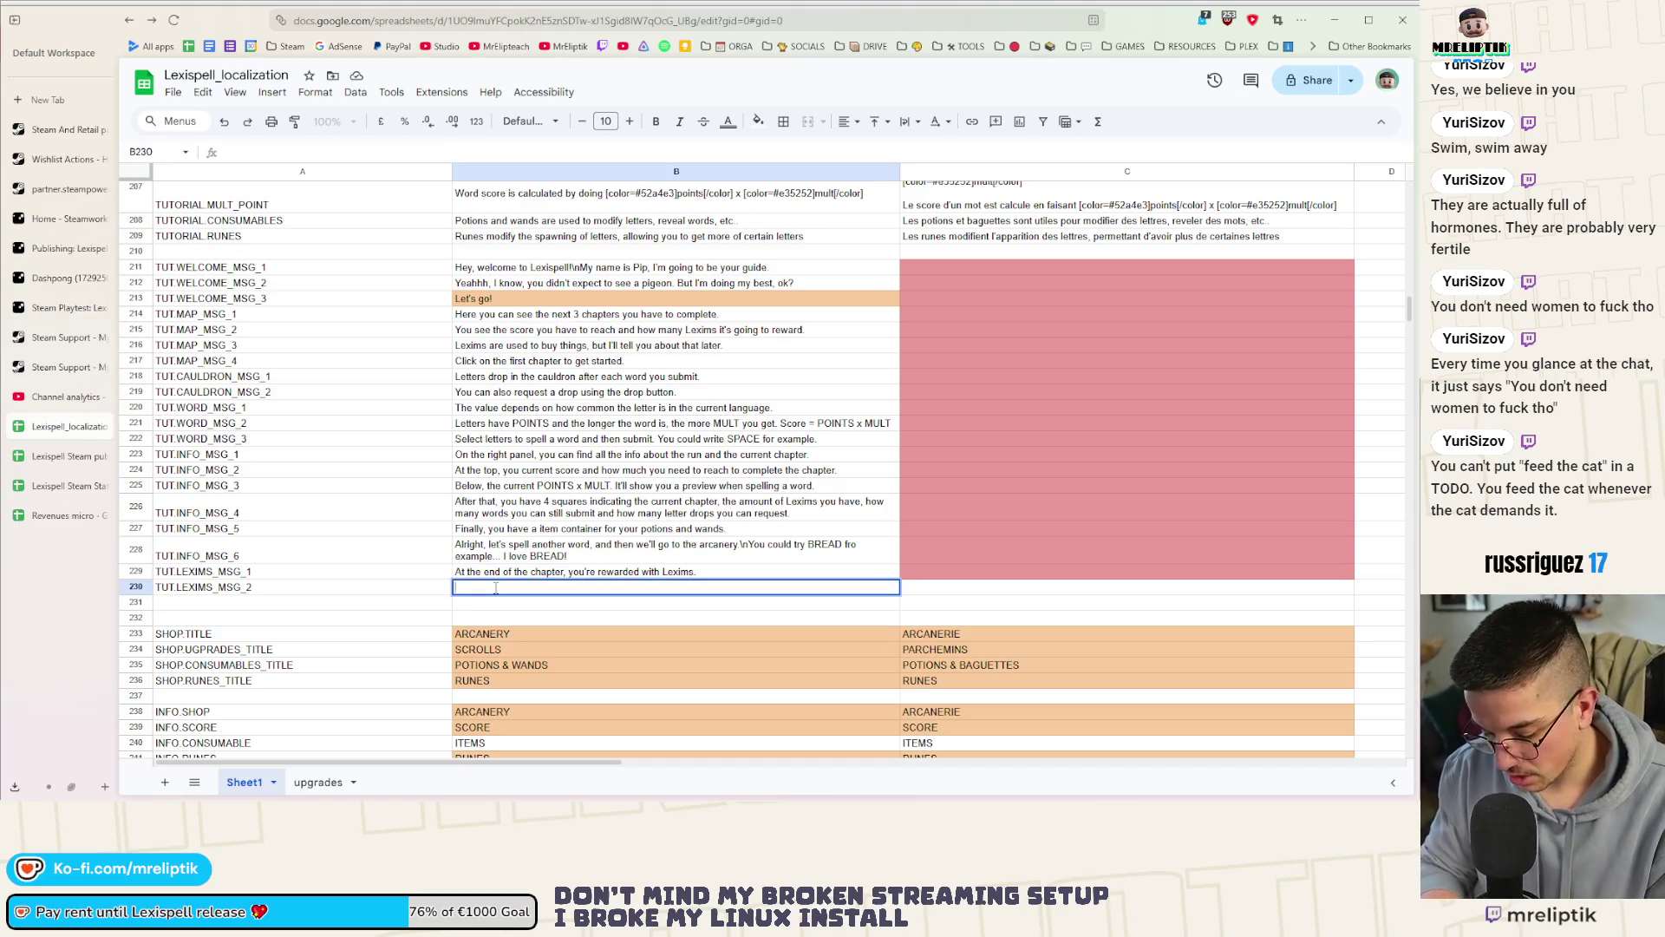
Type "Each chapter rewards a base amount. You get more if you have words left. Some upgrades will give you interest.".
text(Each chapter rewa)
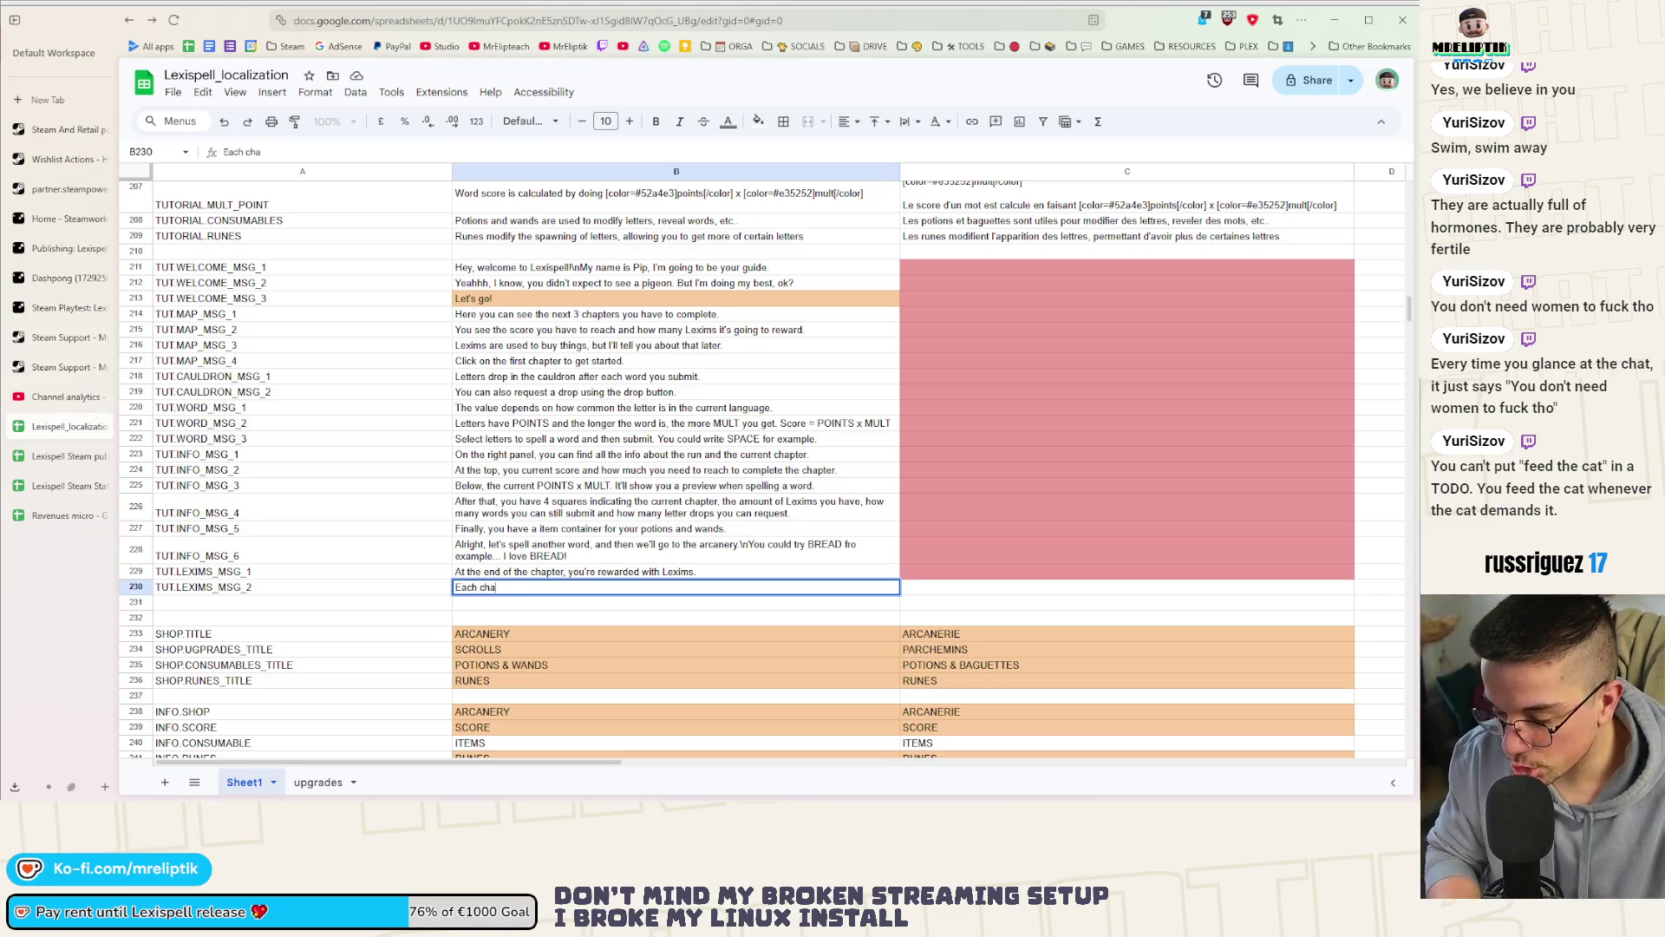
text(rds a)
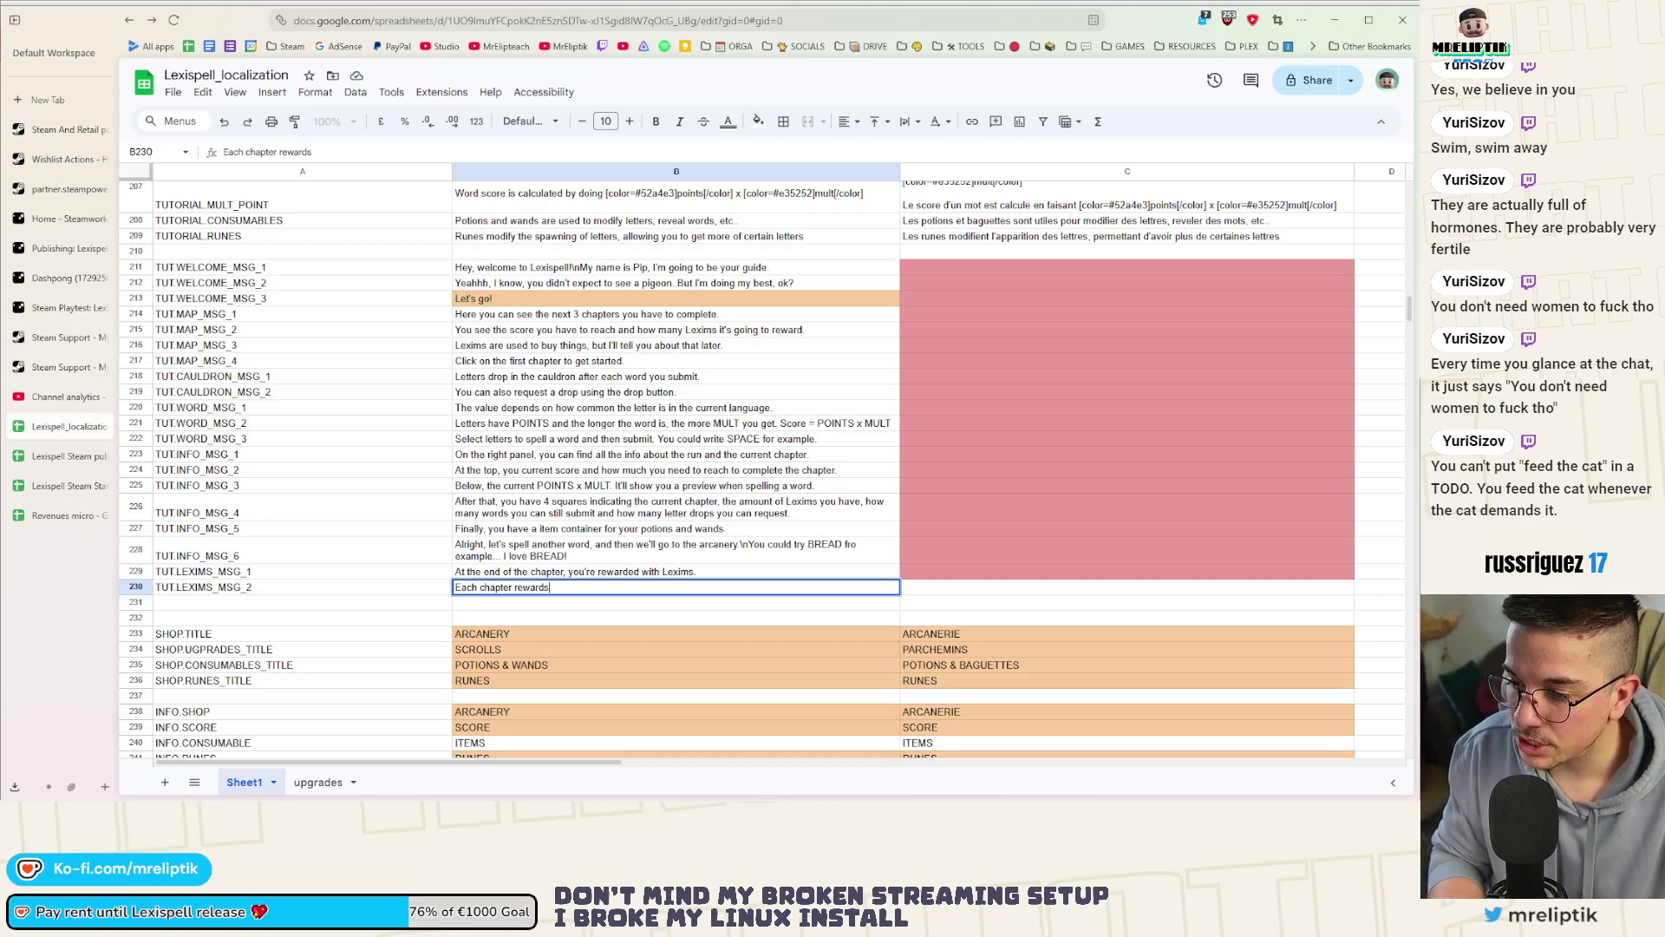
text( base amount. )
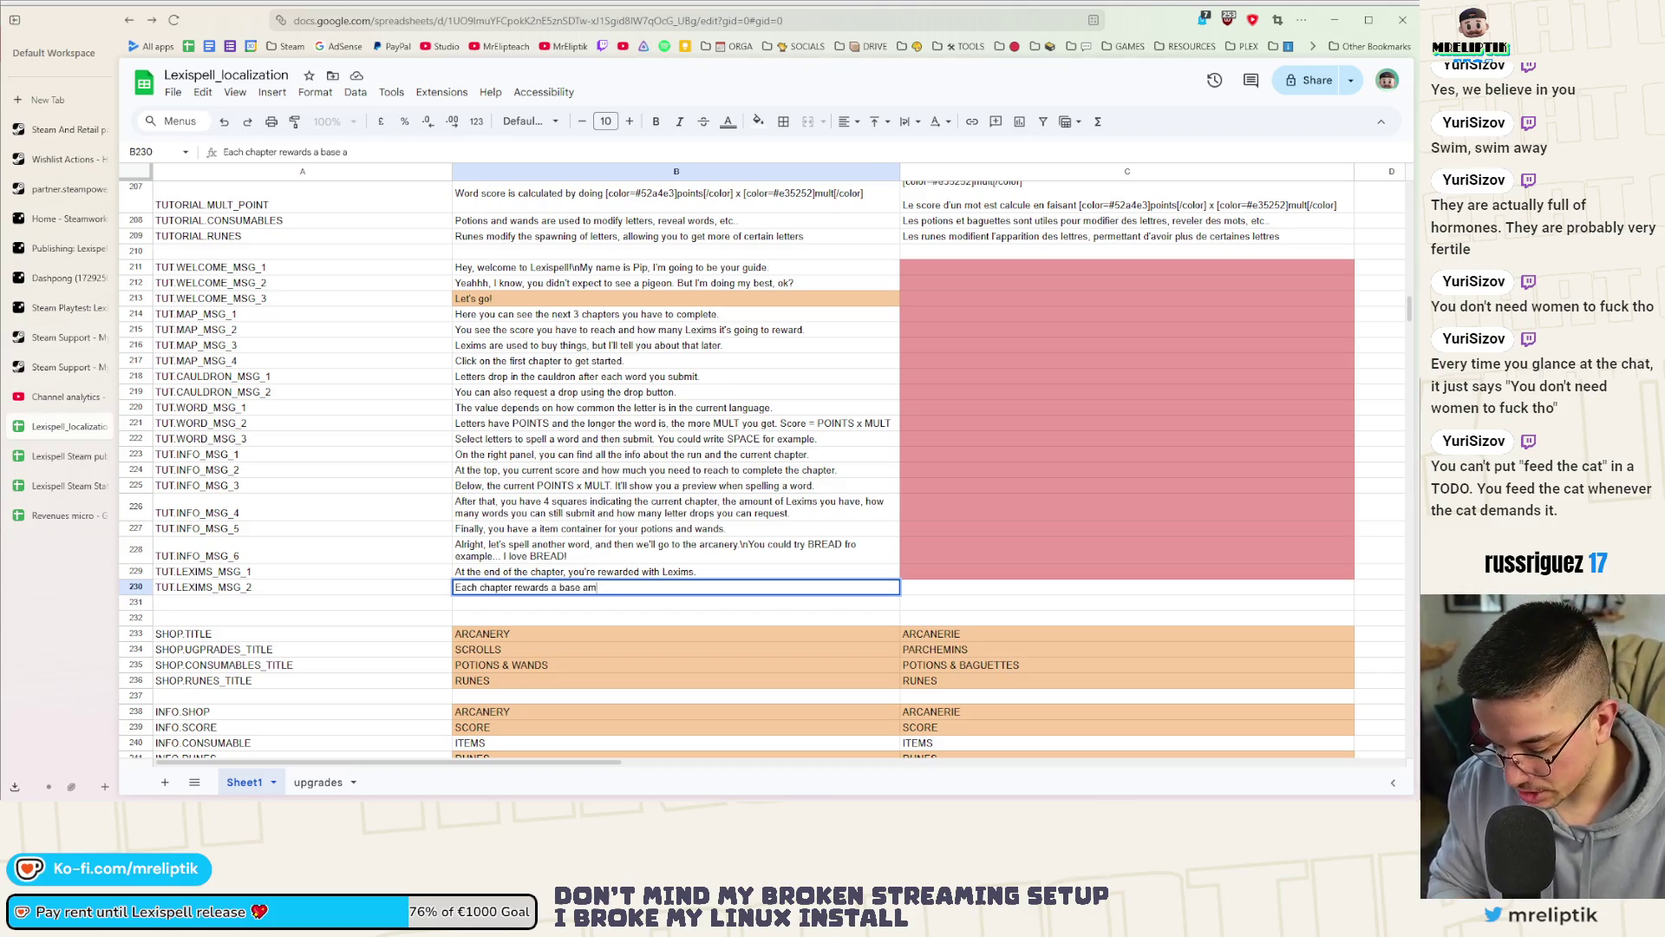
text(You can get )
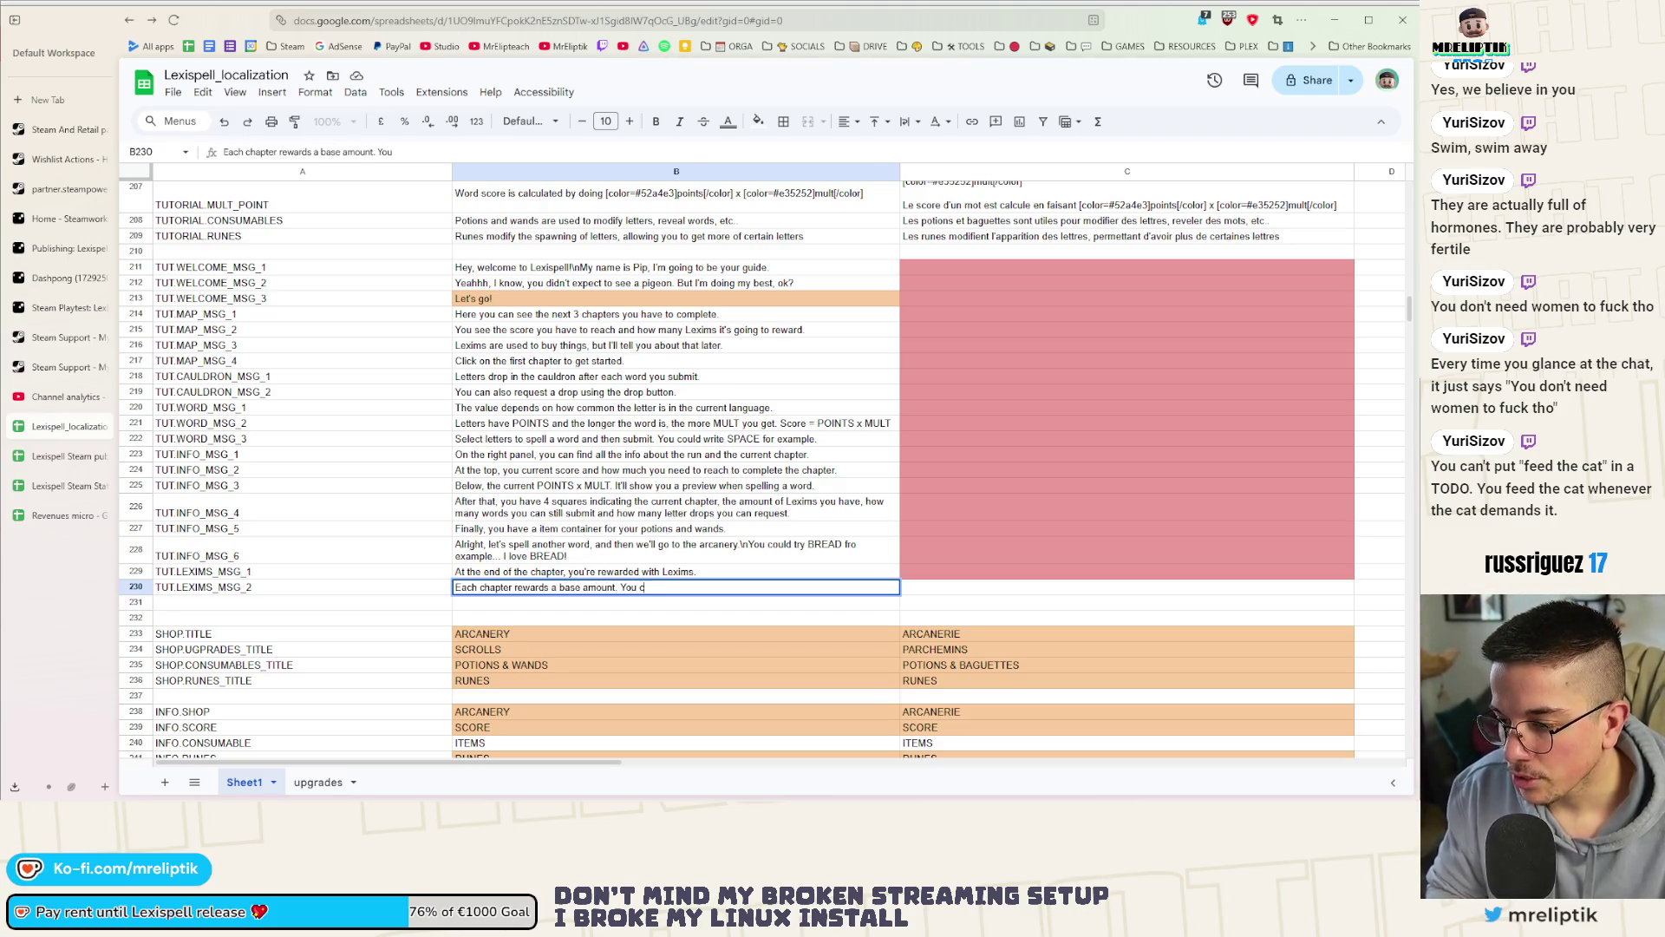
text(more)
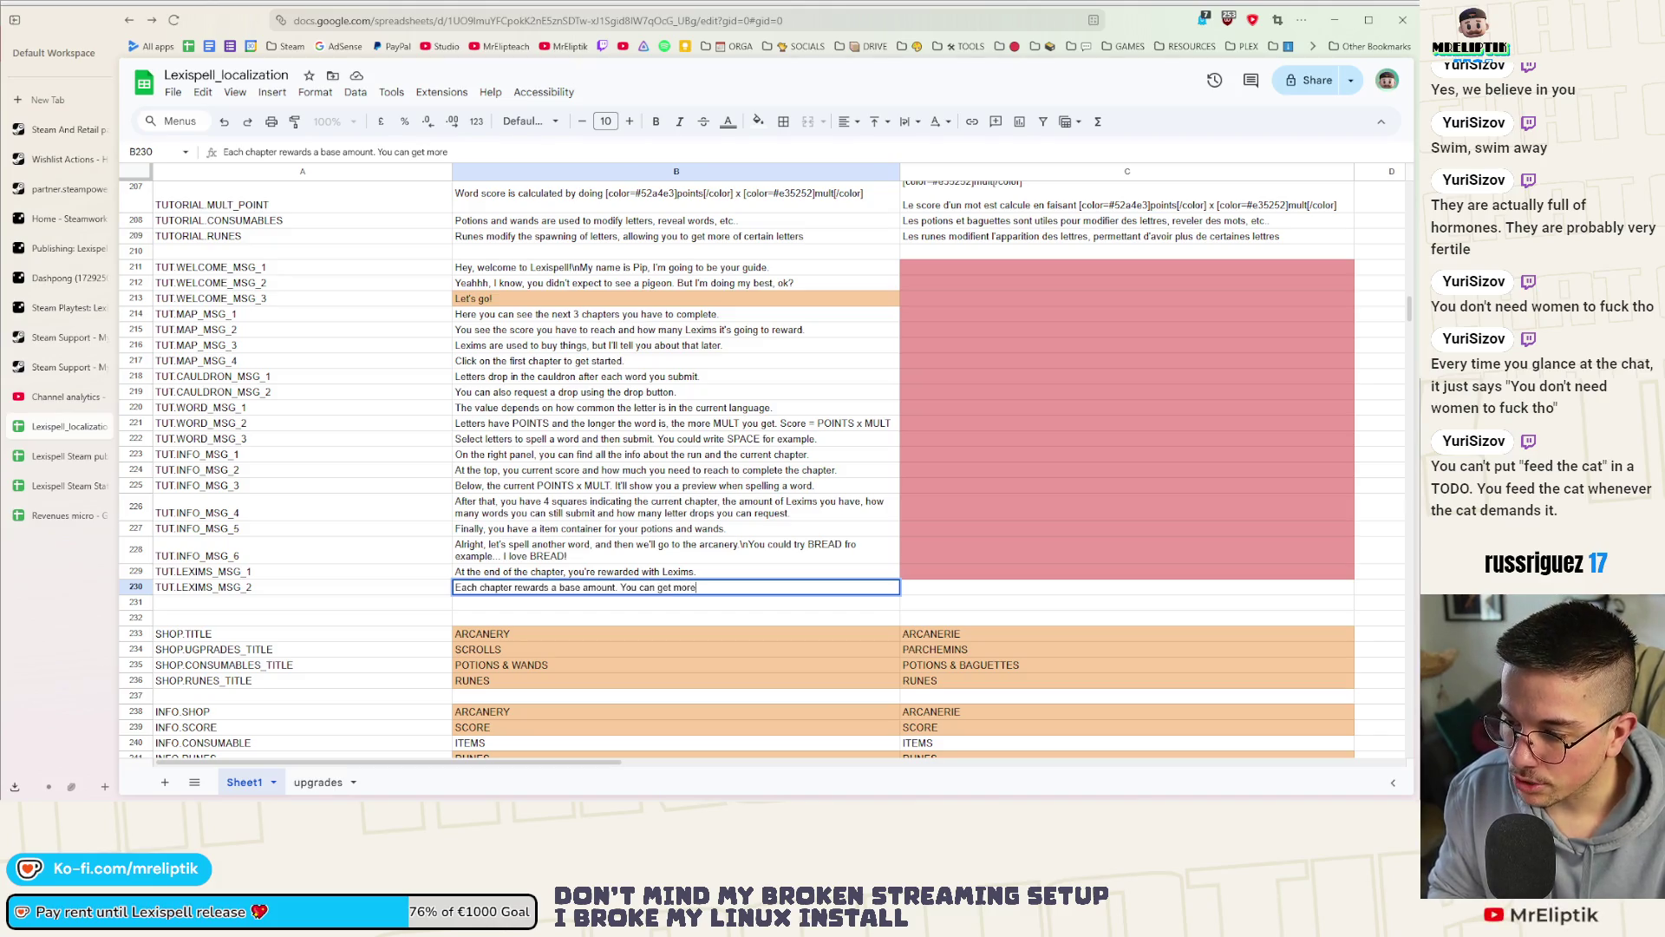
key(BackSpace)
key(BackSpace)
key(BackSpace)
text(get more if )
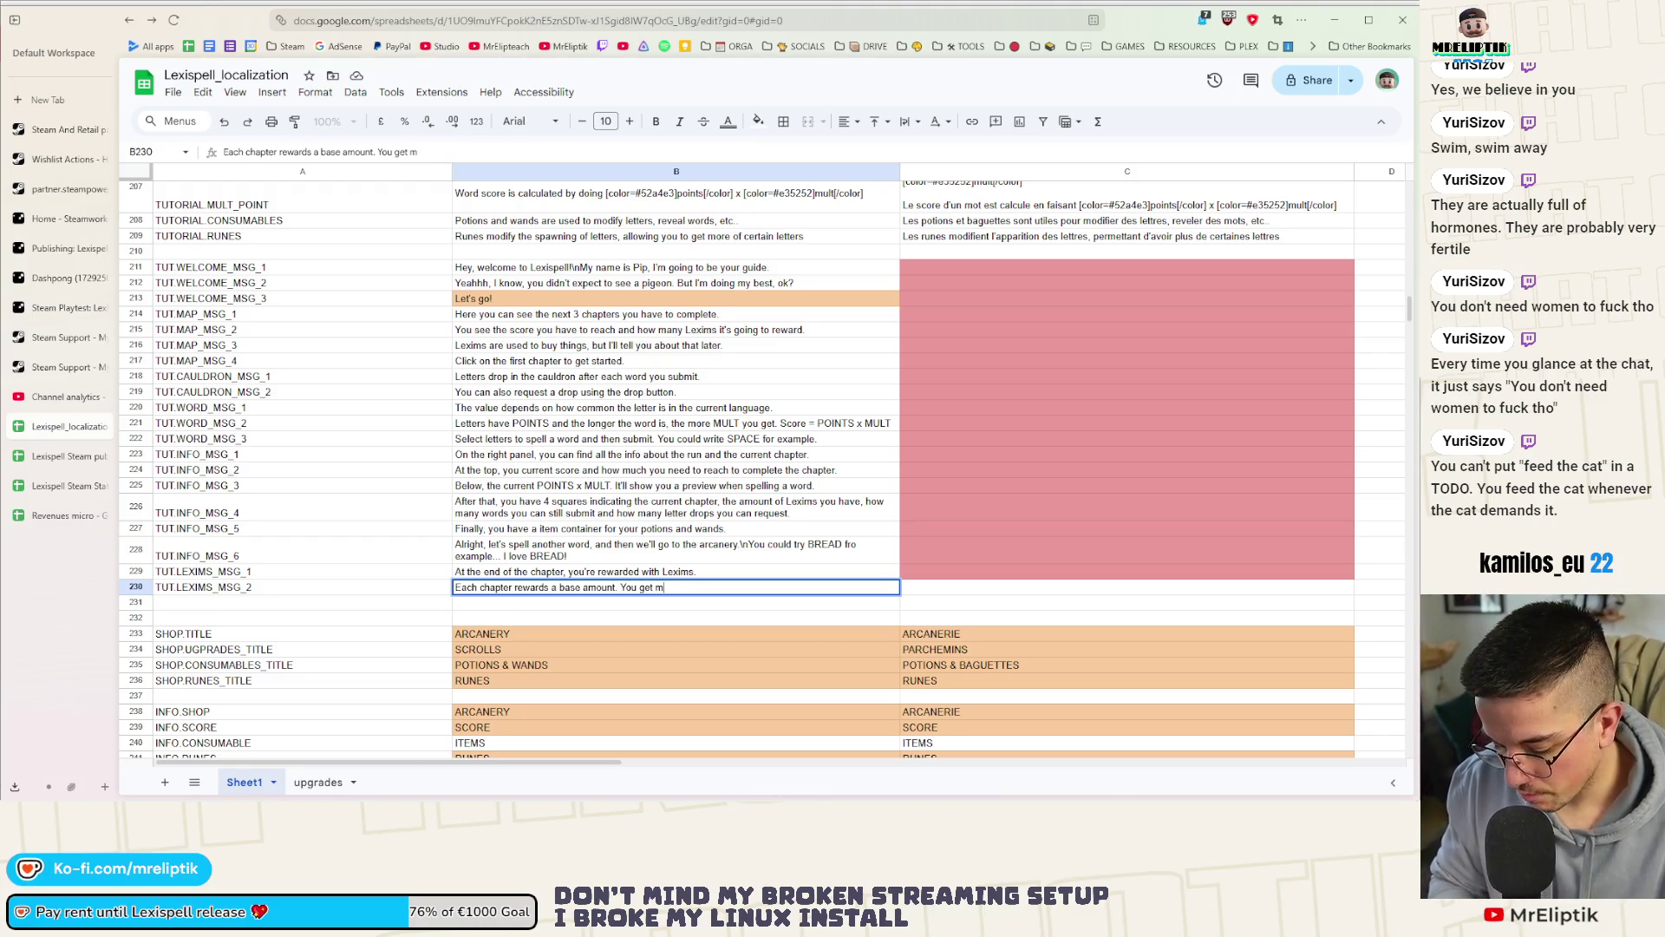
text(you )
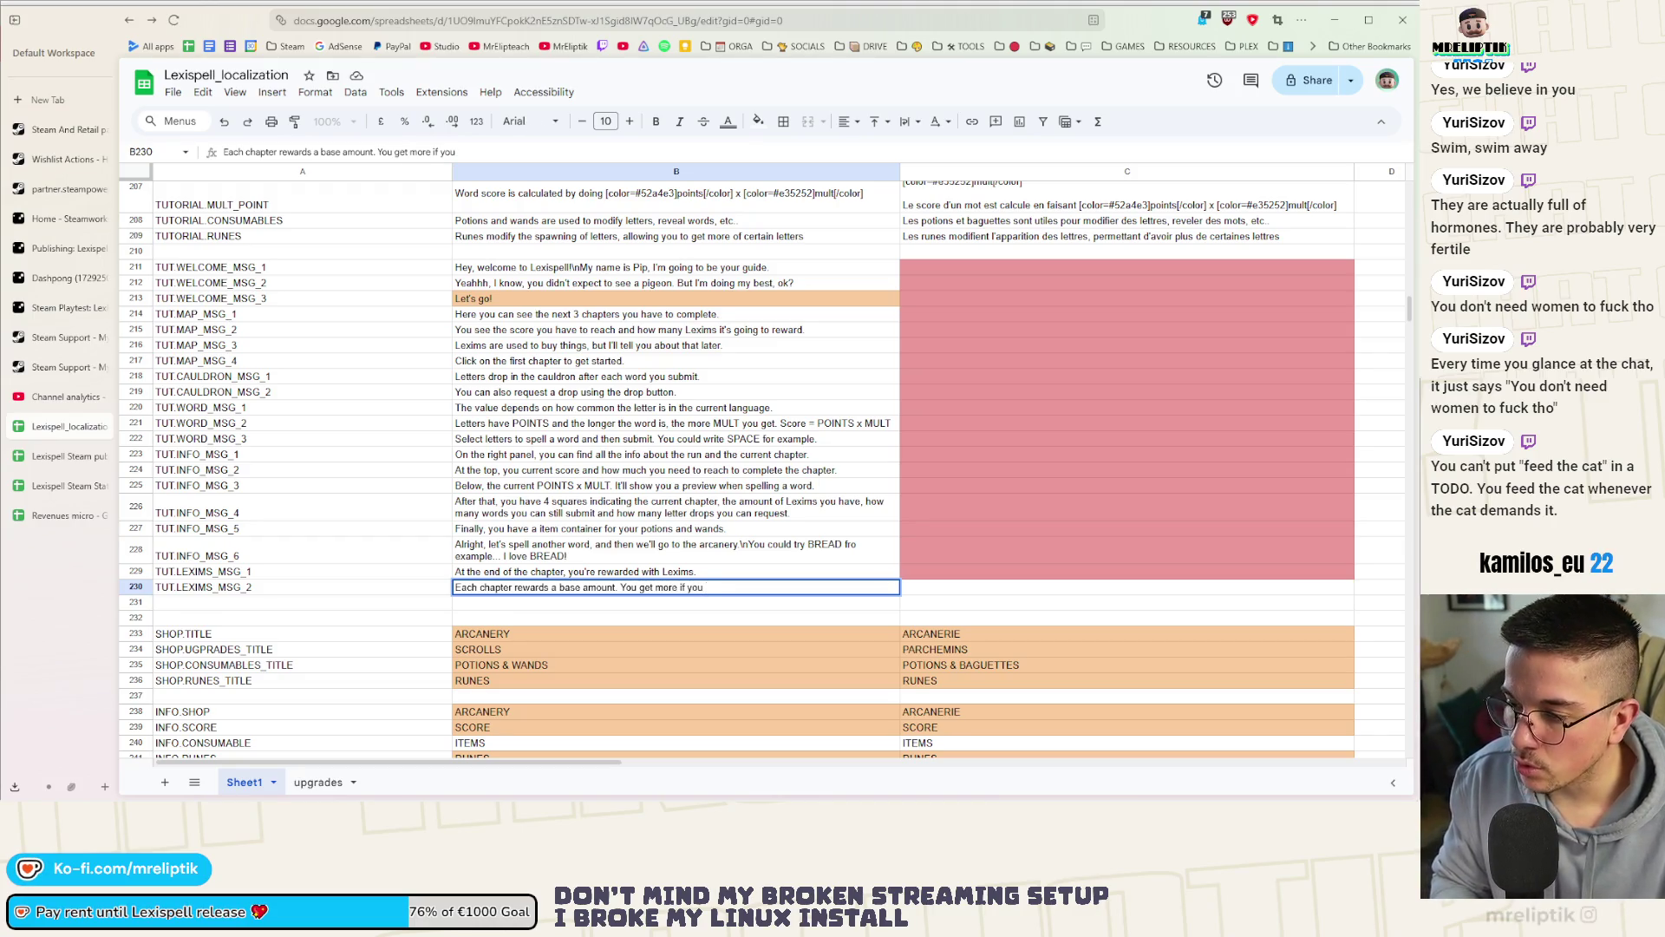
text(have w)
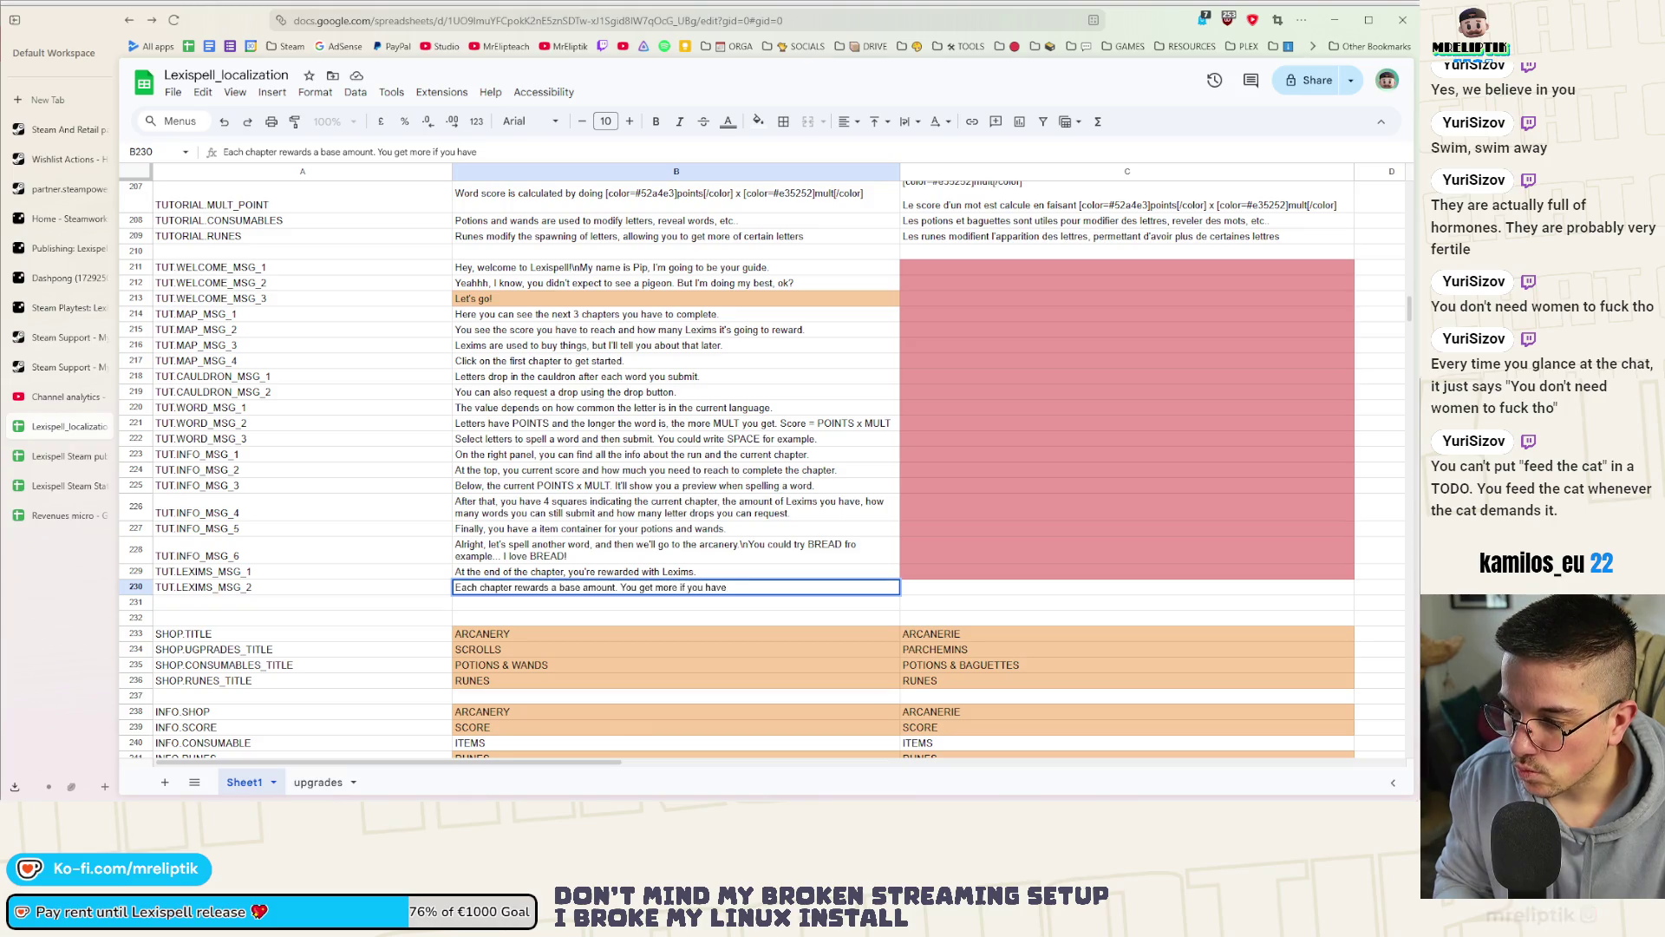
text(ords)
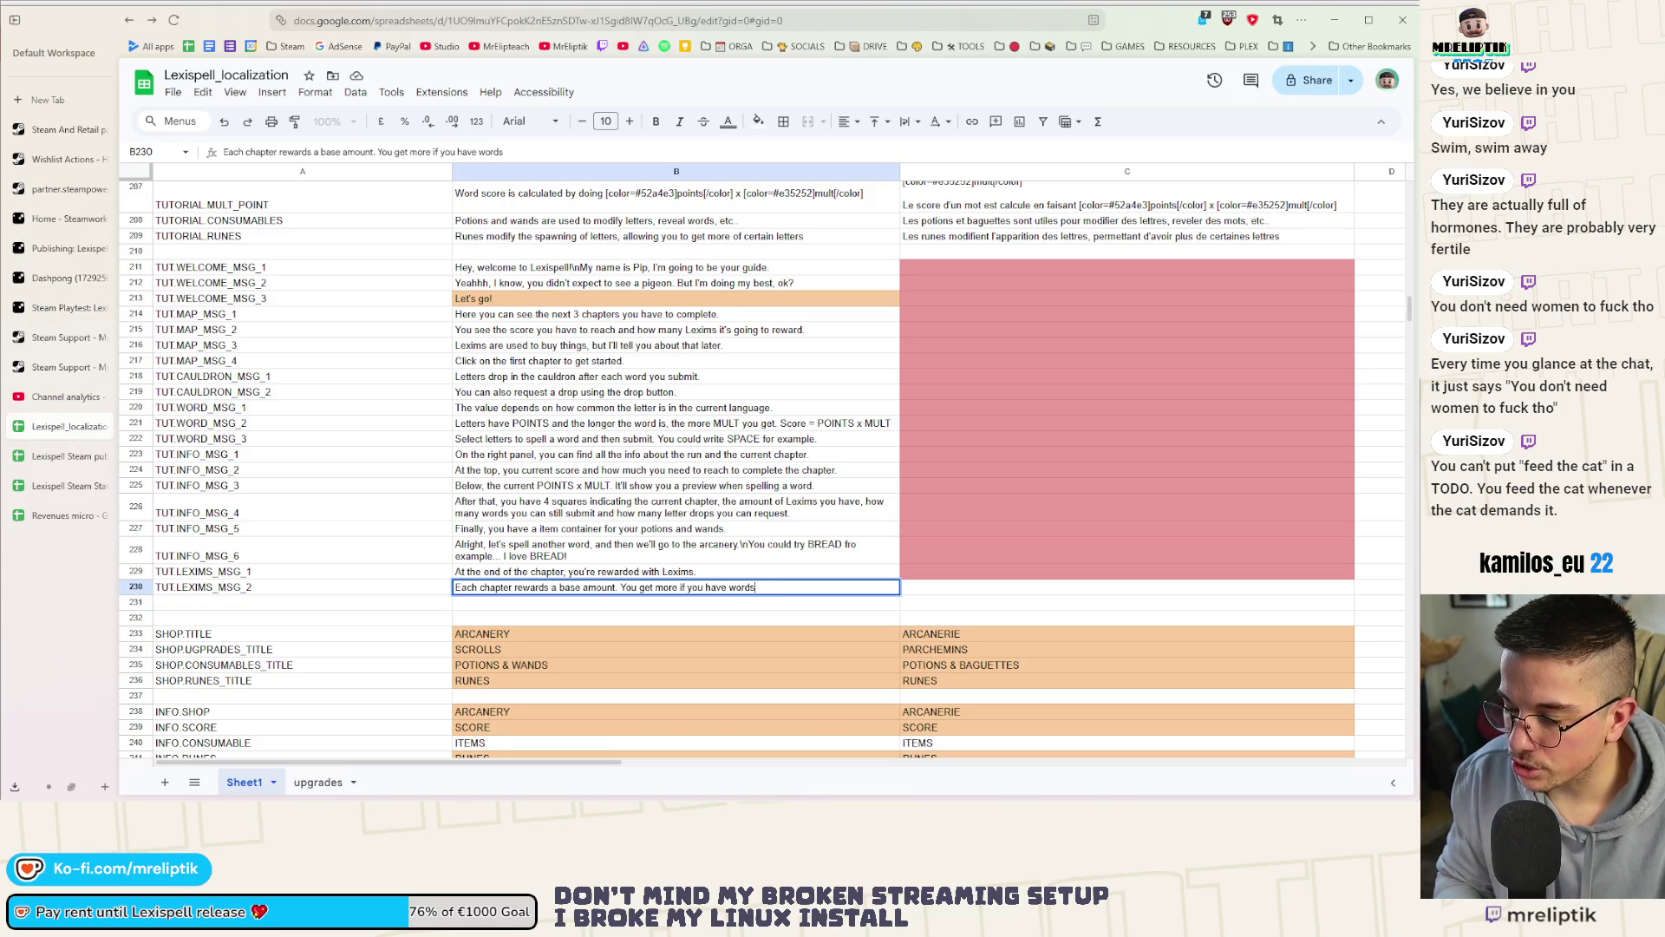
text( left. )
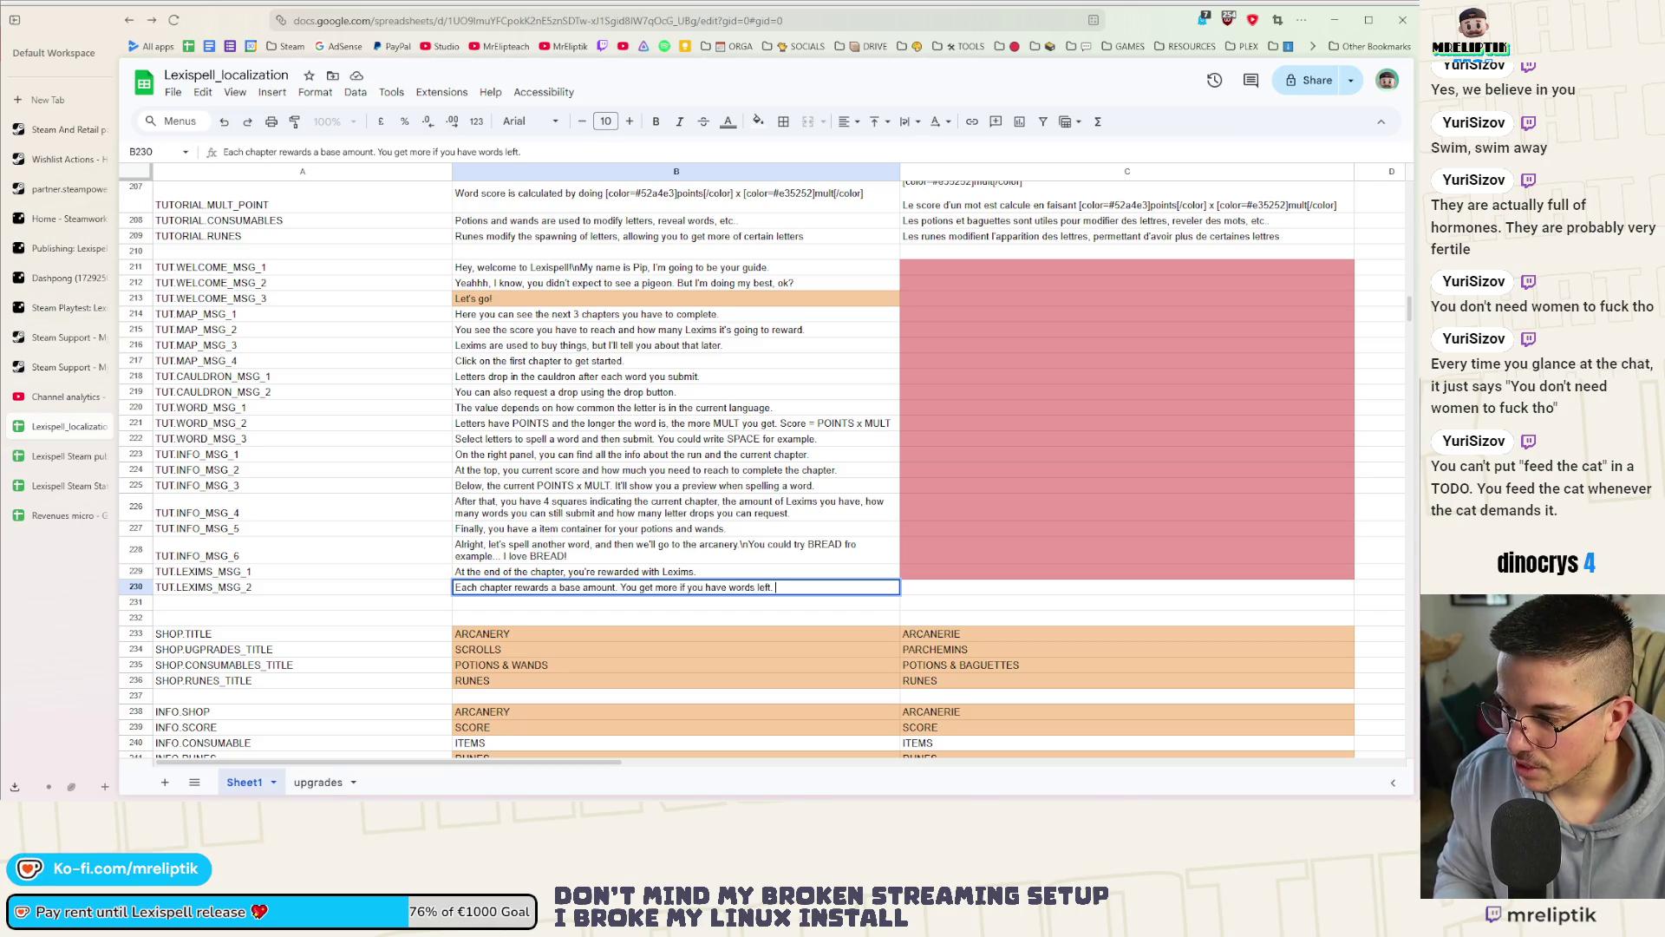
text(So)
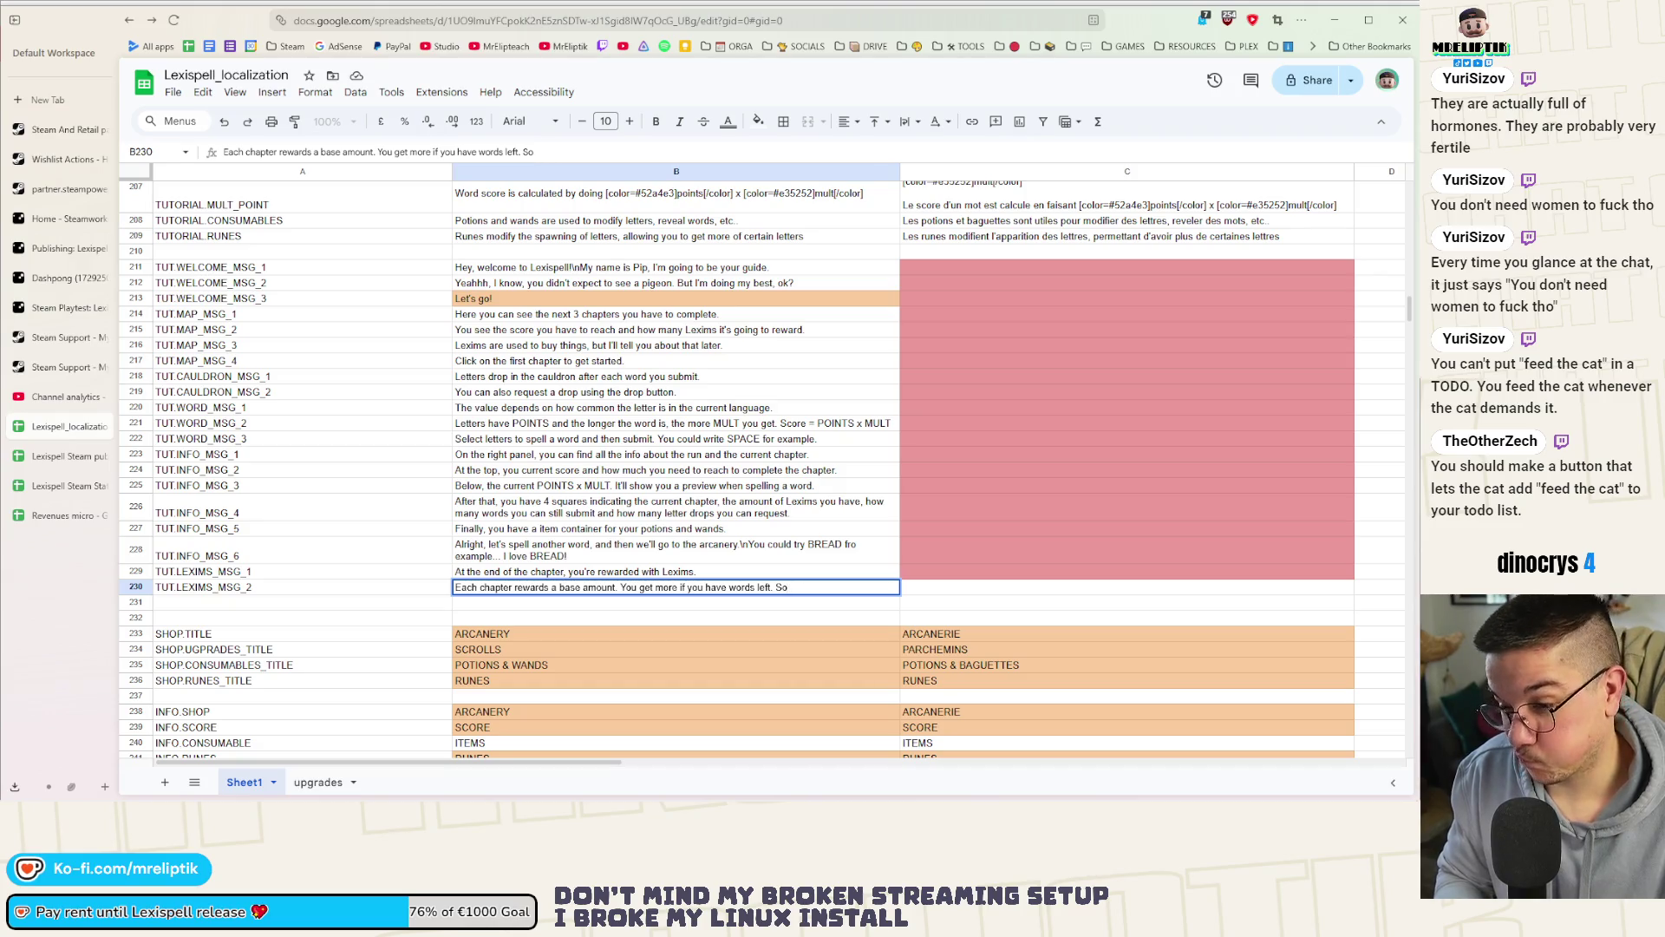
key(BackSpace)
key(BackSpace)
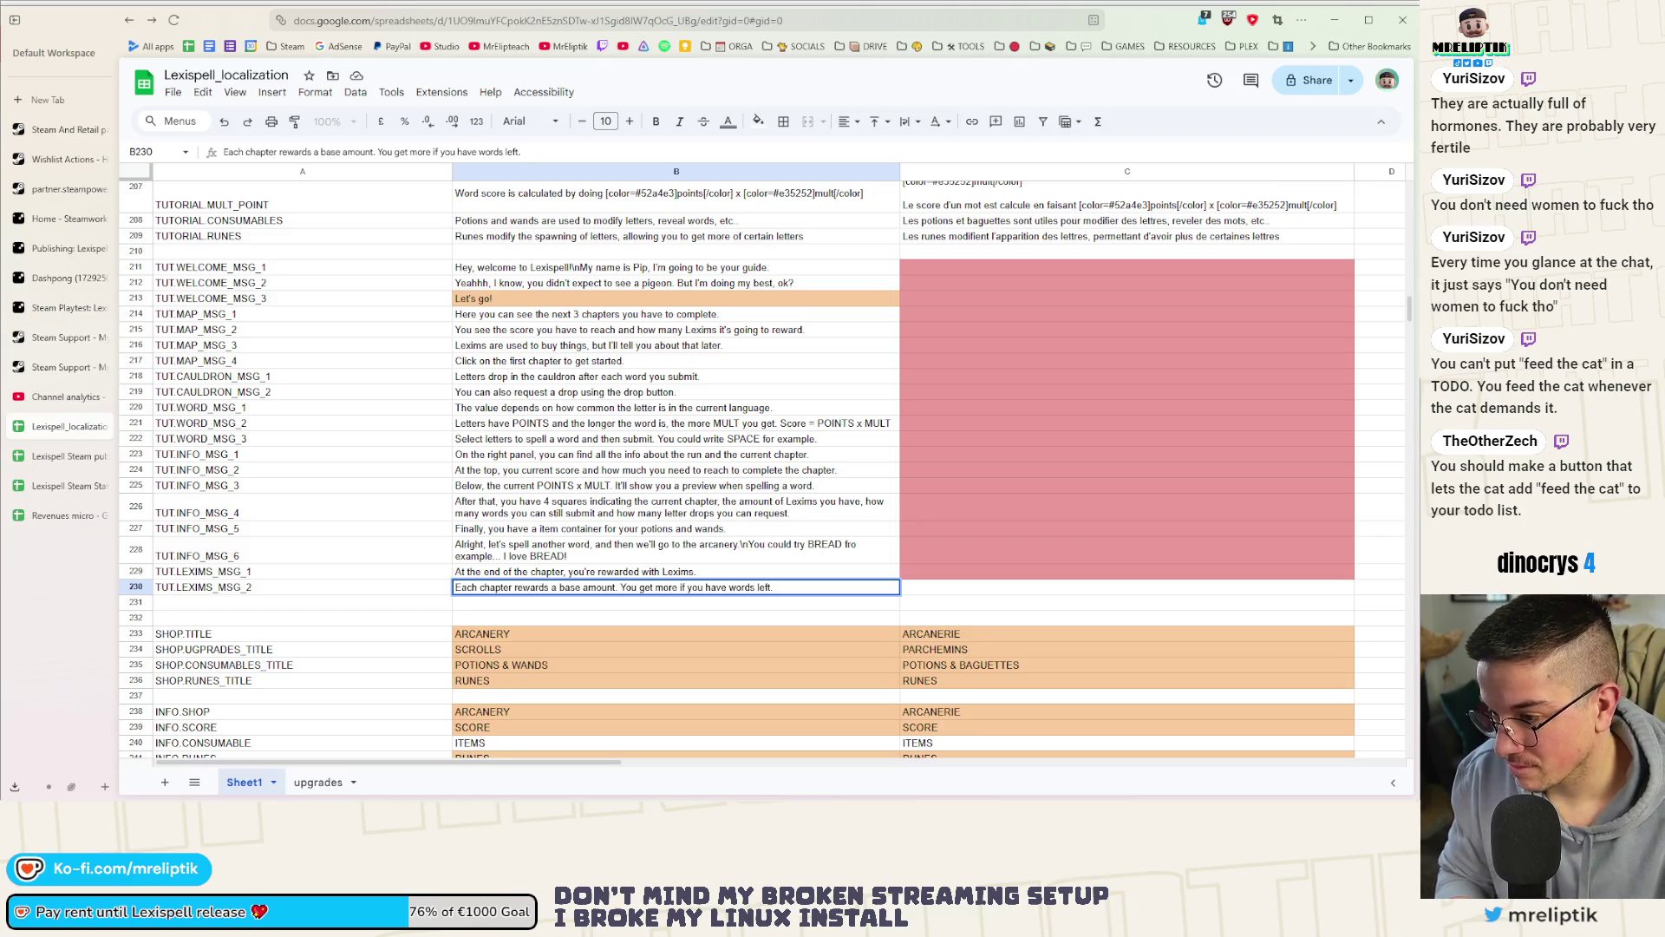
text(Some upgra)
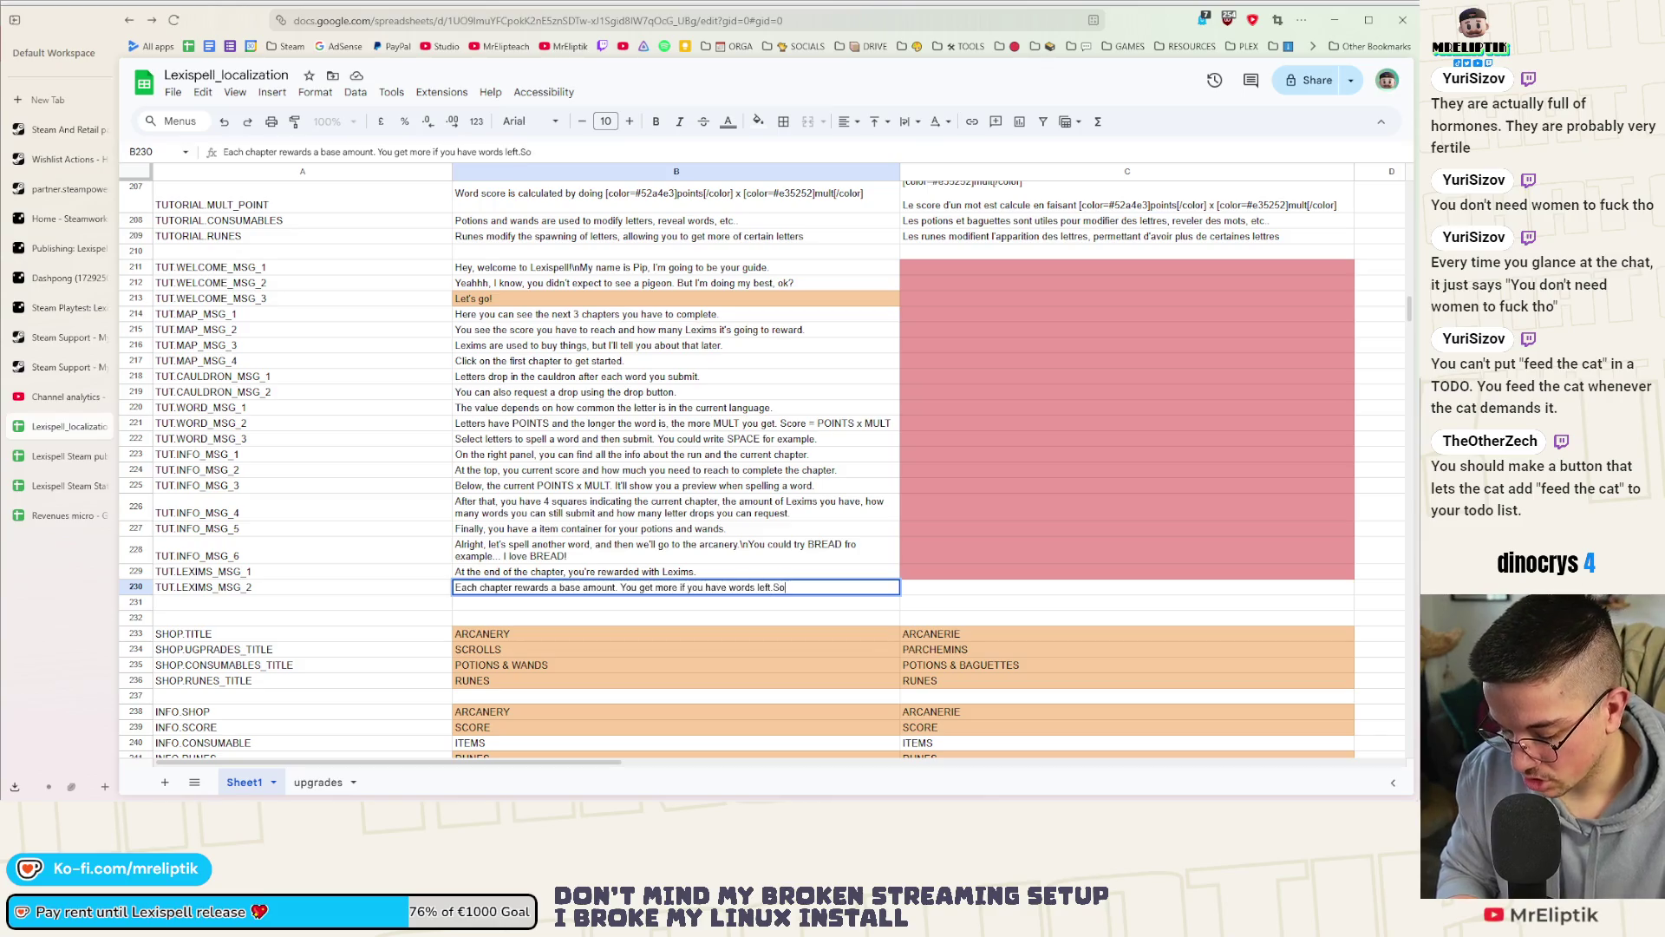
text(des )
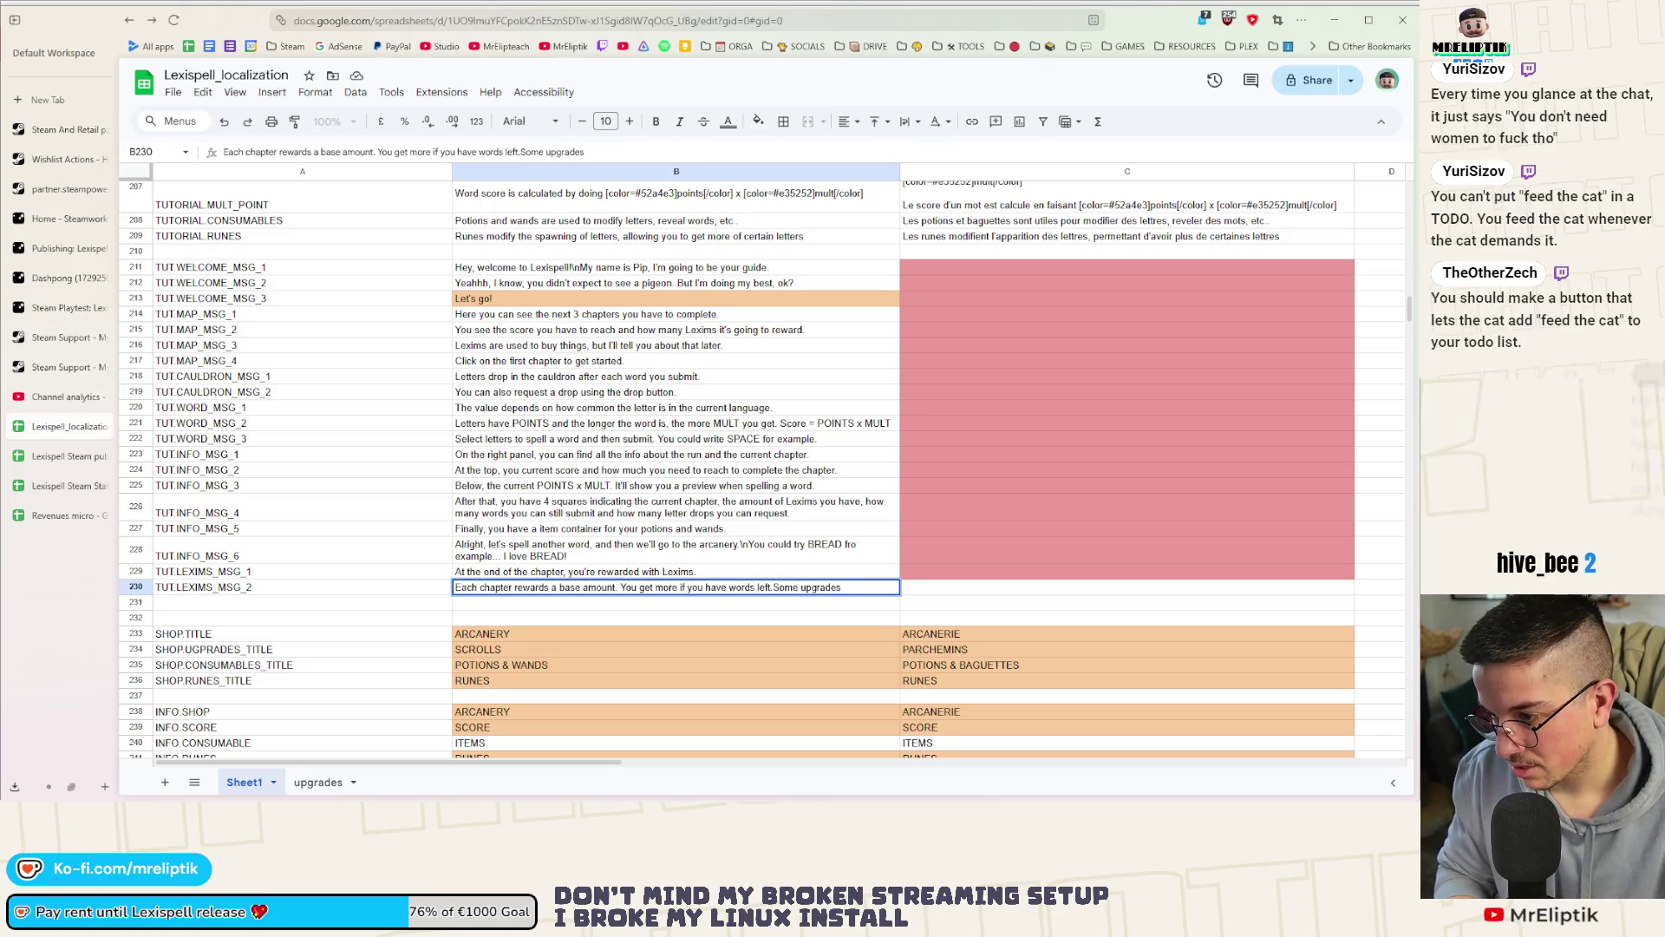
text(will give you intere)
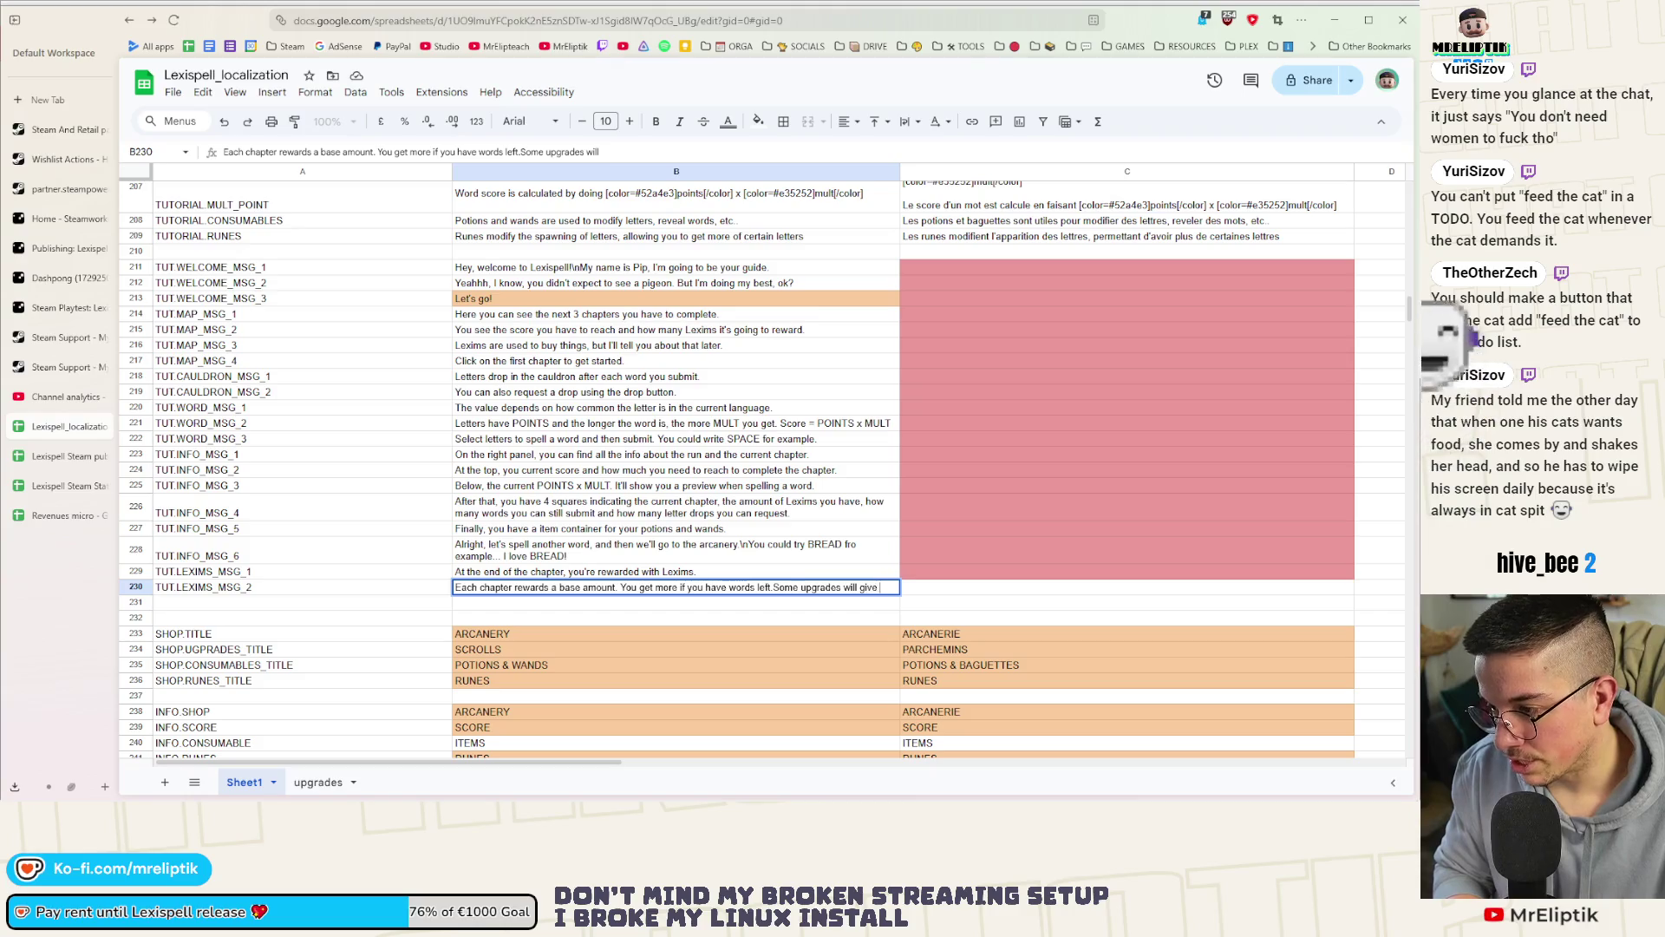
text(st.)
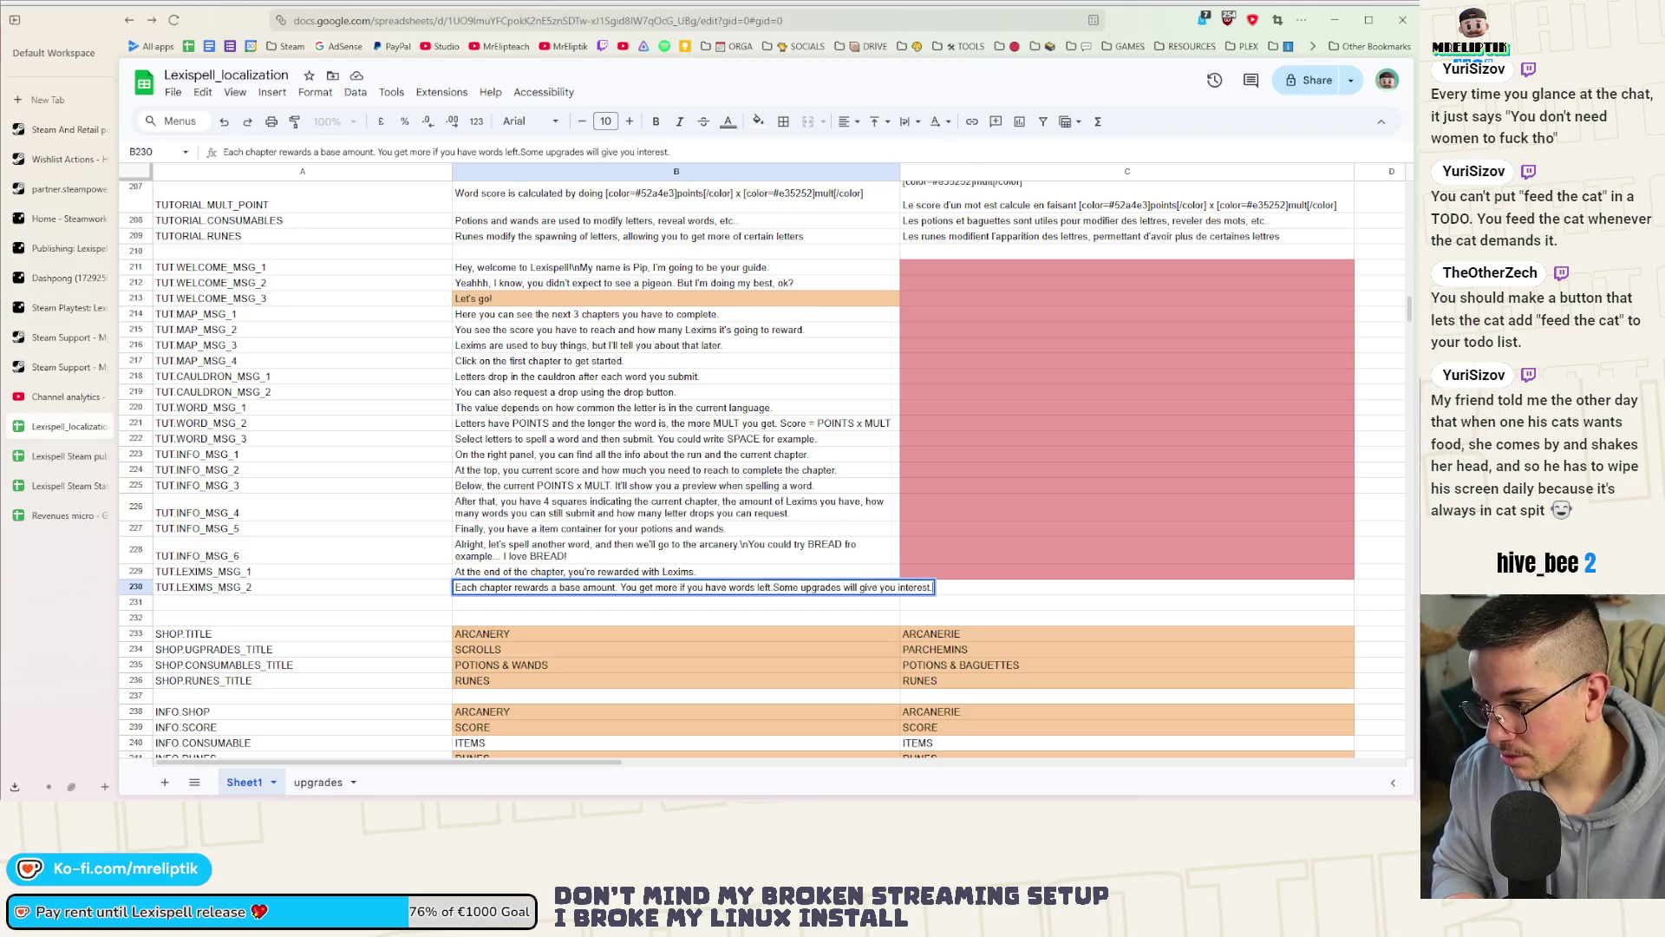
Commit the B230 text and move to the A231 key cell for the next entry.
click(781, 618)
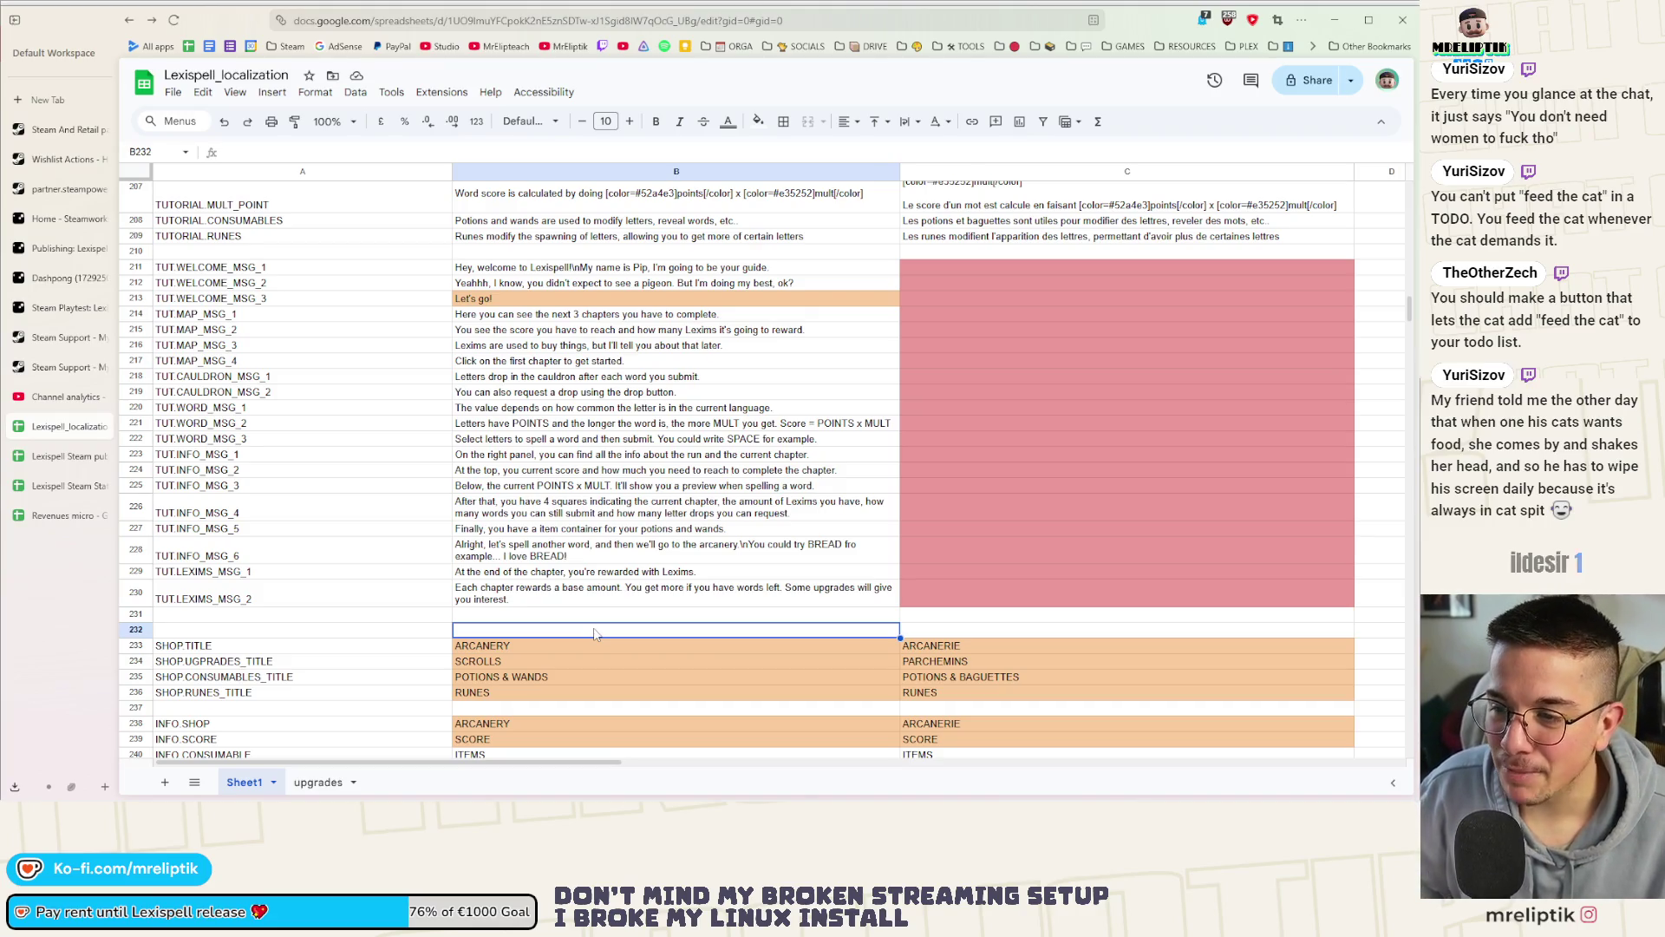
click(416, 598)
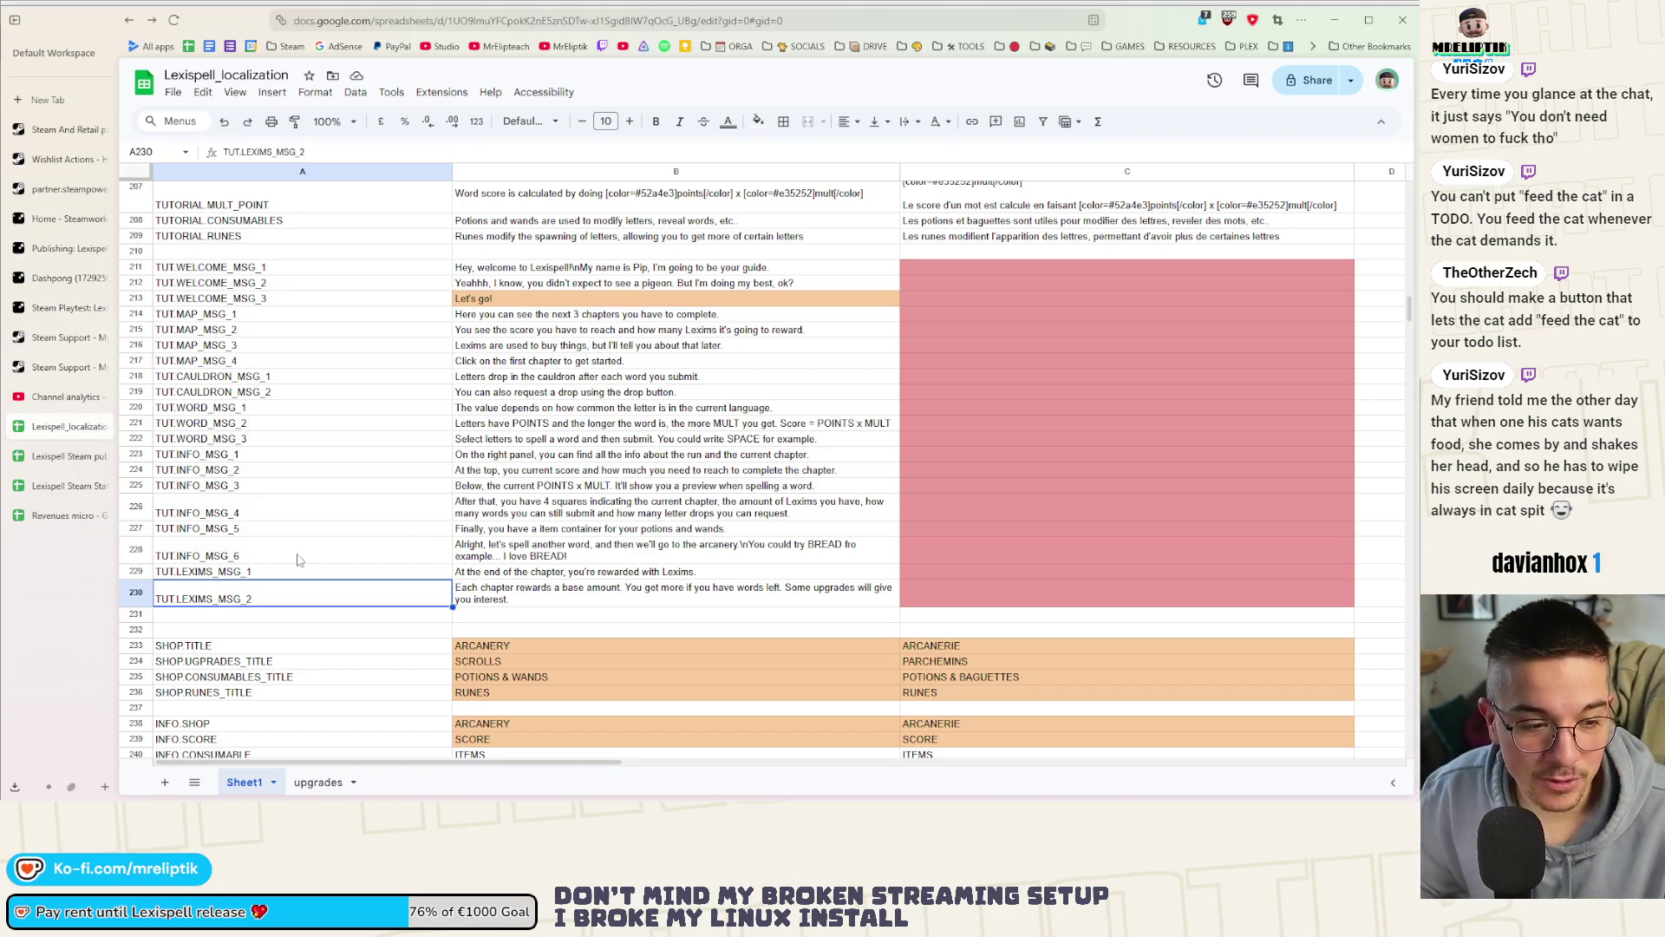
click(482, 615)
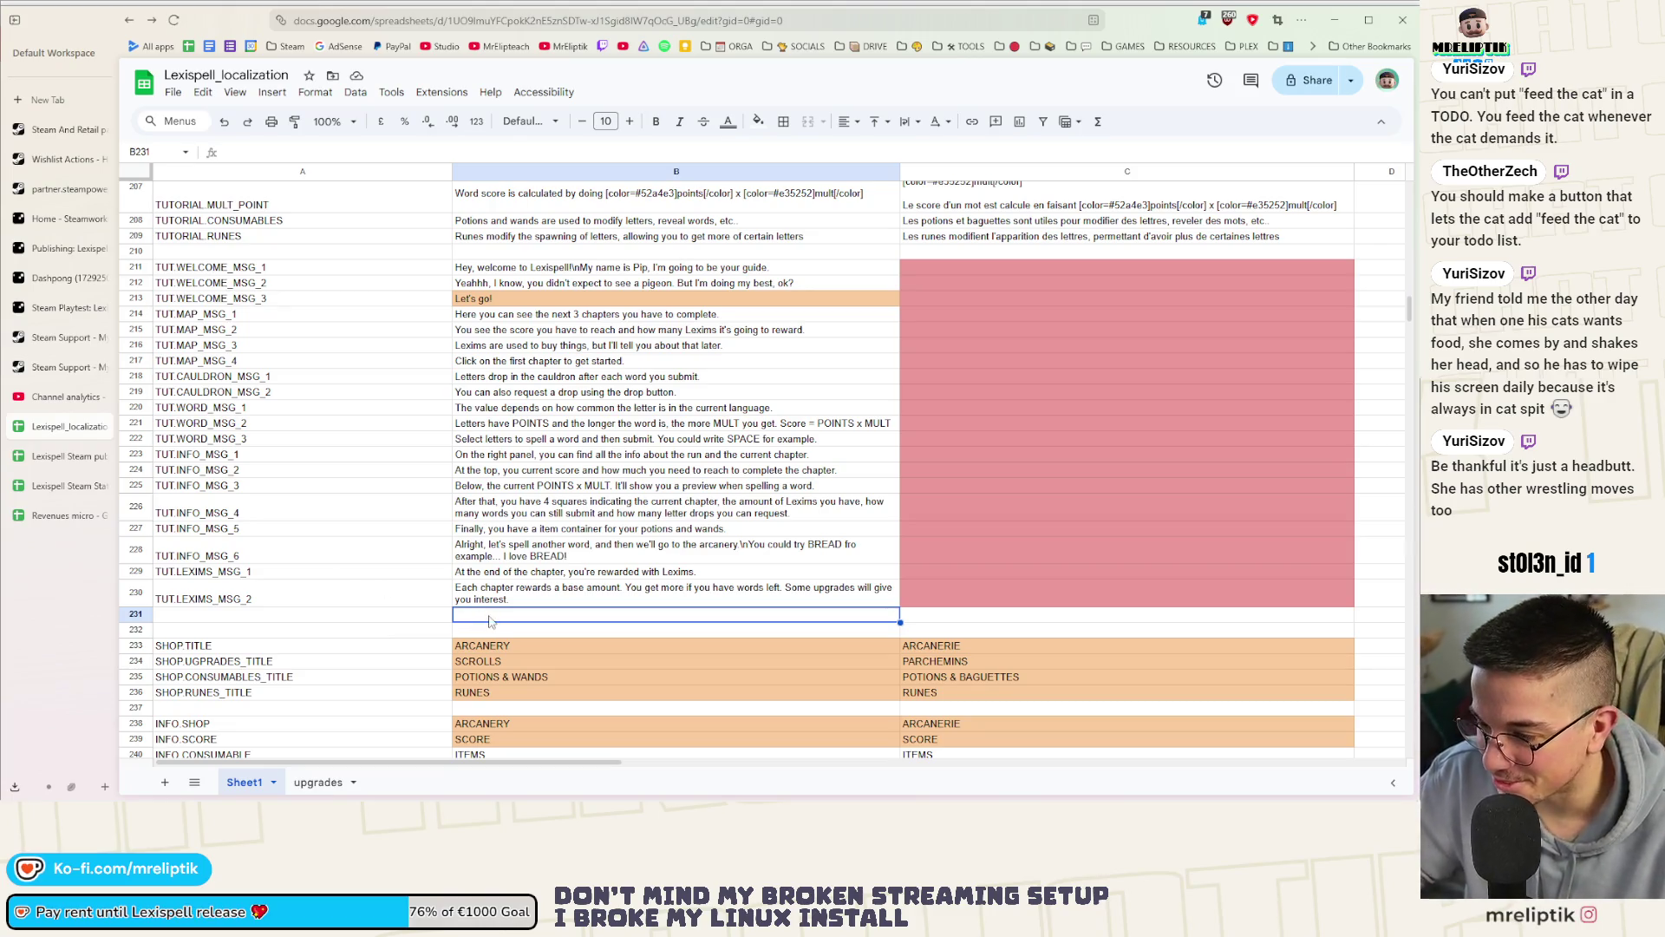
click(280, 621)
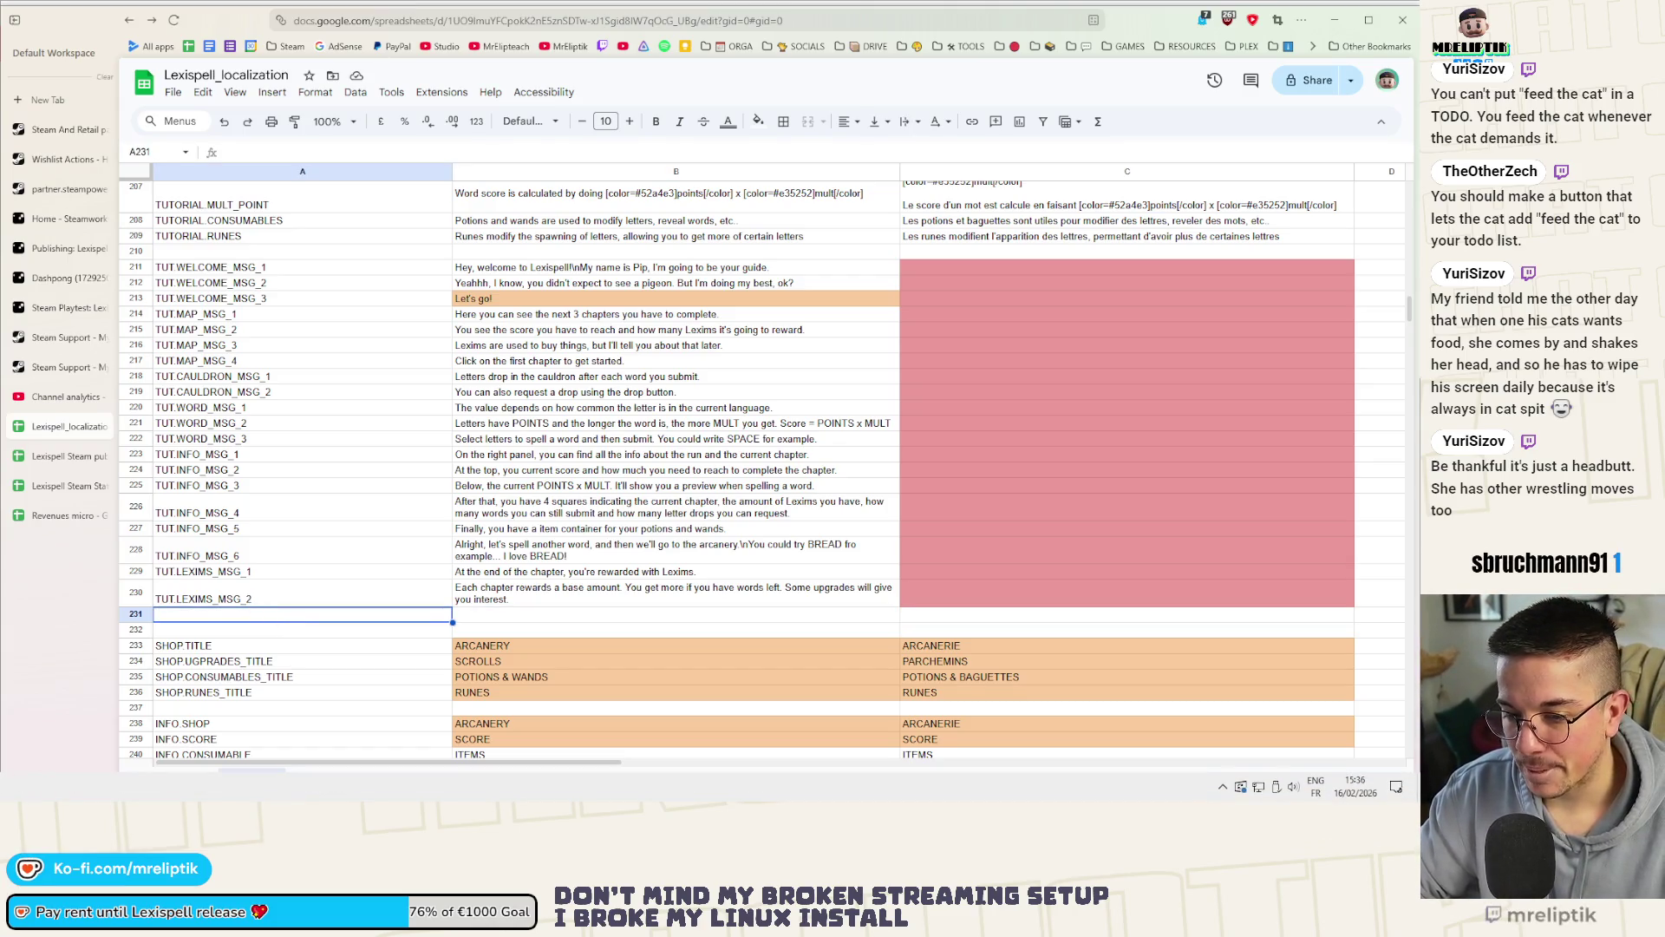
Copy the TUT.LEXIMS_MSG_2 key into A231 and rename it TUT.SHOP_MSG_1.
click(231, 601)
key(ctrl+c)
click(230, 621)
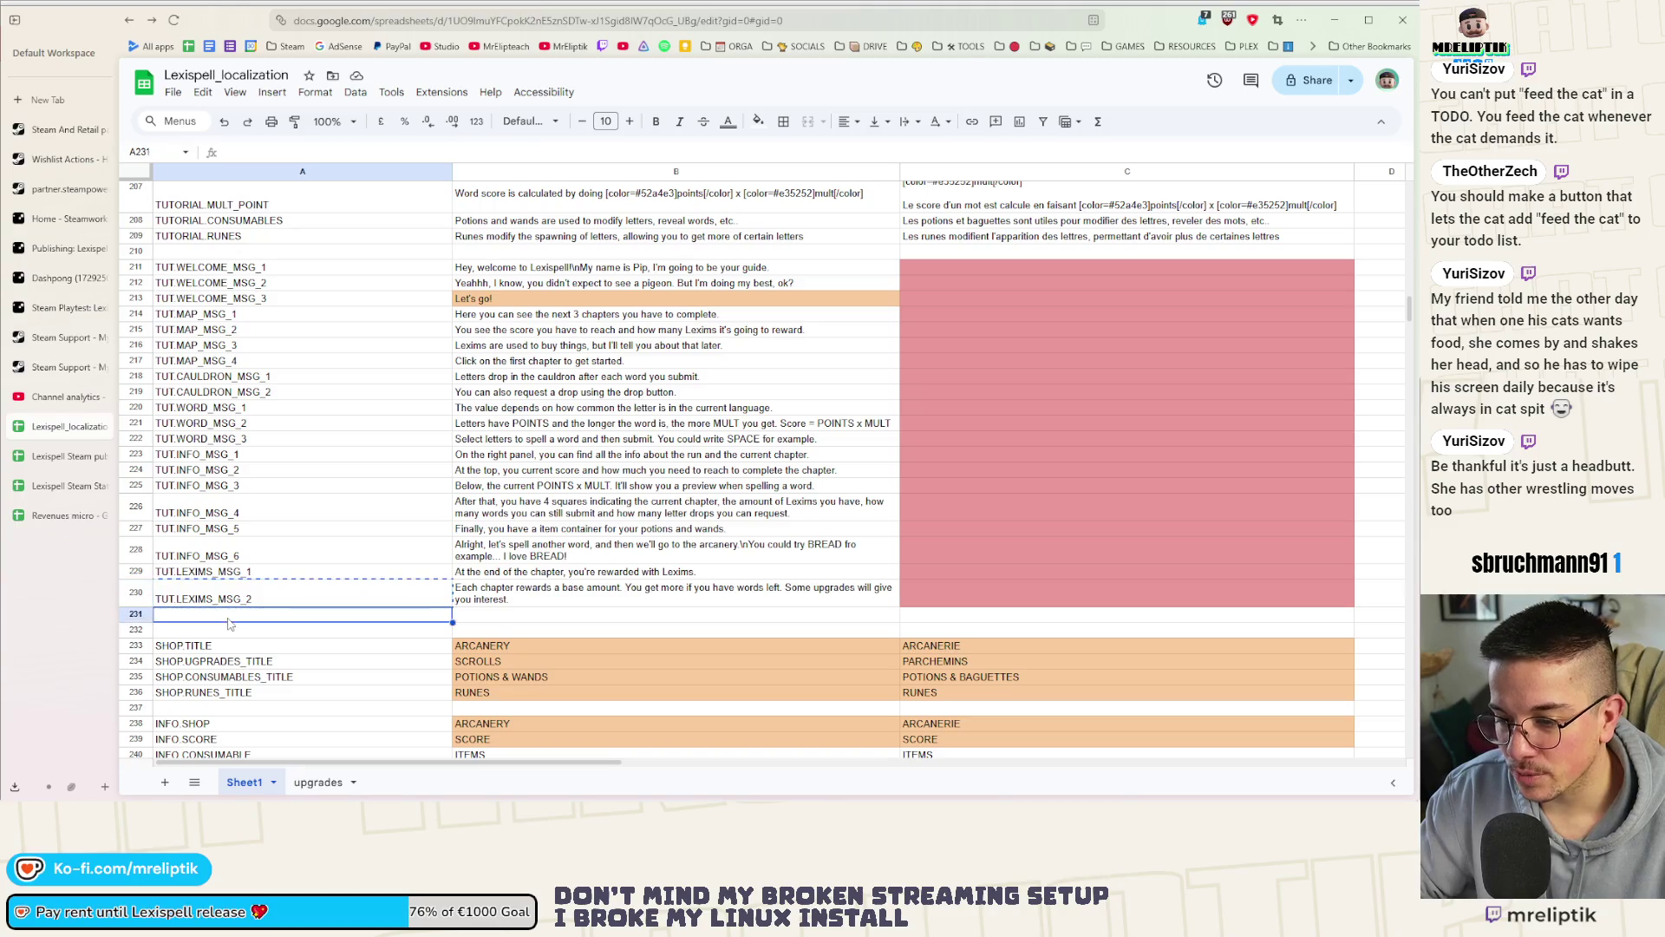
key(ctrl+v)
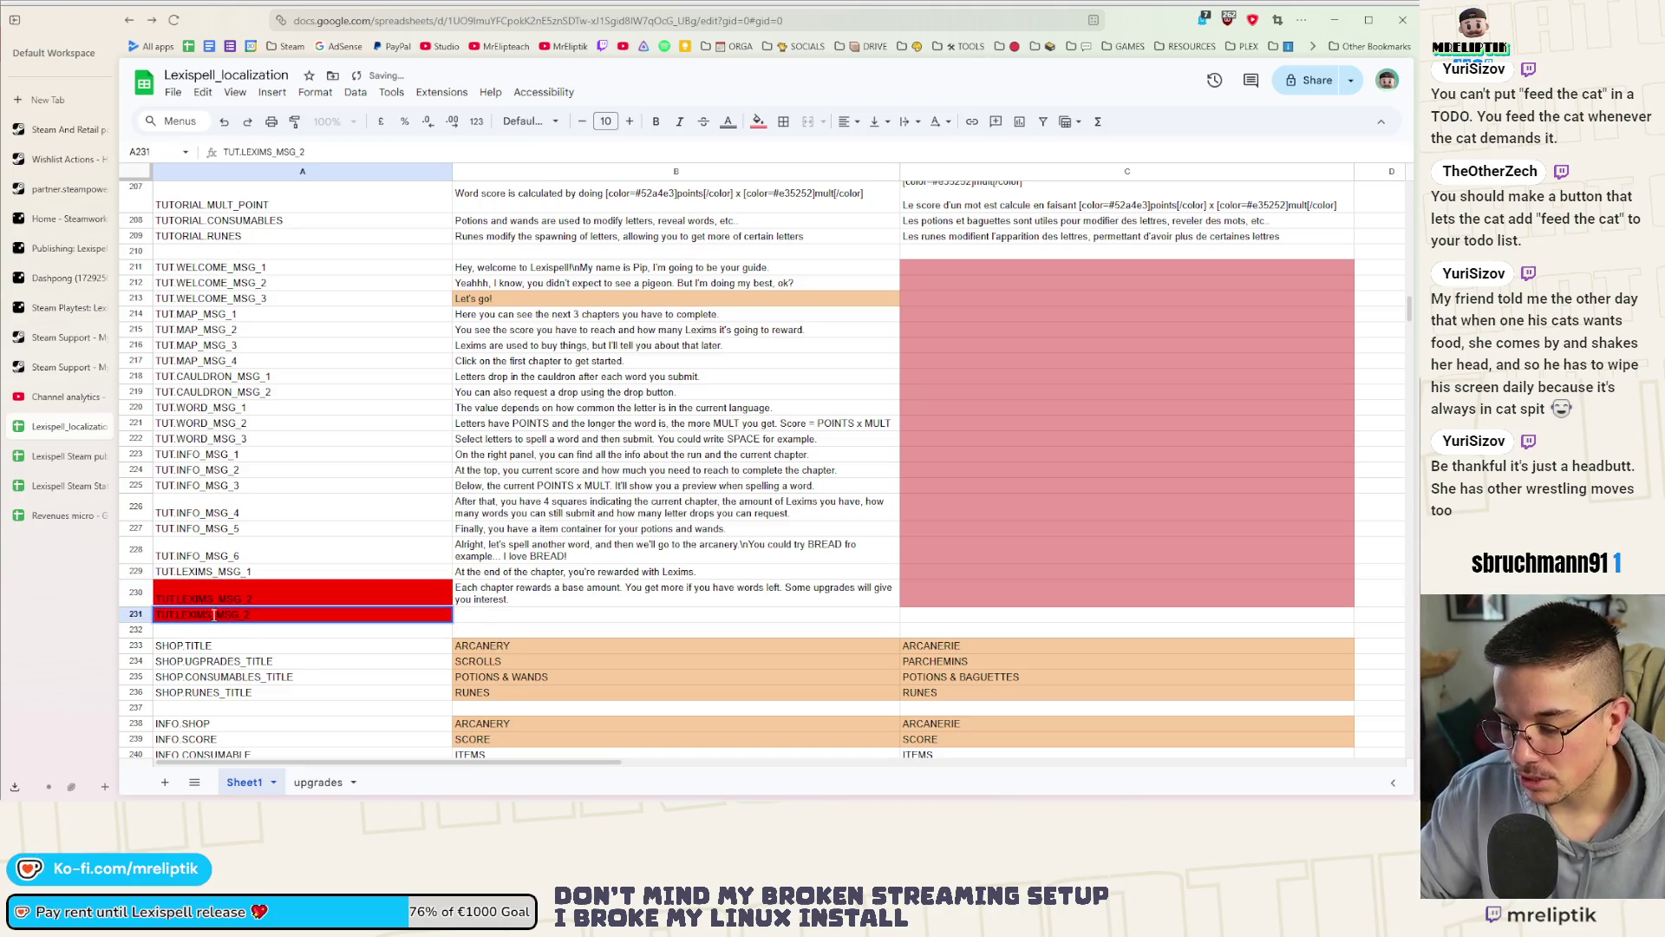
double_click(214, 615)
key(BackSpace)
key(BackSpace)
key(BackSpace)
text(SHOP)
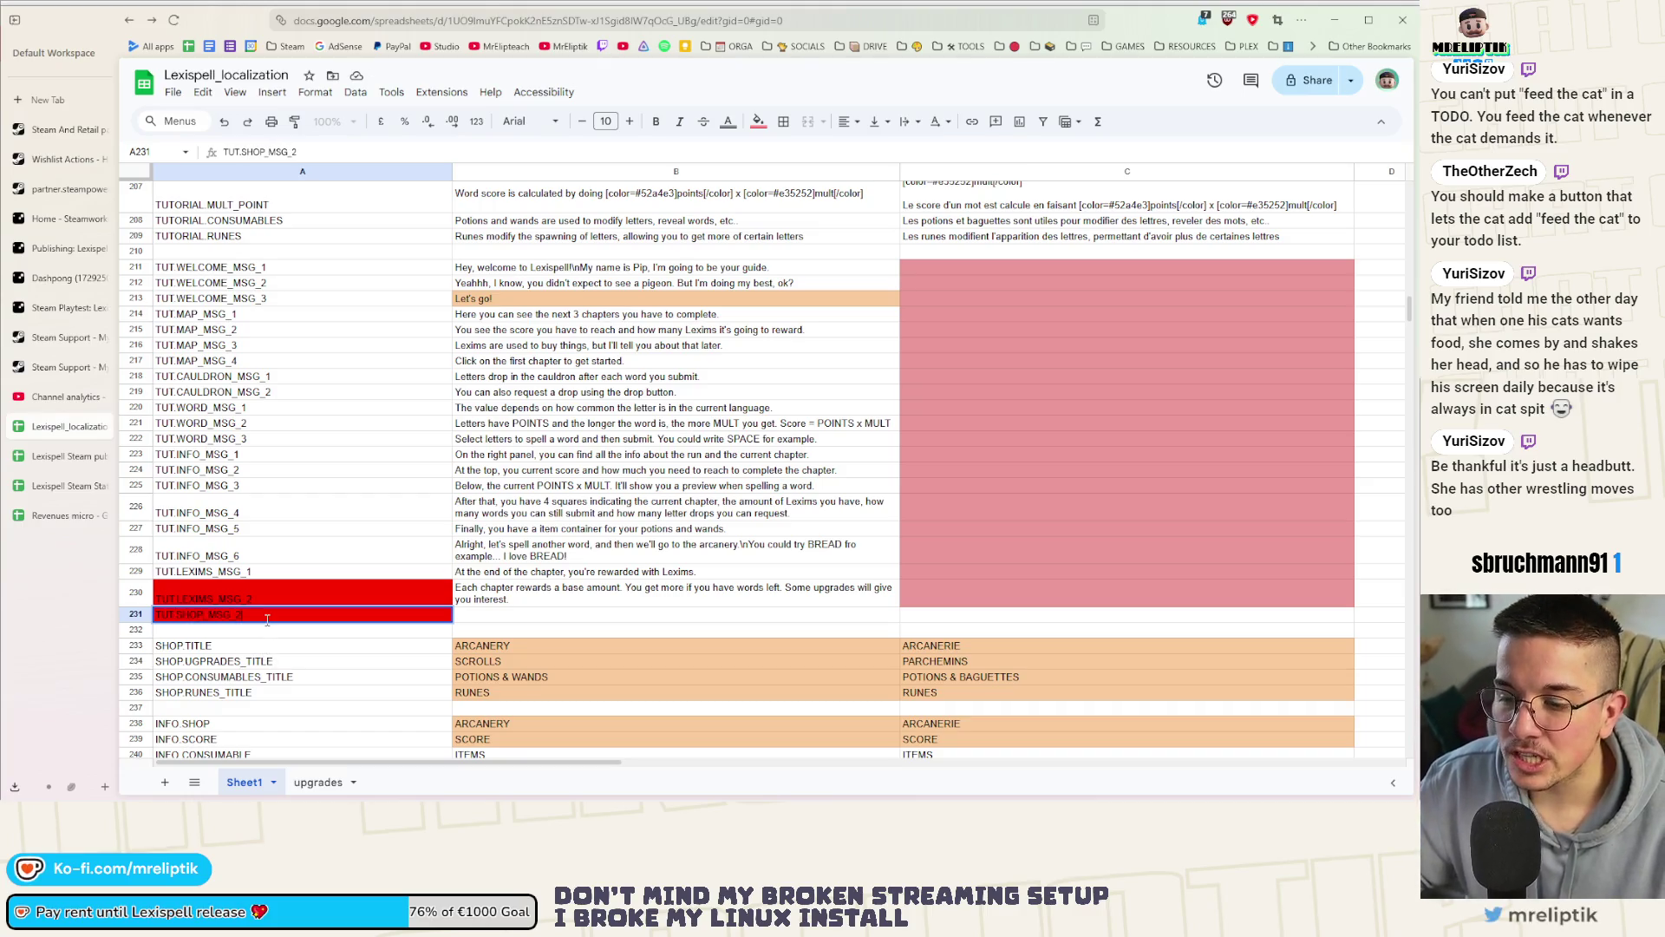
key(BackSpace)
text(1)
key(Return)
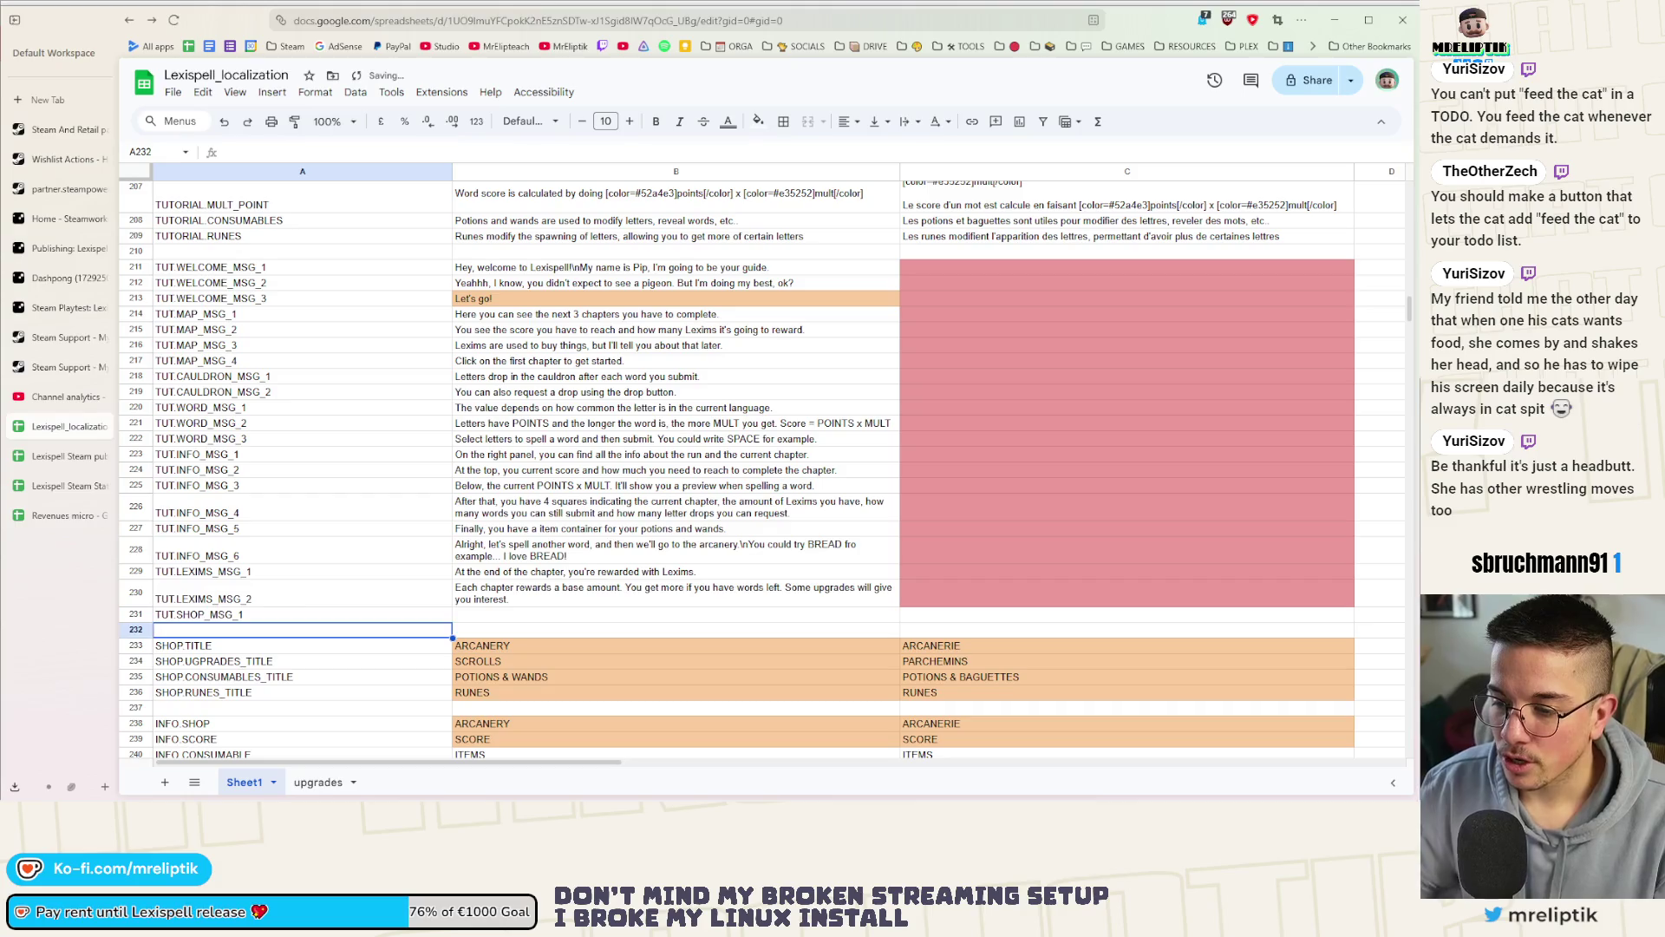
Copy TUT.SHOP_MSG_1 and insert two blank rows above the SHOP entries.
click(260, 615)
key(ctrl+c)
right_click(257, 637)
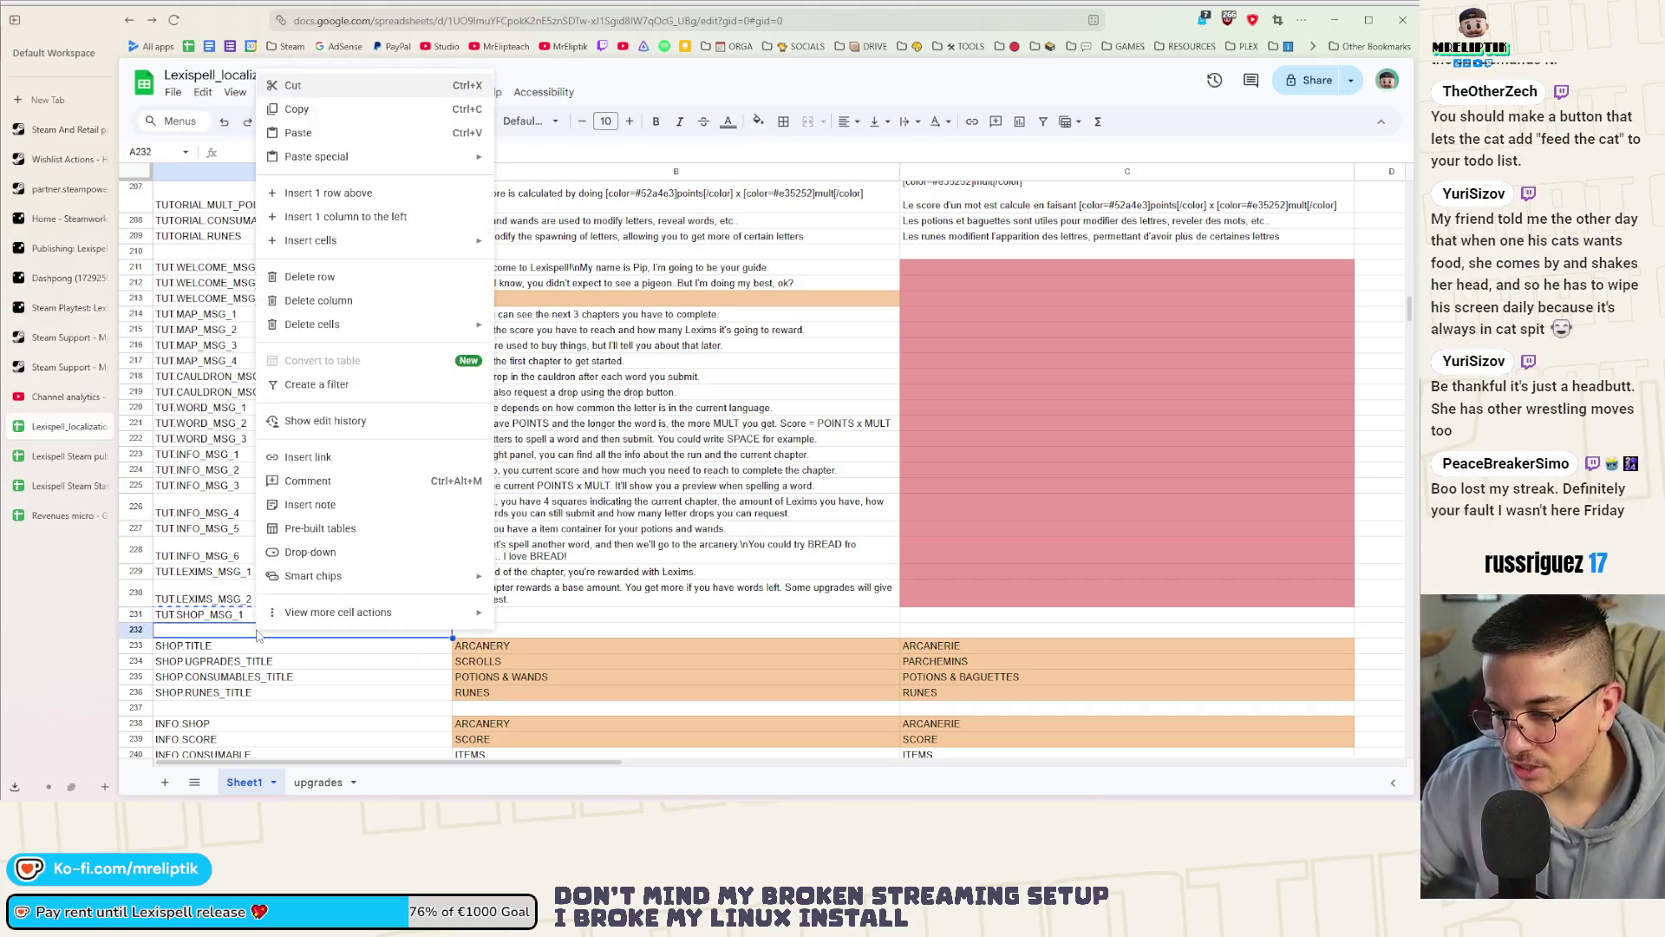
click(286, 197)
right_click(265, 605)
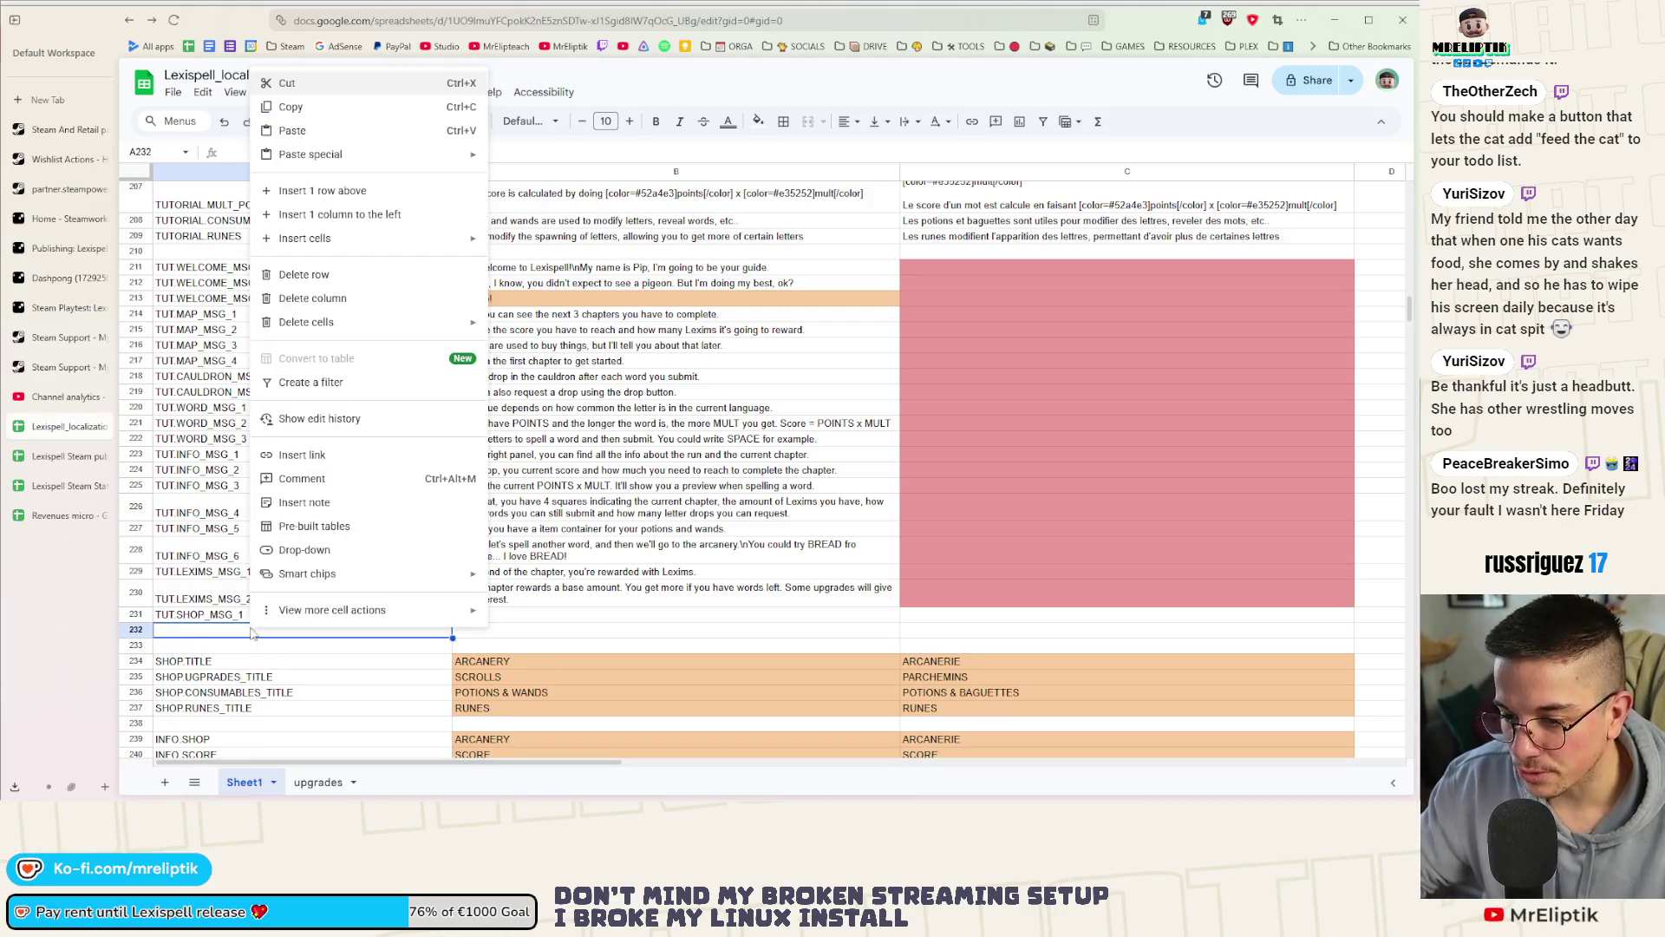
click(287, 191)
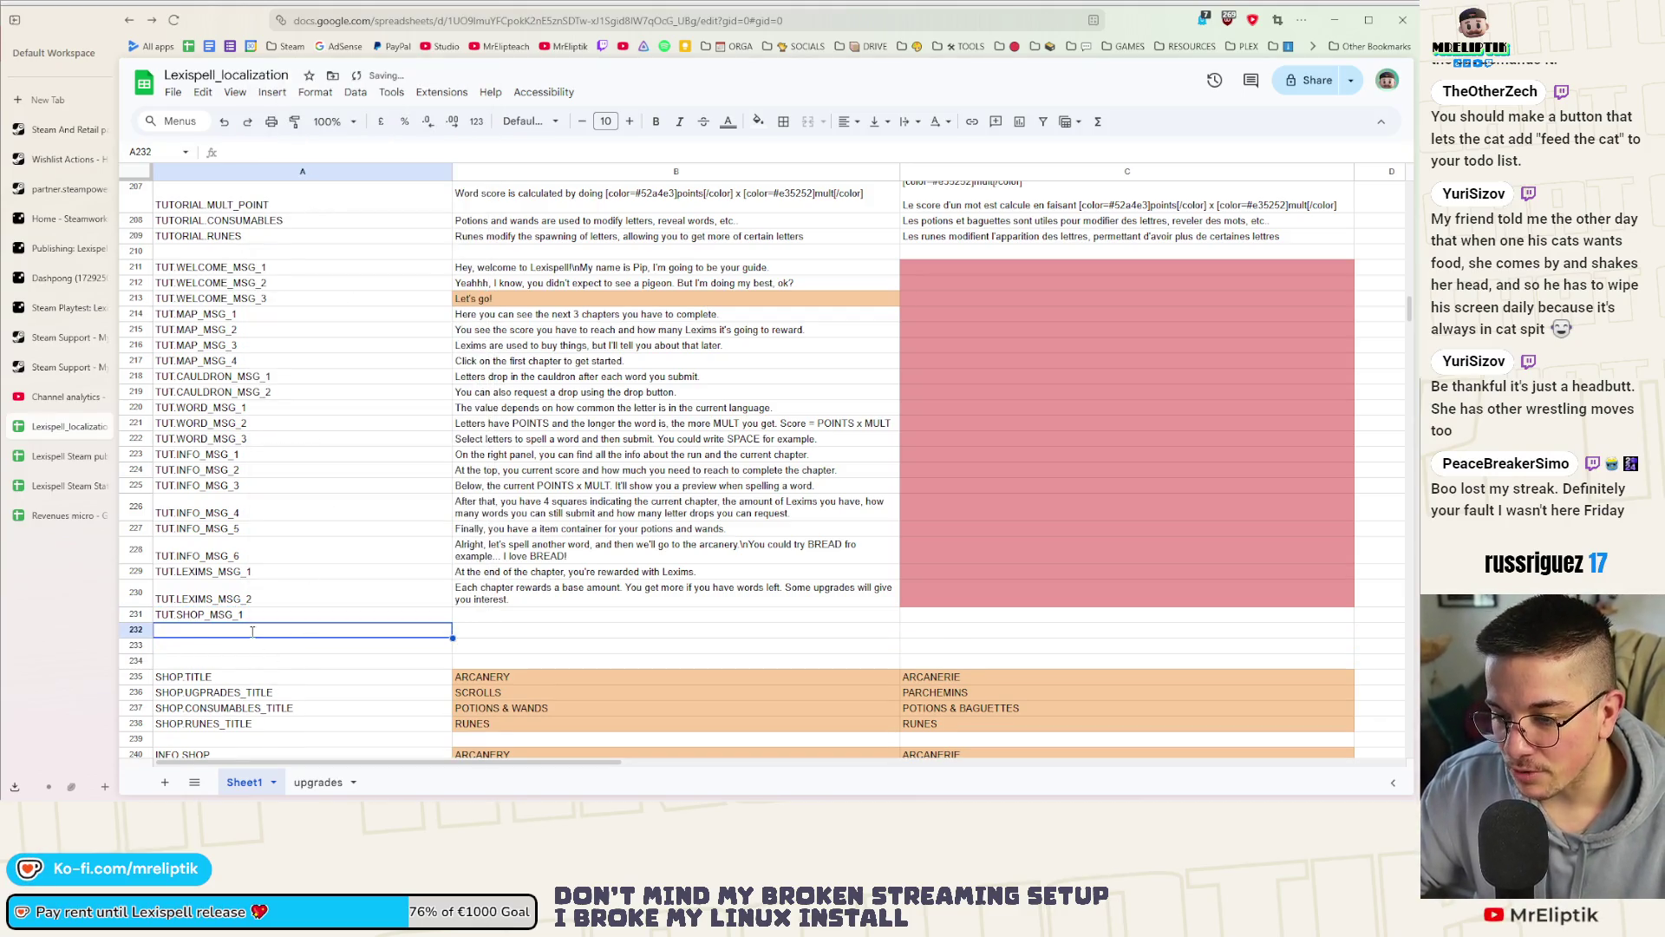
Fill A232 and A233 with the keys TUT.SHOP_MSG_2 and TUT.SHOP_MSG_3.
key(ctrl+v)
key(BackSpace)
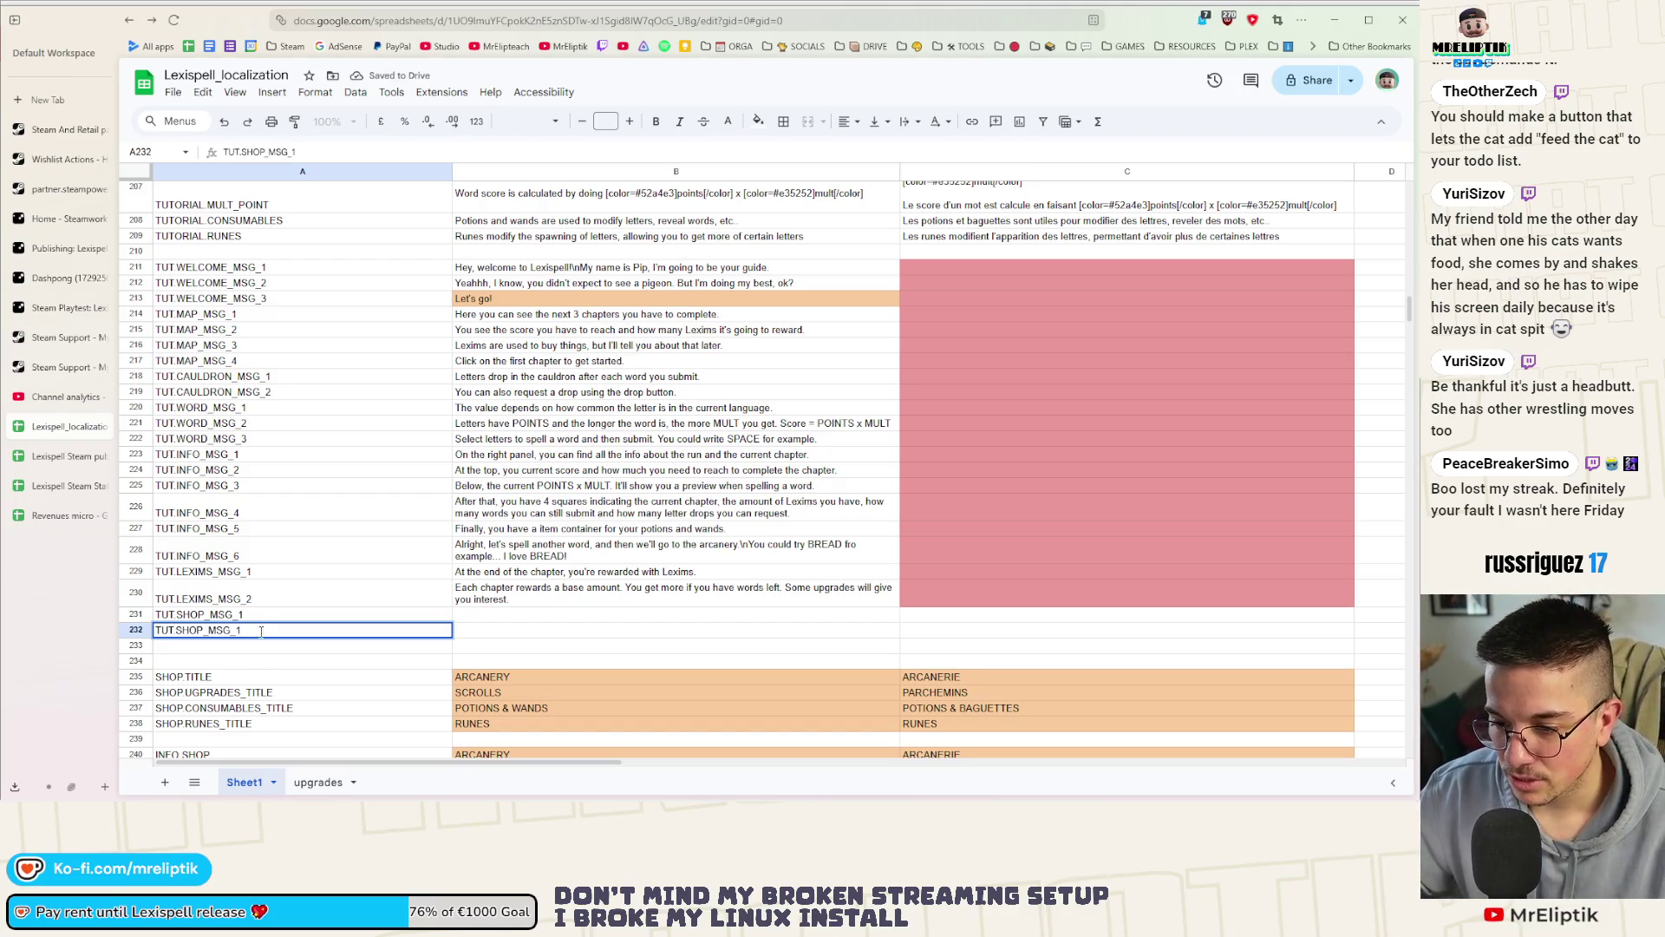
text(2)
key(Return)
key(ctrl+d)
key(BackSpace)
text(3)
key(Return)
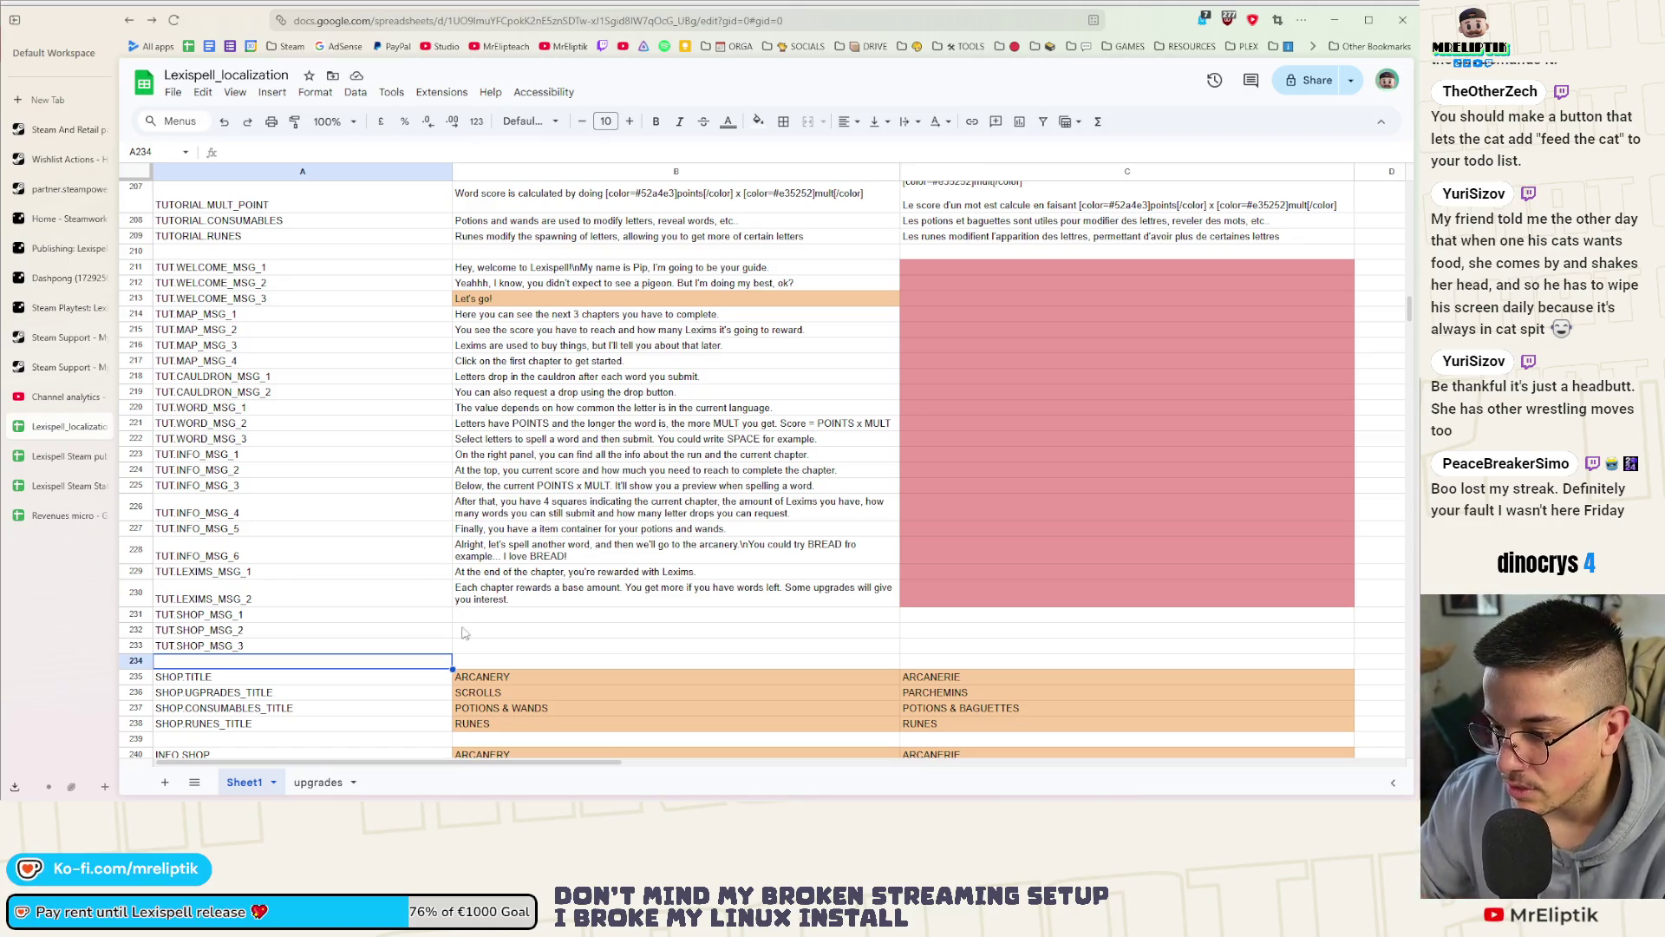
double_click(483, 615)
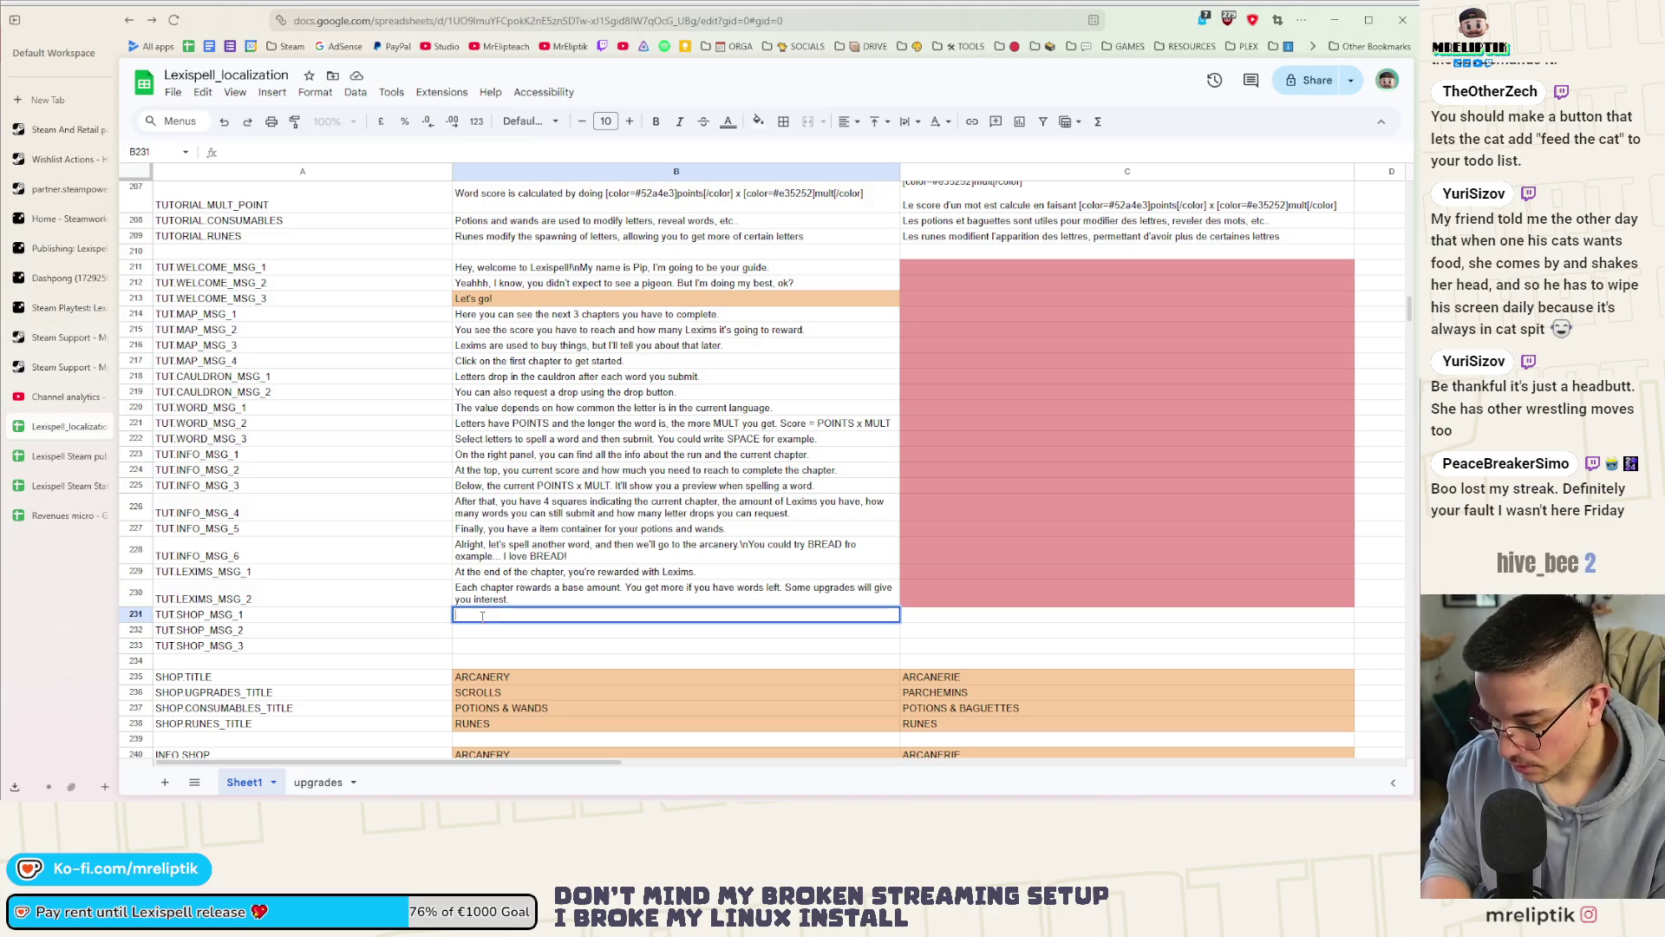
Enter "In the Arcanery, you can use Lexims to buy scrolls, potions, wands and runes! Let's break it down." in B231.
text(Here)
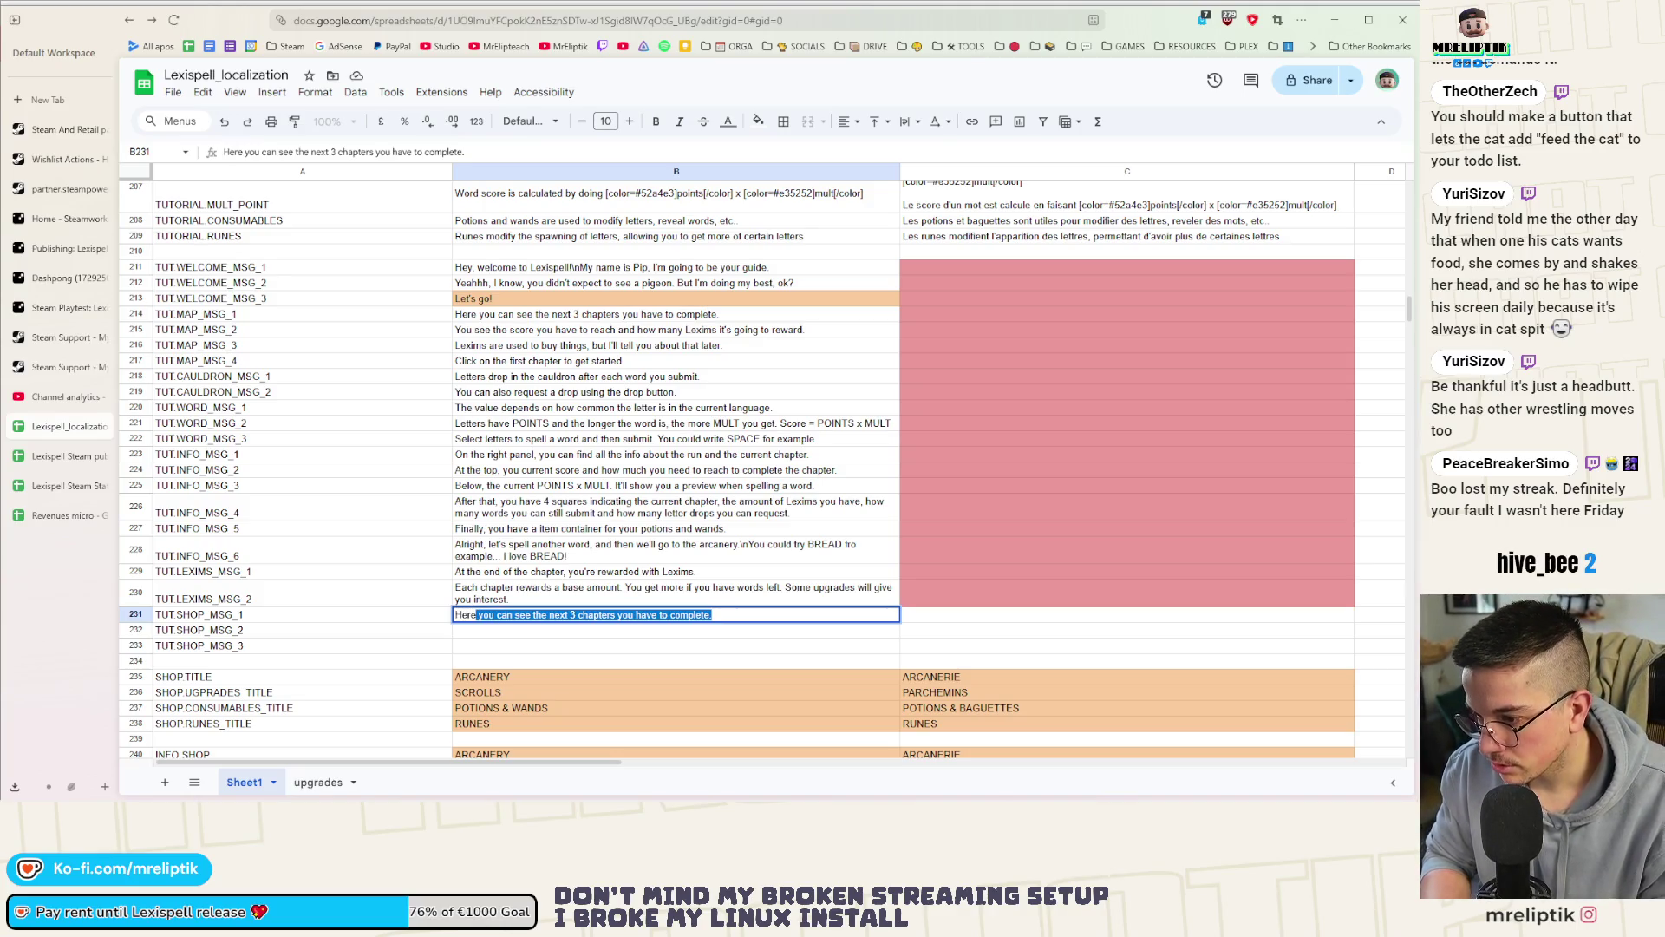
key(BackSpace)
key(BackSpace)
key(BackSpace)
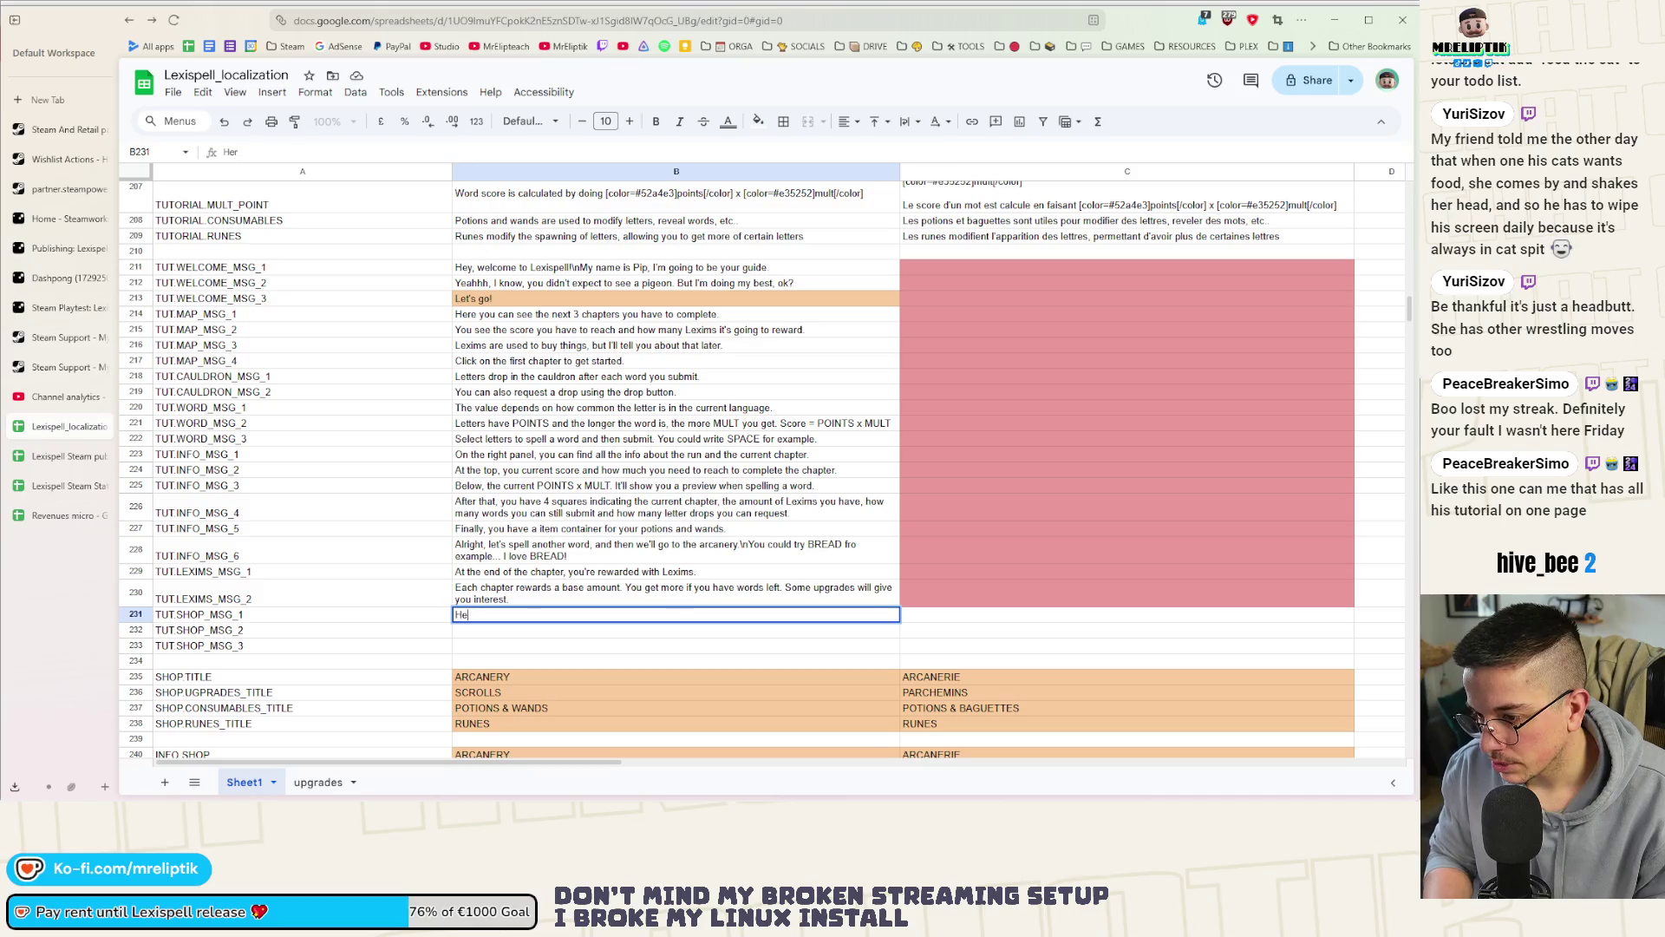
text(In the Ar)
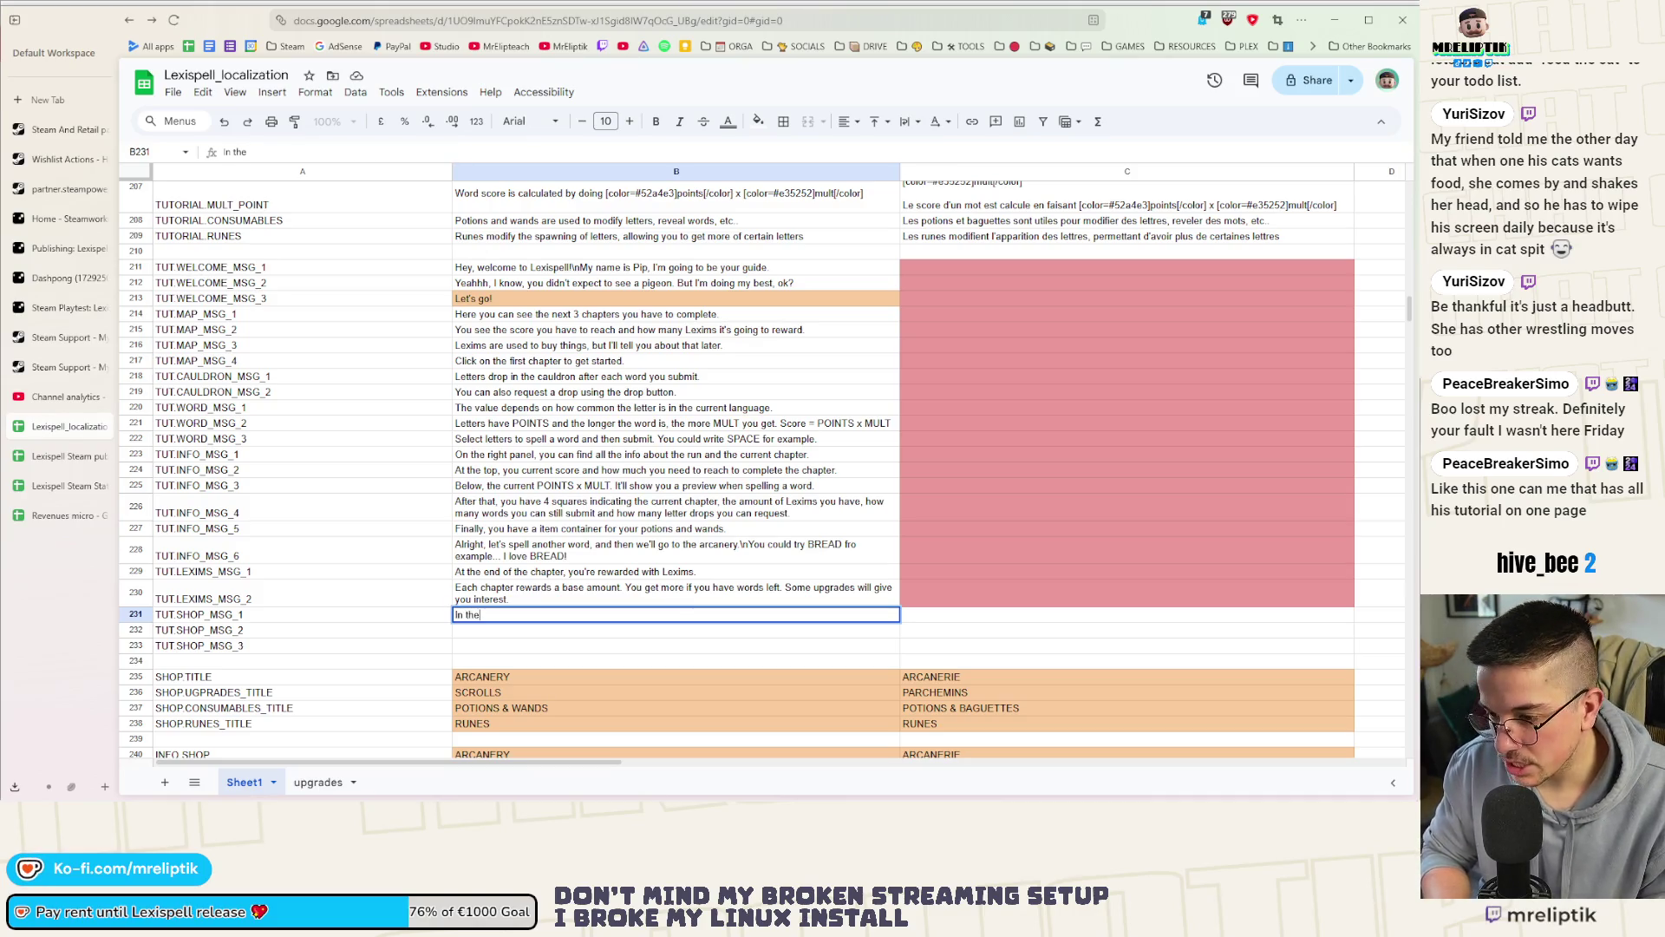
text(cane)
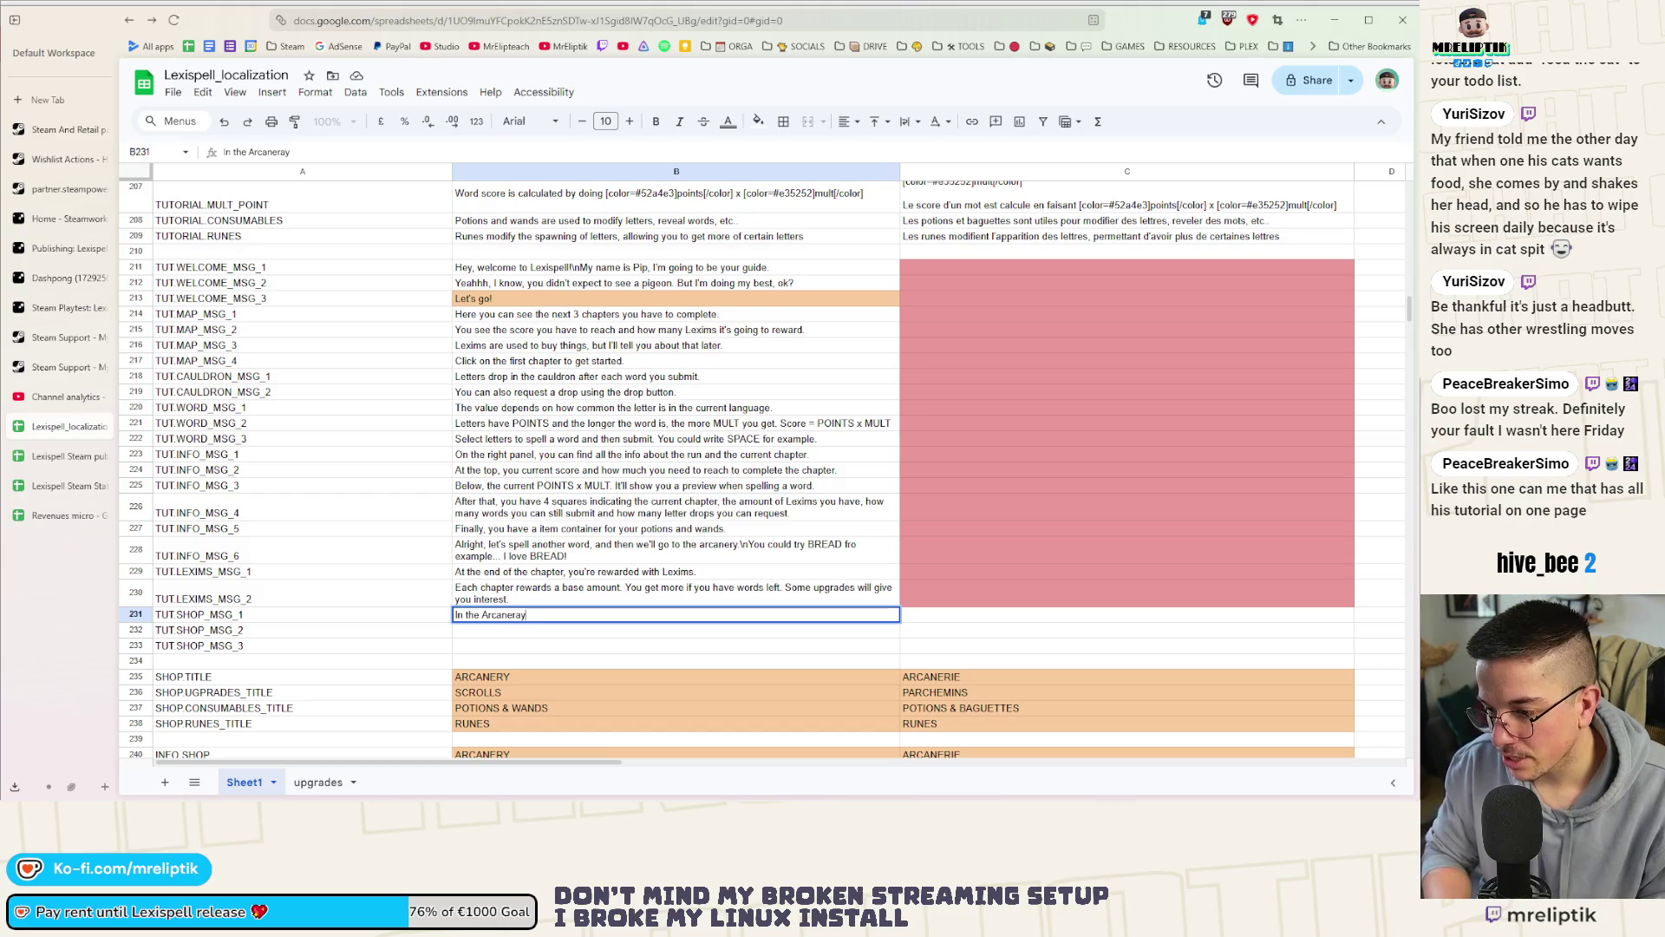
text(ry, you )
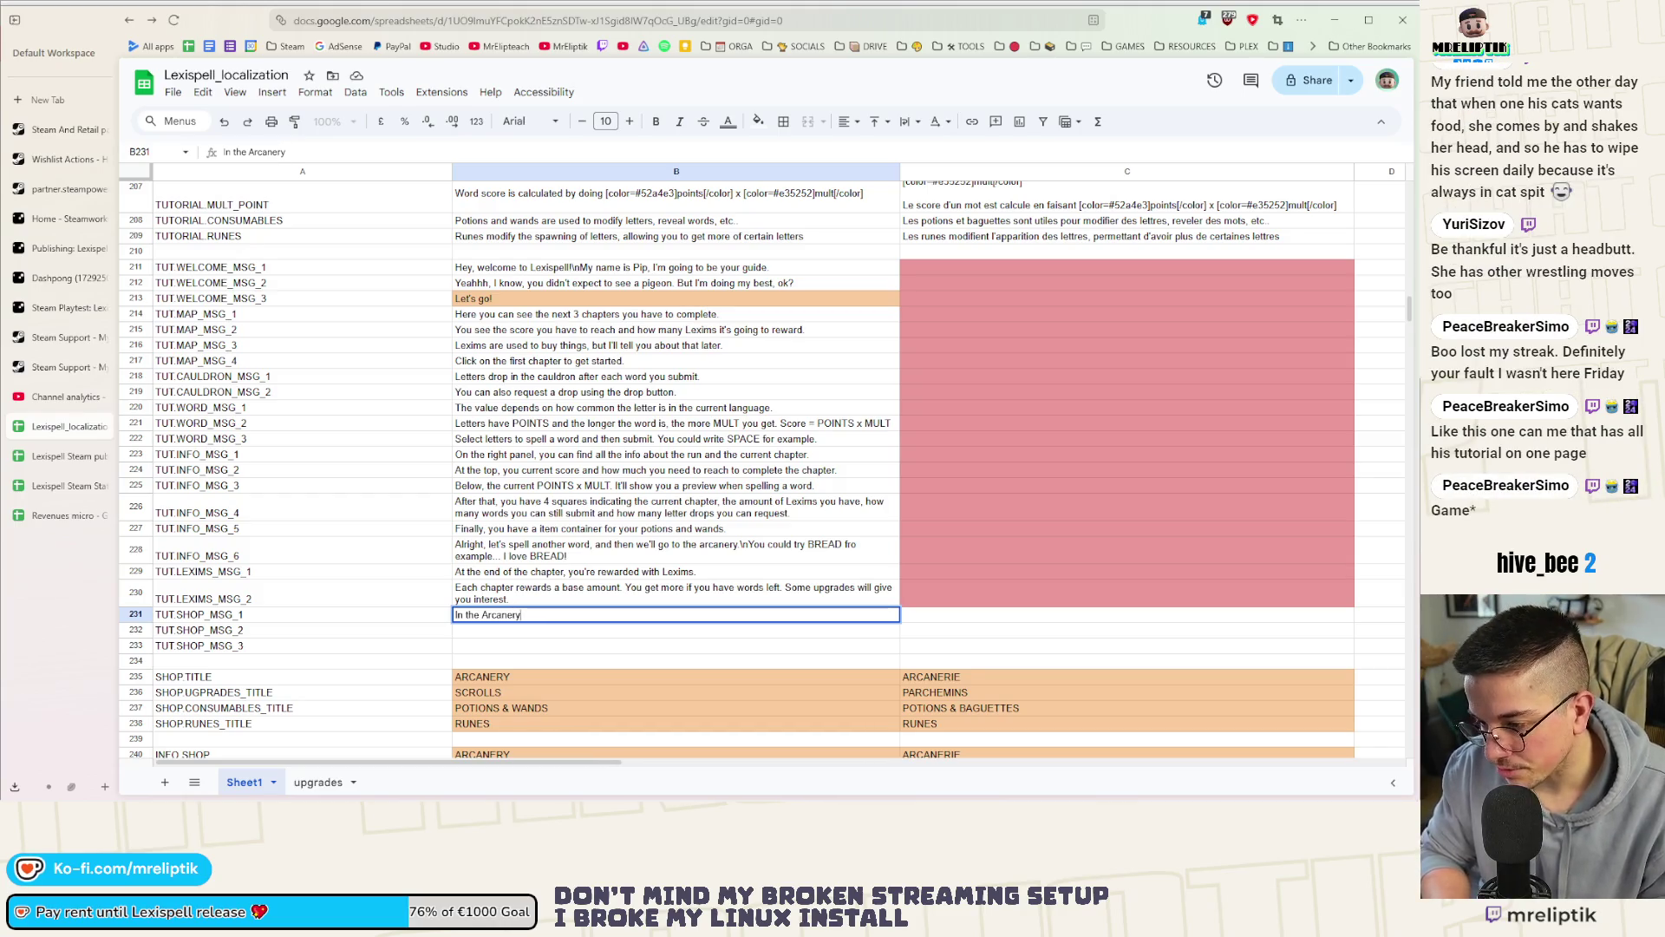
text(can use Lexims)
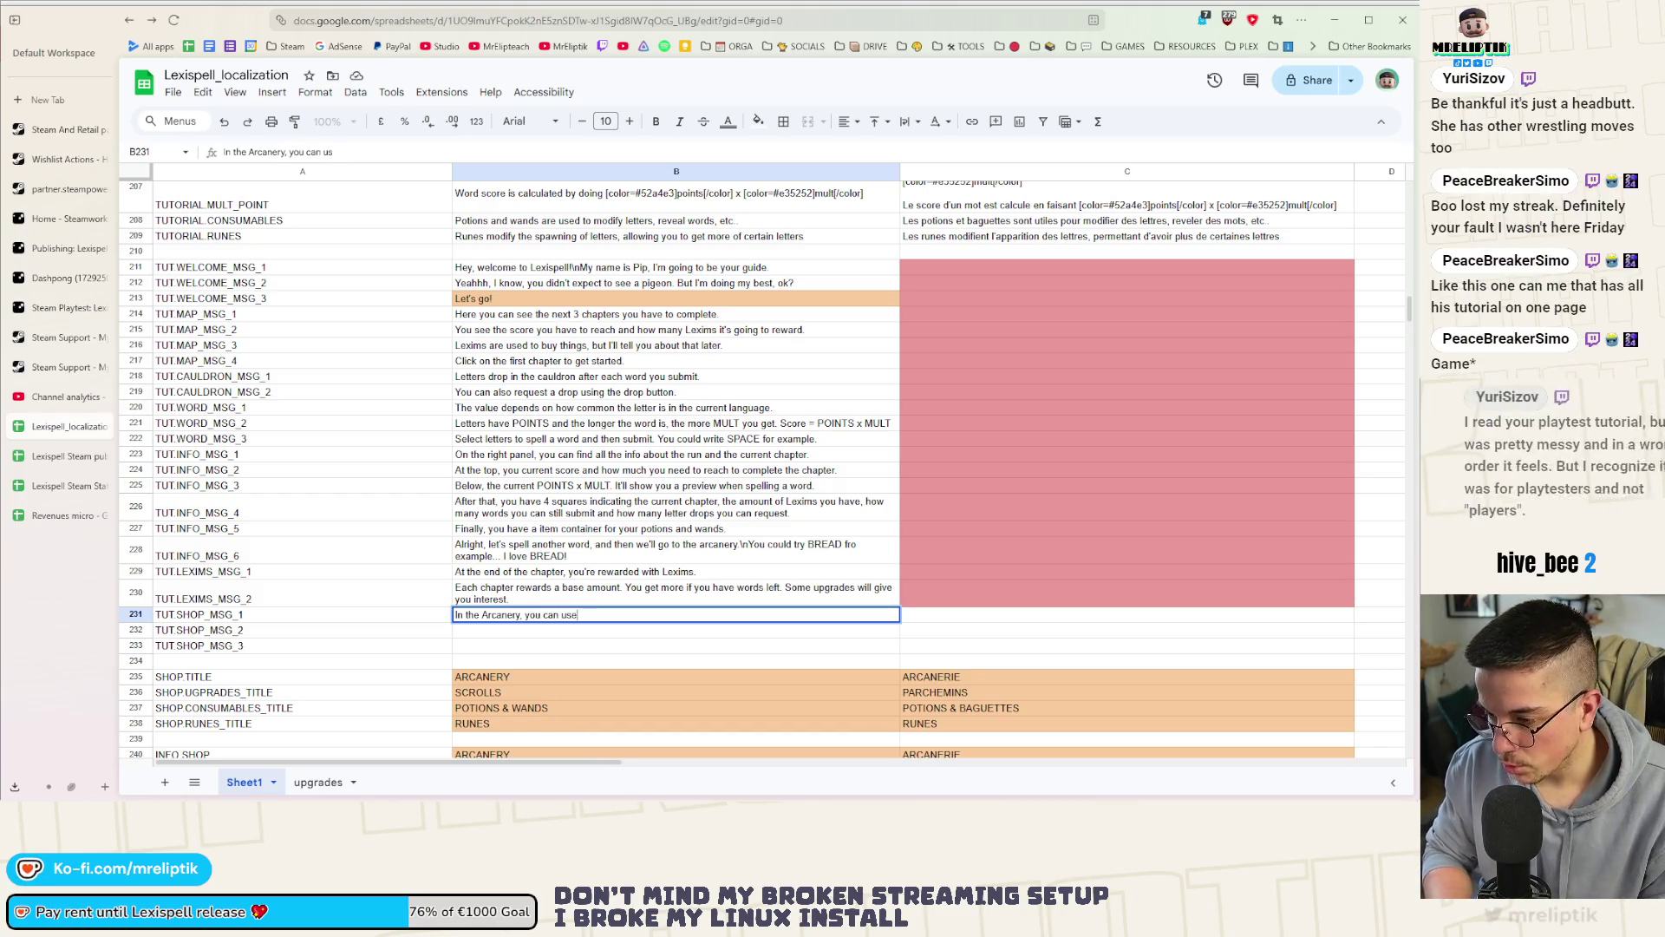
text( to buy )
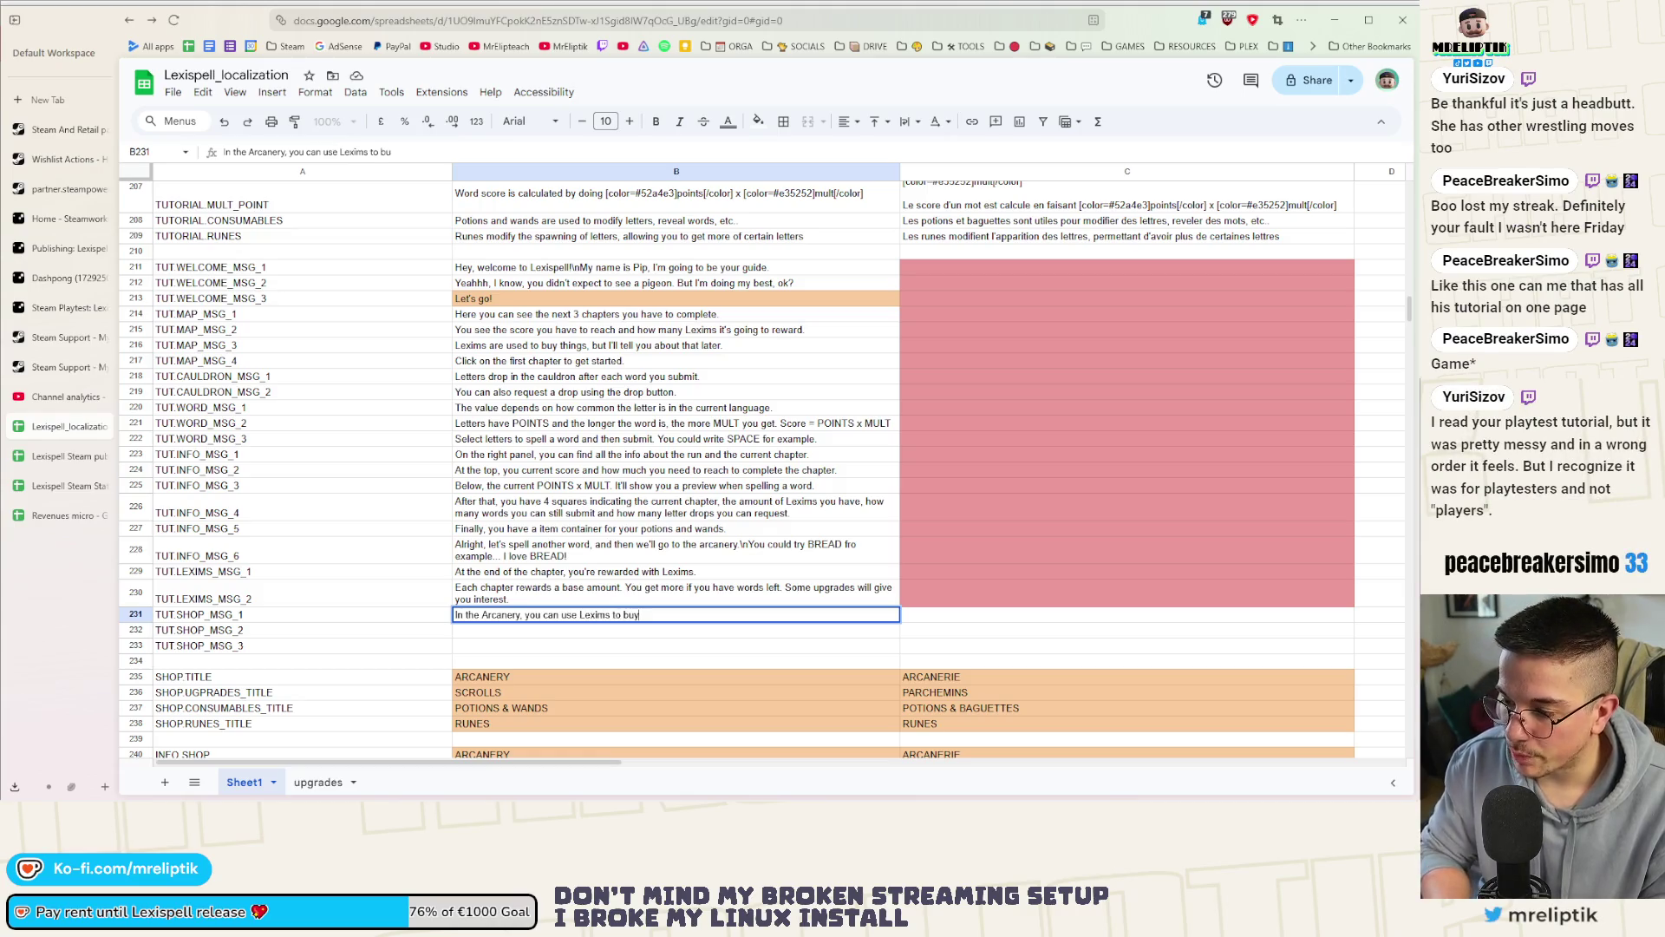
text(scrolls,)
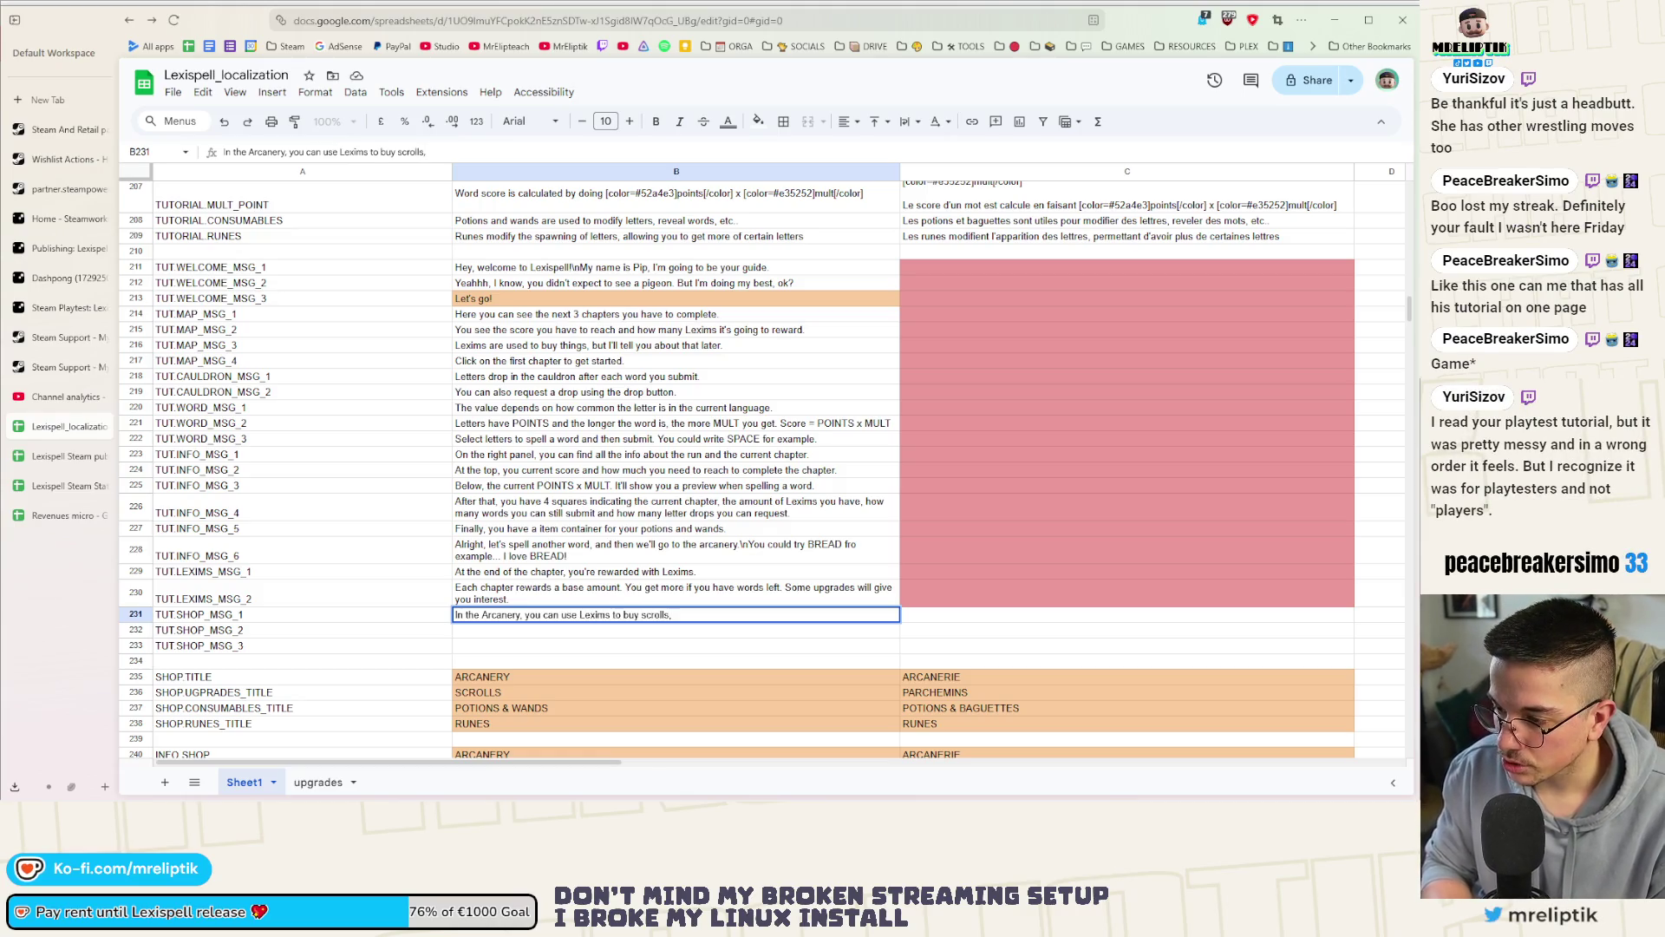
text( potions, w)
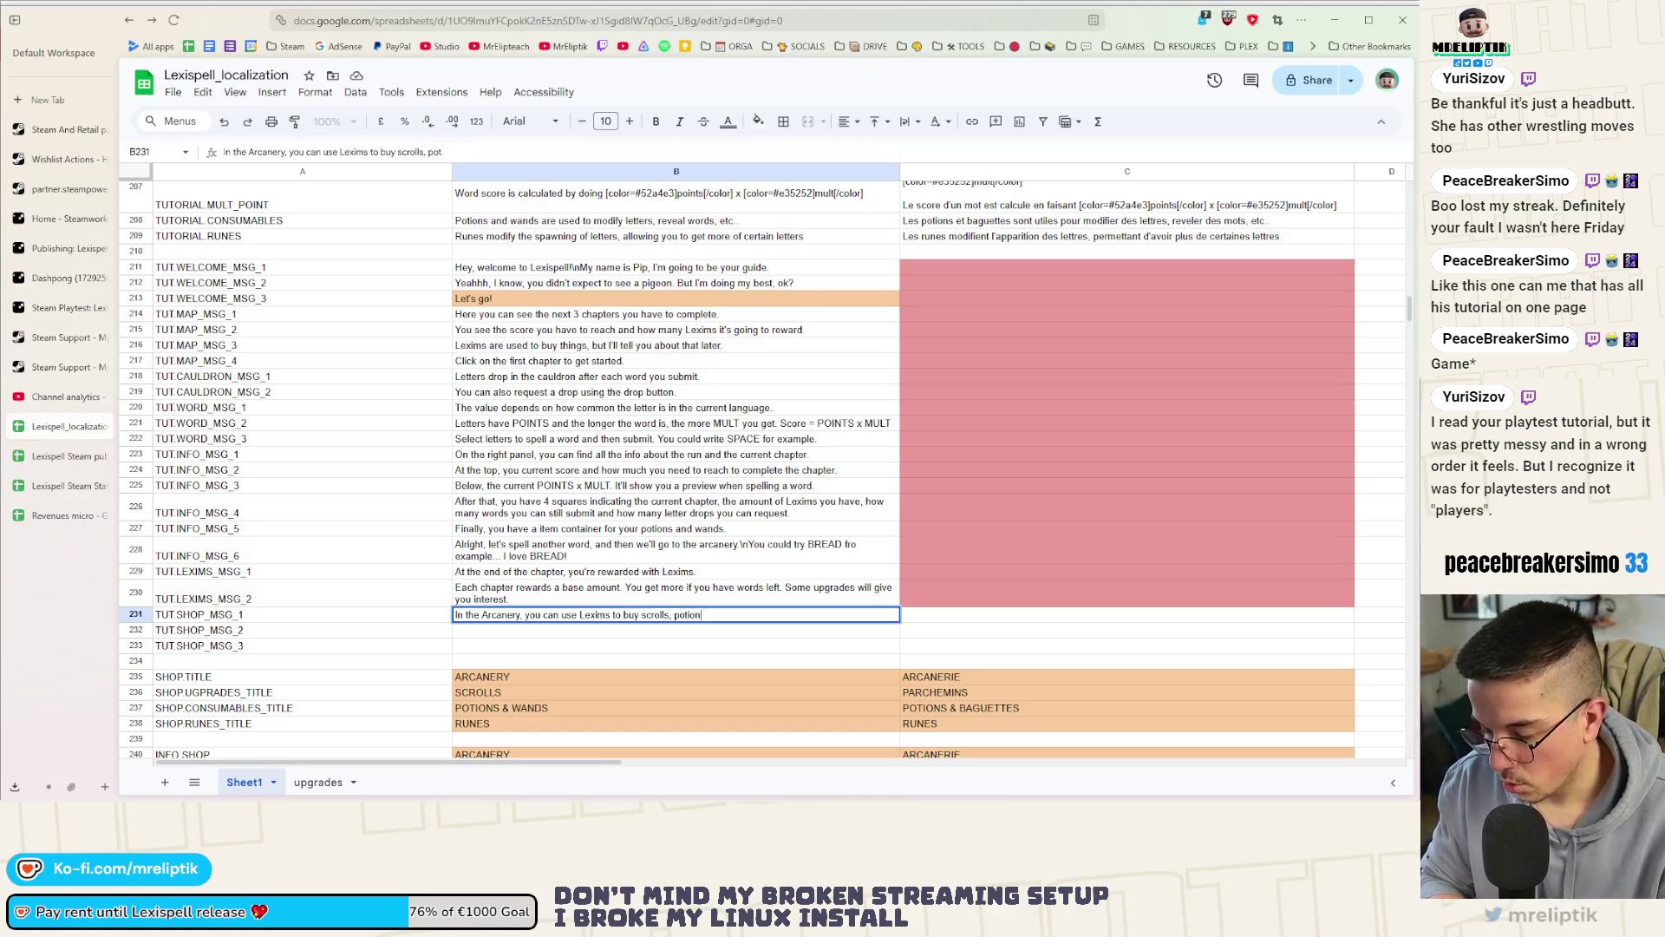
text(ands )
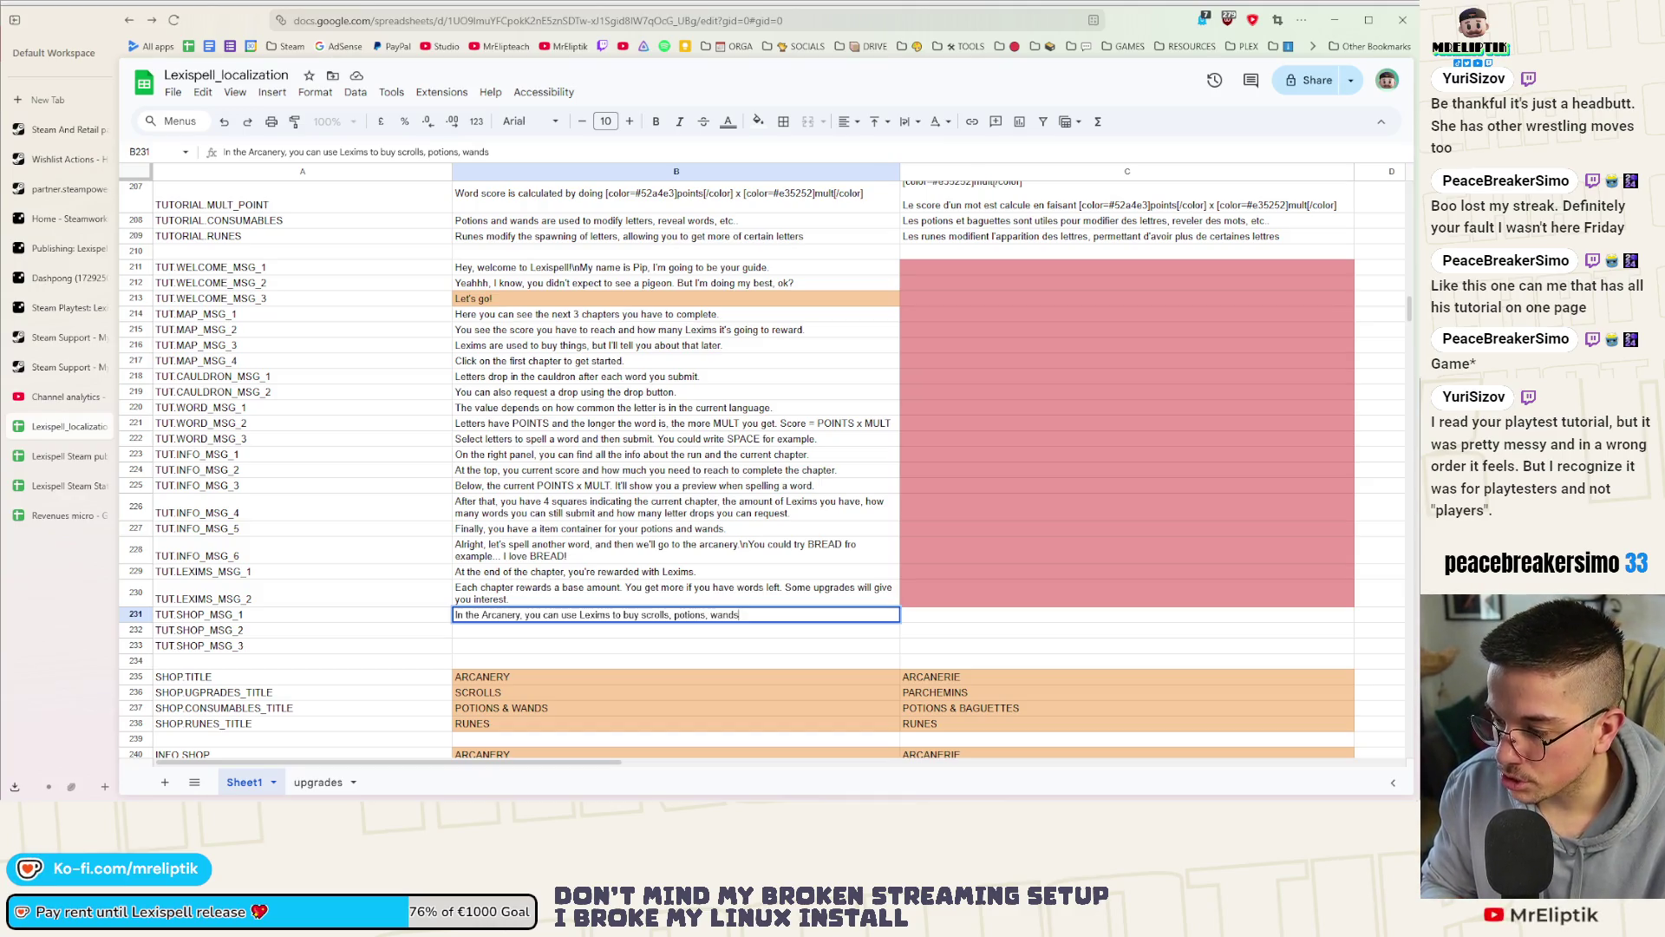
text(and runes!)
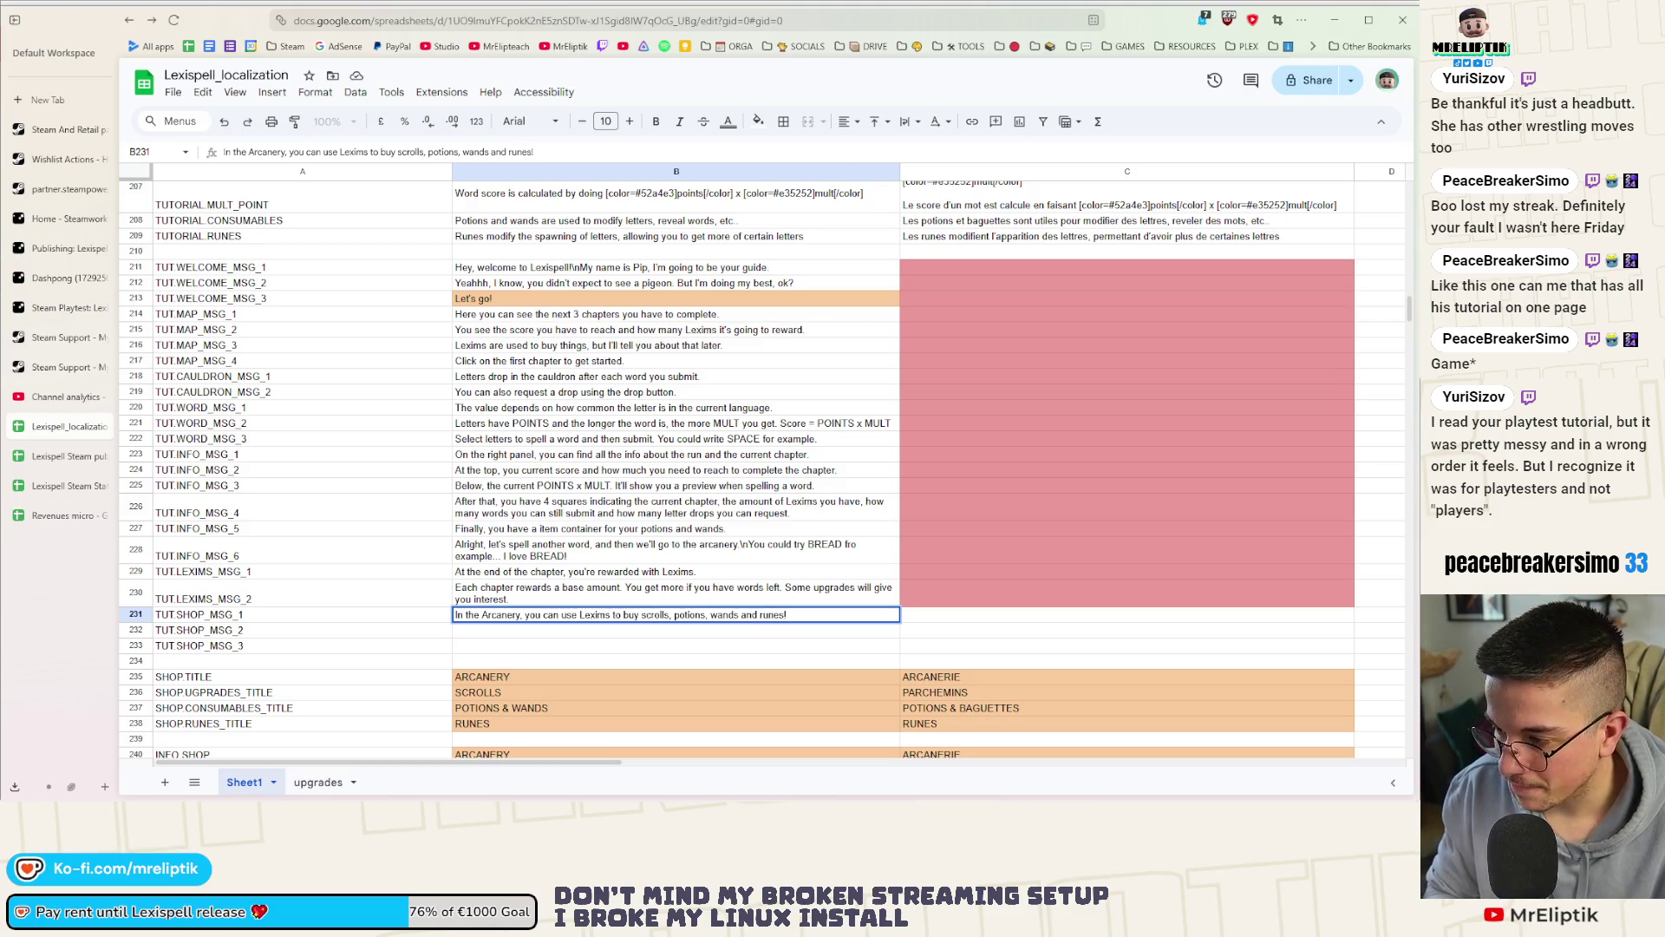
text( Let's break it do)
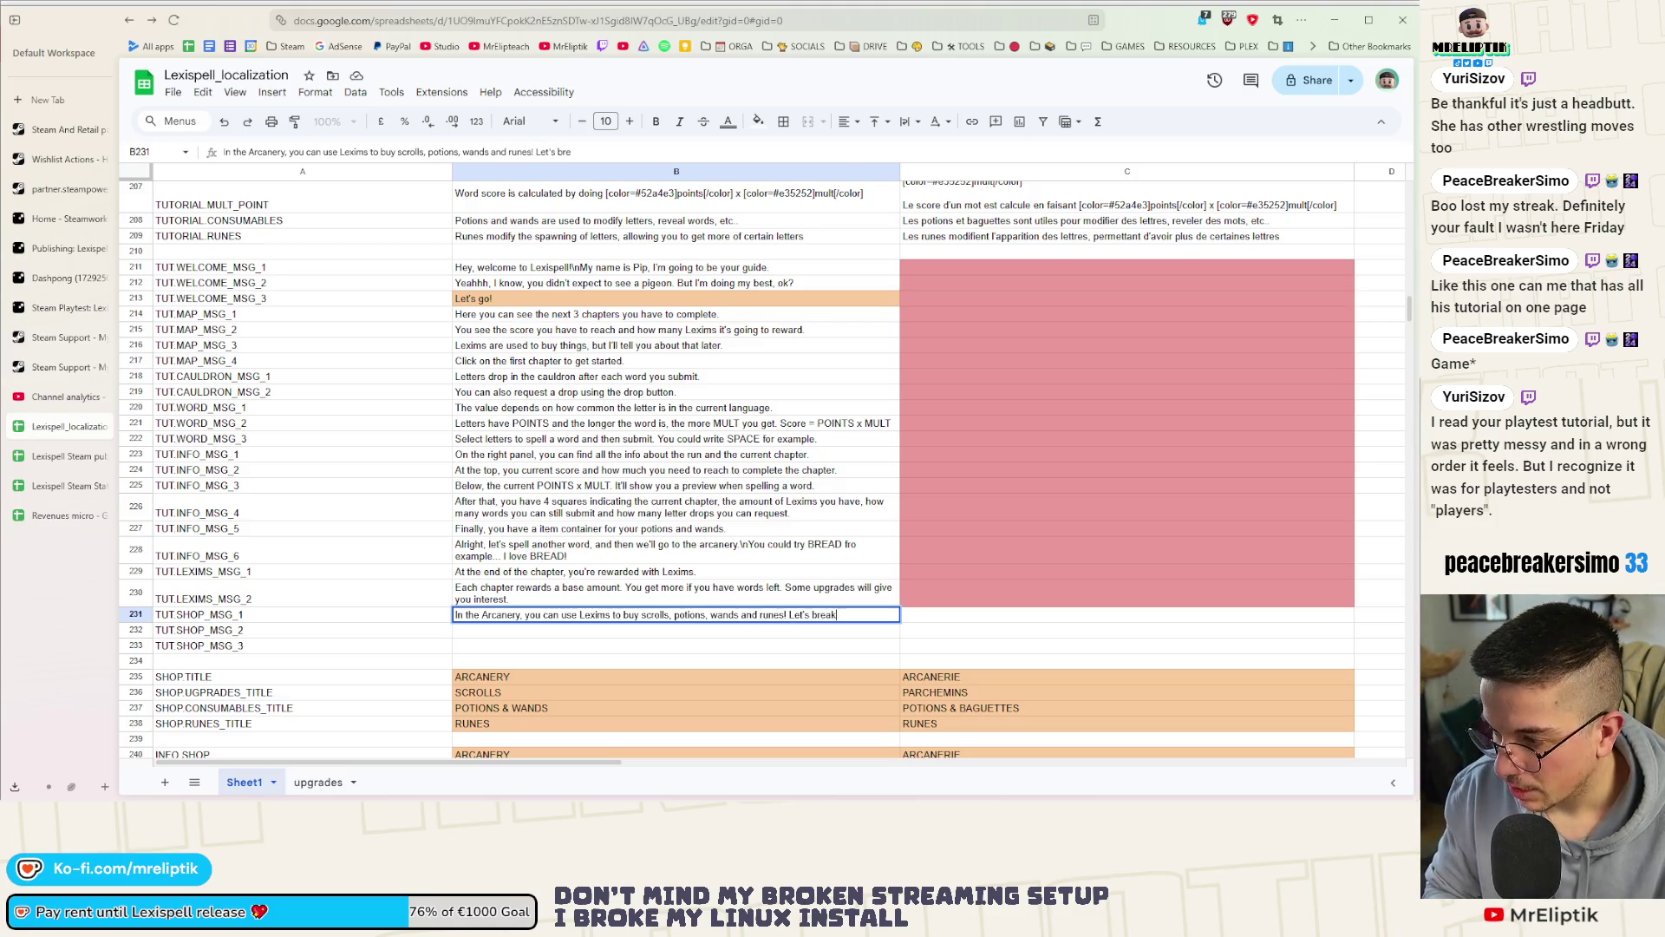
text(wn)
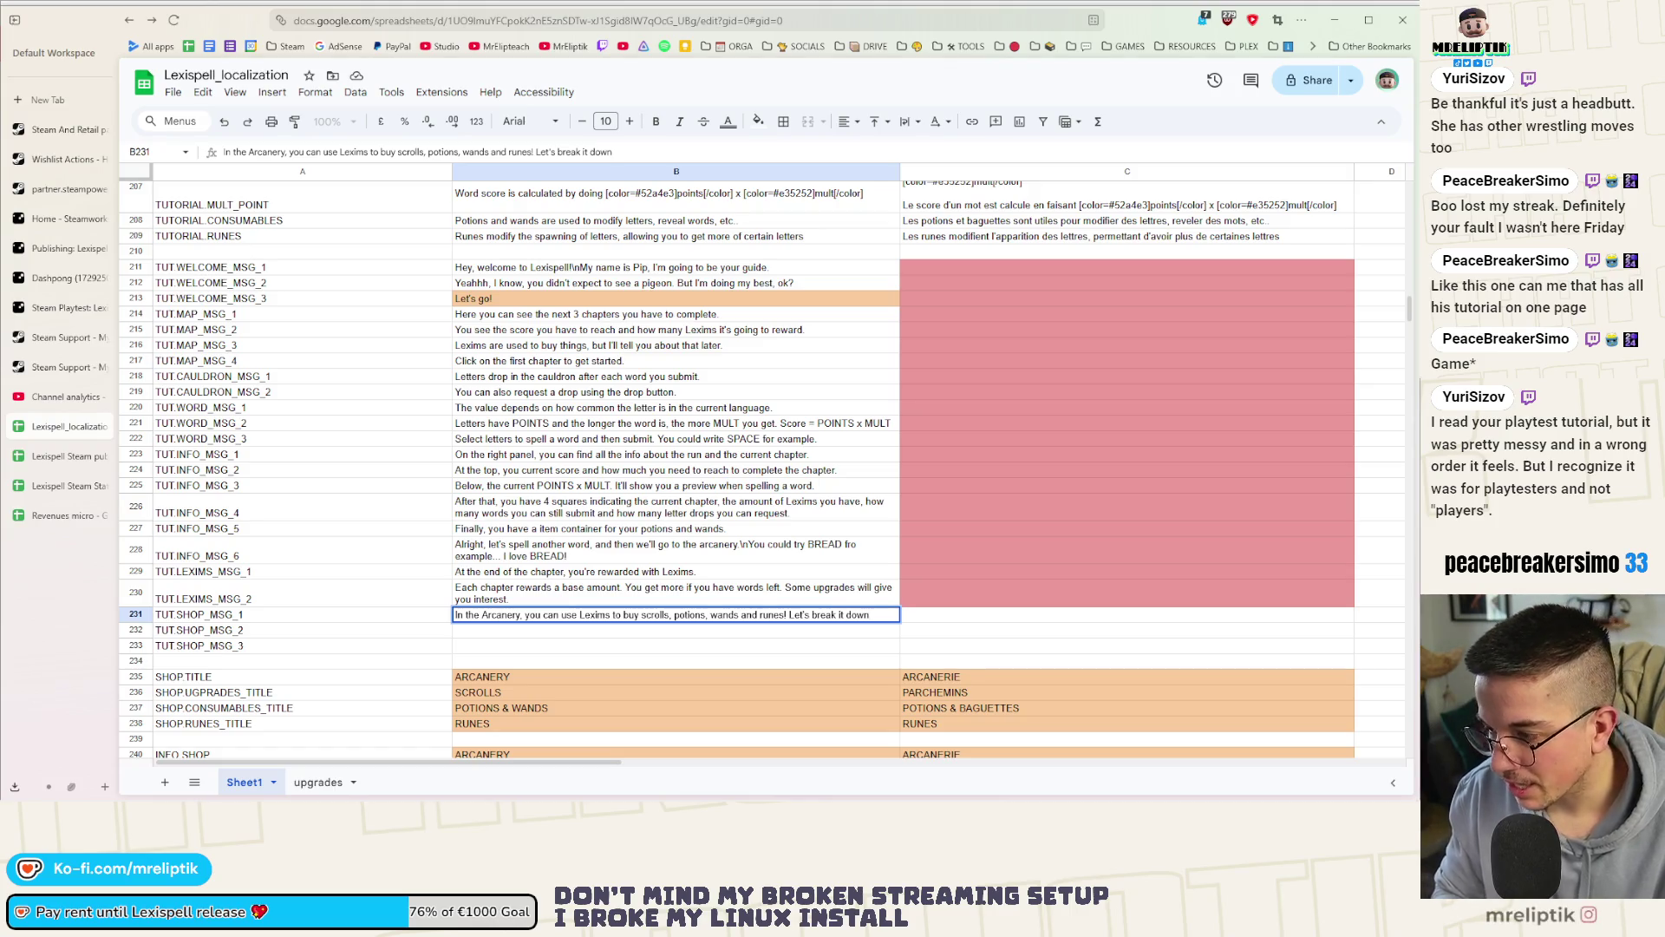
text(.)
key(Return)
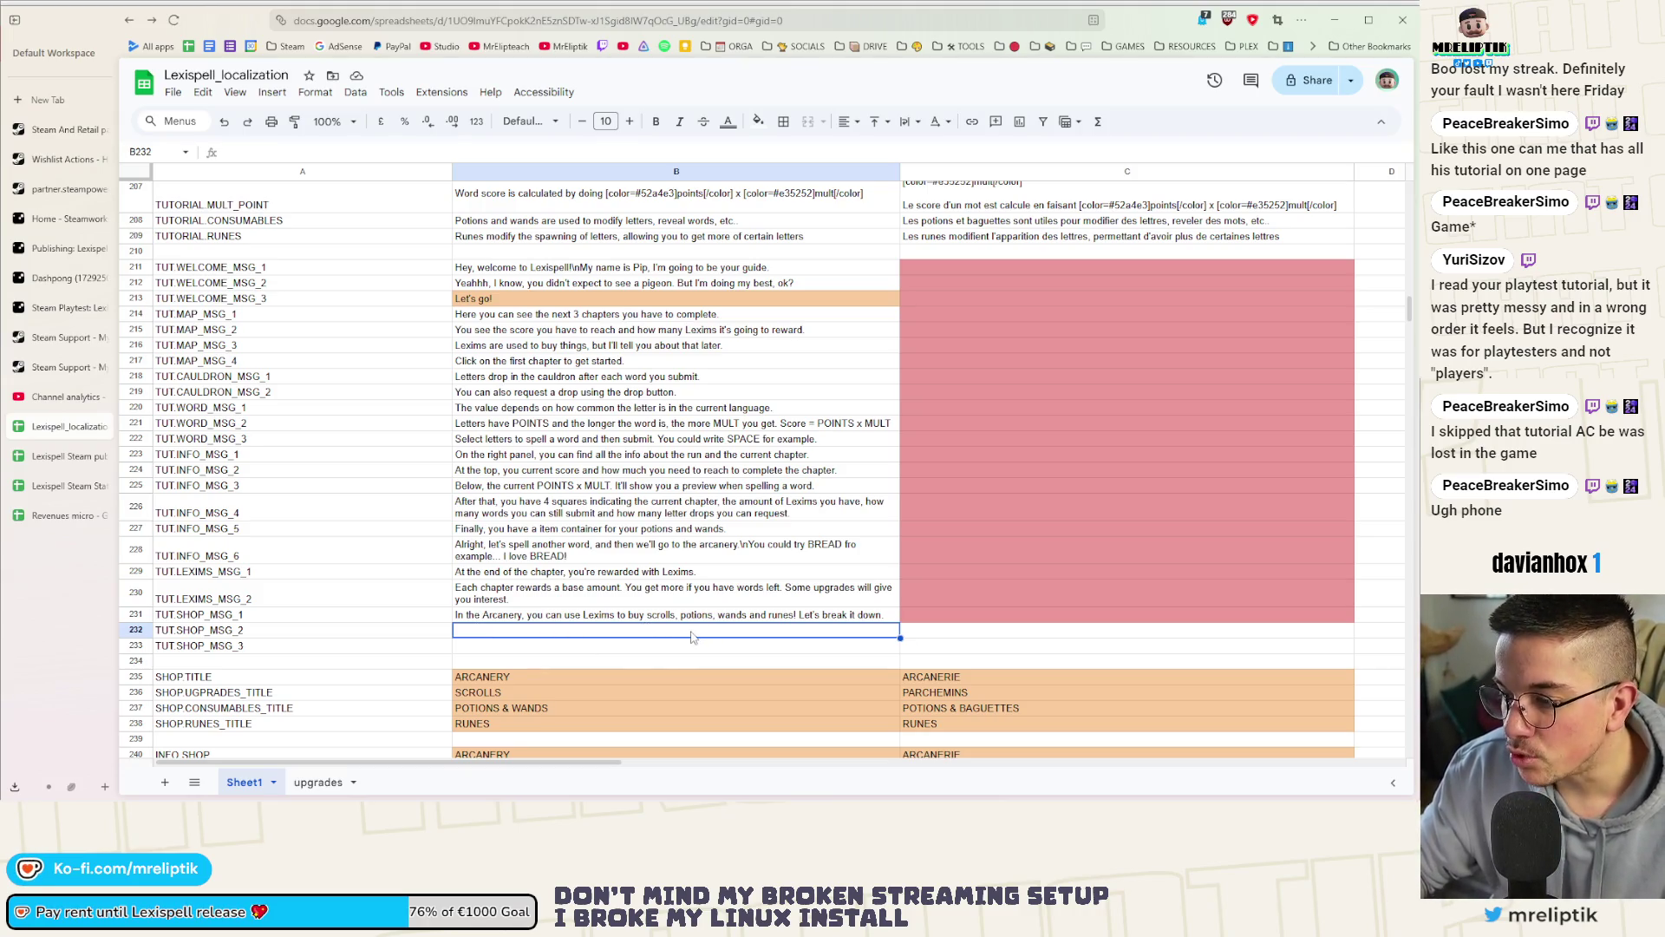
Write in B232 that scrolls are specific rules that increase POINTS or MULT when spelling a word.
text(Scrolls are)
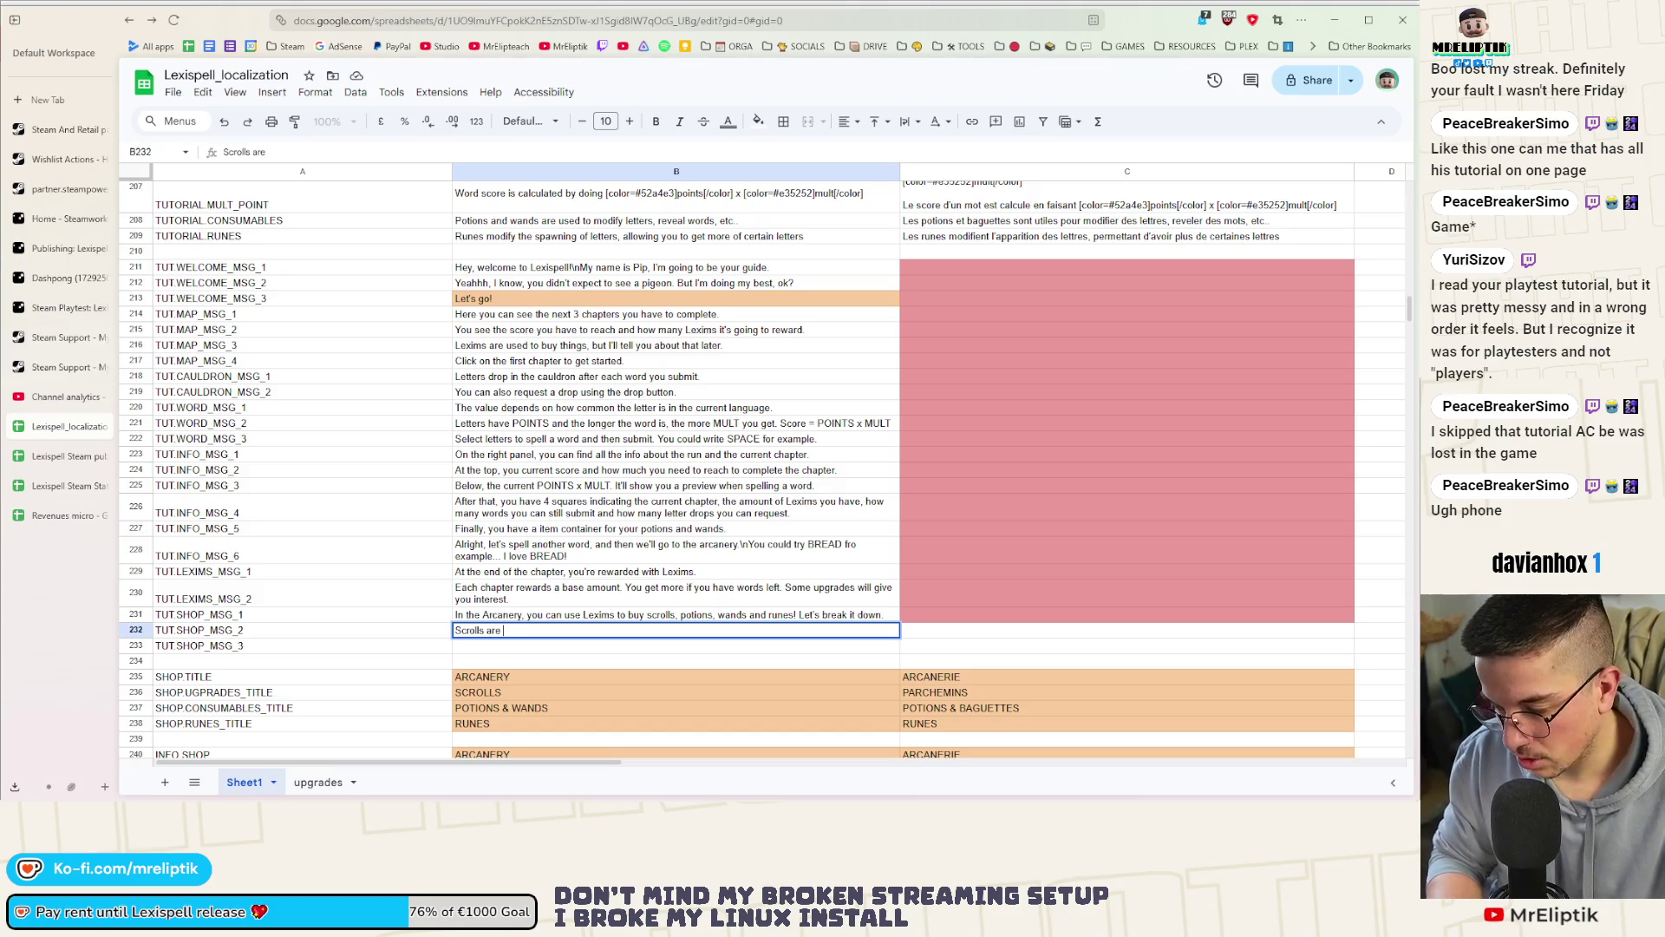
text(our main w)
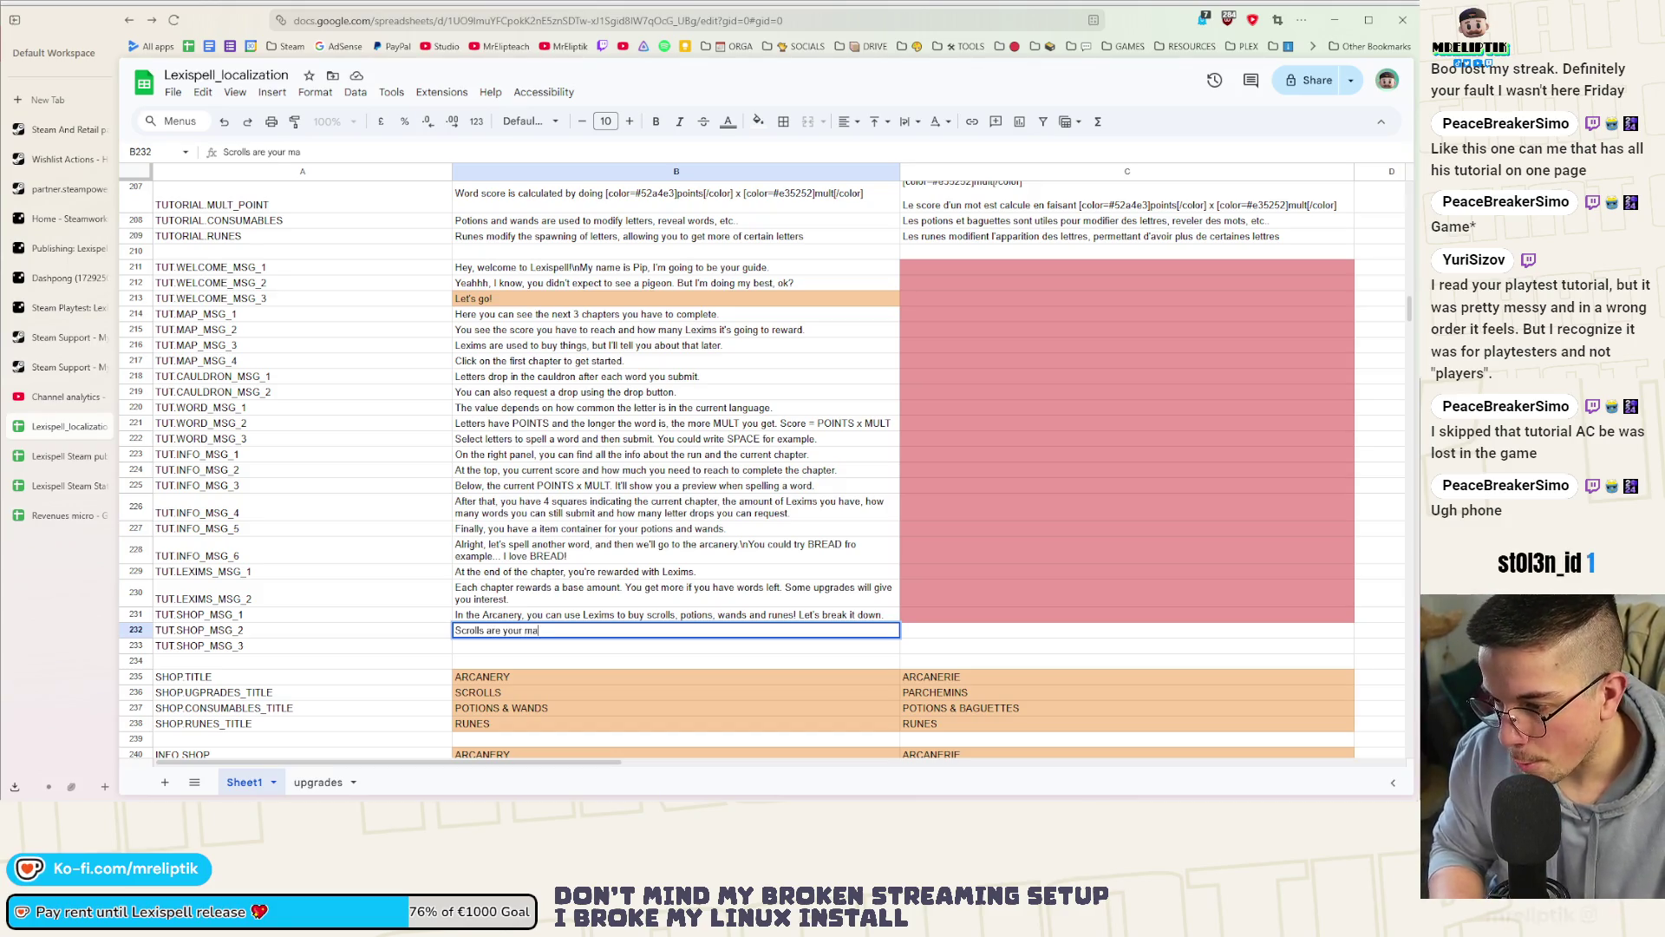
text(ay to)
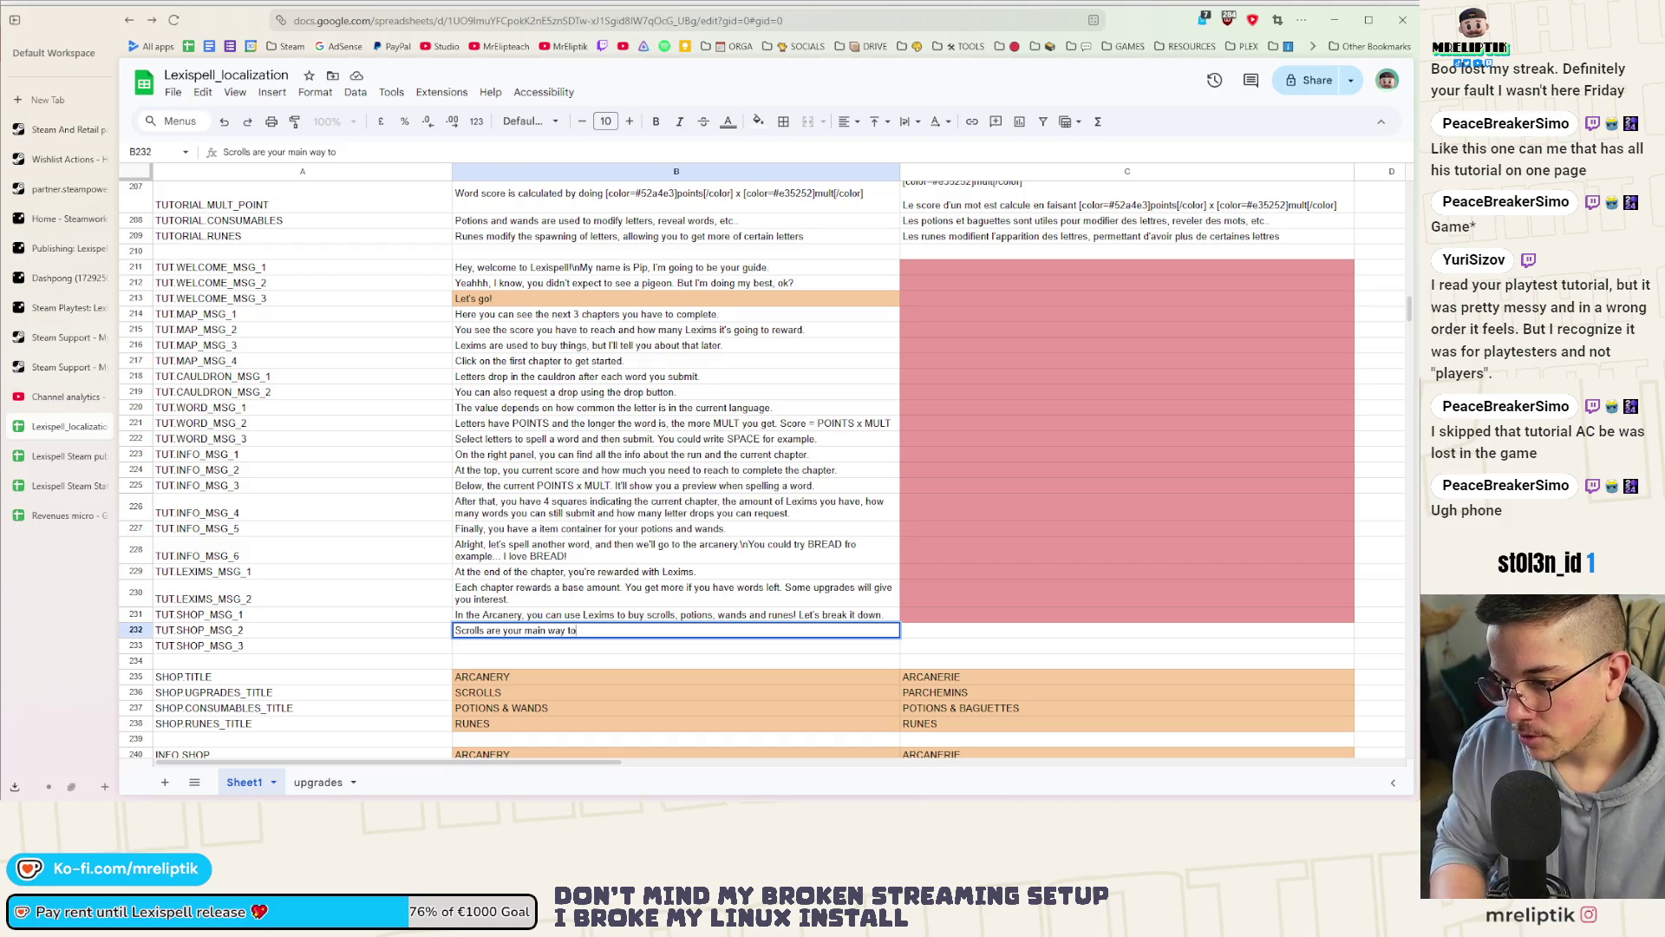
text(increase your)
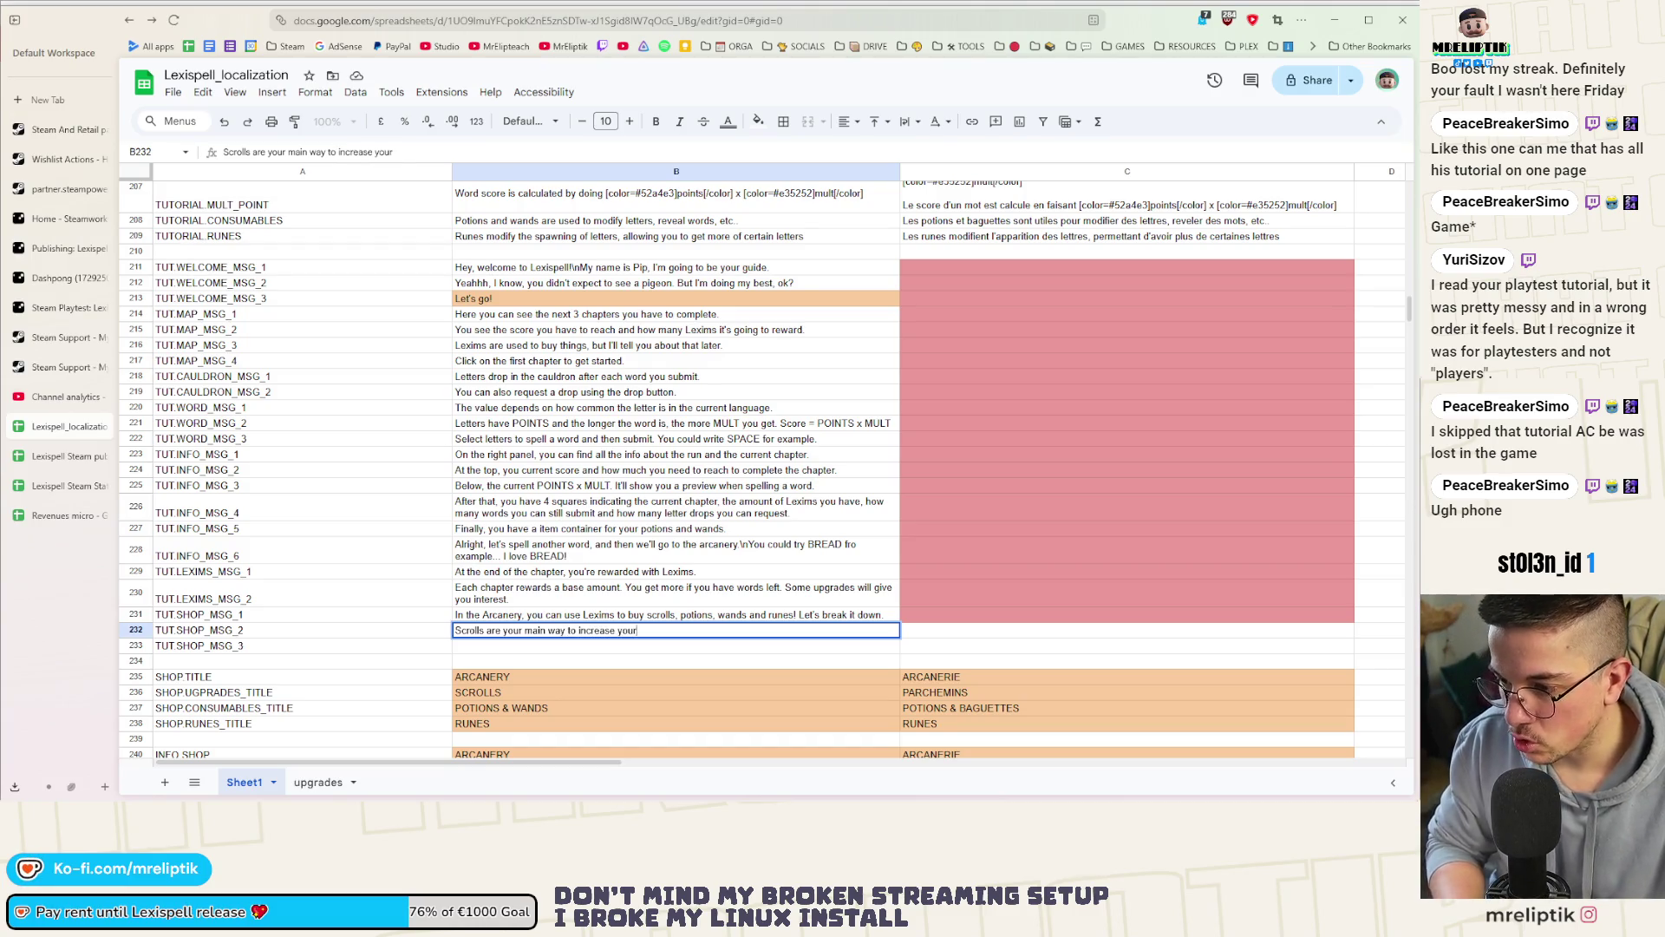
text(ore.)
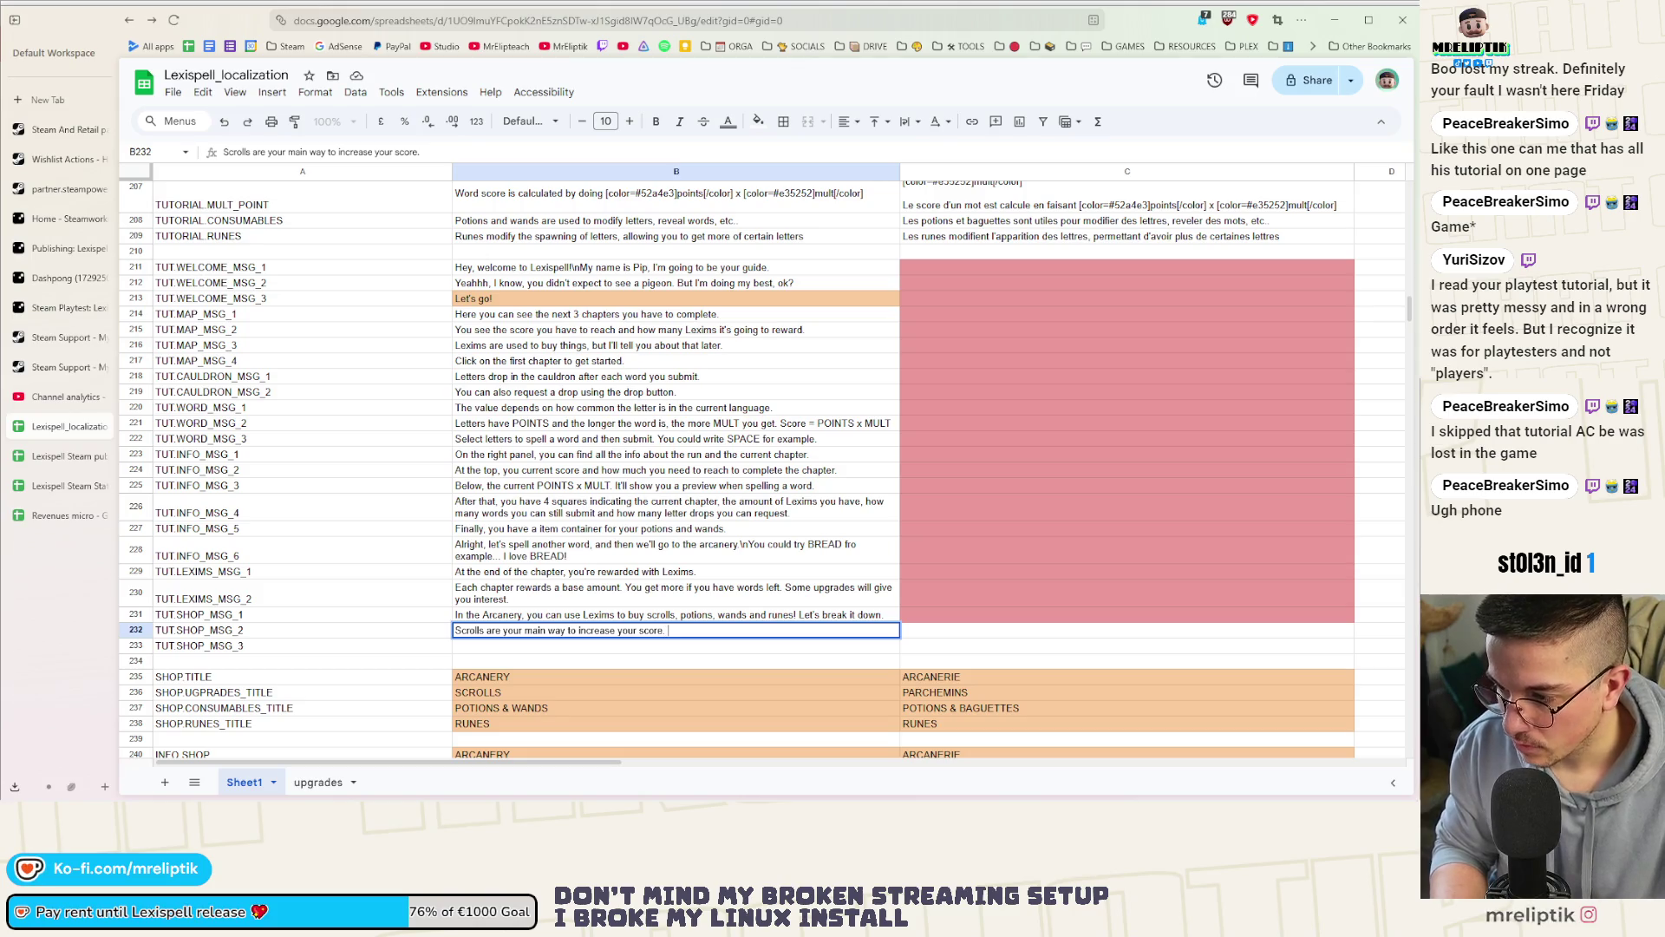
text( They're)
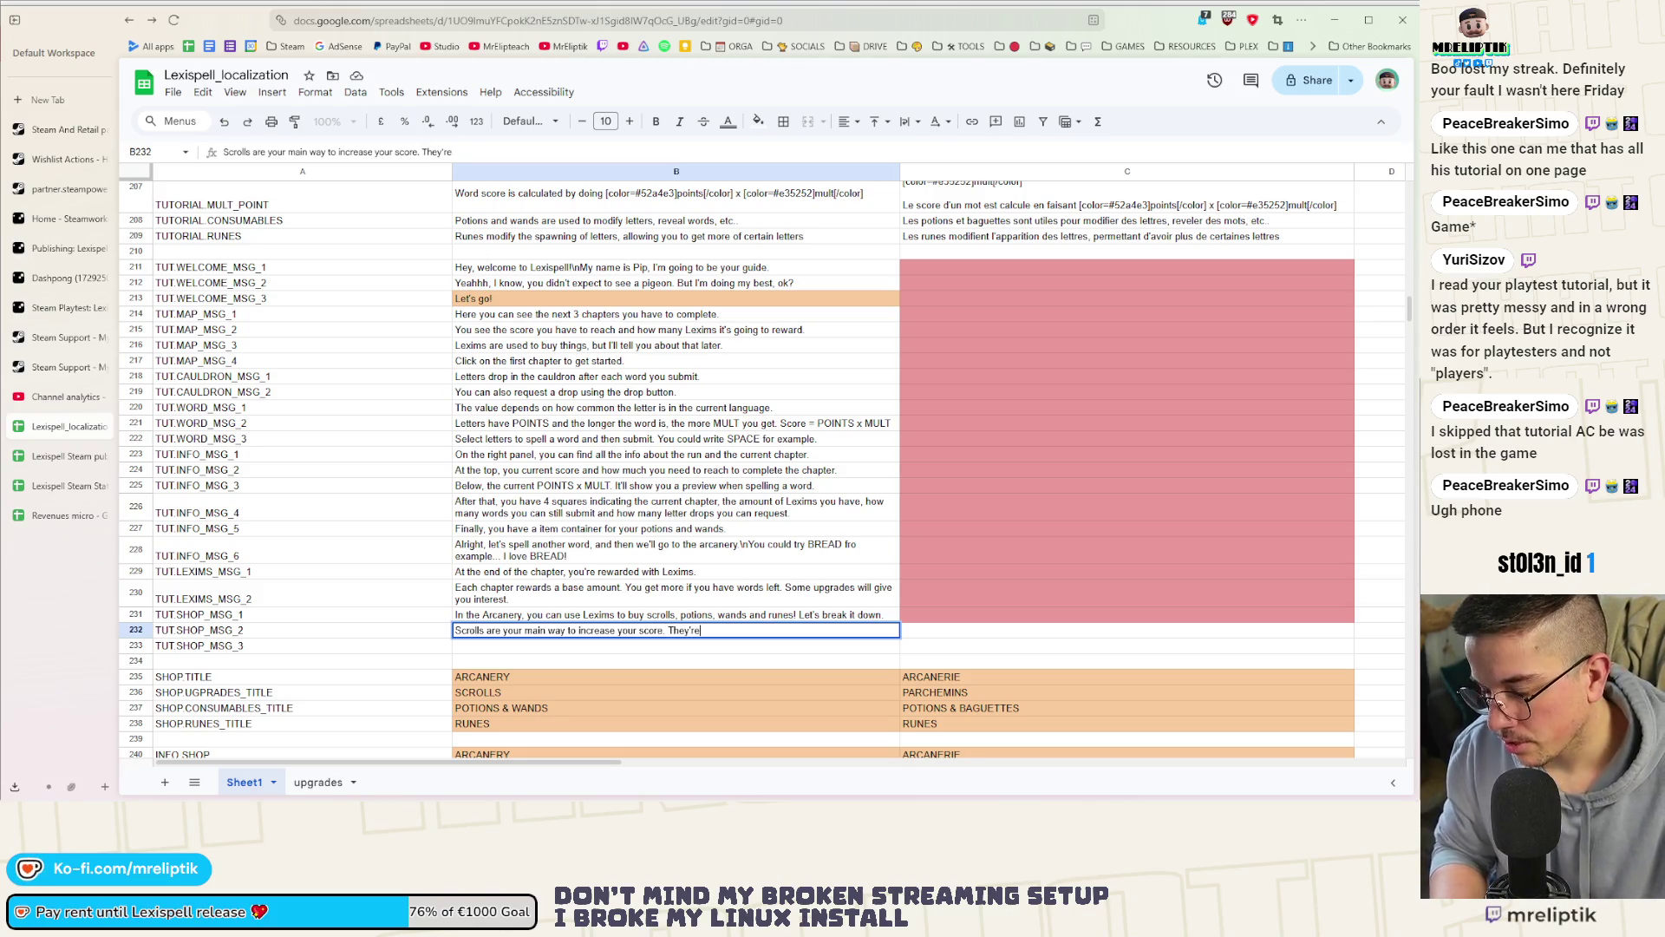
text(e)
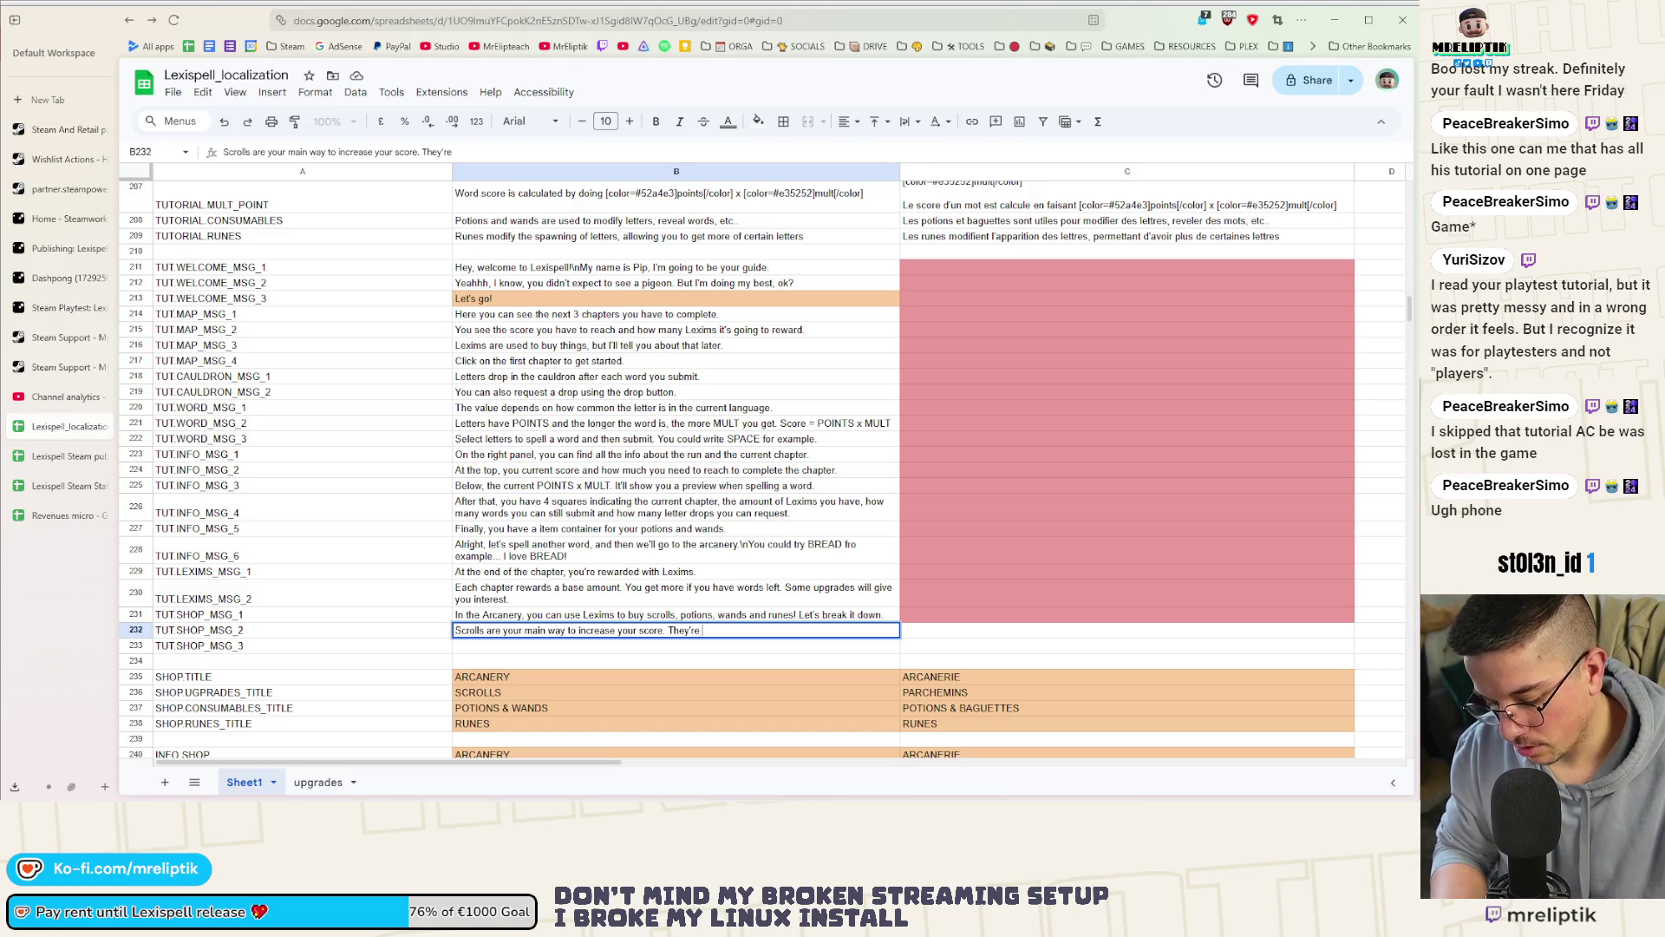
text(specific rule)
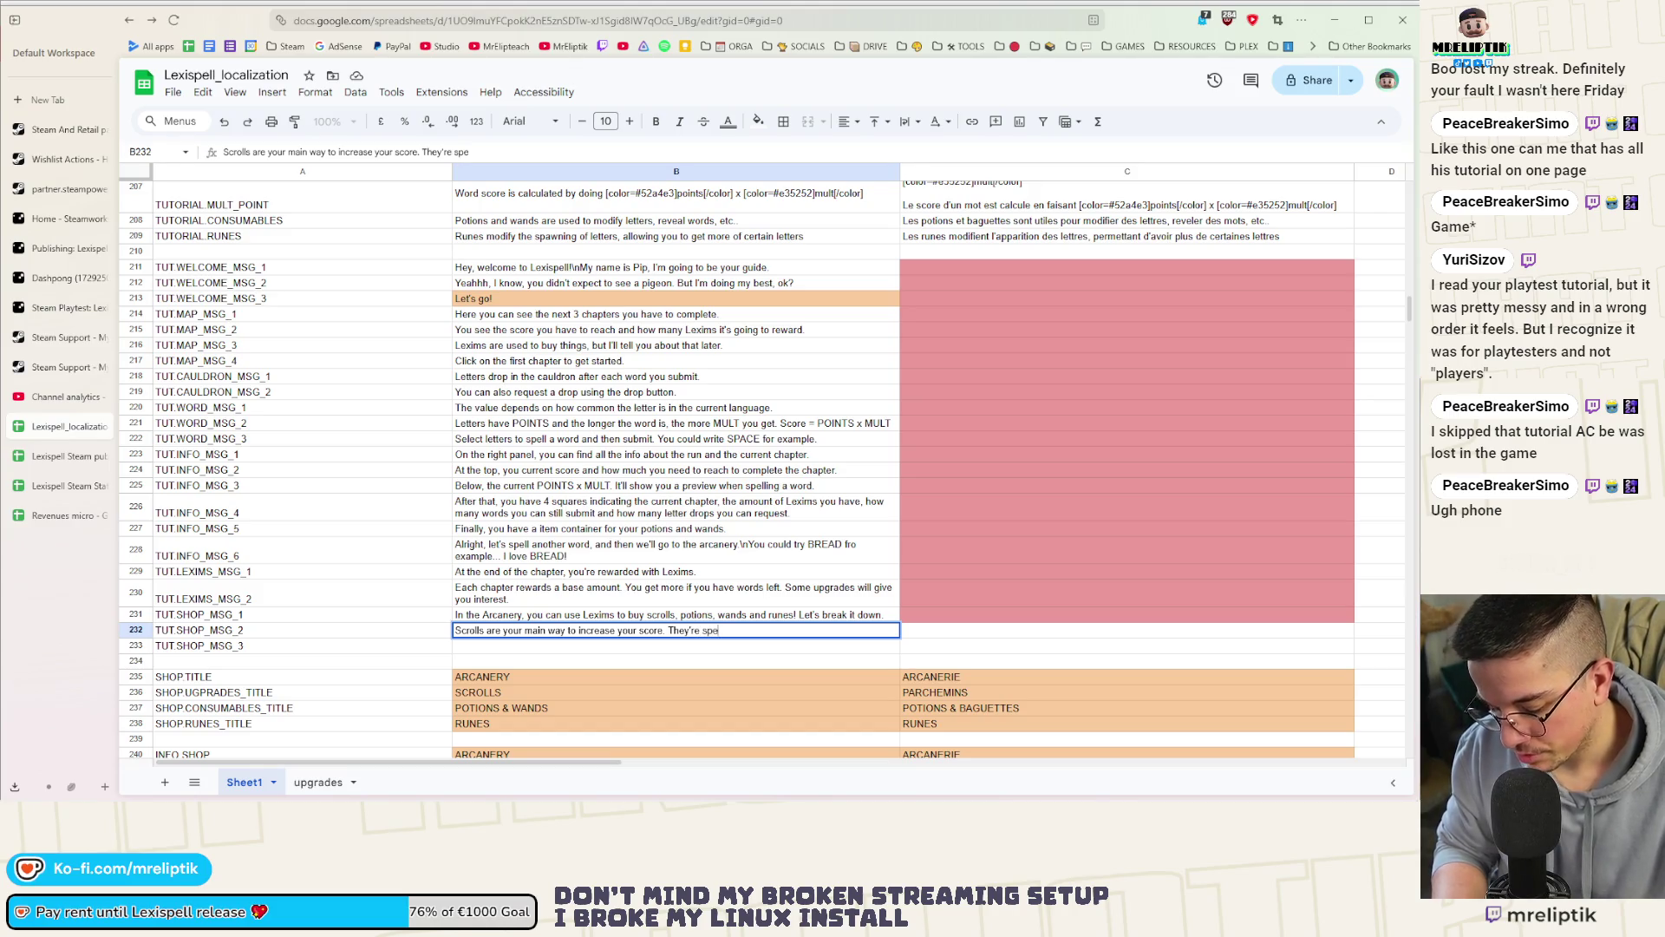
text(s)
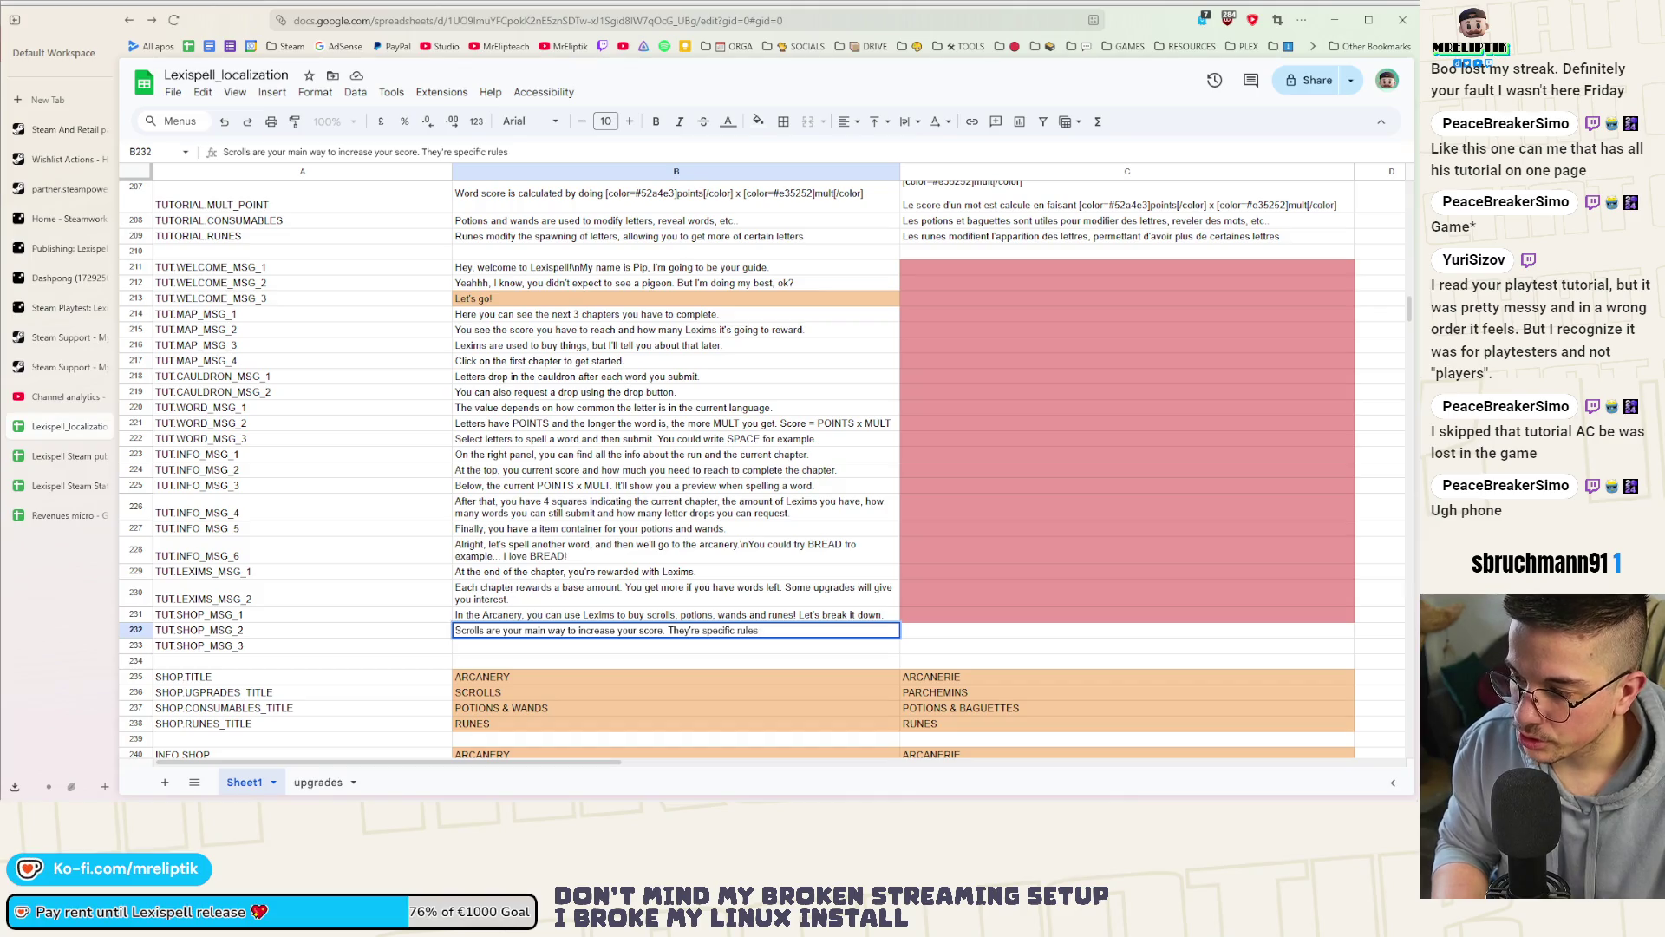
text(that will)
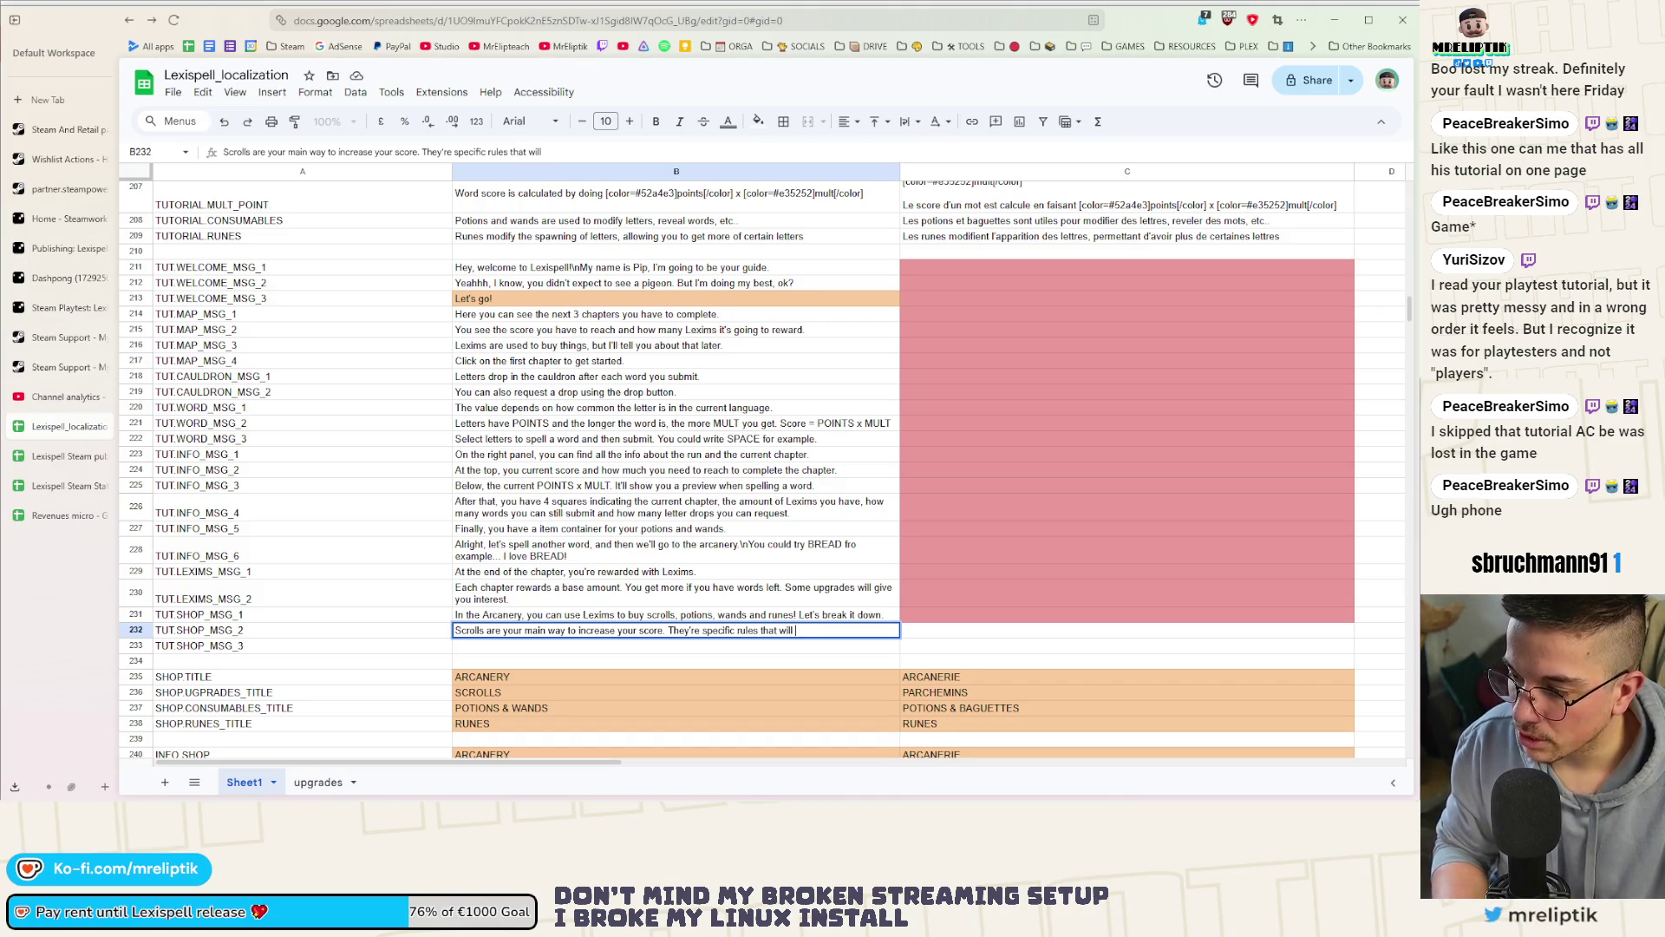
text( increase your)
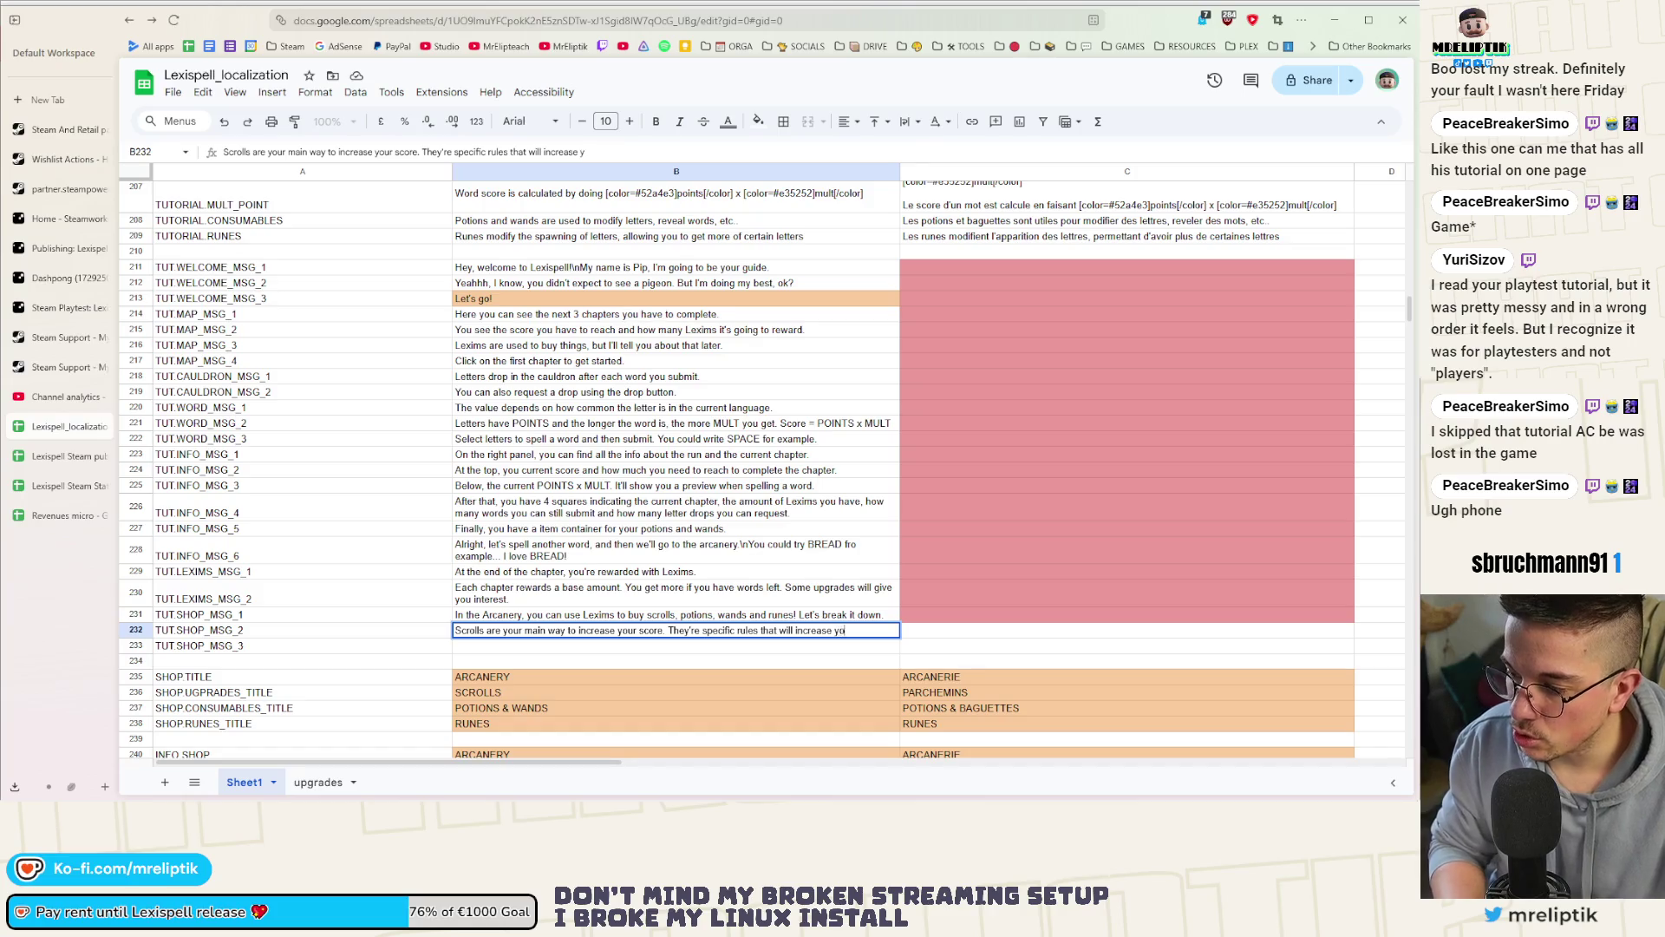
text( POINTS or M)
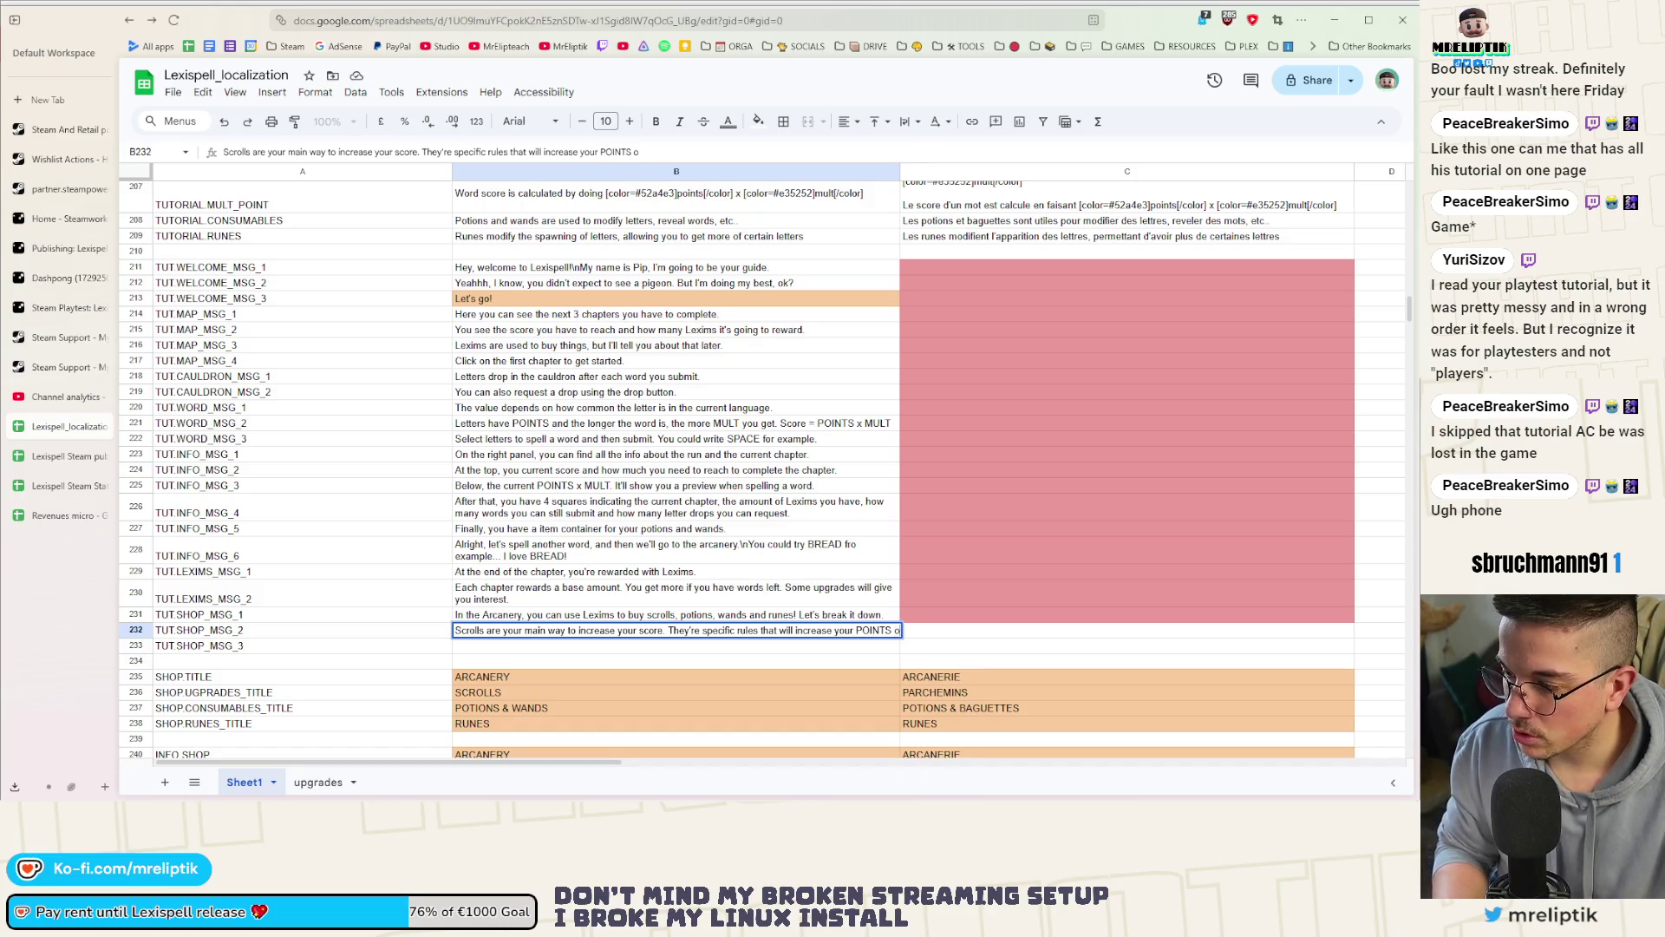
text(ULT when spell)
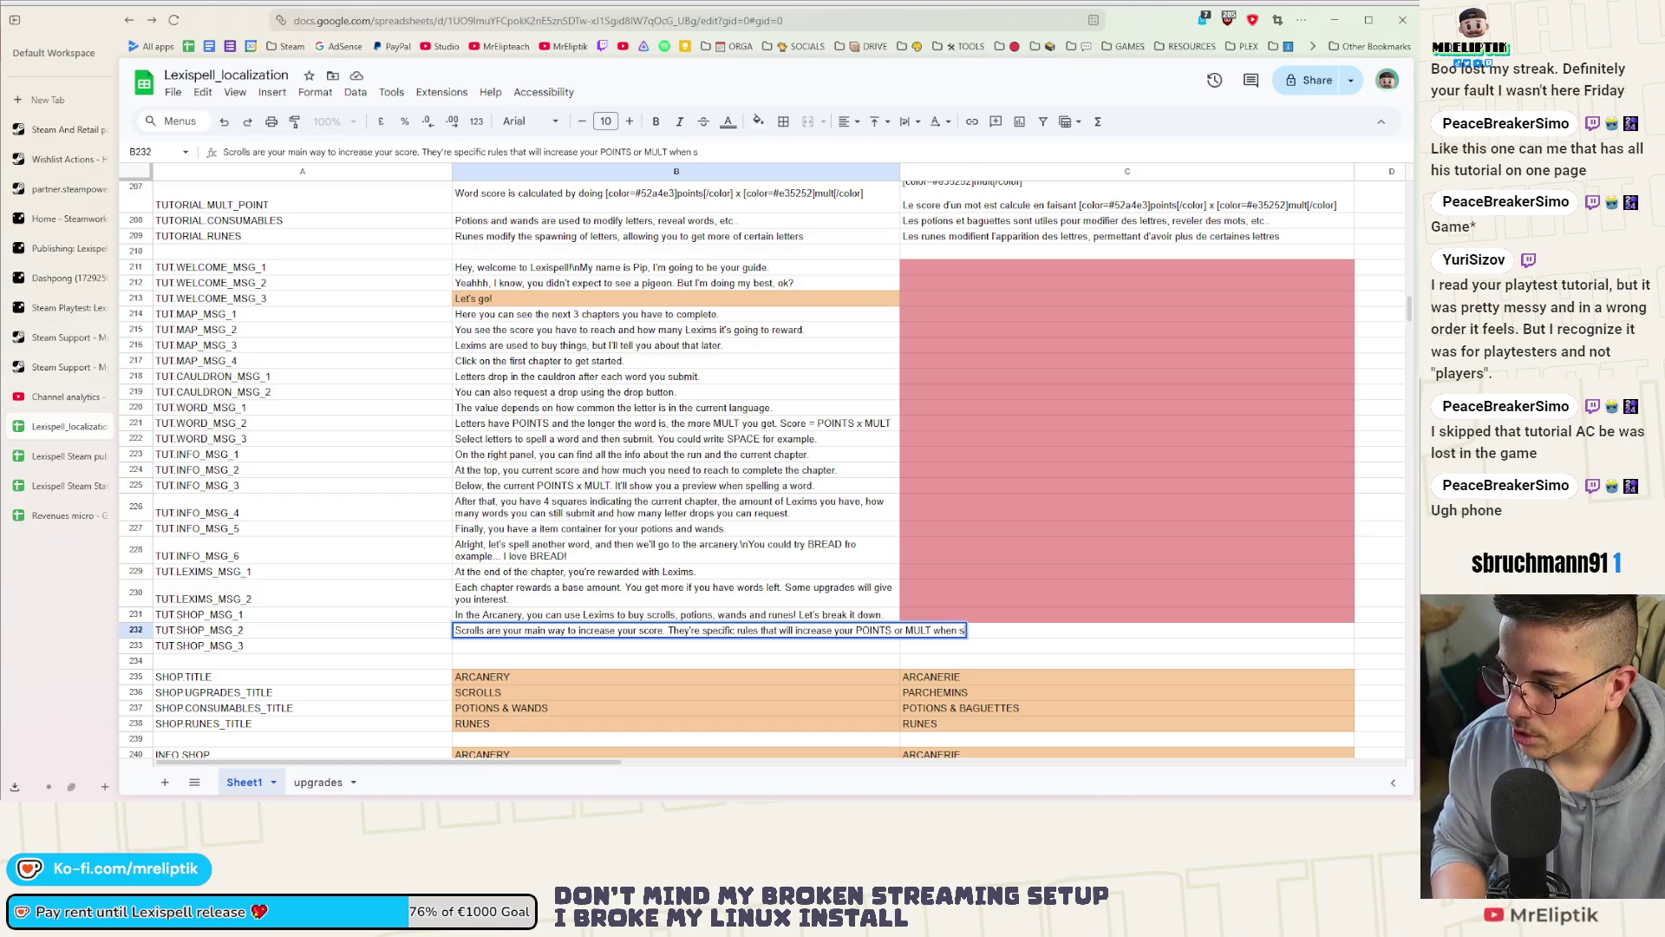
text(ing a word.)
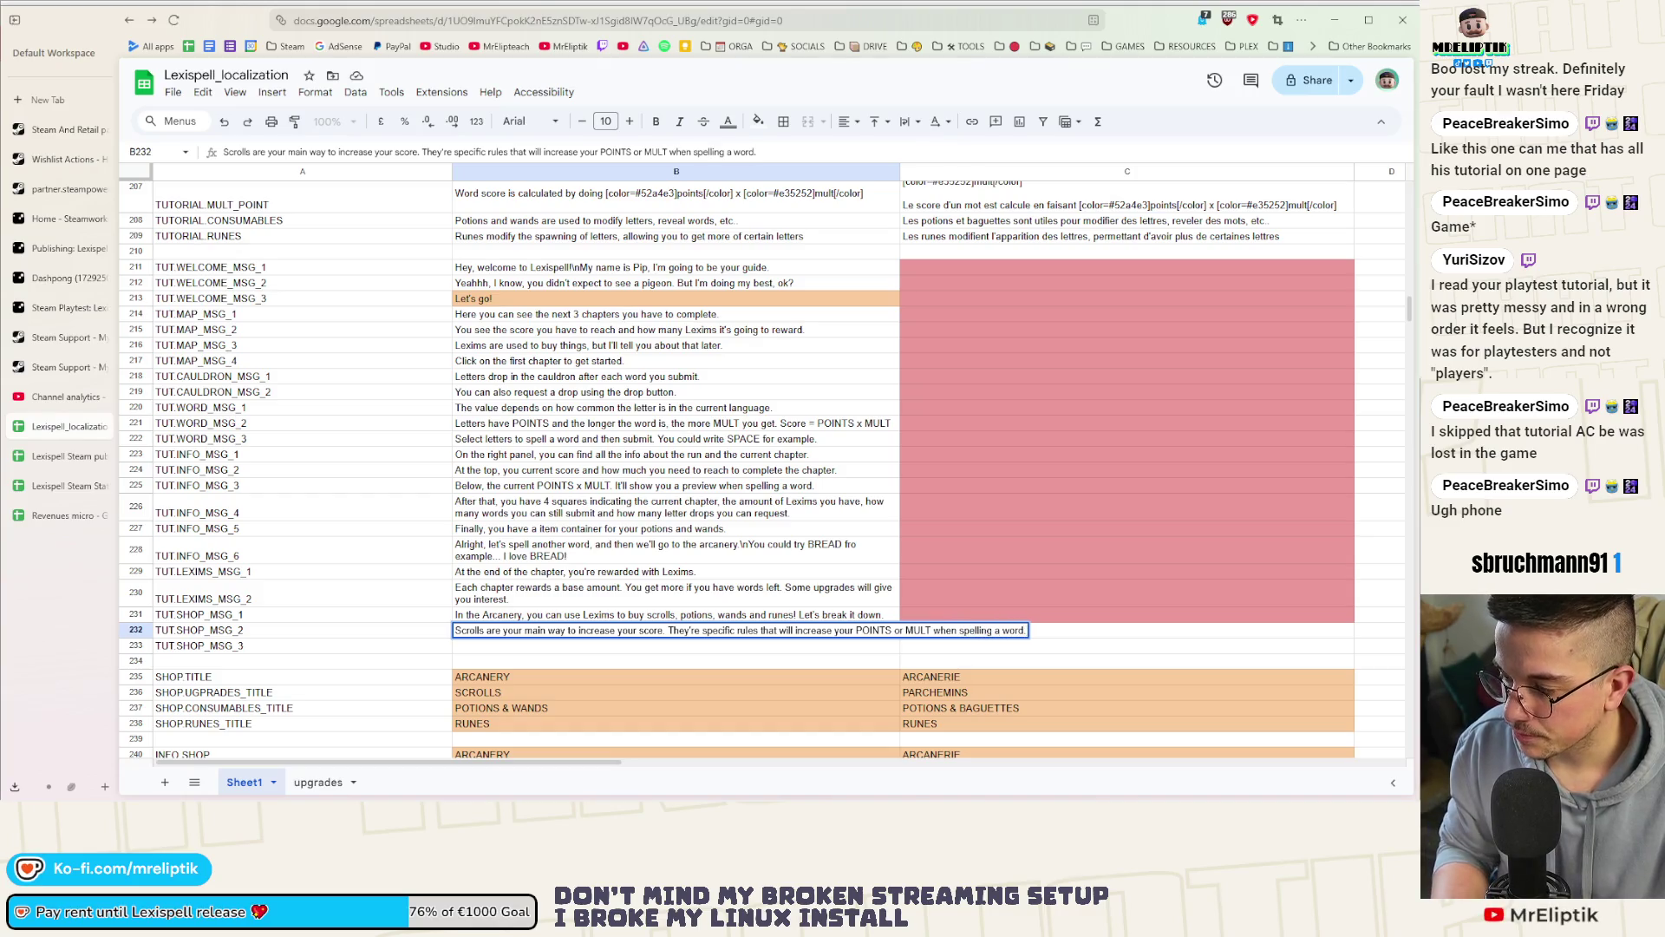
text( You can)
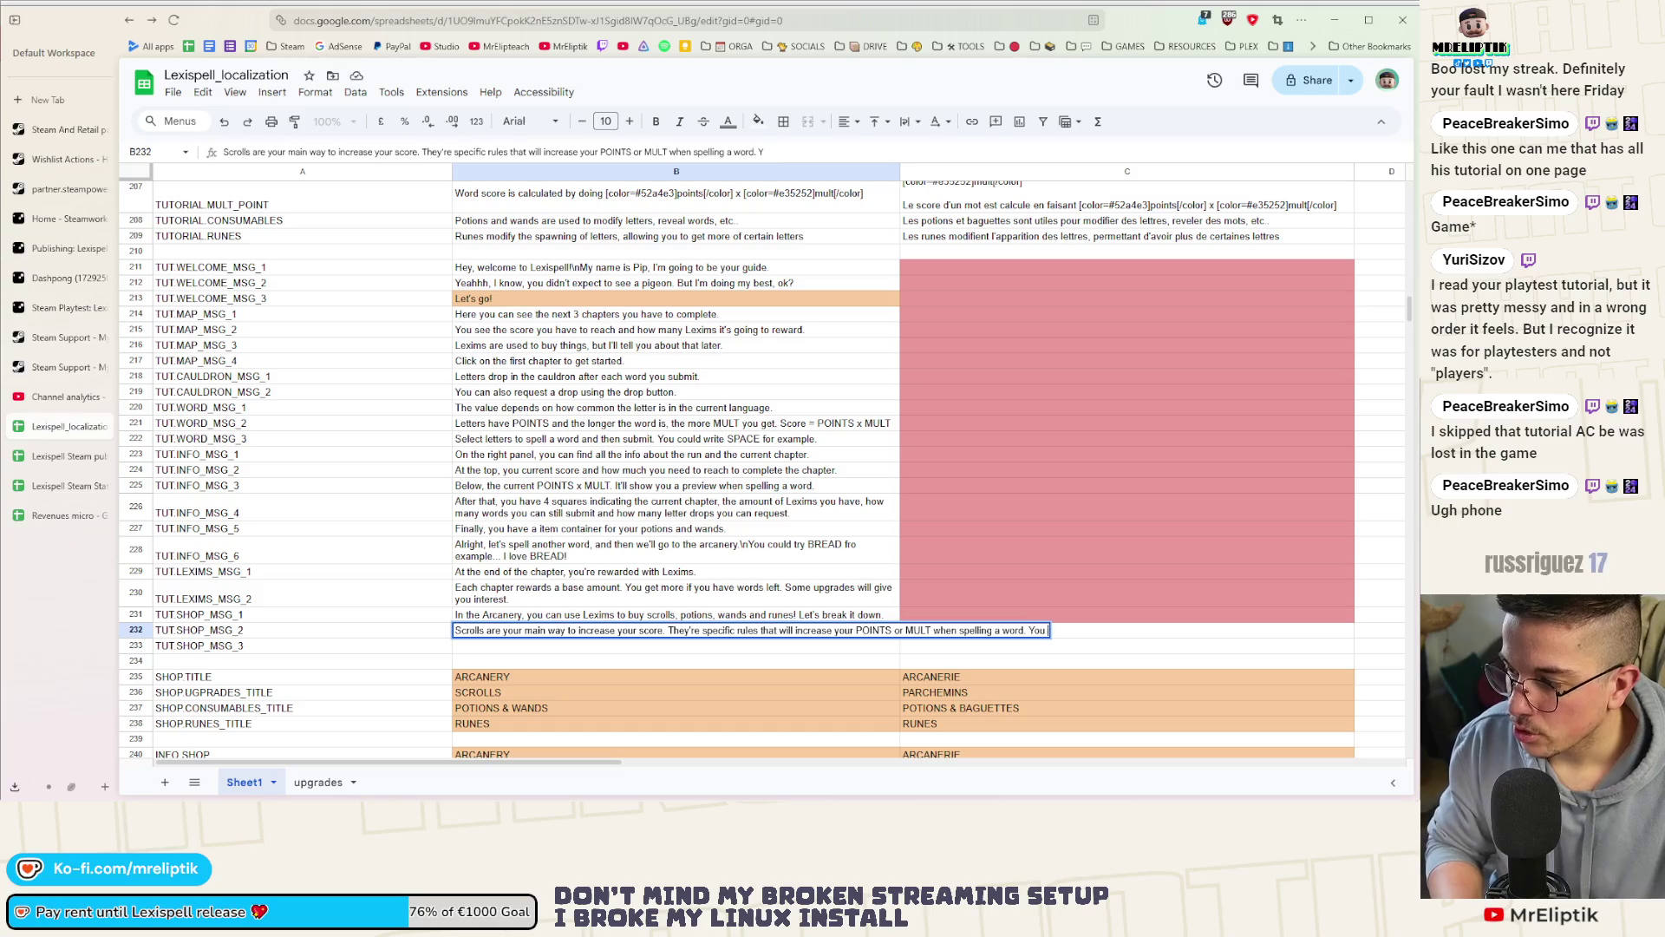
key(BackSpace)
key(BackSpace)
key(BackSpace)
key(BackSpace)
key(BackSpace)
key(BackSpace)
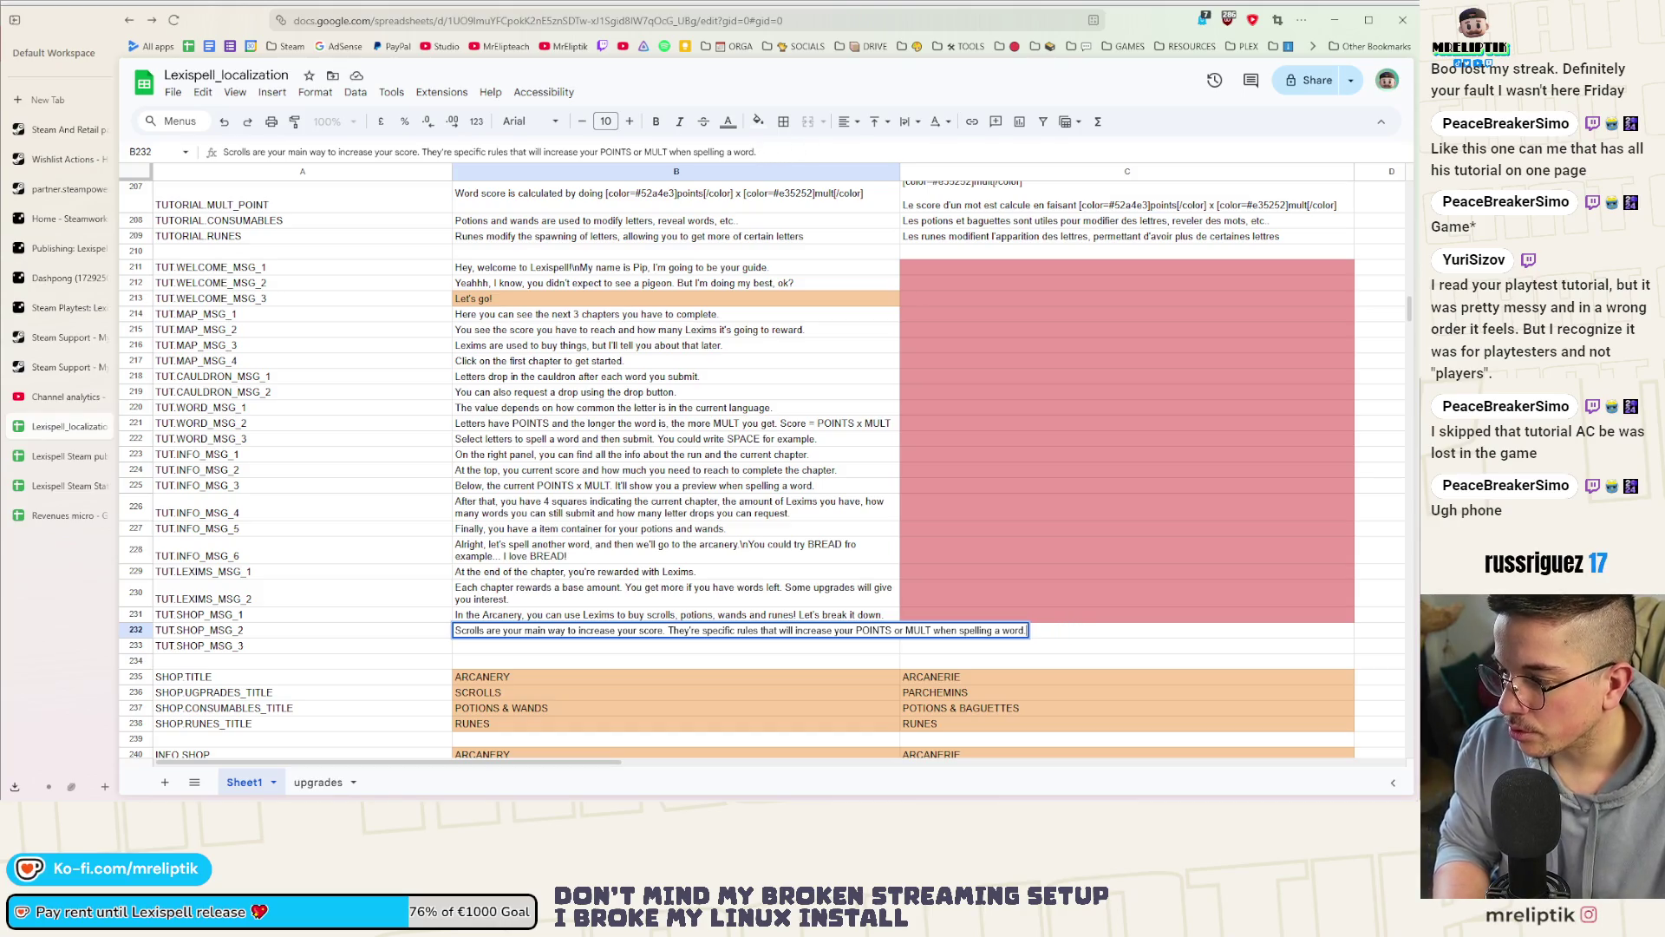
key(Return)
Insert two blank rows around TUT.SHOP_MSG_3 and move the key back to A233.
right_click(256, 659)
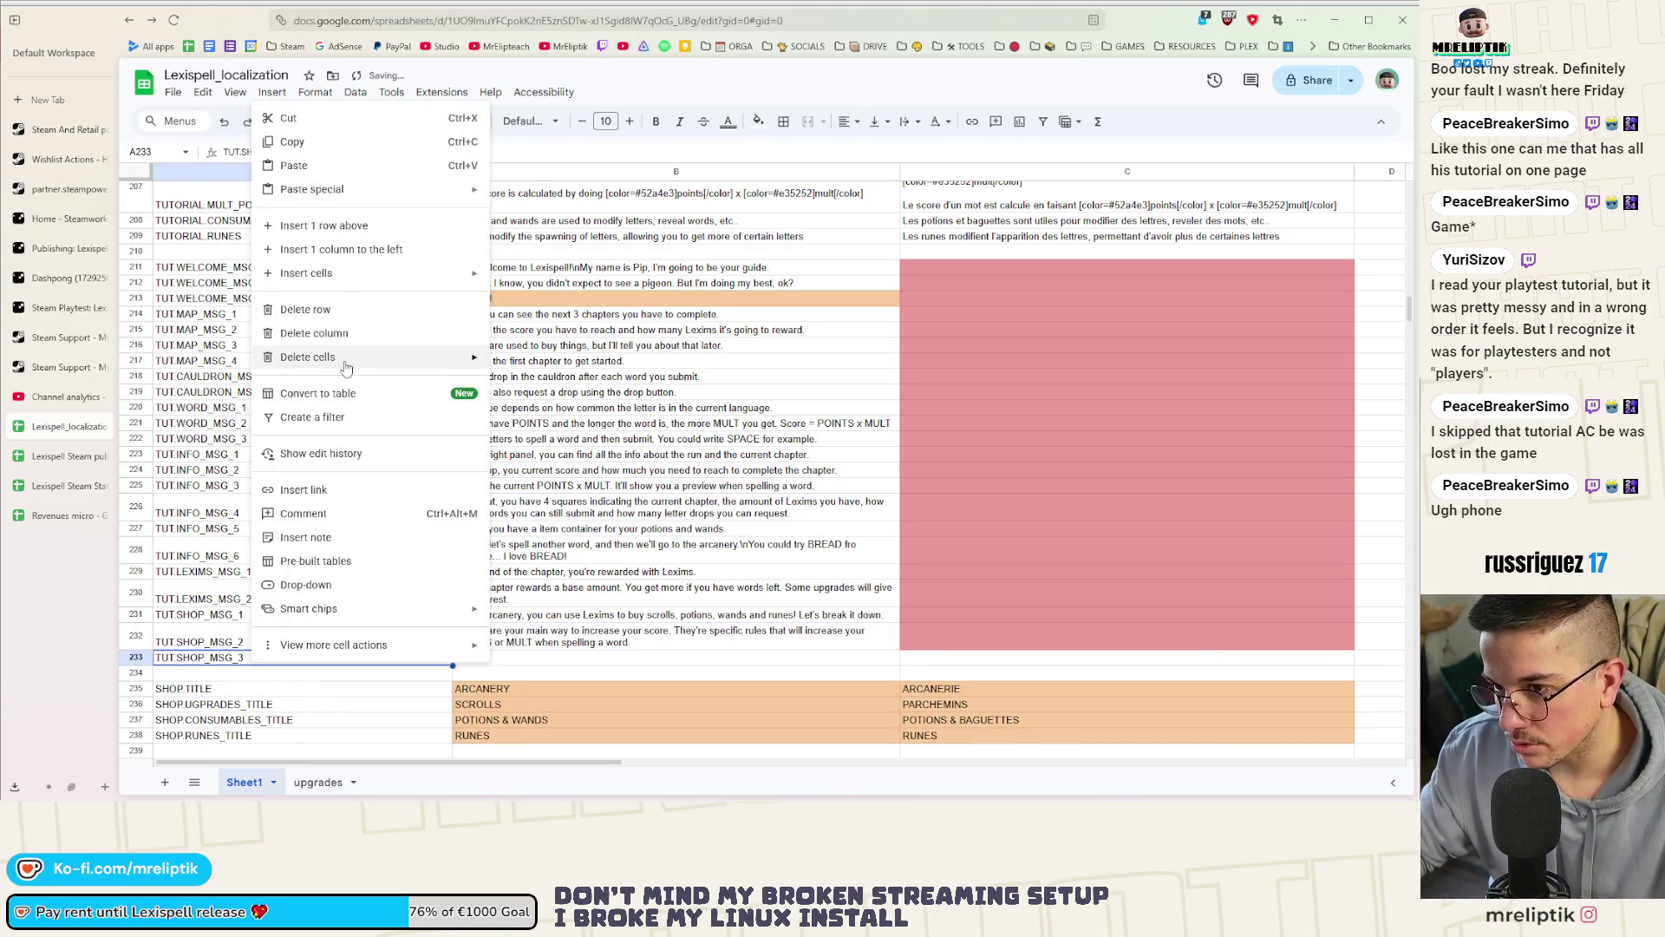
click(353, 230)
right_click(252, 668)
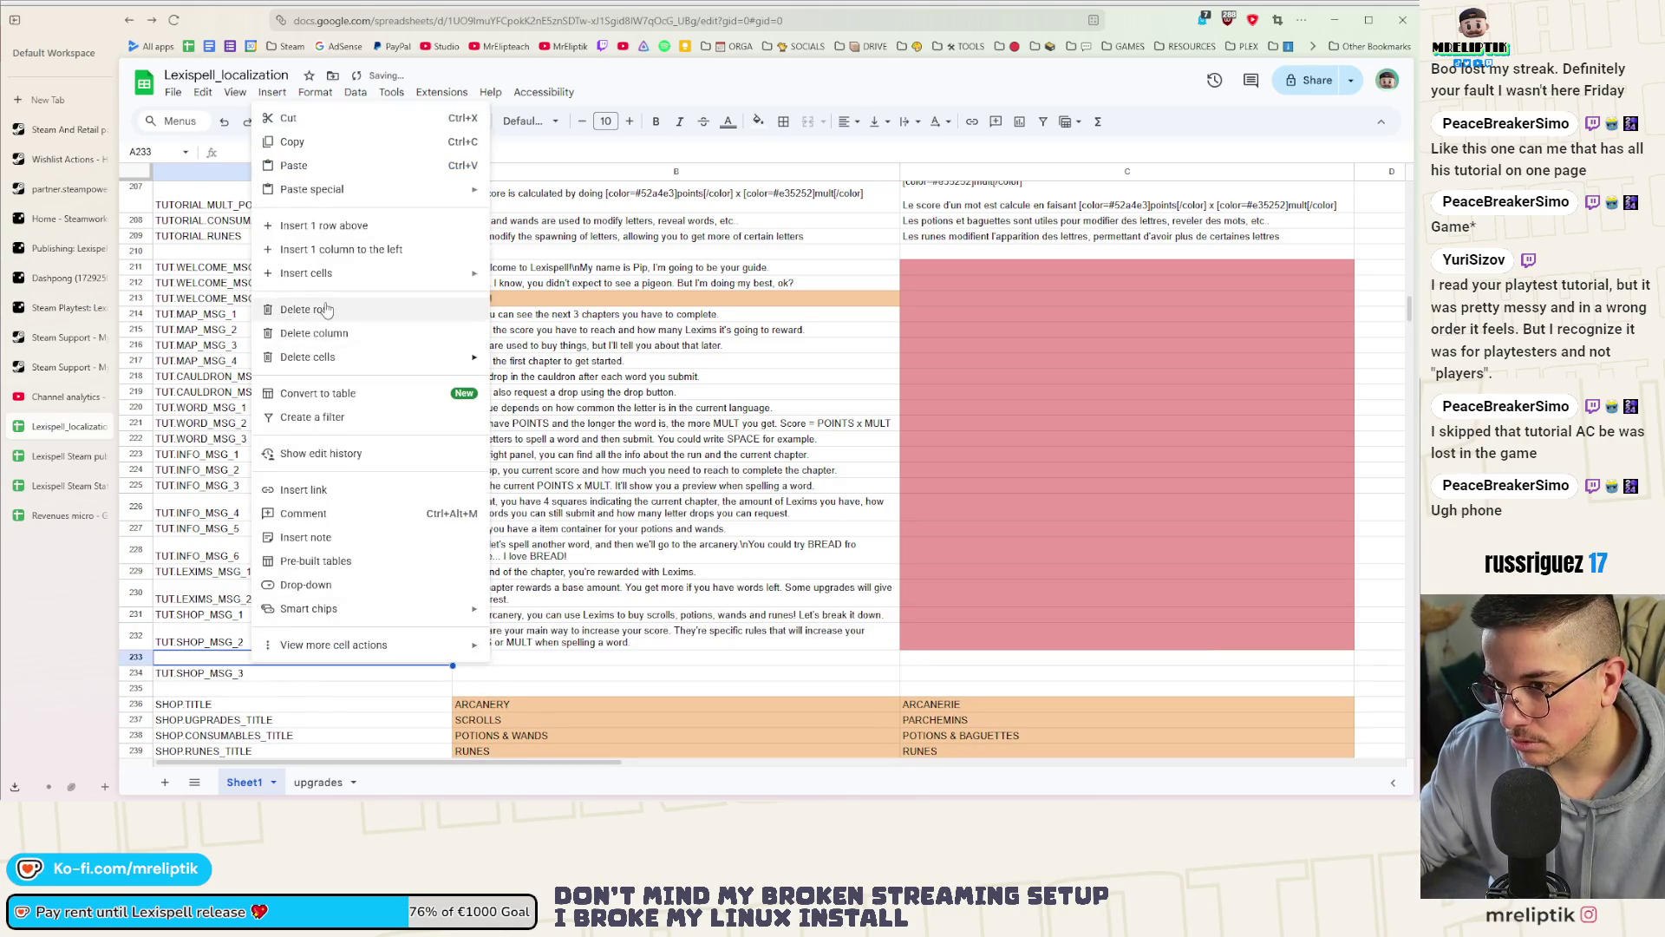
click(304, 224)
drag(258, 682, 259, 657)
Start the TUT.SHOP_MSG_3 text in B233 with "You can equip a".
key(Right)
text(You ca)
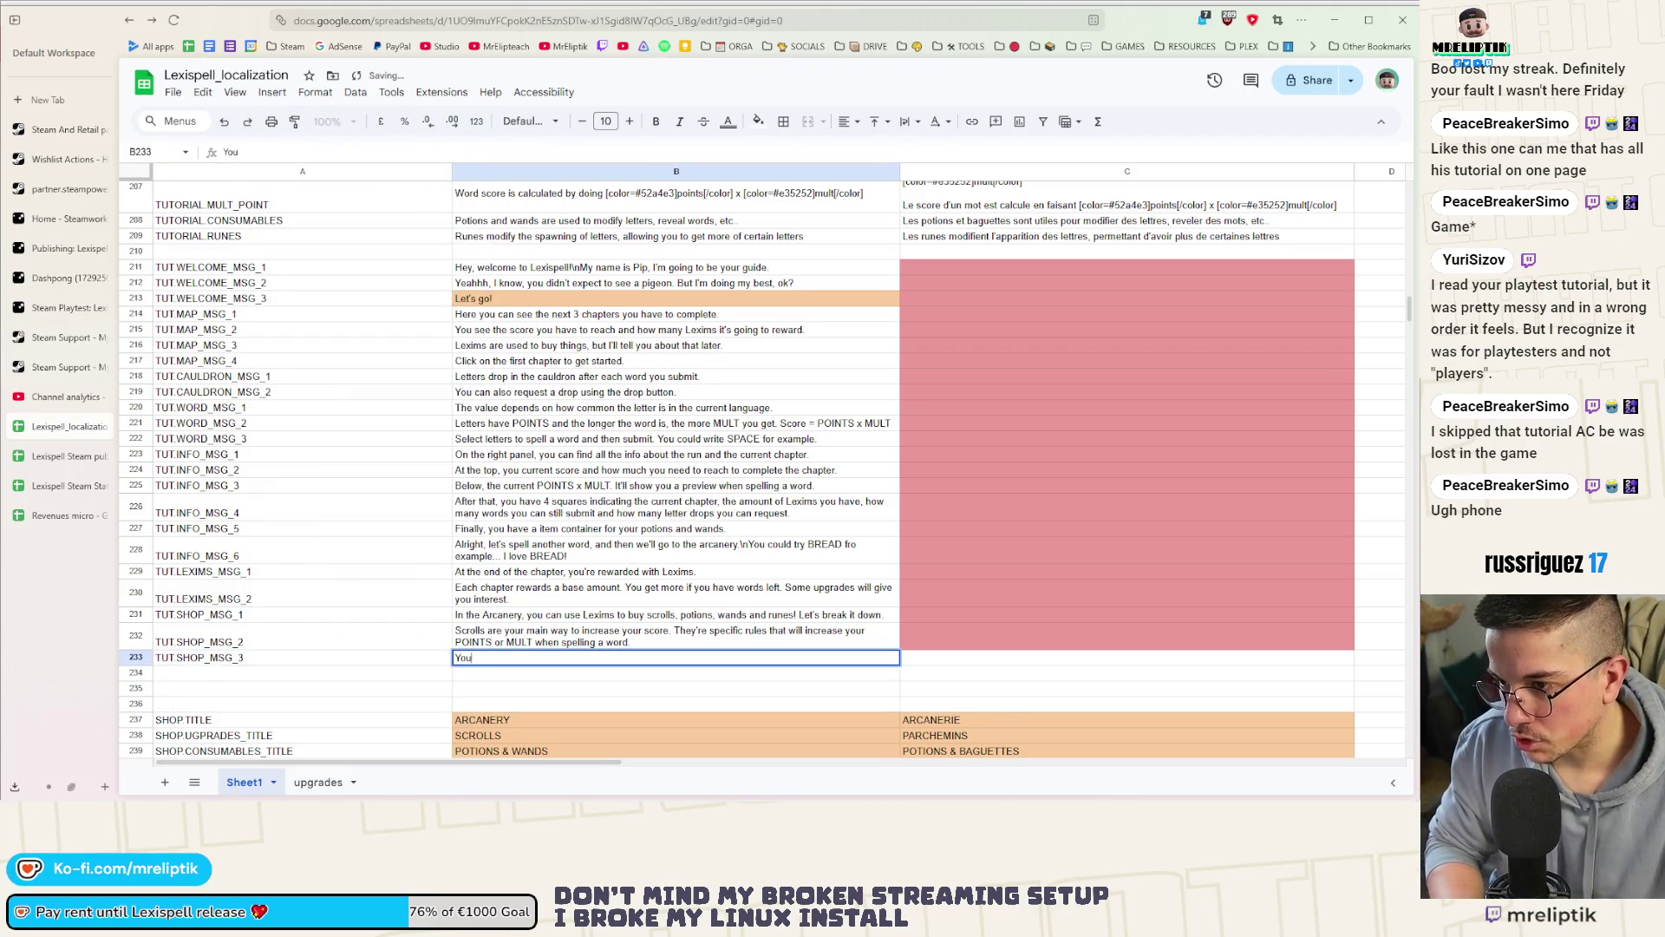
text(n equip )
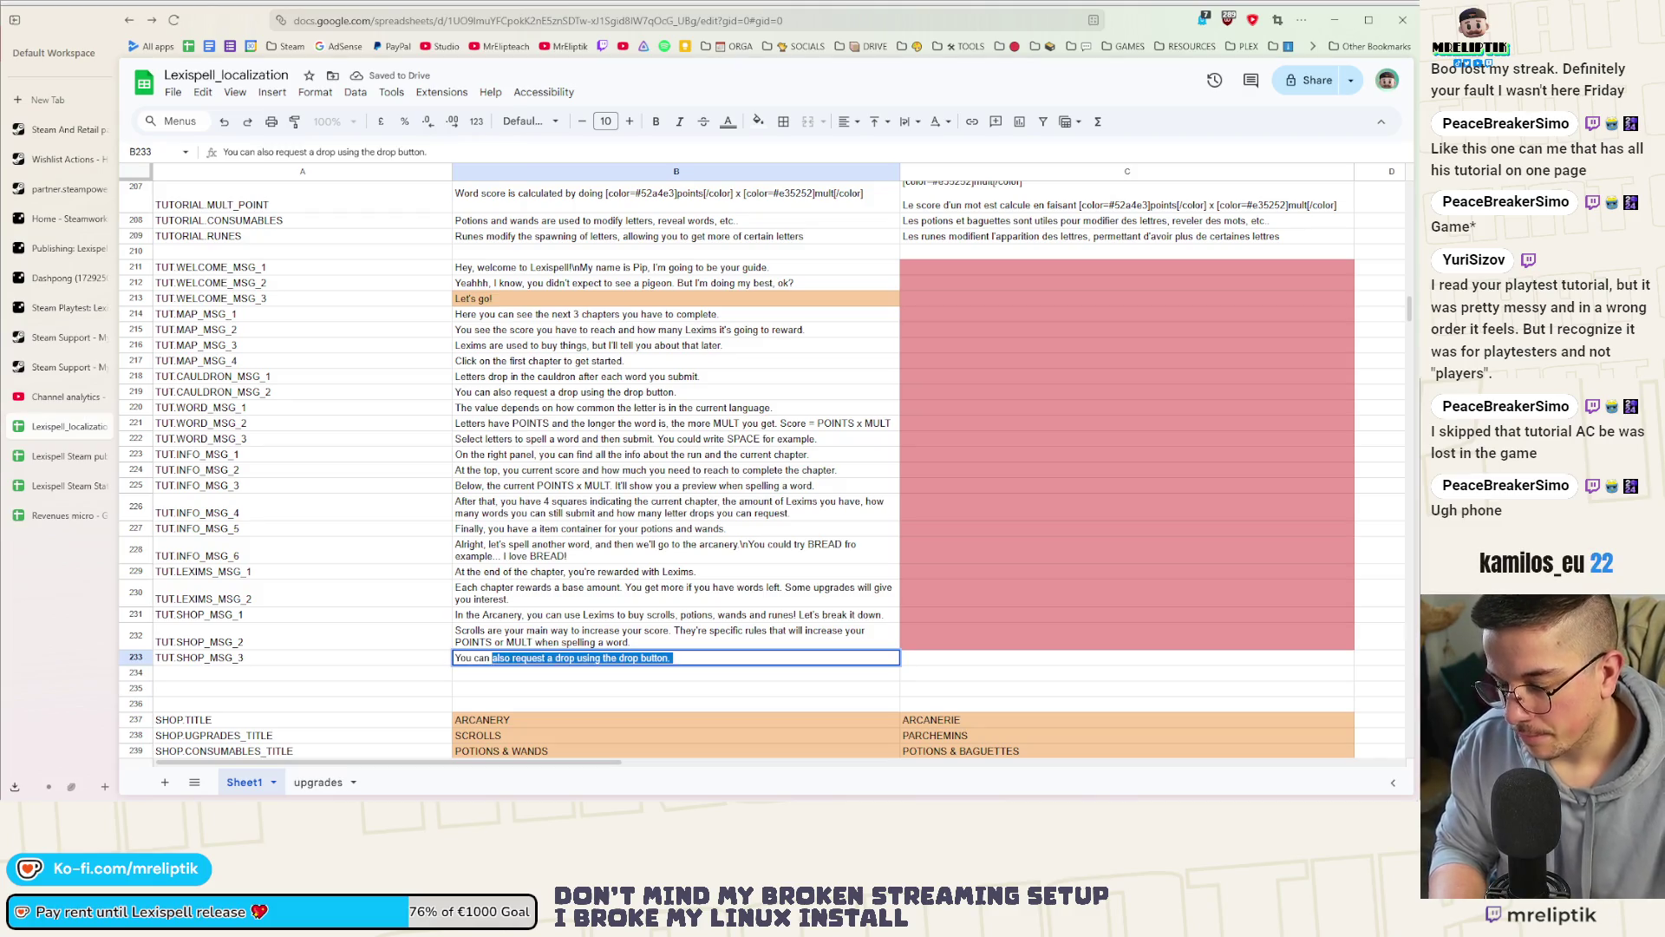
text(a maximi)
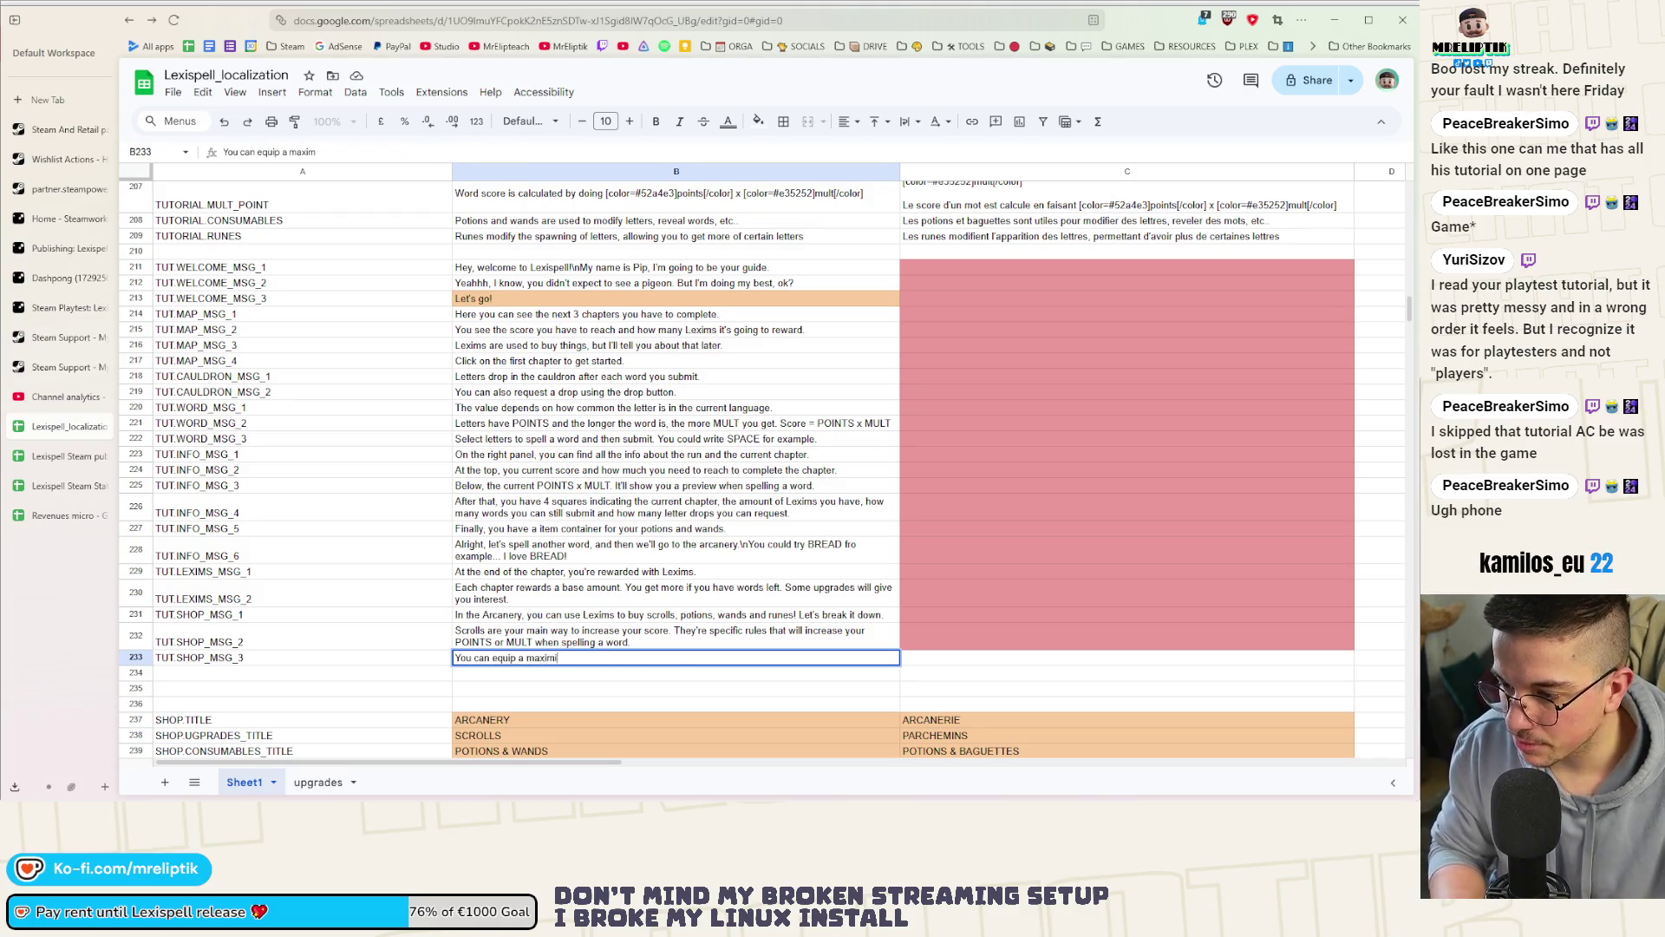
key(BackSpace)
key(BackSpace)
key(BackSpace)
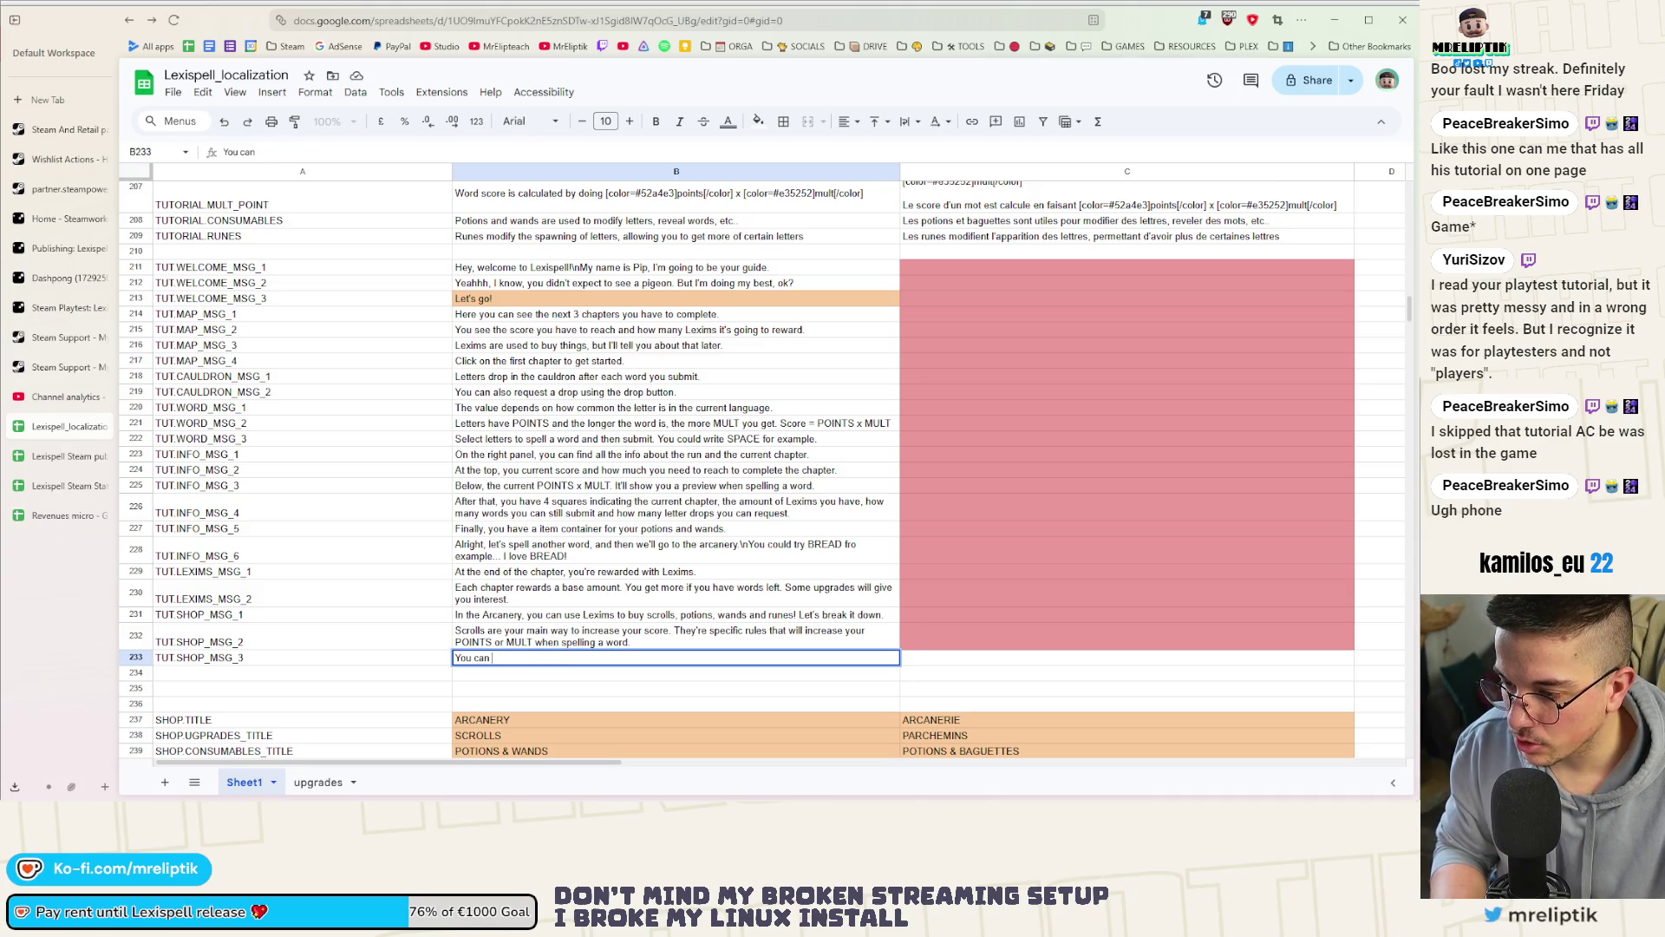
text(equip a)
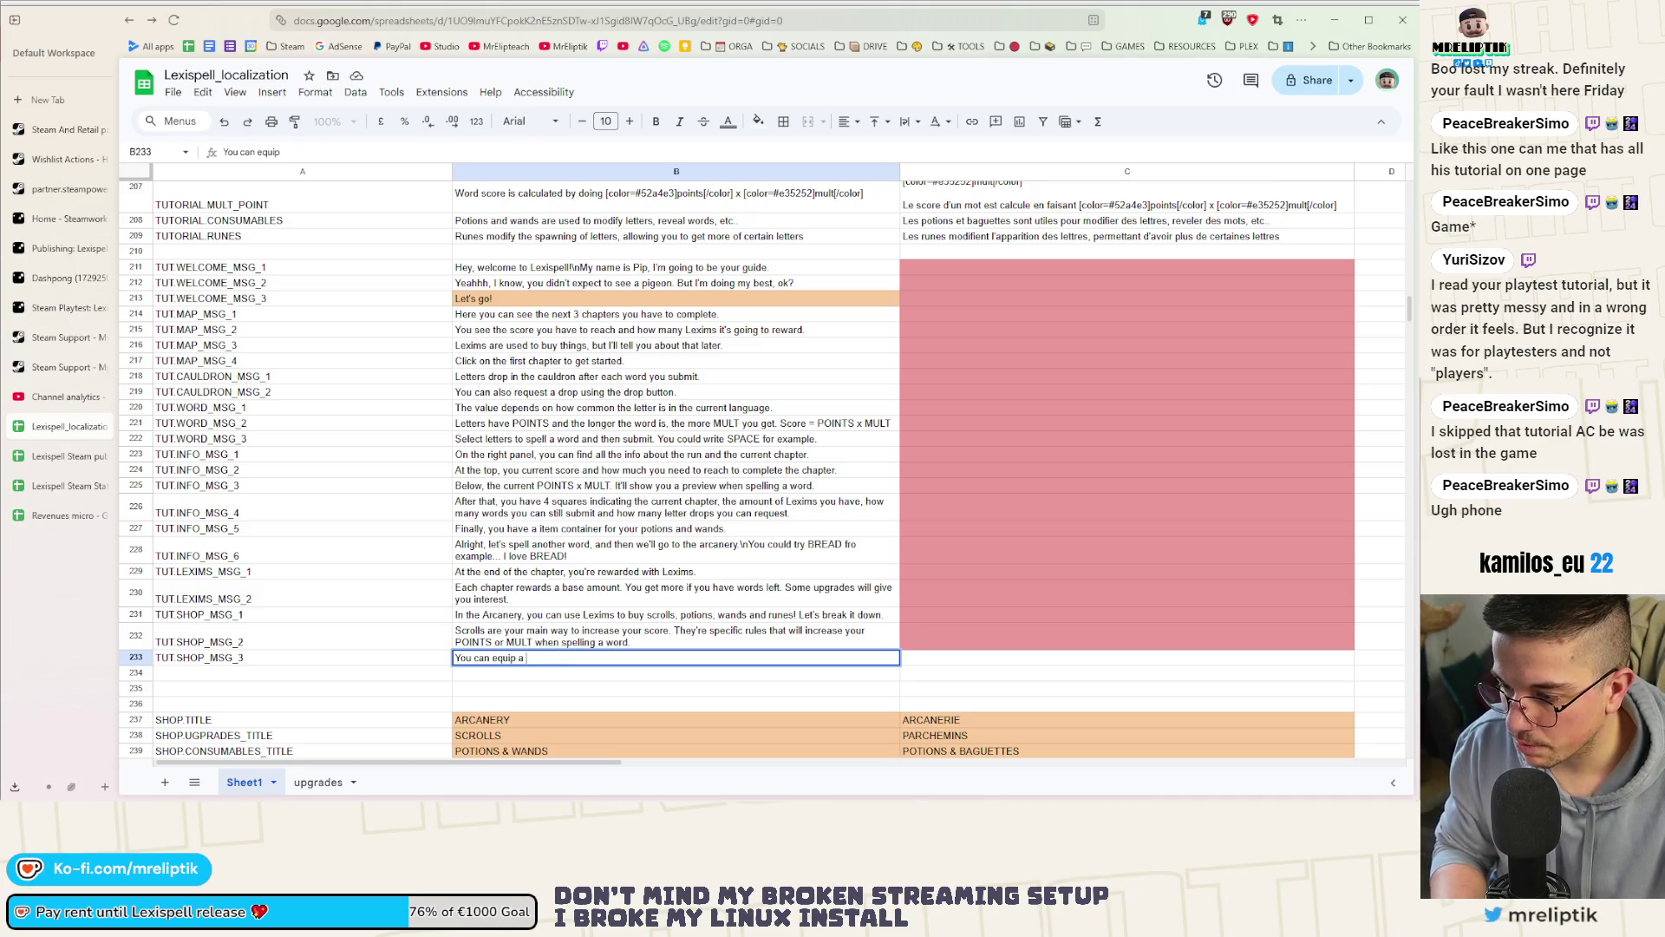